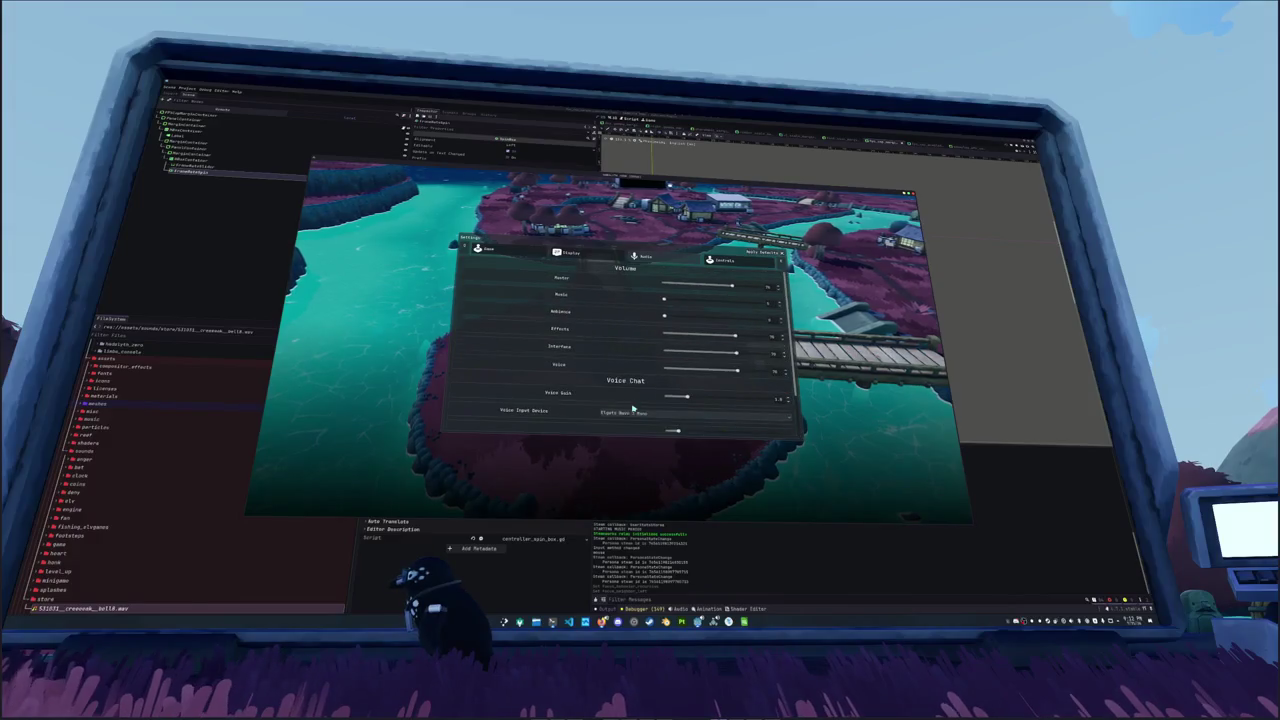
# Step: Raise the controller look sensitivity, rumble strength and mouse look sensitivity on the Controls page
pyautogui.click(725, 266)
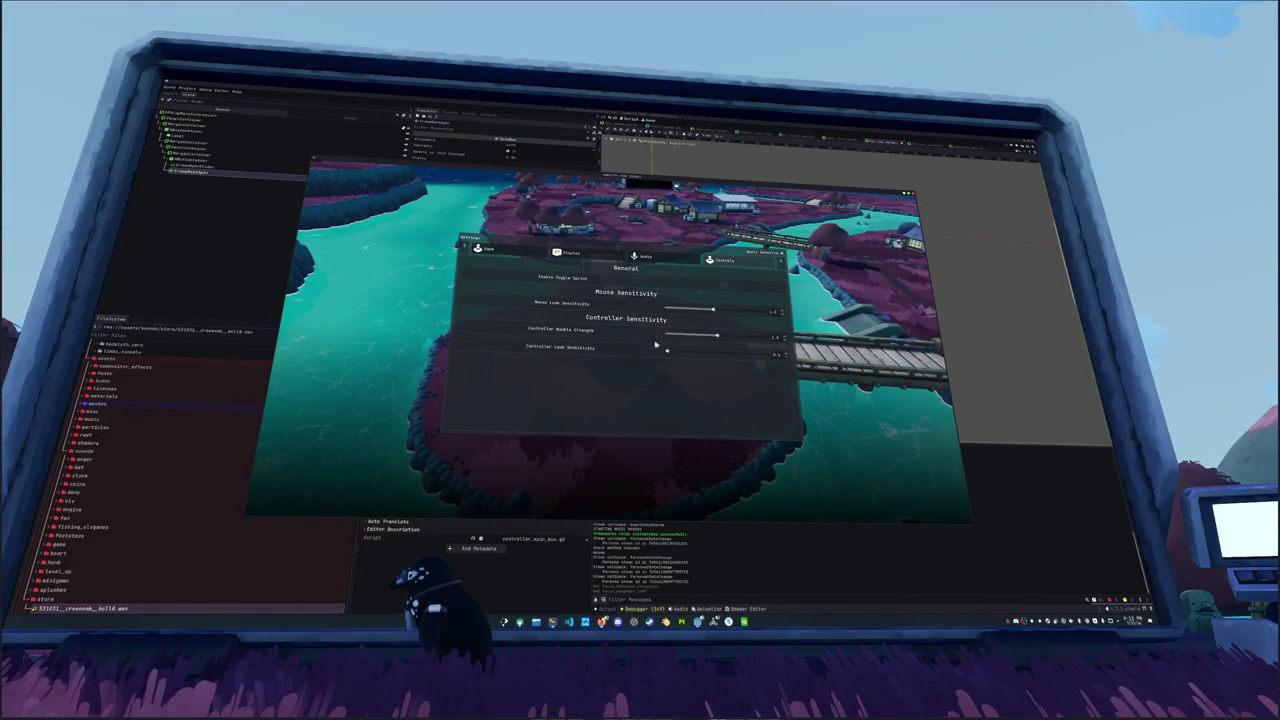
pyautogui.moveTo(708, 354)
pyautogui.mouseDown()
pyautogui.moveTo(748, 355)
pyautogui.moveTo(718, 357)
pyautogui.mouseUp()
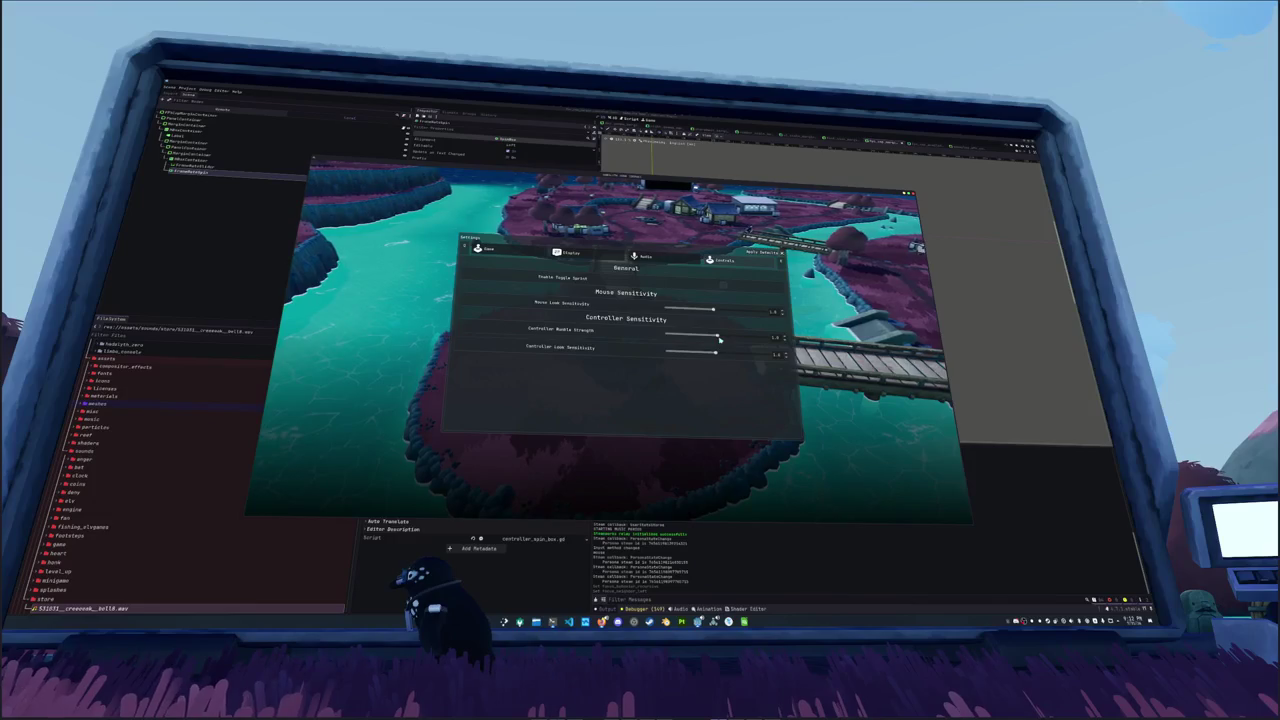
pyautogui.moveTo(669, 338); pyautogui.dragTo(713, 342)
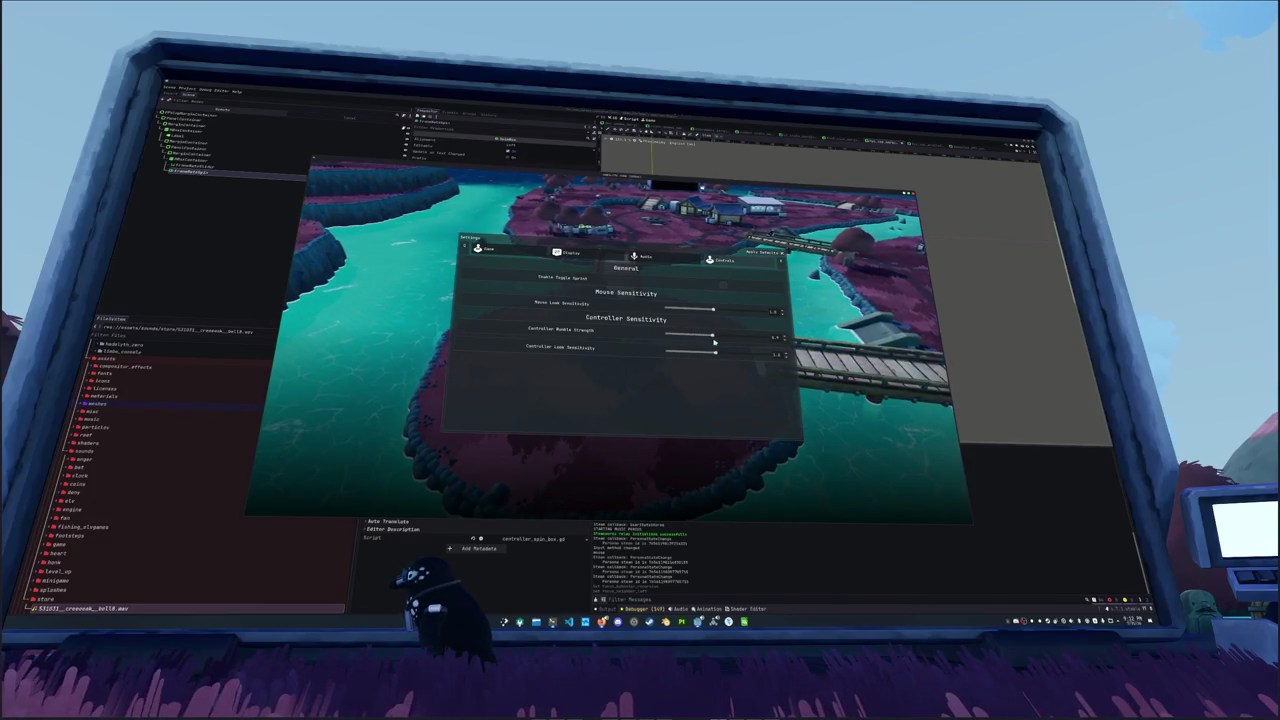
pyautogui.click(721, 354)
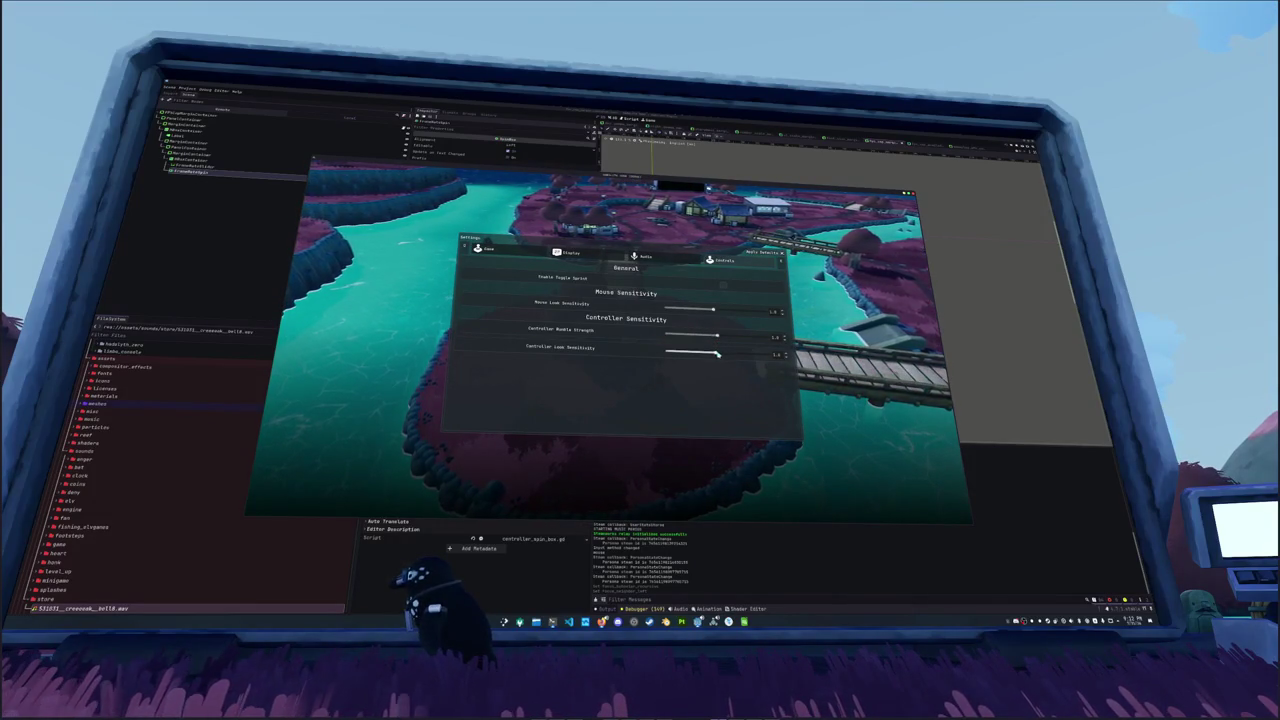
pyautogui.moveTo(713, 311)
pyautogui.mouseDown()
pyautogui.moveTo(772, 314)
pyautogui.moveTo(714, 317)
pyautogui.mouseUp()
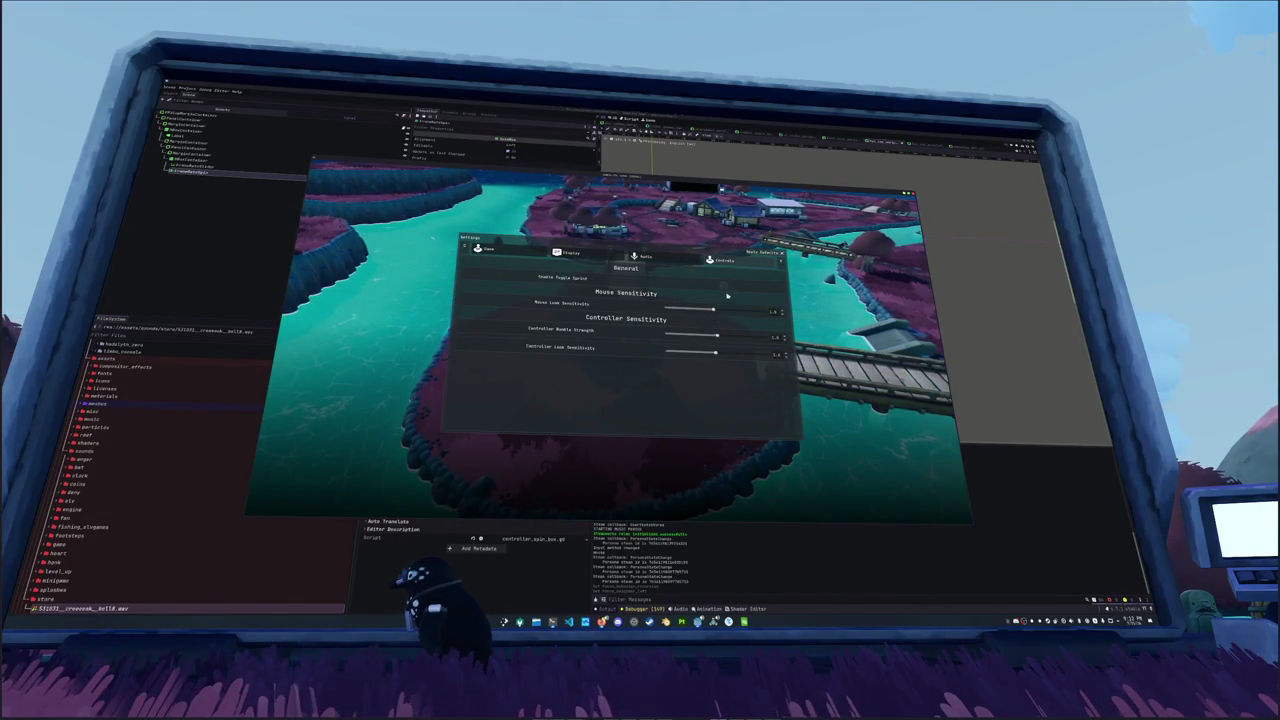
# Step: Nudge the Render Scale slider on the Display settings page
pyautogui.click(566, 252)
pyautogui.scroll(-1, 663, 397)
pyautogui.moveTo(718, 410); pyautogui.dragTo(731, 410)
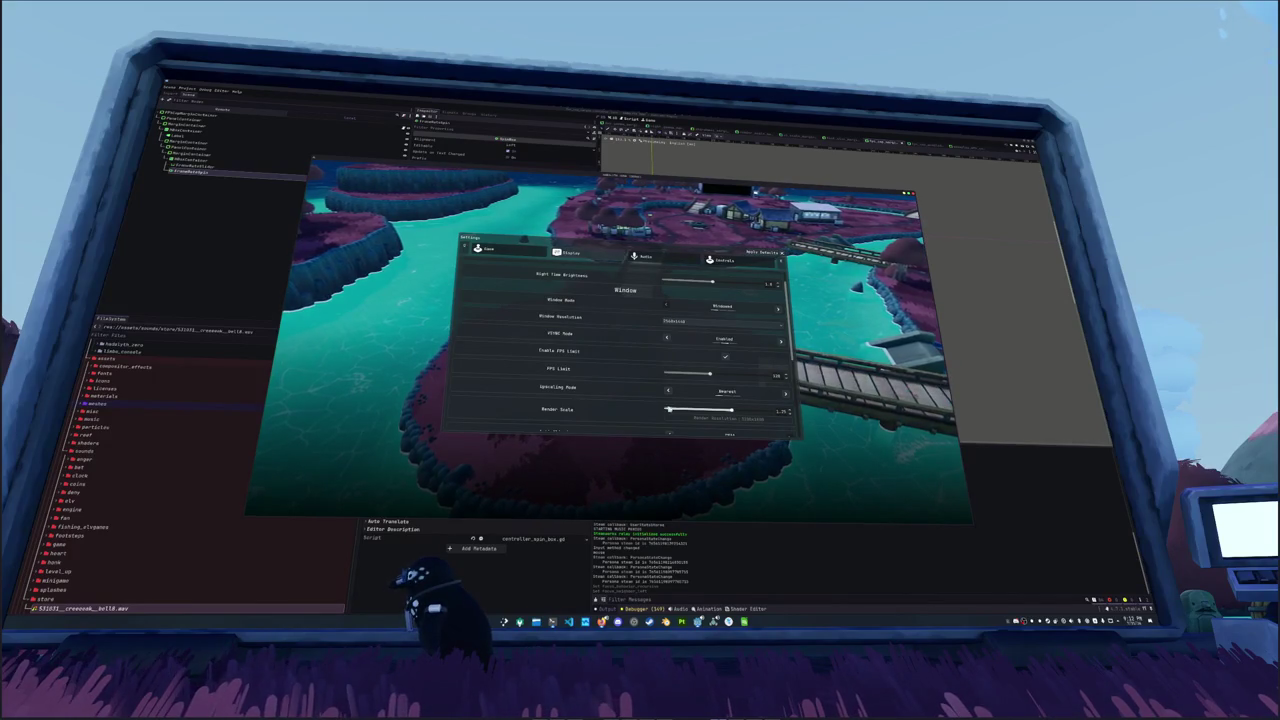
# Step: Set Upscaling Mode to FSR 1.0 while lowering and then raising Render Scale
pyautogui.scroll(-2, 648, 409)
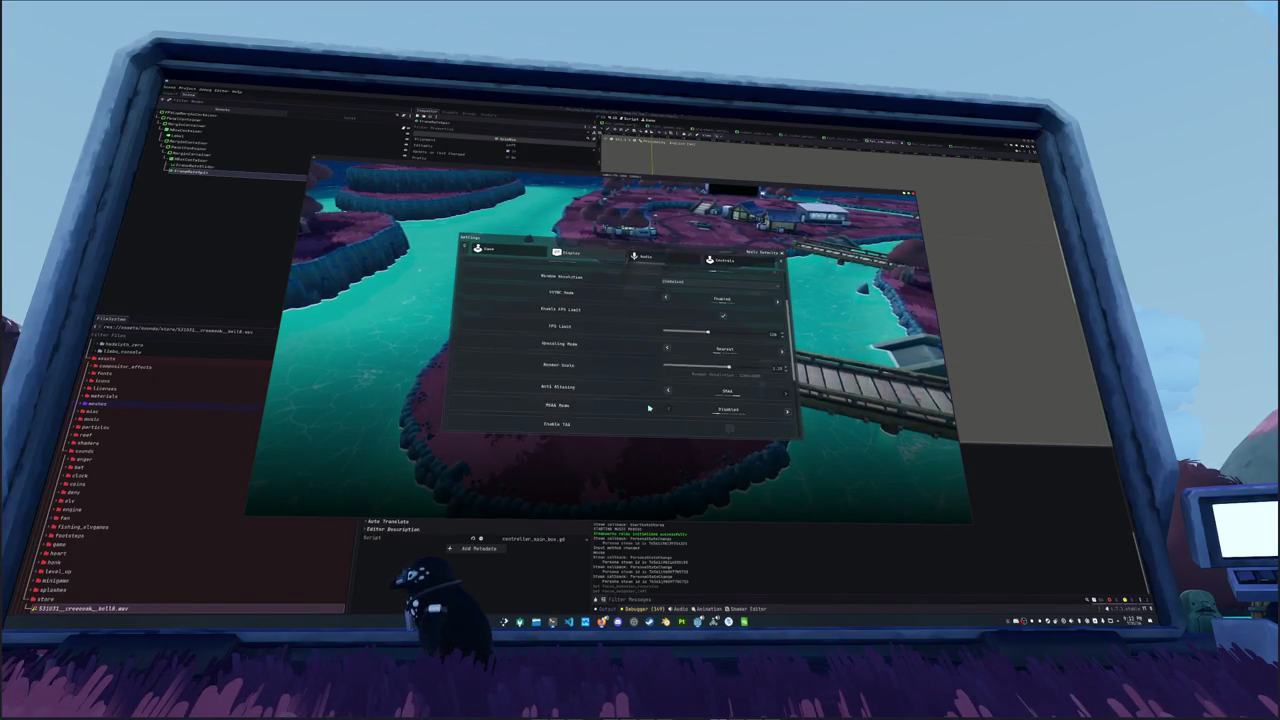
pyautogui.moveTo(725, 373); pyautogui.dragTo(716, 369)
pyautogui.click(783, 353)
pyautogui.click(783, 353)
pyautogui.moveTo(716, 384)
pyautogui.mouseDown()
pyautogui.moveTo(772, 386)
pyautogui.moveTo(666, 390)
pyautogui.moveTo(756, 386)
pyautogui.moveTo(745, 386)
pyautogui.mouseUp()
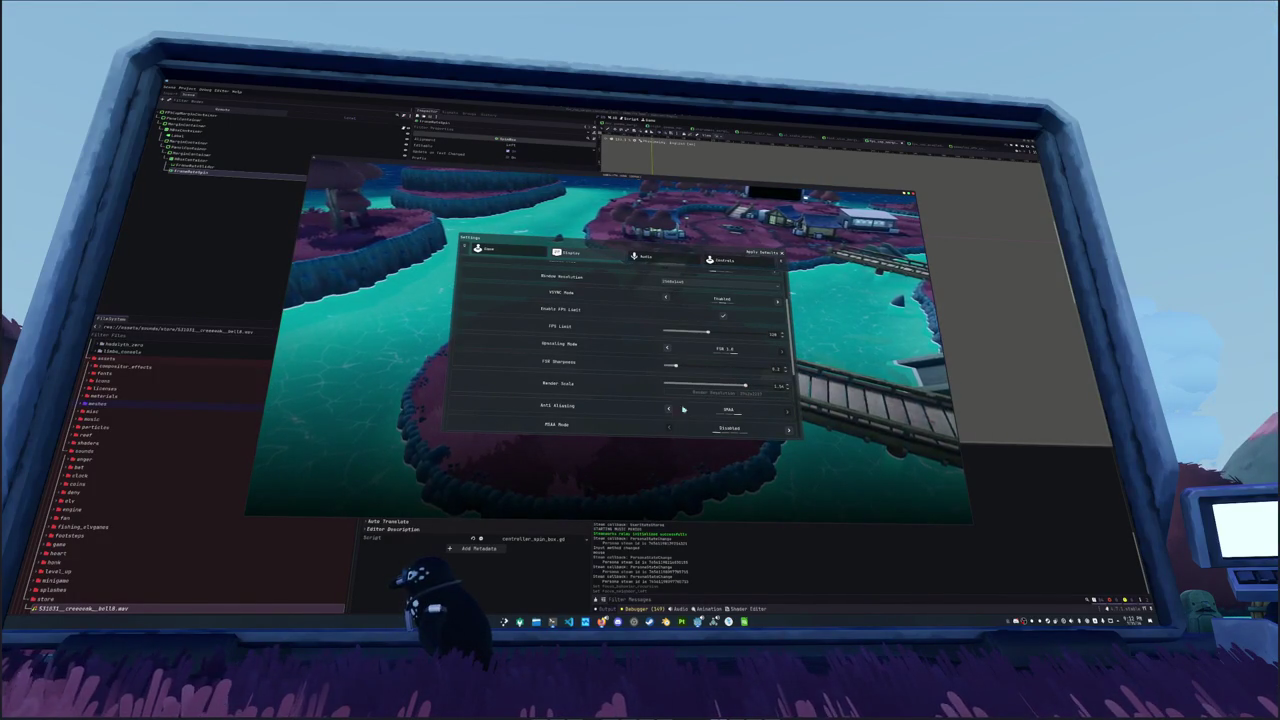
# Step: Switch upscaling away from FSR 1.0 and increase the Font Size setting
pyautogui.click(667, 349)
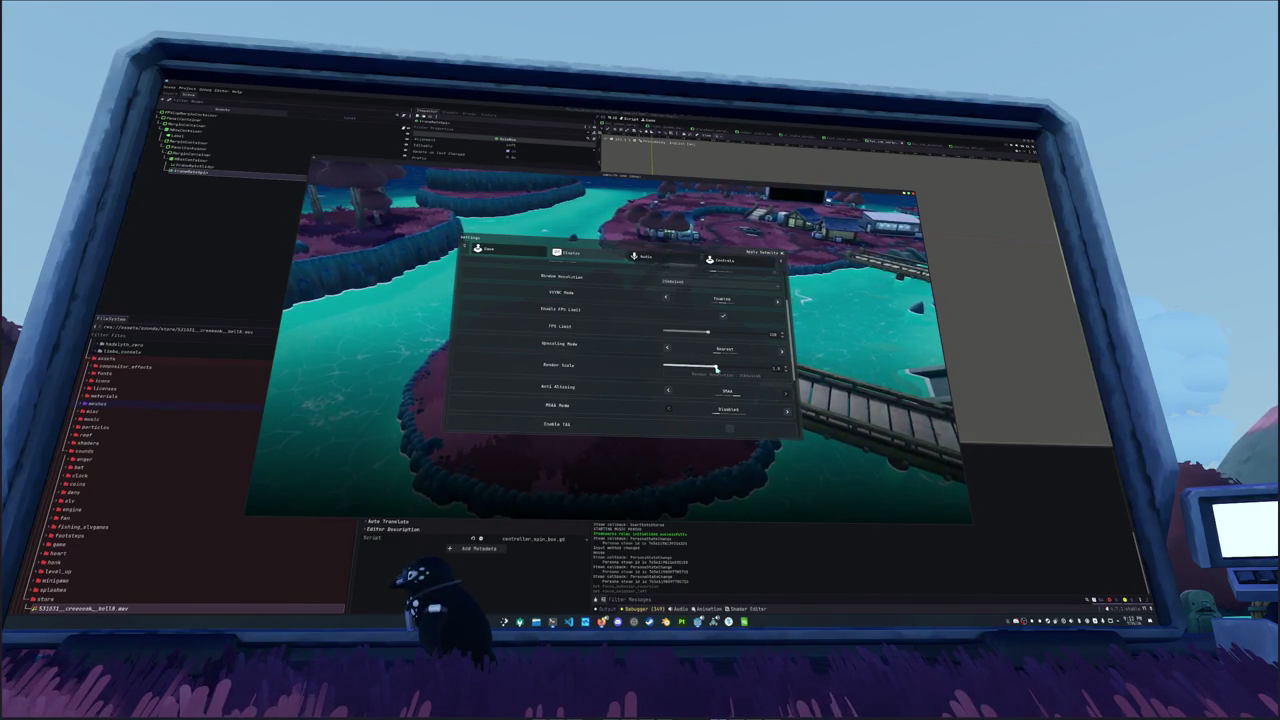
pyautogui.scroll(-5, 640, 403)
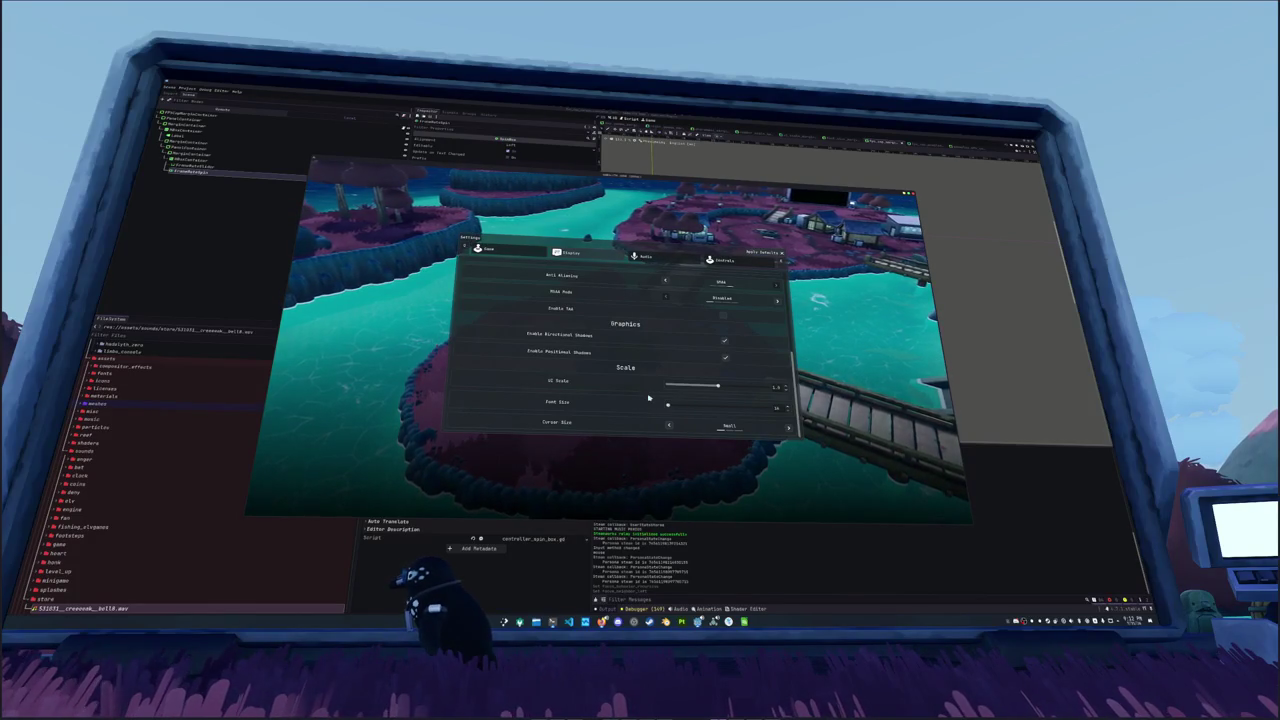
pyautogui.moveTo(669, 405); pyautogui.dragTo(719, 410)
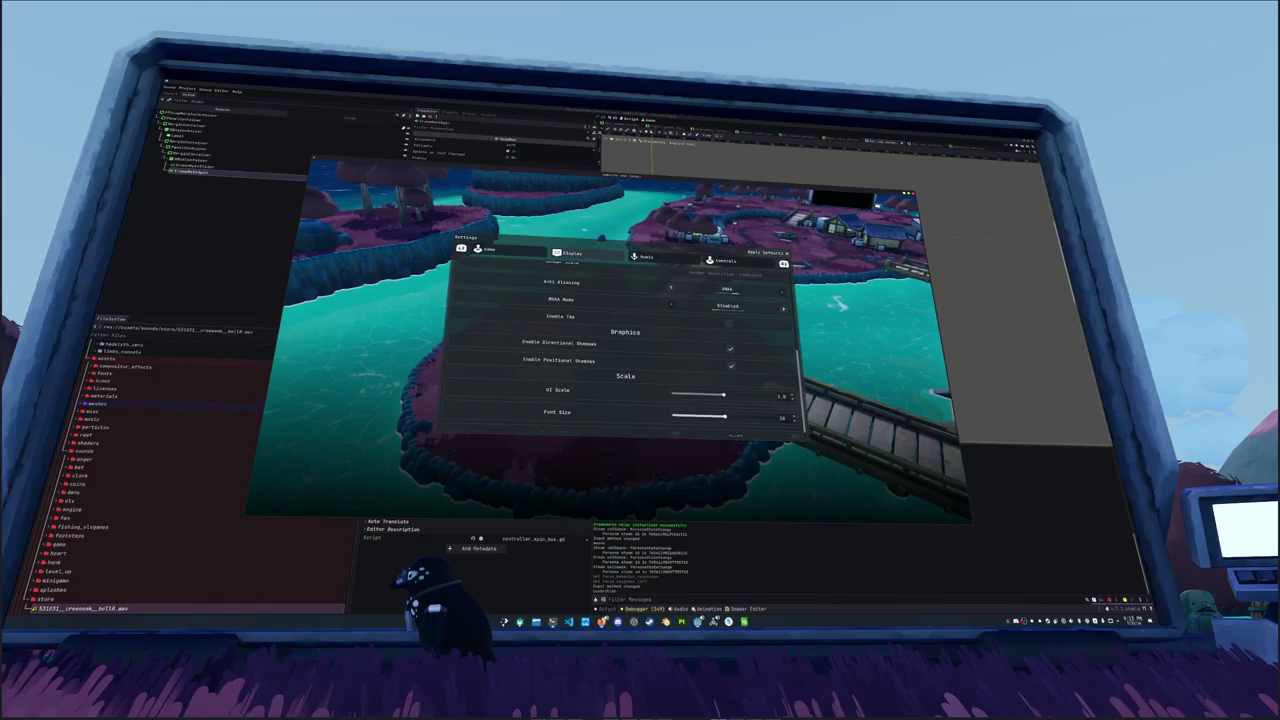
# Step: Use the d-pad to drop Font Size to minimum, test UI Scale, and set Cursor Size to Medium
pyautogui.press('Down')
pyautogui.press('Left')
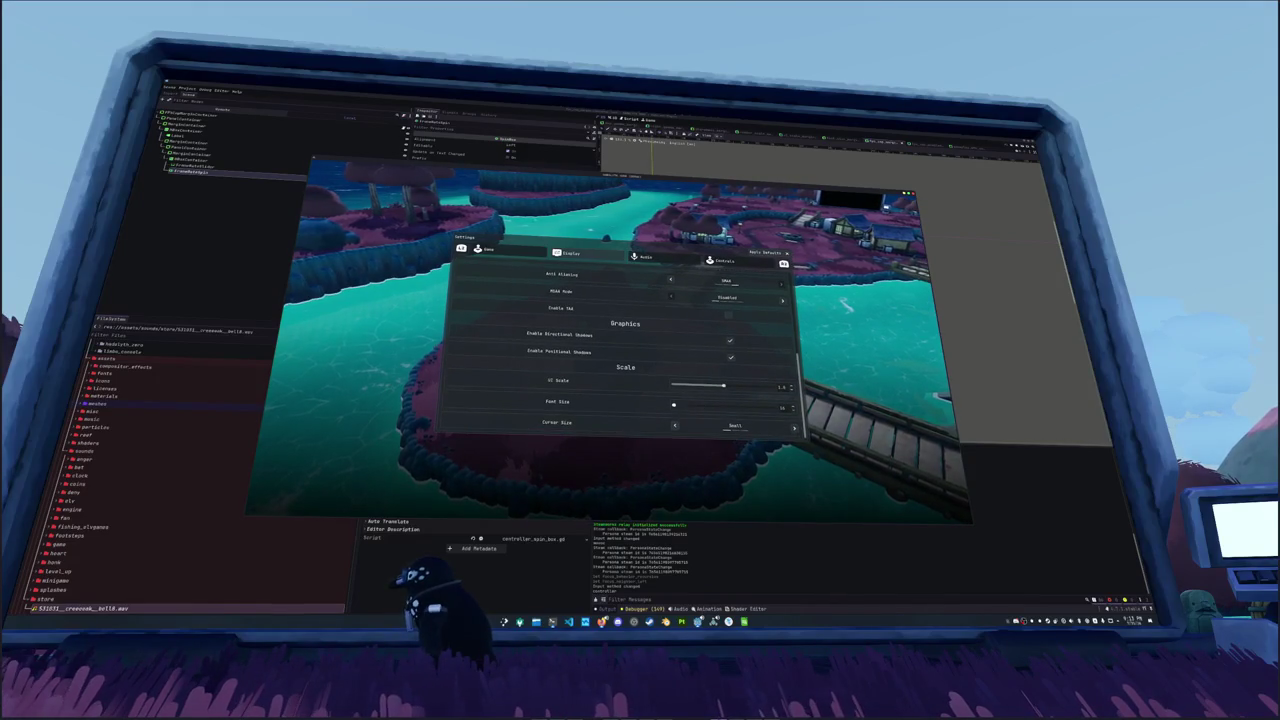
pyautogui.press('Right')
pyautogui.press('Right')
pyautogui.press('Right')
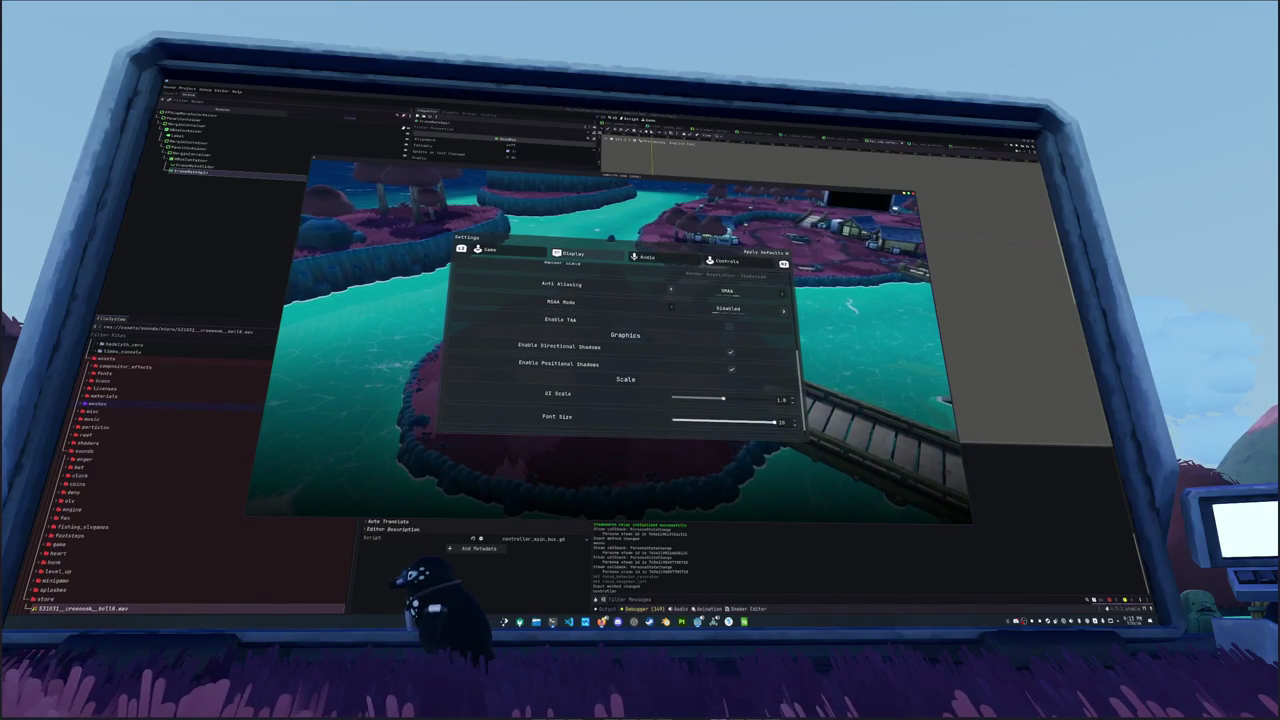
pyautogui.press('Left')
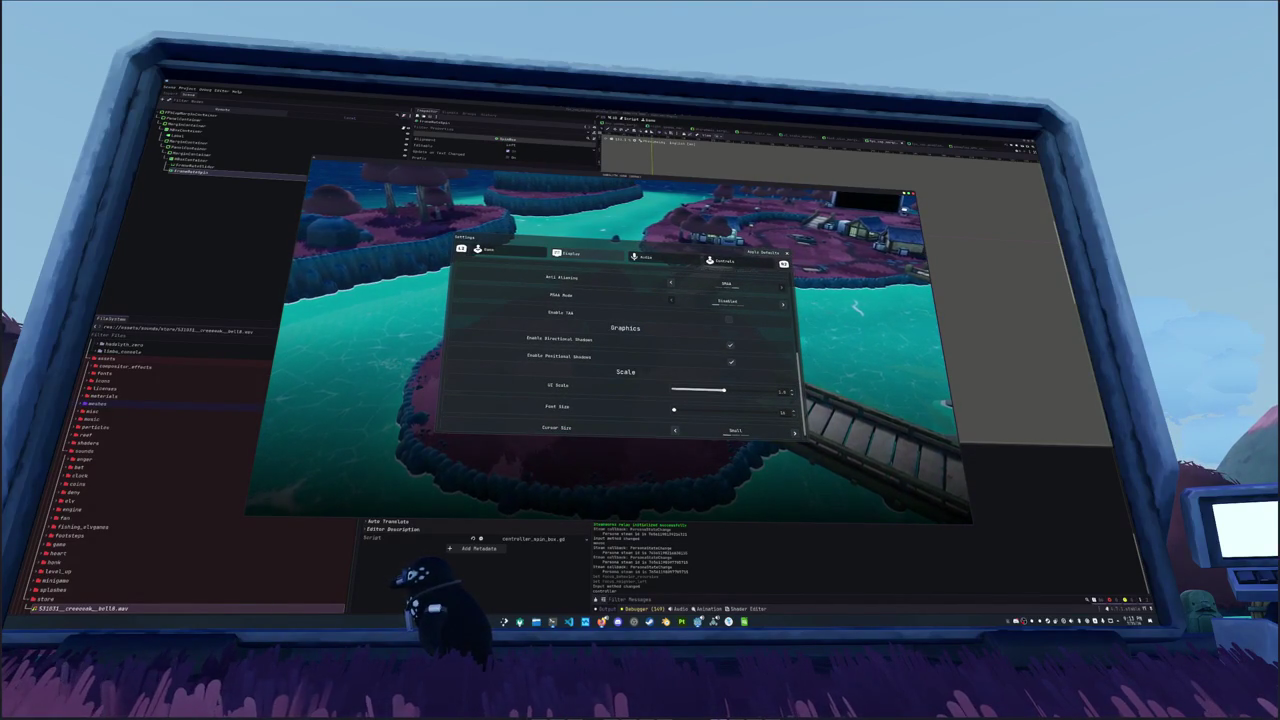
pyautogui.press('Left')
pyautogui.press('Left')
pyautogui.press('Left')
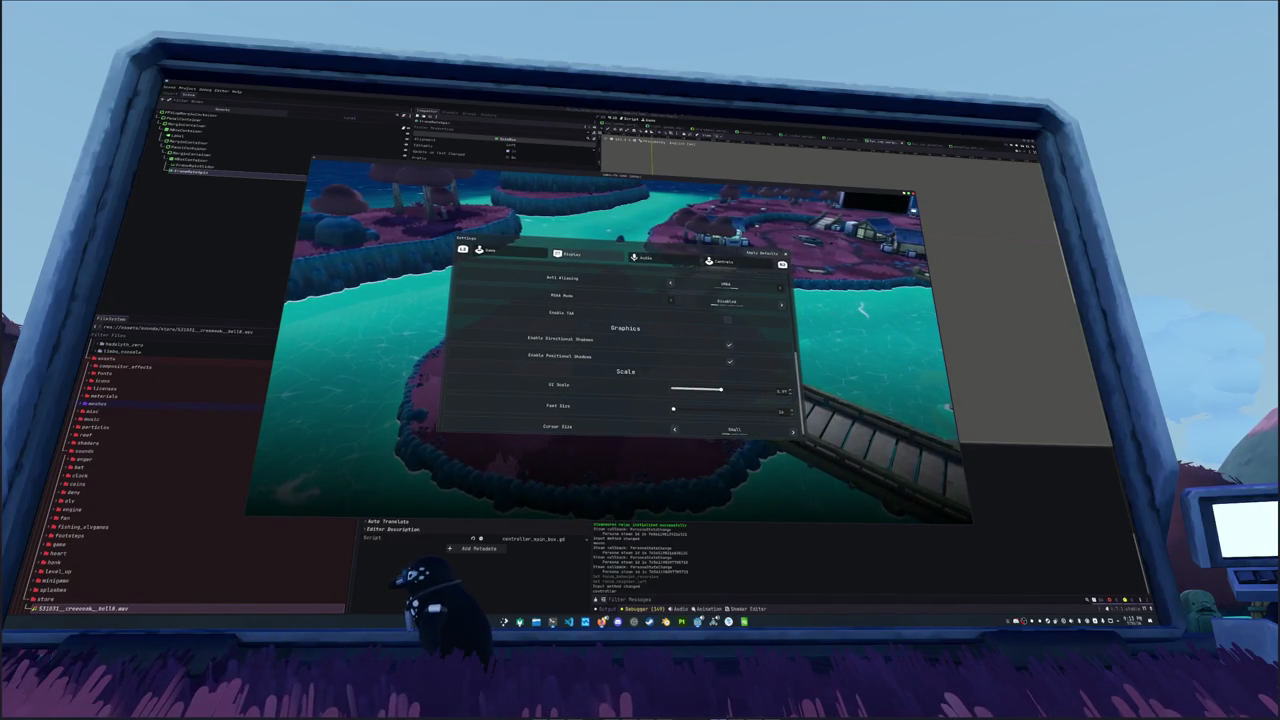
pyautogui.press('Right')
pyautogui.press('Right')
pyautogui.press('Right')
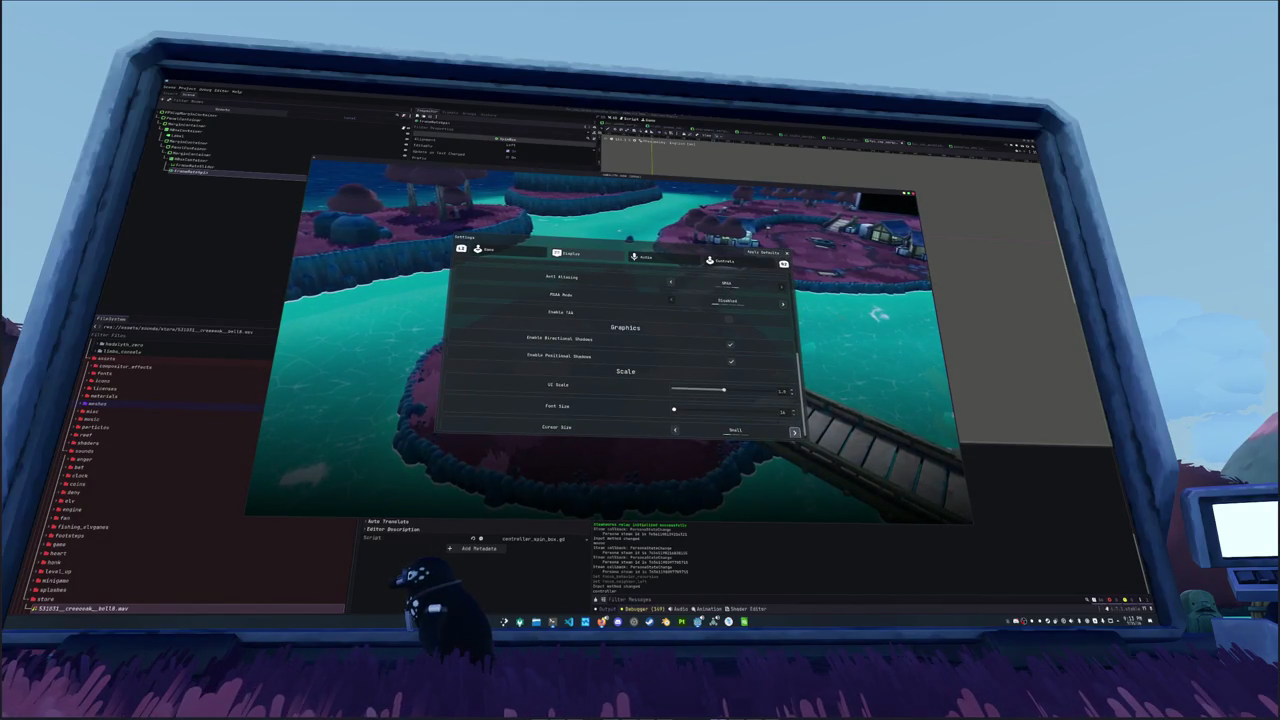
pyautogui.press('Right')
# Step: Toggle Enable Positional Shadows, set MSAA back to Disabled, and change Anti Aliasing to FXAA
pyautogui.press('Up')
pyautogui.press('Up')
pyautogui.press('Up')
pyautogui.press('Return')
pyautogui.press('Up')
pyautogui.press('Up')
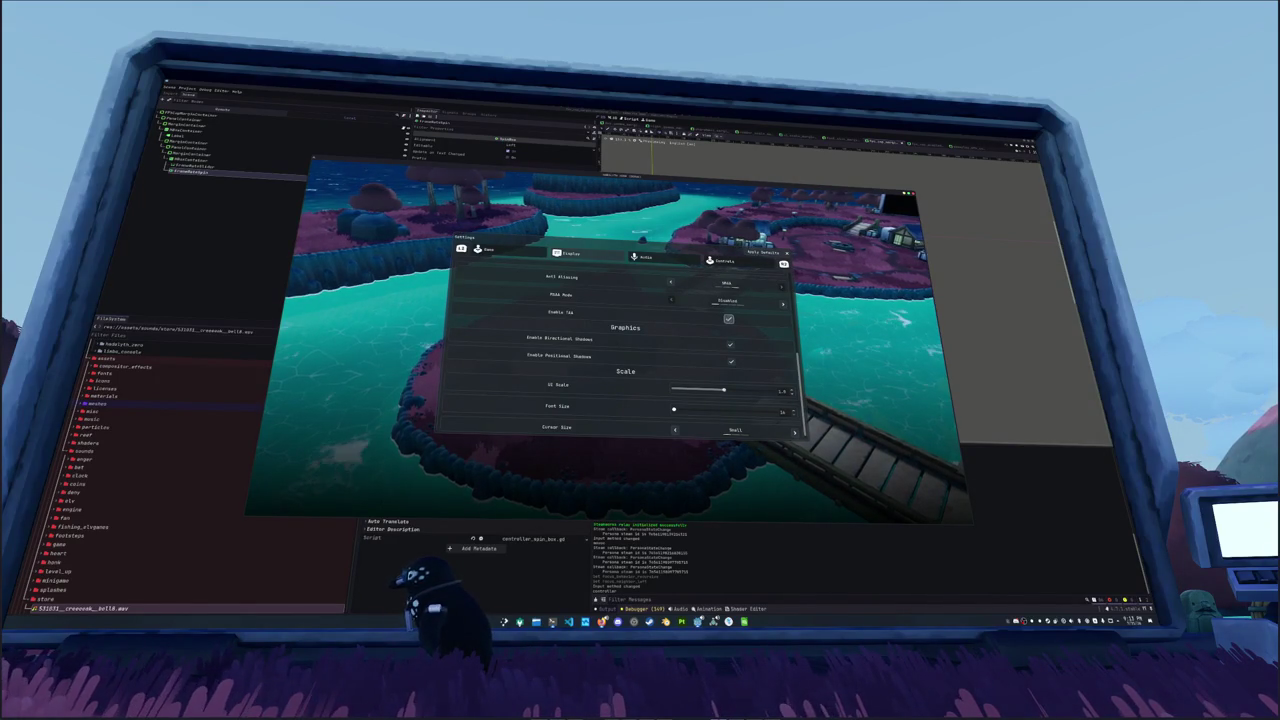
pyautogui.press('Up')
pyautogui.press('Return')
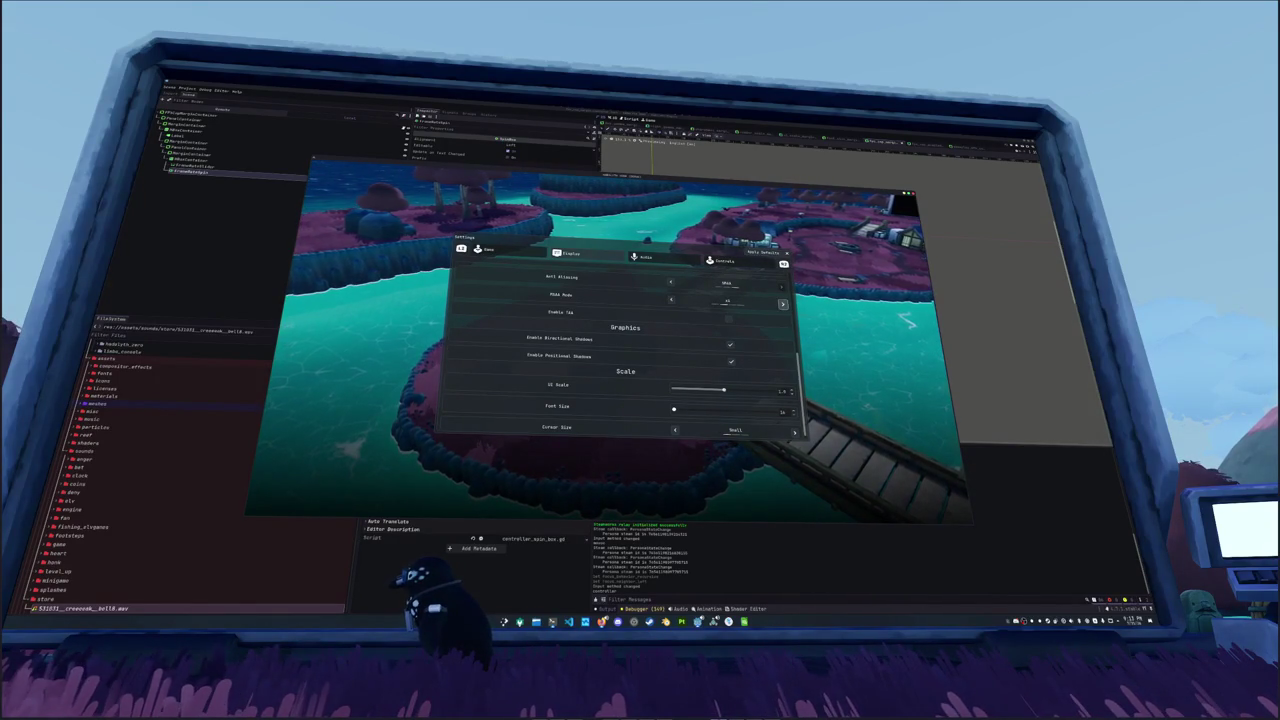
pyautogui.press('Return')
pyautogui.press('Up')
pyautogui.press('Return')
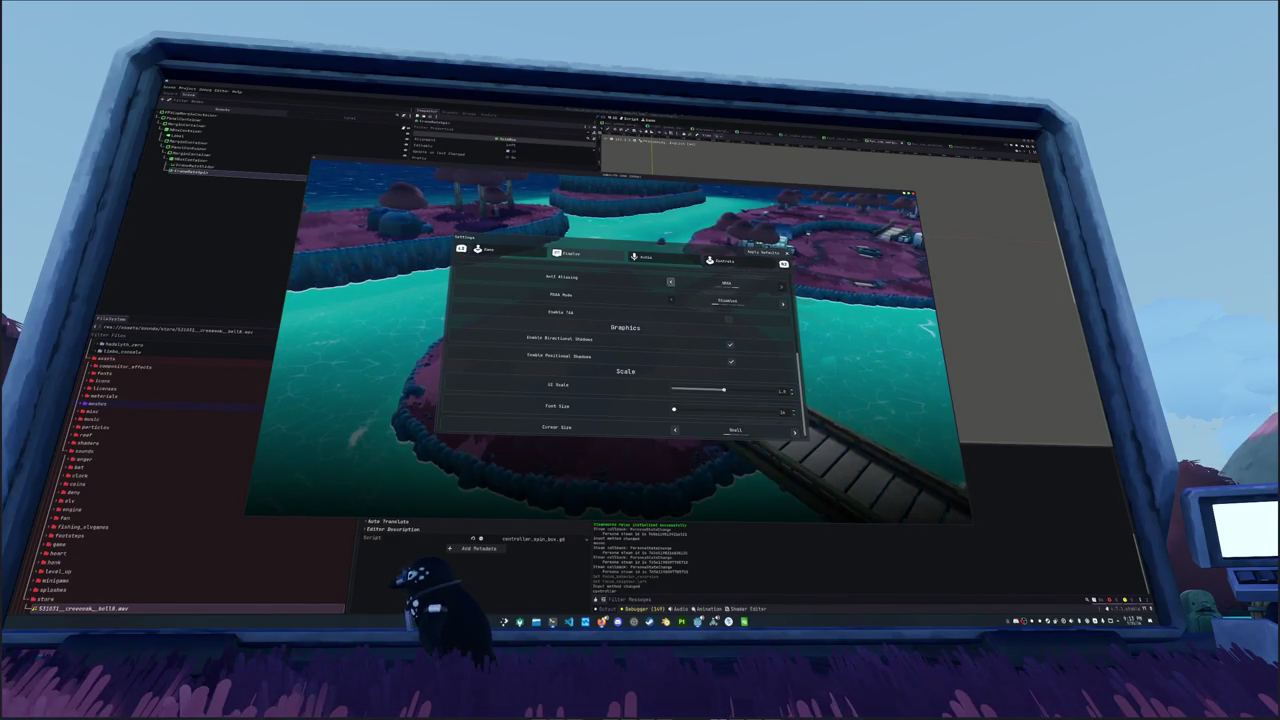
# Step: Adjust Render Scale with the controller and move focus up to the window settings
pyautogui.press('Up')
pyautogui.press('Up')
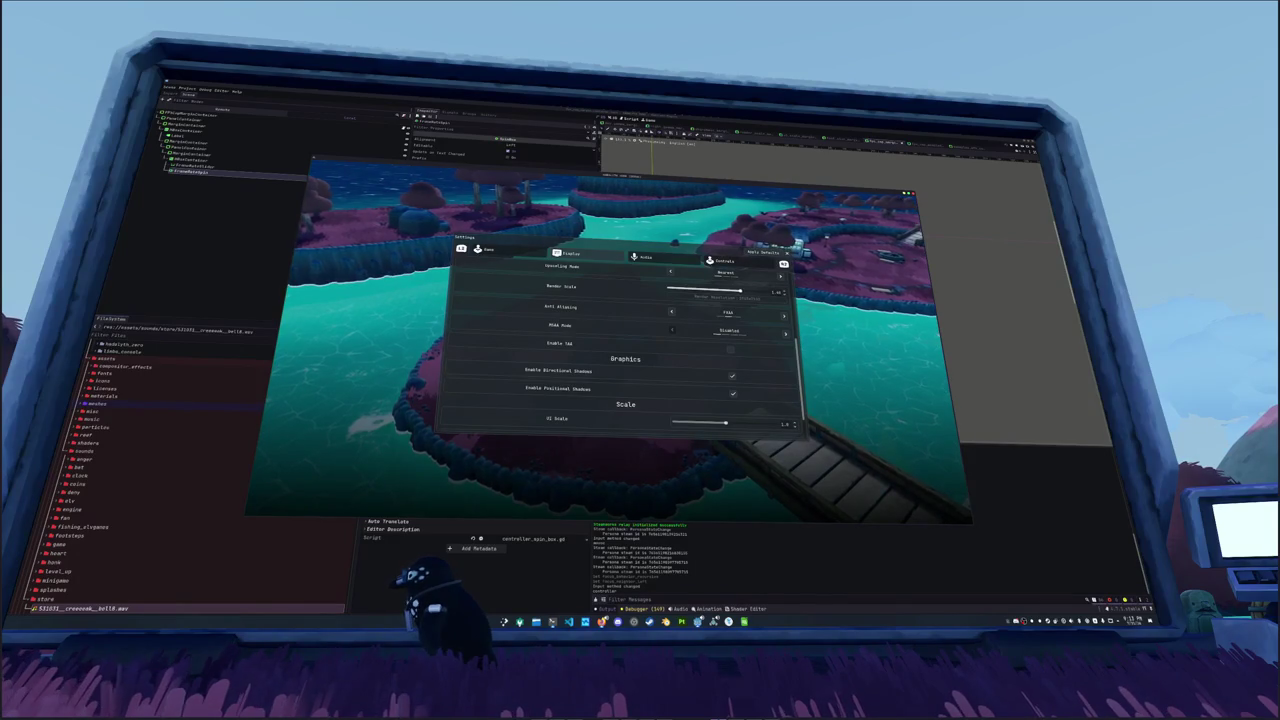
pyautogui.press('Left')
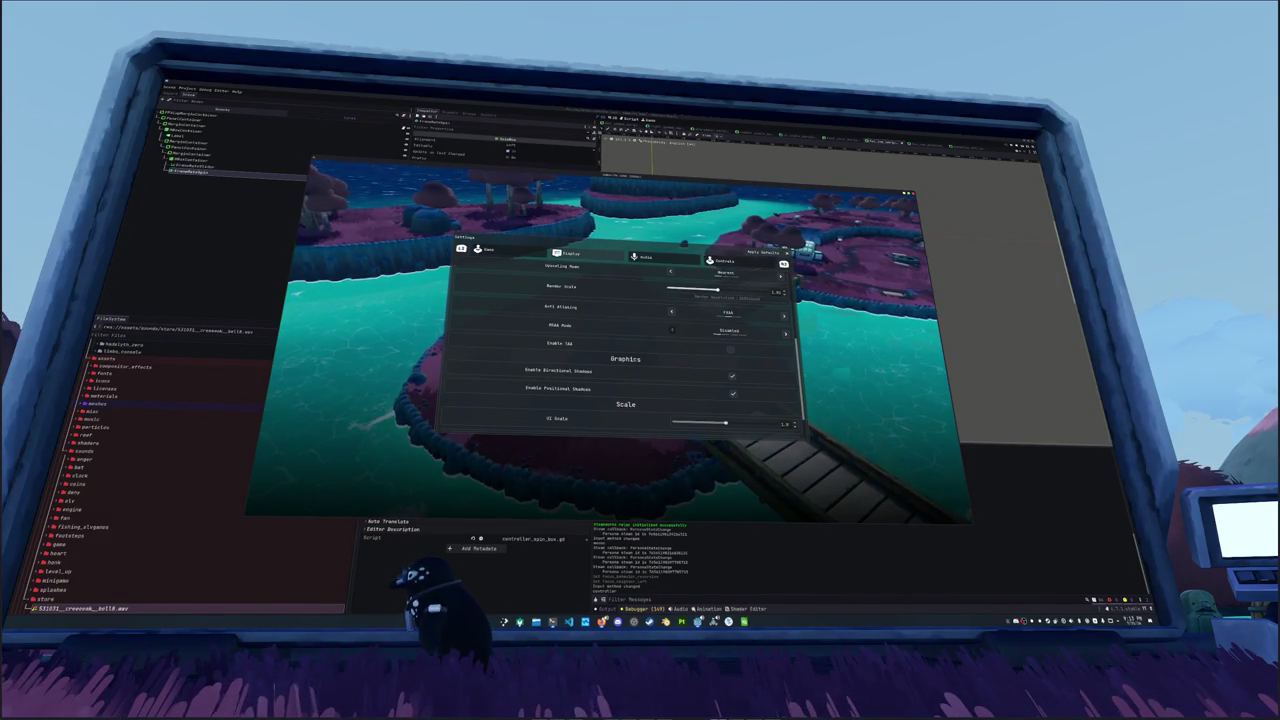
pyautogui.press('Up')
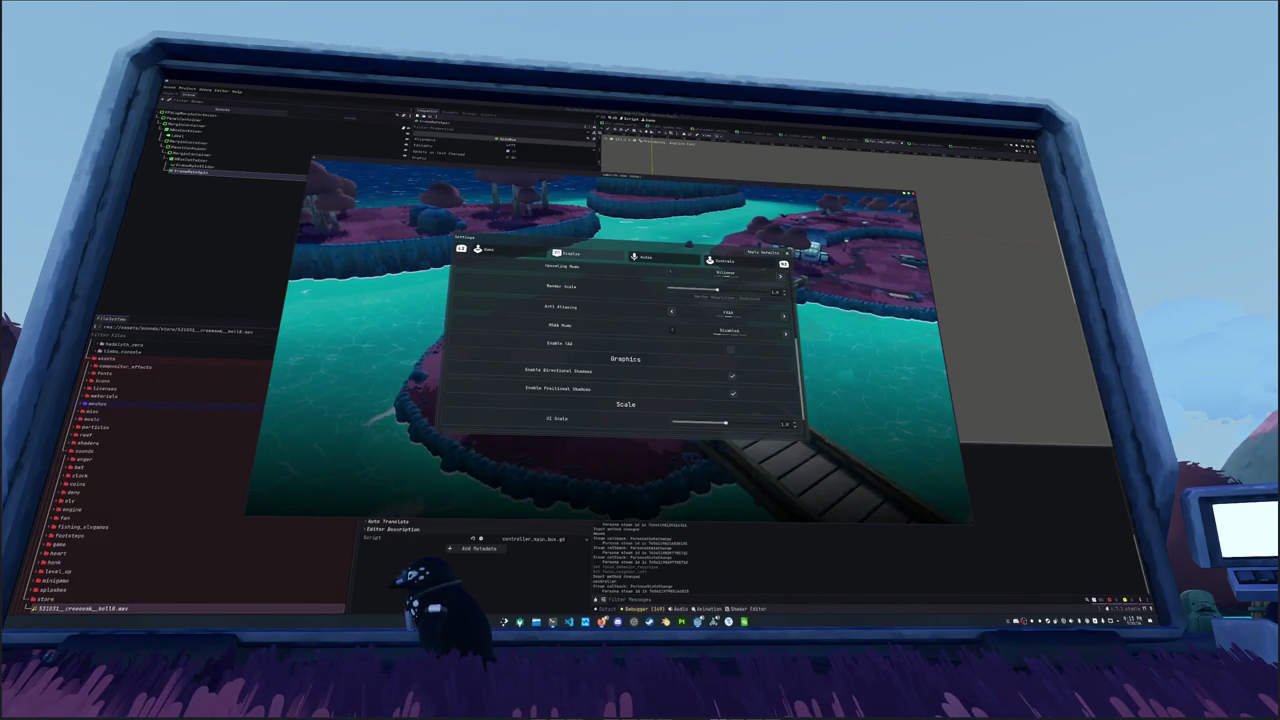
pyautogui.press('Up')
pyautogui.press('Up')
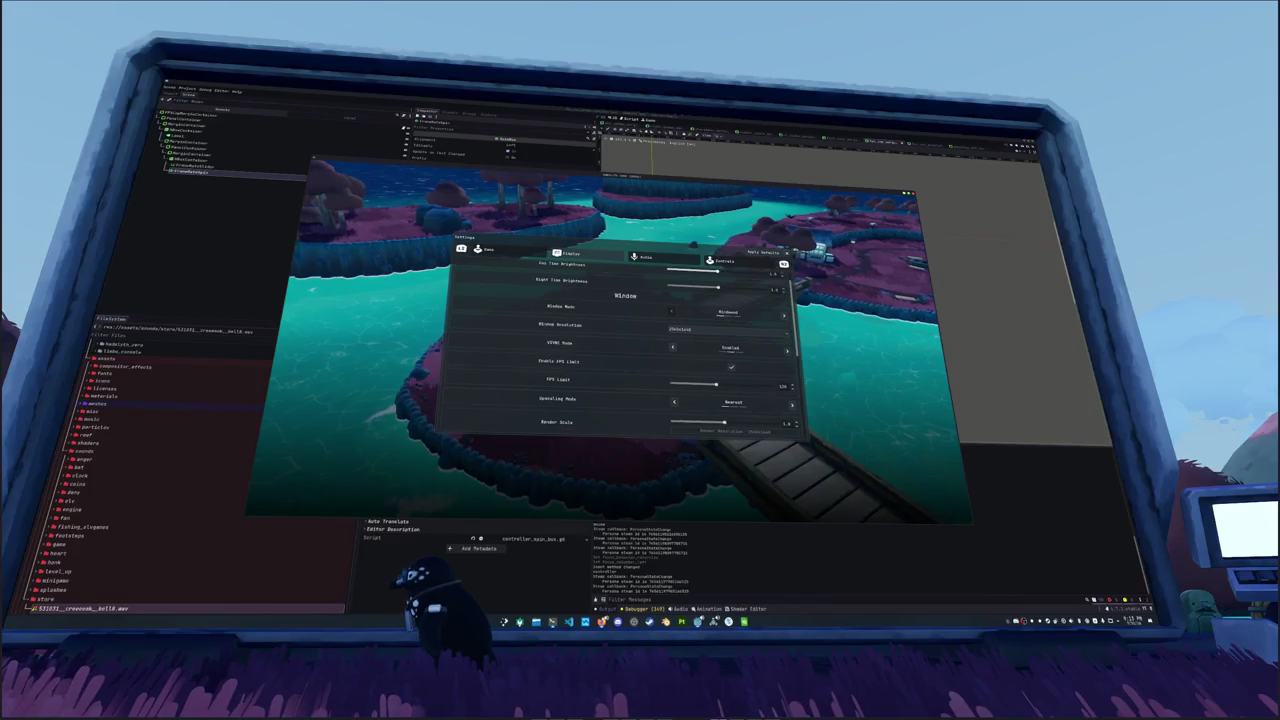
# Step: Switch to the Game page and step controller focus through the Interface and Host Moderation options
pyautogui.press('q')
pyautogui.press('e')
pyautogui.press('q')
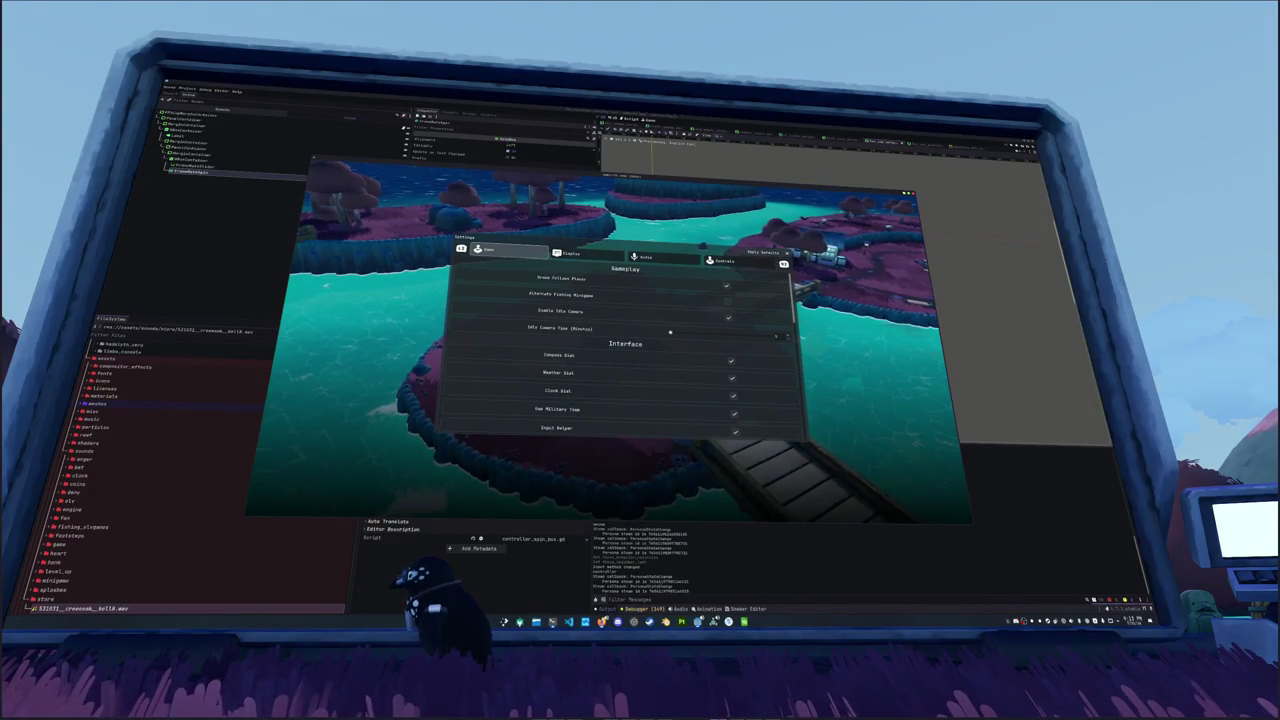
pyautogui.press('Down')
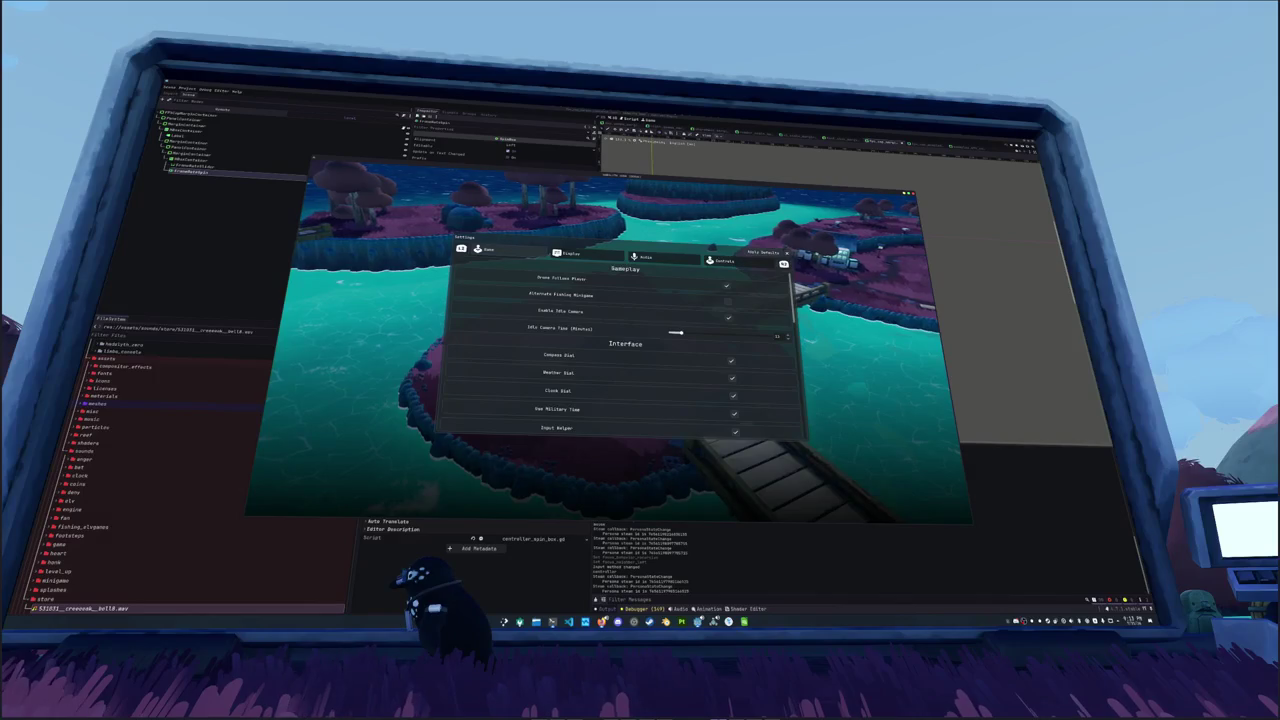
pyautogui.press('Down')
pyautogui.press('Down')
pyautogui.press('Down')
pyautogui.press('Down')
pyautogui.press('Down')
pyautogui.press('Down')
pyautogui.press('Down')
pyautogui.press('Down')
pyautogui.press('Down')
pyautogui.press('Down')
pyautogui.press('Down')
pyautogui.press('Down')
pyautogui.press('Down')
pyautogui.press('Down')
pyautogui.press('Down')
pyautogui.press('Down')
pyautogui.press('Down')
pyautogui.press('Down')
pyautogui.press('Up')
pyautogui.press('Up')
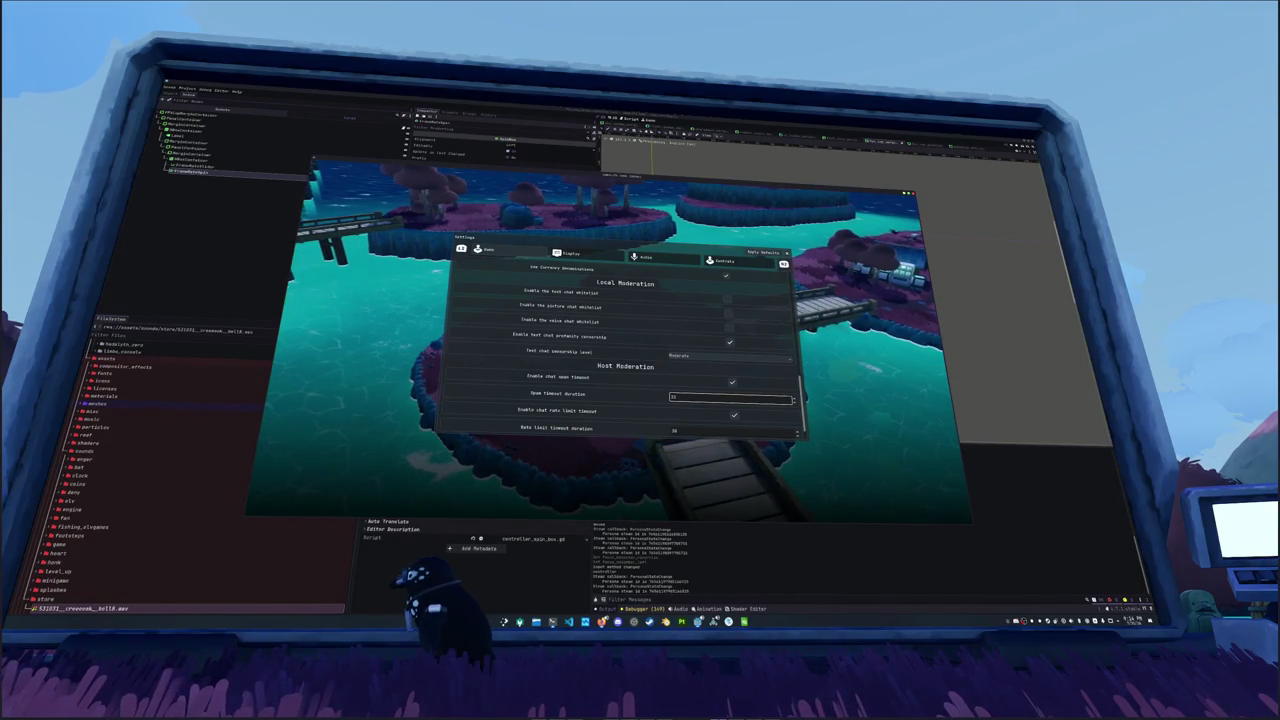
# Step: Scroll through the Display page, move on to Audio, then bring the strings spreadsheet forward
pyautogui.click(570, 253)
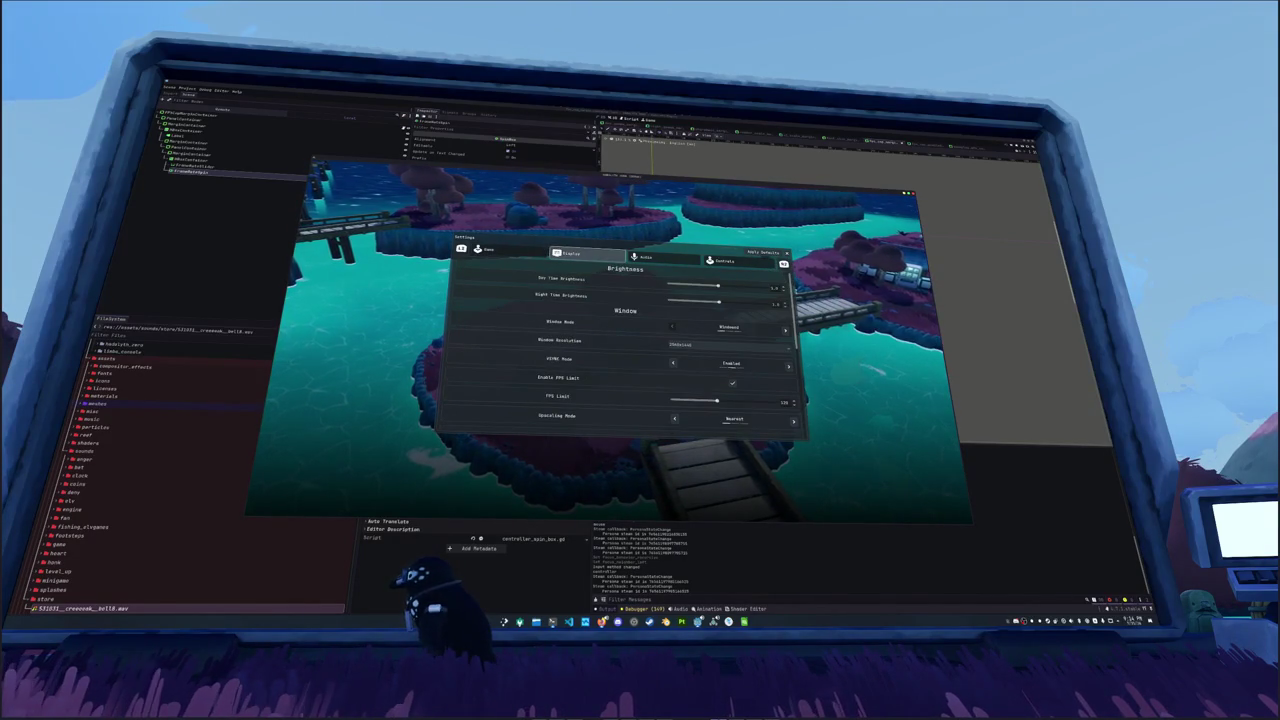
pyautogui.scroll(-5, 625, 345)
pyautogui.scroll(-5, 625, 345)
pyautogui.scroll(-3, 625, 345)
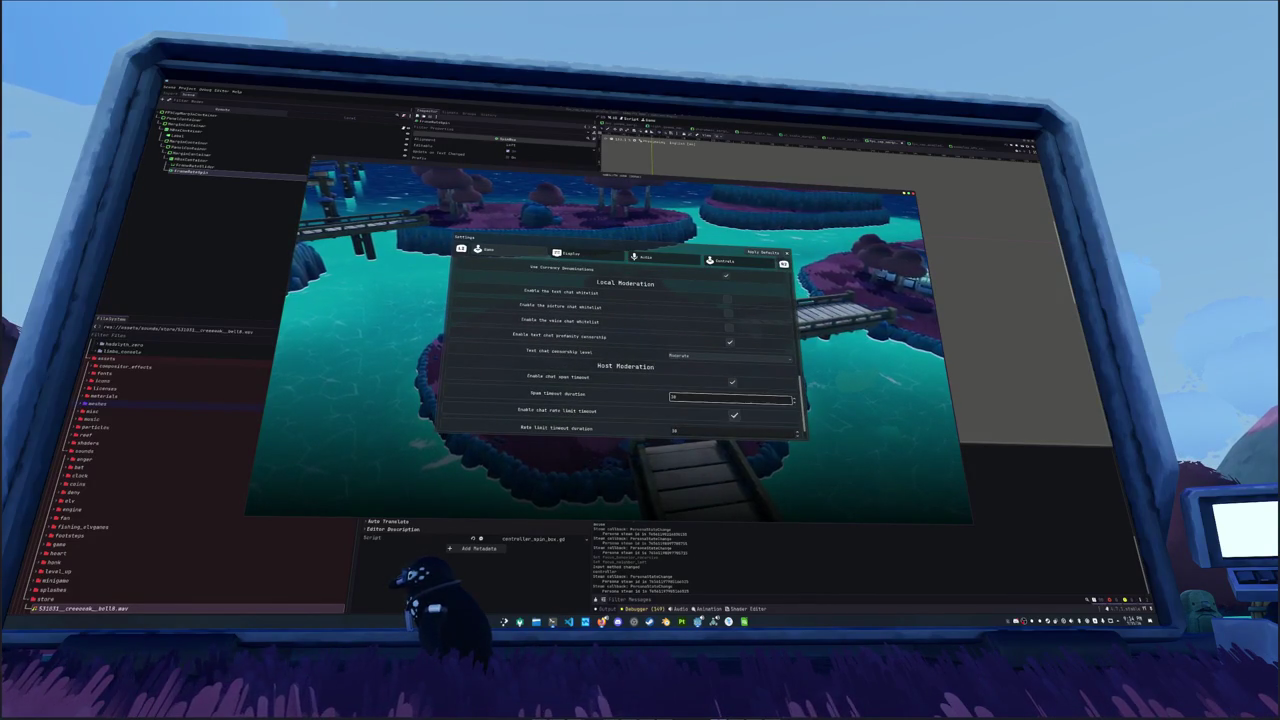
pyautogui.press('e')
pyautogui.press('e')
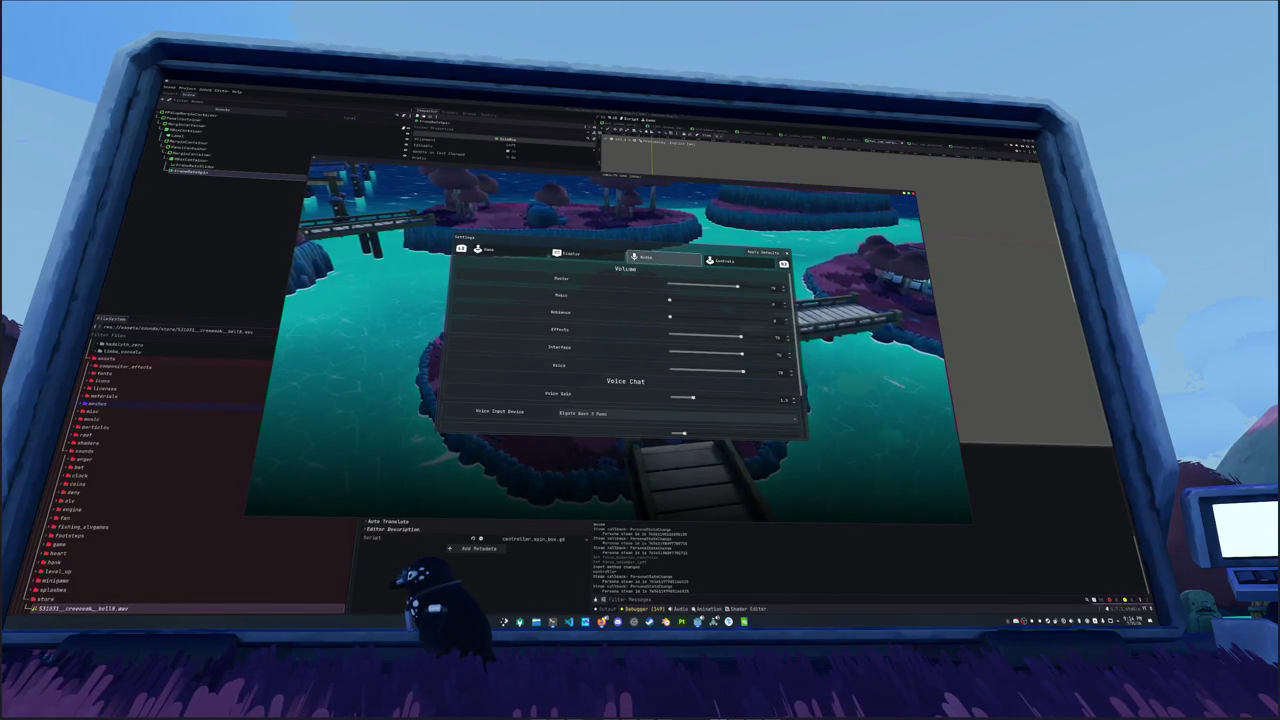
pyautogui.press('e')
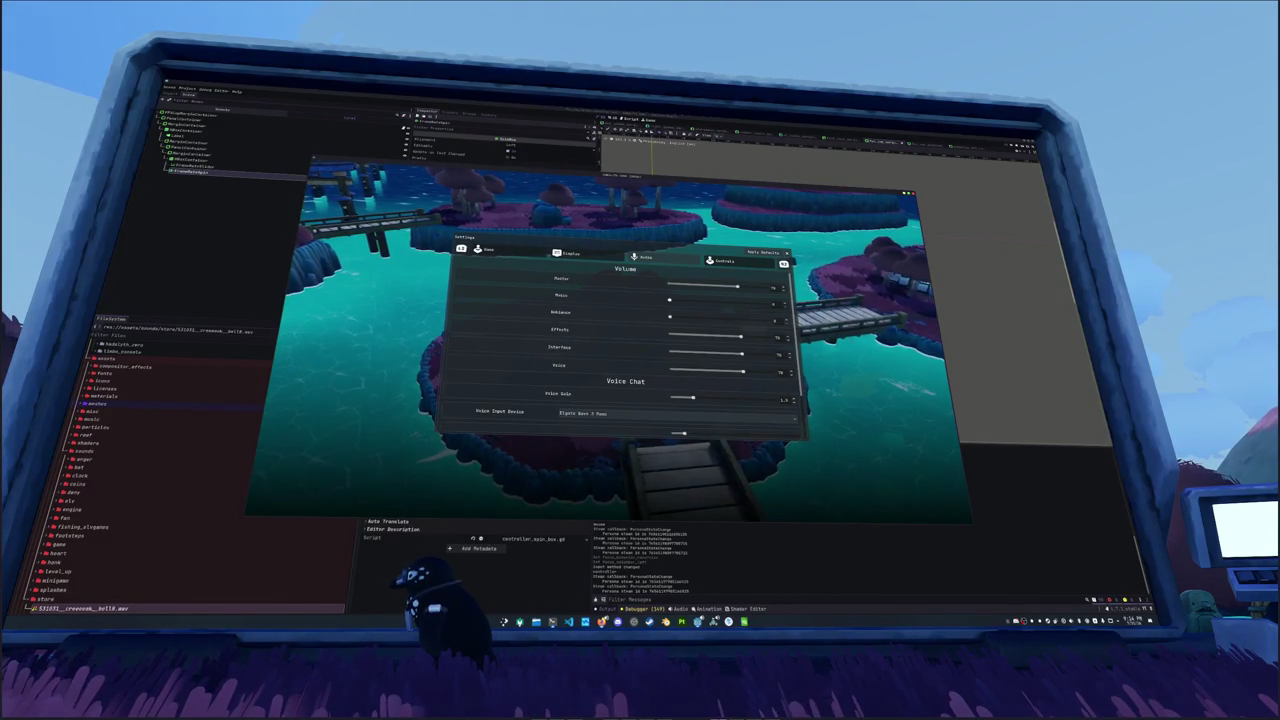
pyautogui.hotkey('alt', 'Tab')
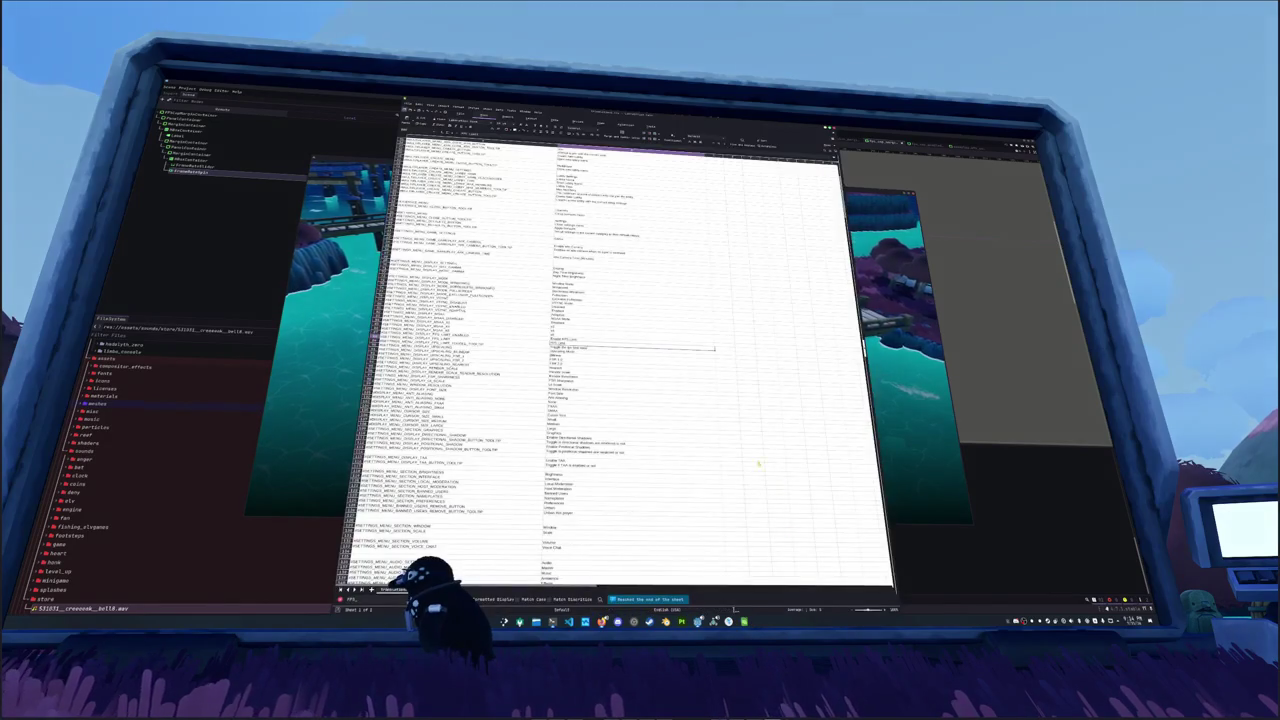
# Step: Find and revise one settings-menu description cell in the strings sheet, then return to the game
pyautogui.scroll(-5, 663, 418)
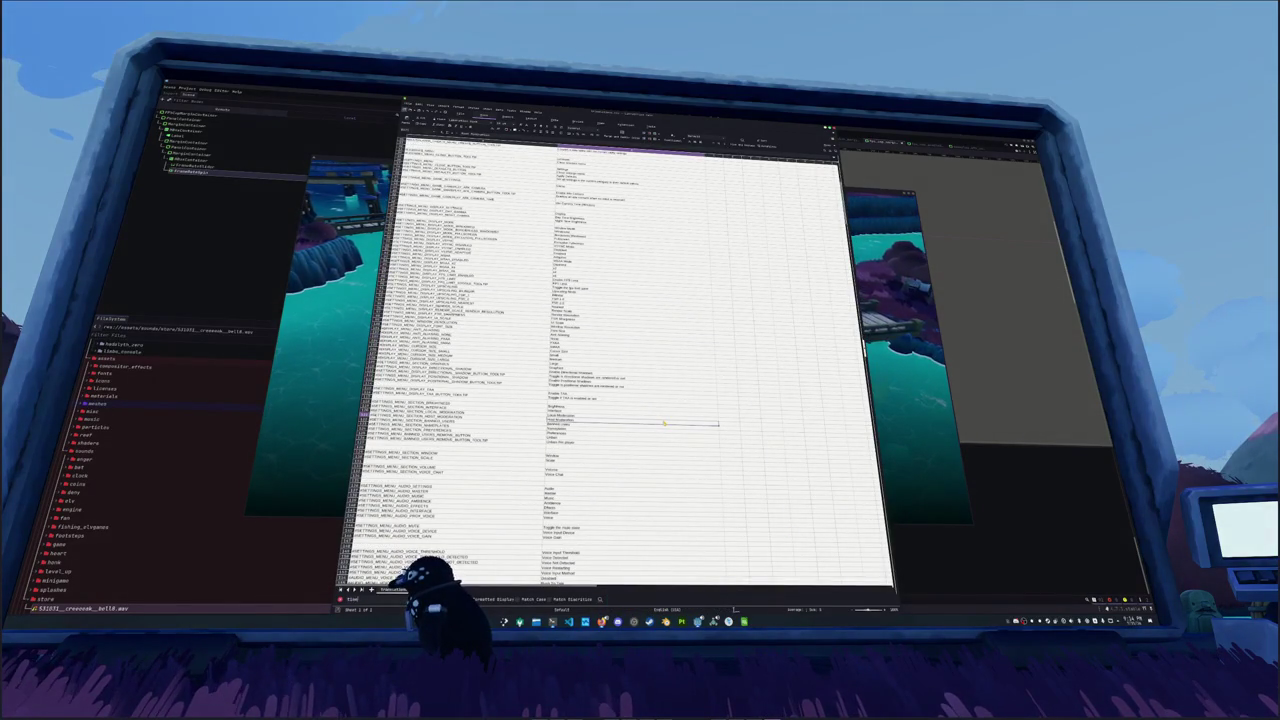
pyautogui.scroll(-10, 597, 377)
pyautogui.click(612, 348)
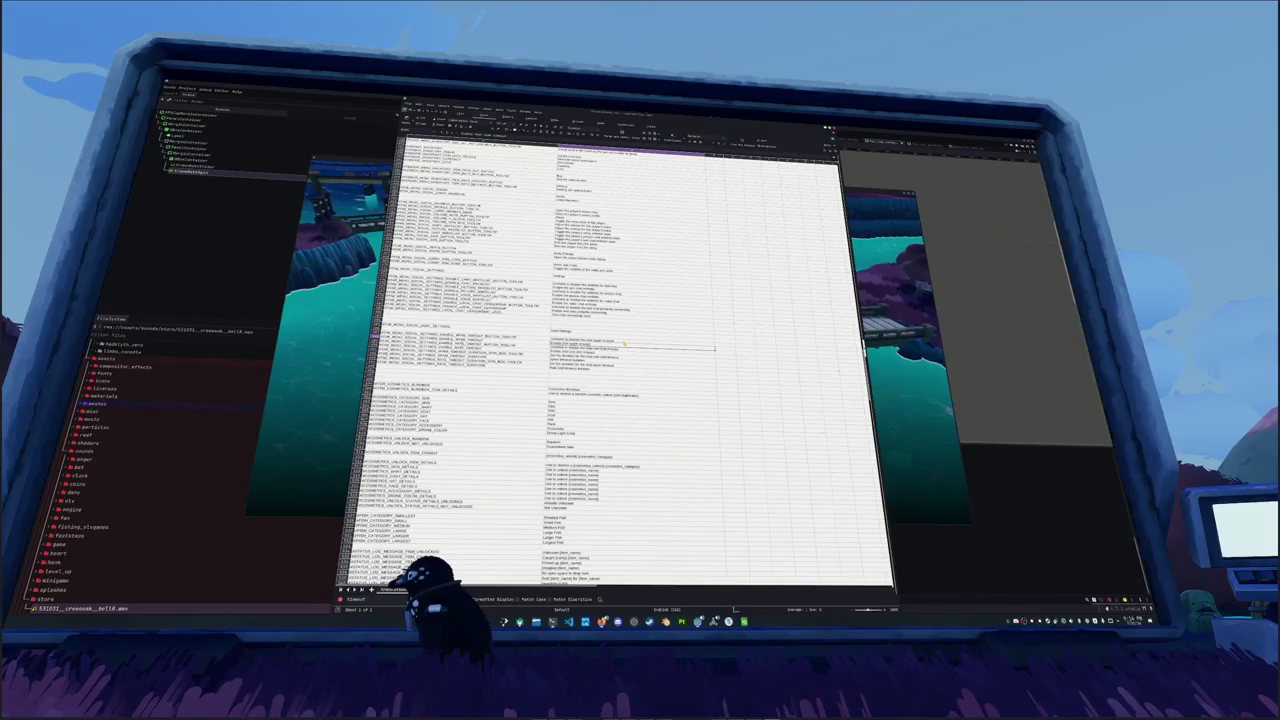
pyautogui.click(600, 357)
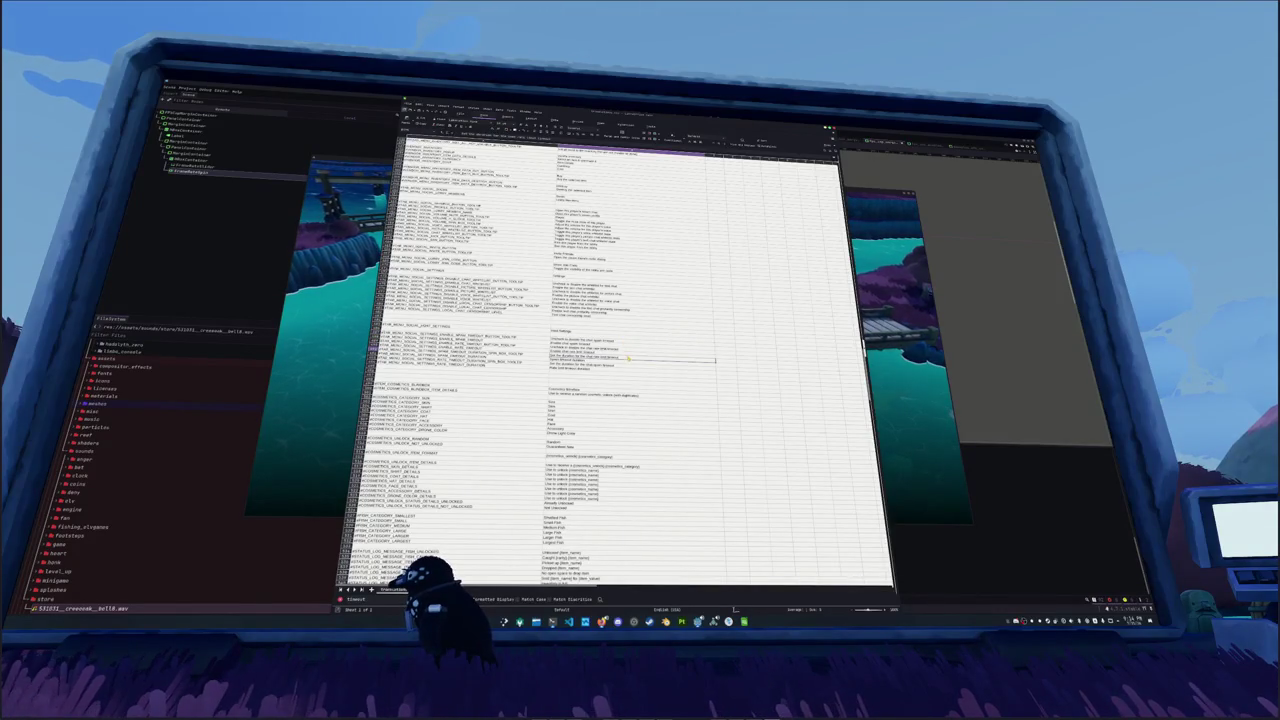
pyautogui.click(631, 365)
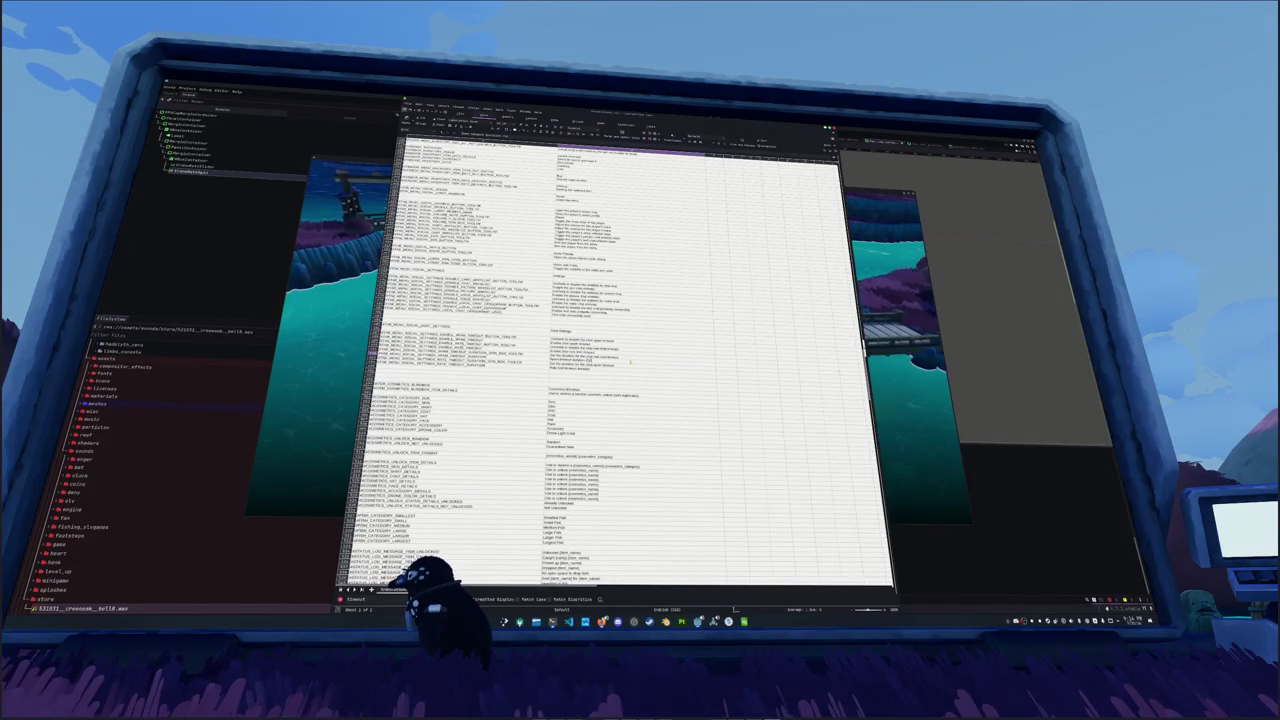
pyautogui.click(630, 367)
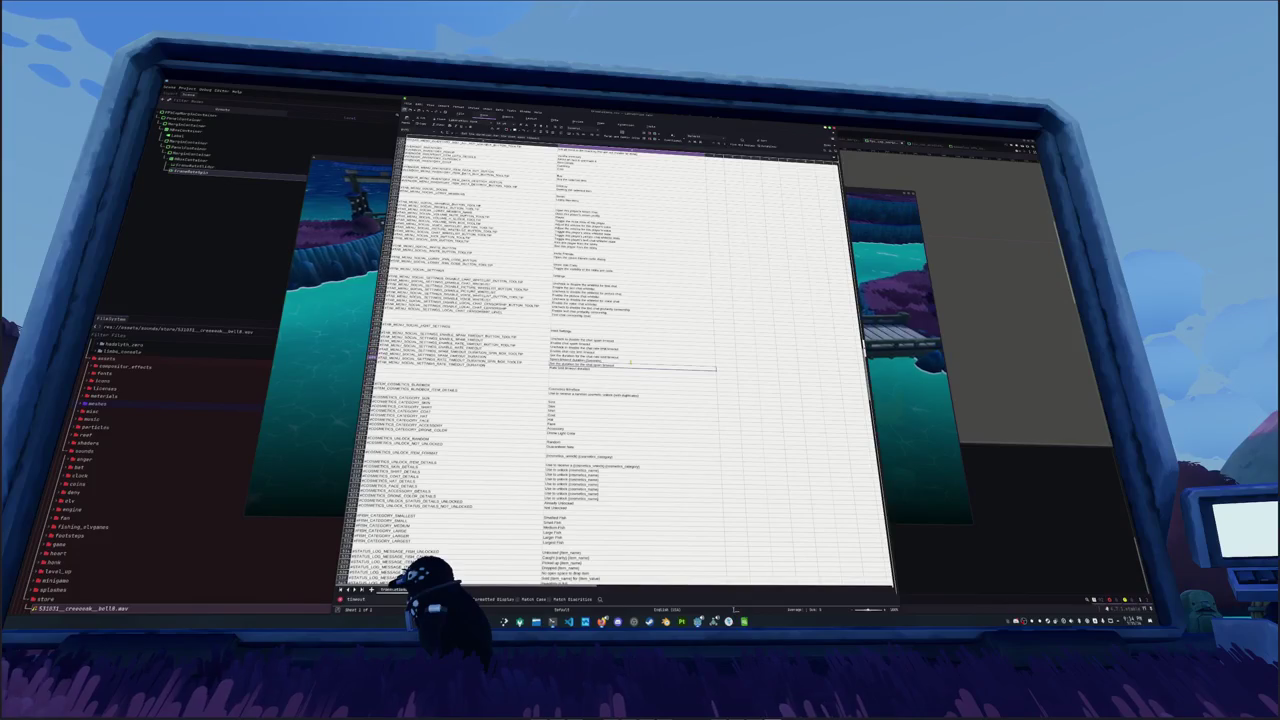
pyautogui.doubleClick(631, 365)
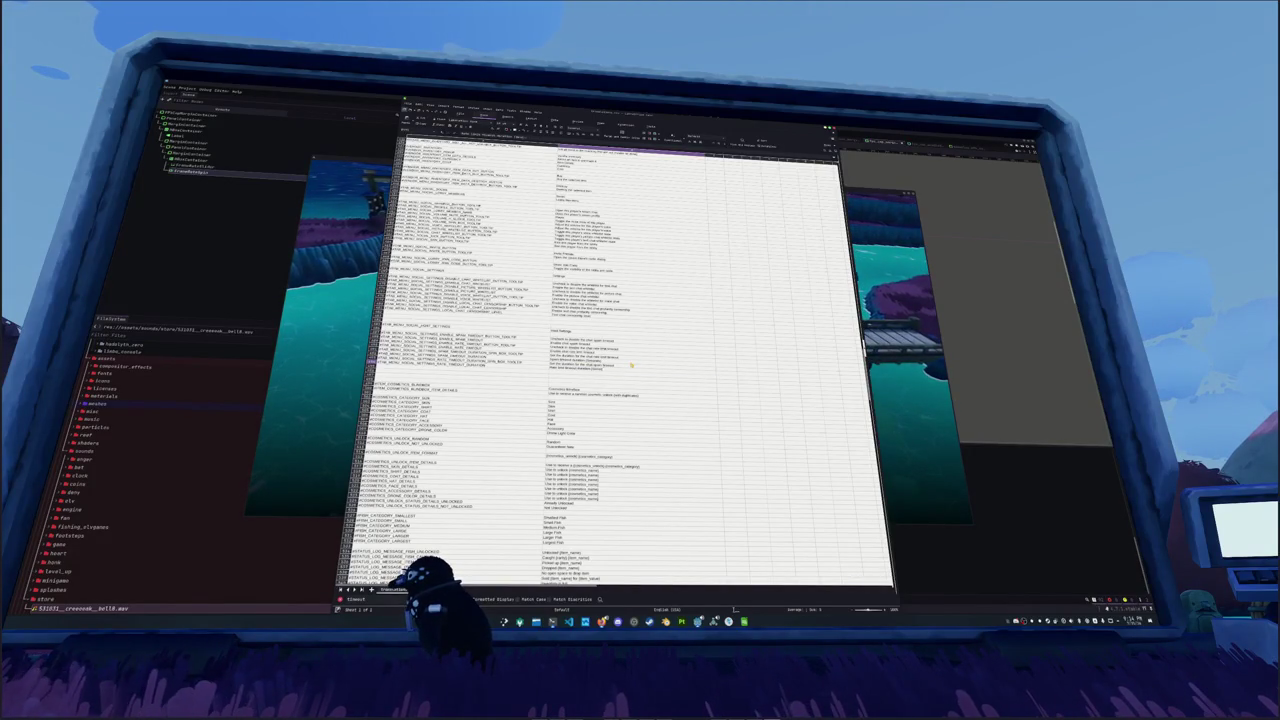
pyautogui.press('Return')
pyautogui.hotkey('alt', 'Tab')
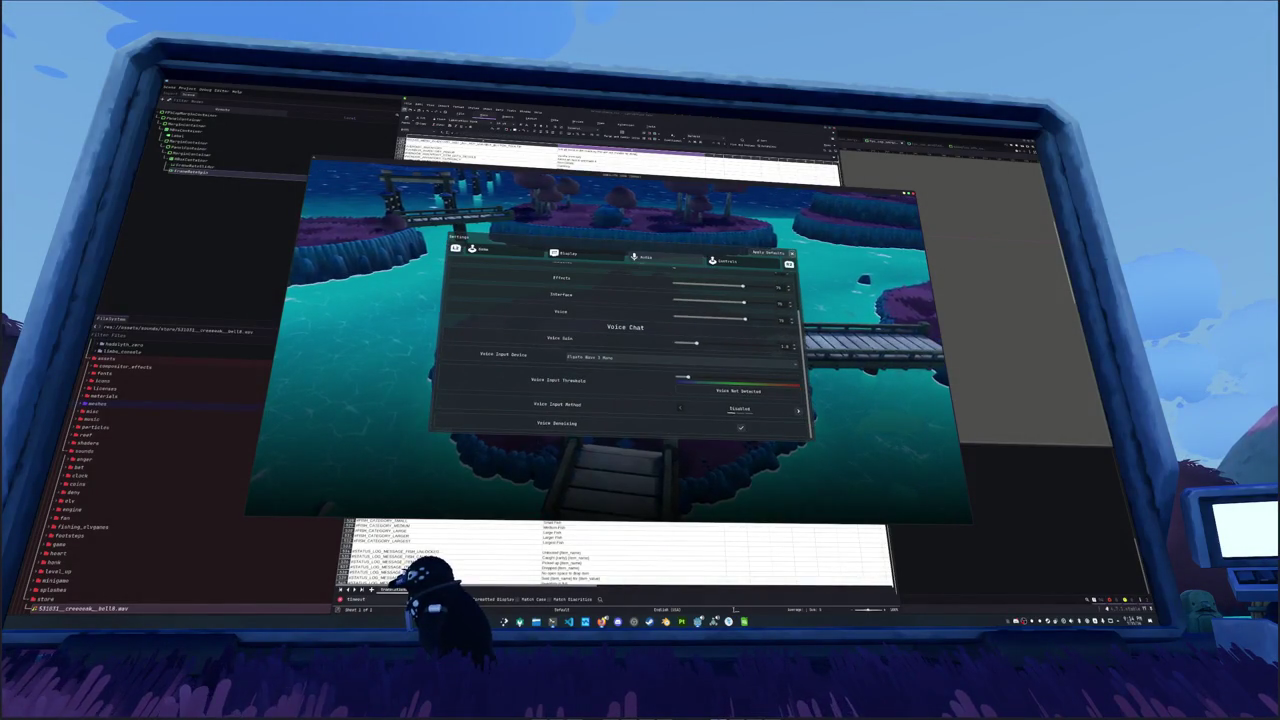
# Step: Scroll the Audio page back up and stop the running game with F8
pyautogui.scroll(1, 620, 340)
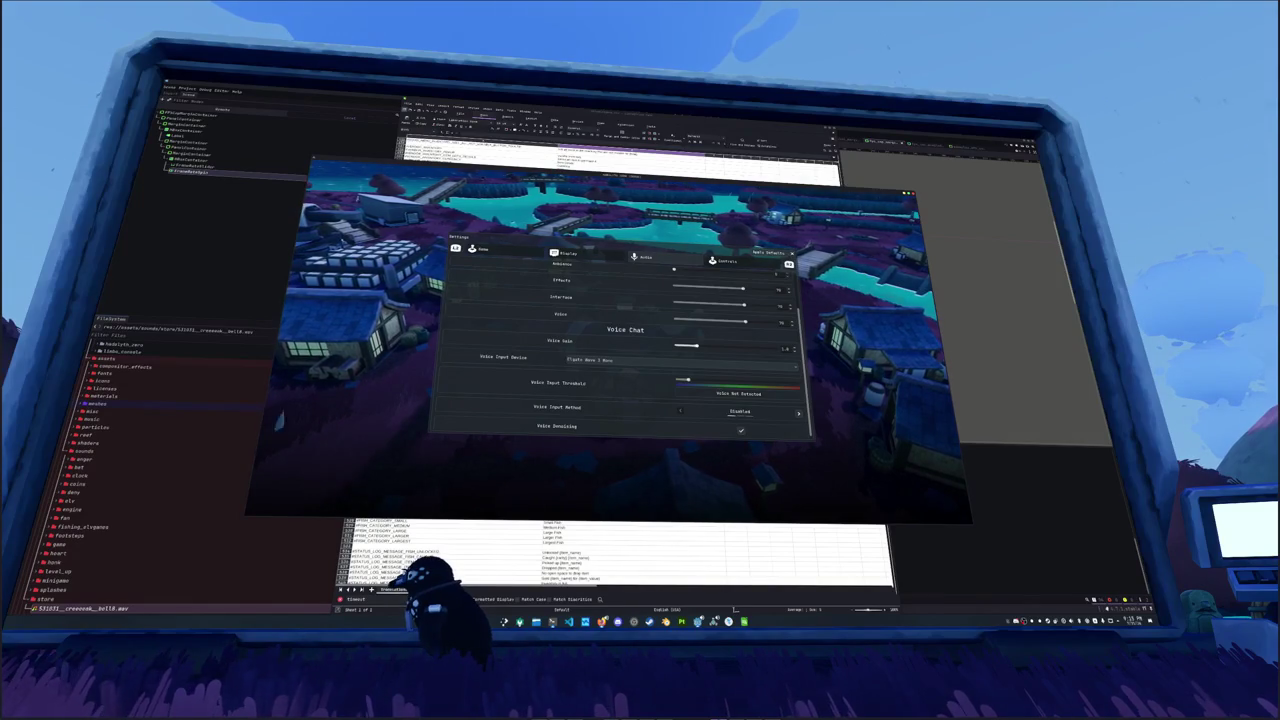
pyautogui.press('F8')
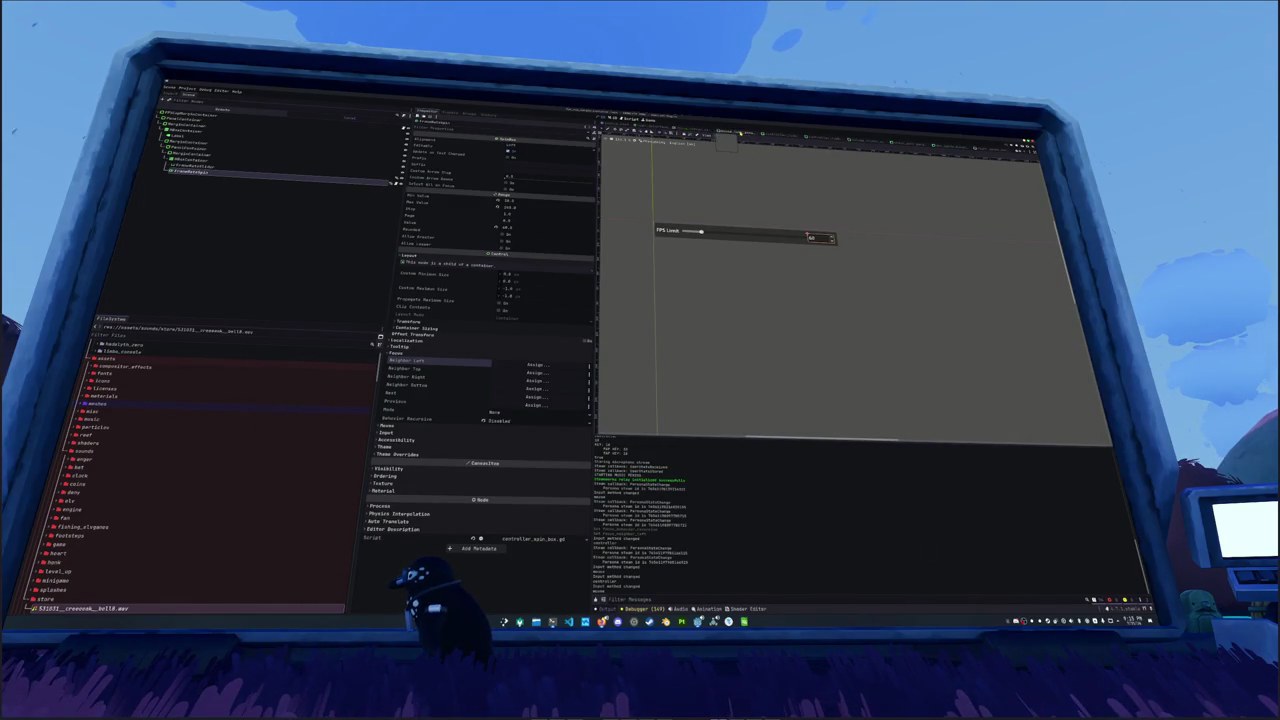
# Step: Open the settings panel scene, expand Audio, and open VoiceGainMarginContainer's own scene
pyautogui.click(648, 137)
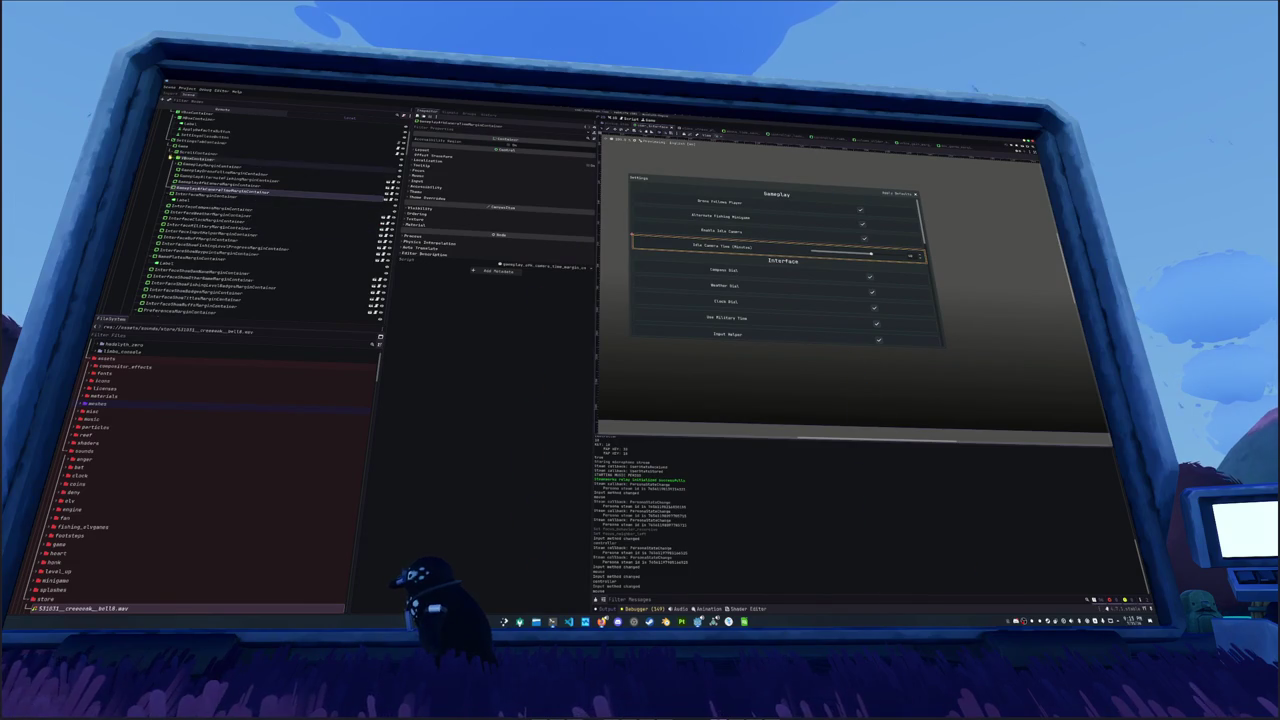
pyautogui.click(170, 146)
pyautogui.click(170, 157)
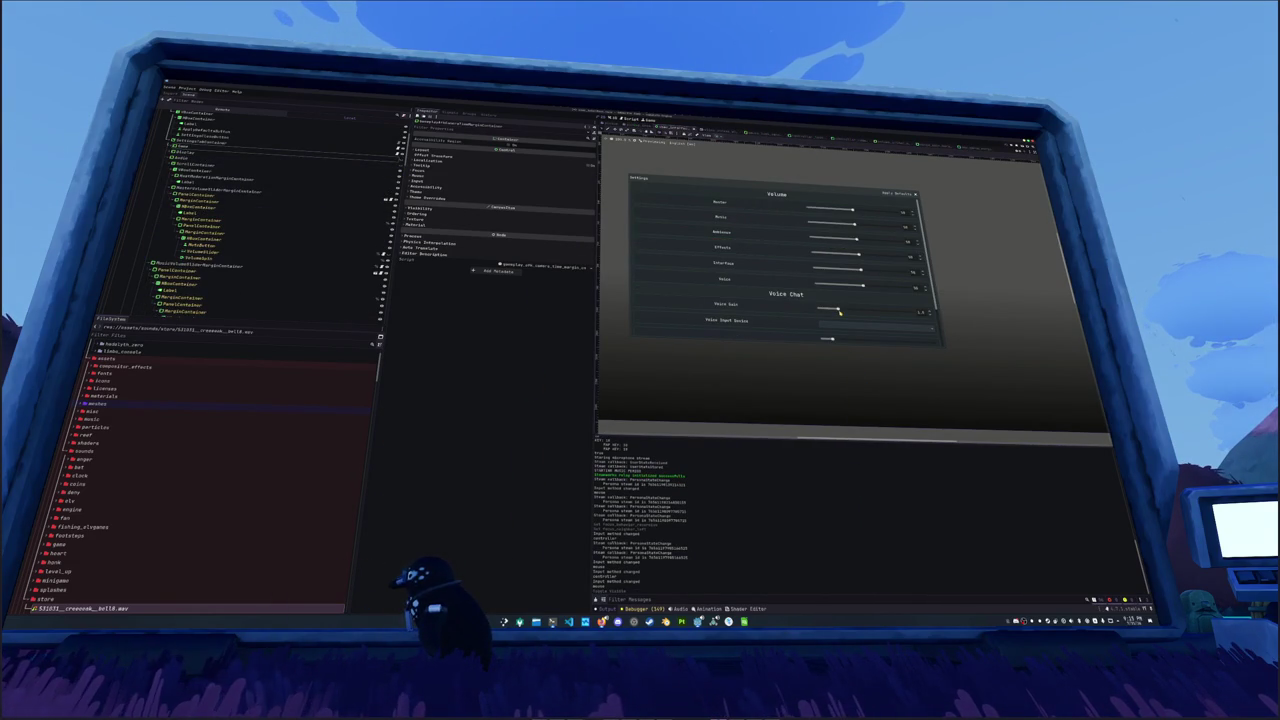
pyautogui.click(705, 298)
pyautogui.click(370, 313)
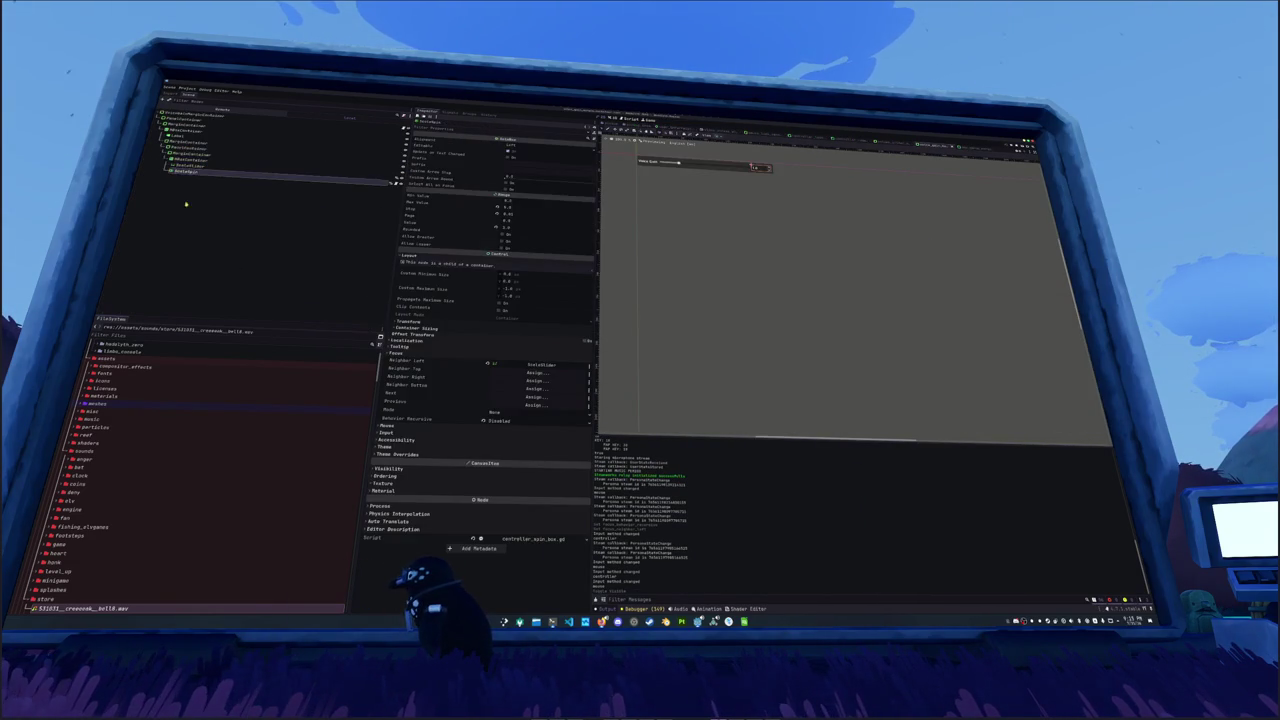
# Step: Change the Step value on the Voice Gain scene's range node and run the project with F5
pyautogui.click(185, 167)
pyautogui.click(185, 172)
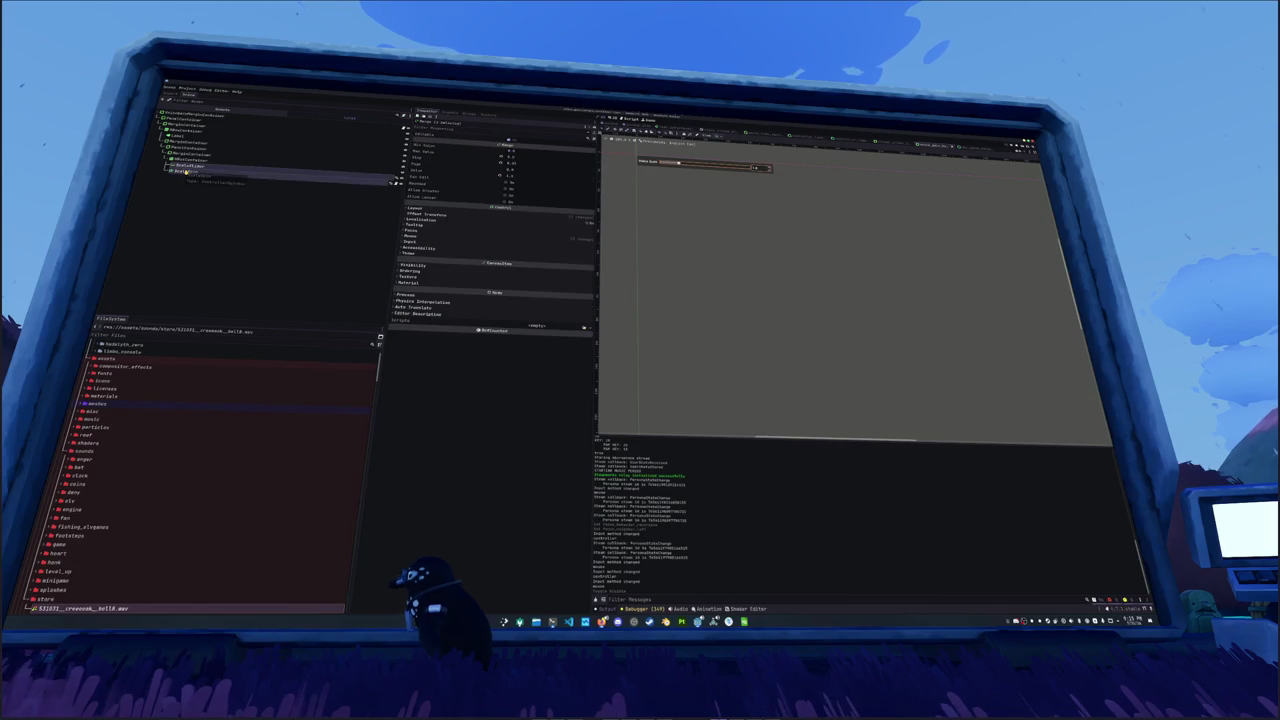
pyautogui.click(519, 165)
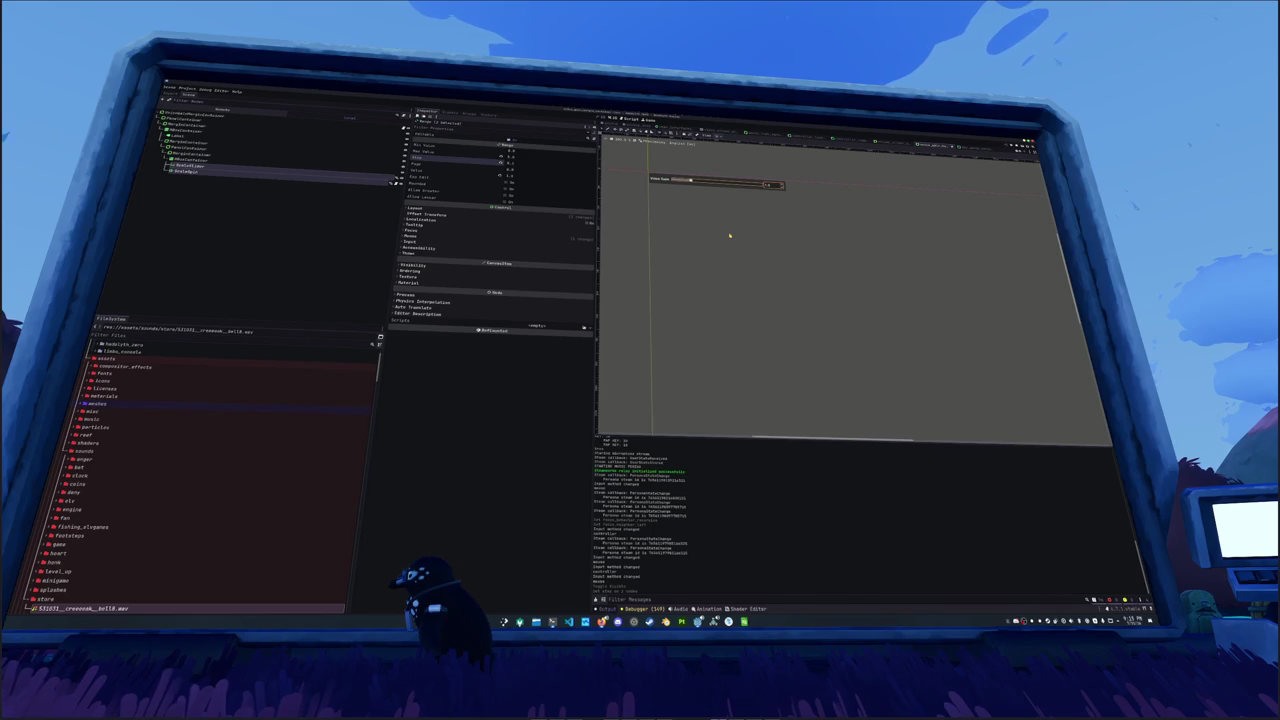
pyautogui.press('F5')
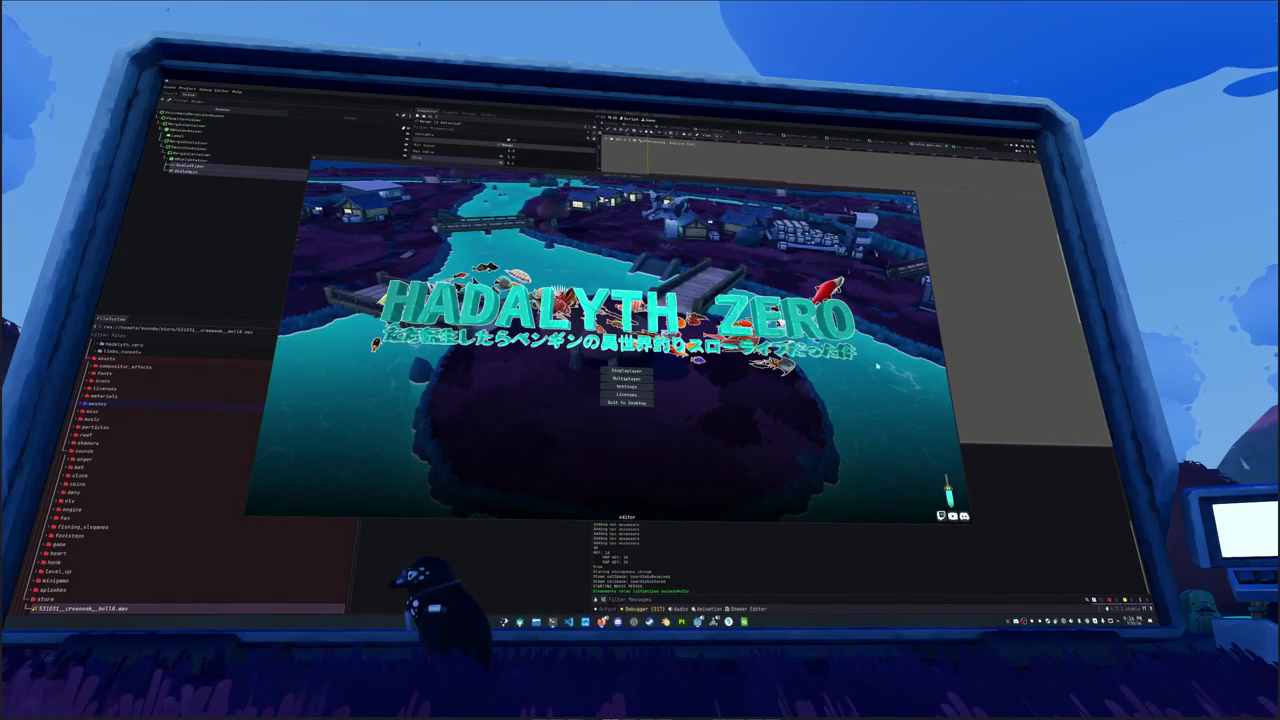
# Step: Open Settings from the title menu and scroll the Game options list up and down
pyautogui.click(626, 386)
pyautogui.scroll(-5, 650, 300)
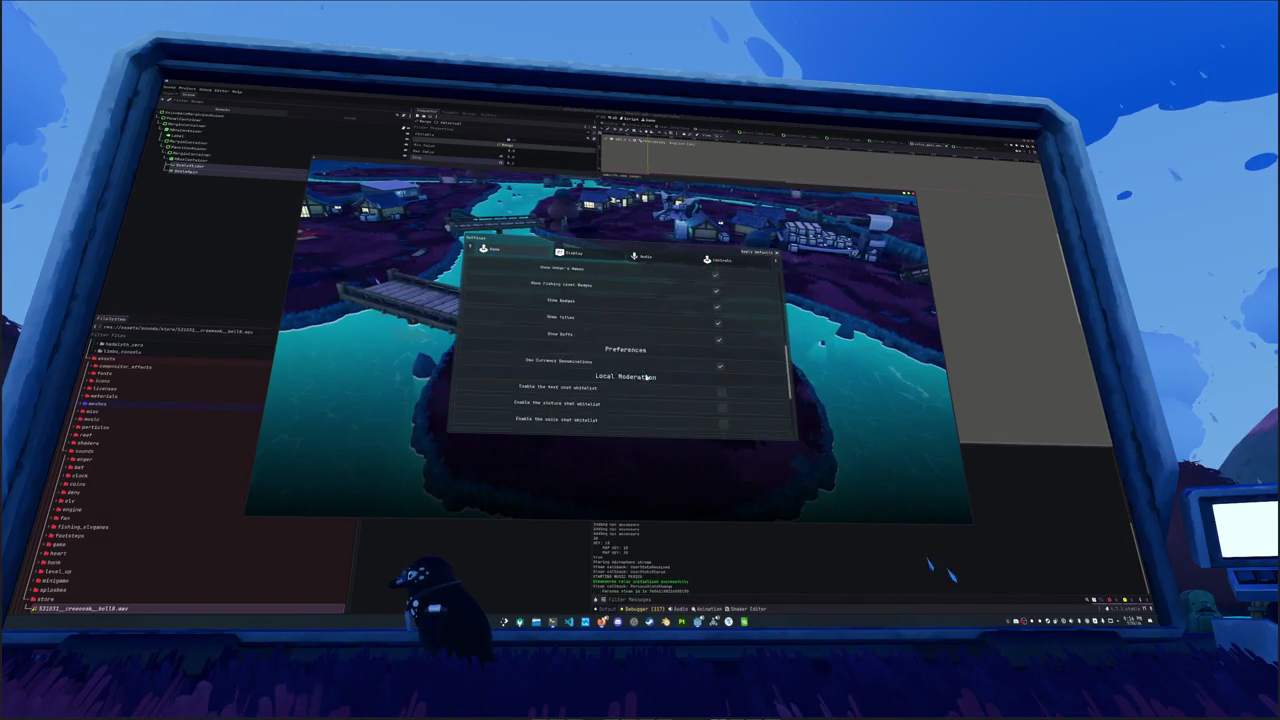
pyautogui.scroll(5, 650, 378)
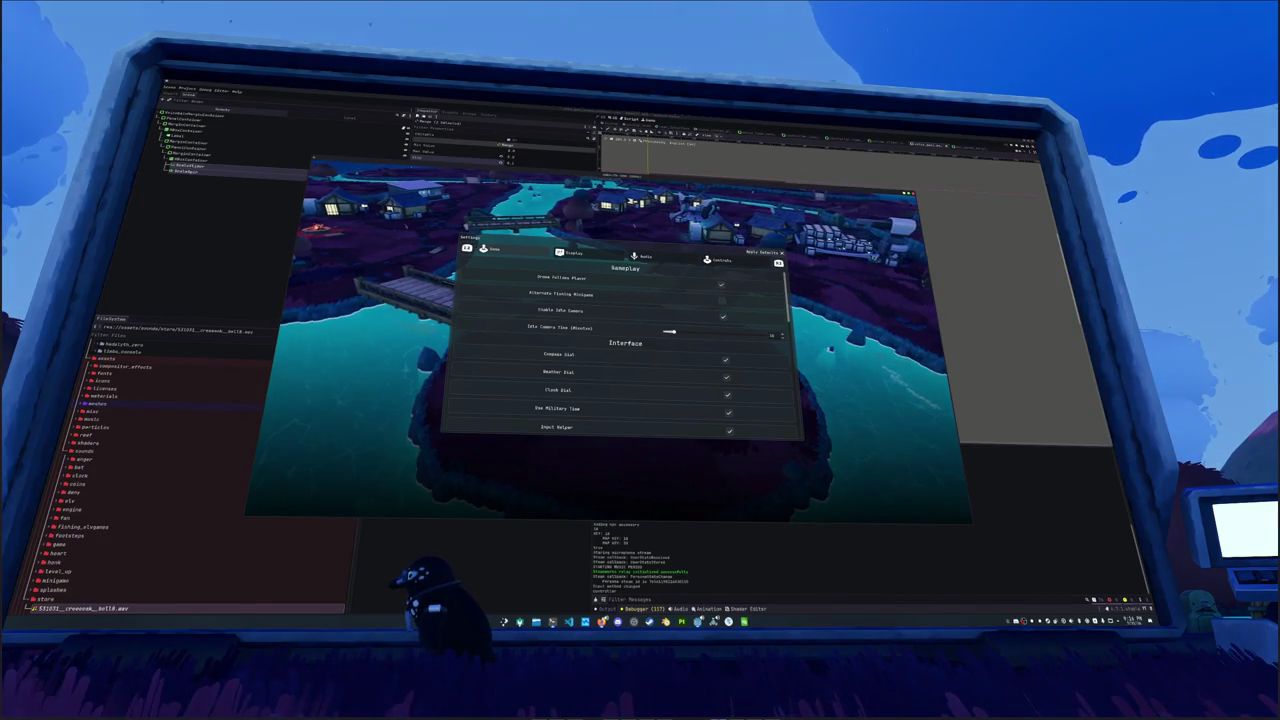
pyautogui.scroll(-1, 625, 350)
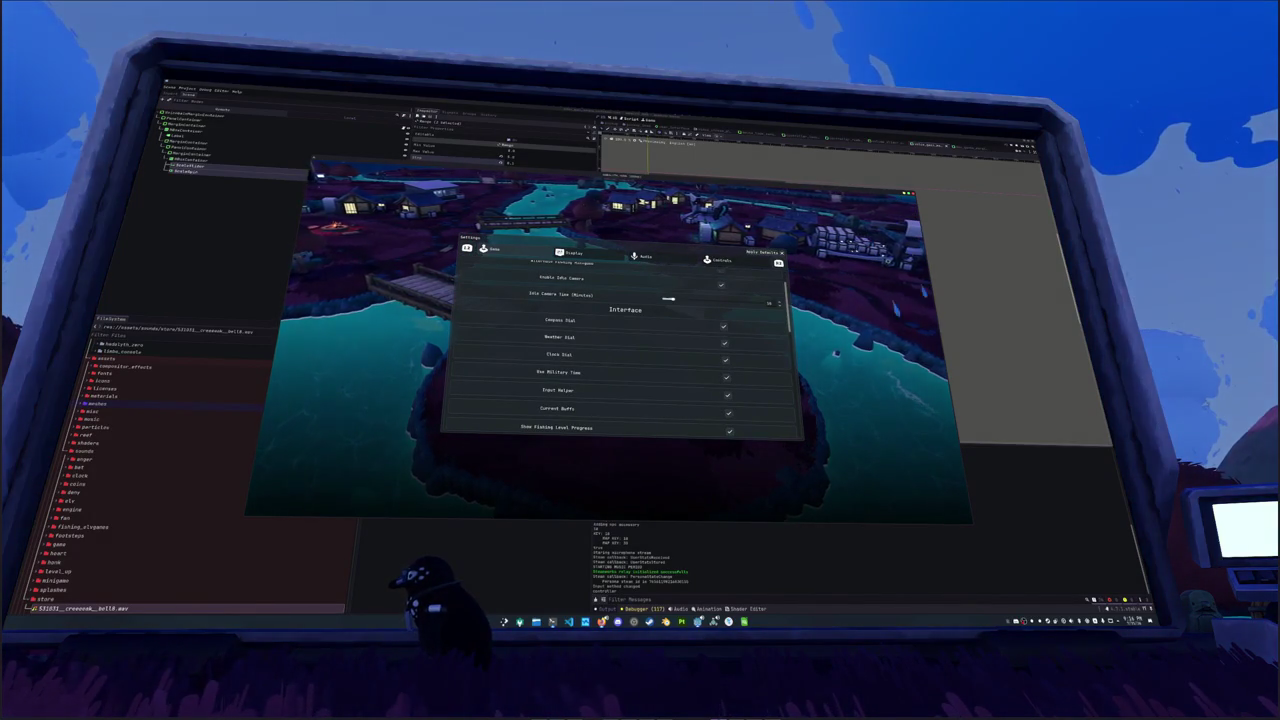
pyautogui.scroll(1, 625, 350)
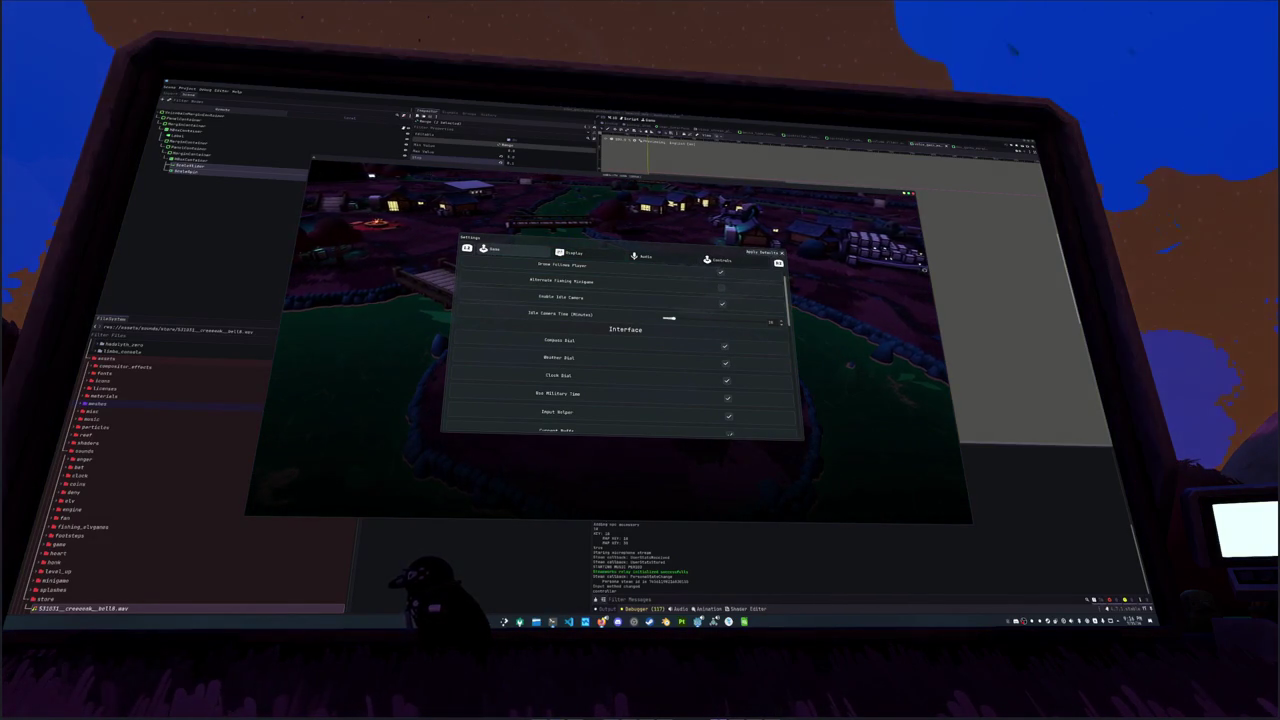
pyautogui.scroll(-8, 625, 360)
pyautogui.scroll(-5, 625, 350)
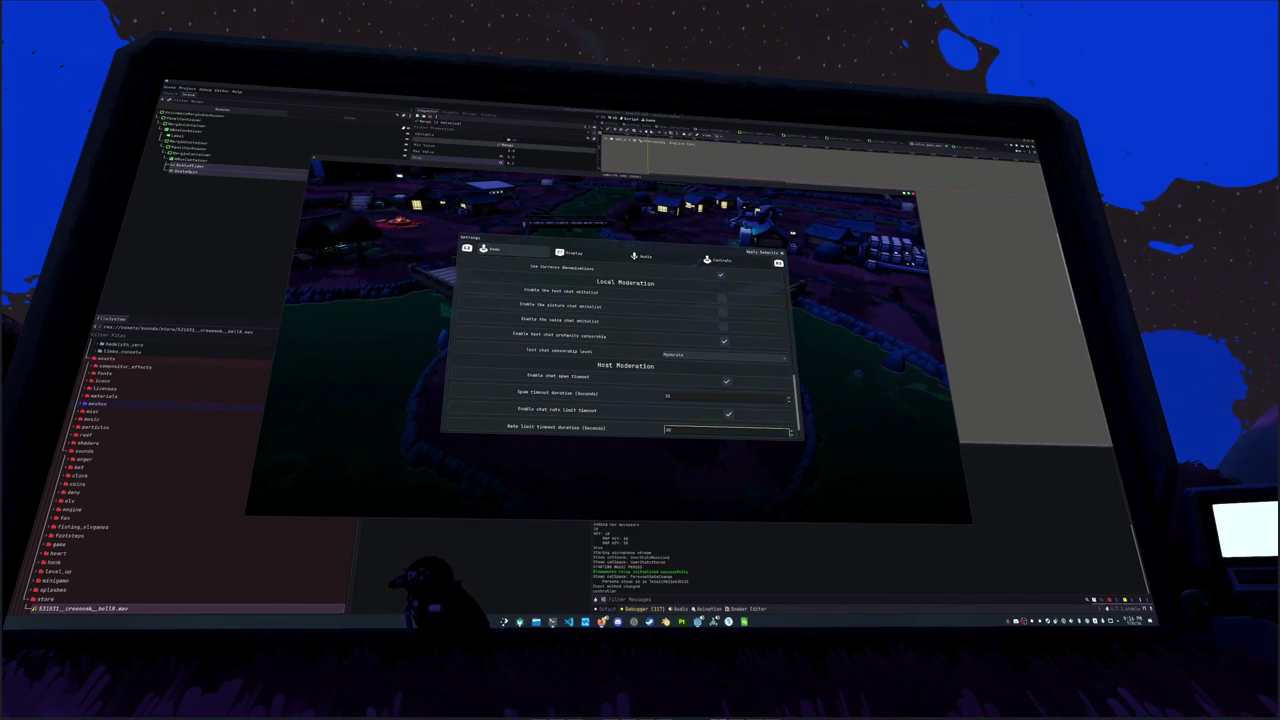
# Step: Move controller focus up through the moderation and Interface options to the top, then go to Display
pyautogui.press('Up')
pyautogui.press('Up')
pyautogui.press('Up')
pyautogui.press('Up')
pyautogui.press('Up')
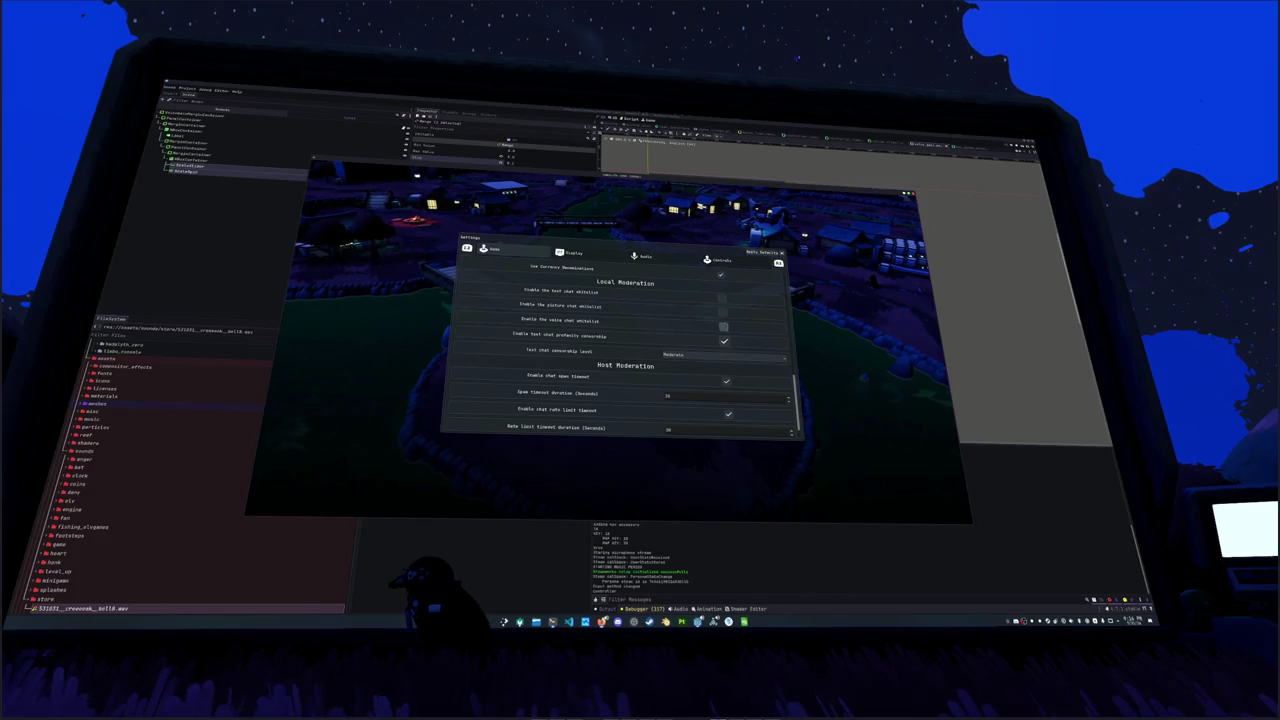
pyautogui.press('Up')
pyautogui.press('Up')
pyautogui.press('Up')
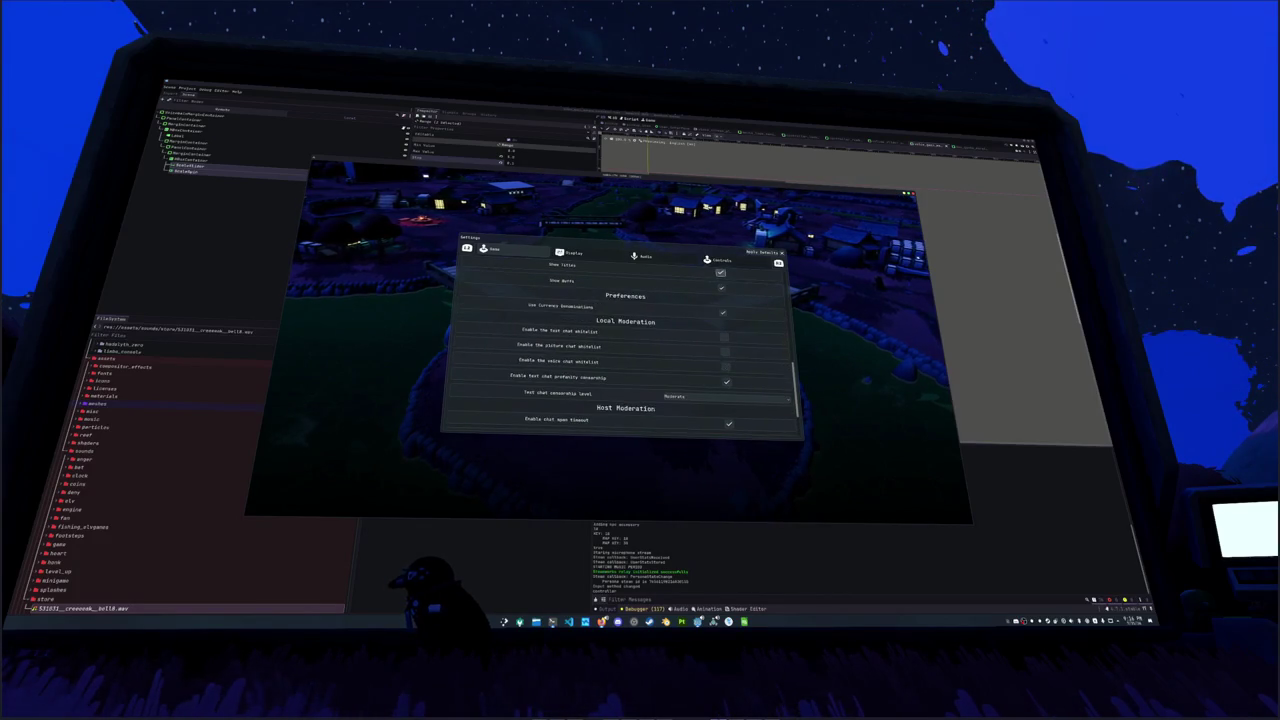
pyautogui.press('Up')
pyautogui.press('Up')
pyautogui.press('Up')
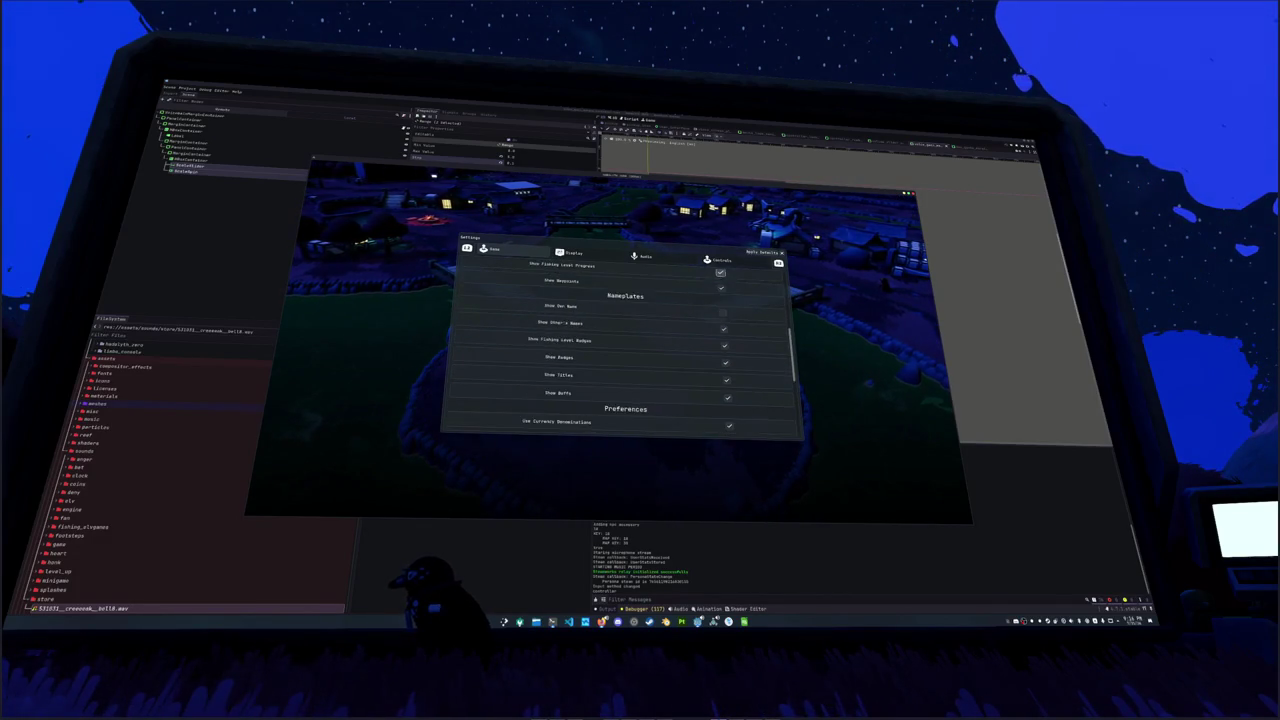
pyautogui.press('Up')
pyautogui.press('Up')
pyautogui.press('Up')
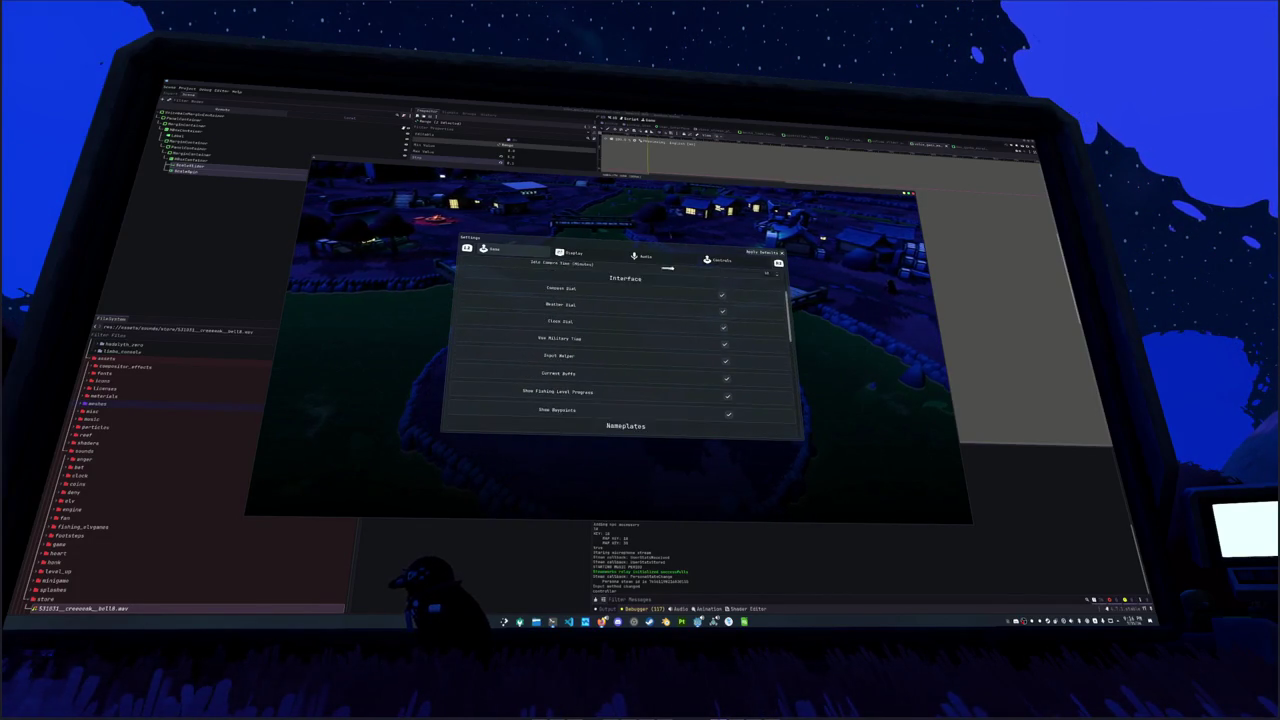
pyautogui.press('Up')
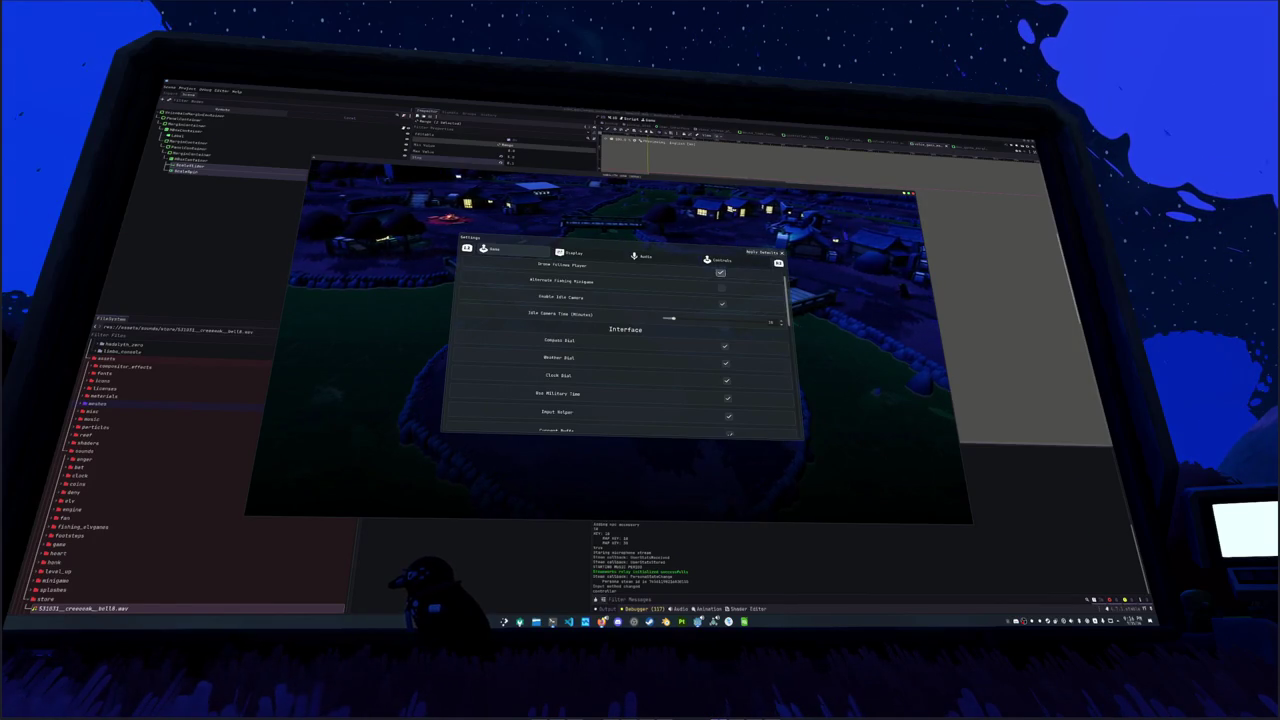
pyautogui.press('e')
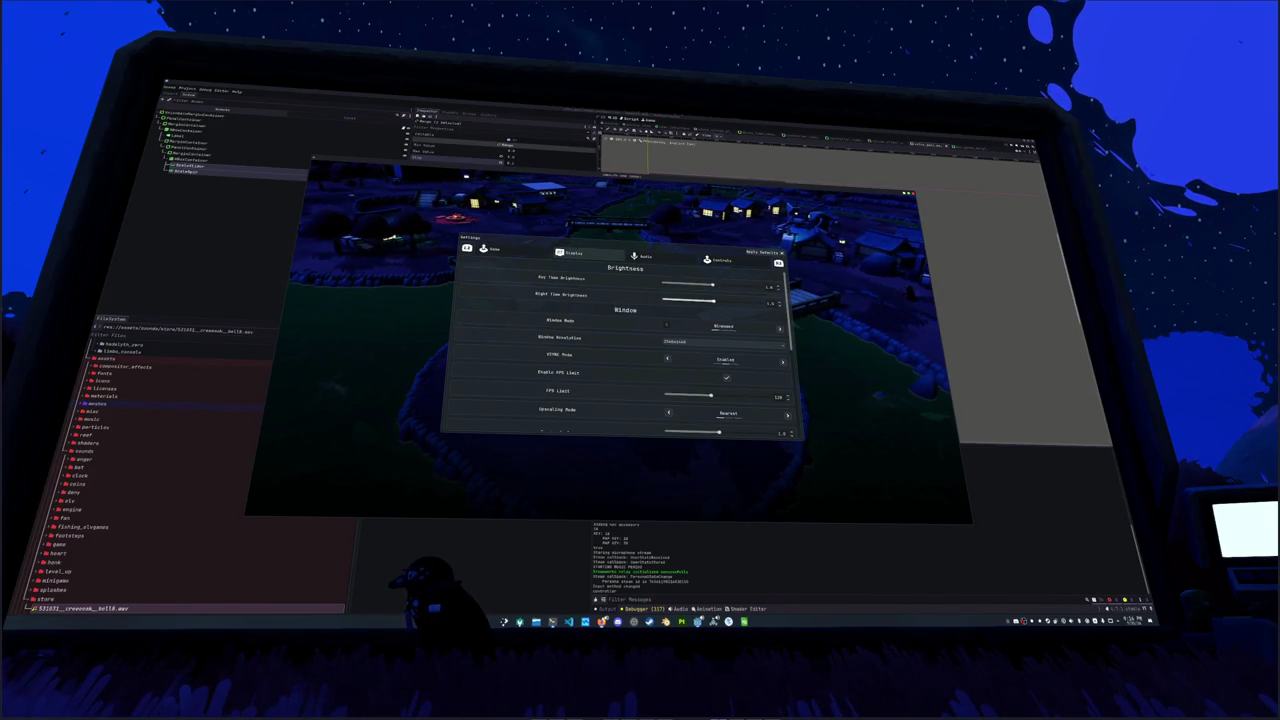
# Step: Step controller focus through the Display, Audio and Controls tabs, then close Settings and start the game
pyautogui.press('Down')
pyautogui.press('Down')
pyautogui.press('Down')
pyautogui.press('Down')
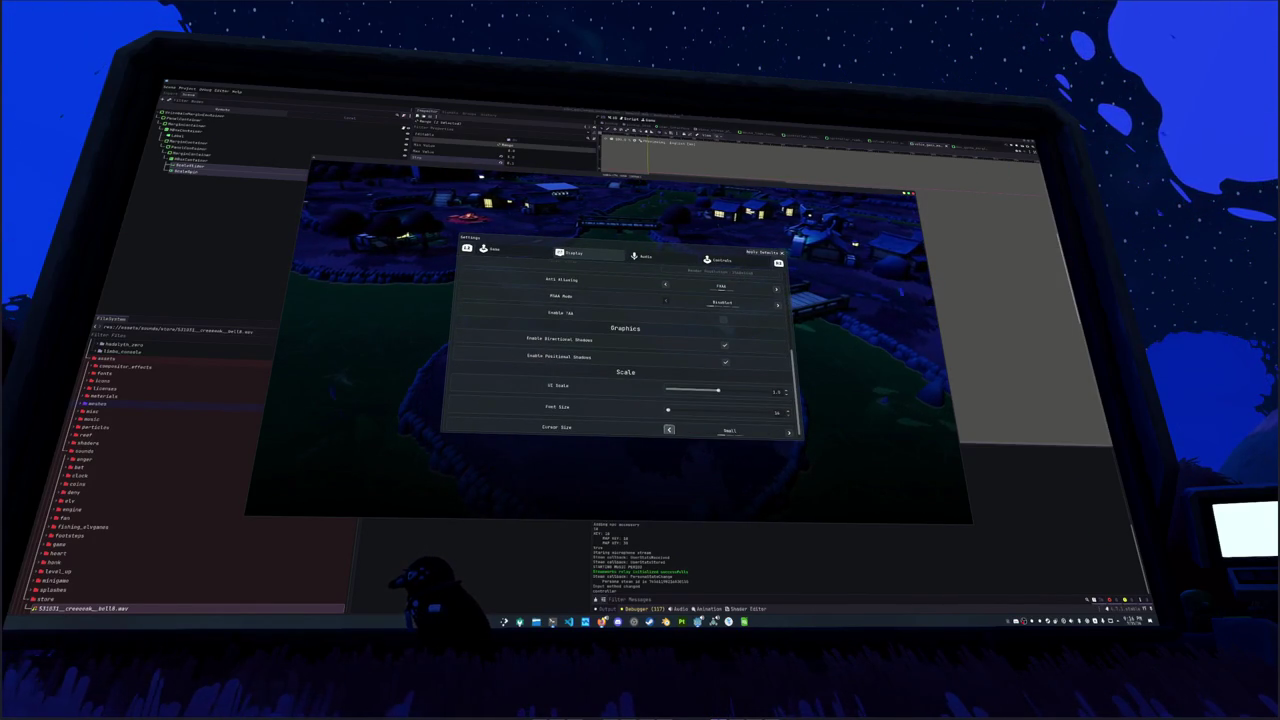
pyautogui.press('e')
pyautogui.press('Down')
pyautogui.press('Down')
pyautogui.press('Down')
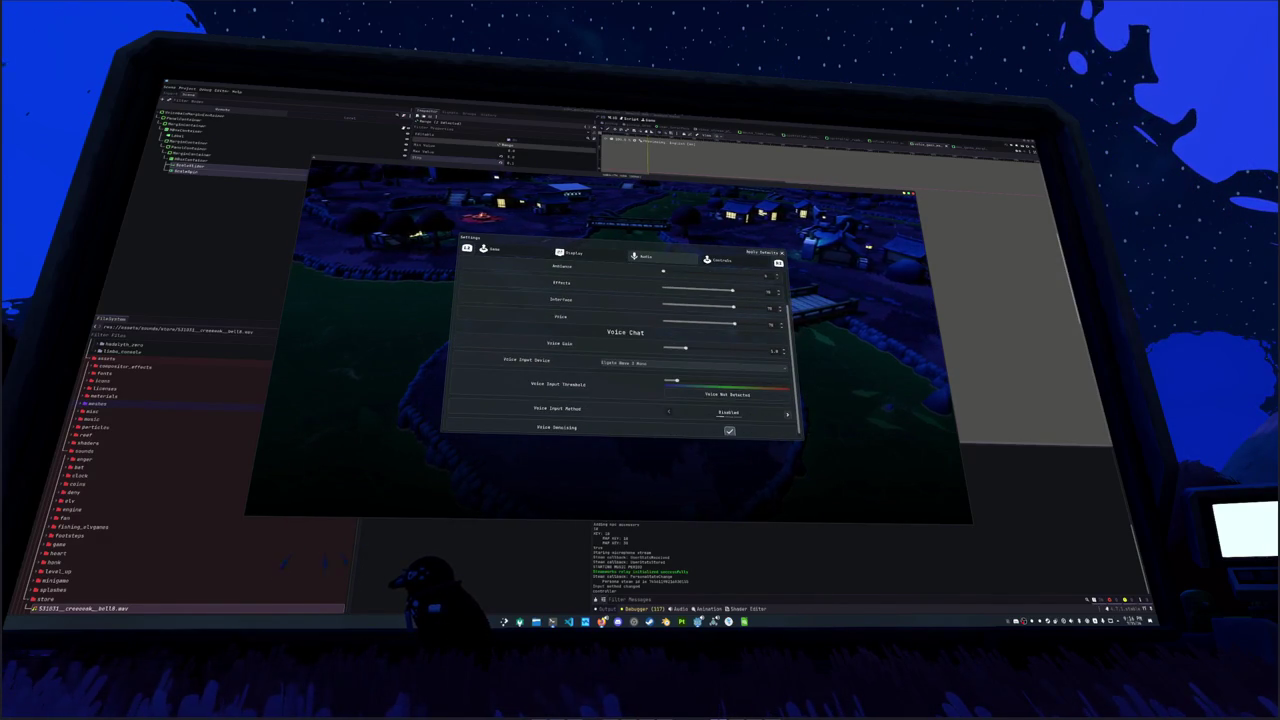
pyautogui.press('e')
pyautogui.press('Down')
pyautogui.press('Down')
pyautogui.press('Up')
pyautogui.press('Up')
pyautogui.press('Up')
pyautogui.press('Escape')
pyautogui.press('Return')
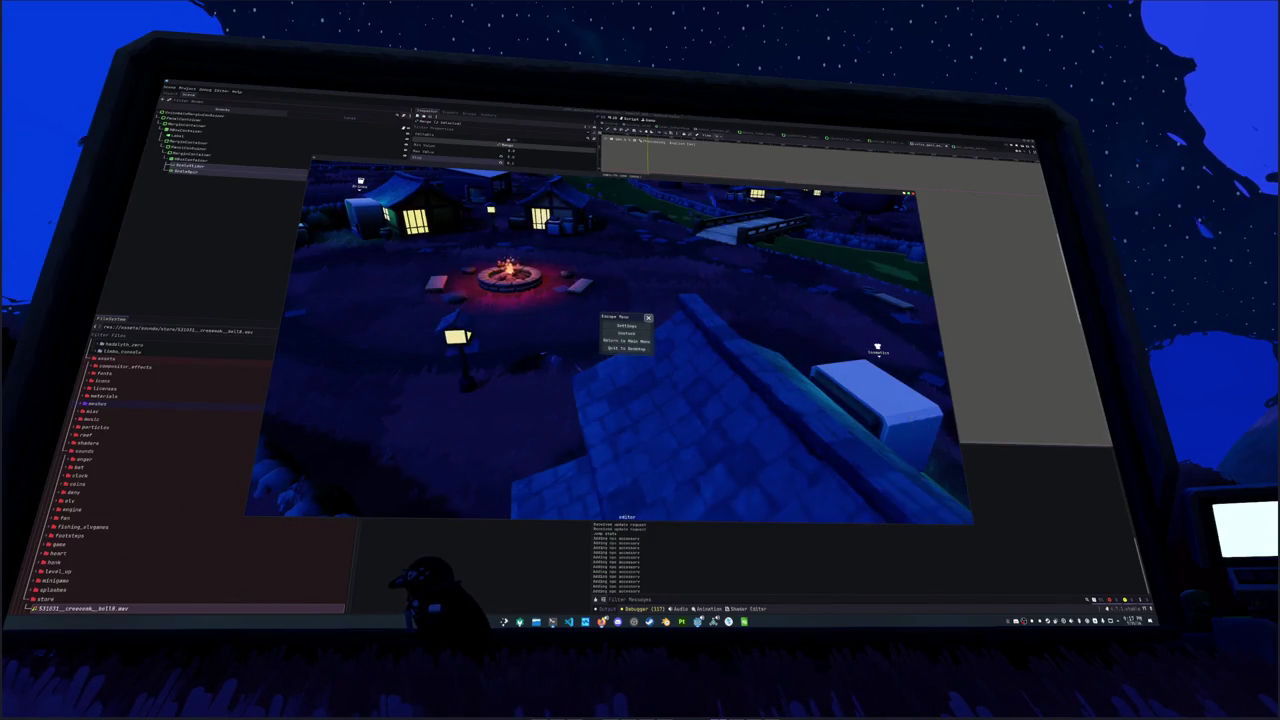
# Step: In the inventory's fish journal, stick-scroll down to the Largest fish and back up
pyautogui.press('Tab')
pyautogui.press('e')
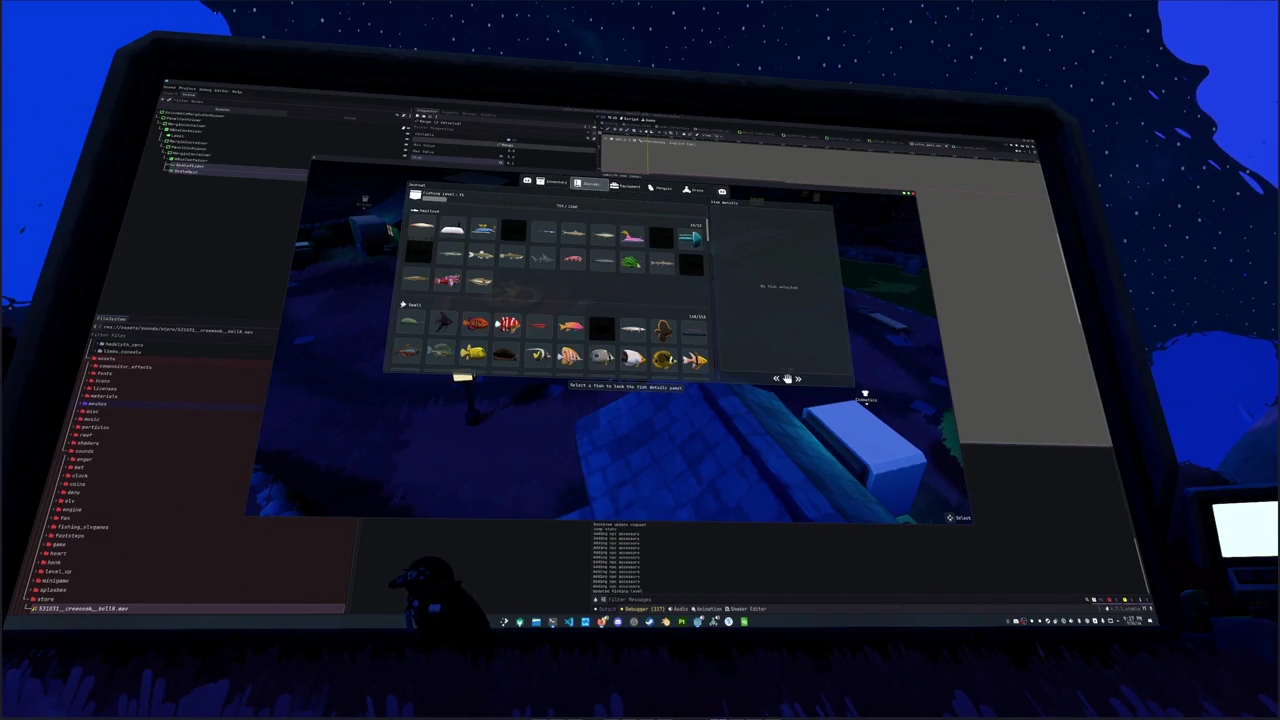
pyautogui.scroll(-5, 601, 338)
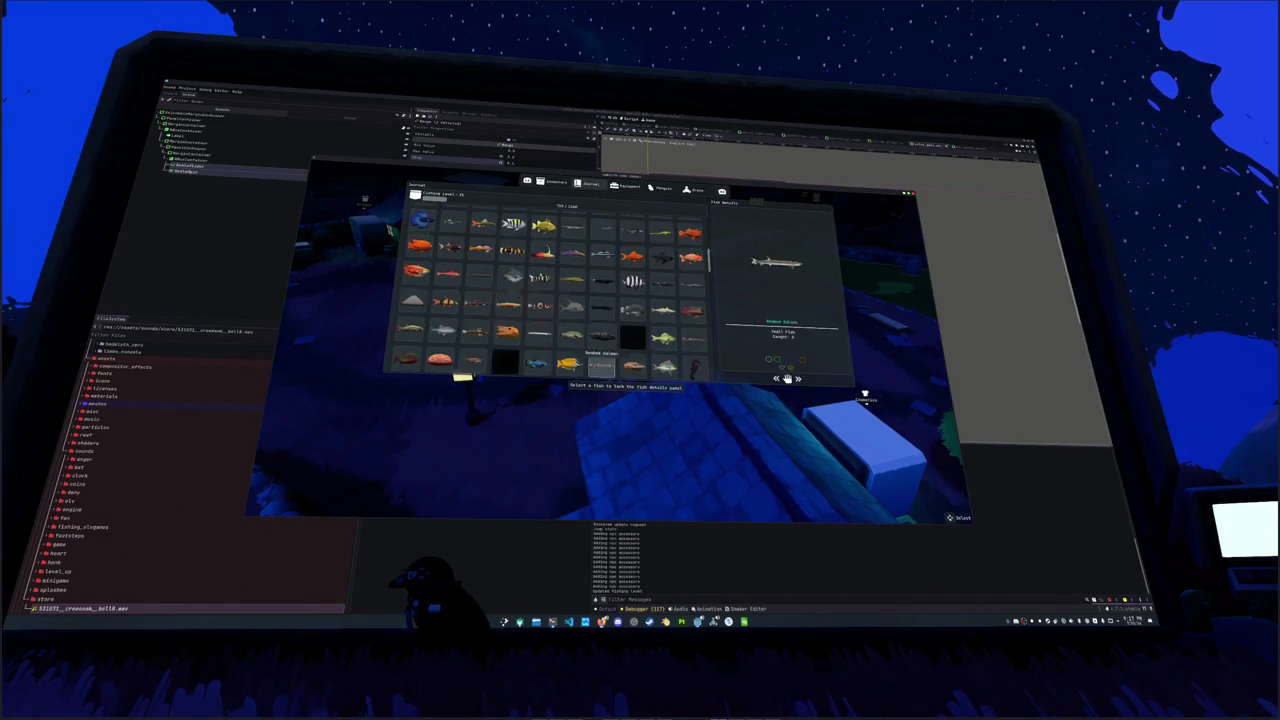
pyautogui.scroll(-5, 601, 362)
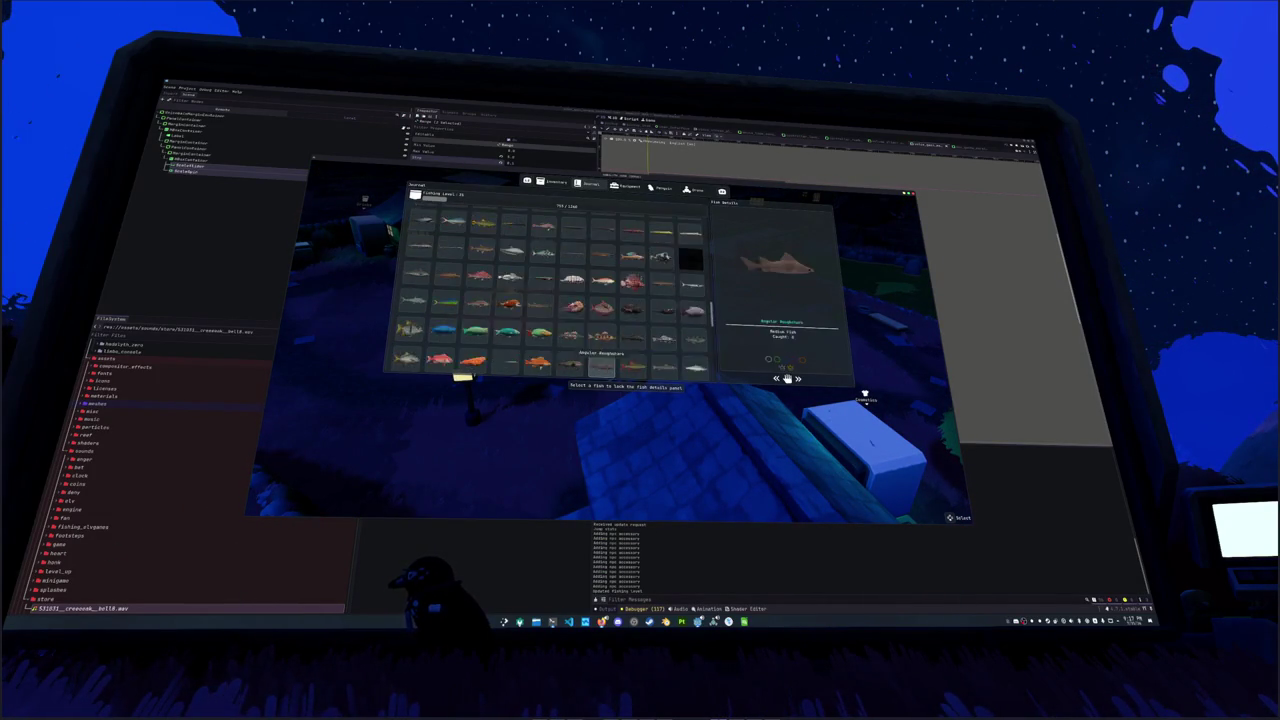
pyautogui.scroll(-5, 595, 363)
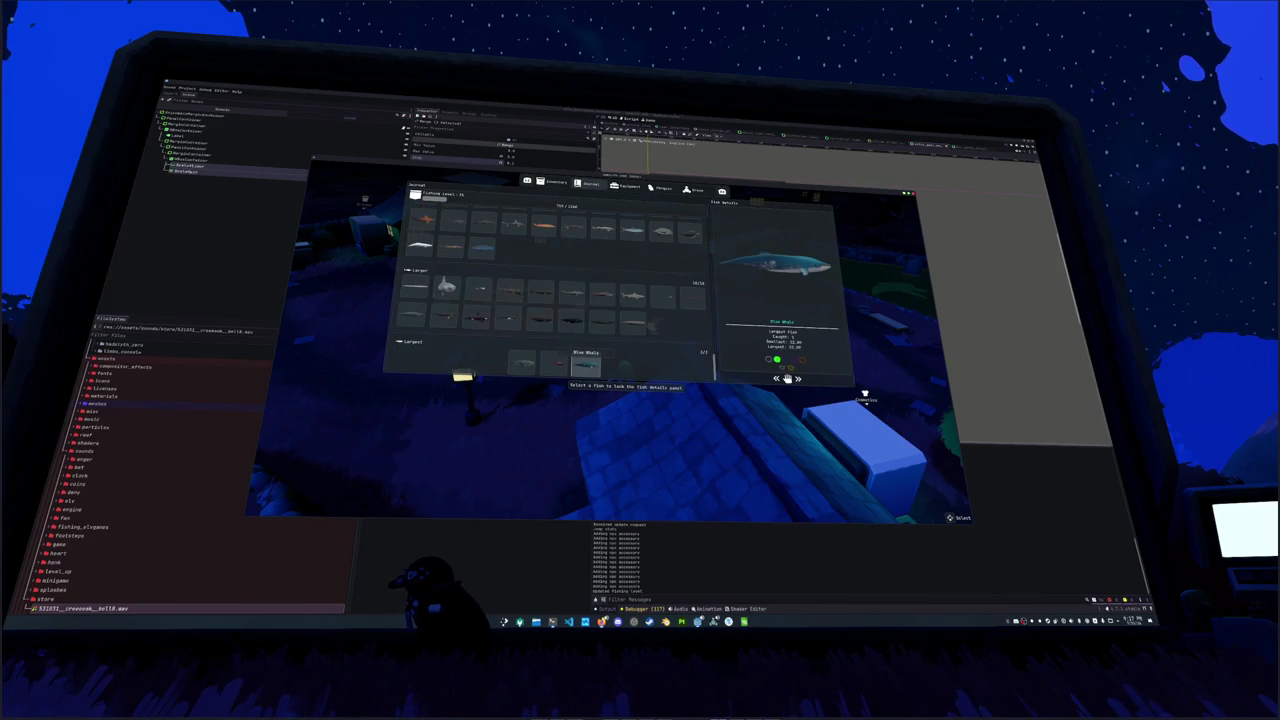
pyautogui.scroll(10, 575, 300)
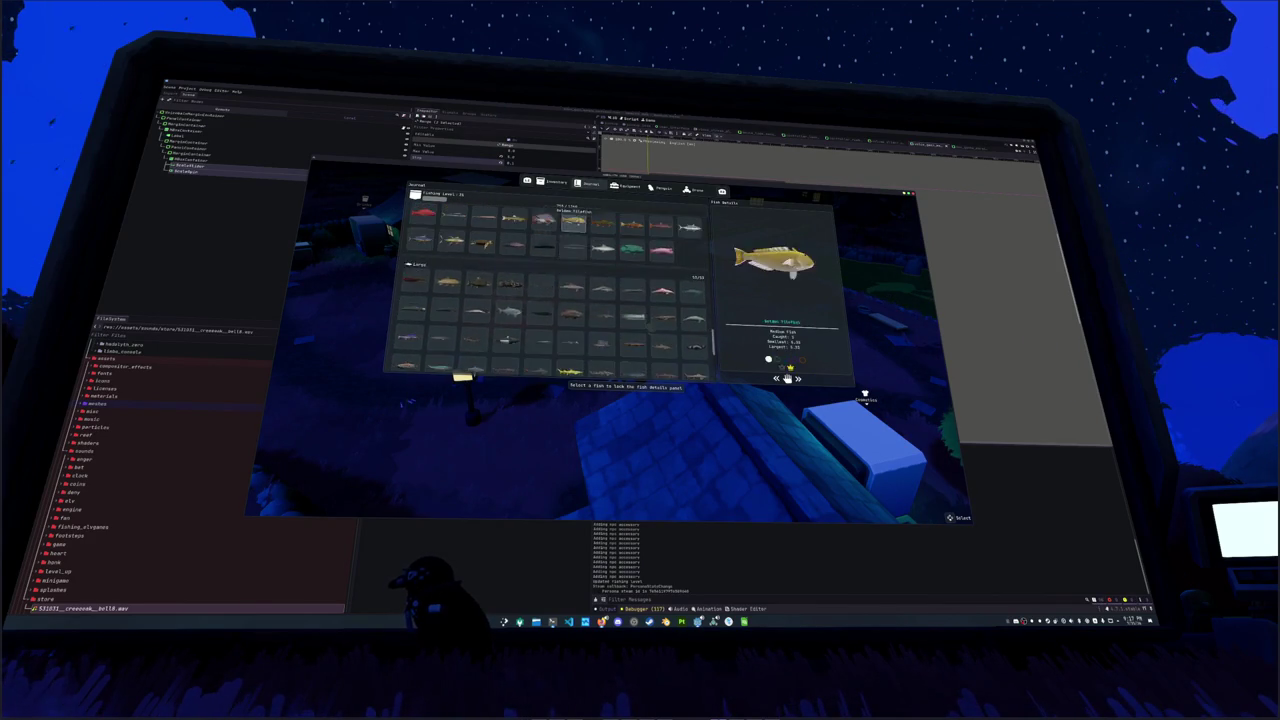
pyautogui.scroll(10, 572, 222)
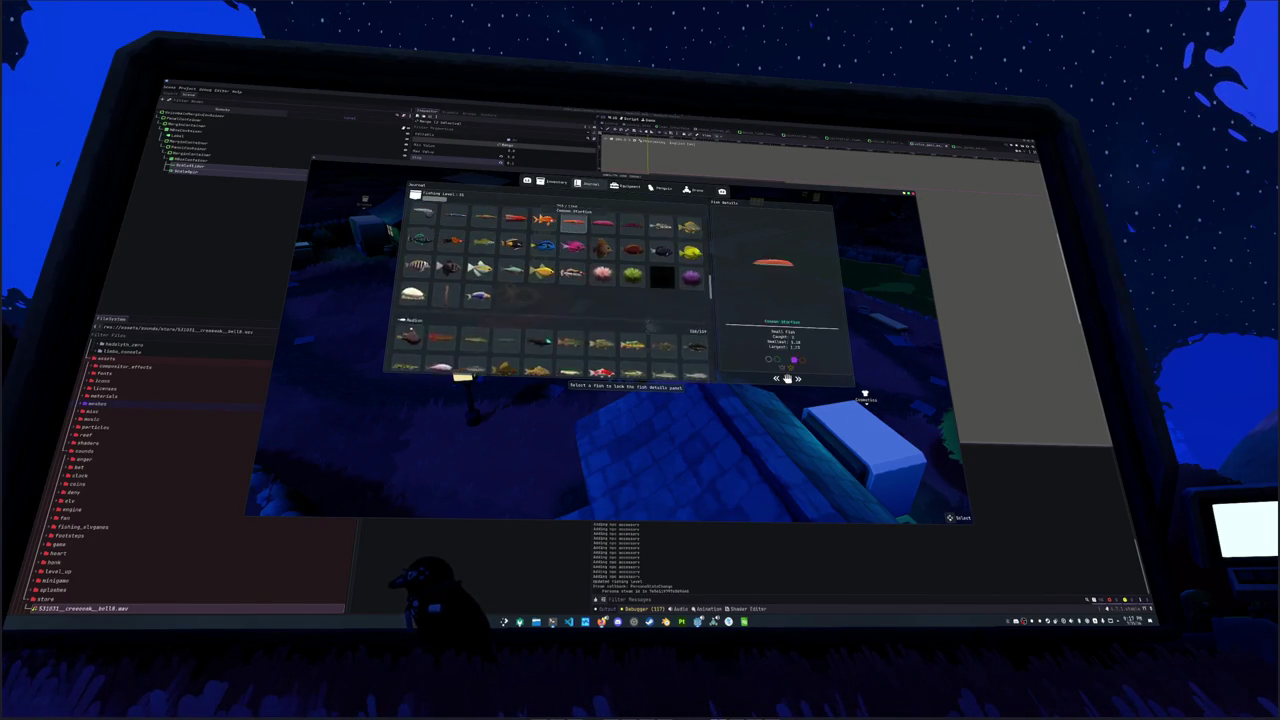
pyautogui.scroll(10, 572, 222)
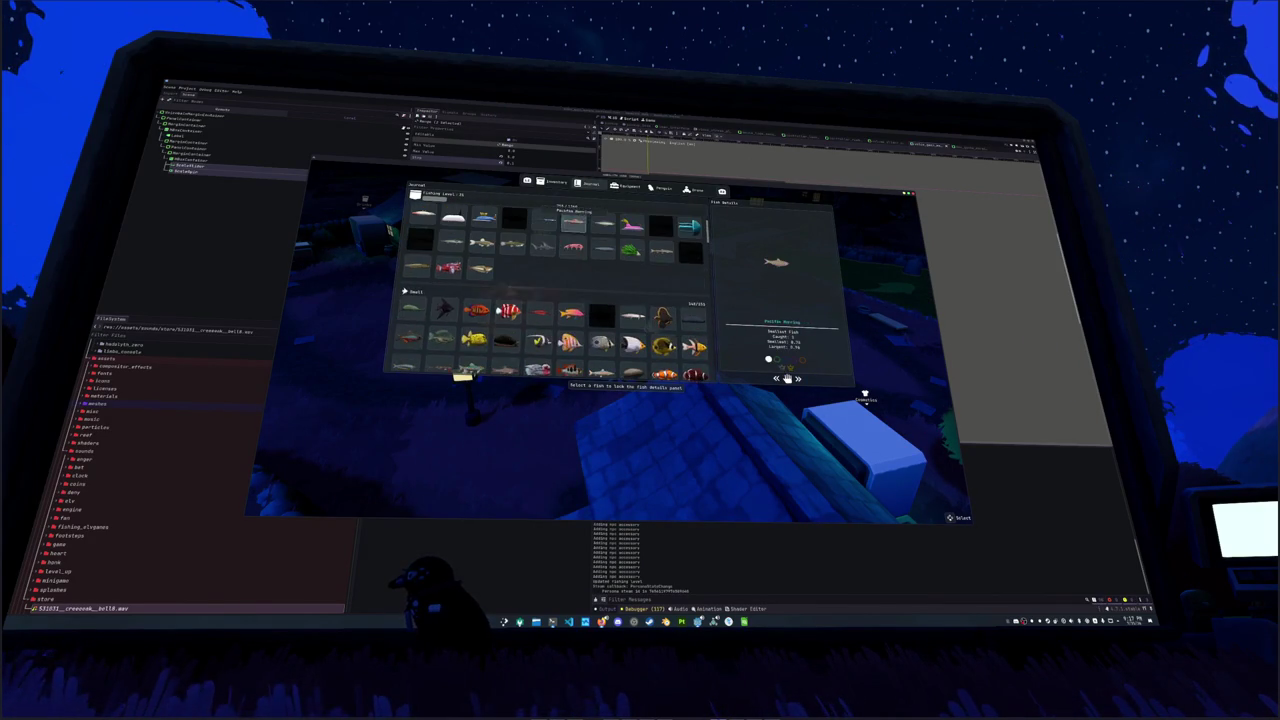
# Step: Cycle the menu pages through Equipment and Drone, close and reopen the menu, then go to the code editor
pyautogui.click(625, 186)
pyautogui.press('e')
pyautogui.press('e')
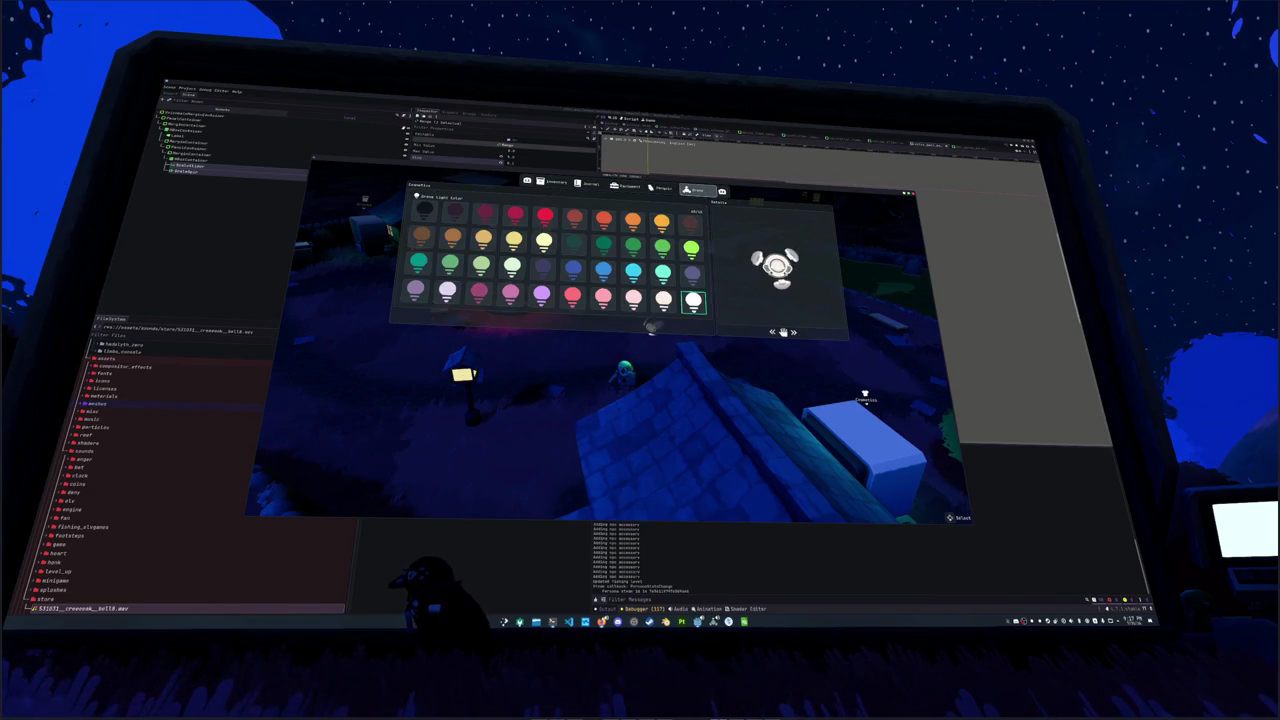
pyautogui.press('q')
pyautogui.press('q')
pyautogui.press('Escape')
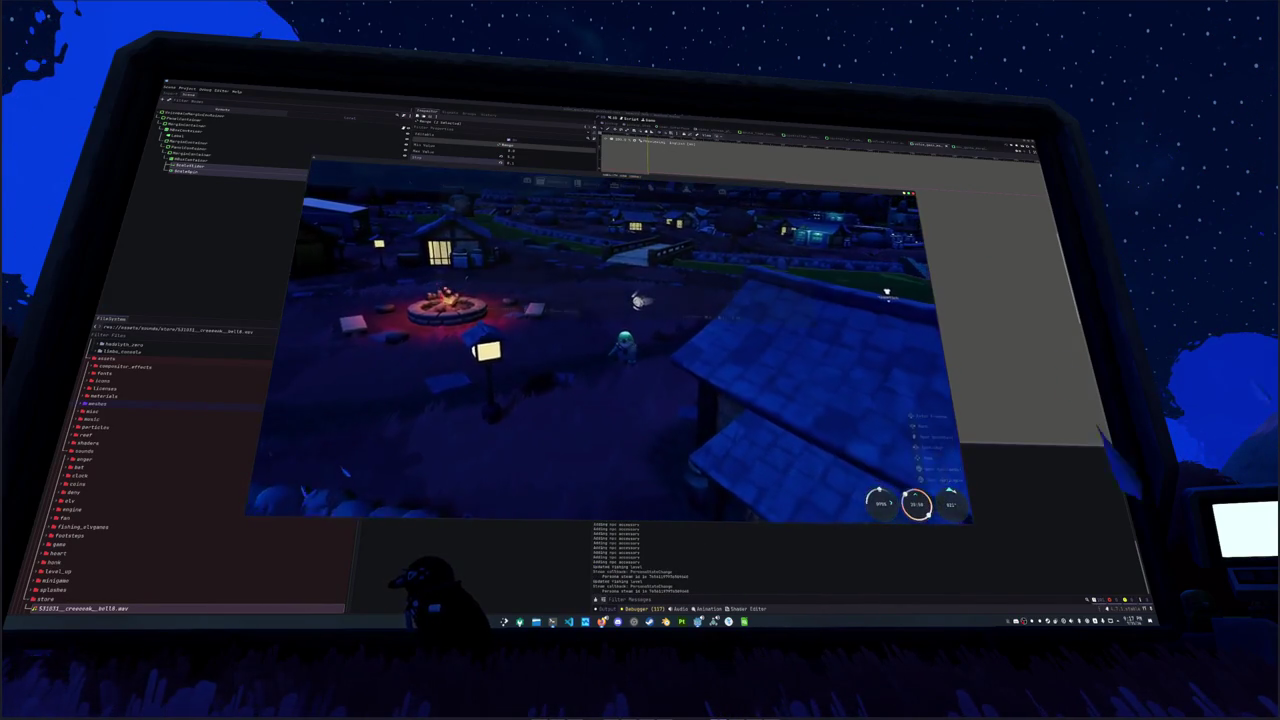
pyautogui.press('Tab')
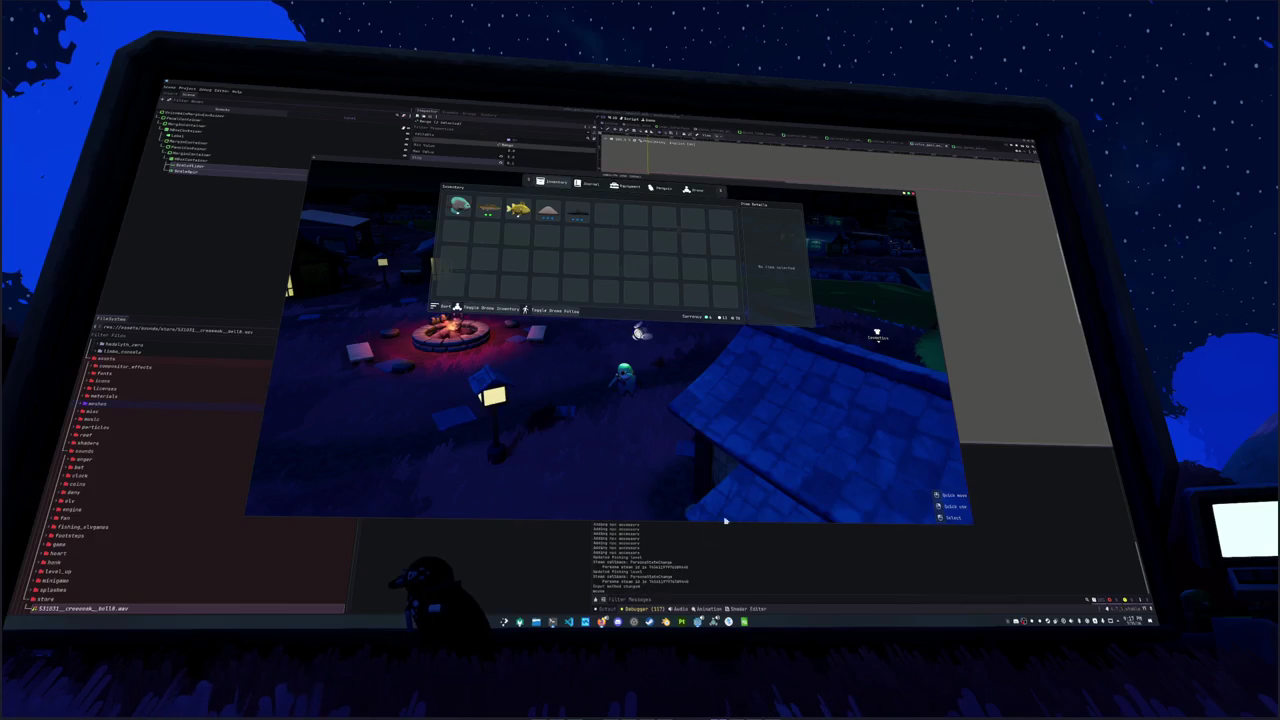
pyautogui.hotkey('alt', 'Tab')
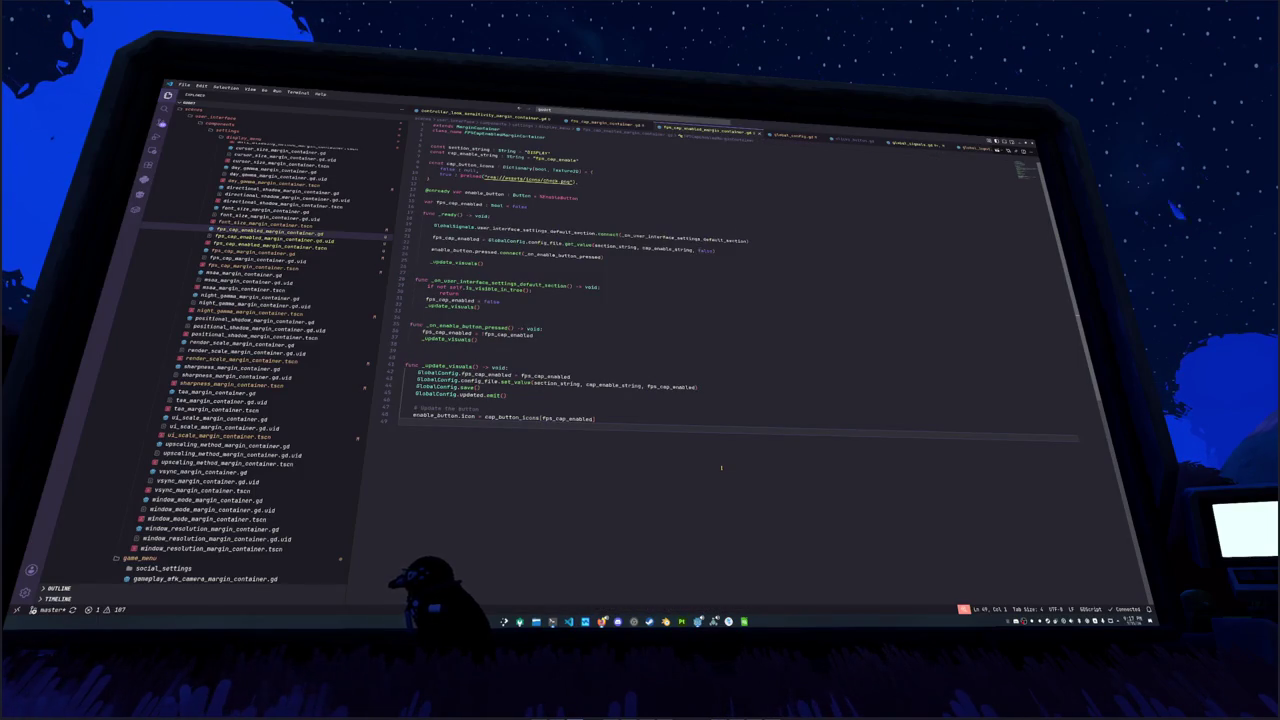
# Step: Open controller_scroll_container.gd via quick search (scroll_cont) and insert a blank line at line 14
pyautogui.hotkey('ctrl', 'p')
pyautogui.write('scroll_cont')
pyautogui.press('Return')
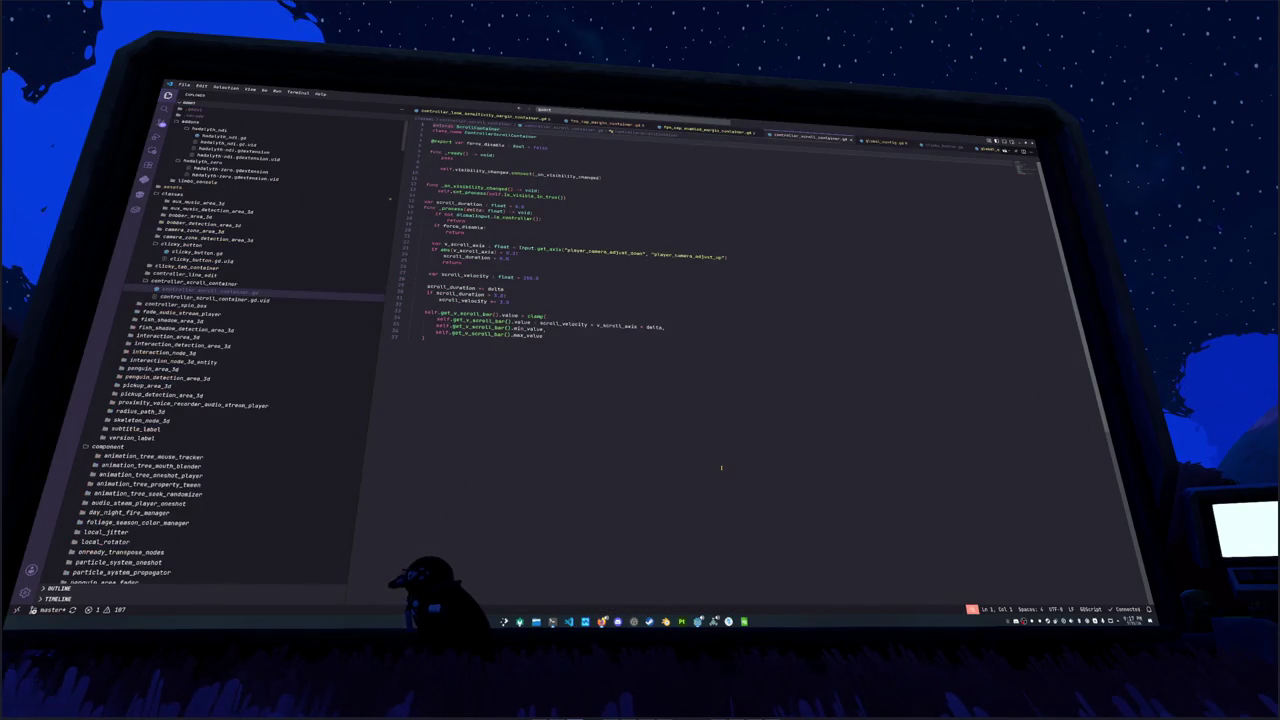
pyautogui.press('Down')
pyautogui.press('Down')
pyautogui.press('Down')
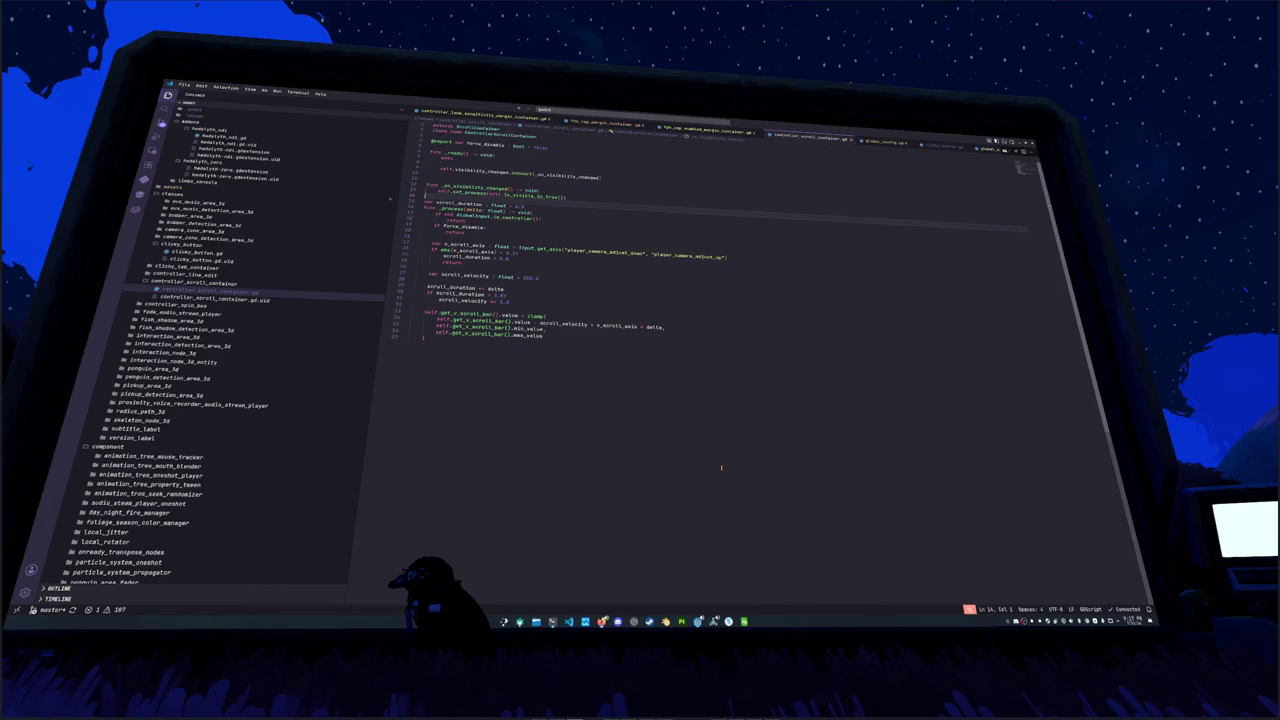
pyautogui.press('Return')
pyautogui.press('Down')
pyautogui.press('Down')
pyautogui.press('Down')
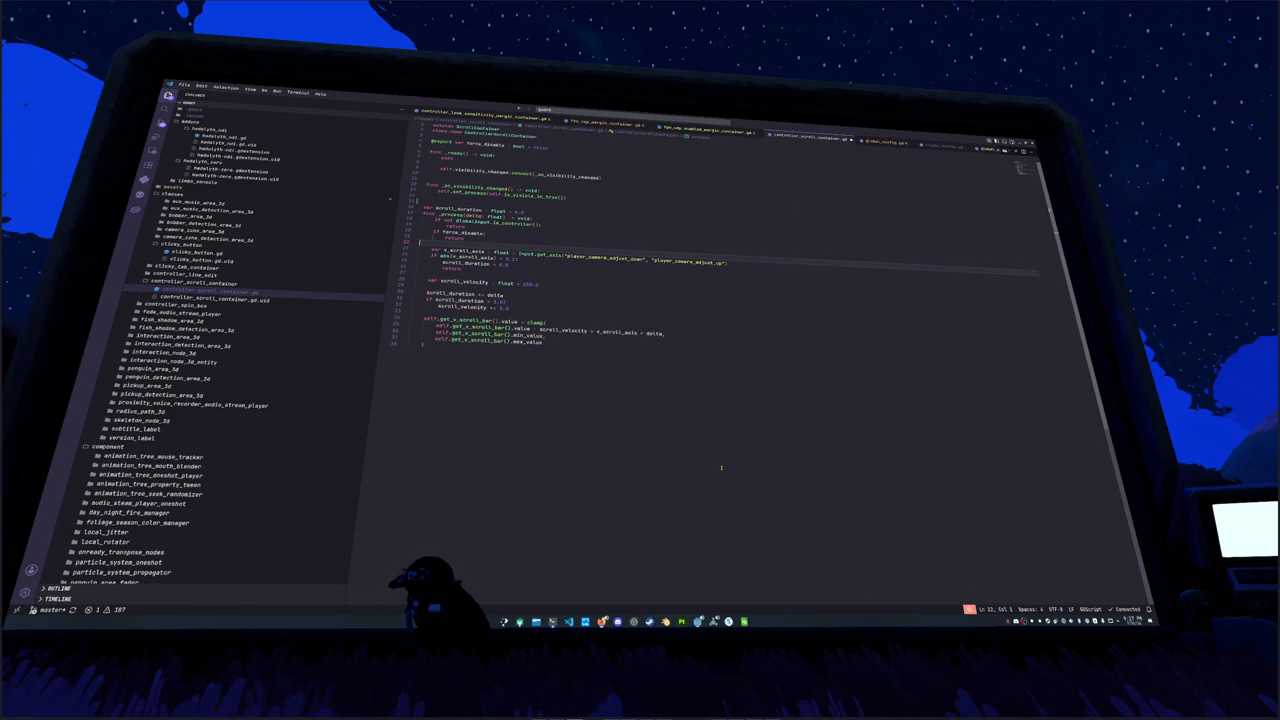
# Step: Add blank lines after the early-return check and comment out the old scrolling code on lines 26–40
pyautogui.press('Return')
pyautogui.press('Return')
pyautogui.press('Return')
pyautogui.press('Down')
pyautogui.hotkey('shift', 'Down')
pyautogui.hotkey('shift', 'Down')
pyautogui.hotkey('shift', 'Down')
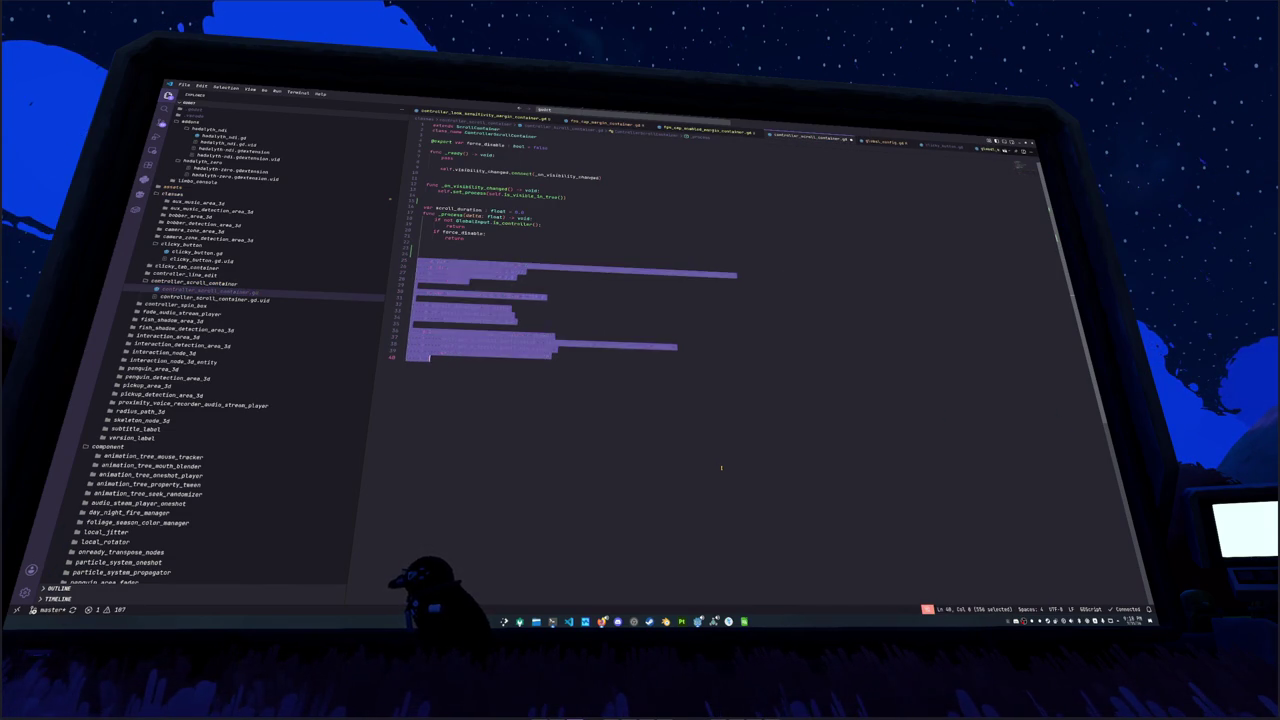
pyautogui.hotkey('ctrl', '/')
pyautogui.press('Up')
pyautogui.press('Up')
pyautogui.press('Up')
# Step: Start an if-check comparing get_v_scroll_bar().value against its min_value and max_value
pyautogui.press('Return')
pyautogui.press('Return')
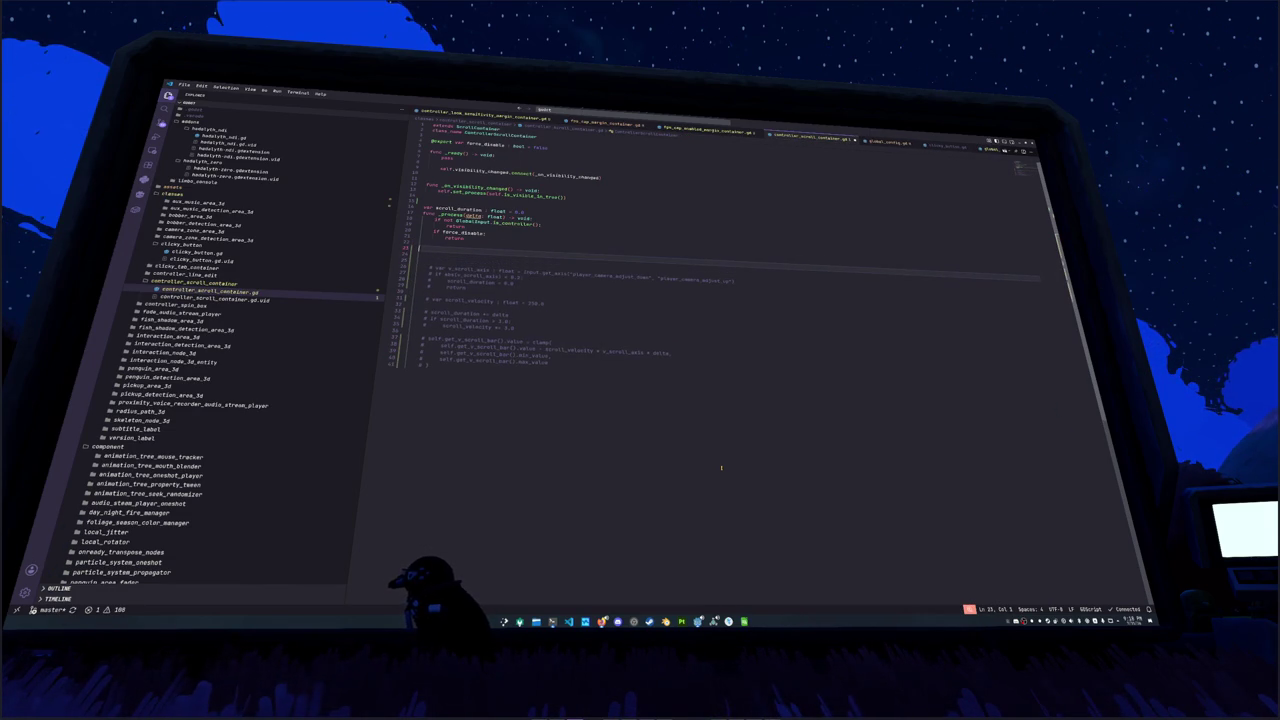
pyautogui.write('if self.get_v')
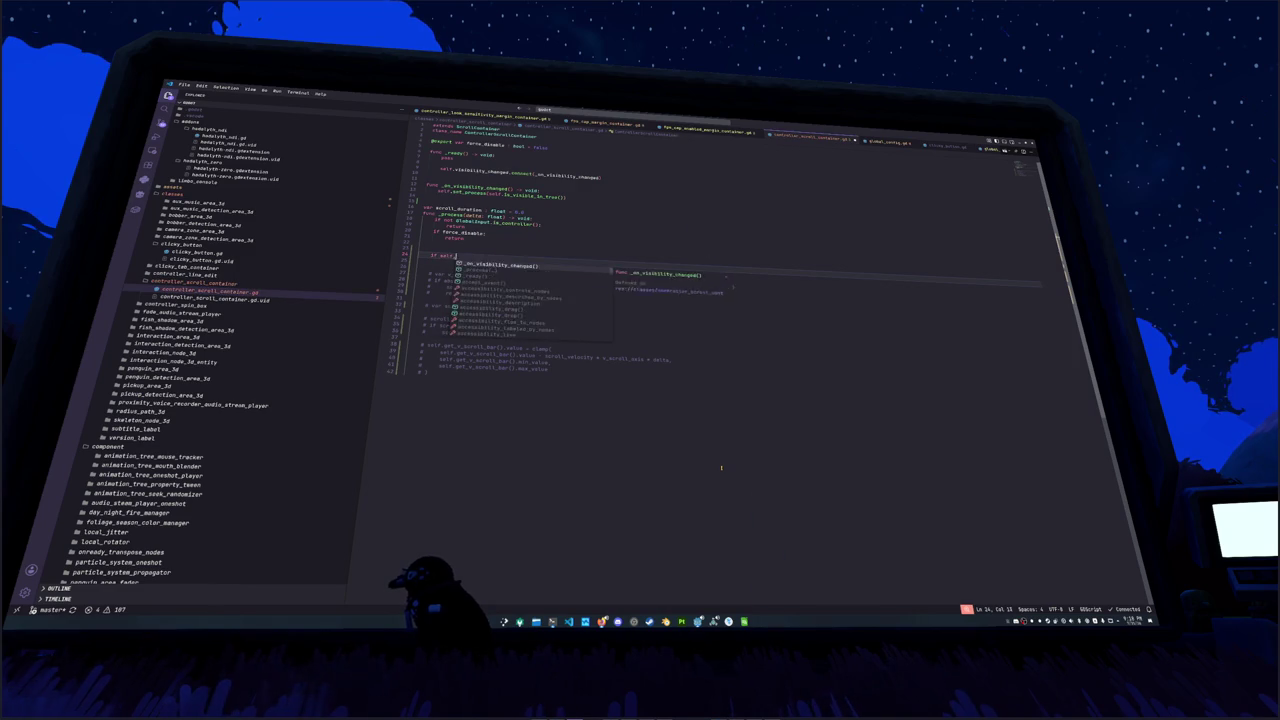
pyautogui.press('Return')
pyautogui.write('.value ')
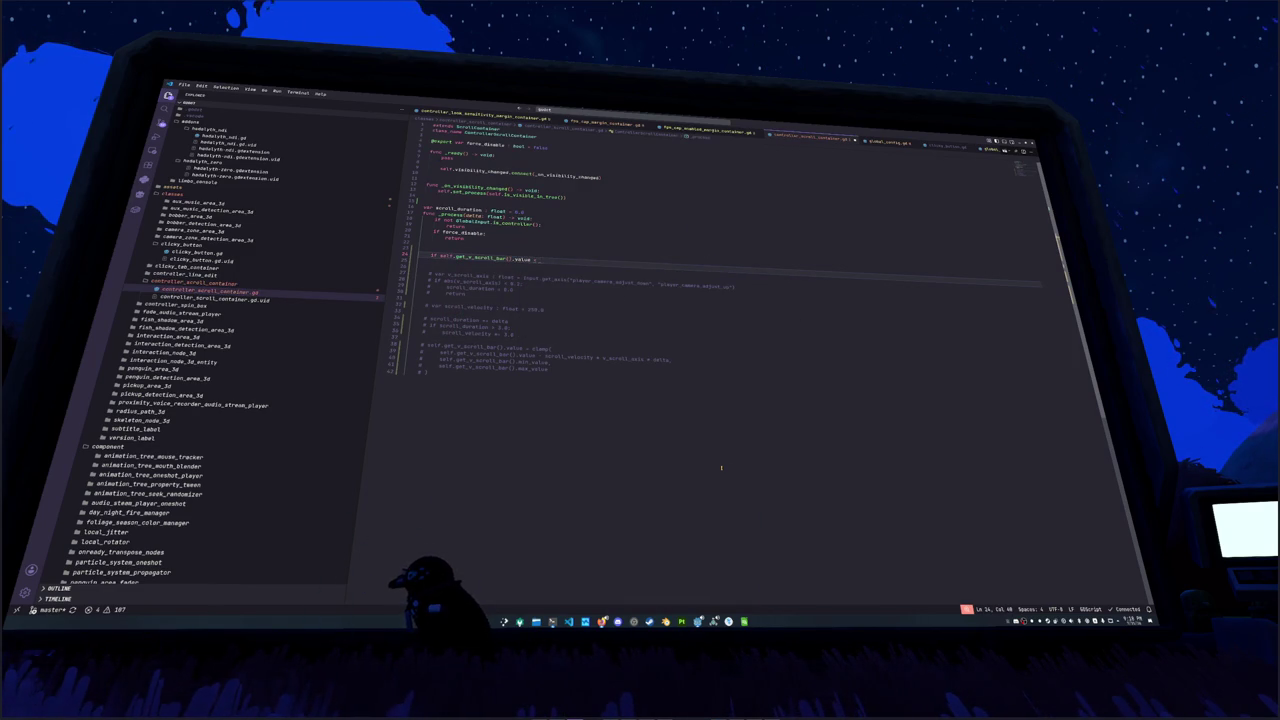
pyautogui.write('= self.get_')
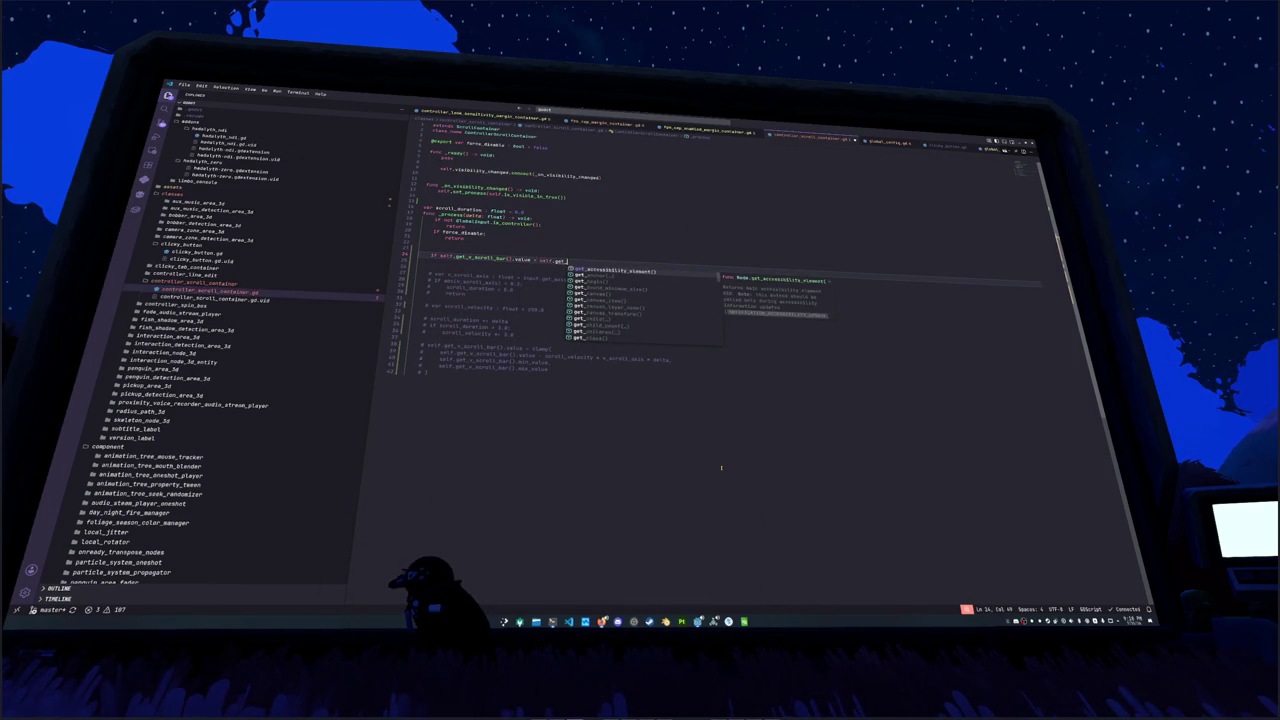
pyautogui.write('v_s')
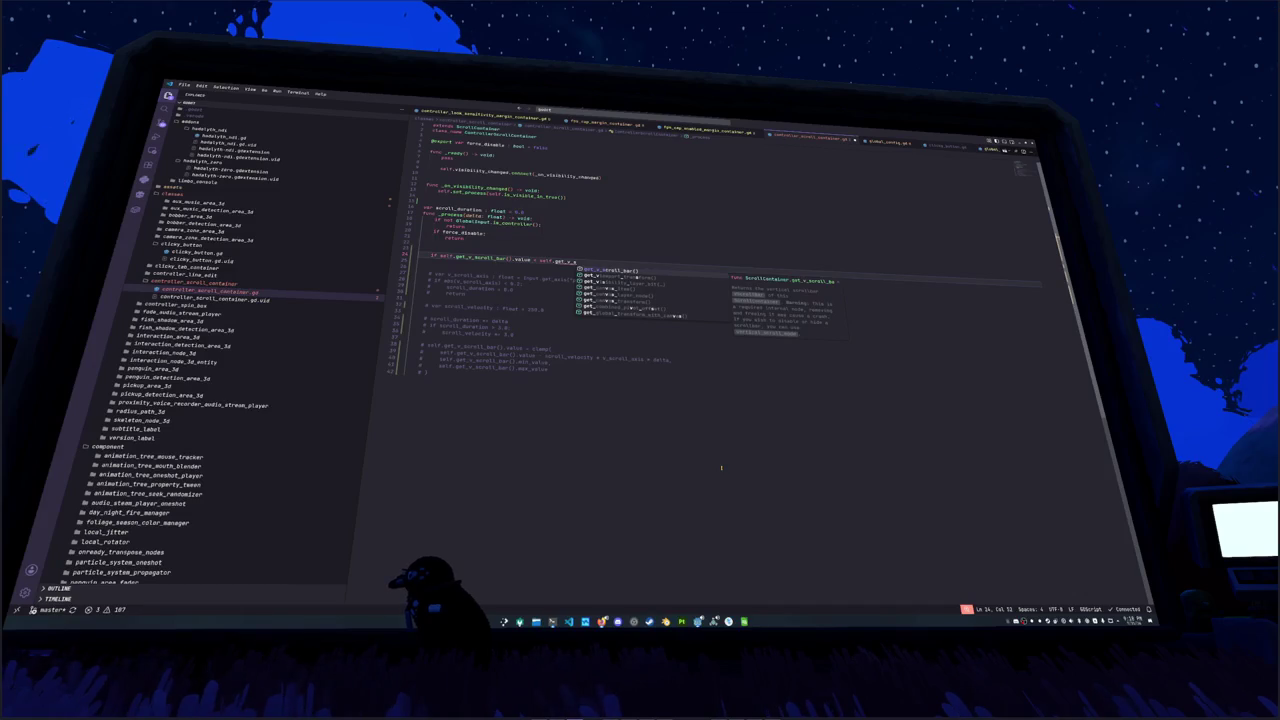
pyautogui.press('Return')
pyautogui.write('.min')
pyautogui.write('_value')
pyautogui.write(' = s')
pyautogui.write('elf.get_v_sc')
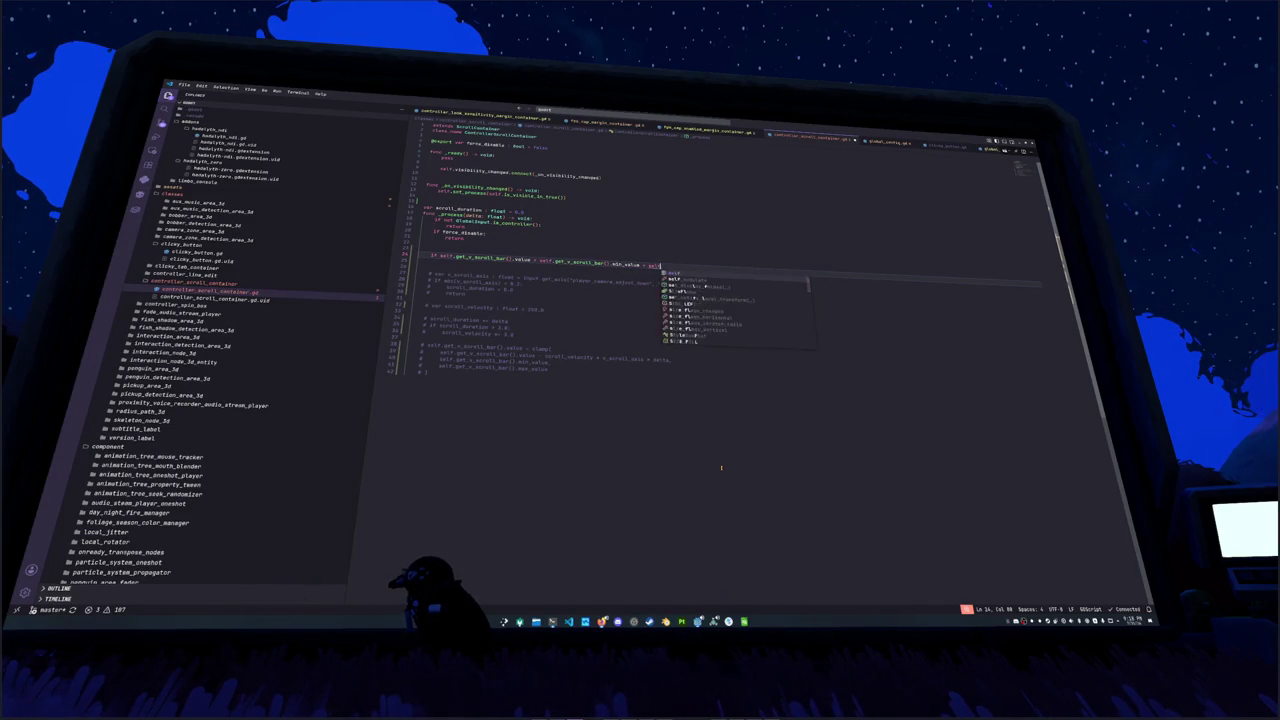
pyautogui.press('Tab')
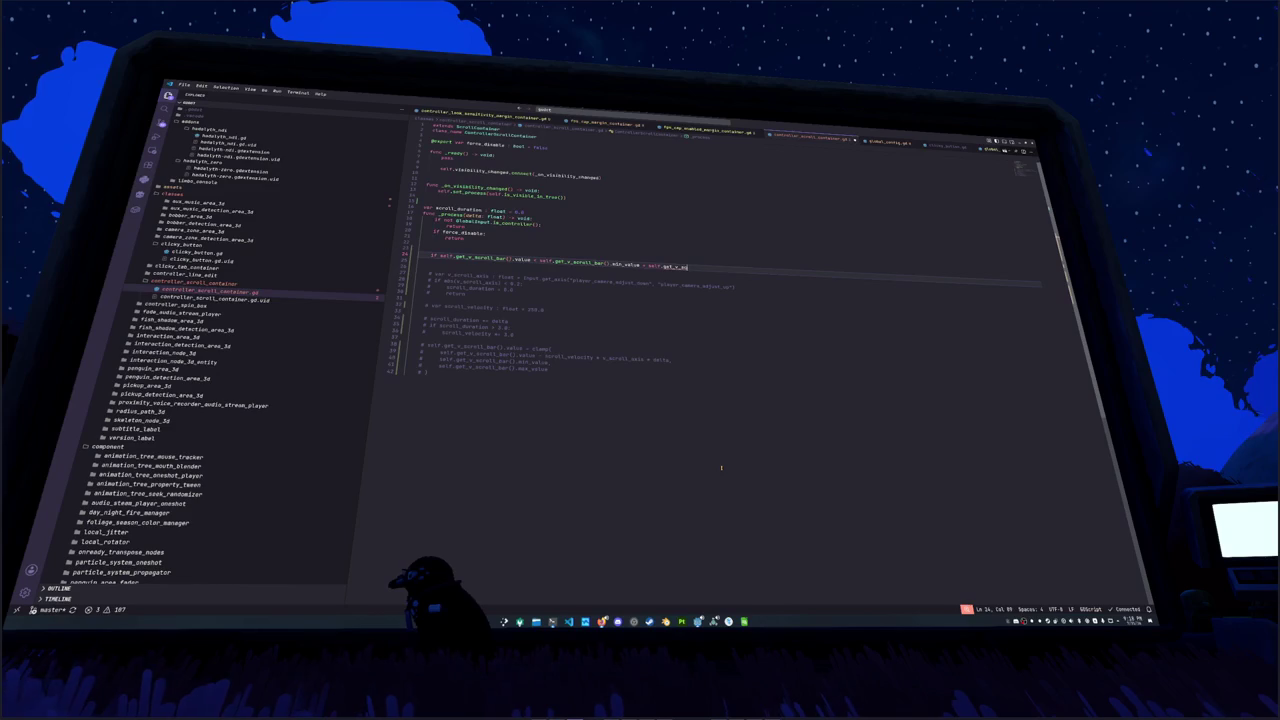
pyautogui.write('.')
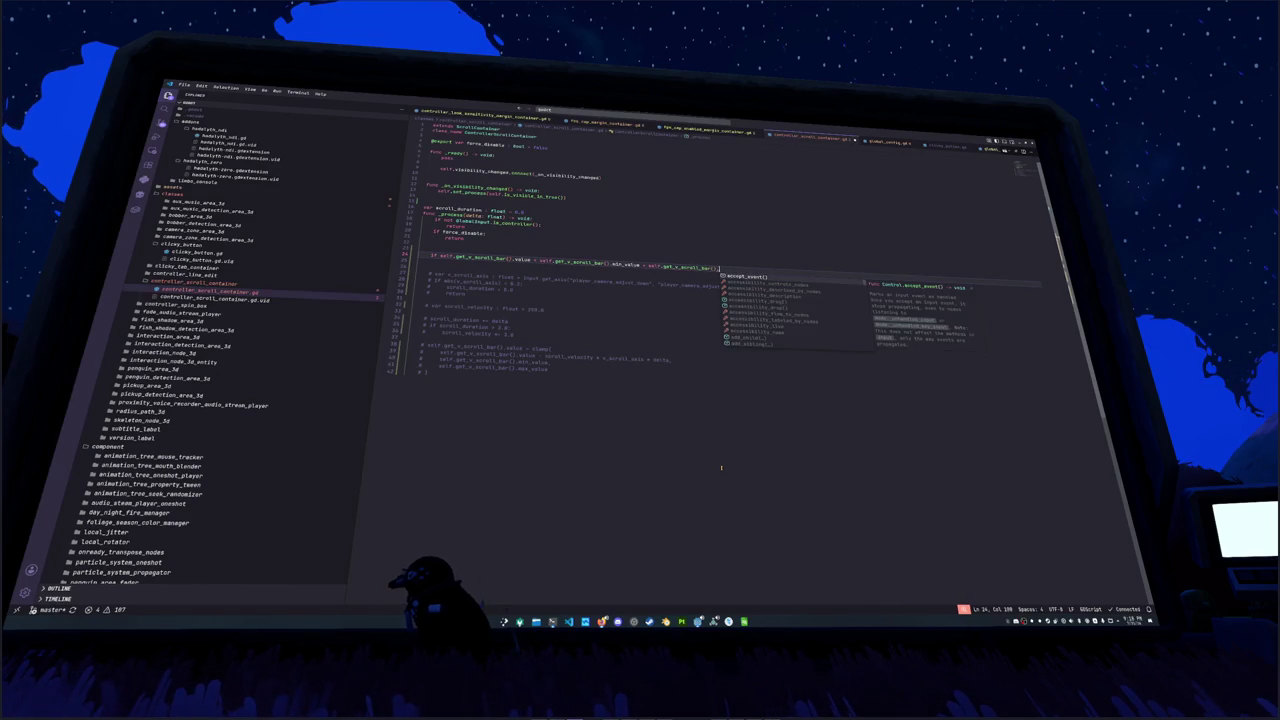
pyautogui.write('max')
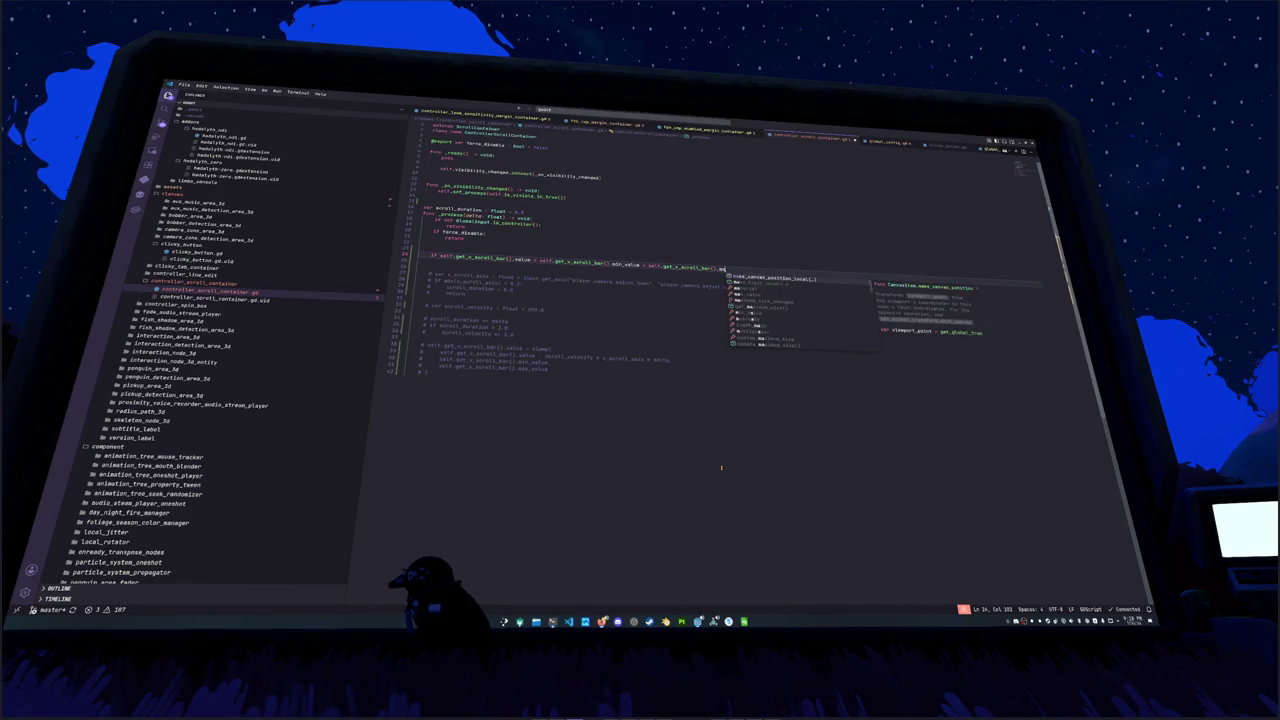
pyautogui.press('BackSpace')
pyautogui.press('BackSpace')
pyautogui.press('BackSpace')
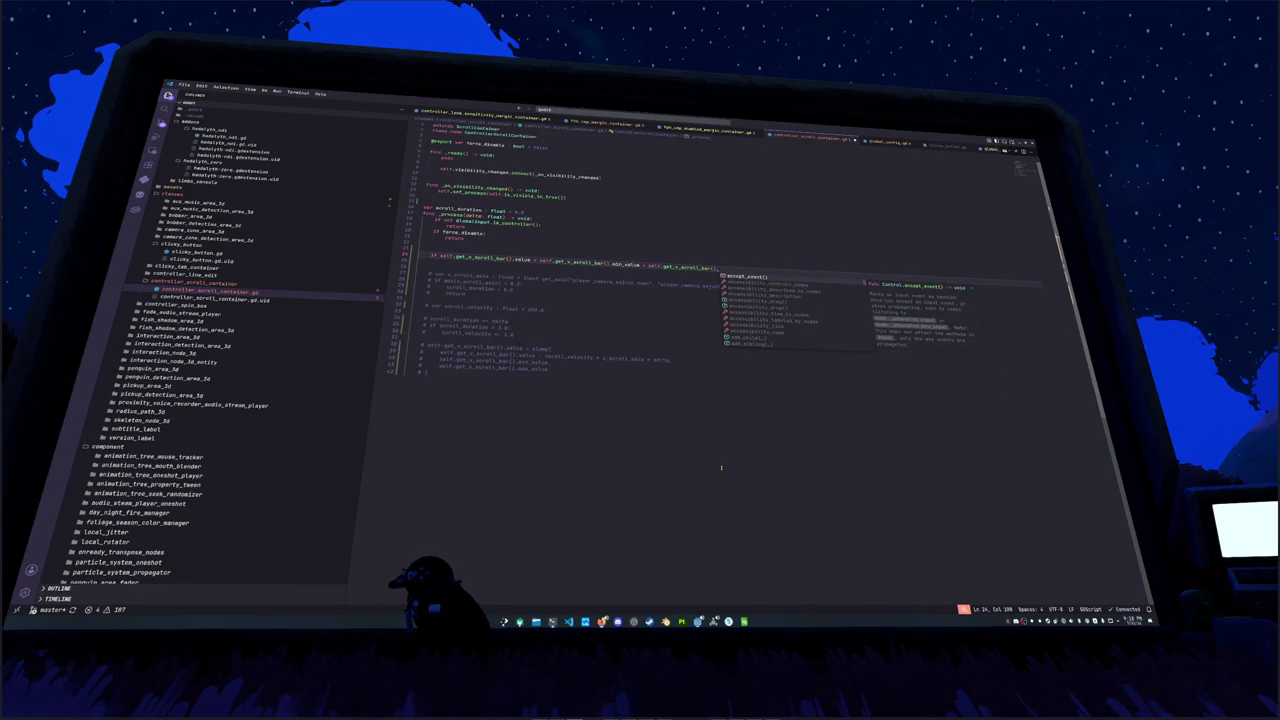
pyautogui.write('max')
pyautogui.press('BackSpace')
pyautogui.press('BackSpace')
pyautogui.press('BackSpace')
pyautogui.write('max_value')
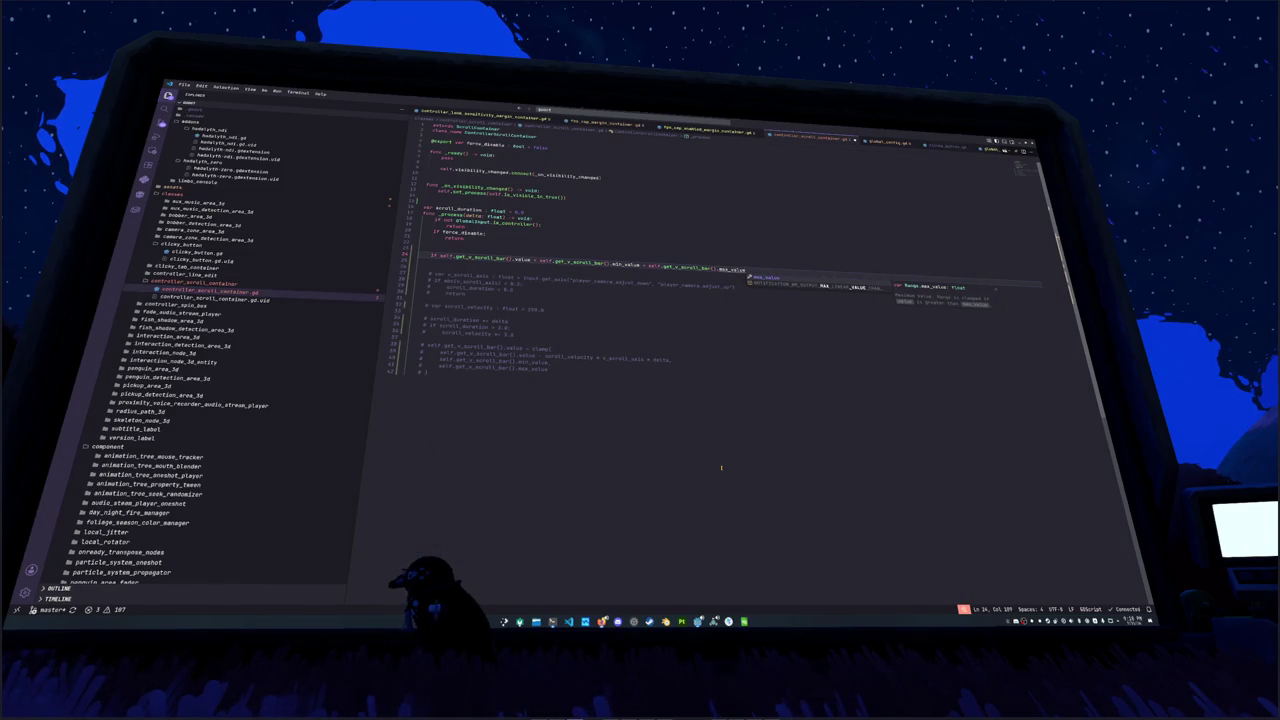
pyautogui.write(' -')
# Step: Complete the range as max_value minus min_value and begin the body assigning the scroll bar value
pyautogui.hotkey('ctrl', 'Left')
pyautogui.hotkey('ctrl', 'Left')
pyautogui.hotkey('ctrl', 'Left')
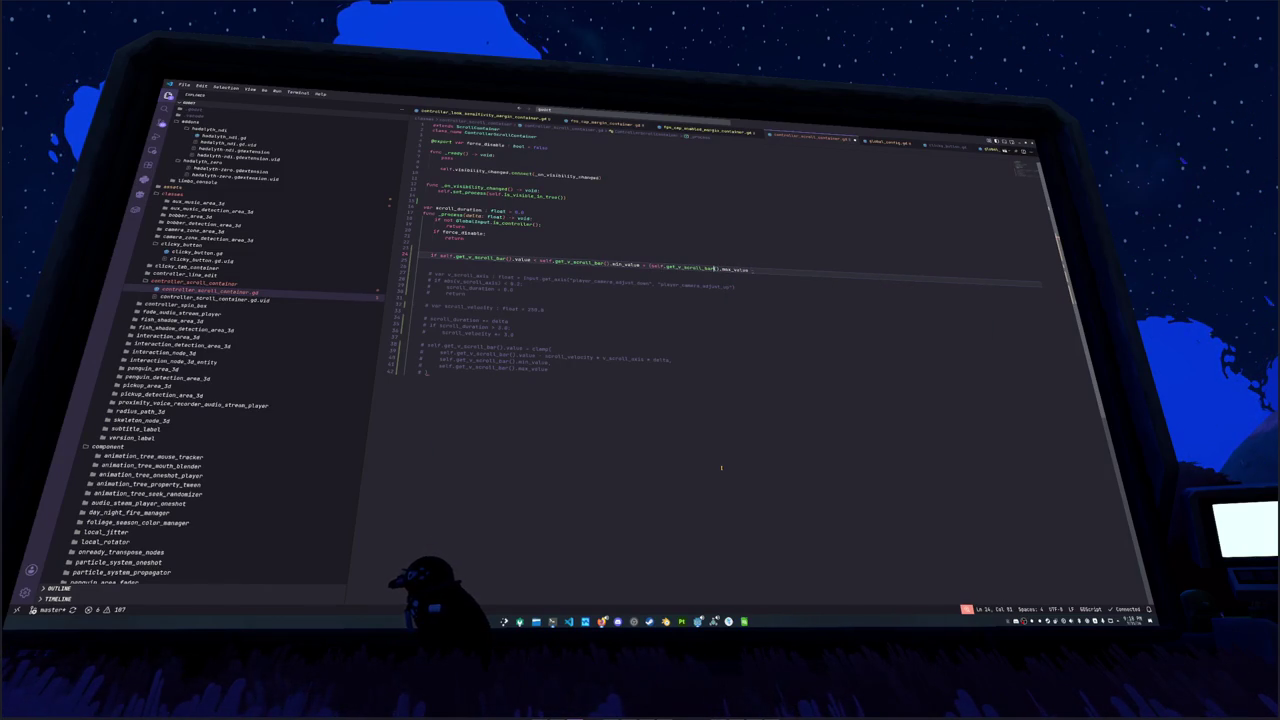
pyautogui.write('self.get_v')
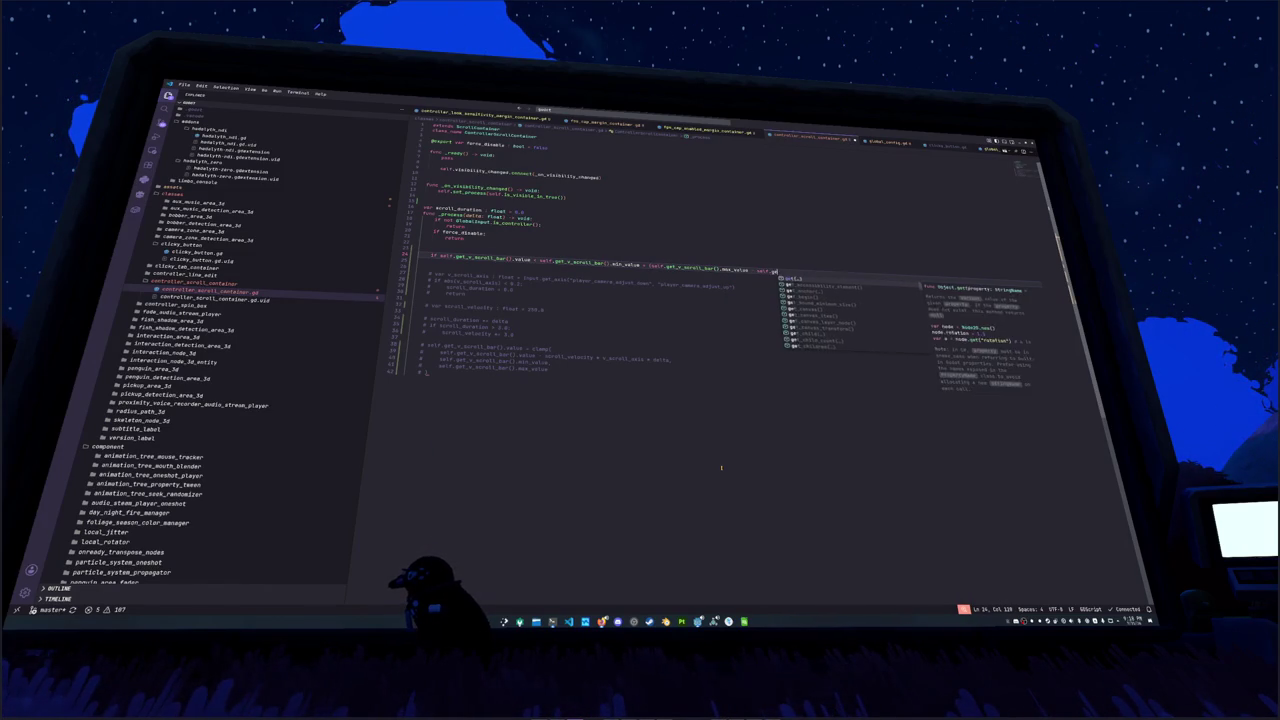
pyautogui.write('.mi')
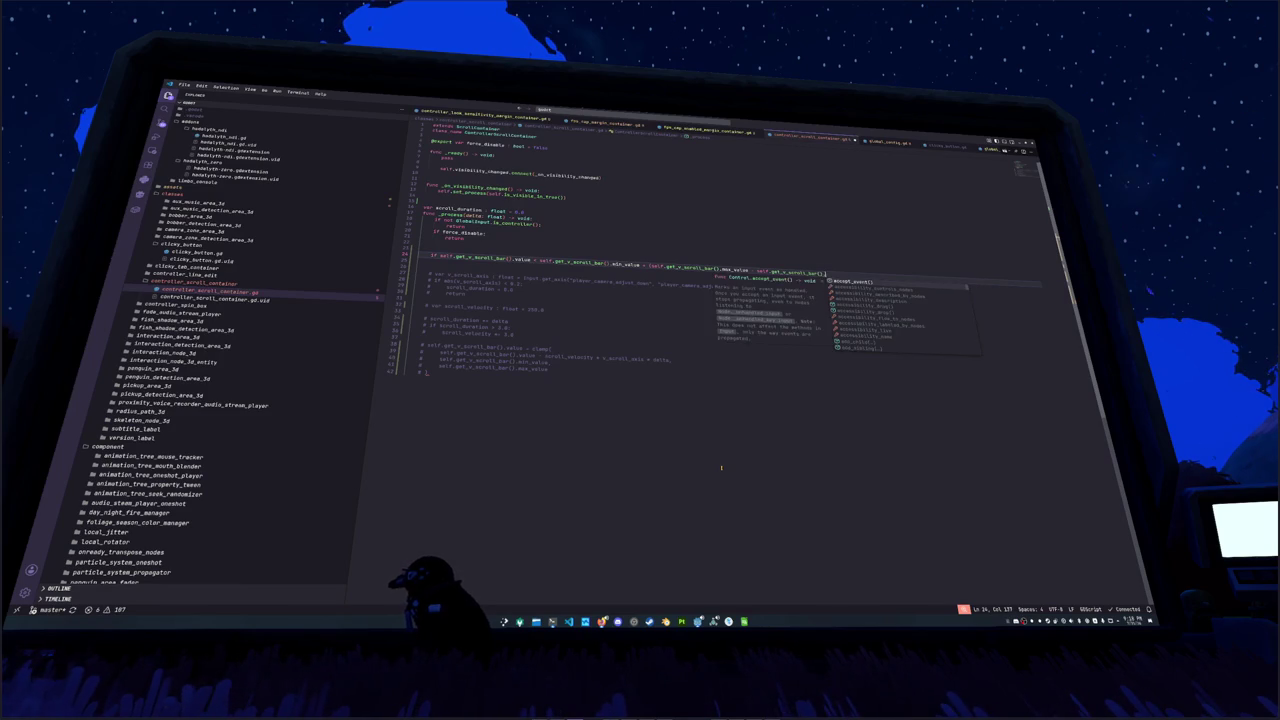
pyautogui.write('n_value')
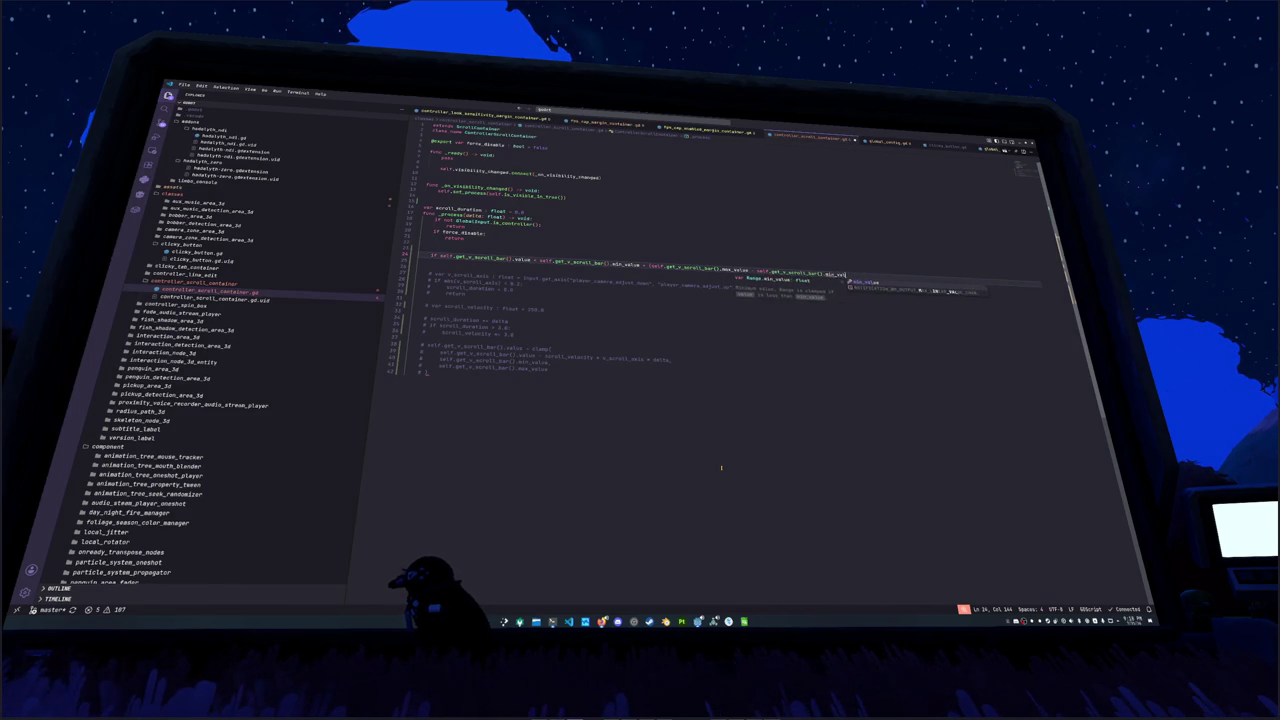
pyautogui.press('Escape')
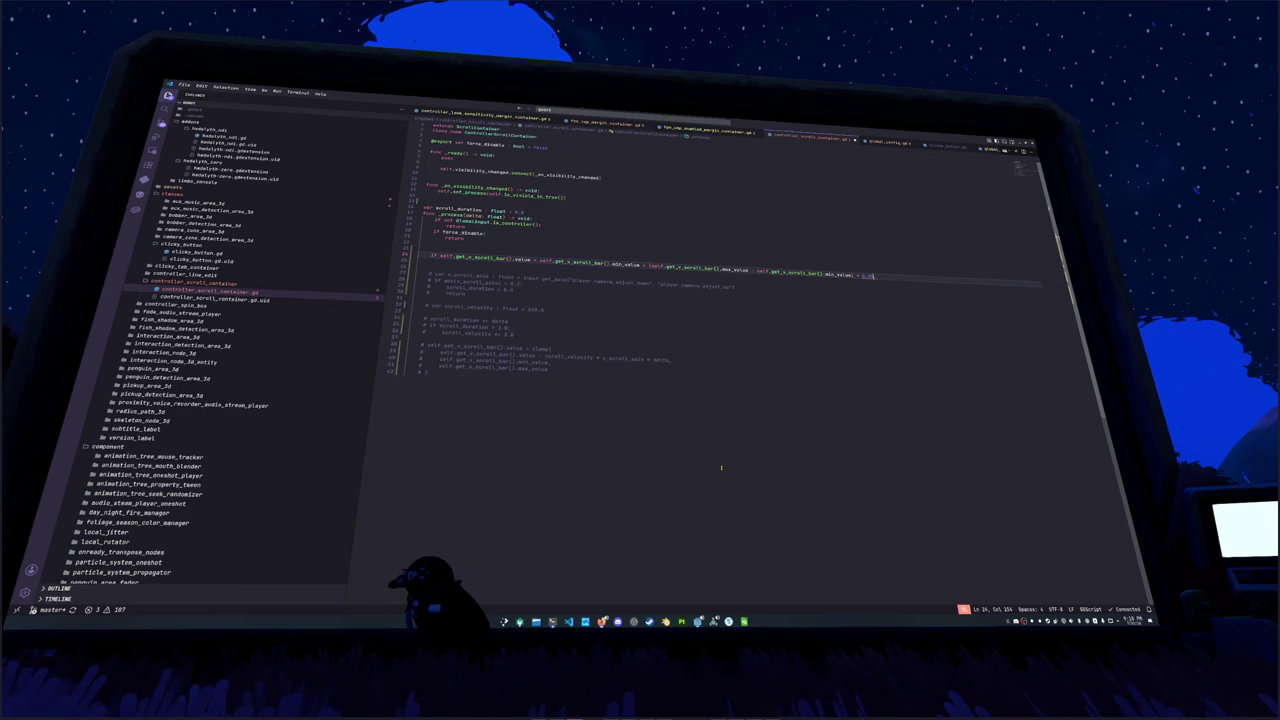
pyautogui.write(':')
pyautogui.press('Return')
pyautogui.write('self.get_v_scroll_bar().value = self.get_v_scroll_bar().')
# Step: Finish the clamp line so the scroll bar value is set to min_value
pyautogui.press('Escape')
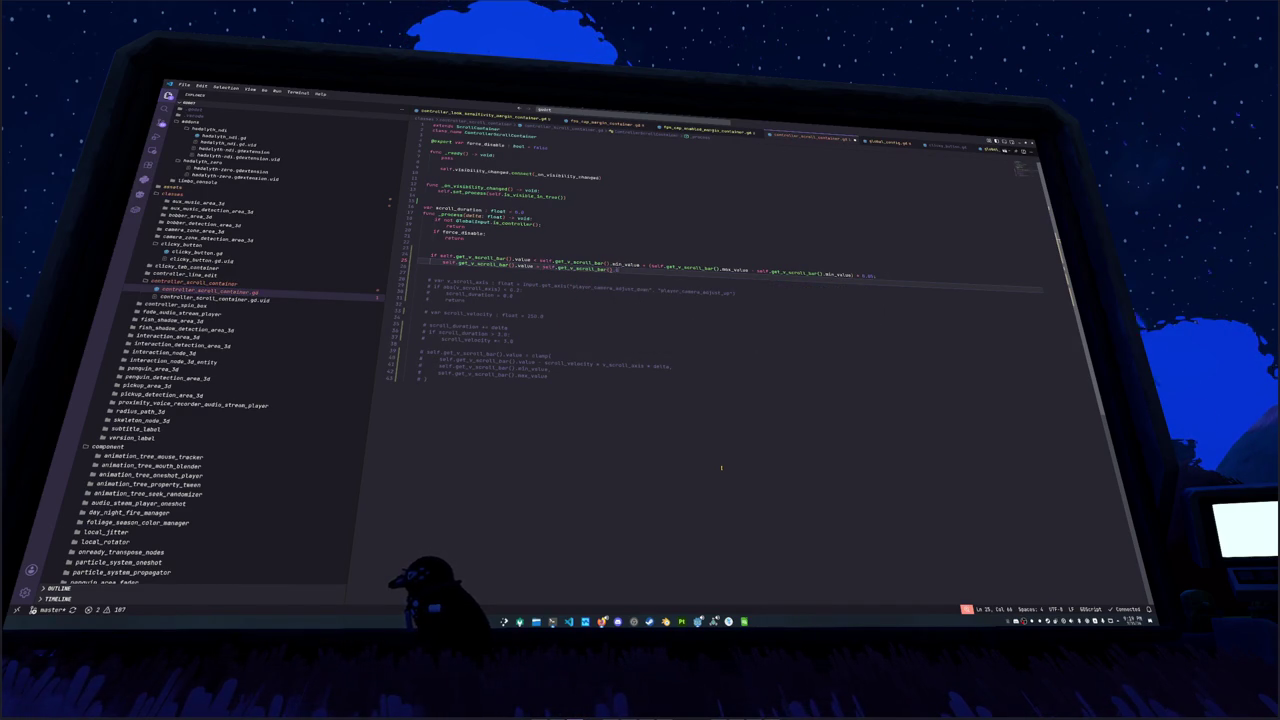
pyautogui.write('in')
pyautogui.press('Return')
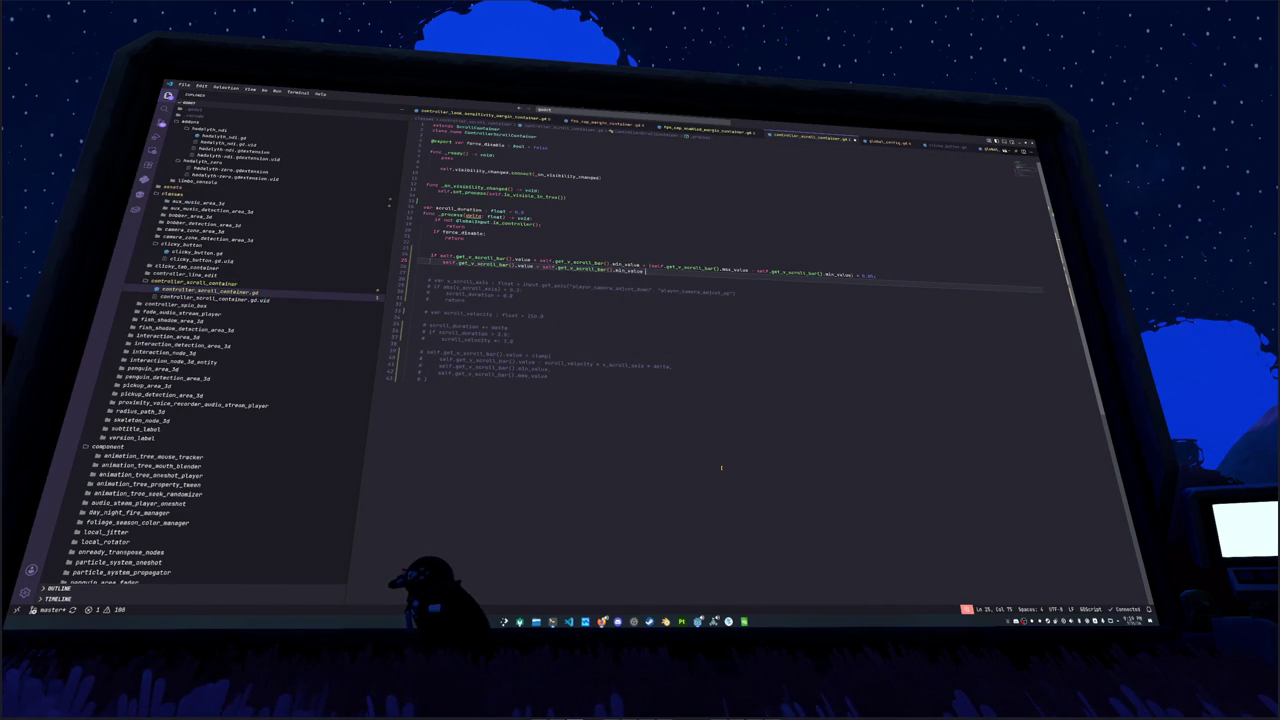
pyautogui.press('Return')
# Step: Duplicate the clamp lines, rename min_value to max_value in the copy, and switch to the game
pyautogui.hotkey('ctrl', 'v')
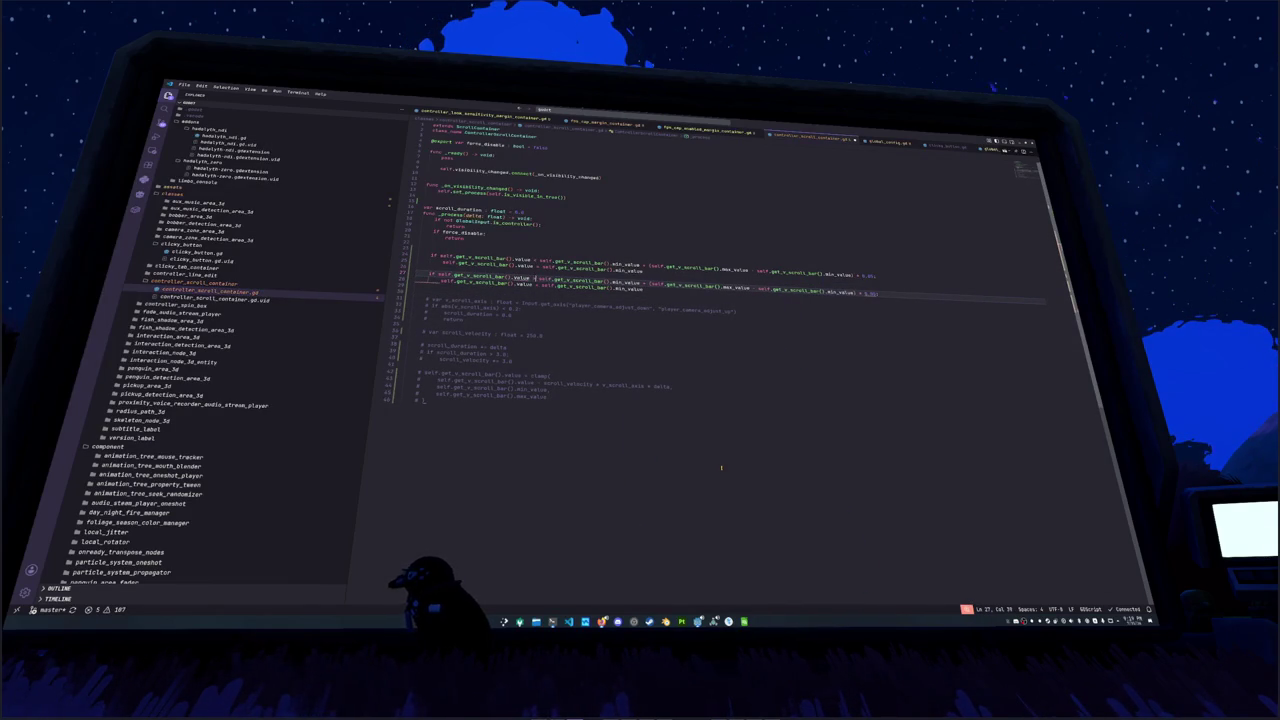
pyautogui.hotkey('ctrl', 'Right')
pyautogui.hotkey('ctrl', 'Right')
pyautogui.hotkey('ctrl', 'Right')
pyautogui.write('max')
pyautogui.press('Return')
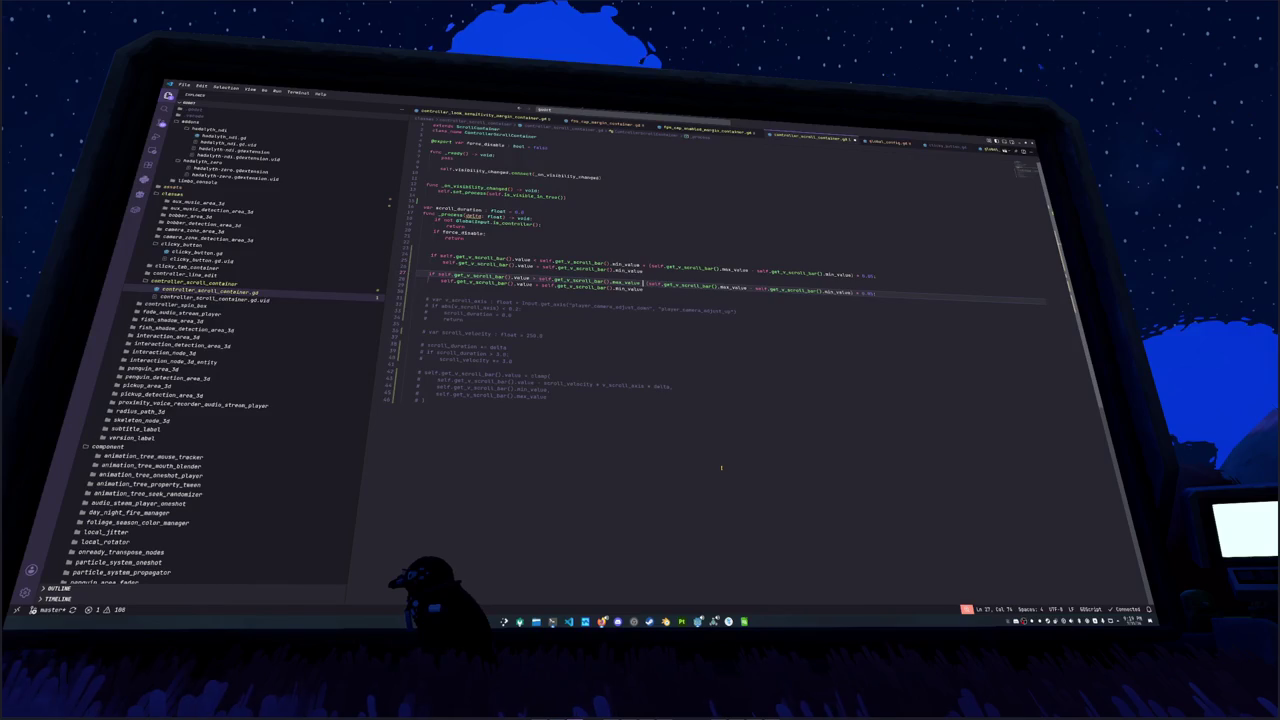
pyautogui.hotkey('ctrl', 'd')
pyautogui.hotkey('ctrl', 'd')
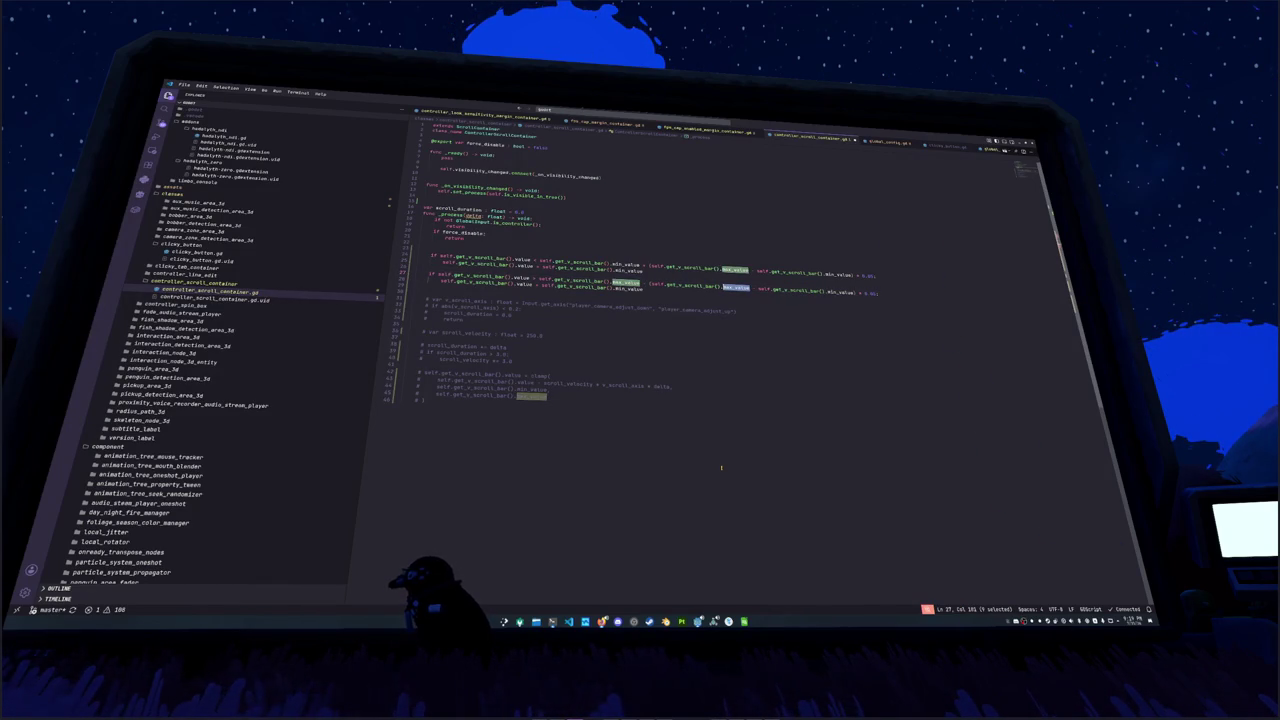
pyautogui.press('Escape')
pyautogui.press('Down')
pyautogui.press('Home')
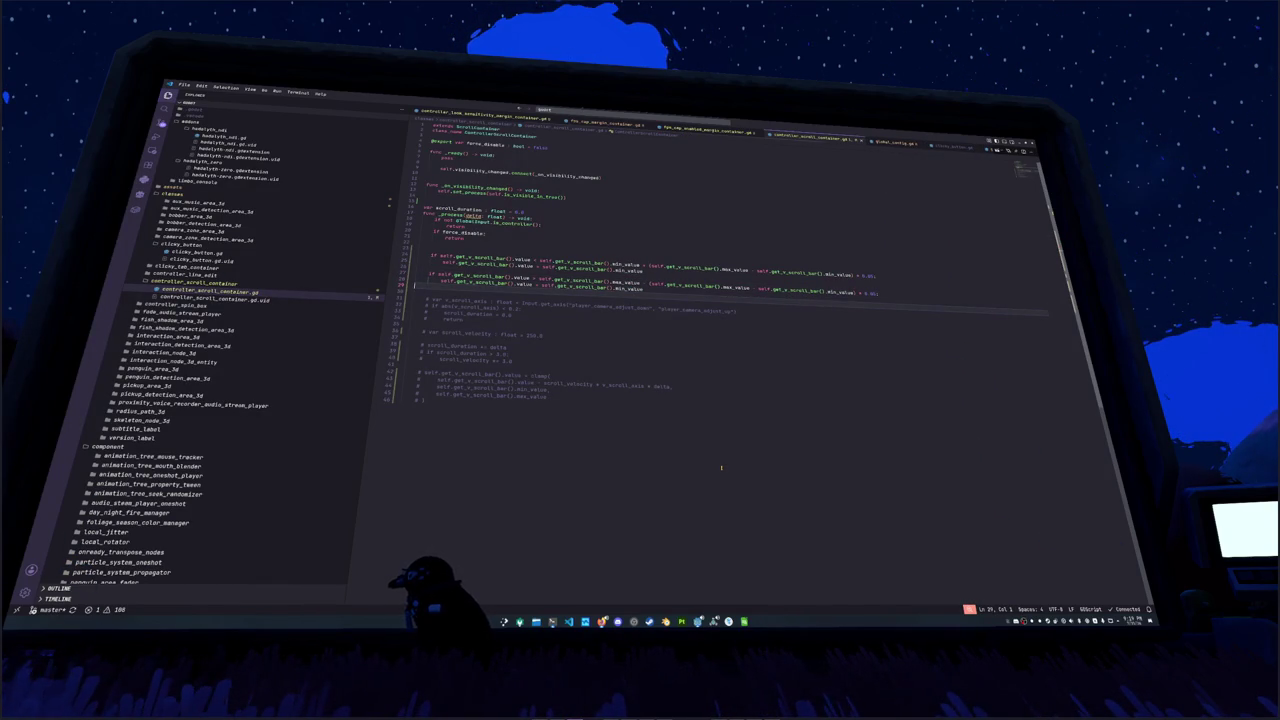
pyautogui.press('Up')
pyautogui.press('Up')
pyautogui.press('Up')
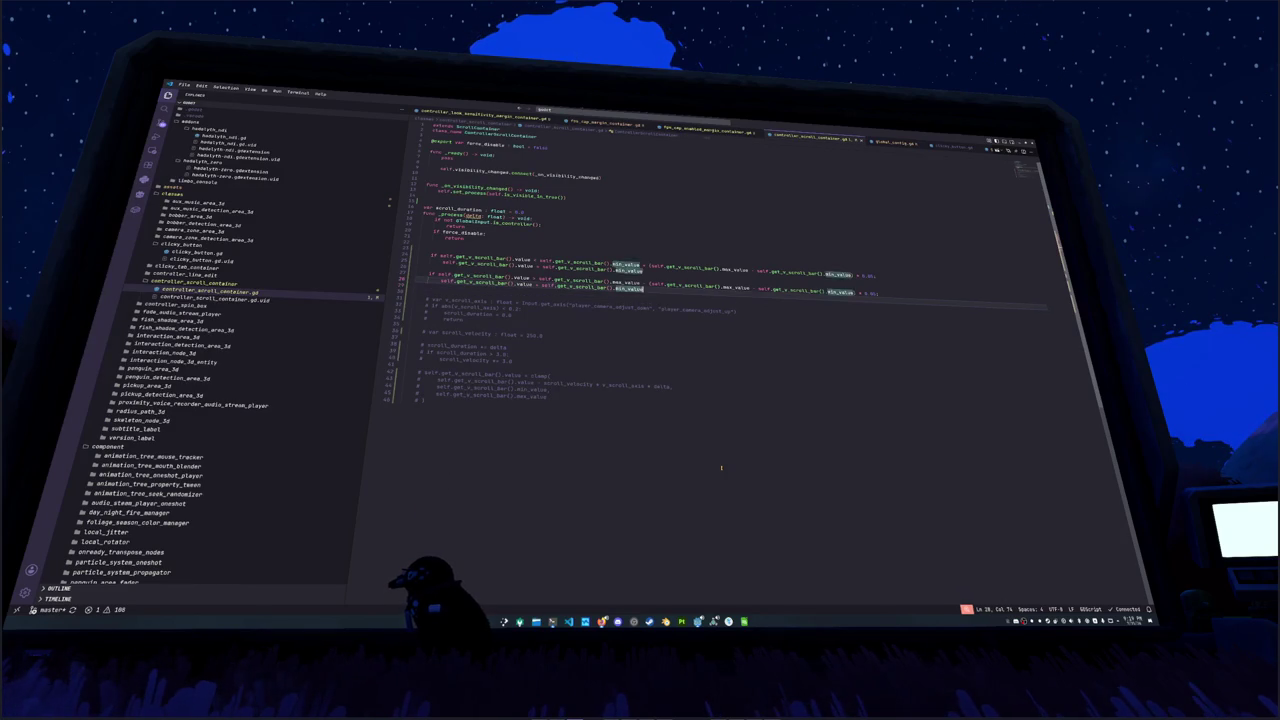
pyautogui.press('End')
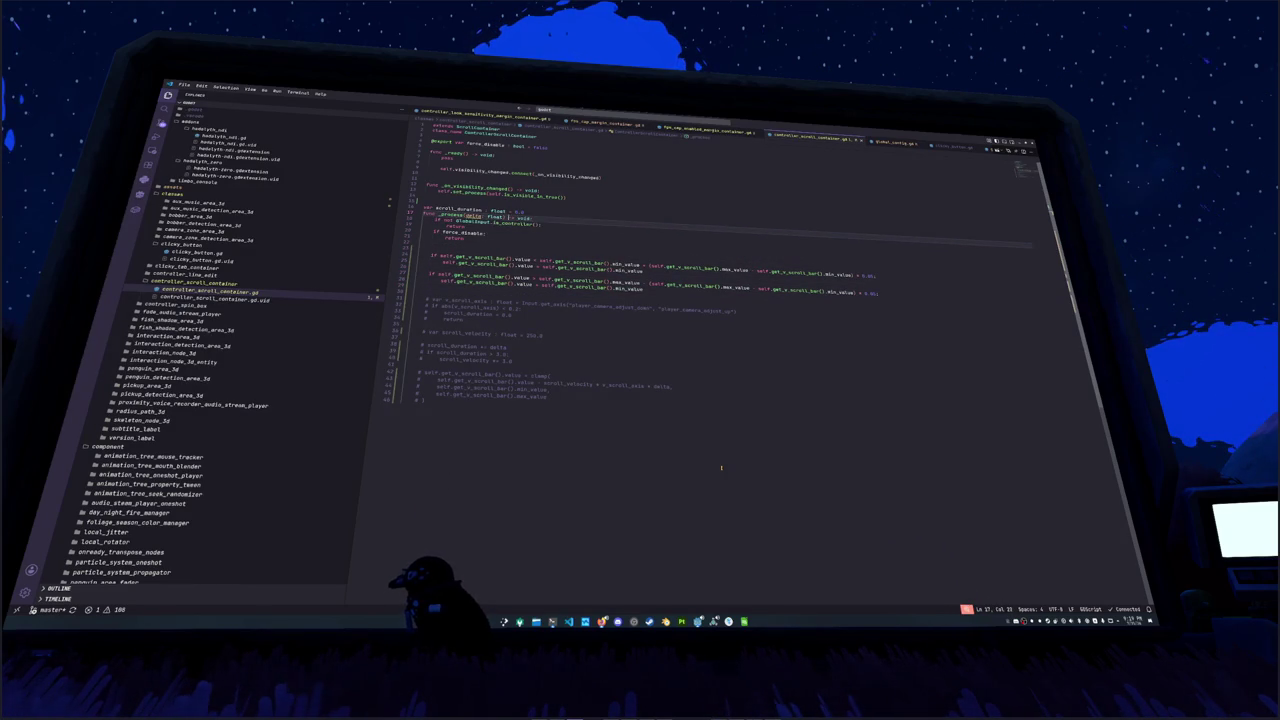
pyautogui.press('Down')
pyautogui.press('Down')
pyautogui.press('Down')
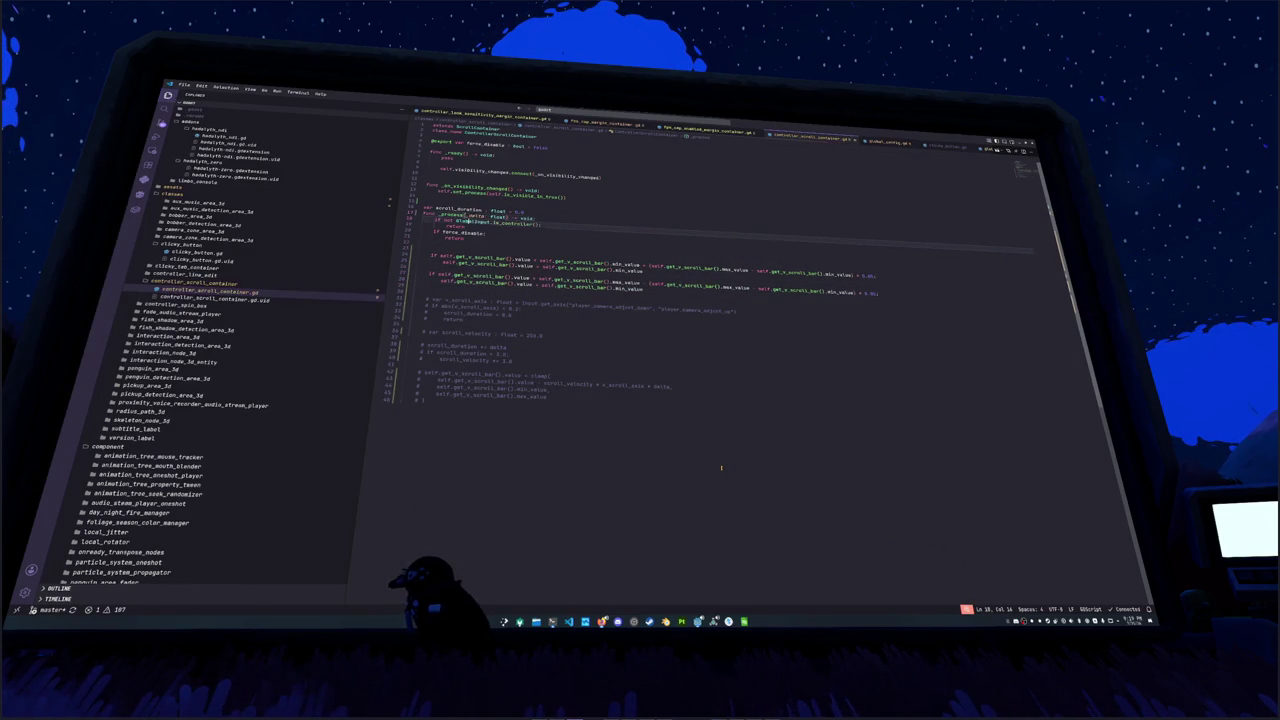
pyautogui.press('F5')
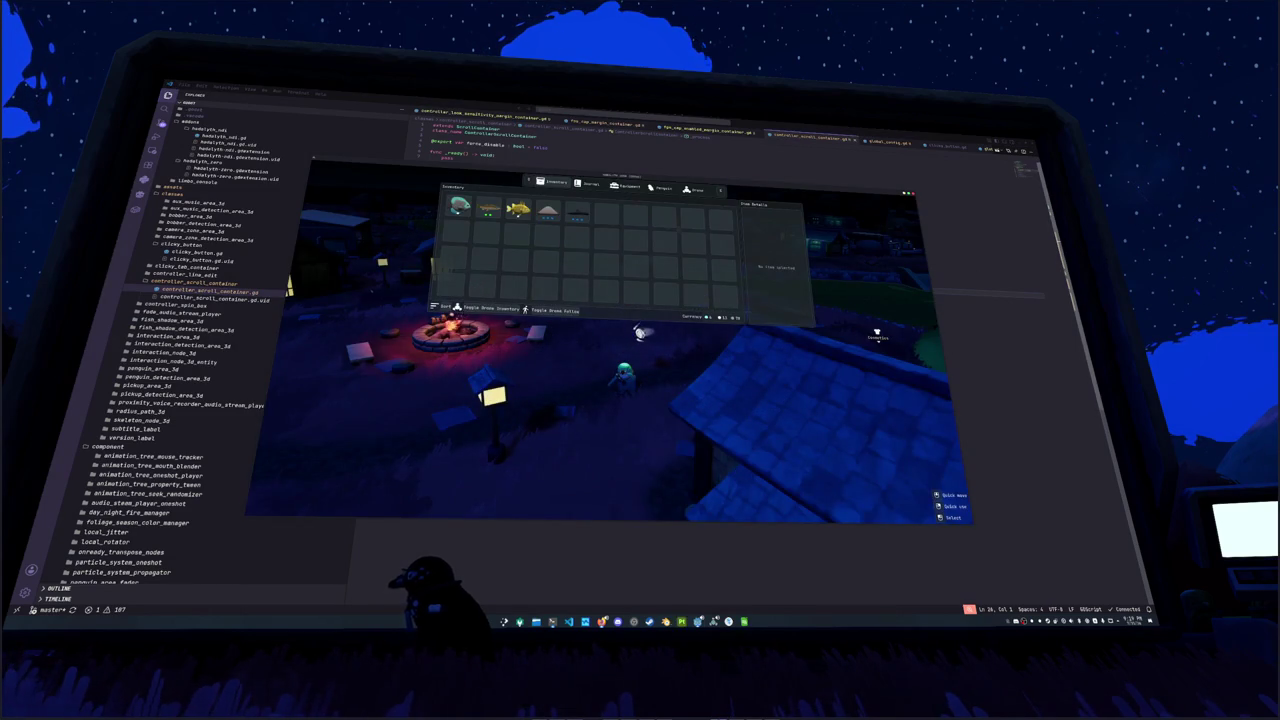
# Step: In the Settings scene, assign controller_scroll_container.gd to the ScrollContainer and save
pyautogui.hotkey('alt', 'Tab')
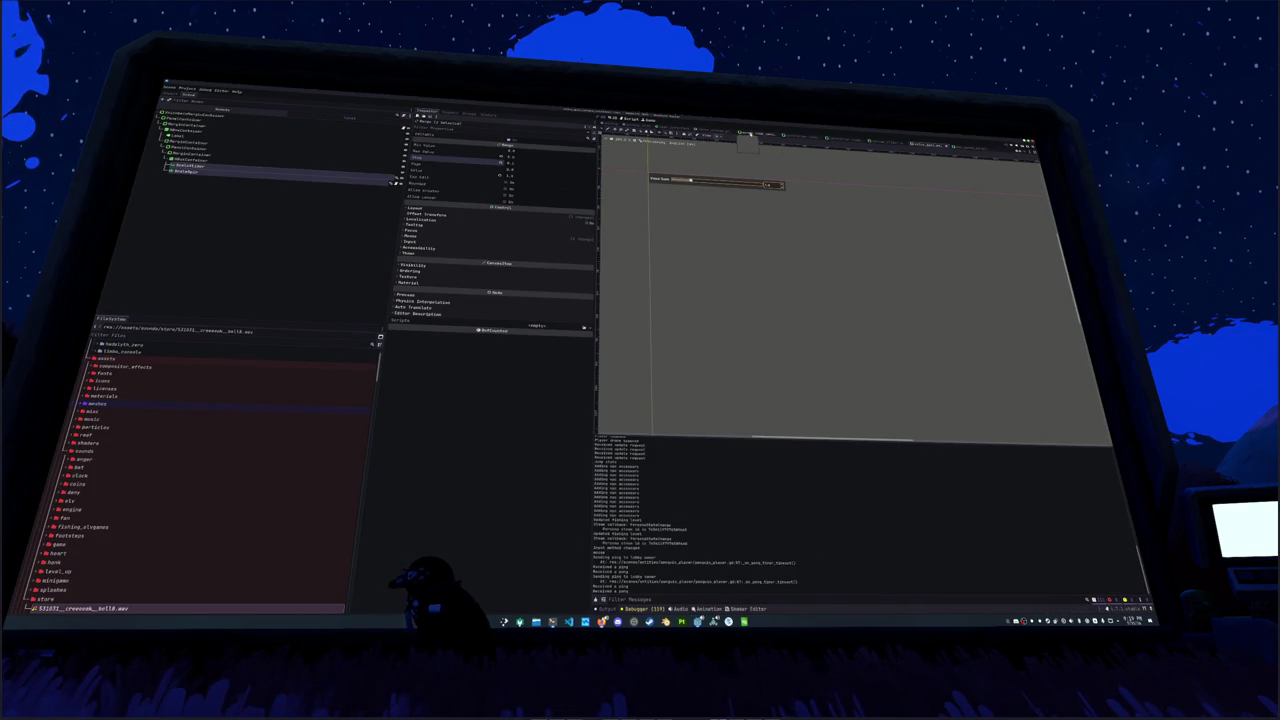
pyautogui.click(757, 136)
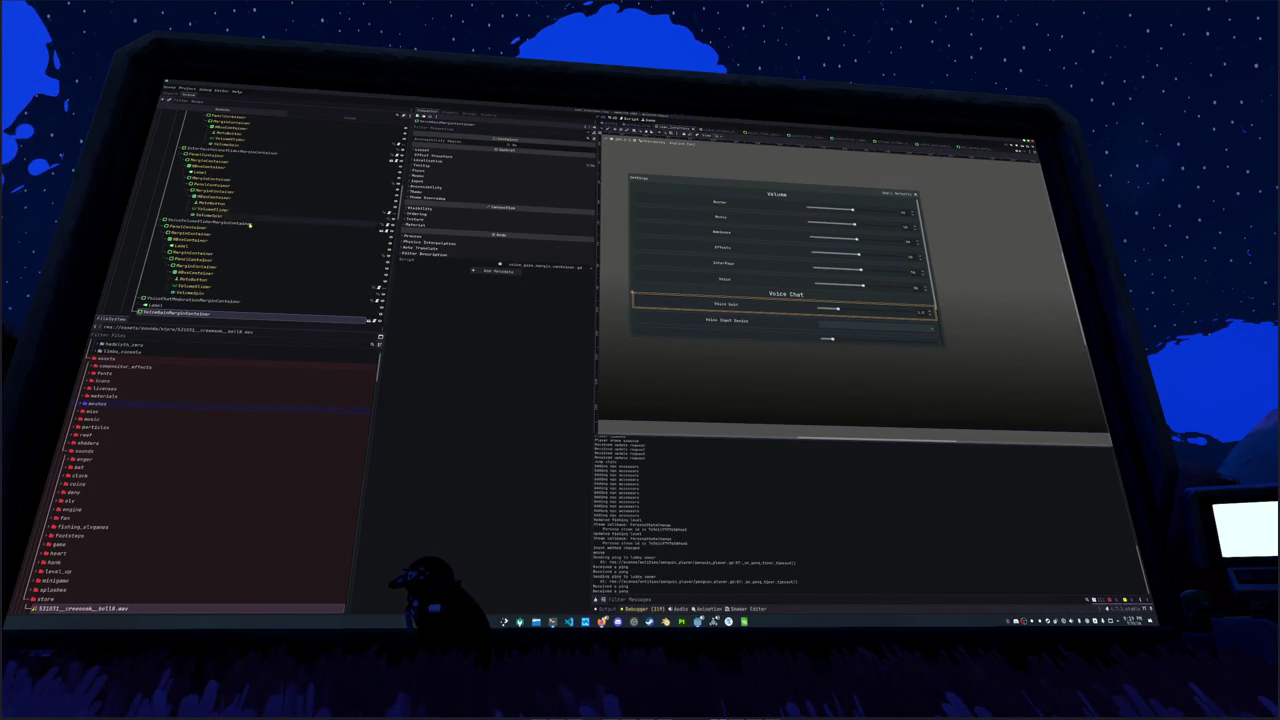
pyautogui.scroll(-3, 183, 229)
pyautogui.scroll(5, 183, 229)
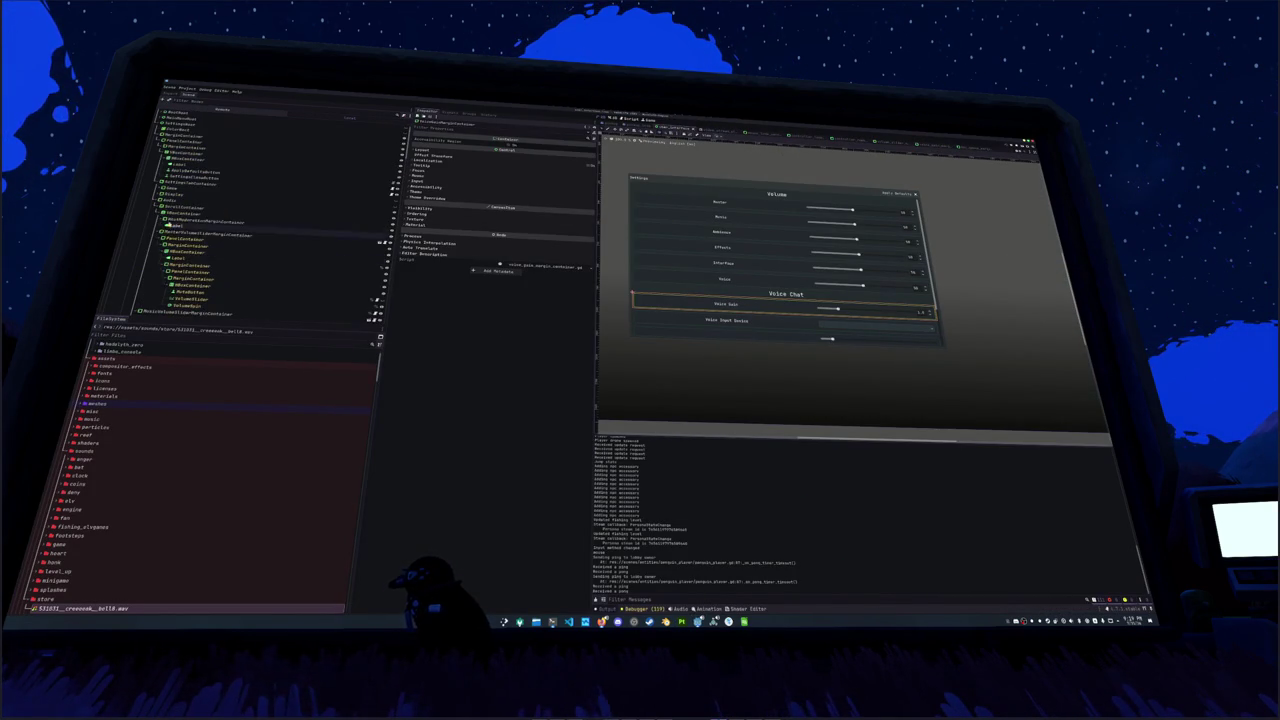
pyautogui.click(171, 200)
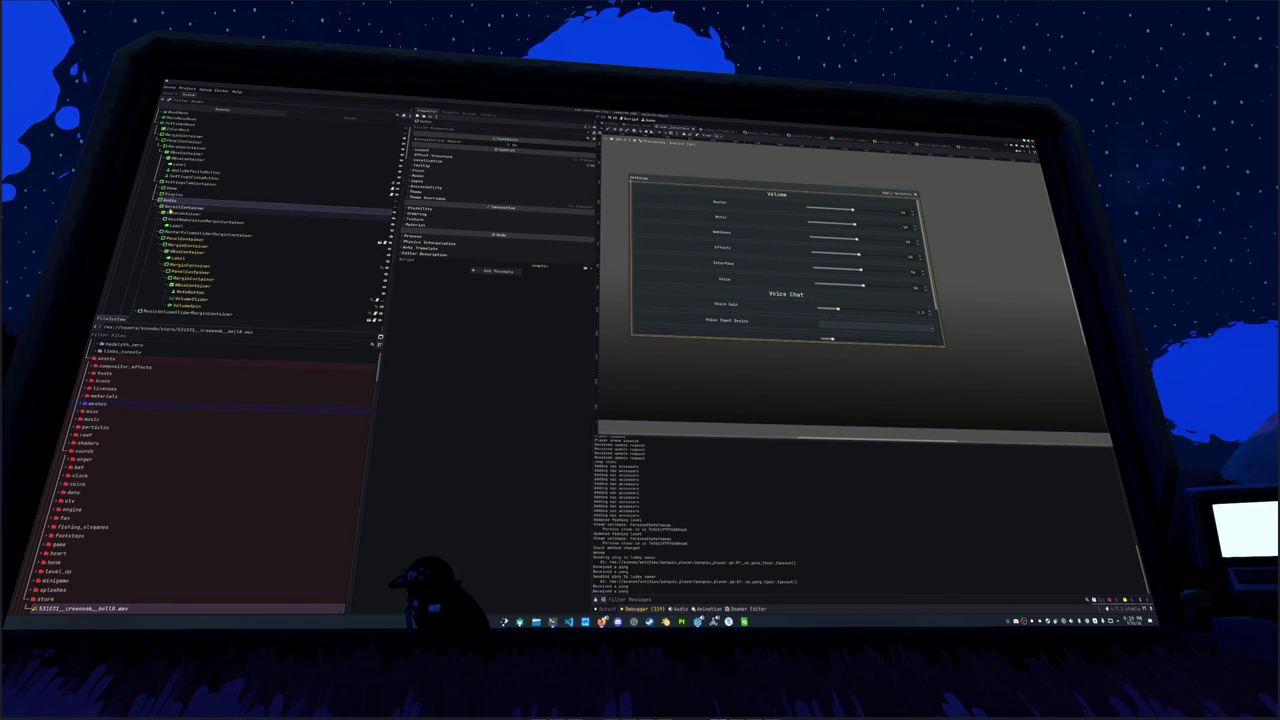
pyautogui.click(180, 207)
pyautogui.click(585, 300)
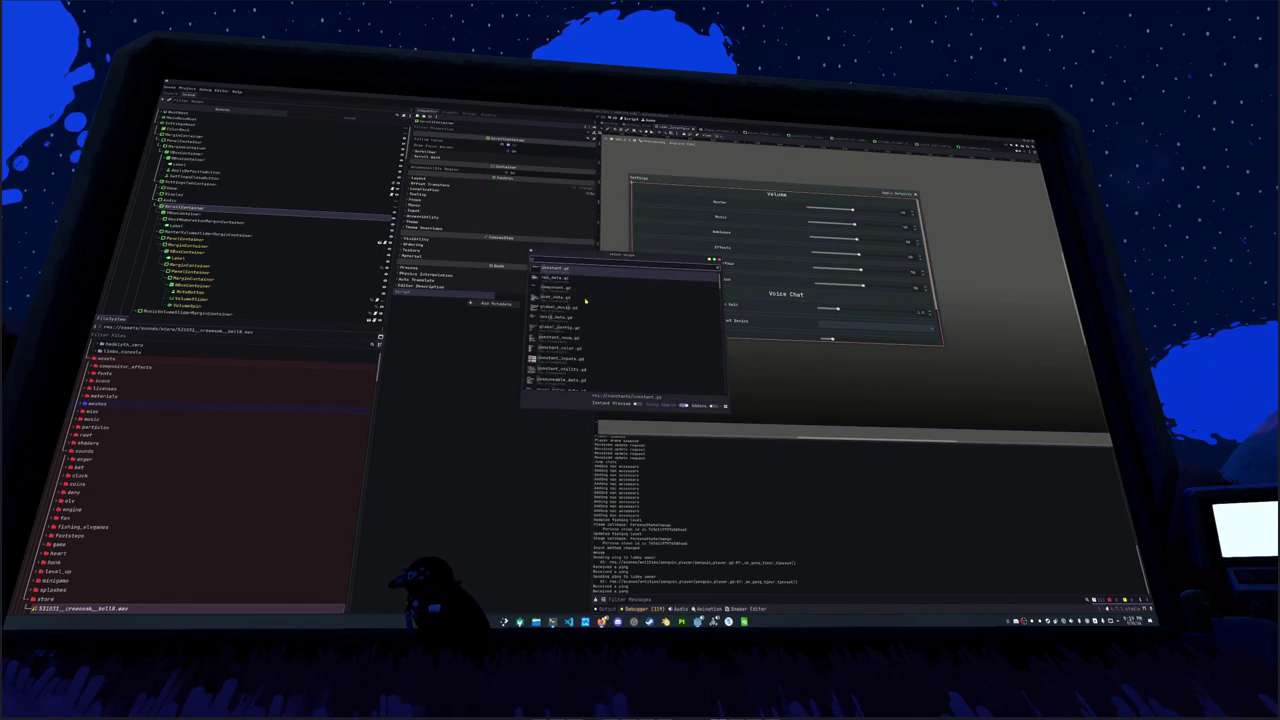
pyautogui.write('controller_scroll')
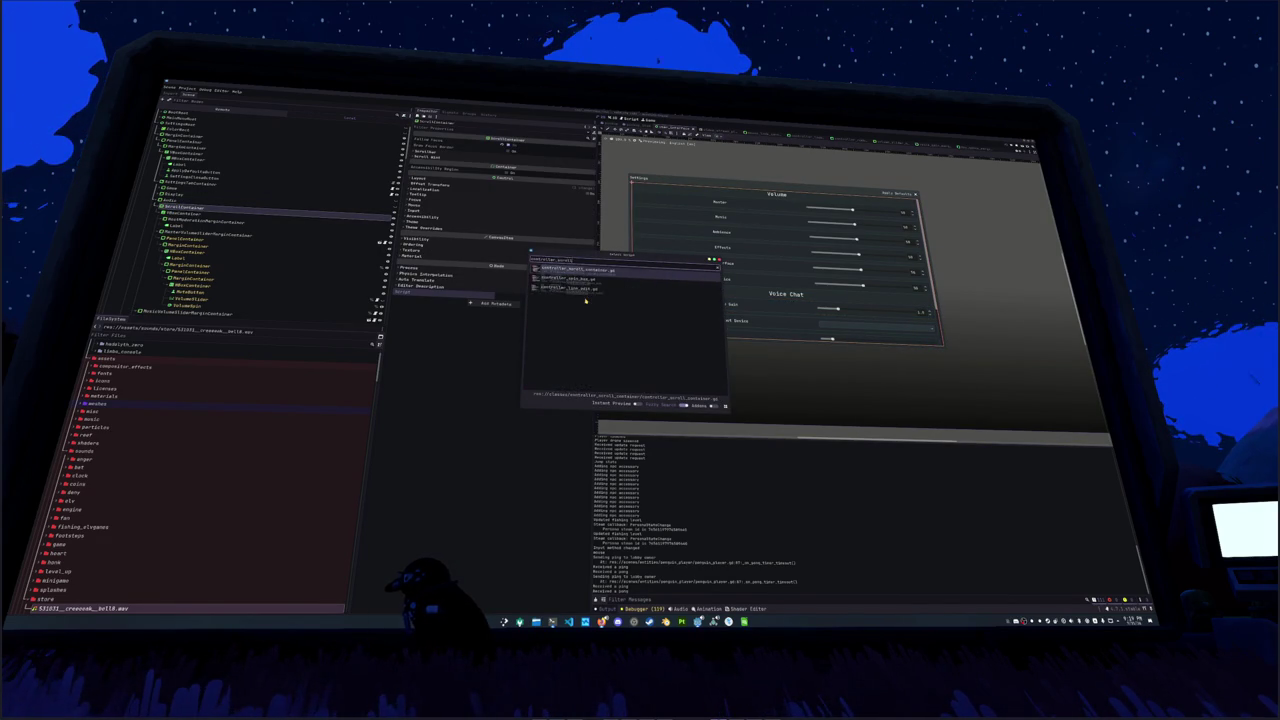
pyautogui.press('Return')
pyautogui.hotkey('ctrl', 's')
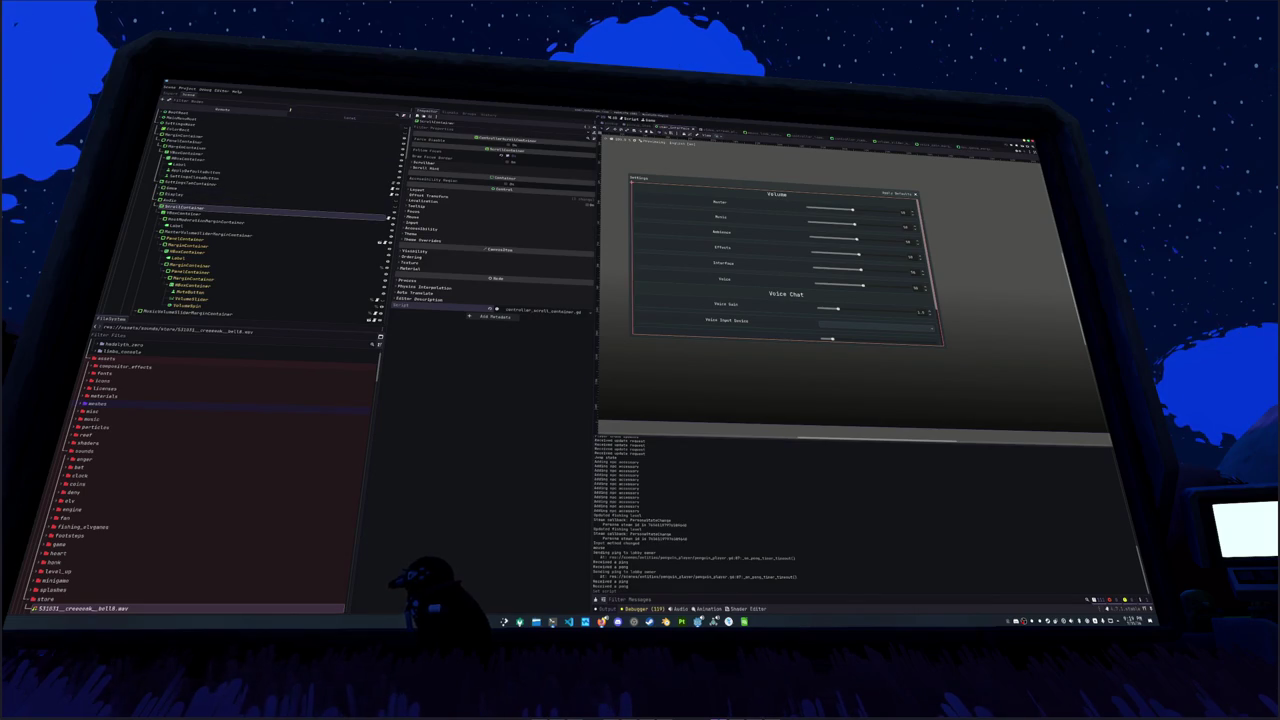
# Step: Filter the Scene dock with t:scroll and try loading the script onto another ScrollContainer
pyautogui.click(291, 104)
pyautogui.write('t:scroll')
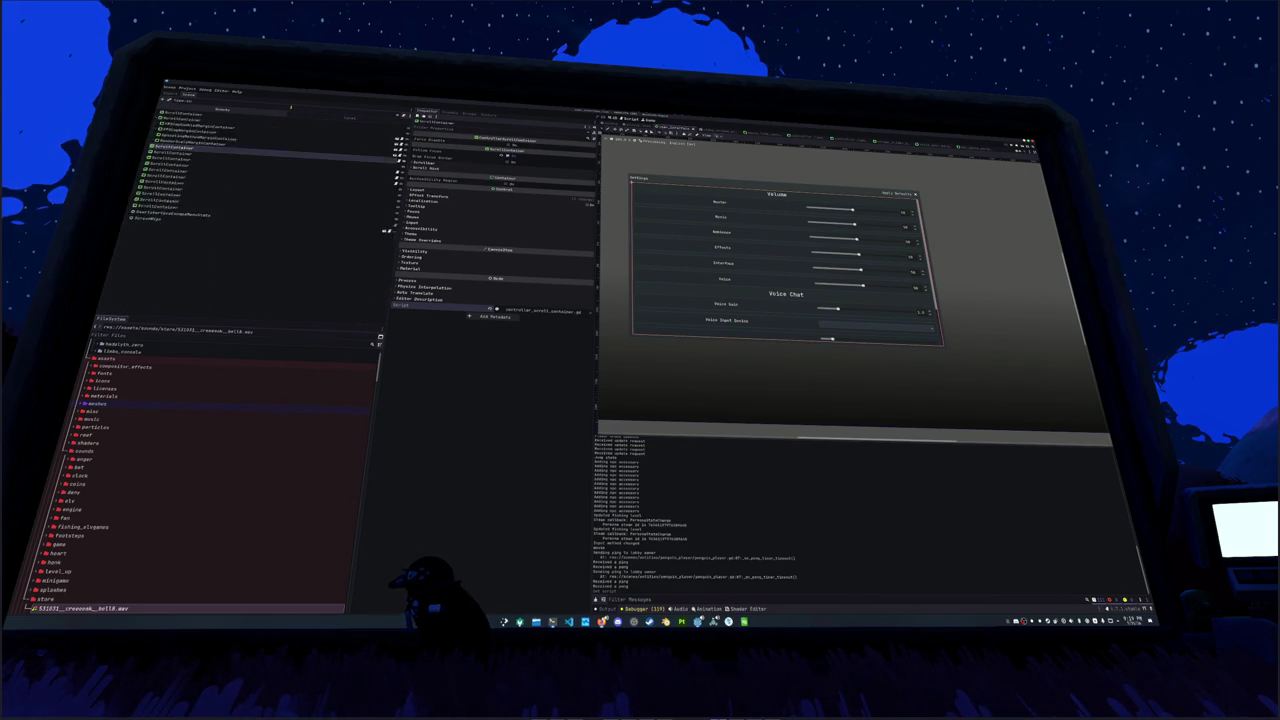
pyautogui.click(180, 118)
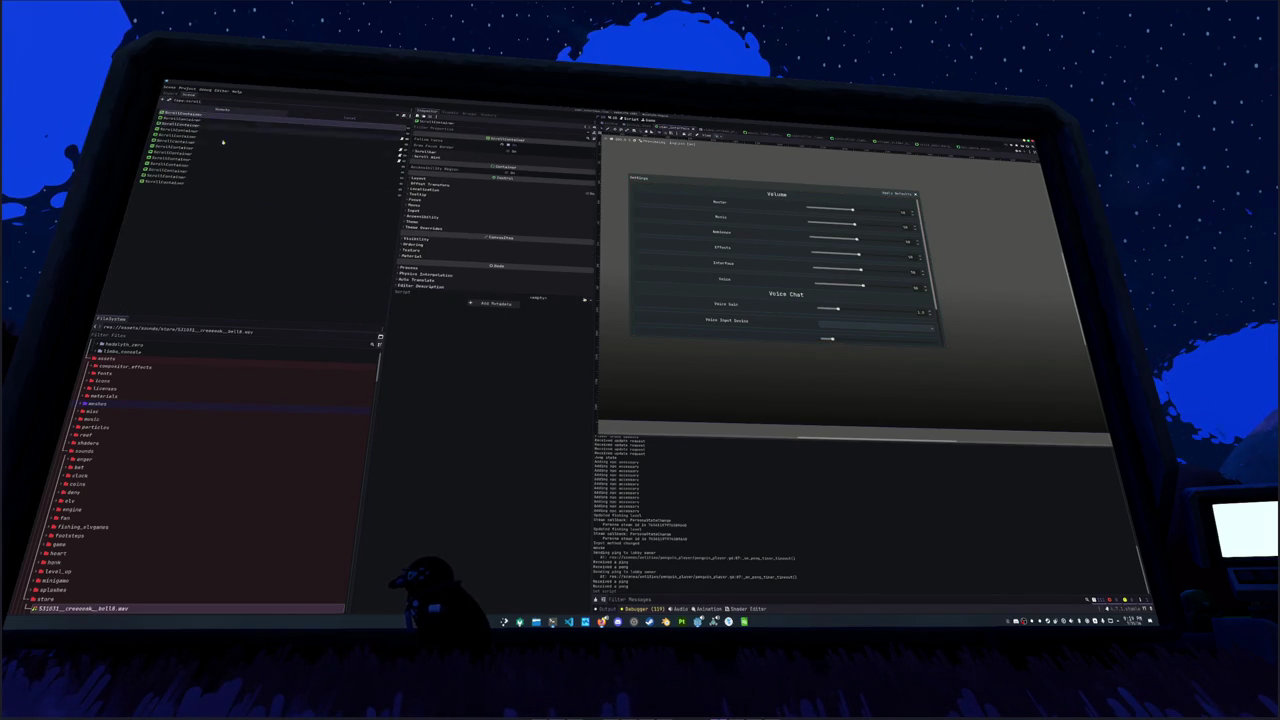
pyautogui.click(585, 300)
pyautogui.click(600, 313)
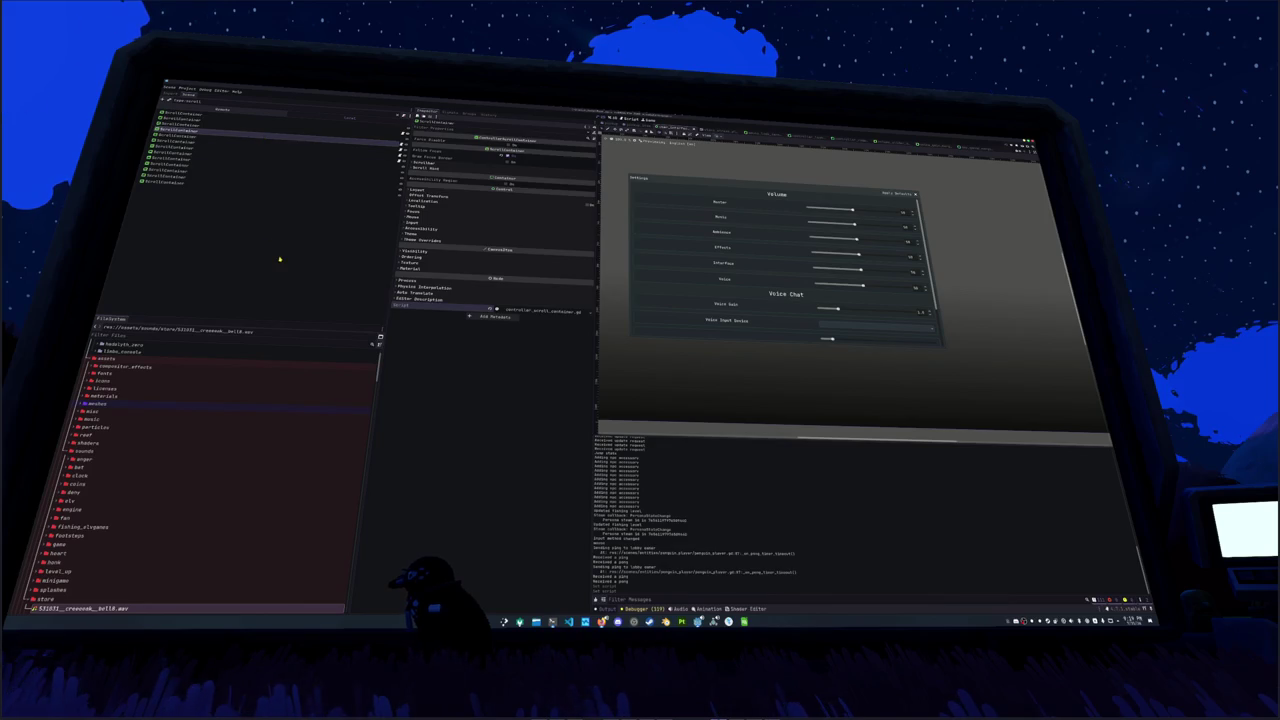
pyautogui.hotkey('ctrl', 'z')
pyautogui.click(374, 152)
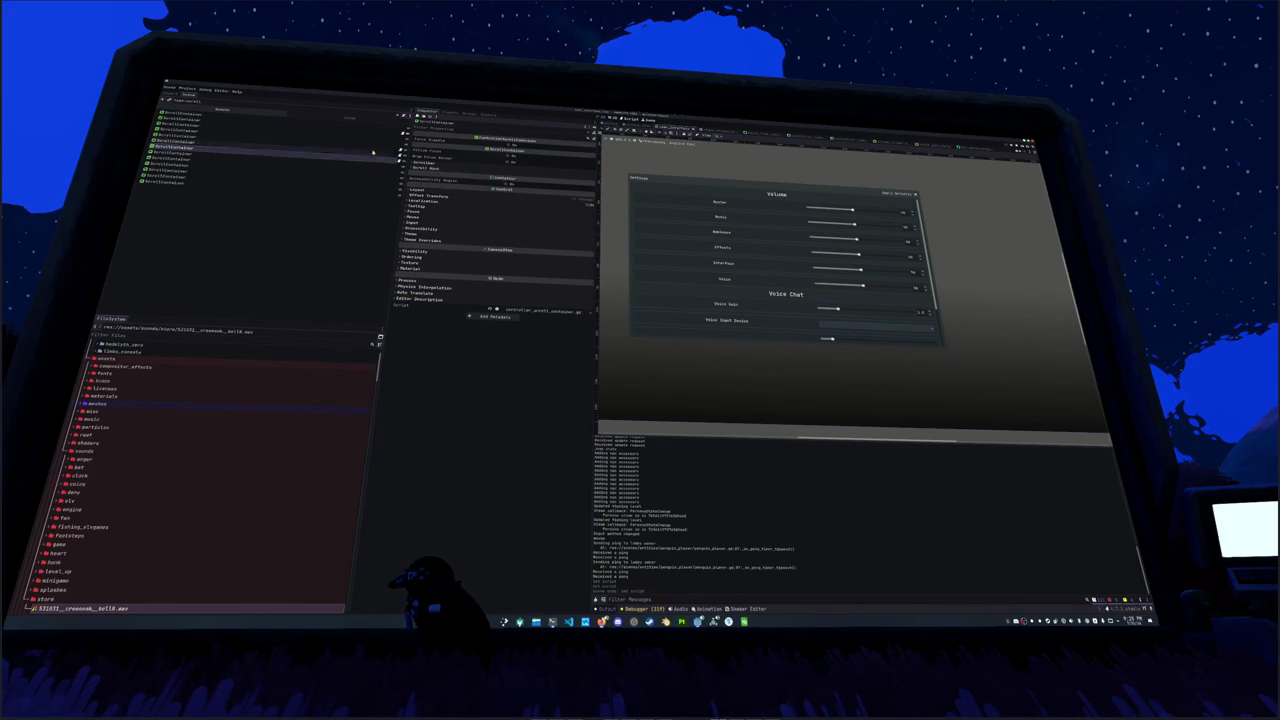
# Step: Assign controller_scroll_container.gd to the remaining ScrollContainers at once, save, and run the game
pyautogui.click(386, 129)
pyautogui.click(378, 141)
pyautogui.moveTo(372, 156); pyautogui.dragTo(364, 196)
pyautogui.click(585, 300)
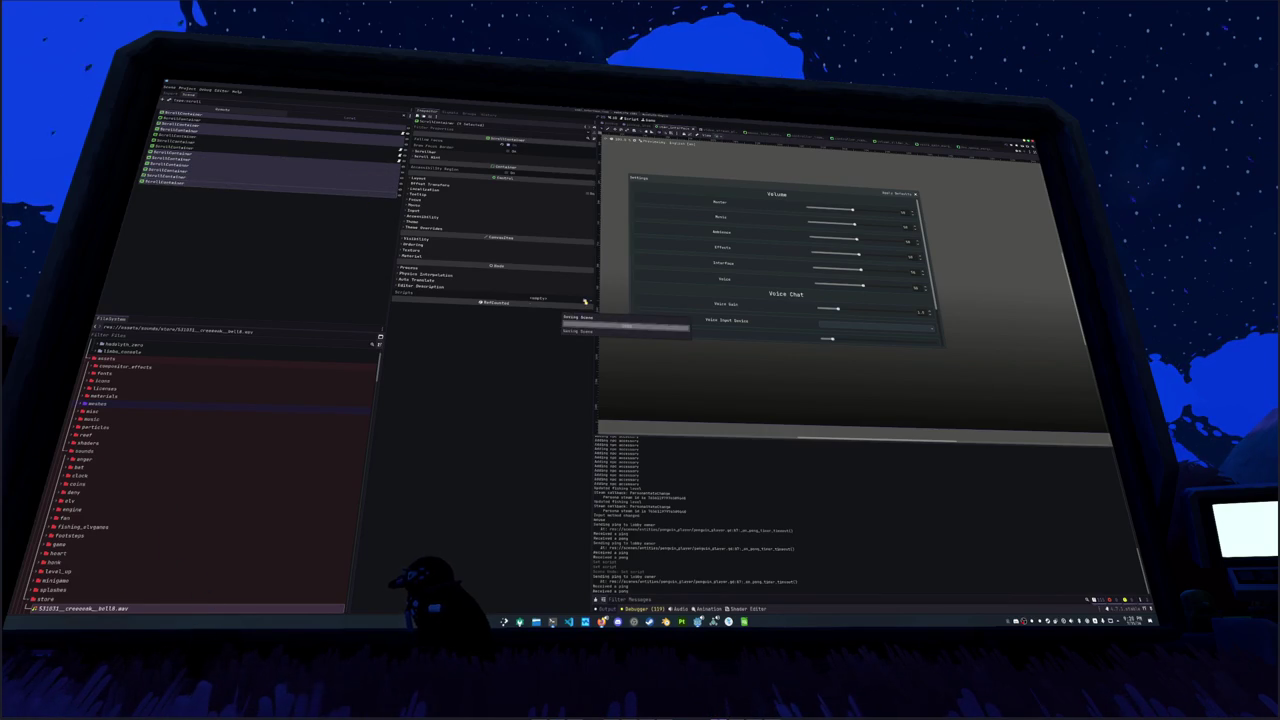
pyautogui.click(600, 324)
pyautogui.press('Return')
pyautogui.hotkey('ctrl', 's')
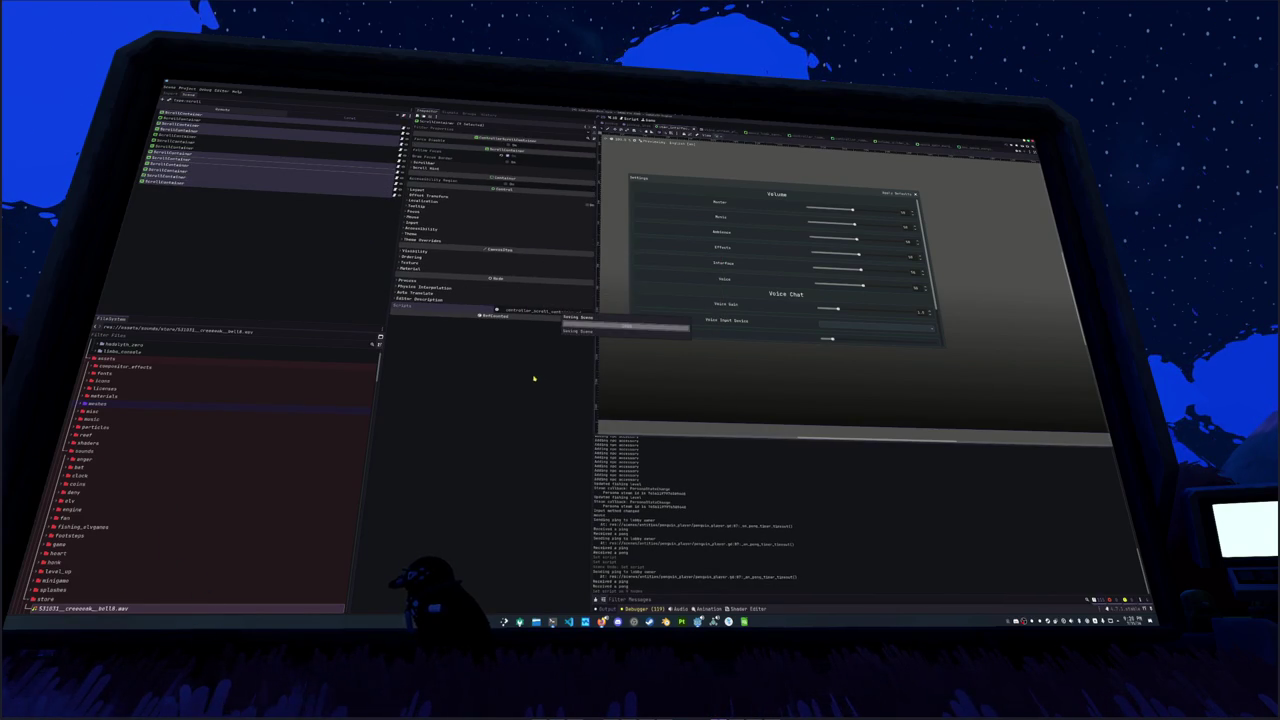
pyautogui.press('F6')
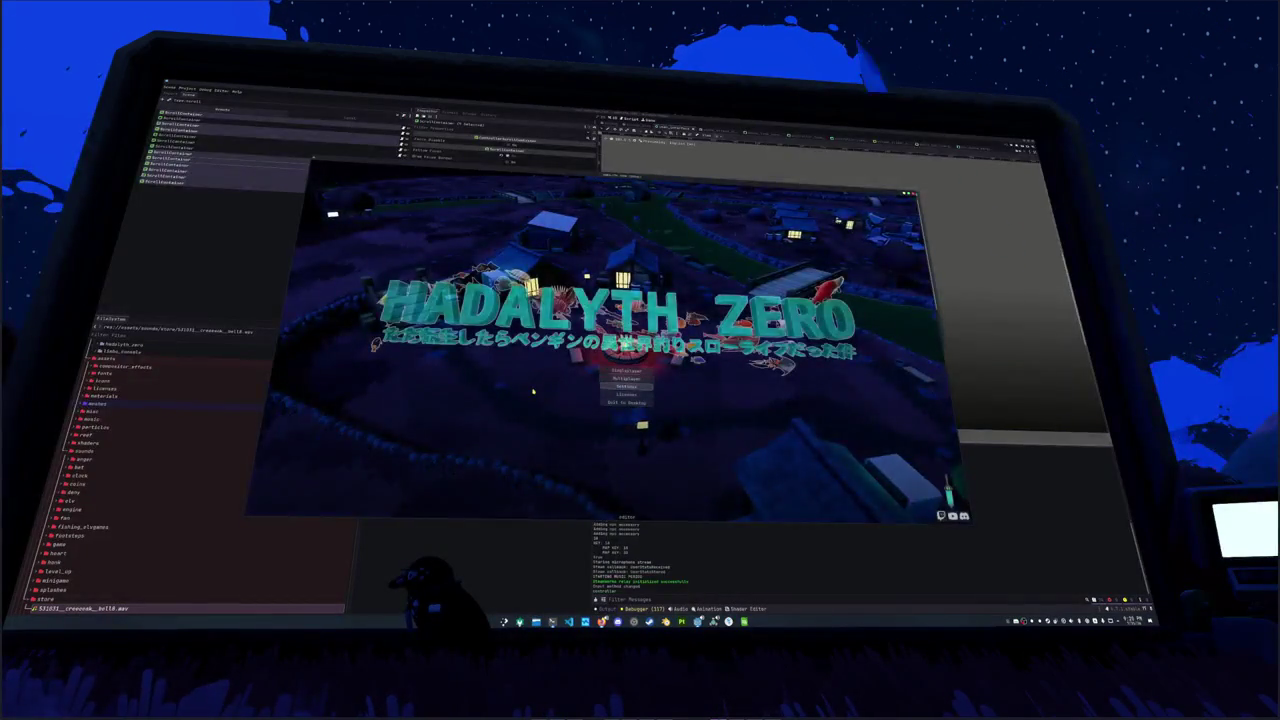
# Step: Navigate the main menu, opening and closing the licenses screen, then open Settings
pyautogui.press('Return')
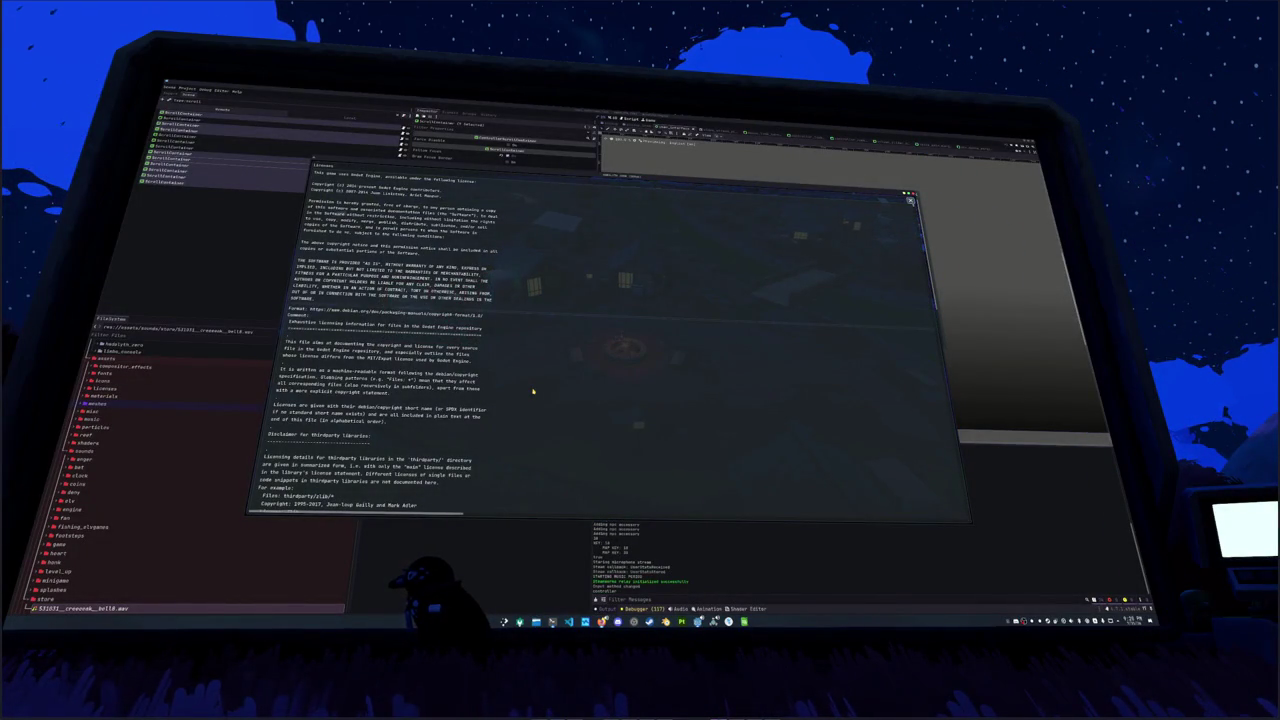
pyautogui.press('Escape')
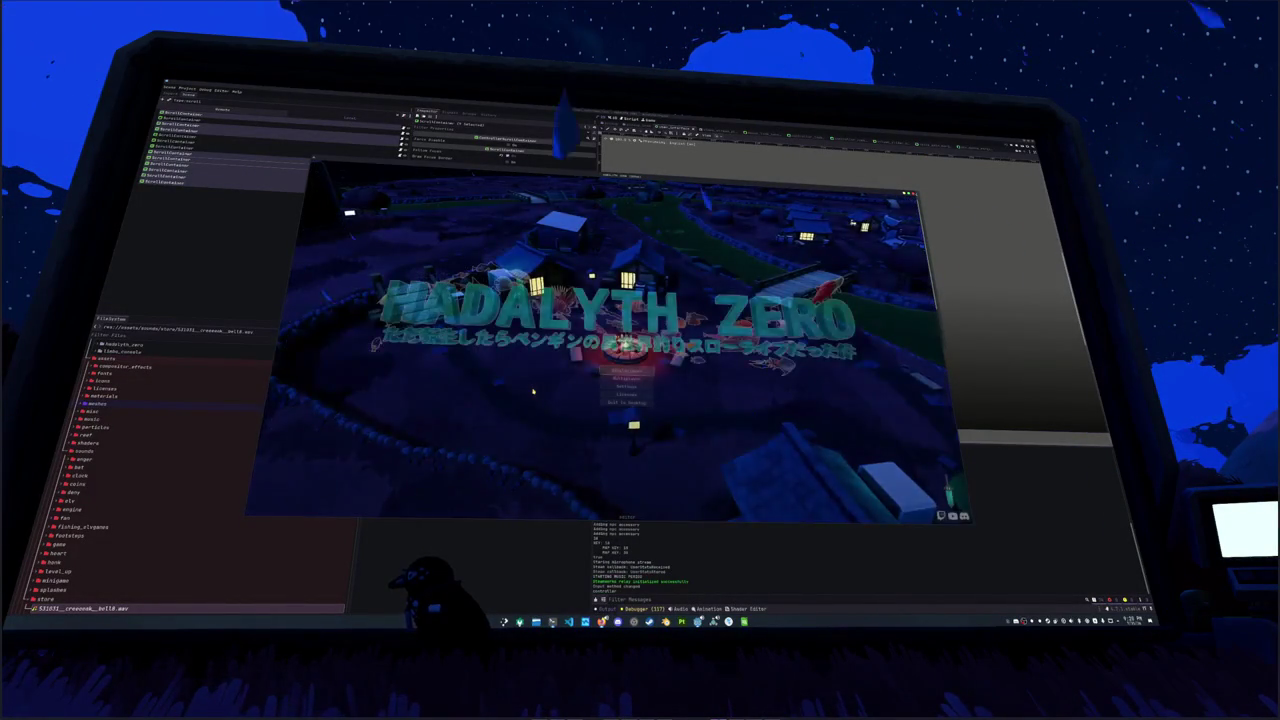
pyautogui.press('Up')
pyautogui.press('Up')
pyautogui.press('Down')
pyautogui.press('Down')
pyautogui.press('Down')
pyautogui.press('Return')
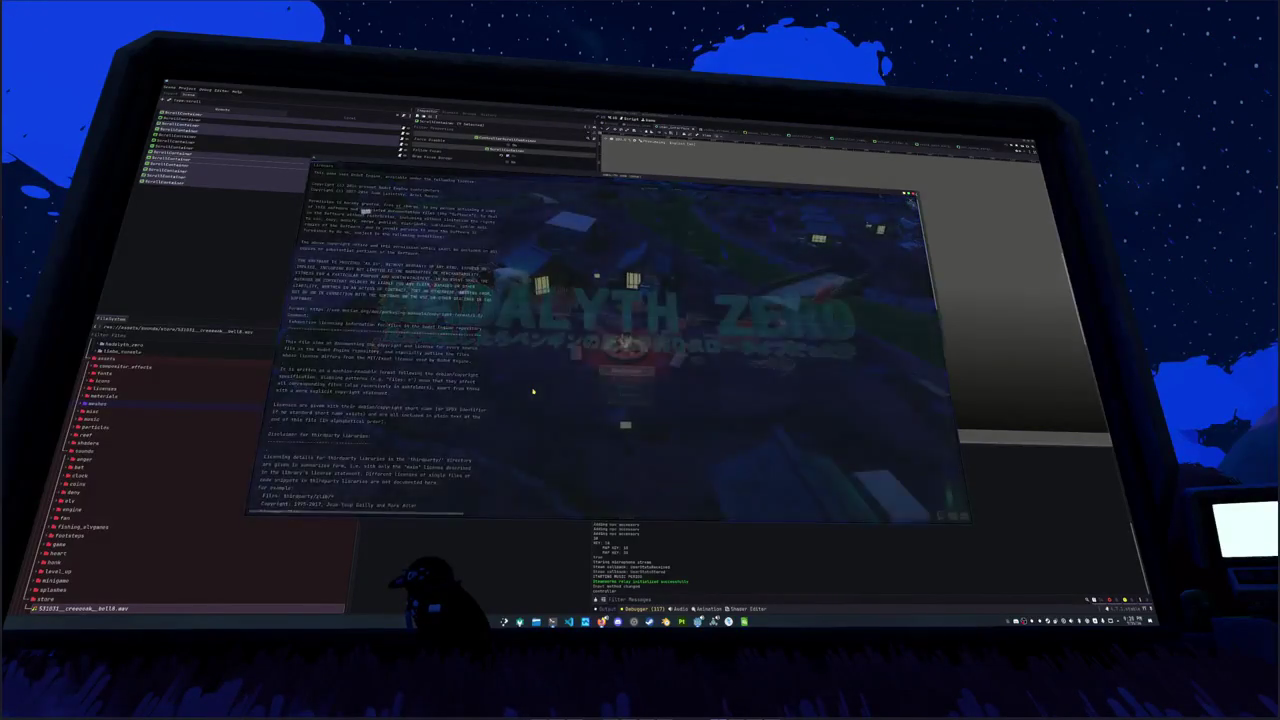
pyautogui.press('Escape')
pyautogui.press('Up')
pyautogui.press('Return')
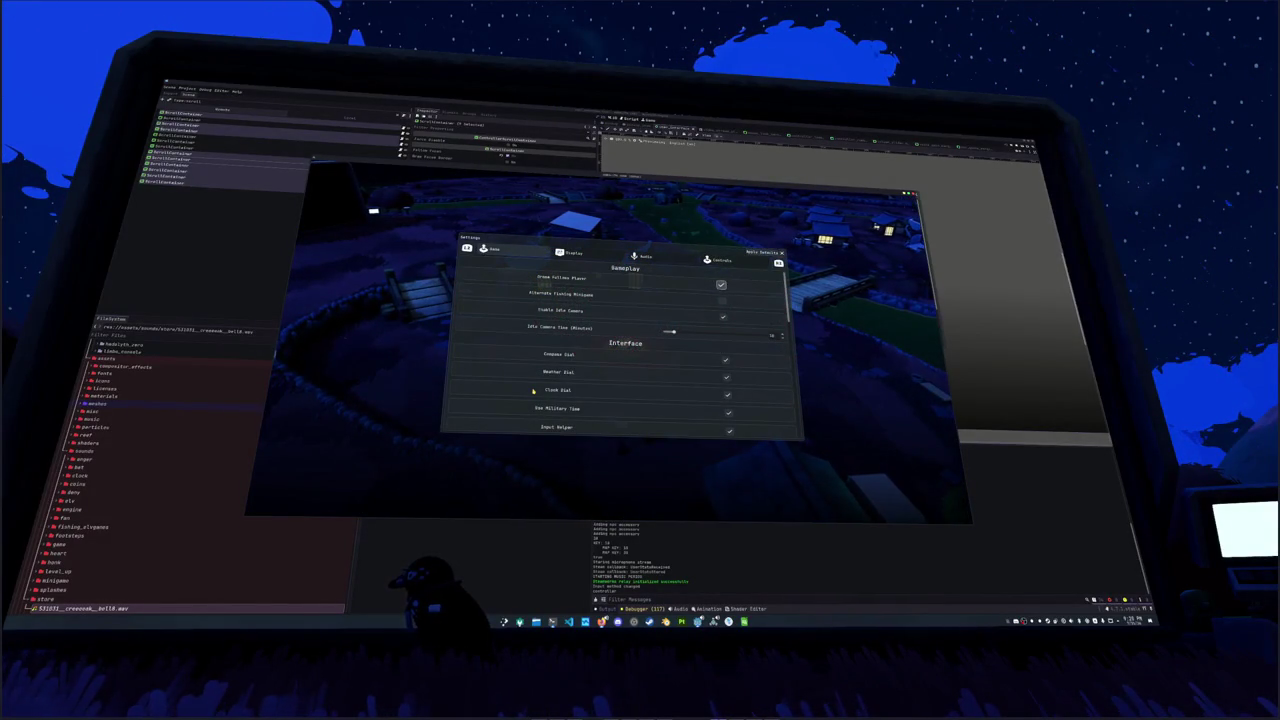
# Step: Move down the Game settings list to the moderation options and back up, then return to VS Code
pyautogui.press('Down')
pyautogui.press('Down')
pyautogui.press('Down')
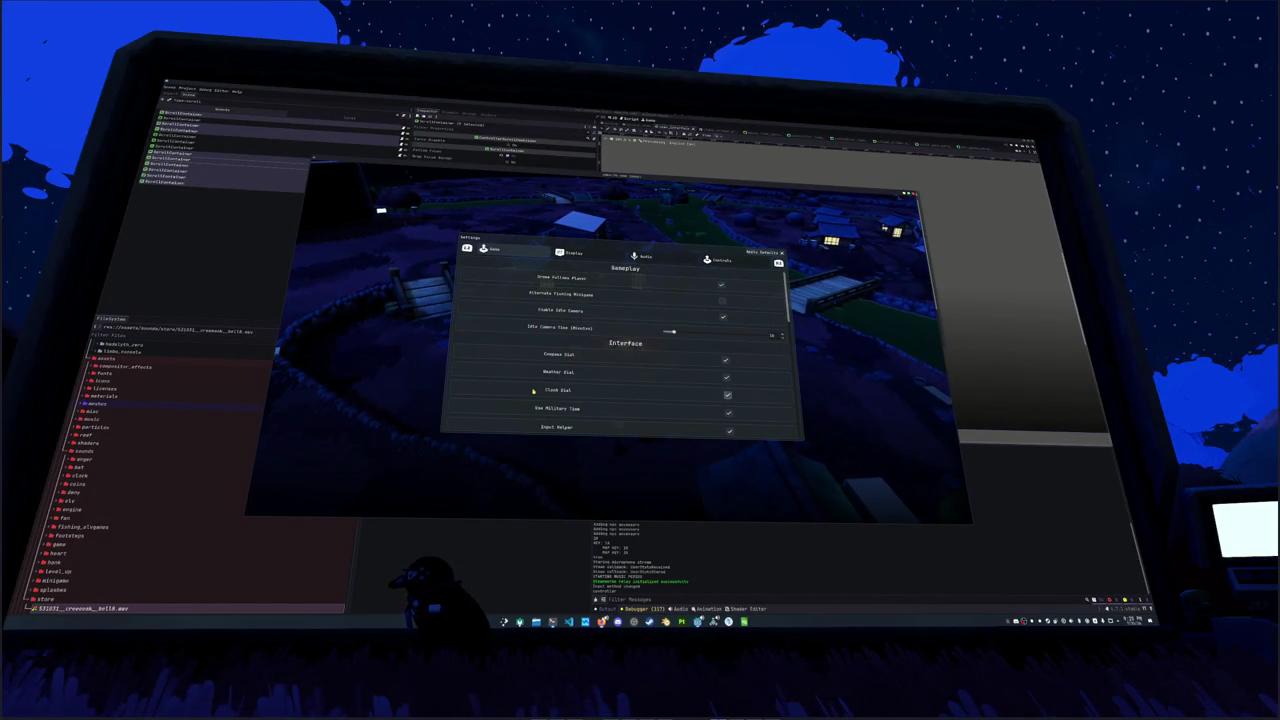
pyautogui.press('Down')
pyautogui.press('Down')
pyautogui.press('Down')
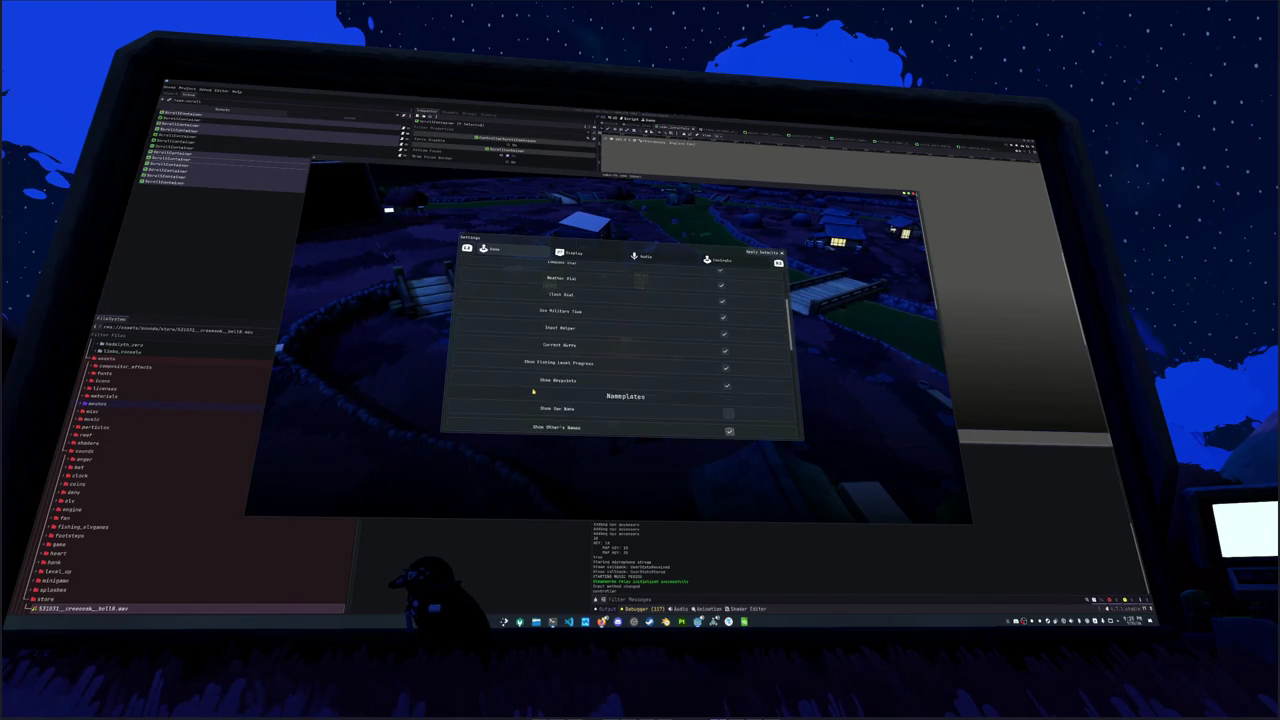
pyautogui.press('Down')
pyautogui.press('Down')
pyautogui.press('Down')
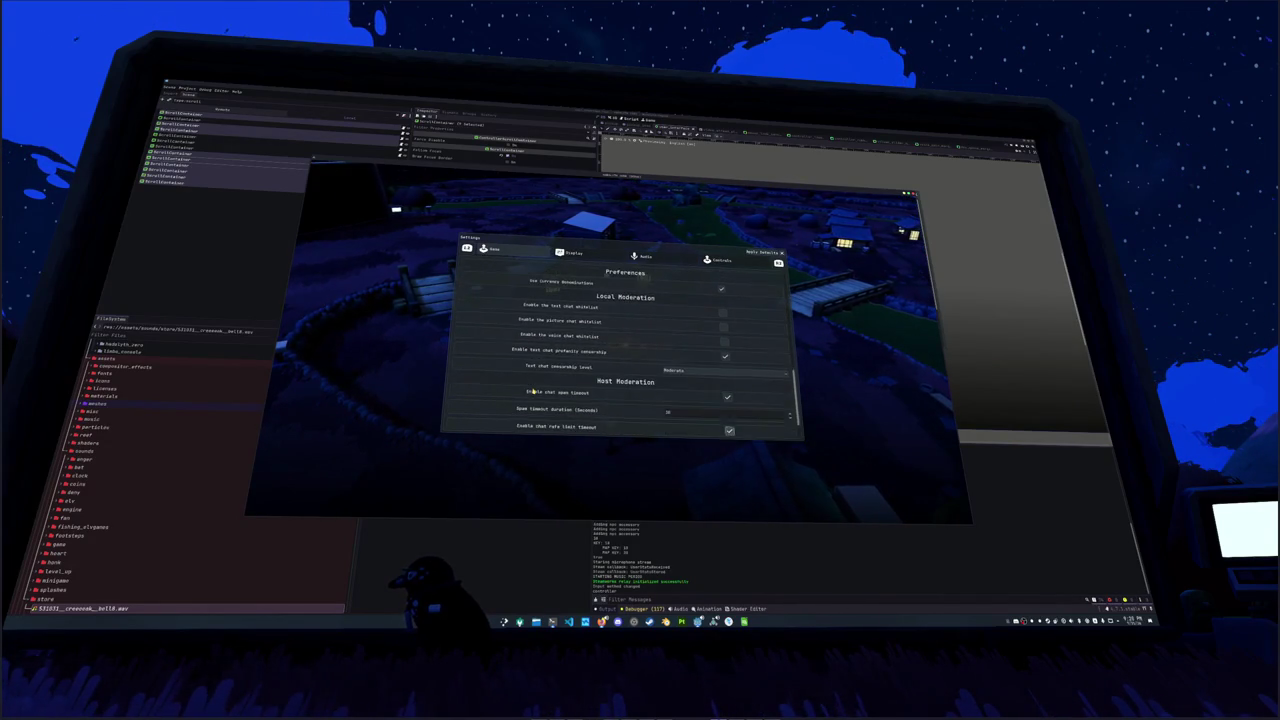
pyautogui.press('Up')
pyautogui.press('Up')
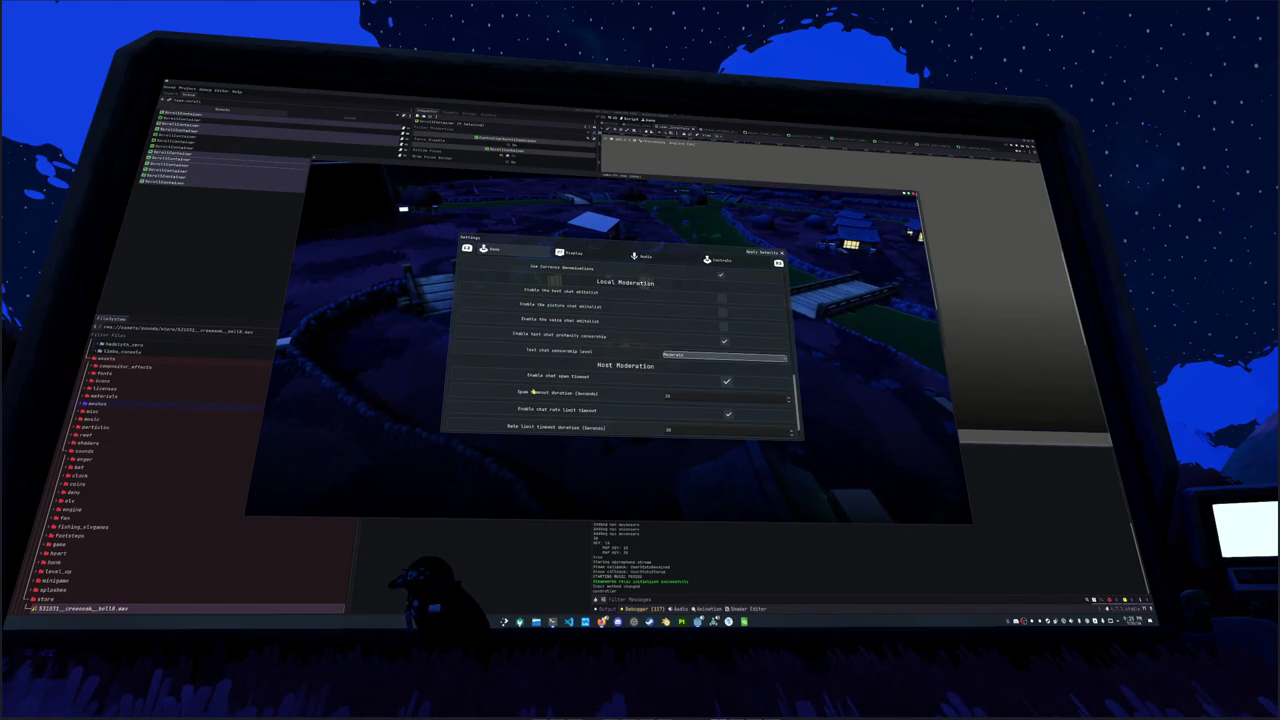
pyautogui.press('Up')
pyautogui.press('Up')
pyautogui.press('Up')
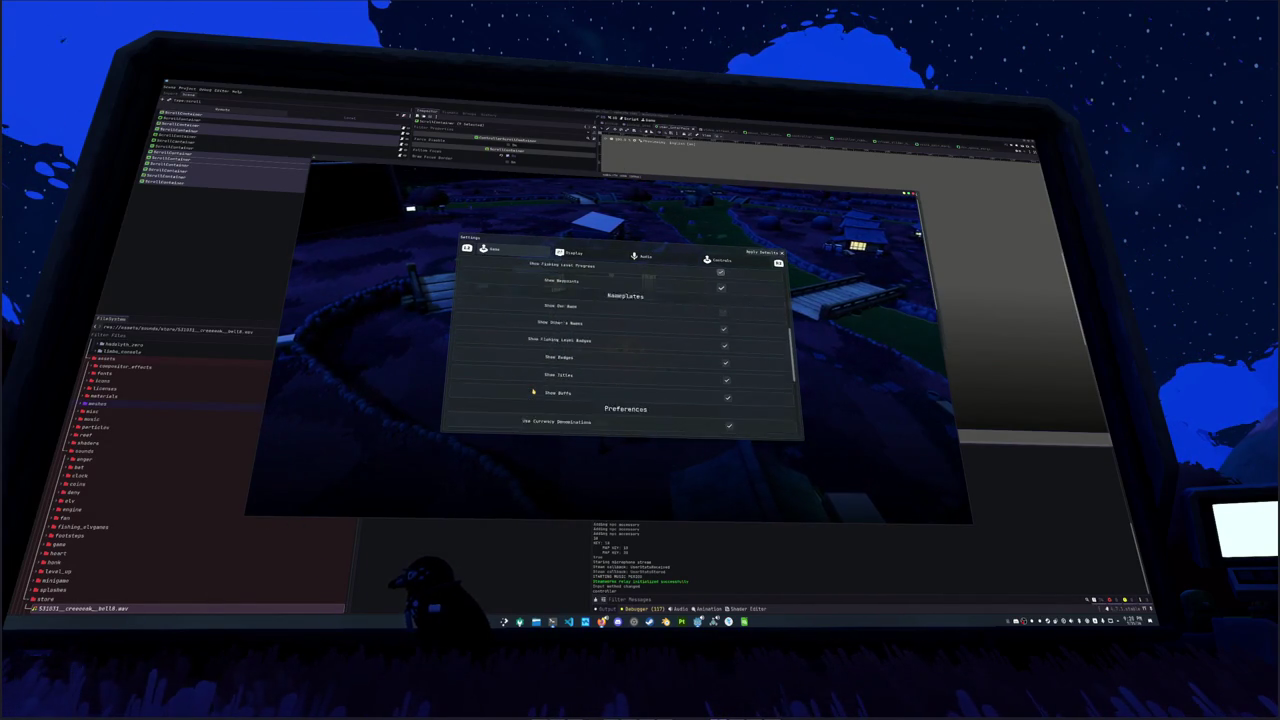
pyautogui.press('Up')
pyautogui.press('Up')
pyautogui.press('Up')
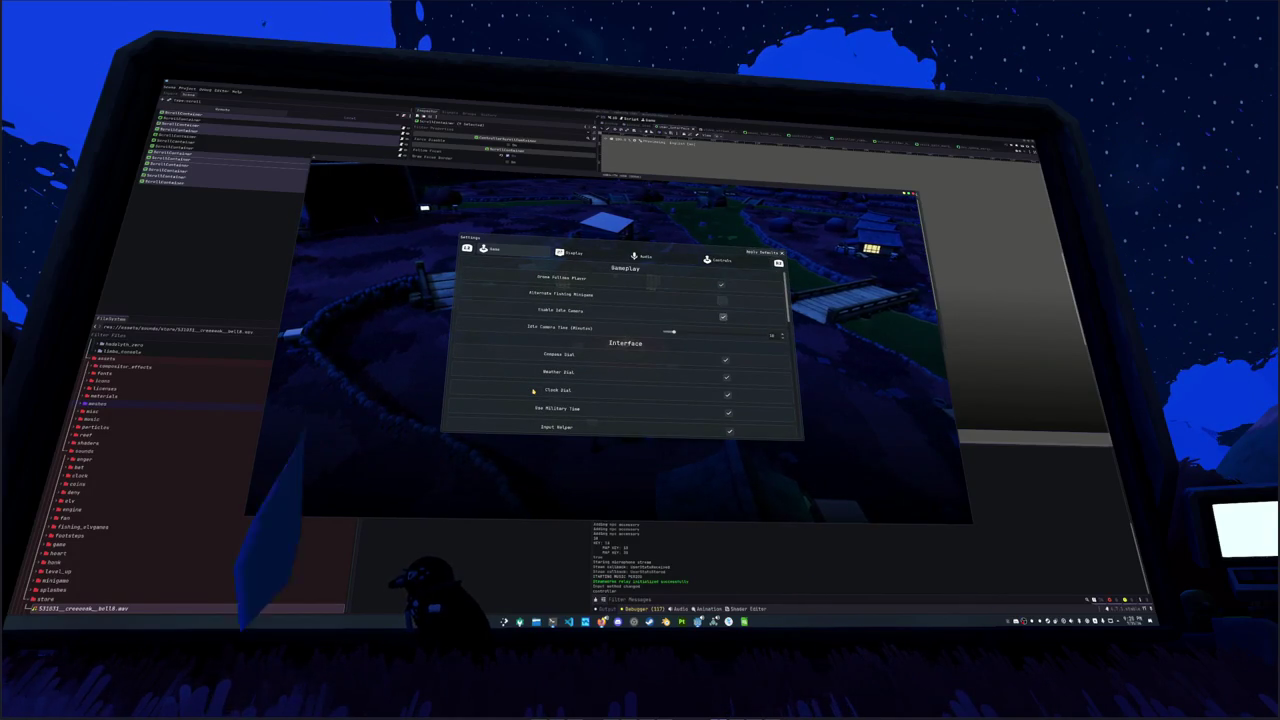
pyautogui.press('Down')
pyautogui.press('Down')
pyautogui.press('Down')
pyautogui.press('Down')
pyautogui.press('Down')
pyautogui.press('Down')
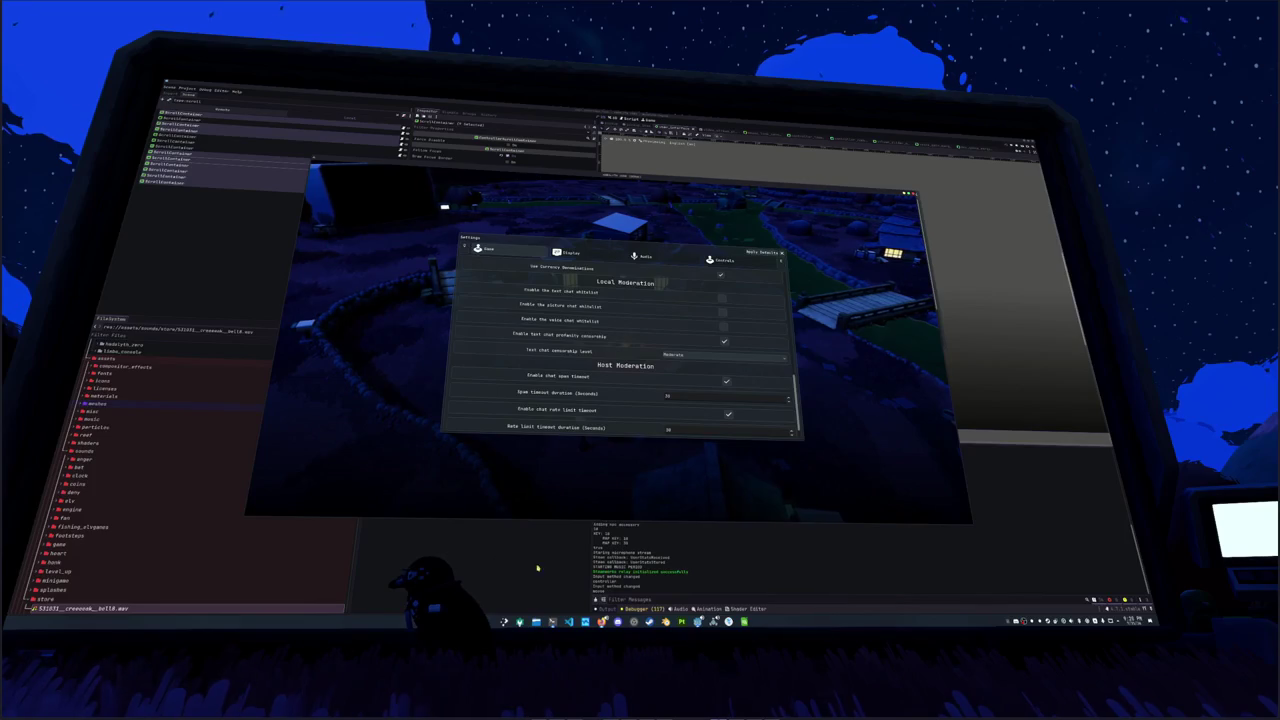
pyautogui.hotkey('alt', 'Tab')
pyautogui.press('Down')
pyautogui.press('Down')
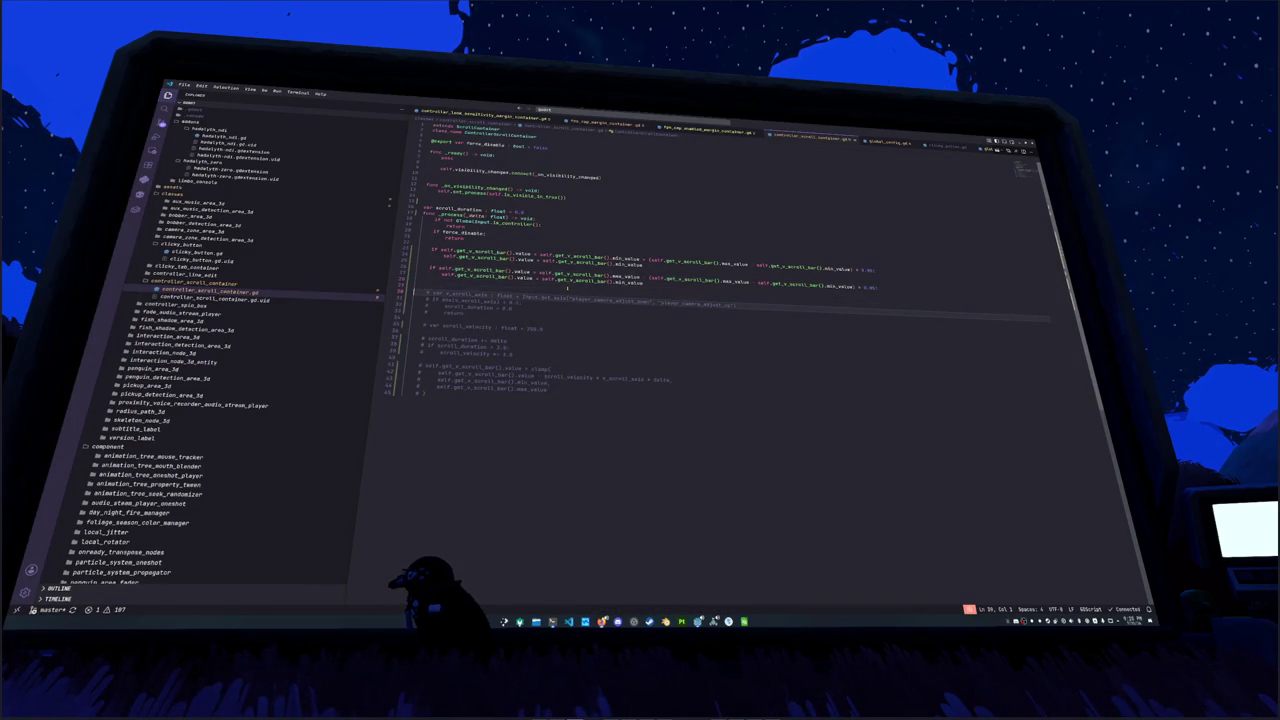
# Step: Uncomment the old stick-scrolling block
pyautogui.hotkey('shift', 'Down')
pyautogui.hotkey('shift', 'Down')
pyautogui.hotkey('shift', 'Down')
pyautogui.press('Tab')
pyautogui.press('Left')
pyautogui.press('Up')
pyautogui.press('Up')
pyautogui.press('Up')
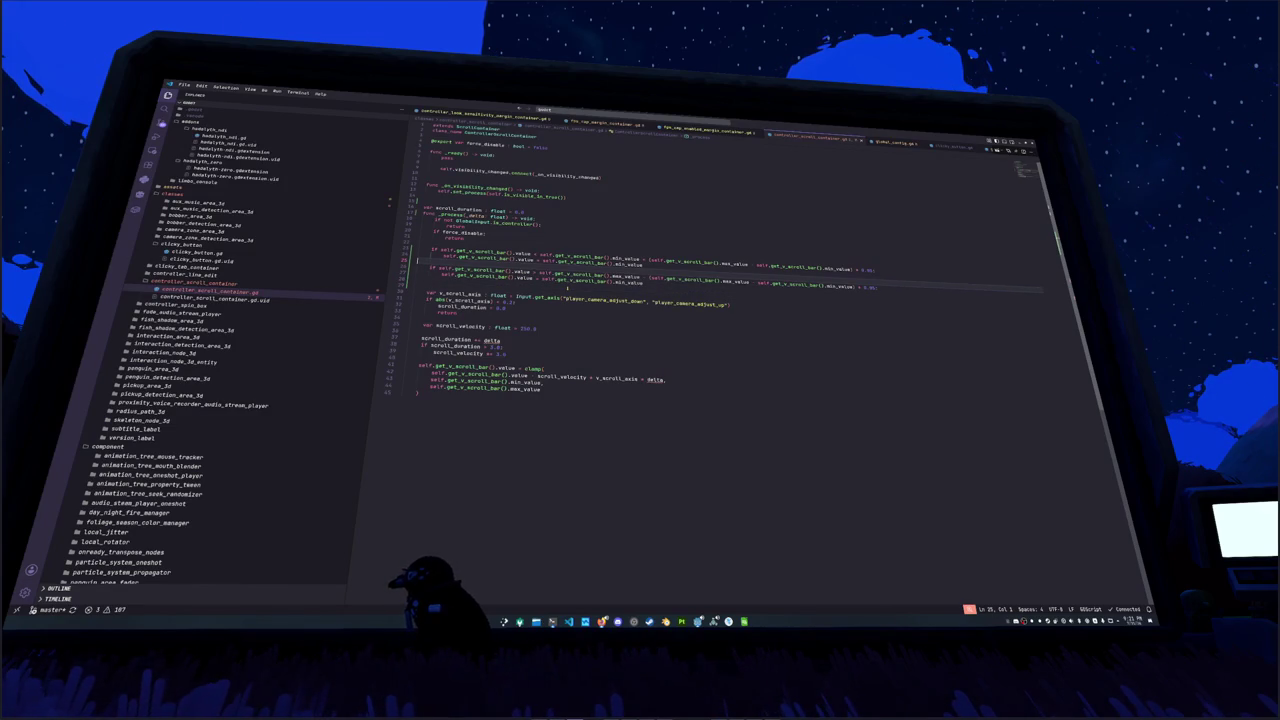
pyautogui.press('Up')
pyautogui.press('Up')
pyautogui.press('Up')
pyautogui.press('Up')
pyautogui.press('Up')
# Step: Change the upper clamp's assignment so the scroll value is set to max_value instead of min_value
pyautogui.click(534, 271)
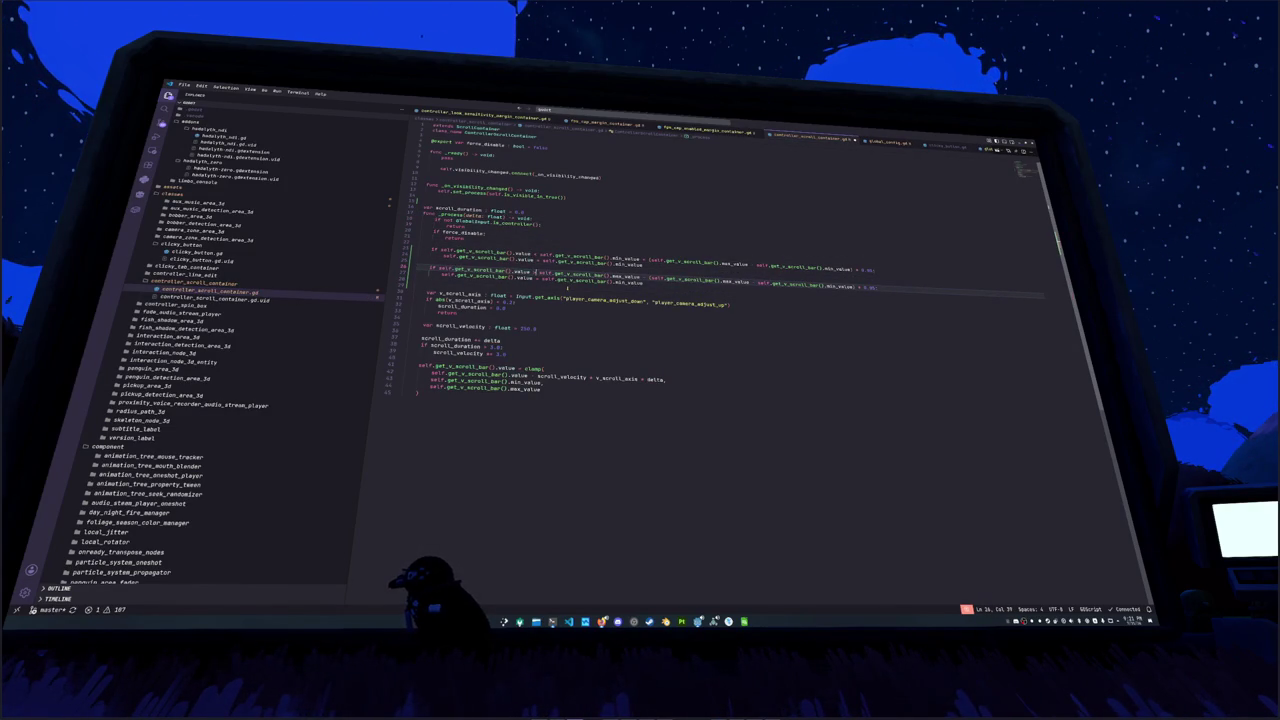
pyautogui.hotkey('ctrl', 'Right')
pyautogui.hotkey('ctrl', 'Right')
pyautogui.hotkey('ctrl', 'Right')
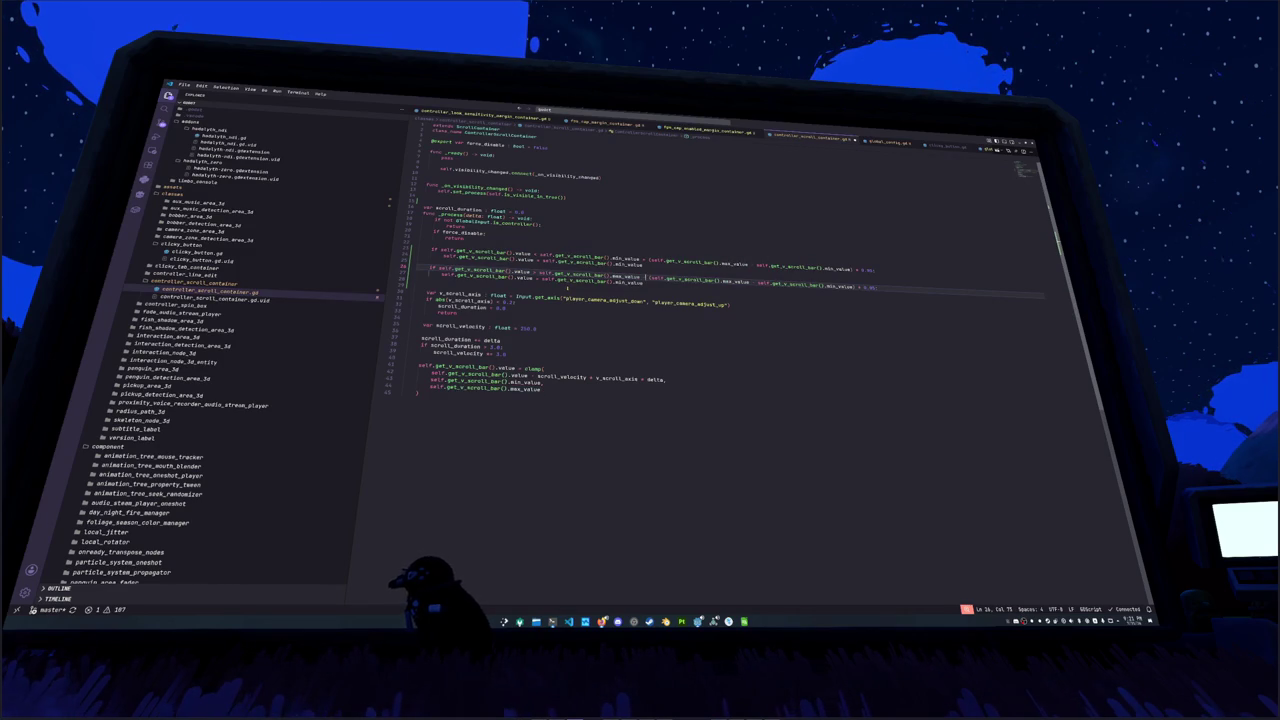
pyautogui.hotkey('ctrl', 'shift', 'Left')
pyautogui.hotkey('ctrl', 'shift', 'Left')
pyautogui.hotkey('ctrl', 'shift', 'Left')
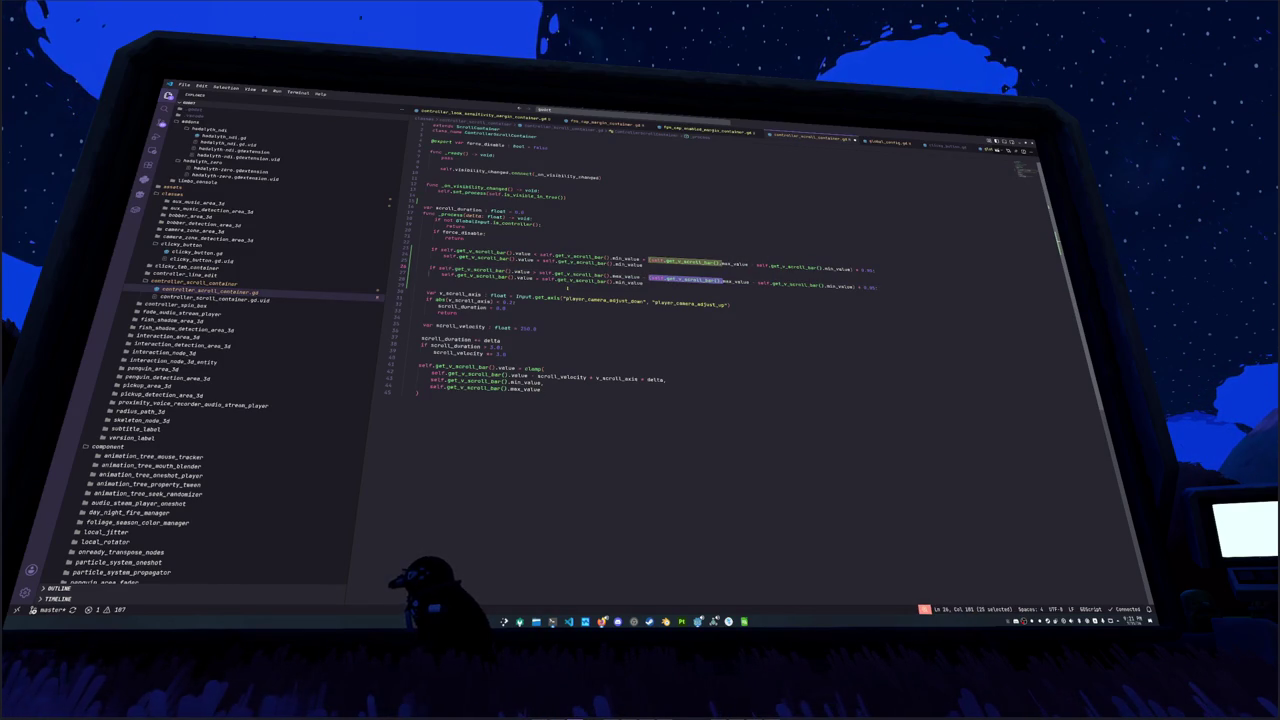
pyautogui.hotkey('ctrl', 'd')
pyautogui.hotkey('ctrl', 'shift', 'Right')
pyautogui.hotkey('ctrl', 'shift', 'Right')
pyautogui.hotkey('ctrl', 'shift', 'Right')
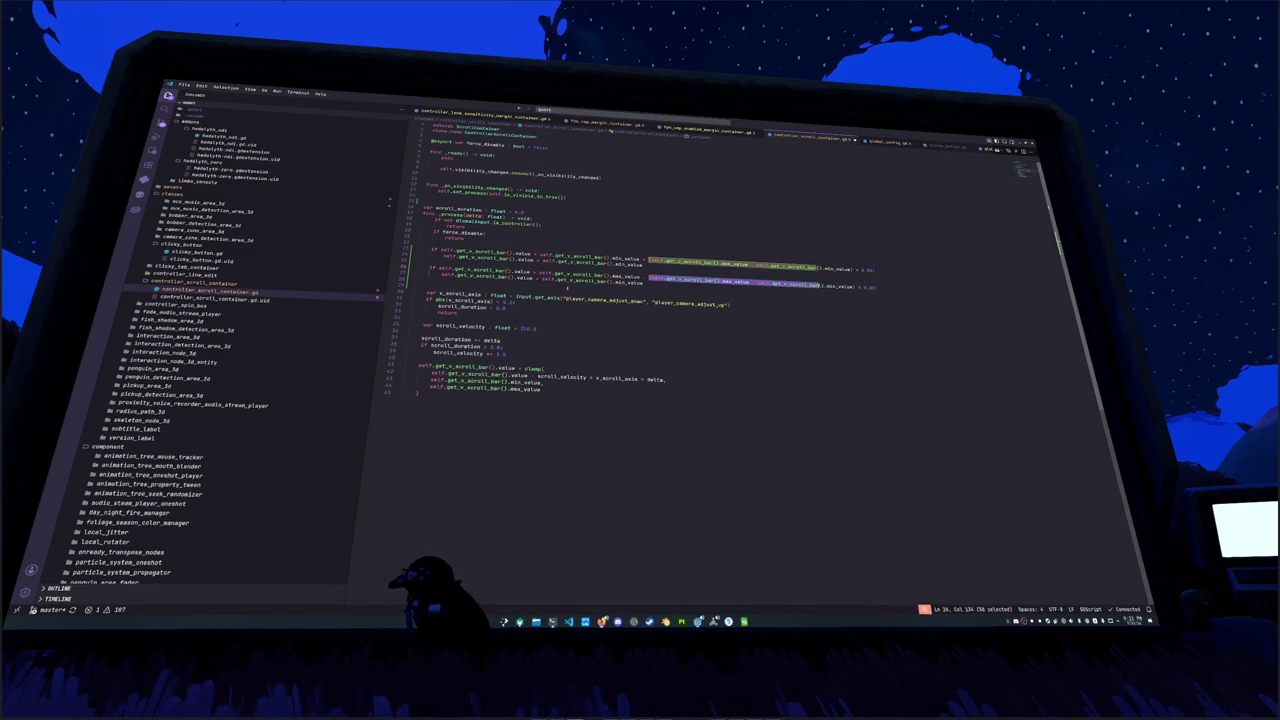
pyautogui.hotkey('ctrl', 'shift', 'Right')
pyautogui.hotkey('ctrl', 'shift', 'Right')
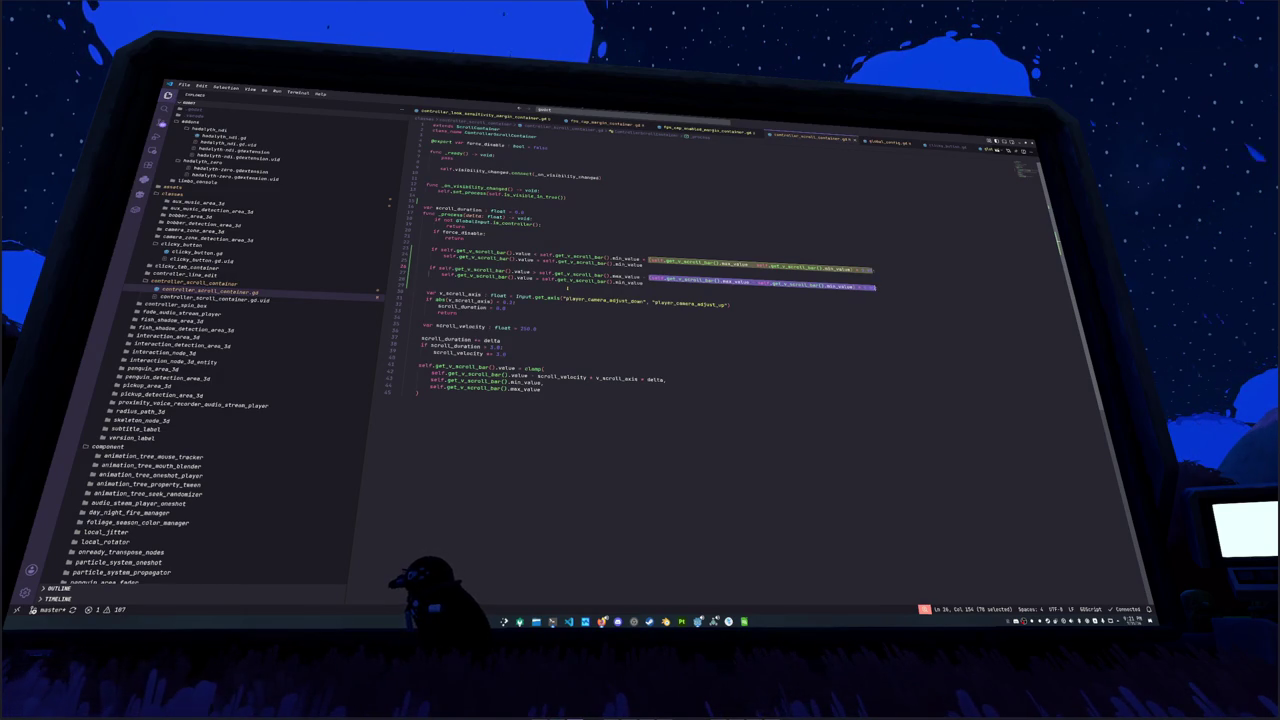
pyautogui.press('Down')
pyautogui.press('End')
pyautogui.hotkey('ctrl', 'shift', 'Left')
pyautogui.write('max')
pyautogui.press('Return')
pyautogui.press('Down')
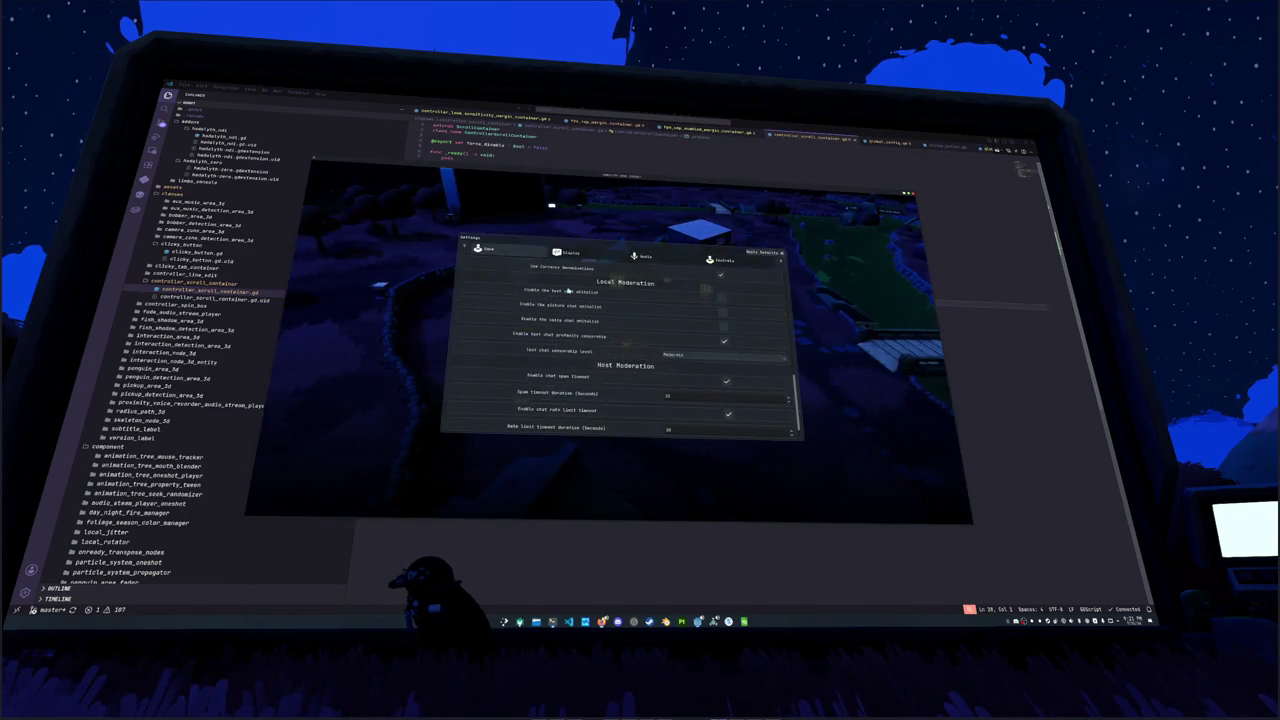
# Step: Step through the Game tab's moderation fields and scroll the list up and down
pyautogui.press('Tab')
pyautogui.press('Tab')
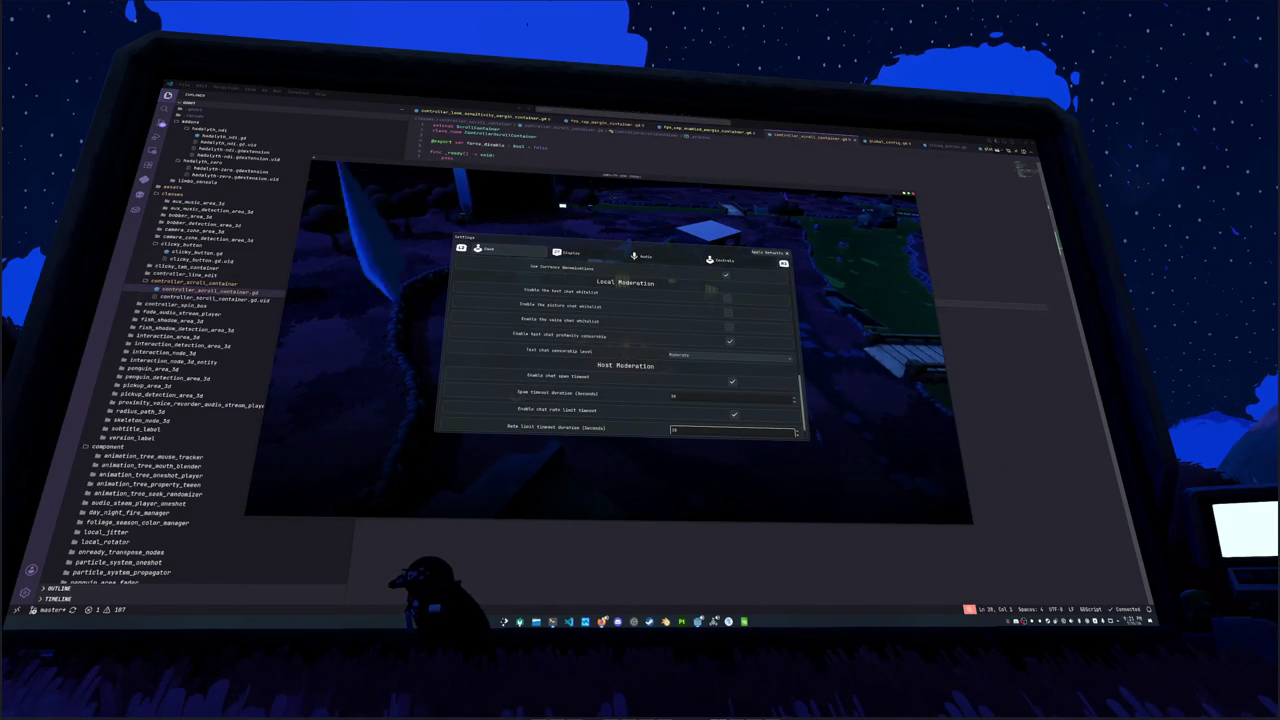
pyautogui.scroll(1, 568, 289)
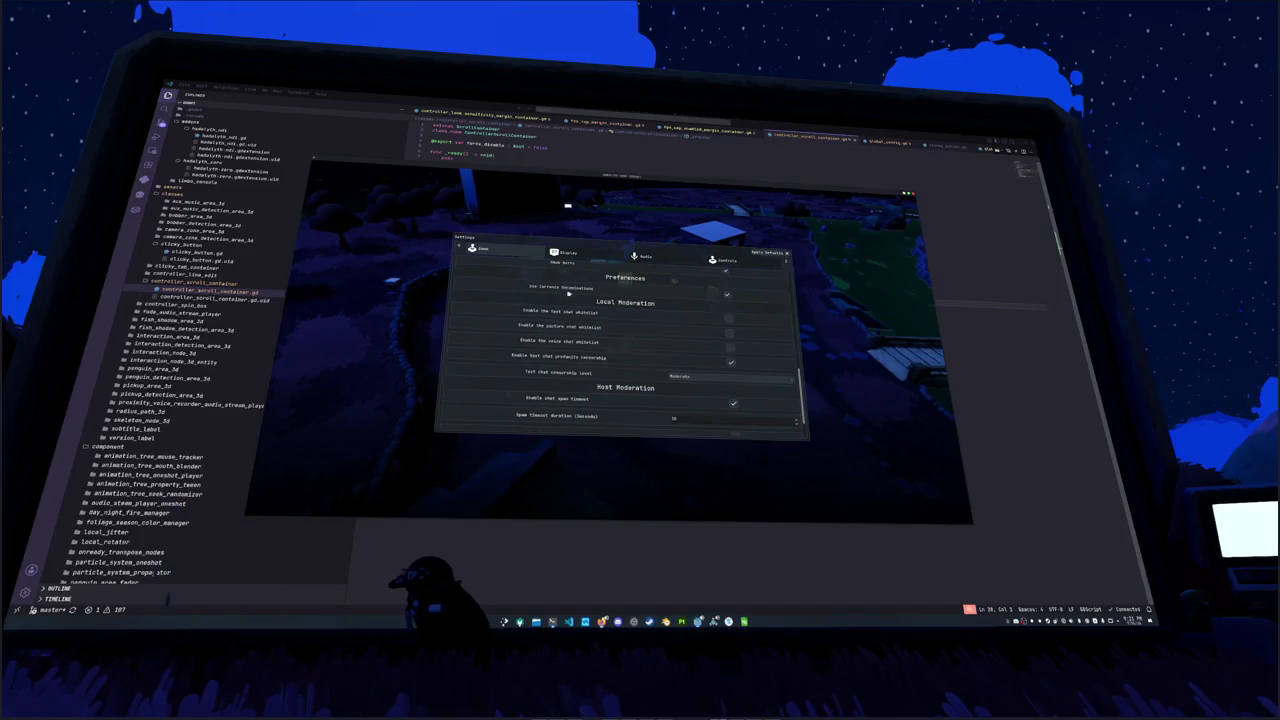
pyautogui.scroll(-2, 586, 410)
pyautogui.scroll(1, 588, 415)
pyautogui.scroll(-1, 593, 423)
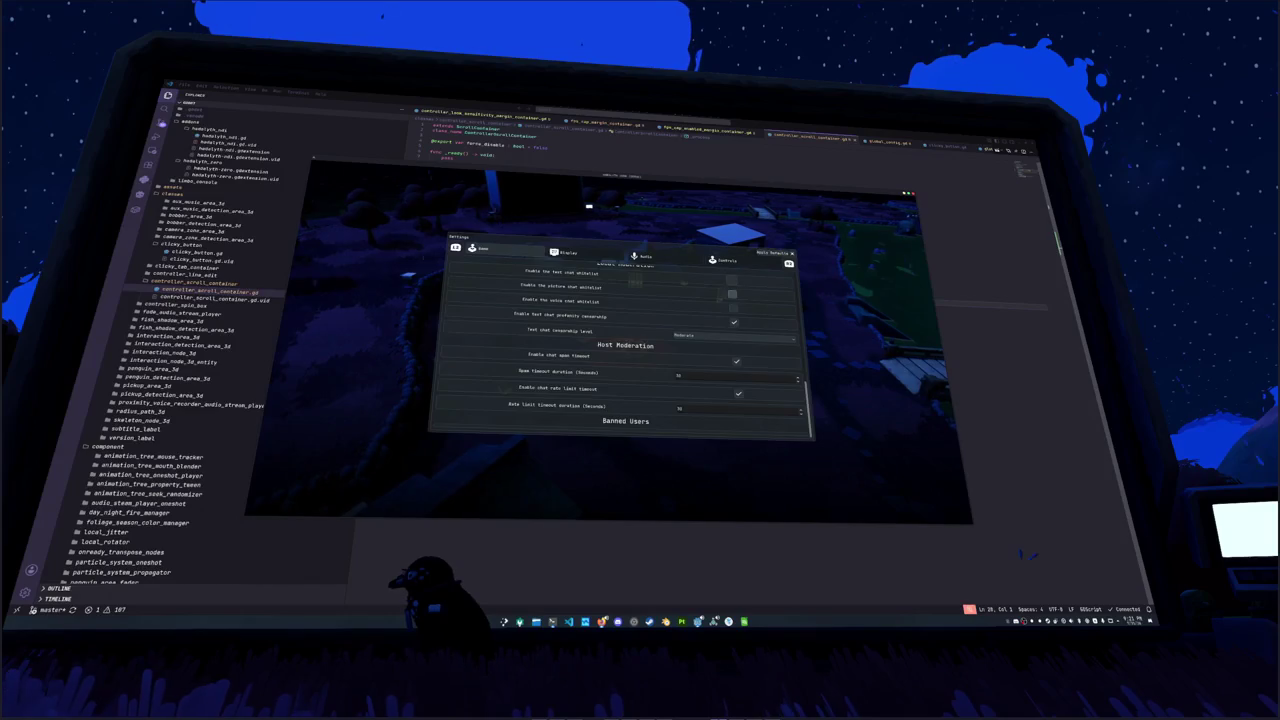
# Step: Switch to the Display settings page, scroll its list up and down, then return to the Godot editor
pyautogui.press('e')
pyautogui.press('Down')
pyautogui.press('Down')
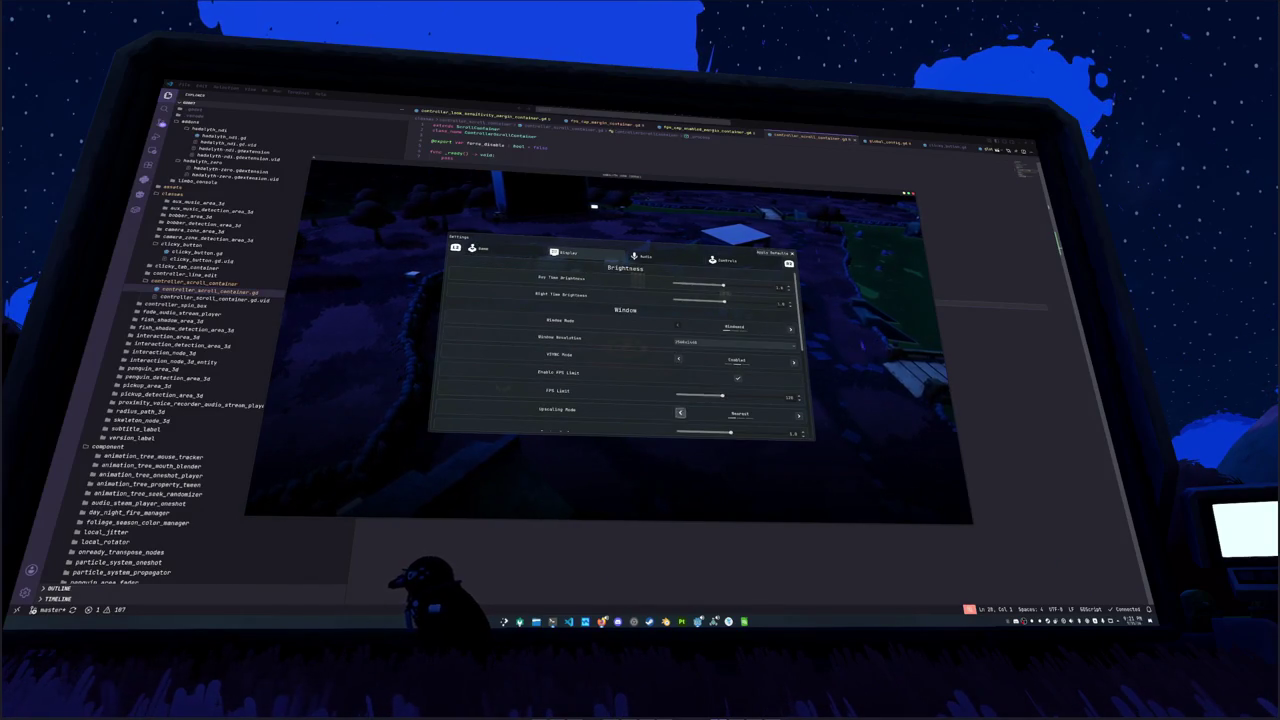
pyautogui.press('Up')
pyautogui.press('Up')
pyautogui.press('Up')
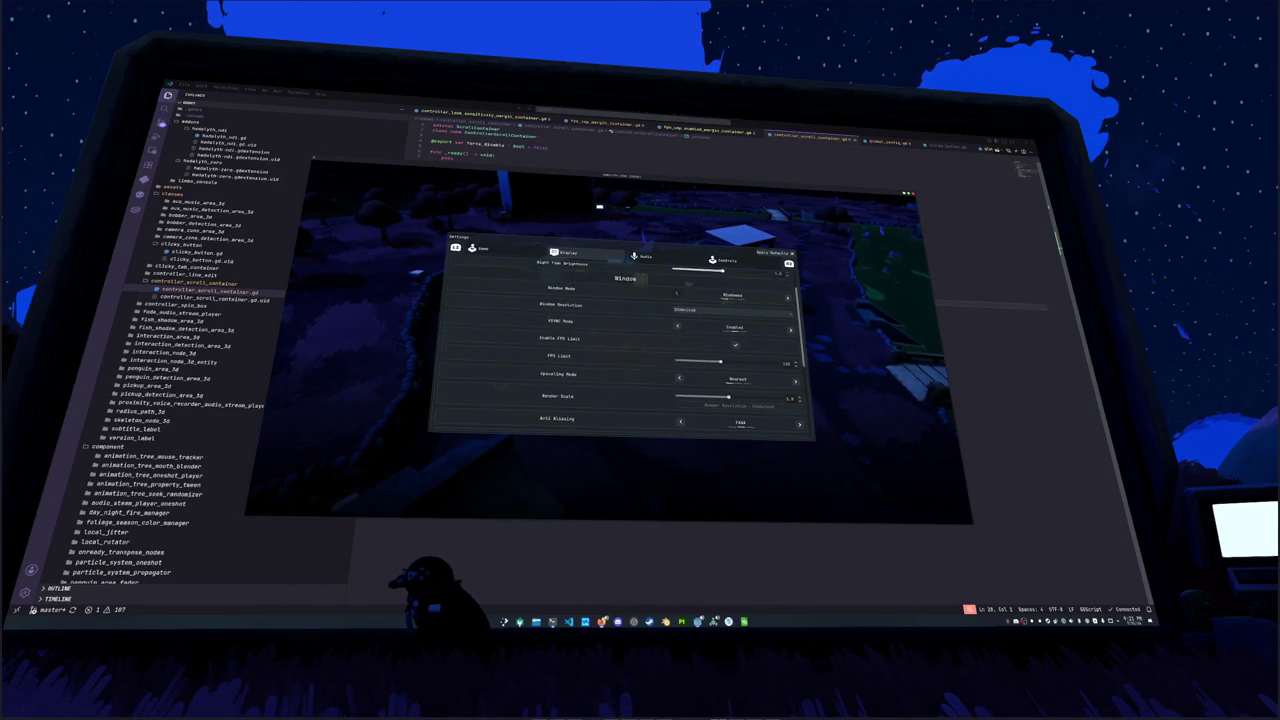
pyautogui.press('Down')
pyautogui.press('Down')
pyautogui.press('Down')
pyautogui.press('Down')
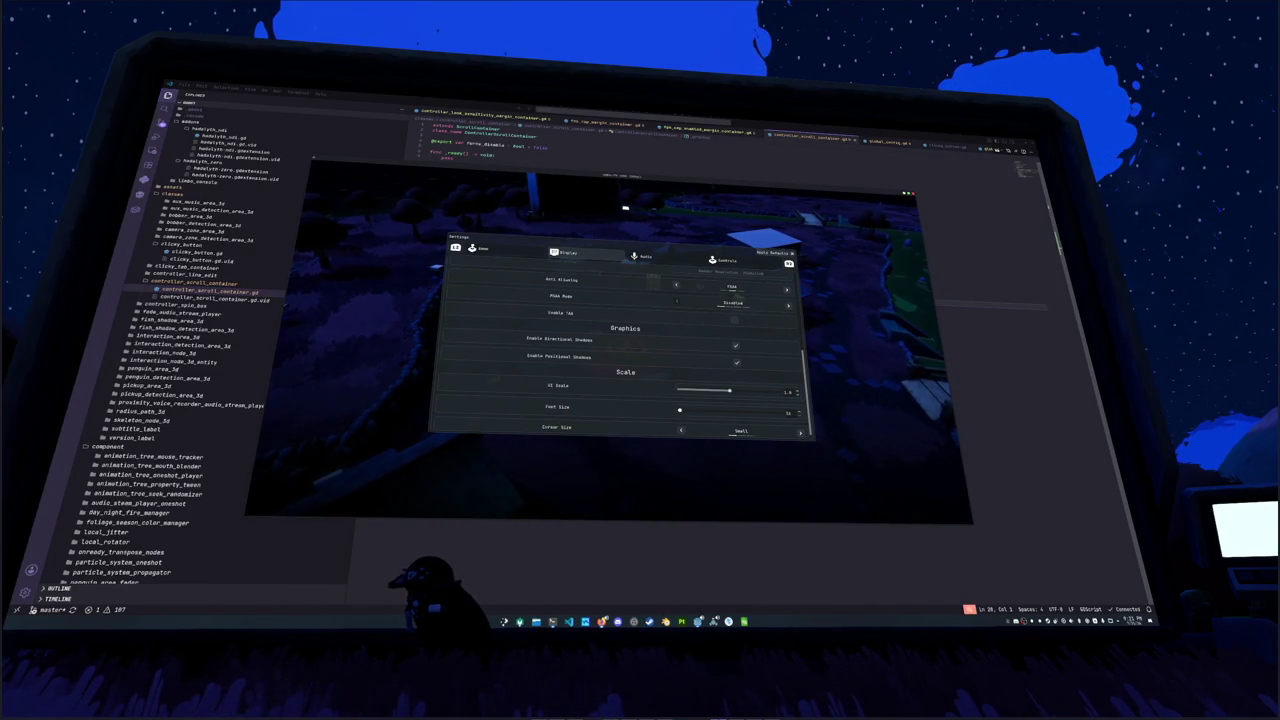
pyautogui.scroll(1, 625, 350)
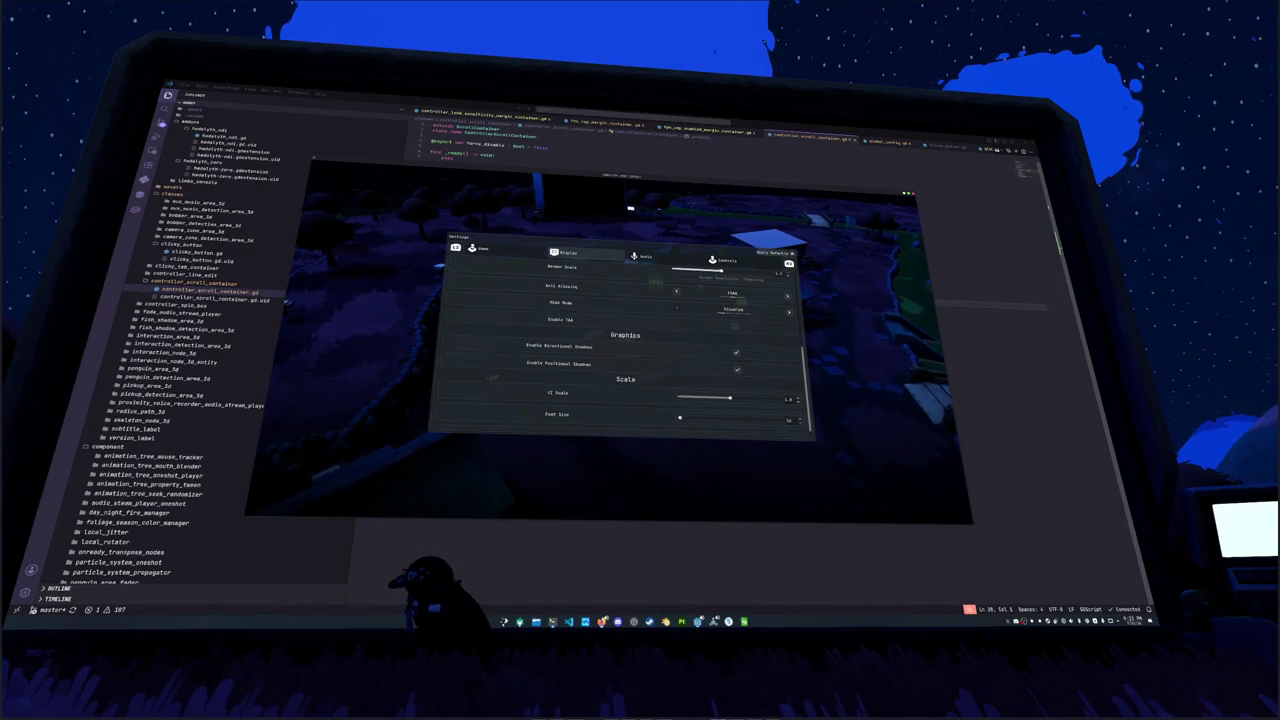
pyautogui.scroll(2, 625, 350)
pyautogui.scroll(2, 620, 340)
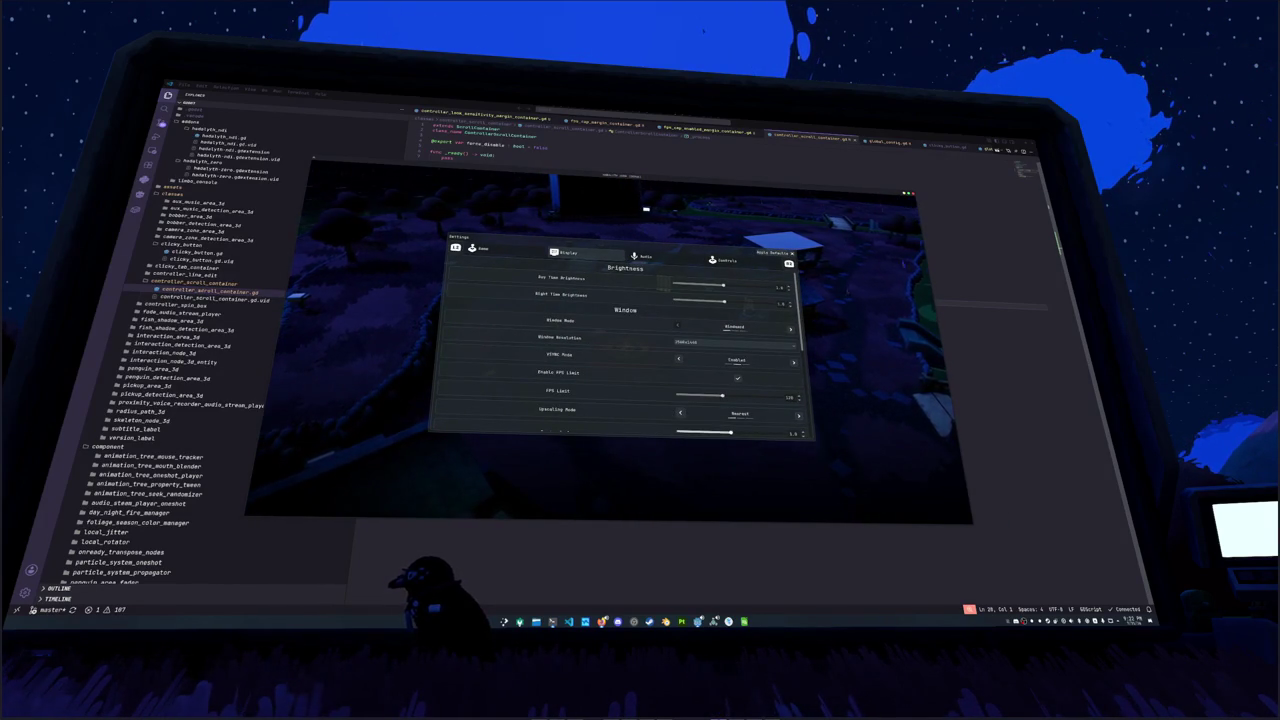
pyautogui.scroll(-5, 625, 350)
pyautogui.scroll(-2, 625, 350)
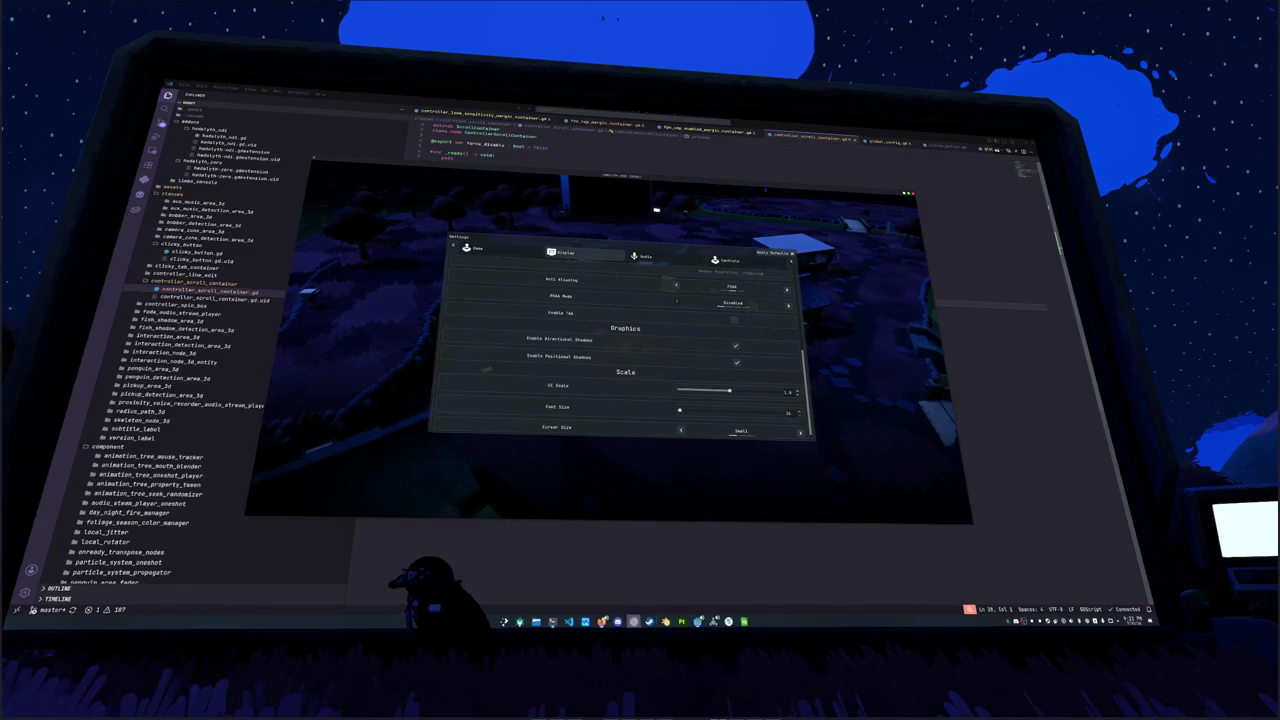
pyautogui.click(697, 621)
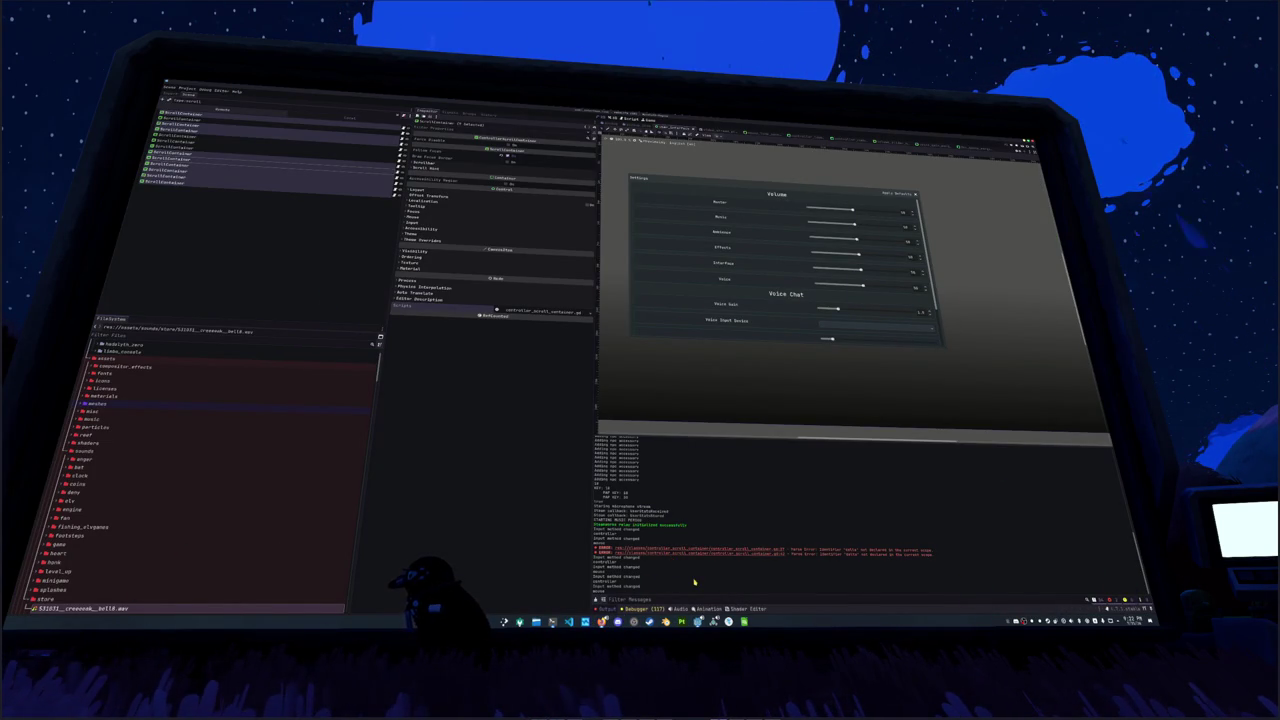
# Step: Relaunch the game and review controller_look_sensitivity_margin_container.gd around line 22 while it loads
pyautogui.press('F5')
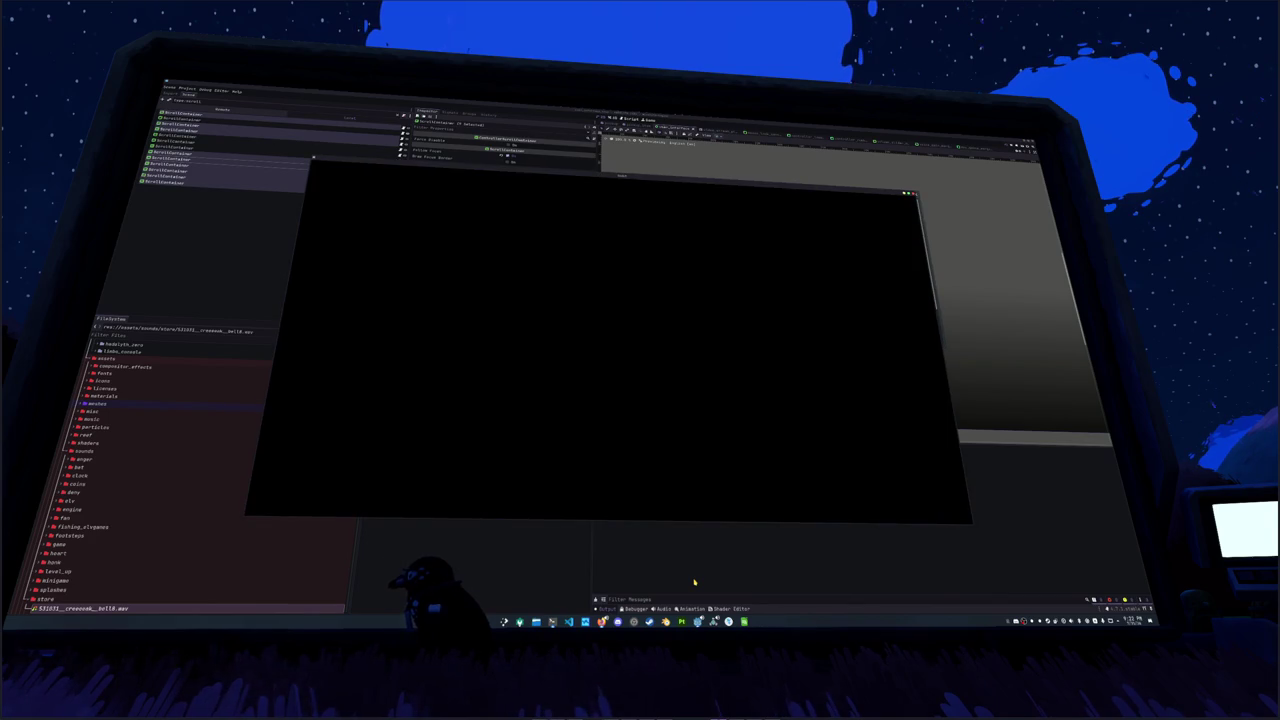
pyautogui.hotkey('alt', 'Tab')
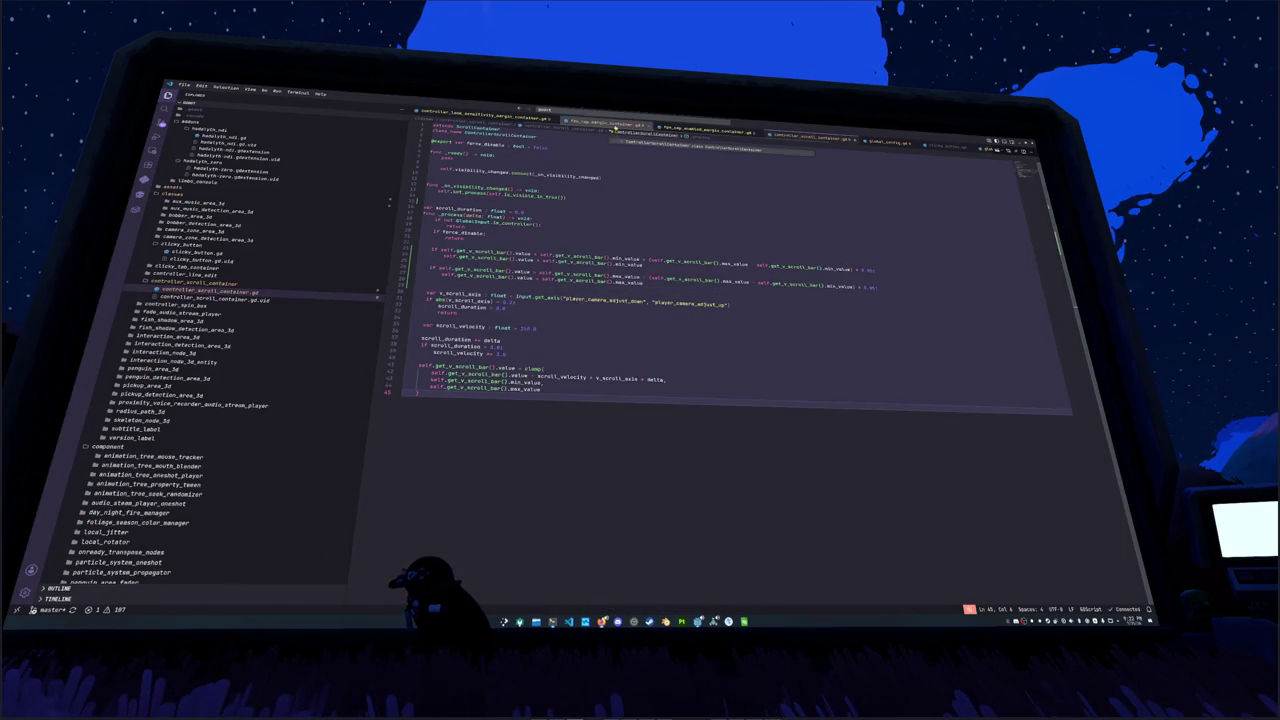
pyautogui.click(470, 111)
pyautogui.click(491, 245)
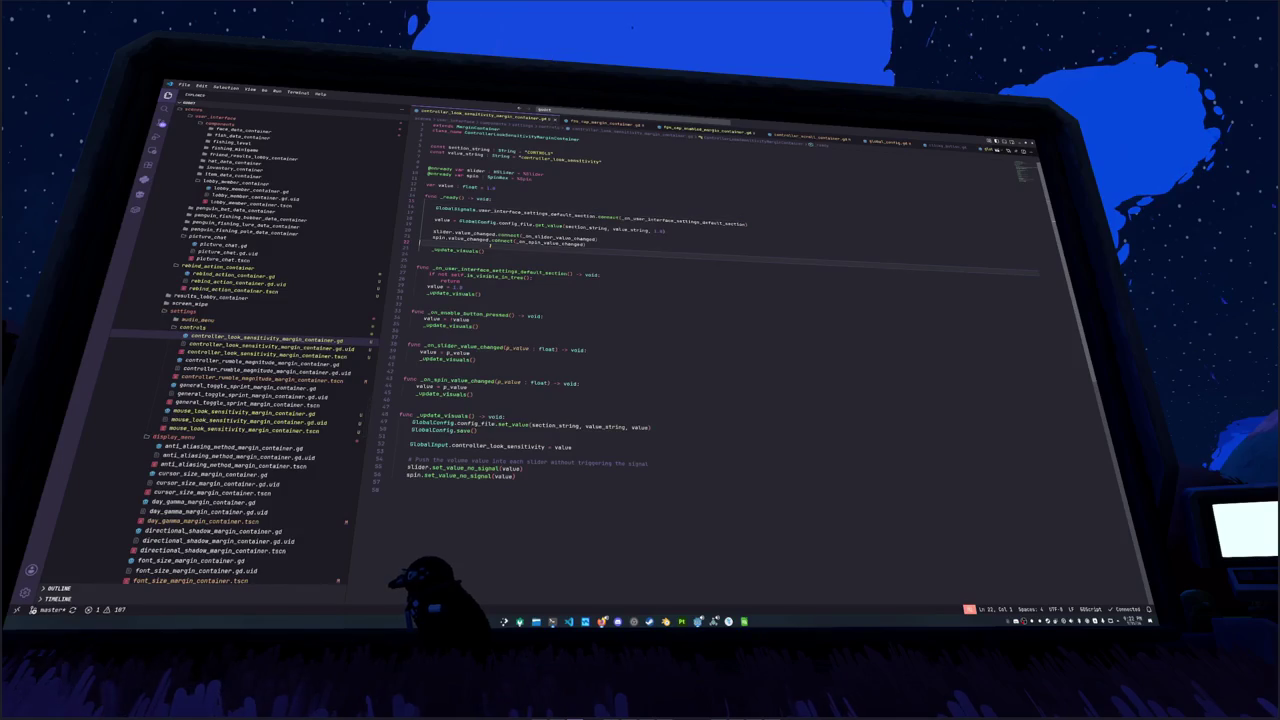
pyautogui.scroll(-2, 277, 343)
pyautogui.scroll(-10, 277, 343)
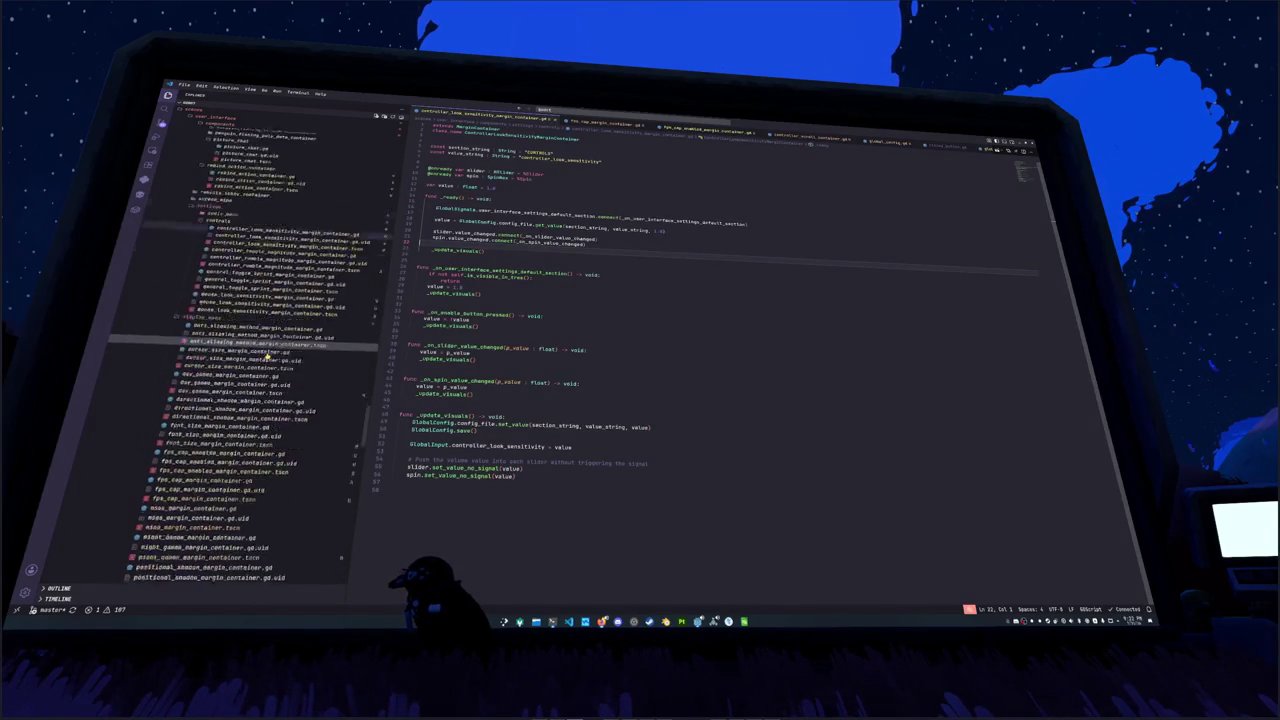
pyautogui.press('F5')
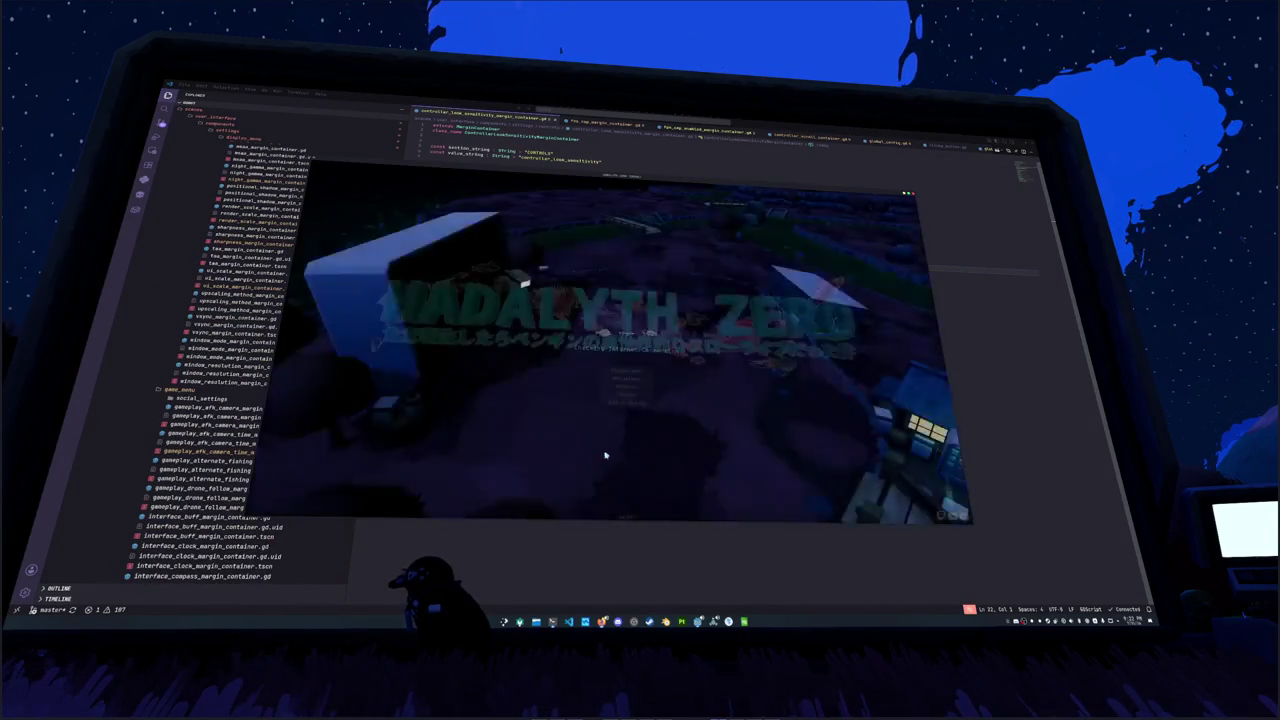
# Step: Scroll the Game settings, moving focus between the Spam timeout and voice chat whitelist fields
pyautogui.scroll(-10, 657, 371)
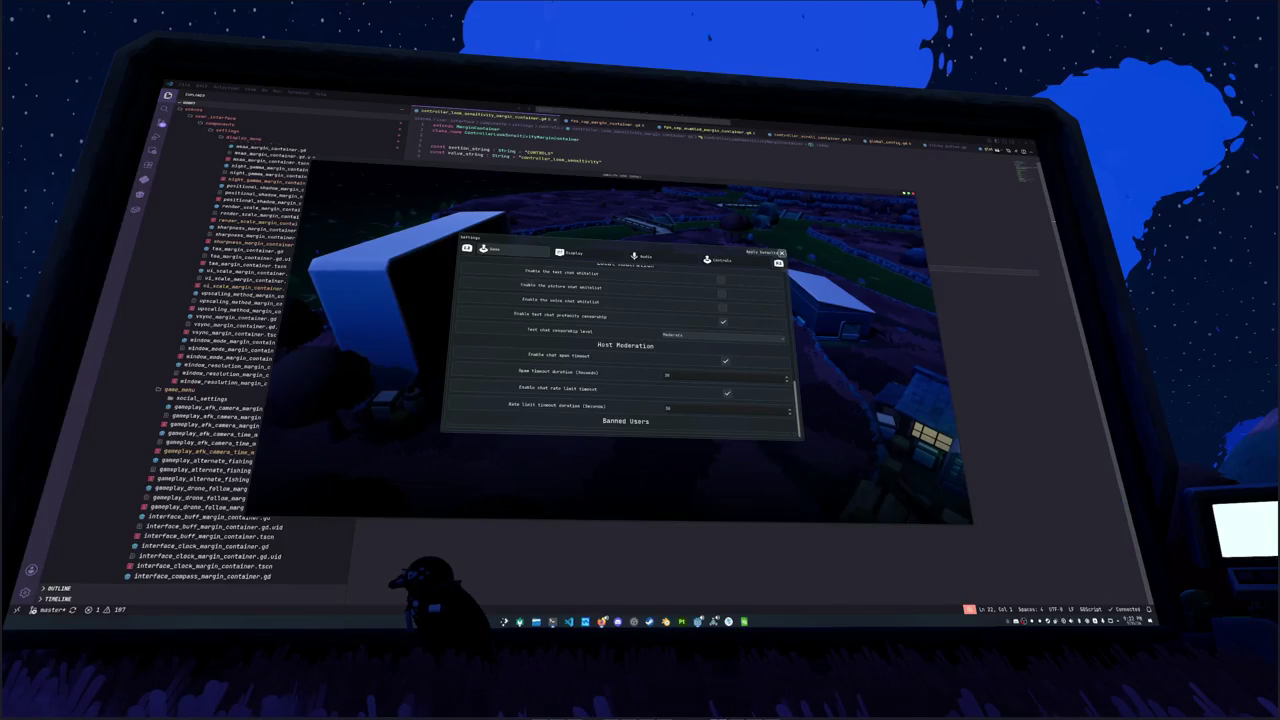
pyautogui.click(722, 377)
pyautogui.press('Return')
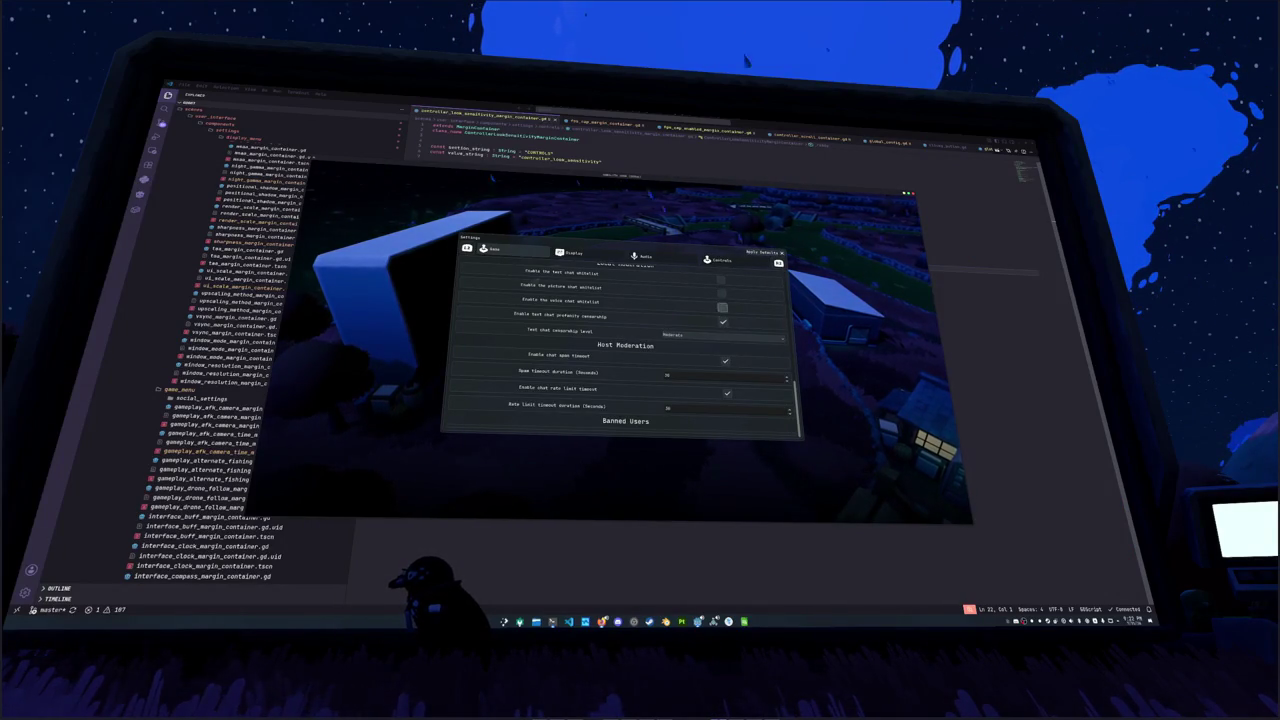
pyautogui.scroll(3, 625, 345)
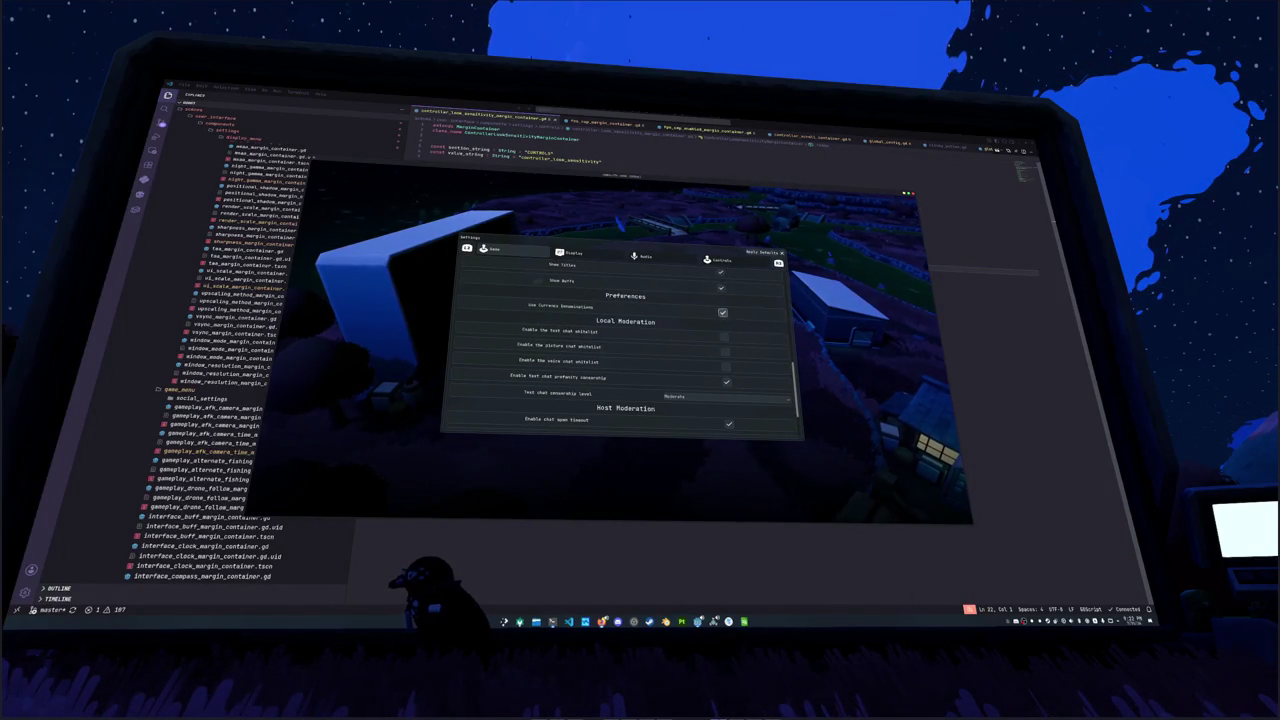
pyautogui.scroll(-1, 729, 420)
pyautogui.scroll(-2, 625, 345)
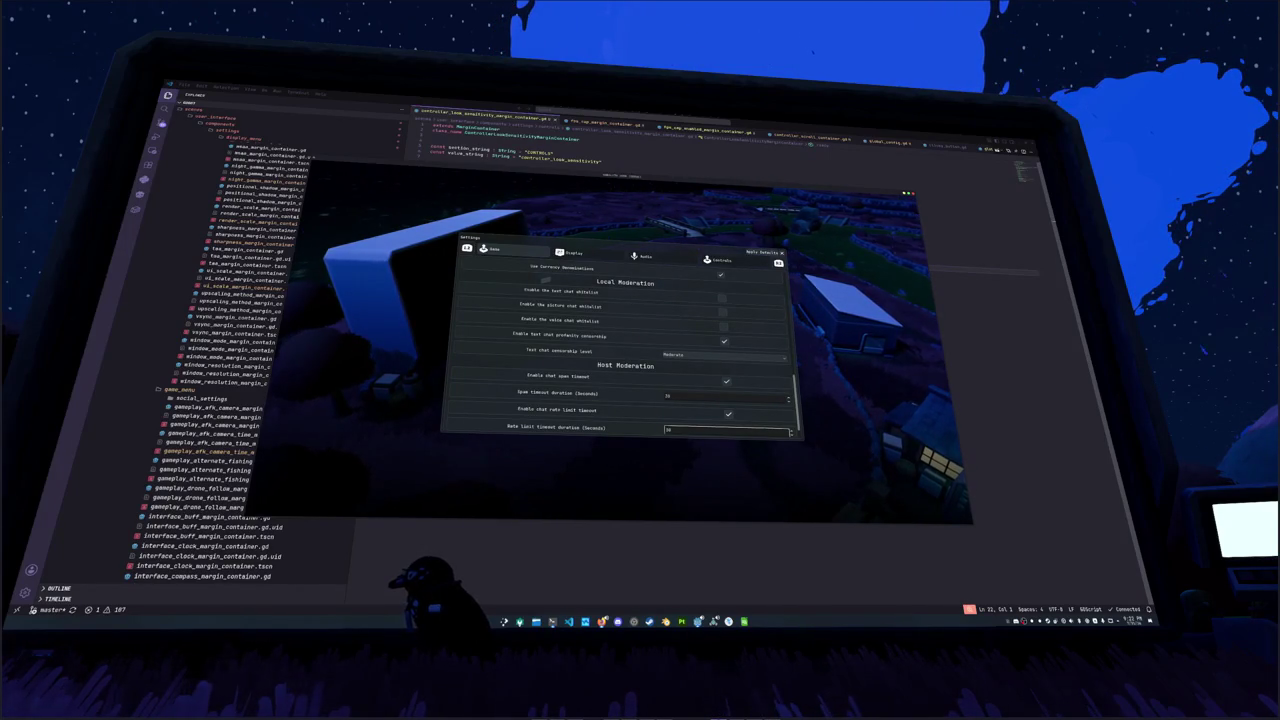
pyautogui.press('Up')
pyautogui.press('Up')
pyautogui.press('Up')
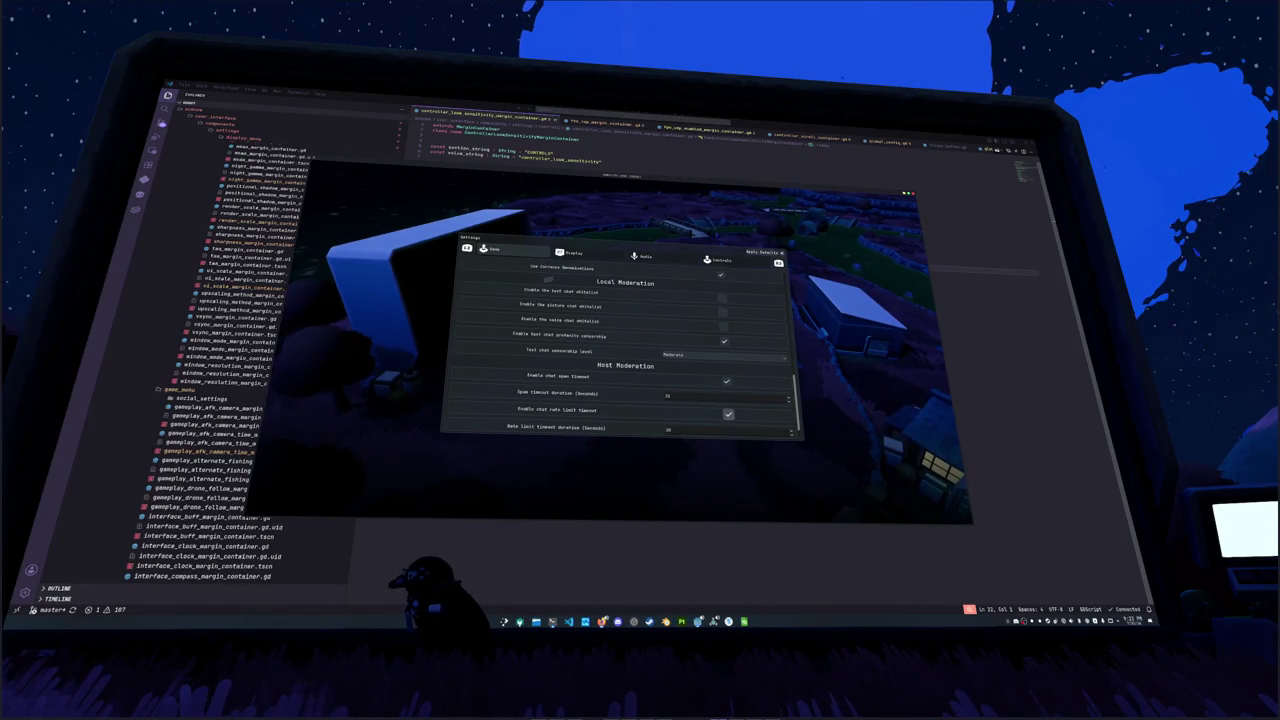
pyautogui.press('Up')
pyautogui.press('Up')
pyautogui.press('Up')
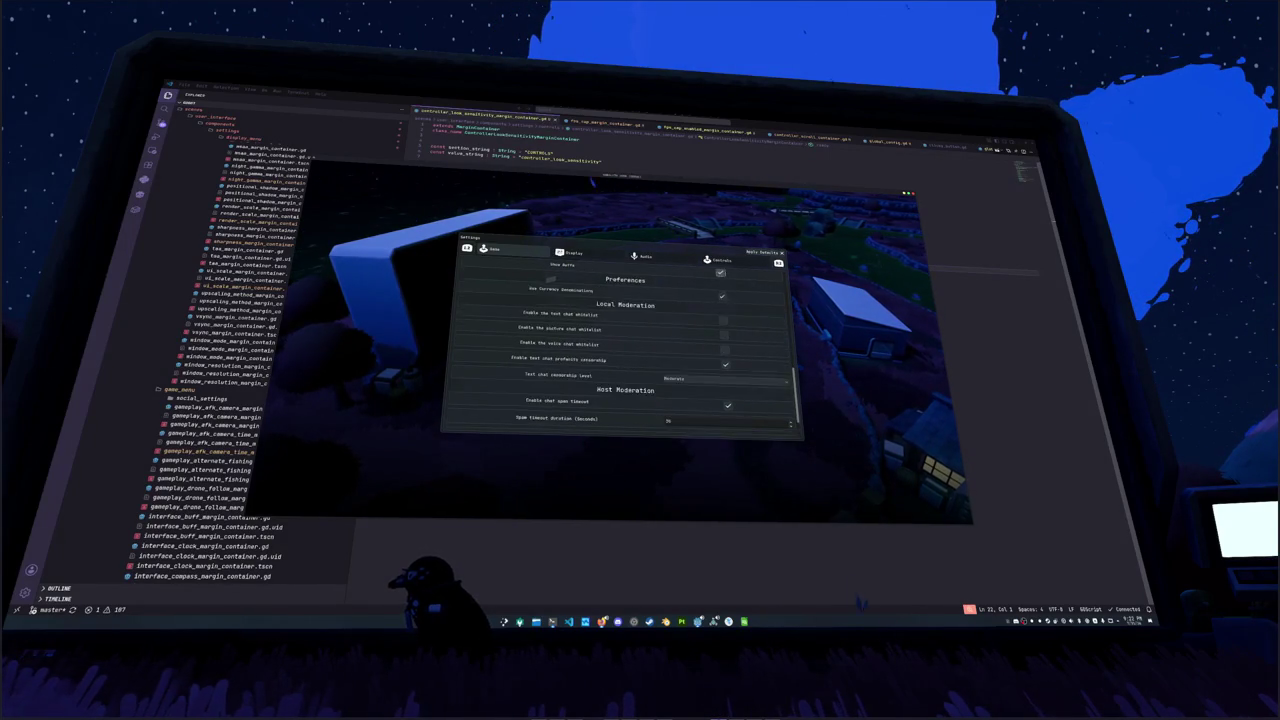
# Step: Step focus past the bottom of the moderation fields, then back up to Gameplay
pyautogui.press('Down')
pyautogui.press('Down')
pyautogui.press('Down')
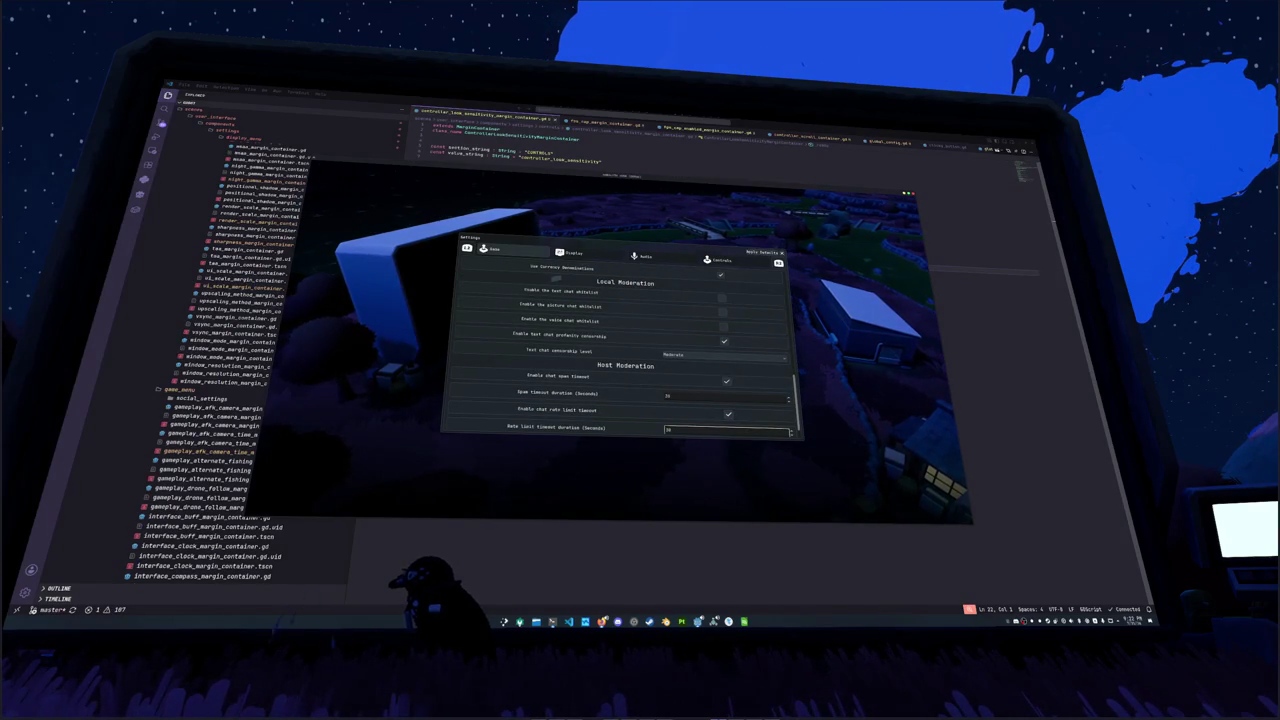
pyautogui.press('Down')
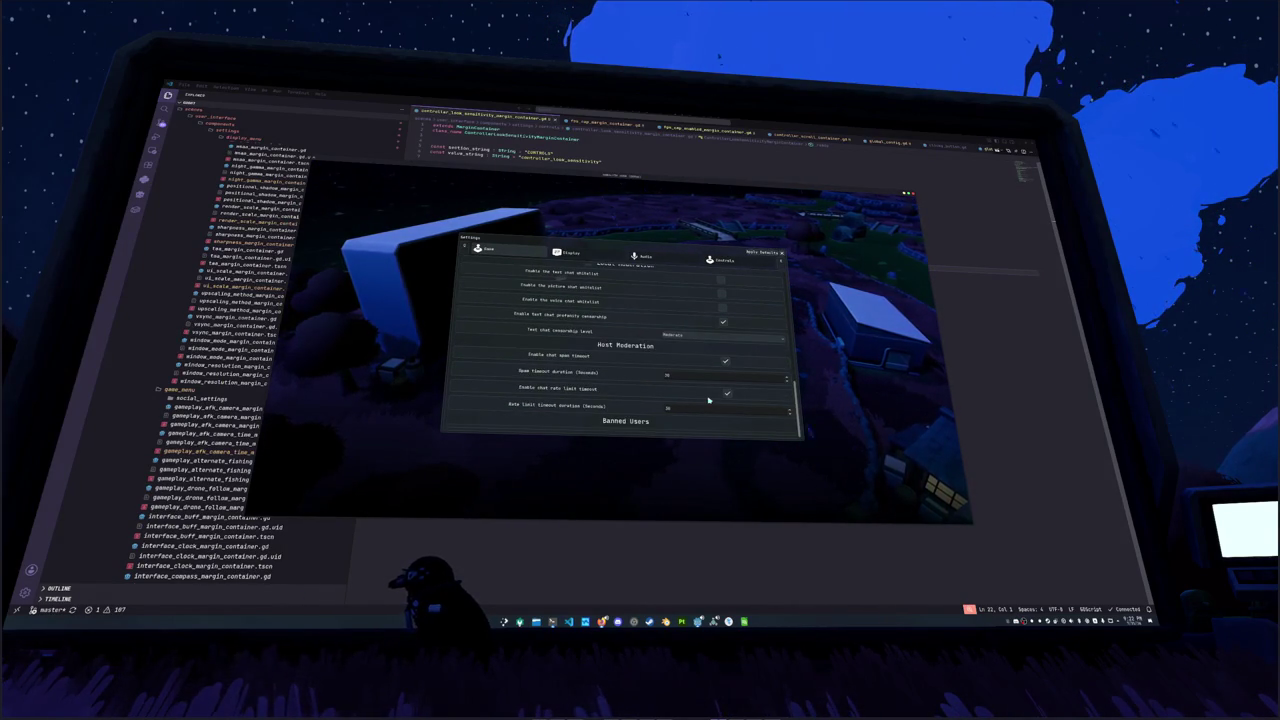
pyautogui.press('Down')
pyautogui.press('Down')
pyautogui.press('Down')
pyautogui.press('Down')
pyautogui.press('Down')
pyautogui.press('Up')
pyautogui.press('Up')
pyautogui.press('Up')
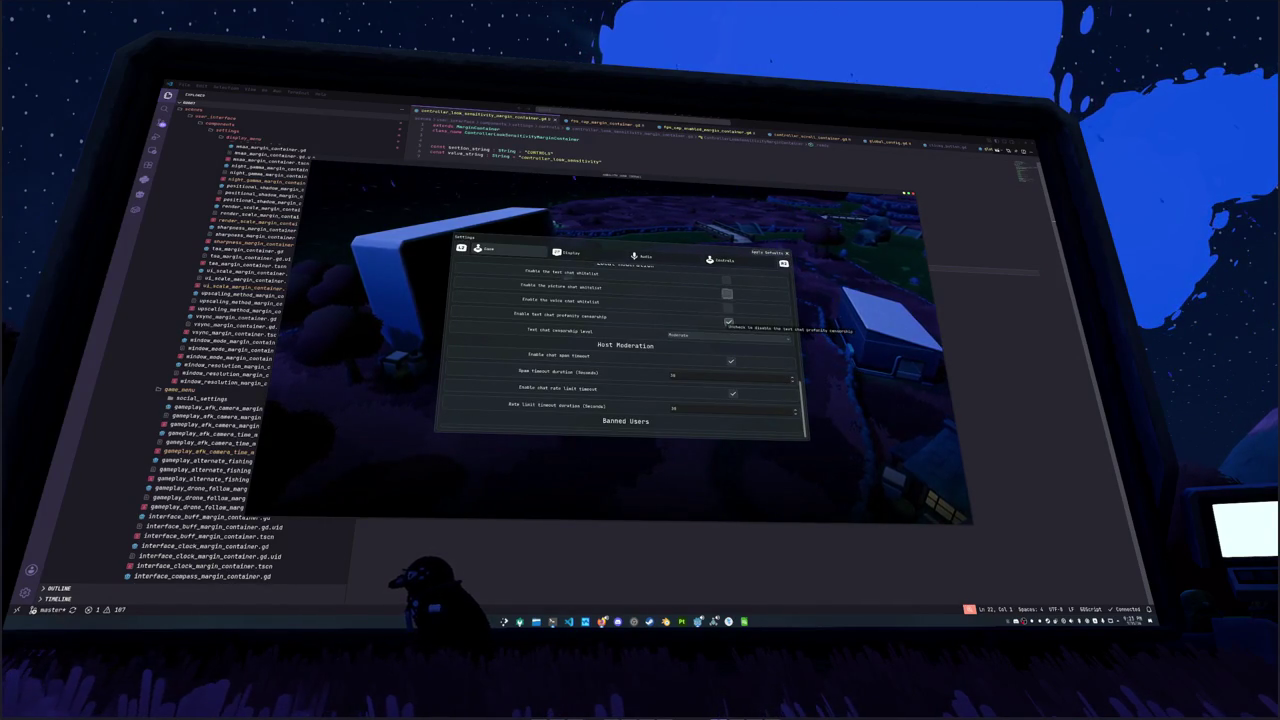
pyautogui.press('Down')
pyautogui.press('Down')
pyautogui.press('Down')
pyautogui.press('Down')
pyautogui.press('Down')
pyautogui.press('Down')
pyautogui.press('Down')
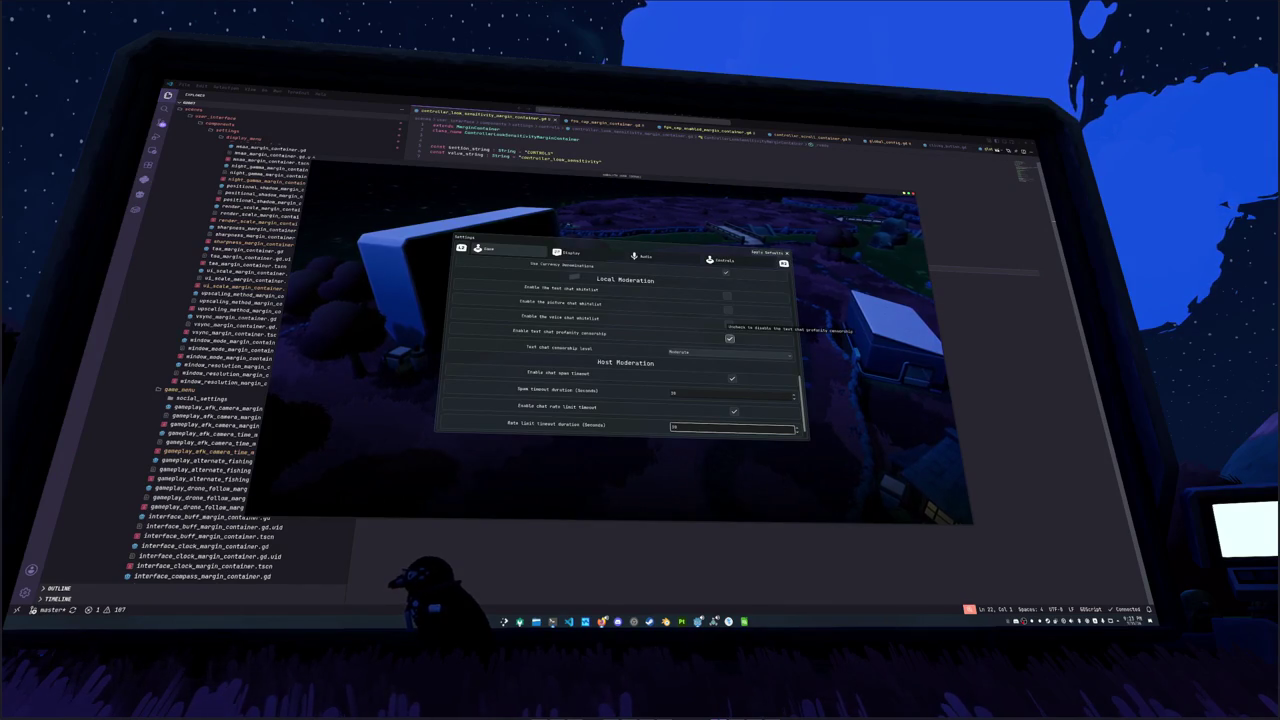
pyautogui.press('Up')
pyautogui.press('Up')
pyautogui.press('Up')
pyautogui.press('Up')
pyautogui.press('Up')
pyautogui.press('Up')
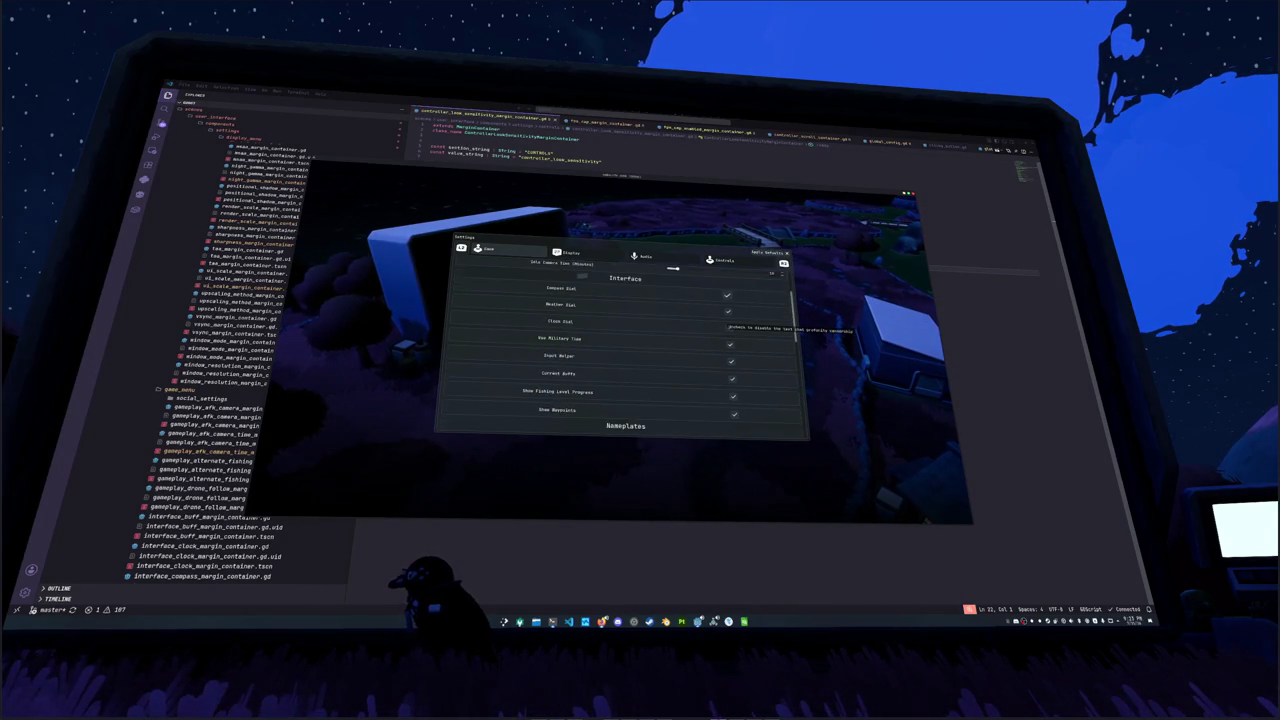
pyautogui.press('Up')
pyautogui.press('Up')
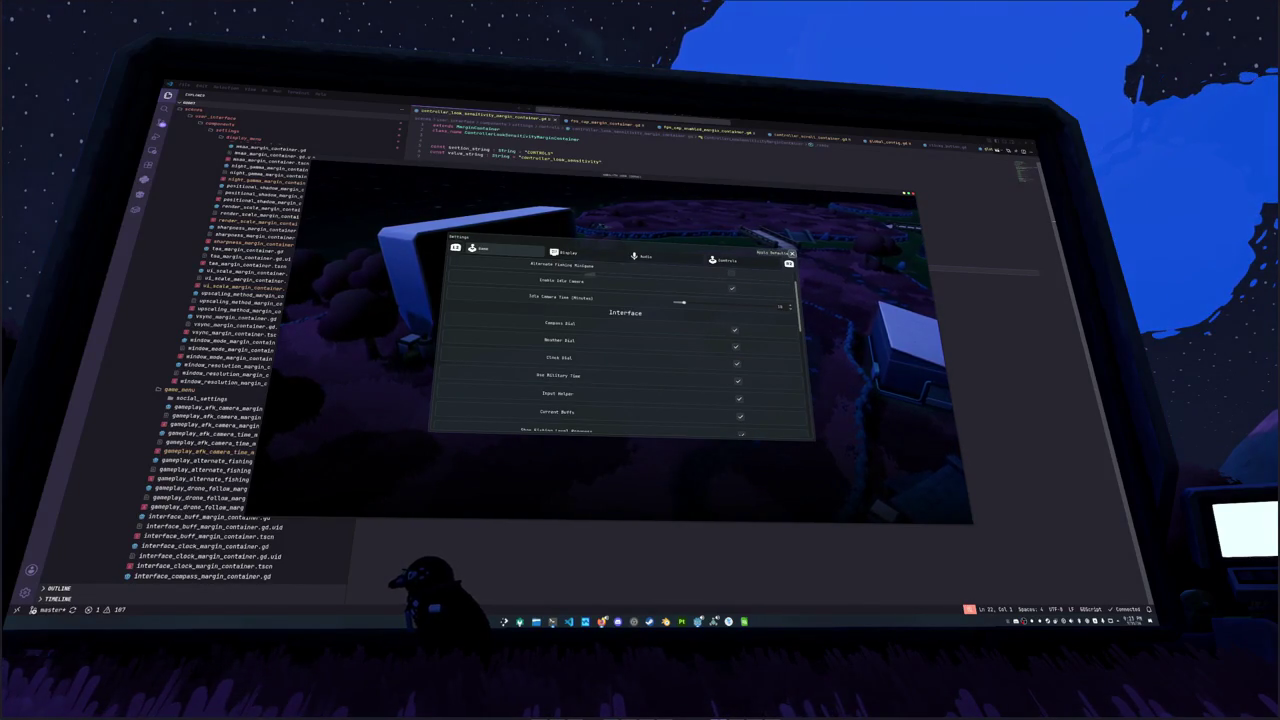
pyautogui.press('Up')
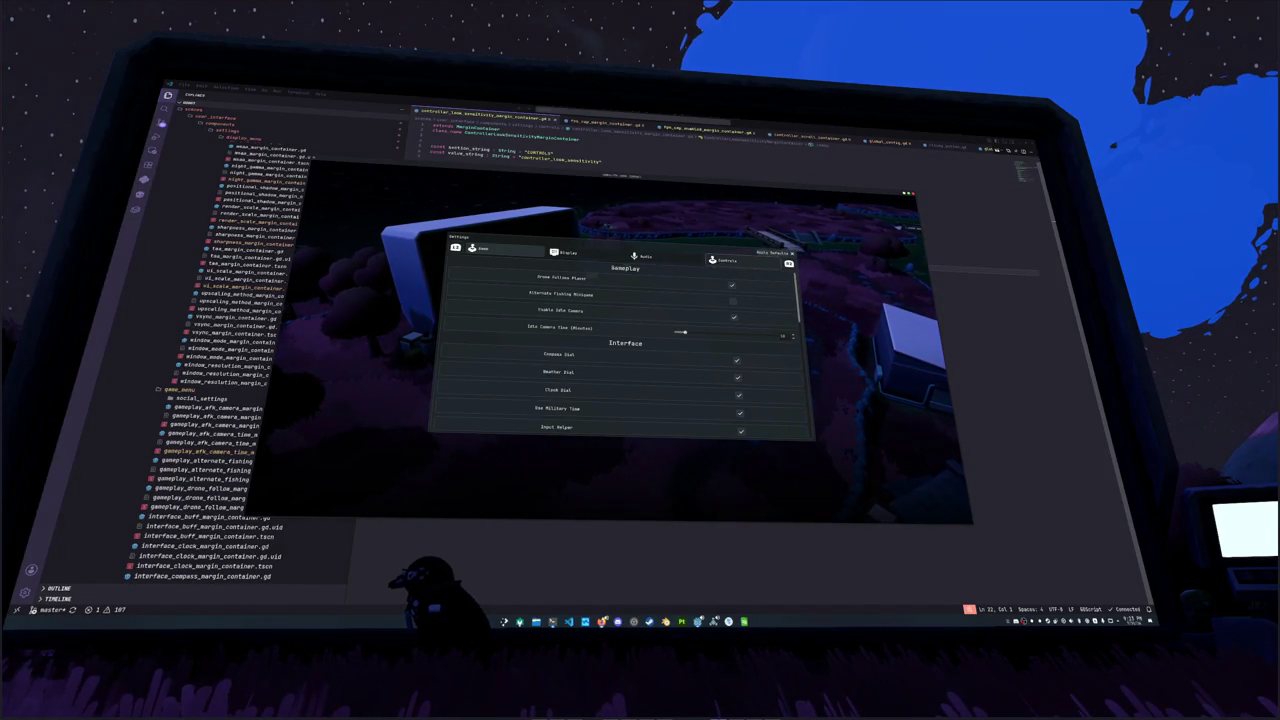
# Step: Cycle through the Controls, Audio and Display tabs, stepping down each list
pyautogui.press('q')
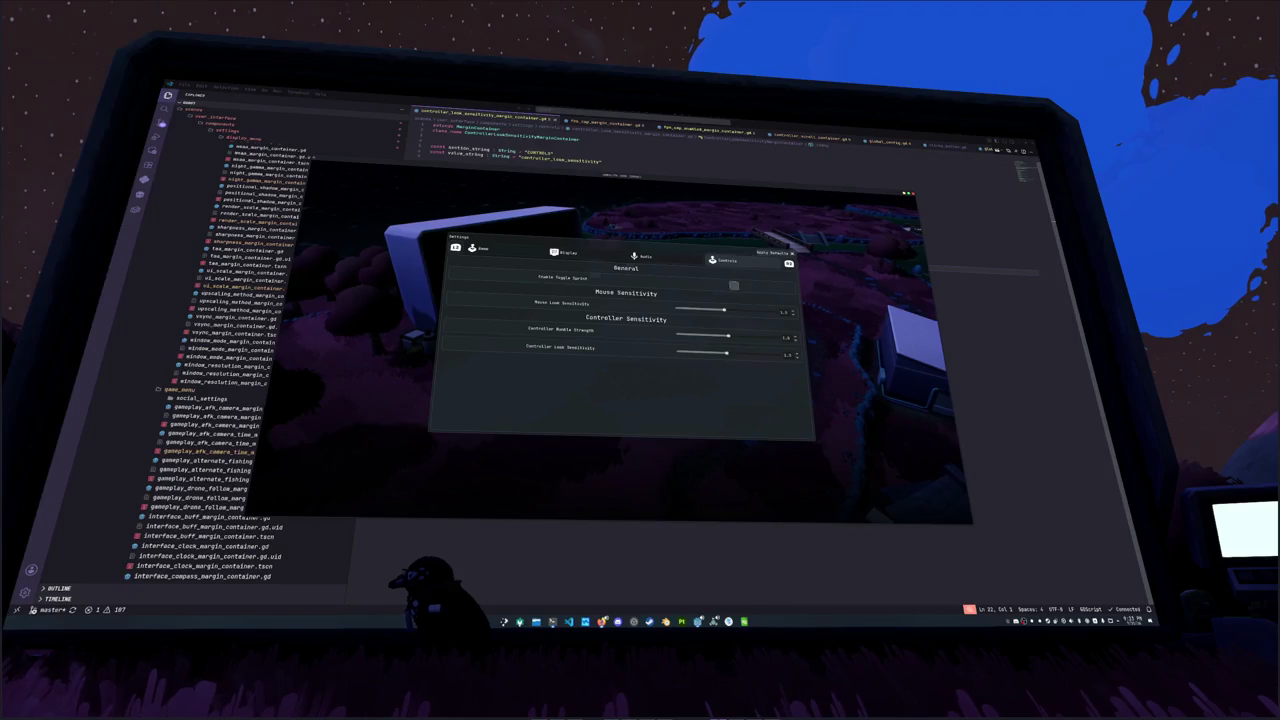
pyautogui.press('q')
pyautogui.press('Down')
pyautogui.press('Down')
pyautogui.press('Down')
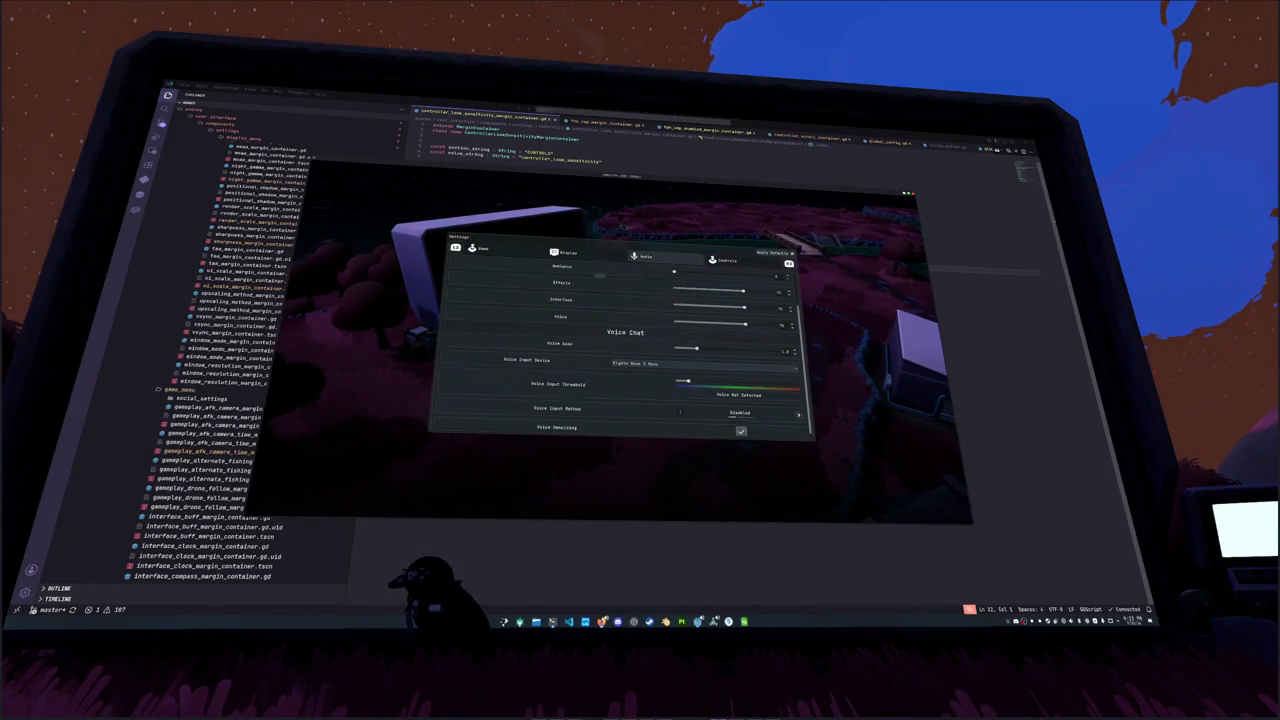
pyautogui.press('Up')
pyautogui.press('Up')
pyautogui.press('Up')
pyautogui.press('Up')
pyautogui.press('q')
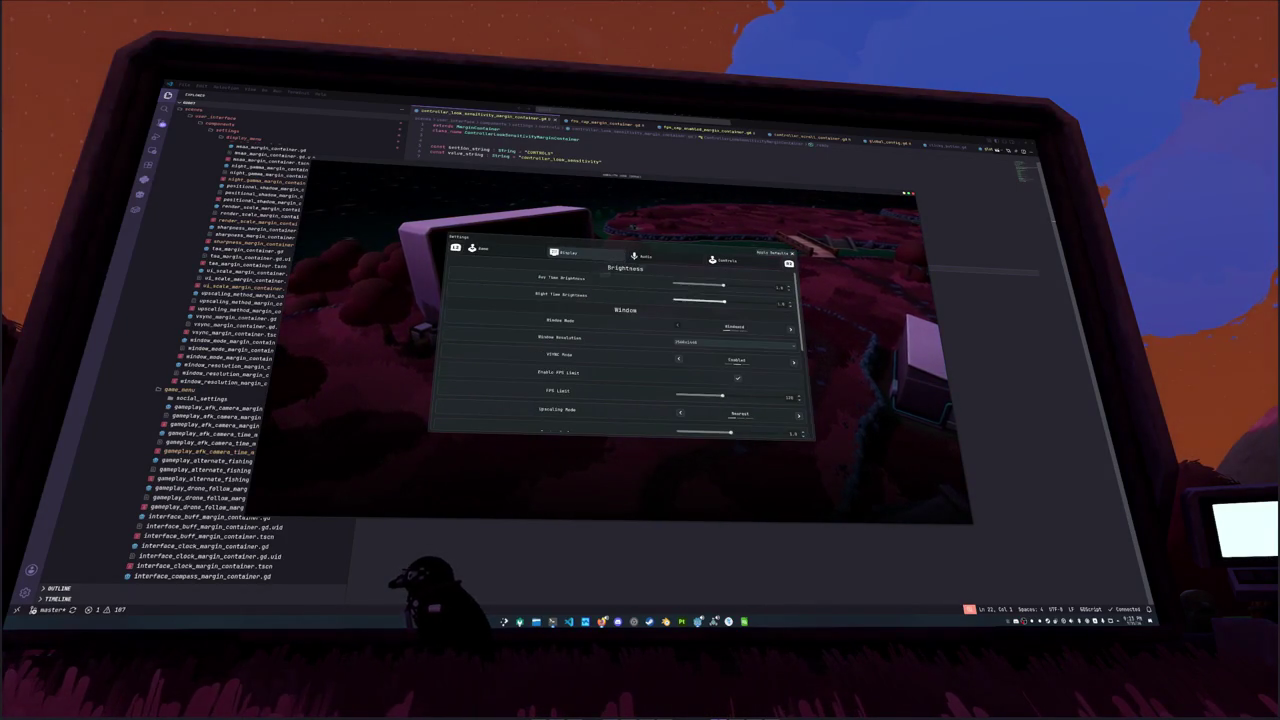
pyautogui.press('Down')
pyautogui.press('Down')
pyautogui.press('Down')
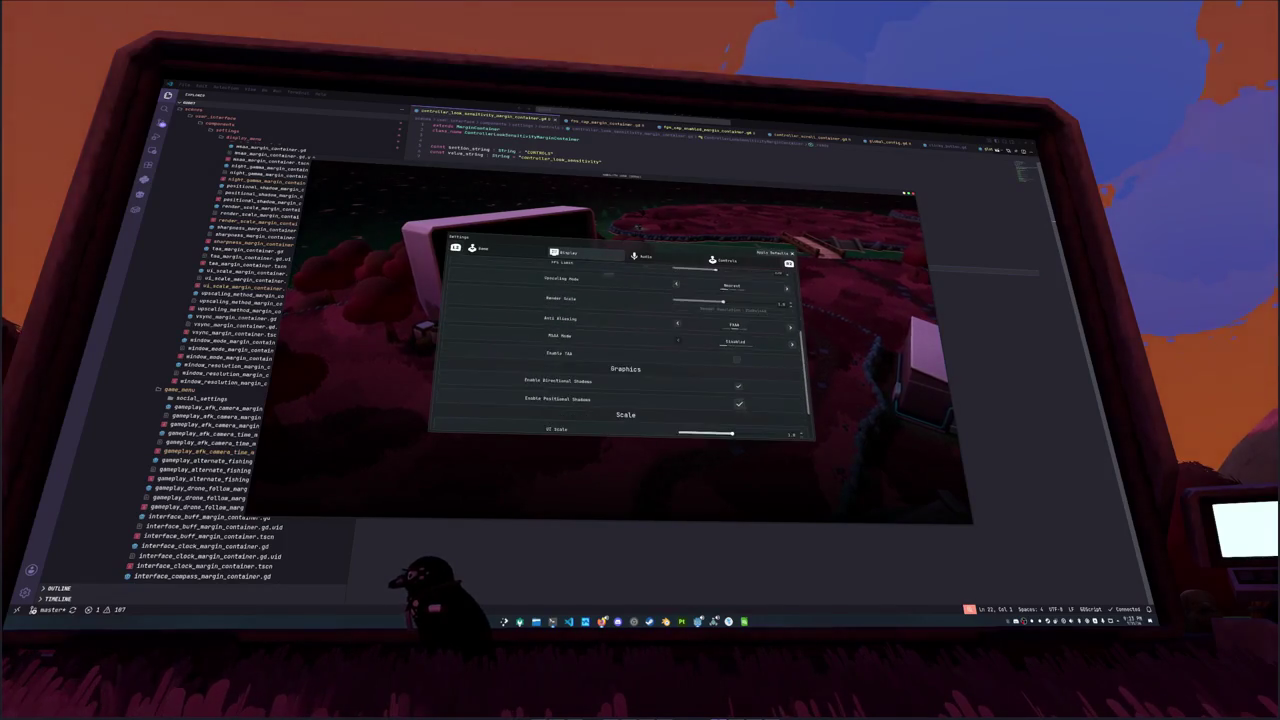
# Step: Return to the Game tab, step into Host Moderation, then close the game
pyautogui.press('q')
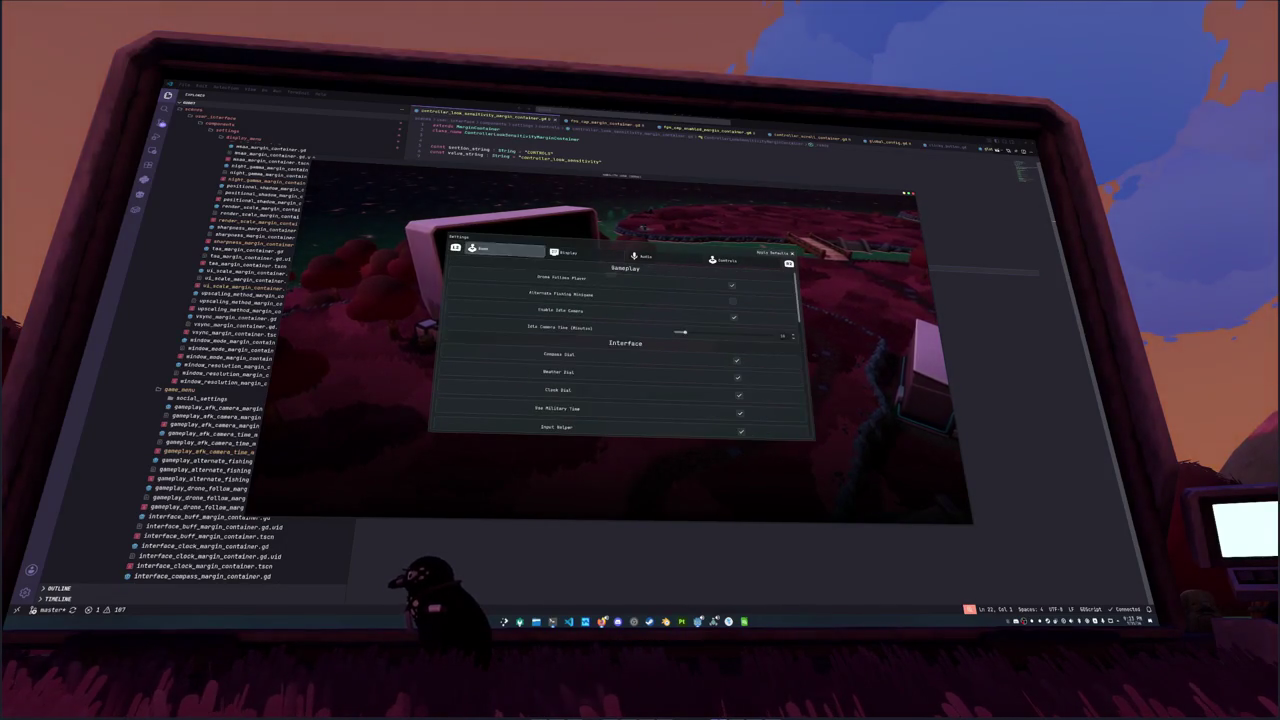
pyautogui.press('Down')
pyautogui.press('Down')
pyautogui.press('Down')
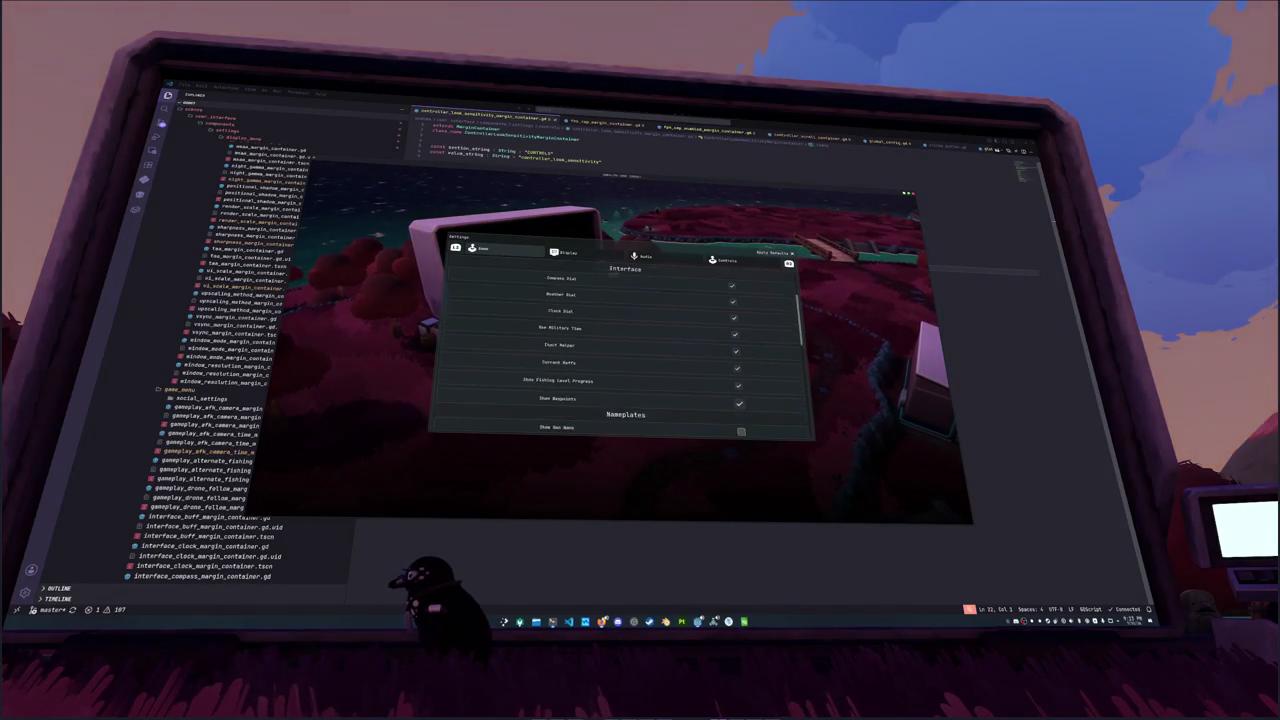
pyautogui.press('Down')
pyautogui.press('Down')
pyautogui.press('Down')
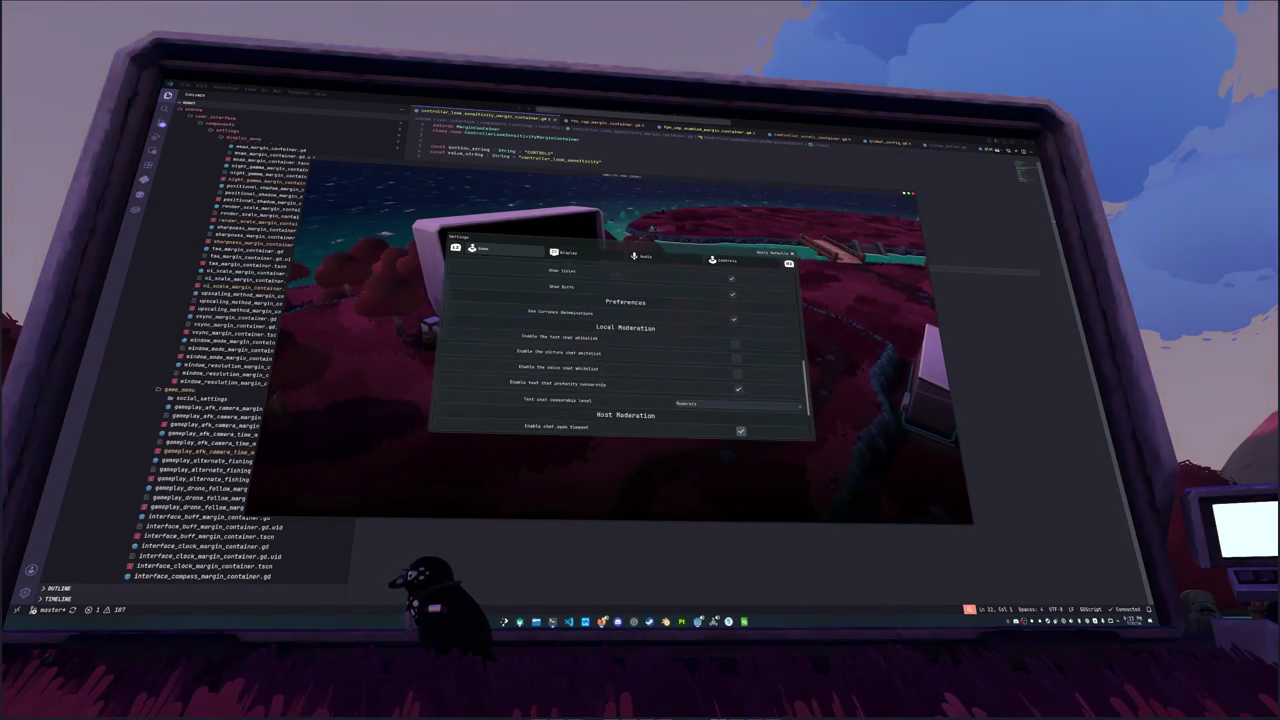
pyautogui.press('q')
pyautogui.press('e')
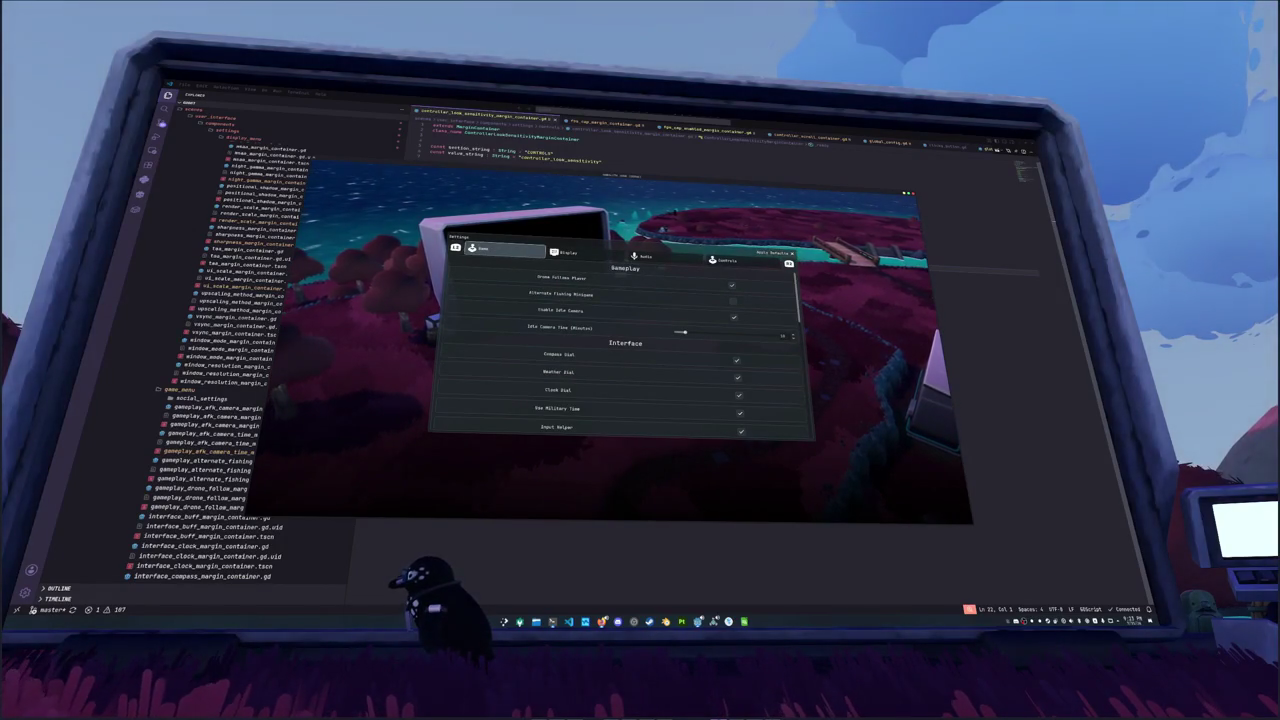
pyautogui.hotkey('alt', 'F4')
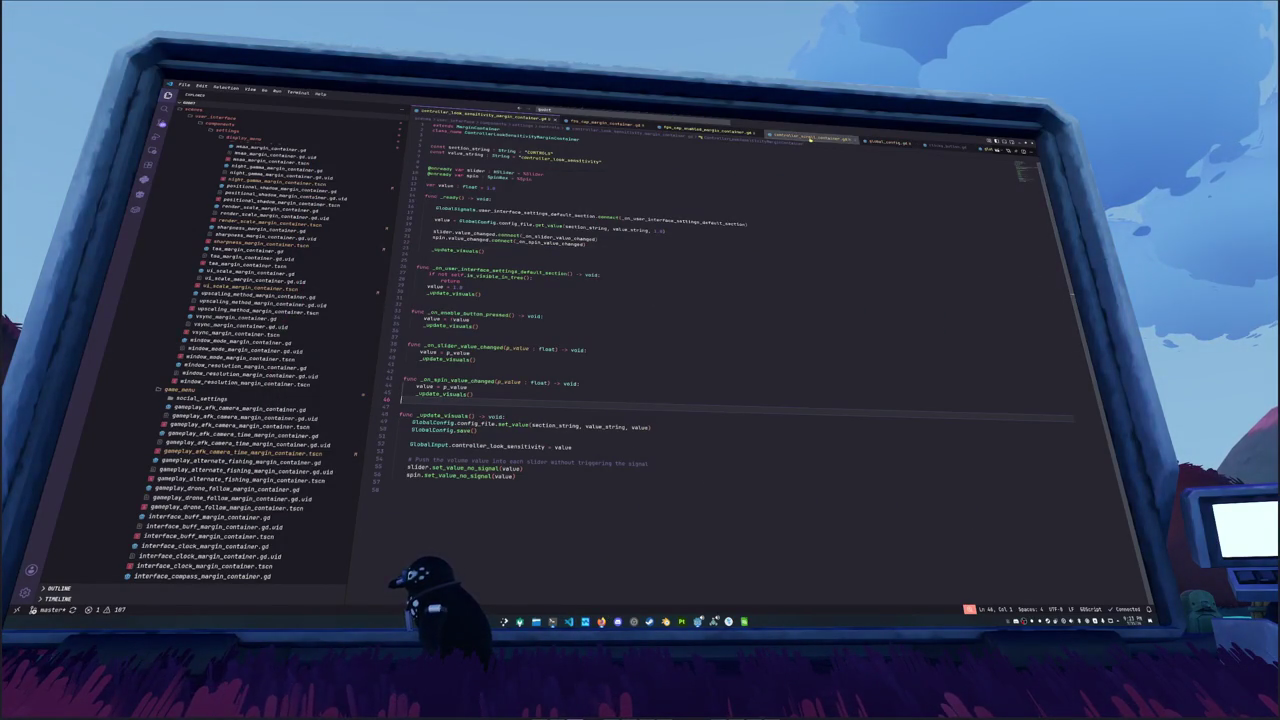
# Step: In controller_scroll_container.gd, select the max_value - min_value expressions on lines 26–27
pyautogui.click(810, 137)
pyautogui.click(641, 313)
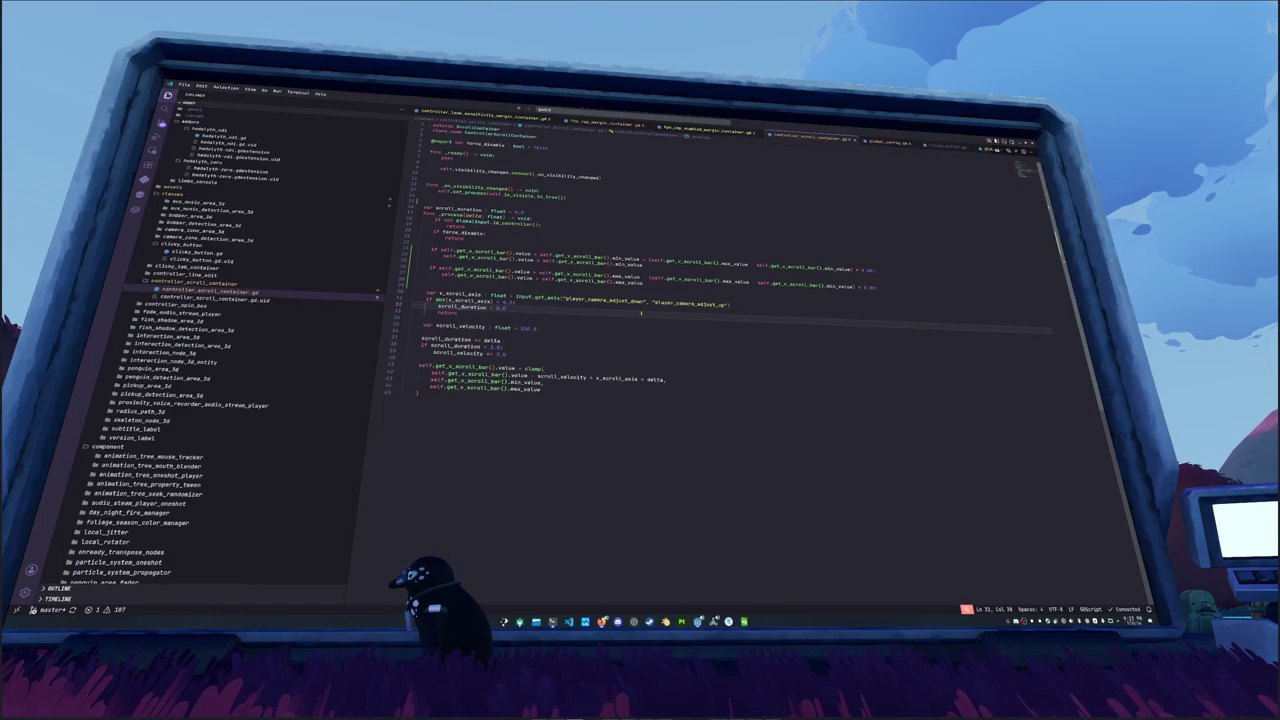
pyautogui.press('Up')
pyautogui.press('Up')
pyautogui.press('Up')
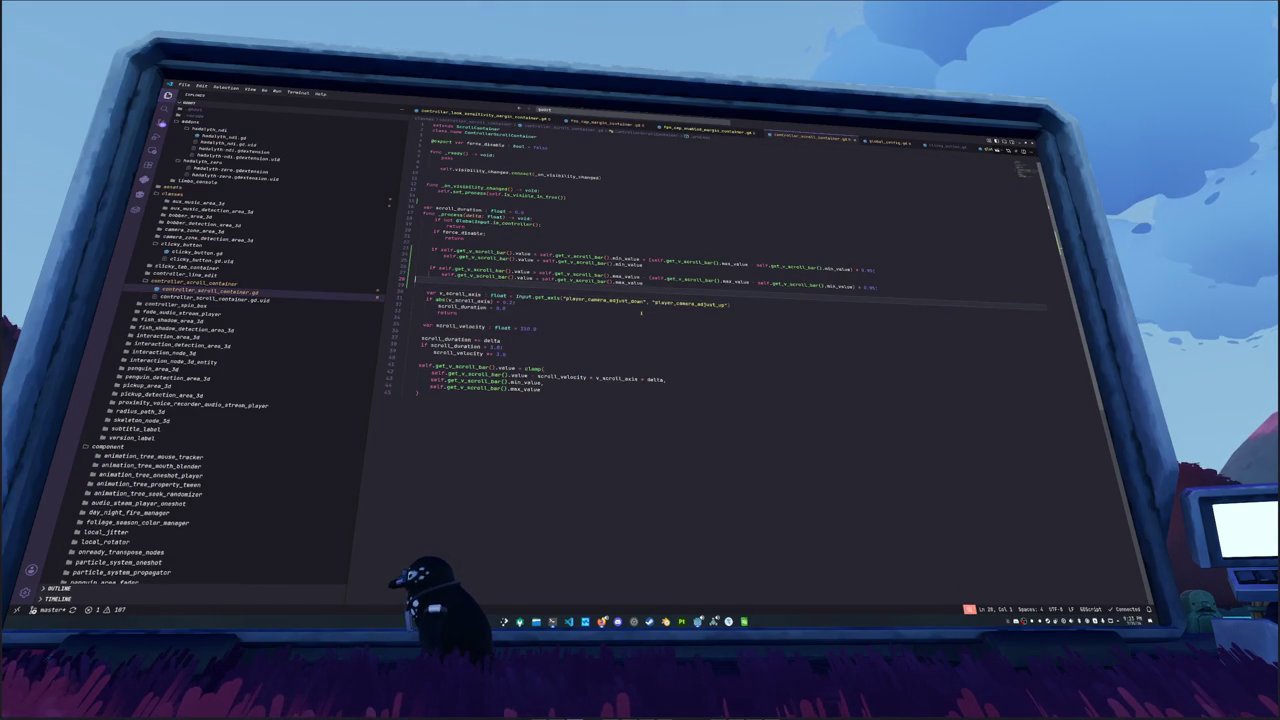
pyautogui.press('Up')
pyautogui.press('Up')
pyautogui.hotkey('ctrl', 'Right')
pyautogui.hotkey('ctrl', 'Right')
pyautogui.hotkey('ctrl', 'Right')
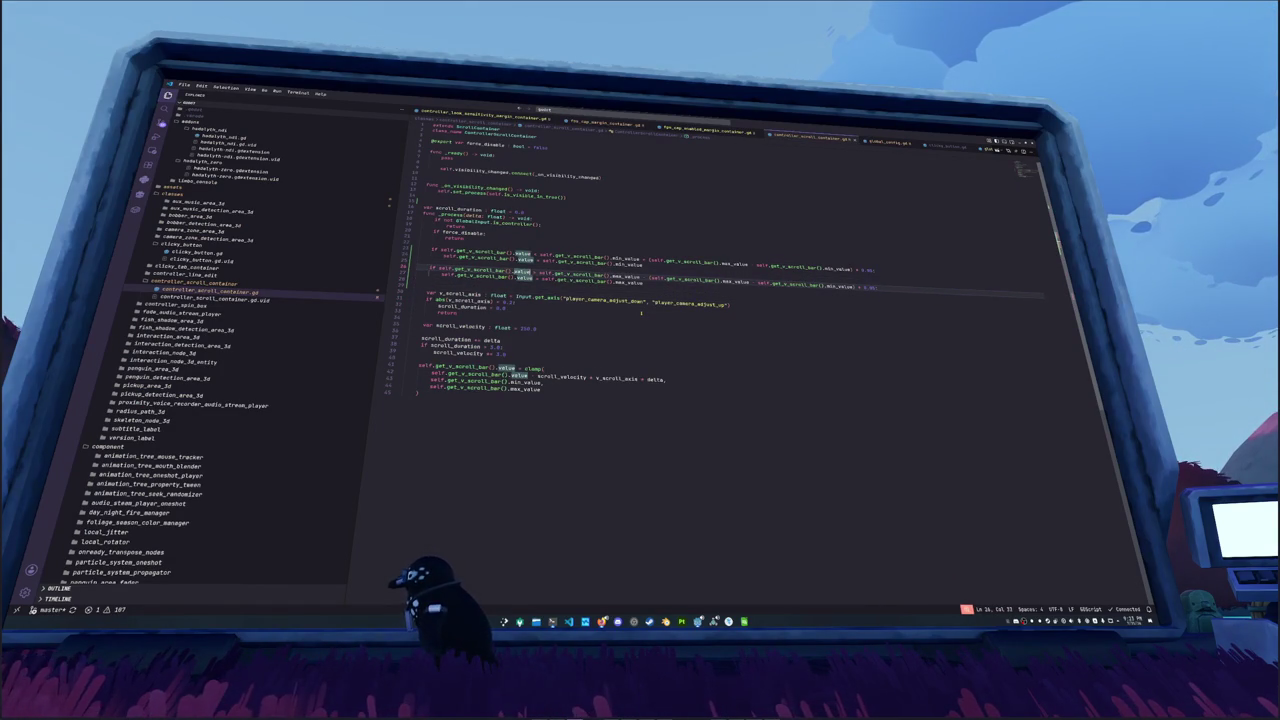
pyautogui.hotkey('ctrl', 'Right')
pyautogui.hotkey('ctrl', 'Right')
pyautogui.hotkey('ctrl', 'Right')
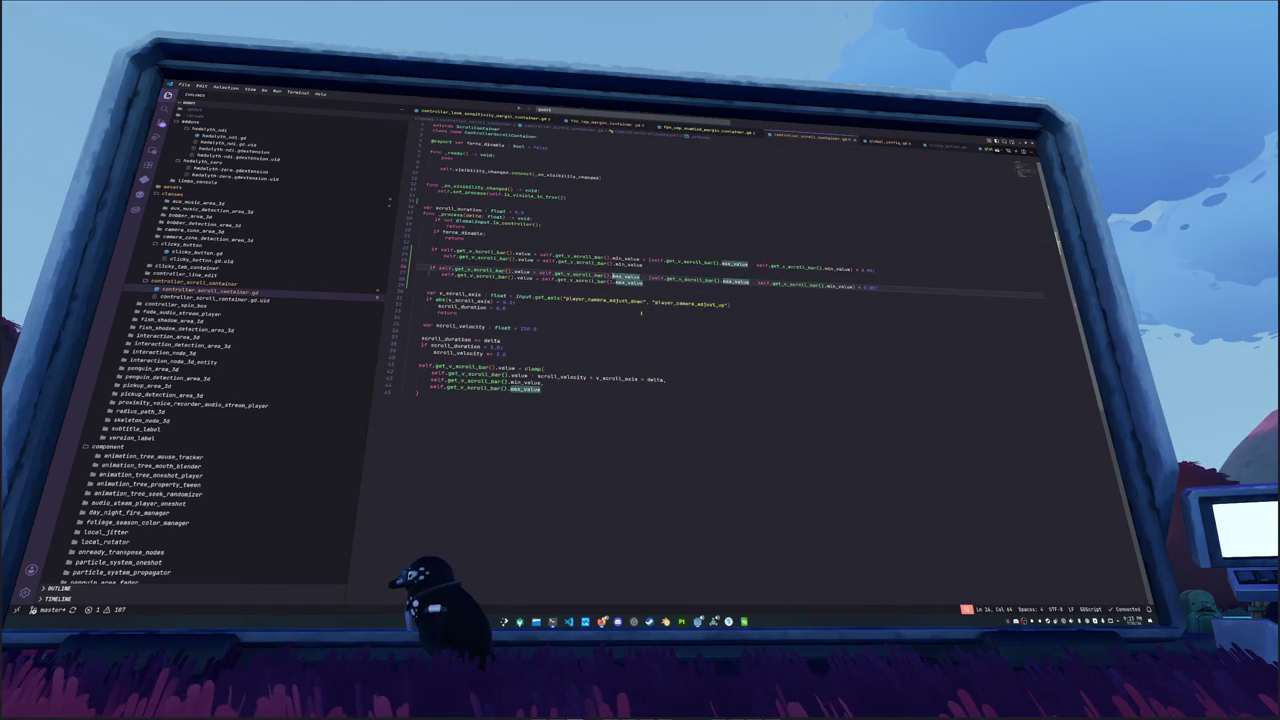
pyautogui.hotkey('ctrl', 'Right')
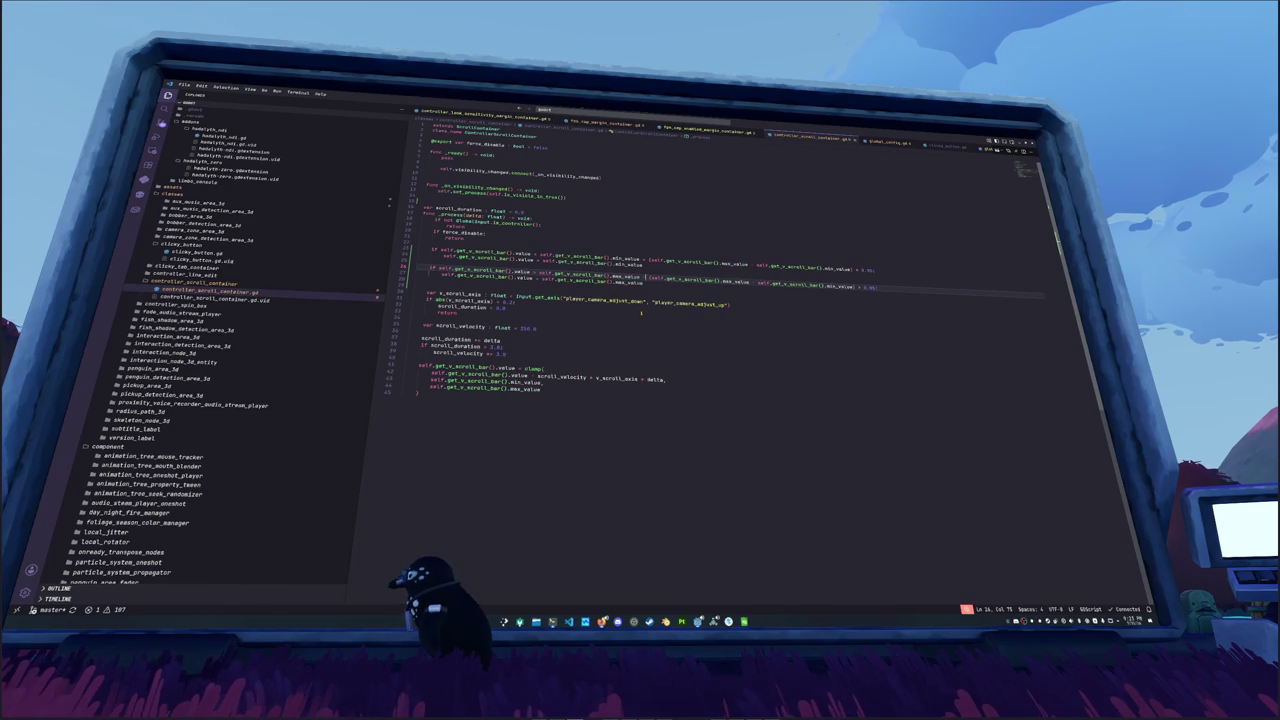
pyautogui.press('Right')
pyautogui.press('Right')
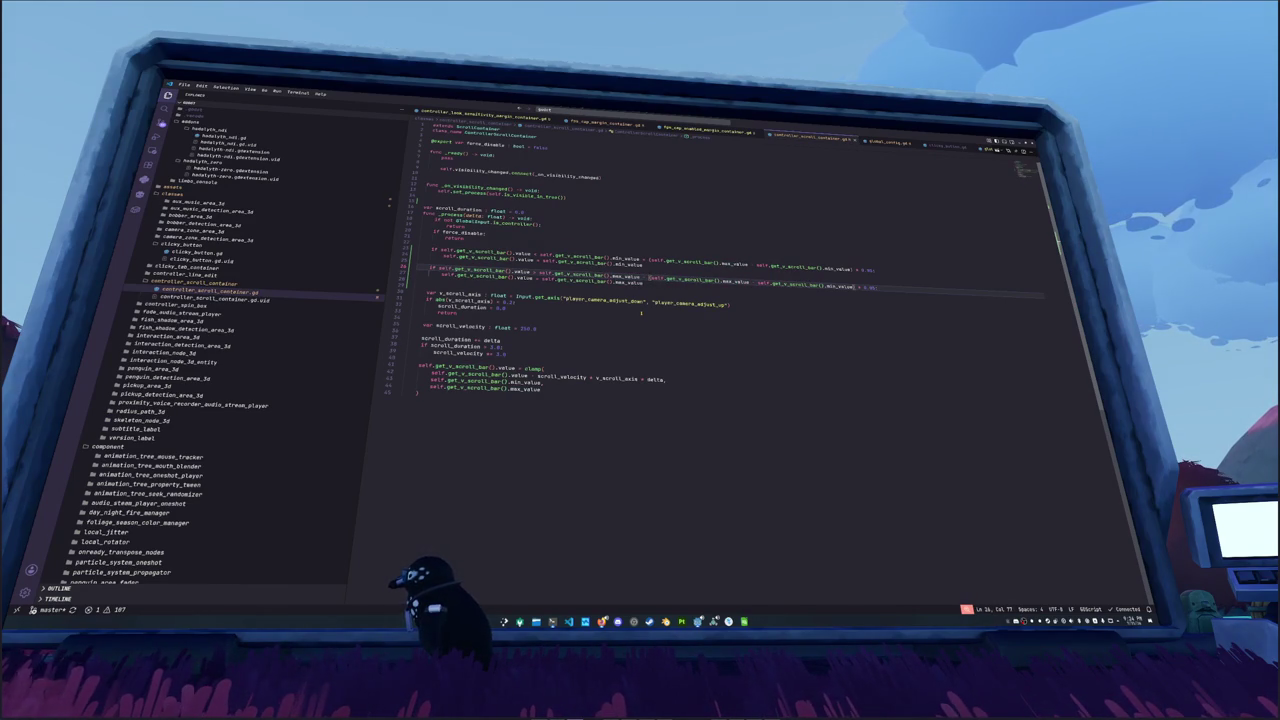
pyautogui.hotkey('shift', 'End')
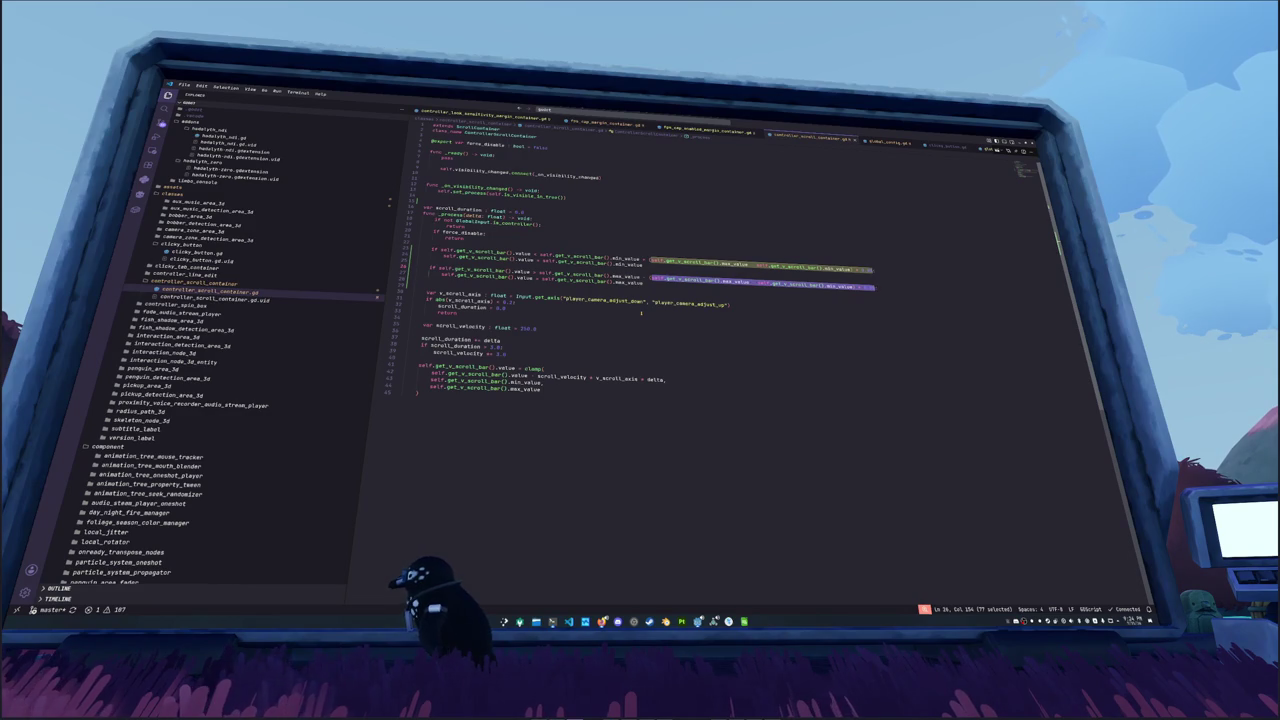
# Step: Wrap the selected range expressions in parentheses and begin a print("el debug line below
pyautogui.write('(')
pyautogui.press('Return')
pyautogui.write('print("')
pyautogui.write('ello')
pyautogui.hotkey('alt', 'Tab')
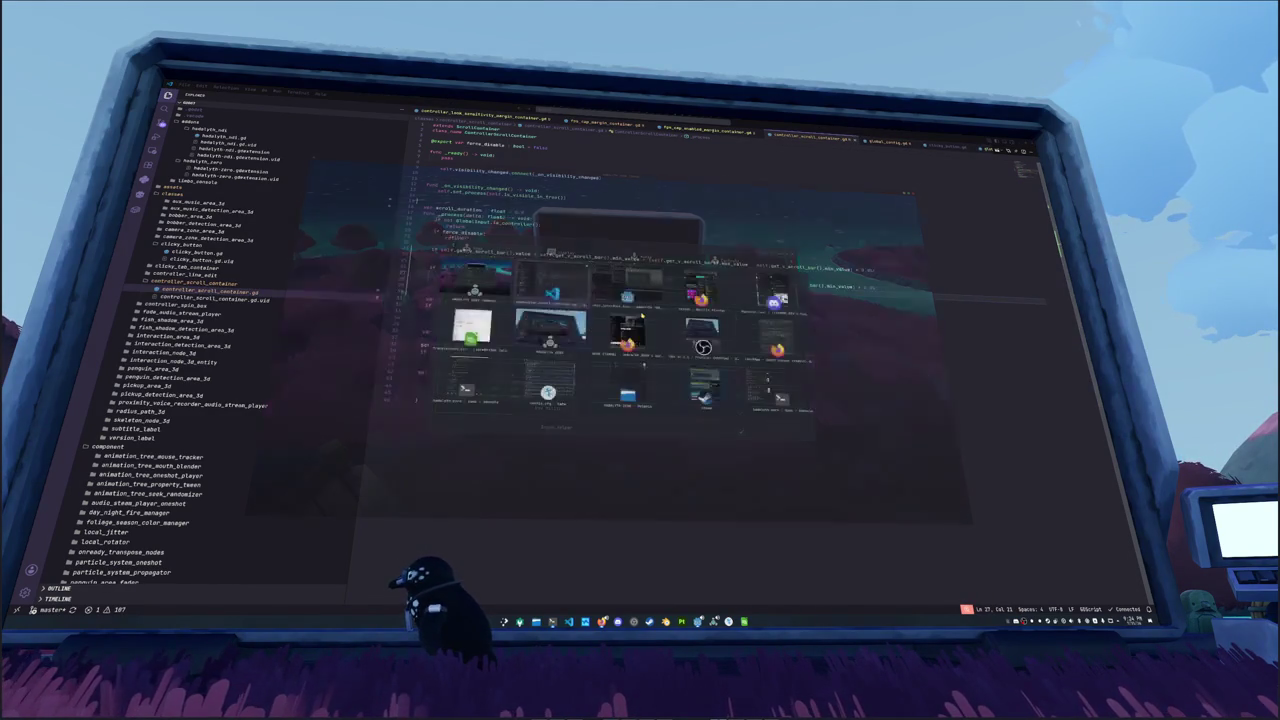
# Step: Bring the running game forward and step the settings list from Host Moderation up past Nameplates
pyautogui.hotkey('alt', 'Tab')
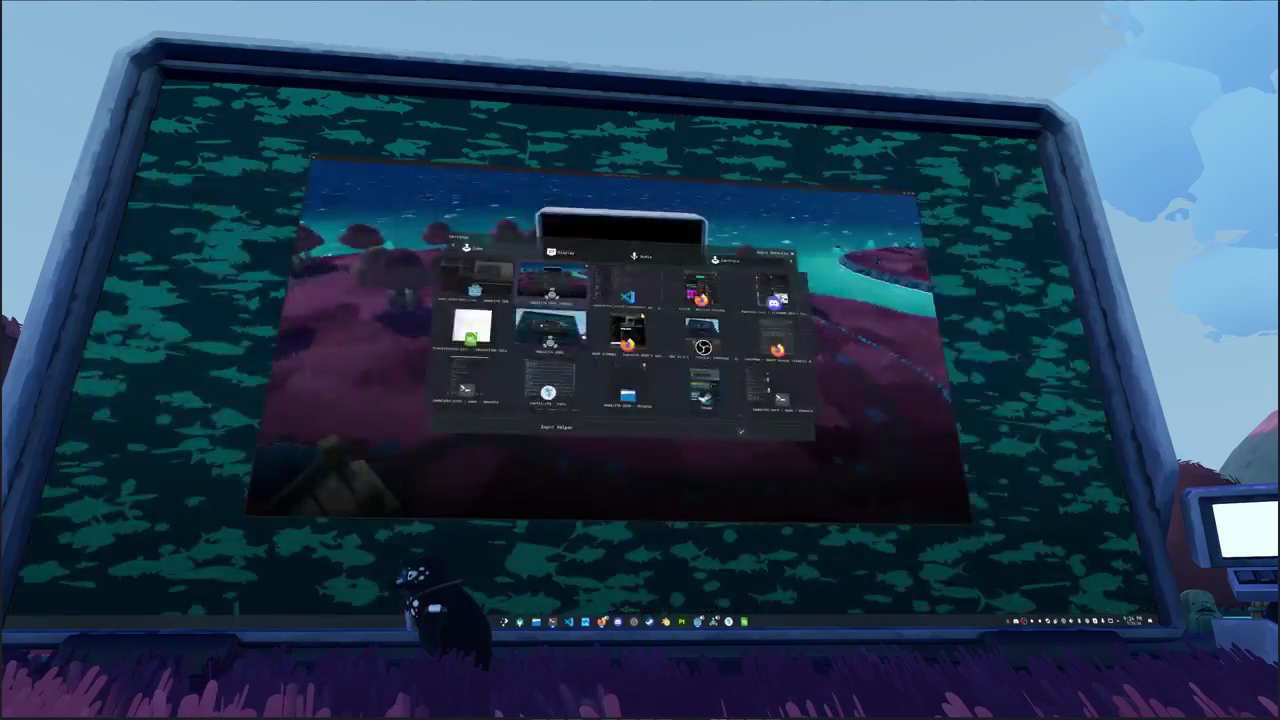
pyautogui.press('Tab')
pyautogui.press('Tab')
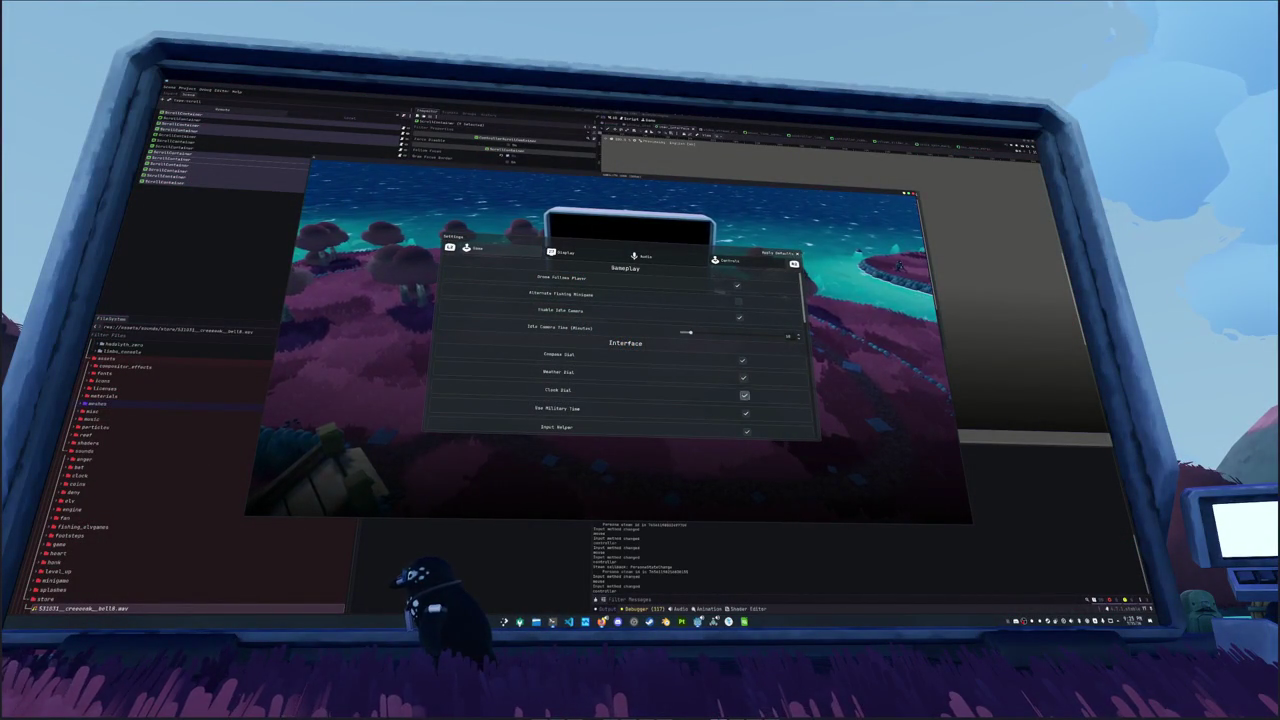
pyautogui.scroll(-10, 625, 350)
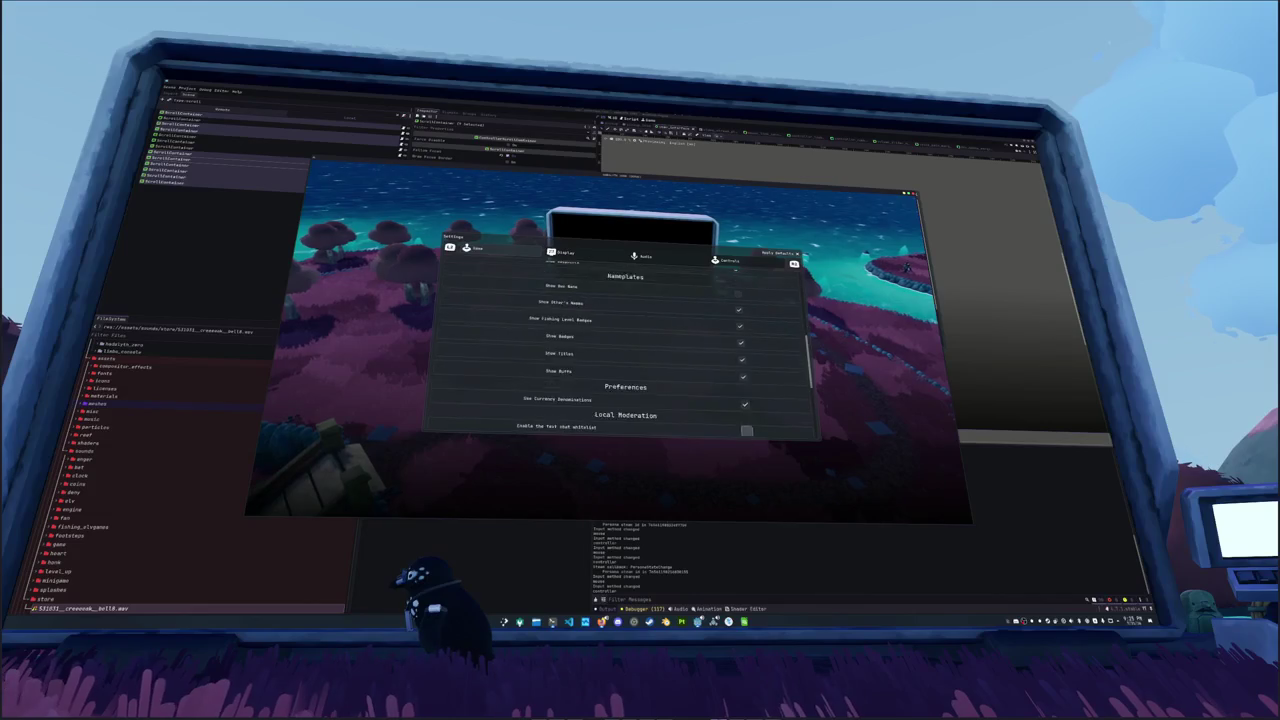
pyautogui.scroll(-4, 625, 350)
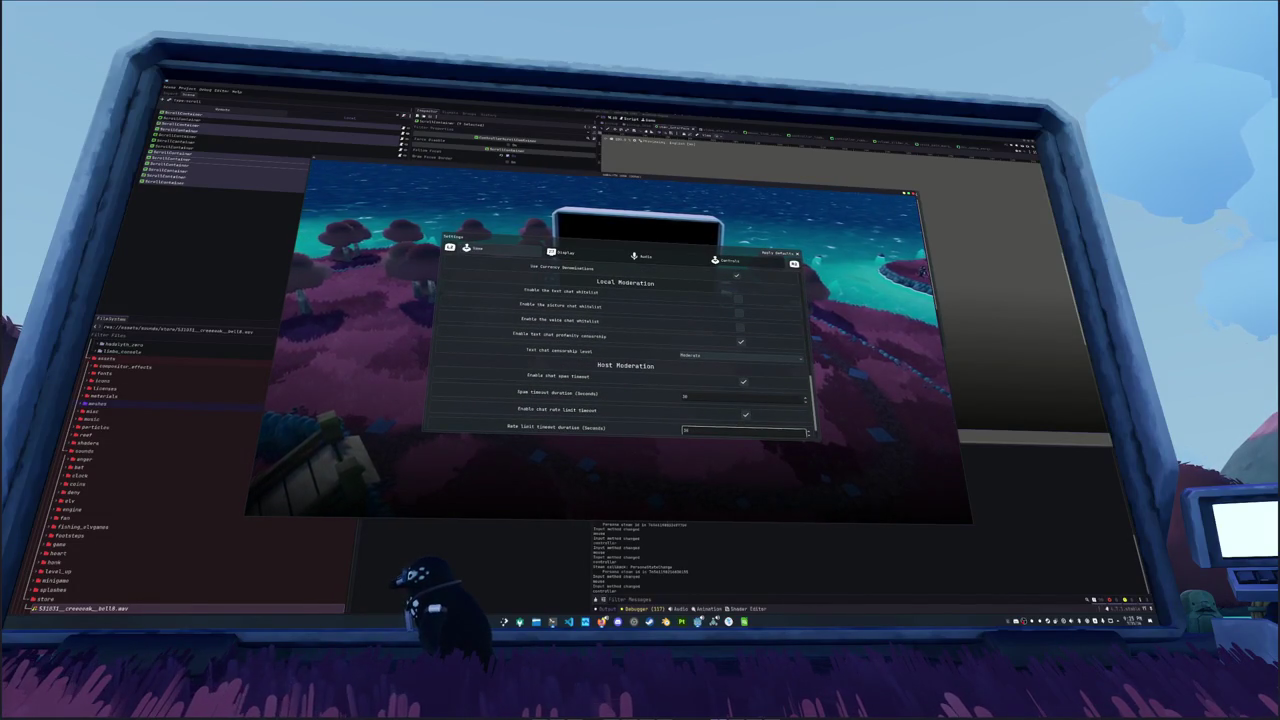
pyautogui.scroll(-2, 686, 424)
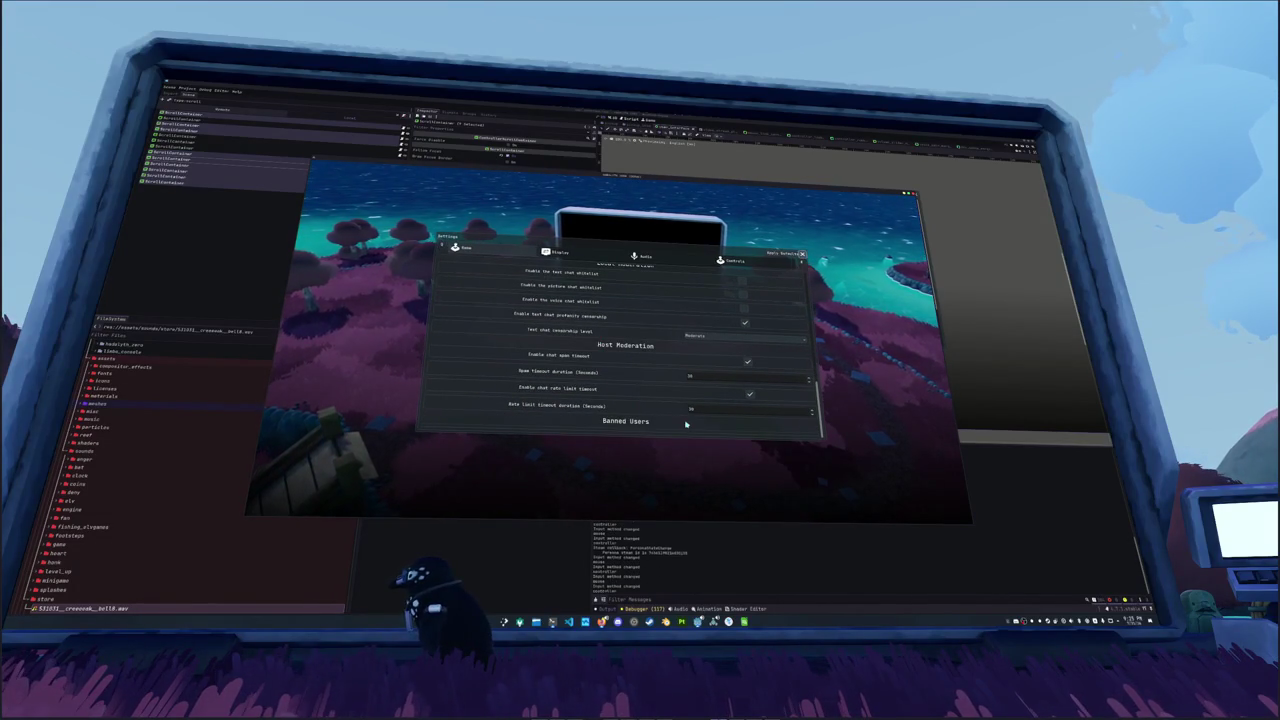
pyautogui.press('Down')
pyautogui.press('Down')
pyautogui.press('Down')
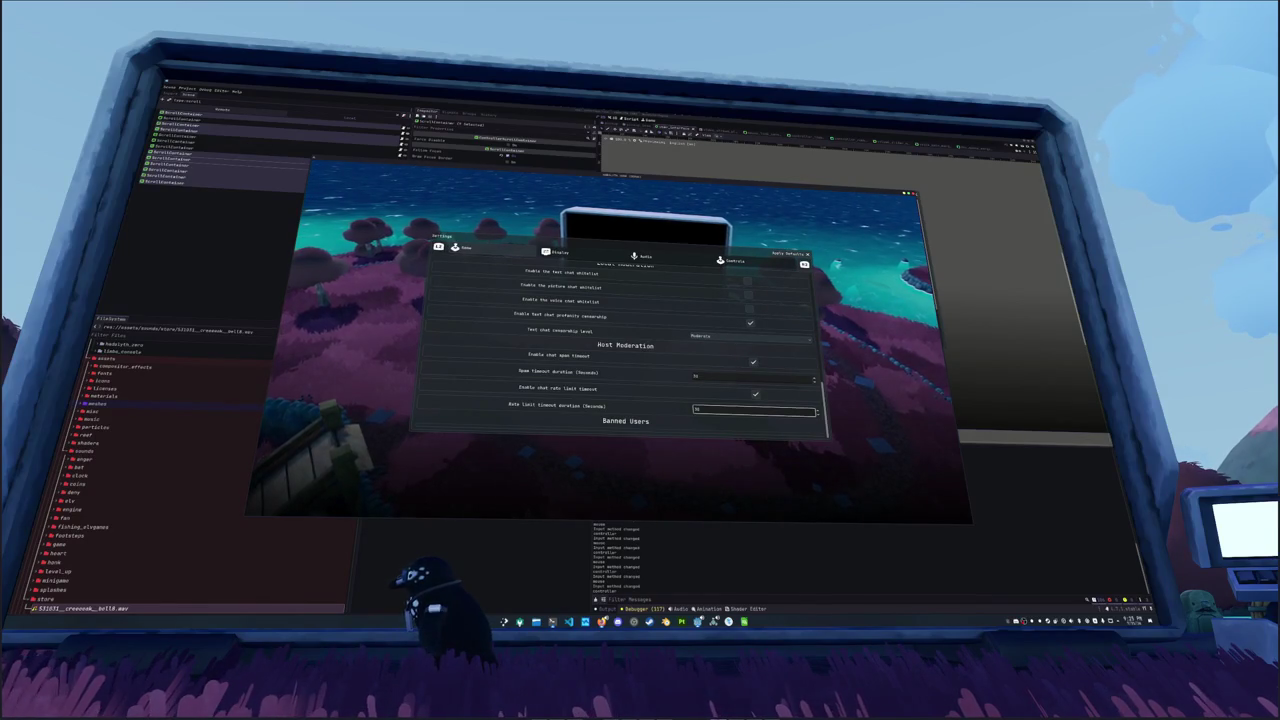
pyautogui.press('Up')
pyautogui.press('Up')
pyautogui.press('Up')
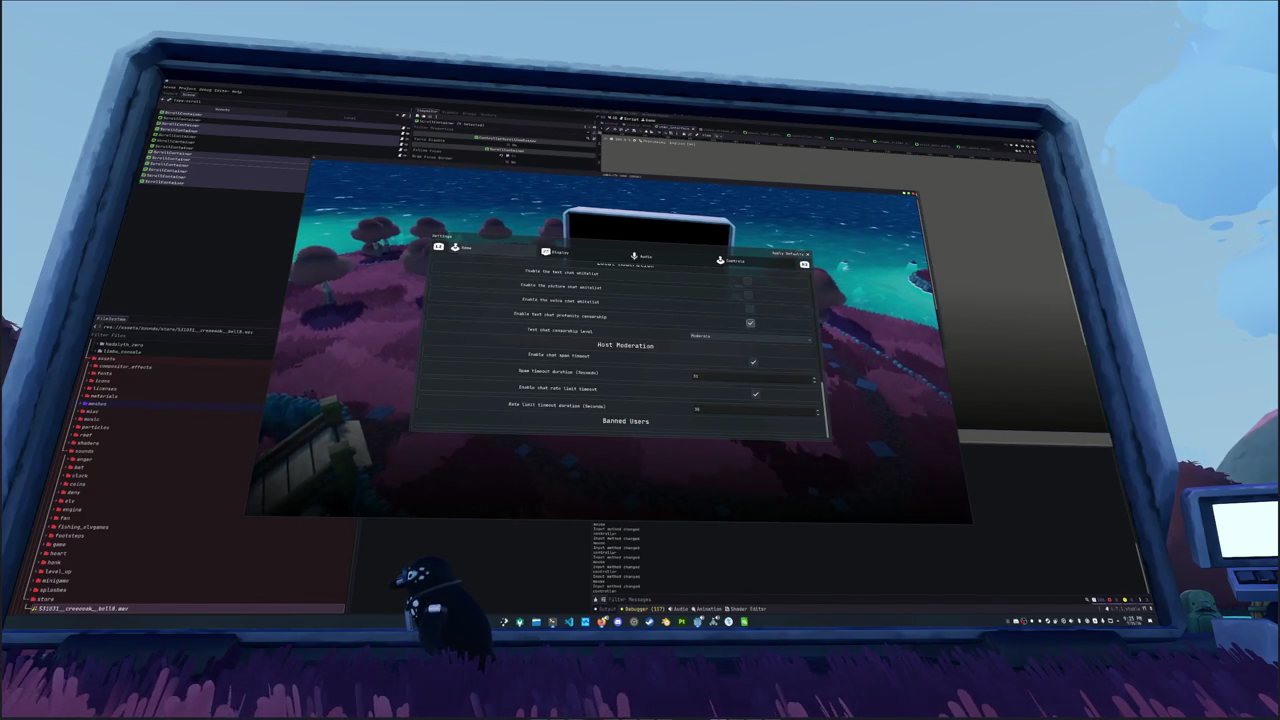
pyautogui.press('Up')
pyautogui.press('Up')
pyautogui.press('Up')
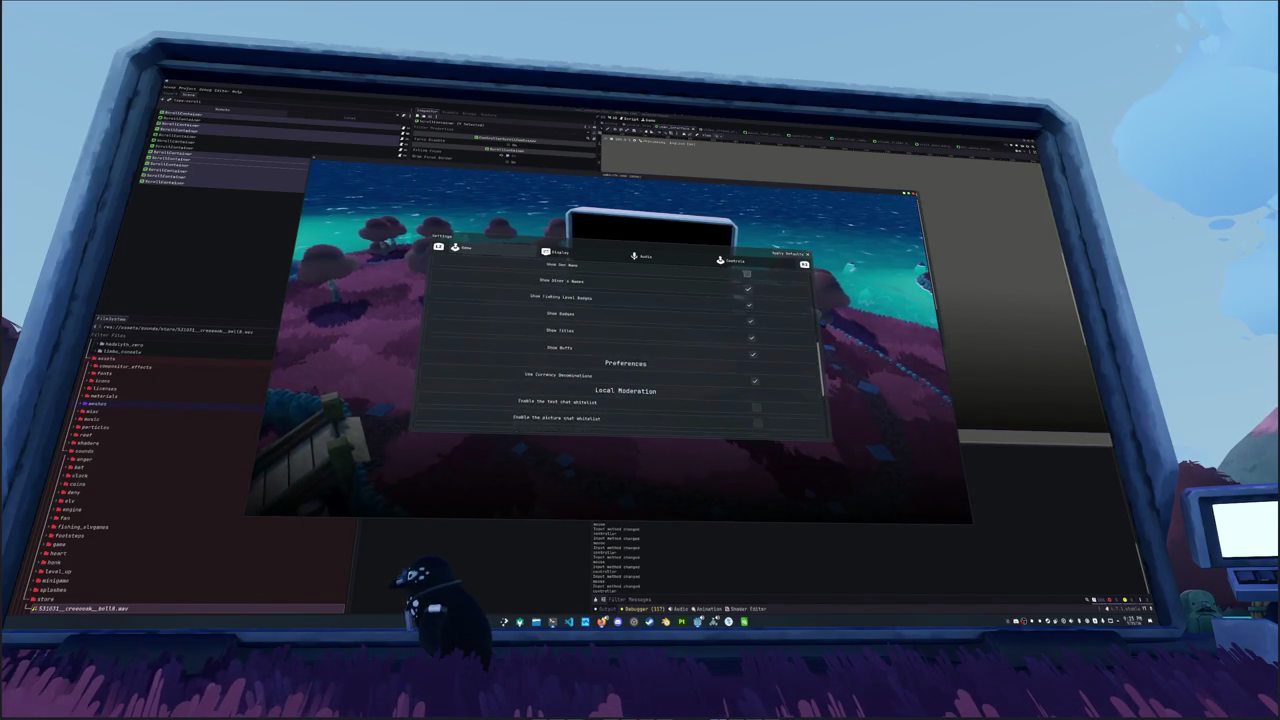
pyautogui.press('Up')
pyautogui.press('Up')
pyautogui.press('Up')
pyautogui.press('Up')
pyautogui.press('Up')
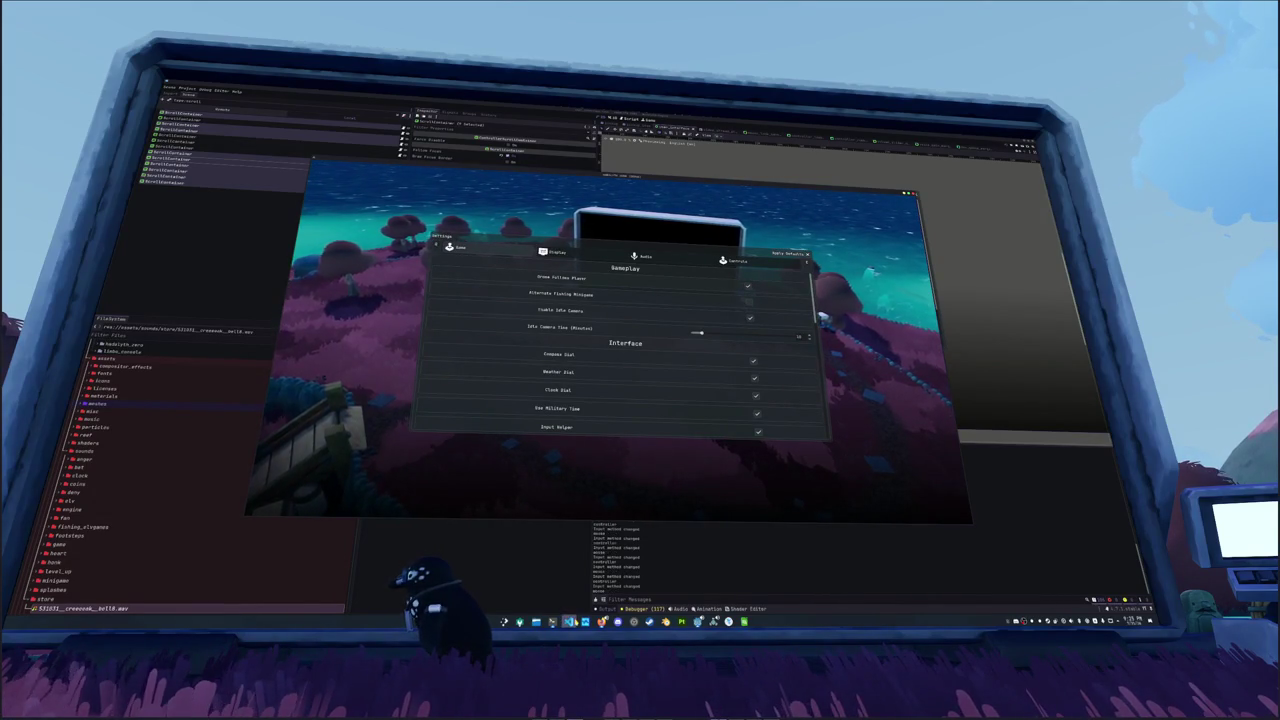
pyautogui.press('Up')
pyautogui.press('Up')
pyautogui.press('Up')
# Step: Delete the print("delta") line and select the get_v_scroll_bar().value conditions on both checks
pyautogui.hotkey('shift', 'Up')
pyautogui.press('BackSpace')
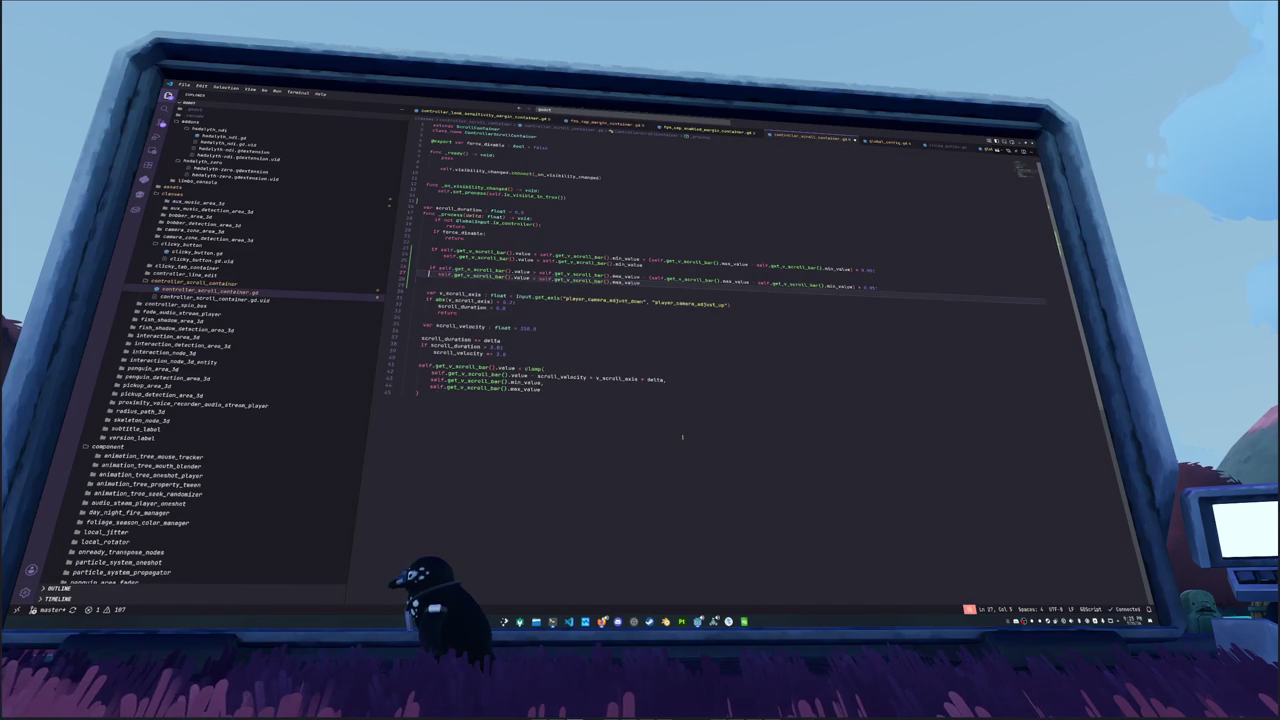
pyautogui.press('Up')
pyautogui.hotkey('ctrl', 'Right')
pyautogui.hotkey('ctrl', 'Right')
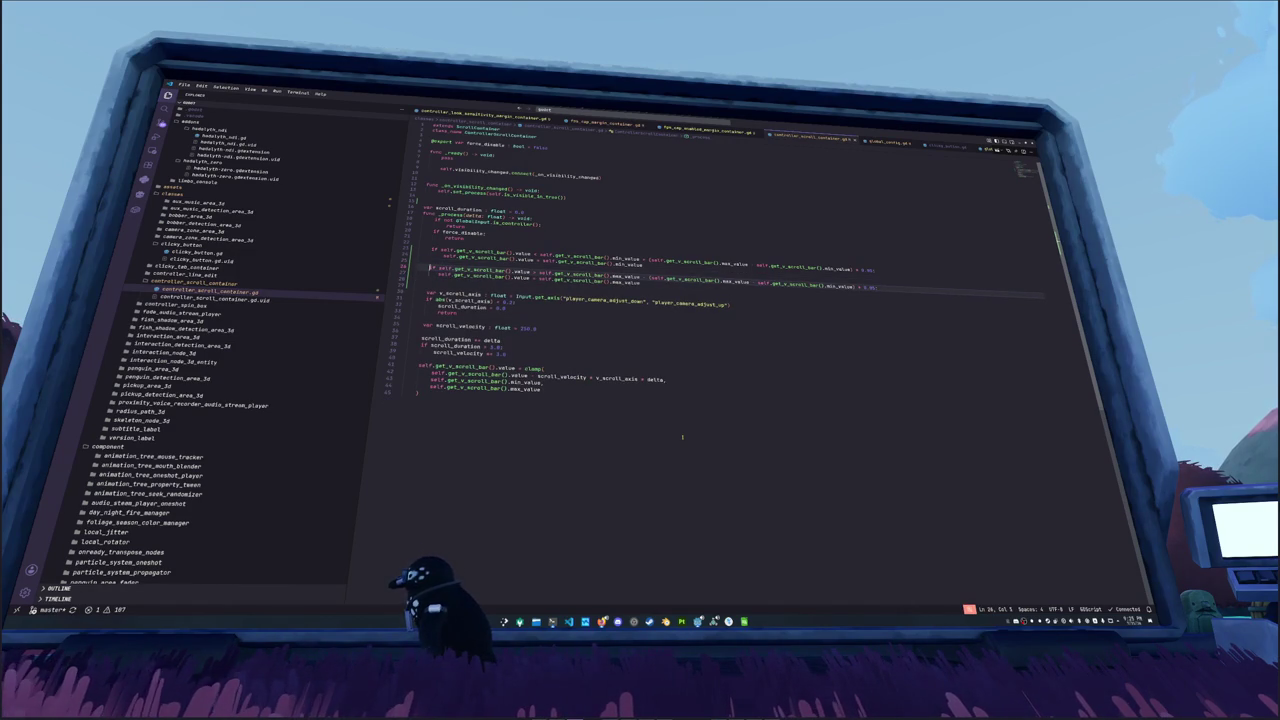
pyautogui.hotkey('ctrl', 'Right')
pyautogui.hotkey('ctrl', 'Right')
pyautogui.hotkey('ctrl', 'Right')
pyautogui.hotkey('ctrl', 'shift', 'Left')
pyautogui.hotkey('ctrl', 'shift', 'l')
pyautogui.hotkey('shift', 'Home')
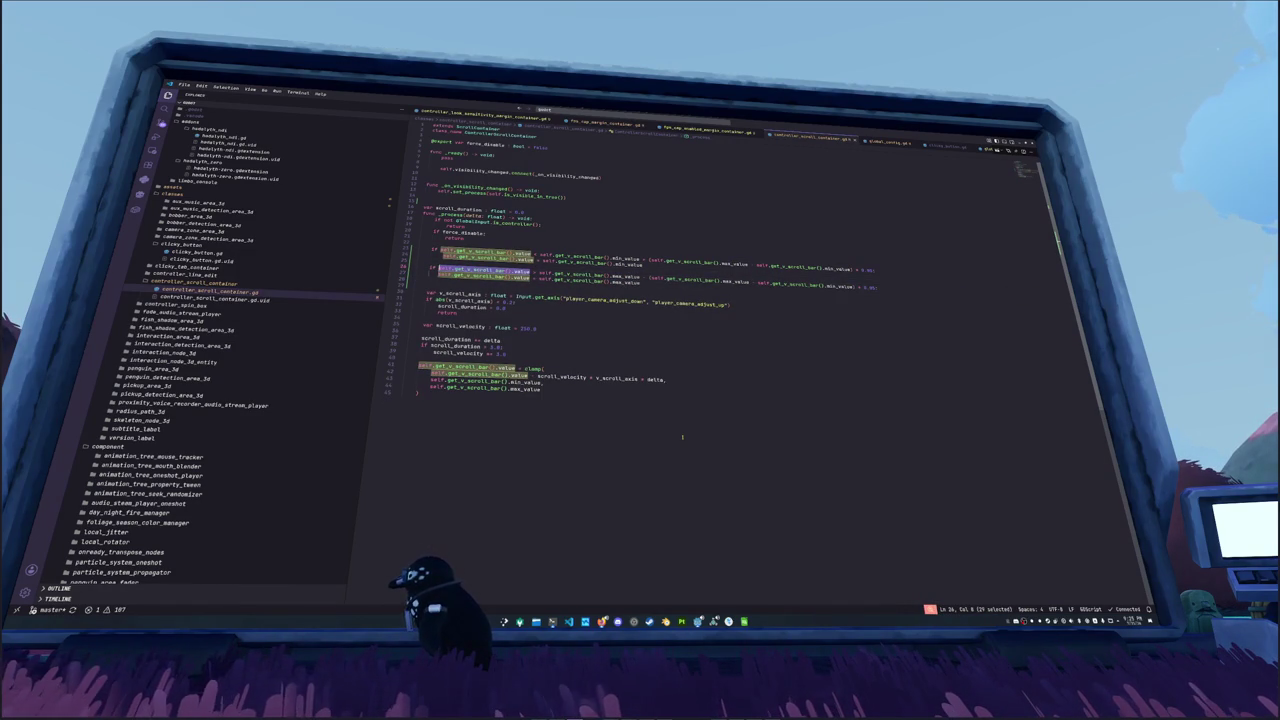
pyautogui.press('Escape')
pyautogui.press('Right')
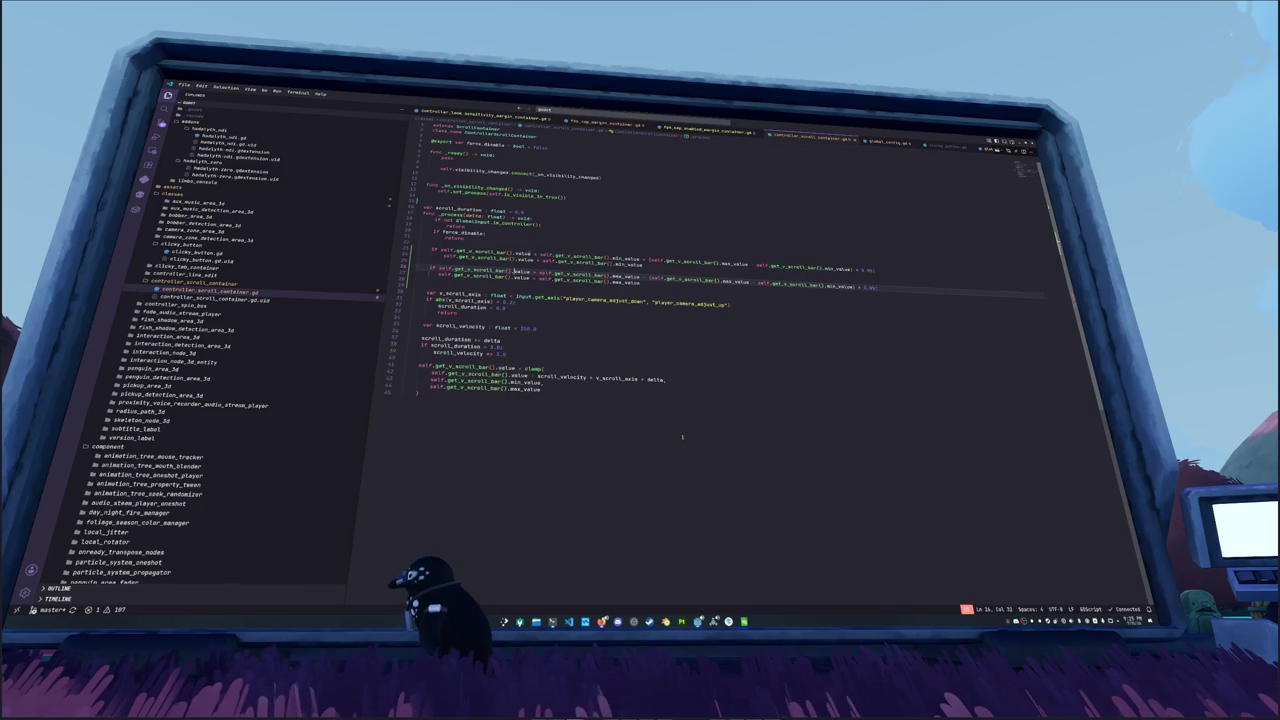
# Step: Wrap the max_value - min_value range expressions on both lines in parentheses and rerun the game
pyautogui.hotkey('ctrl', 'Right')
pyautogui.hotkey('ctrl', 'Right')
pyautogui.hotkey('ctrl', 'Right')
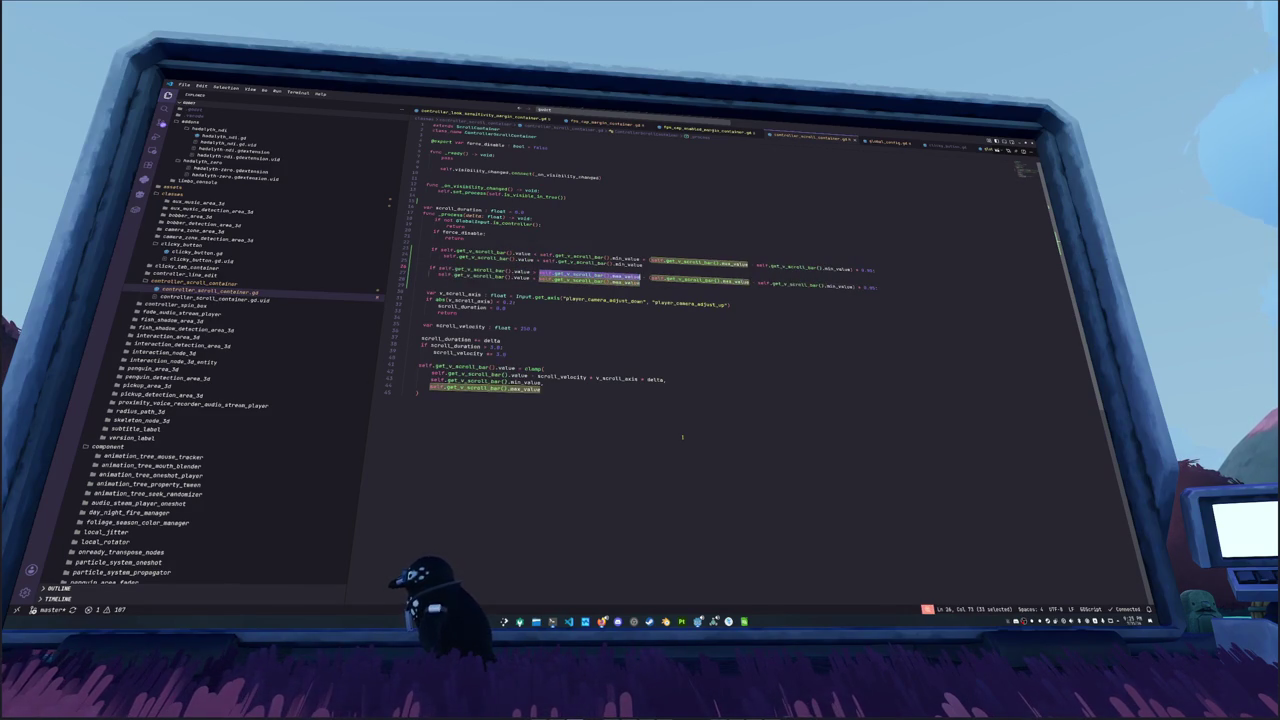
pyautogui.hotkey('ctrl', 'shift', 'Right')
pyautogui.hotkey('ctrl', 'shift', 'Right')
pyautogui.hotkey('ctrl', 'shift', 'Right')
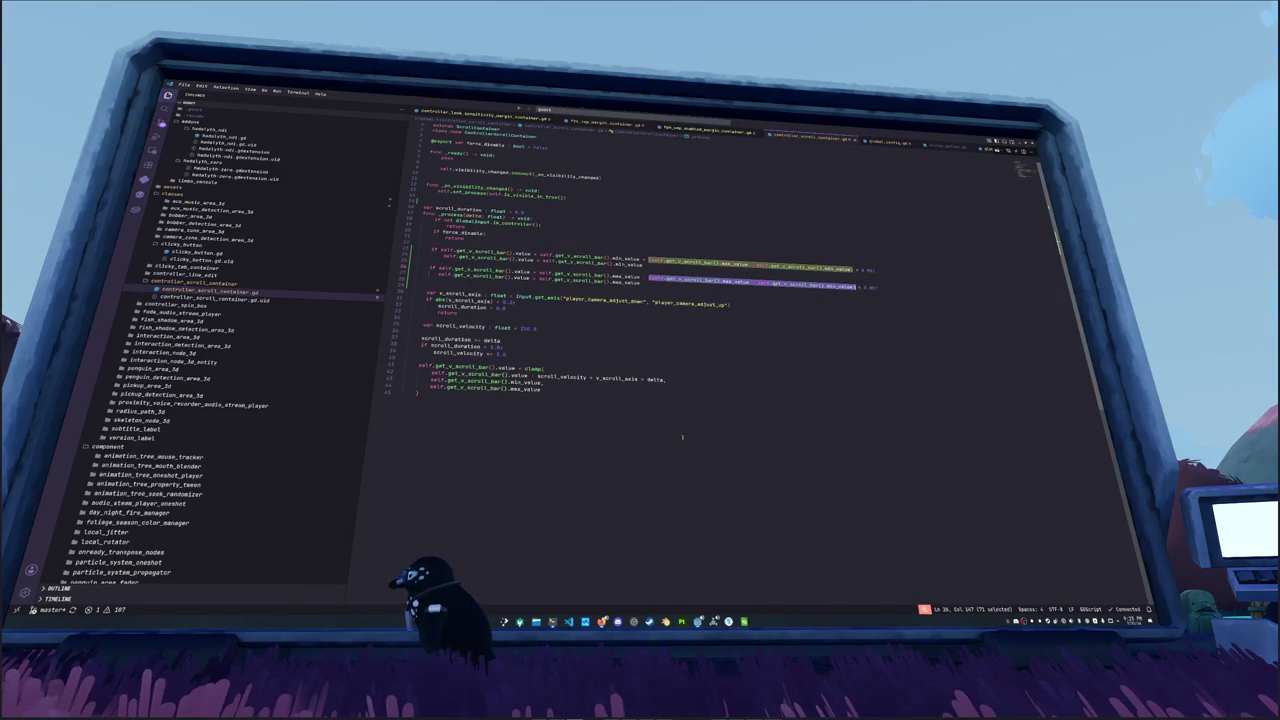
pyautogui.write('(')
pyautogui.press('Escape')
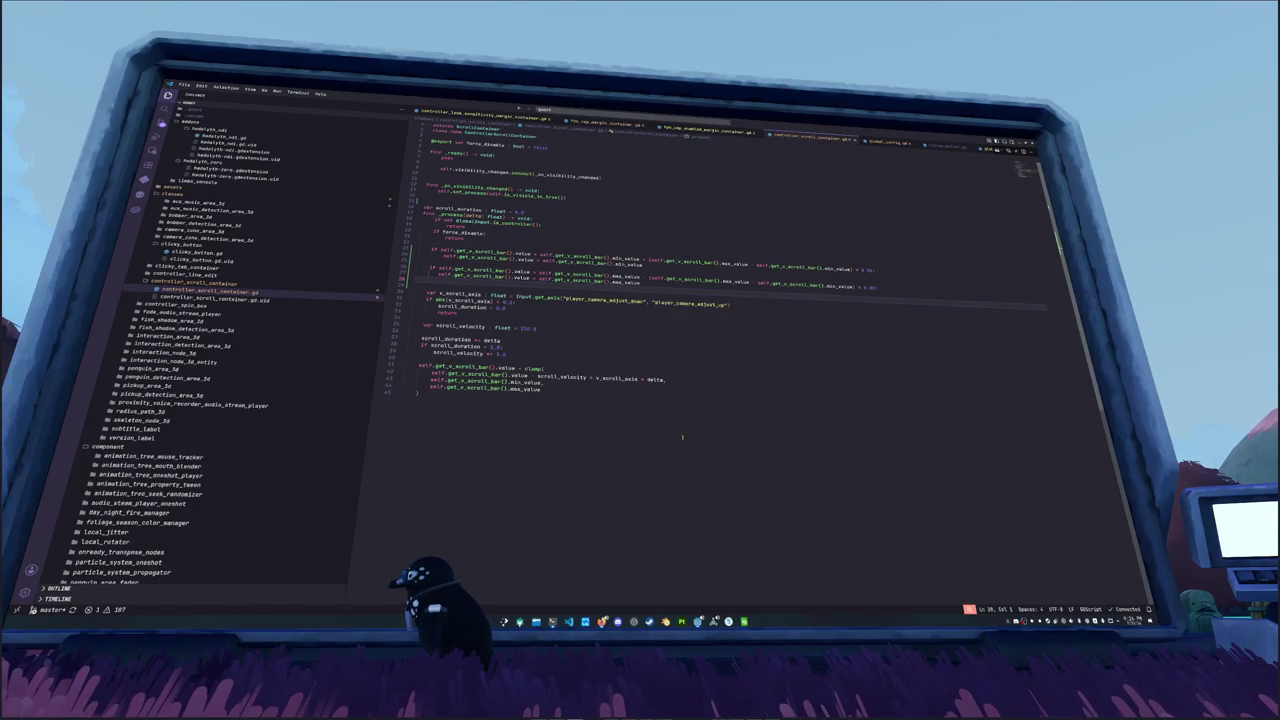
pyautogui.press('F5')
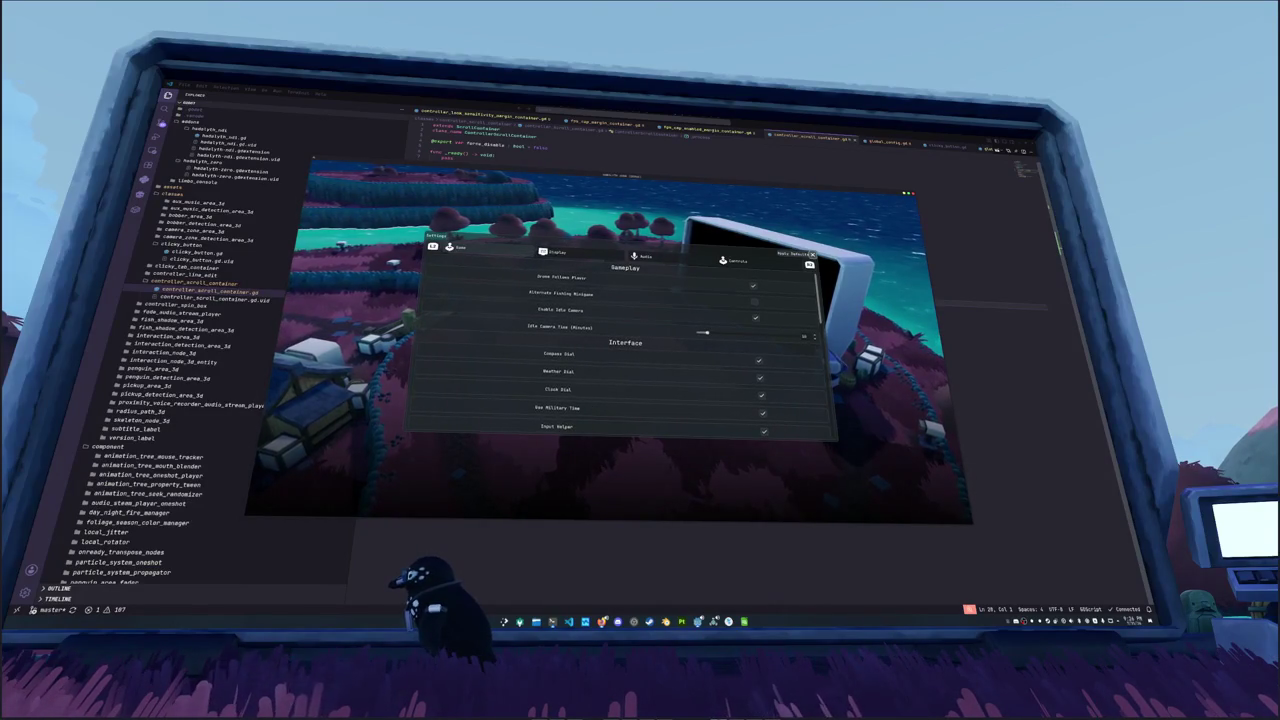
# Step: Step down the Gameplay toggles, then scroll the Display tab to Scale and check the output log
pyautogui.press('Down')
pyautogui.press('Down')
pyautogui.press('Down')
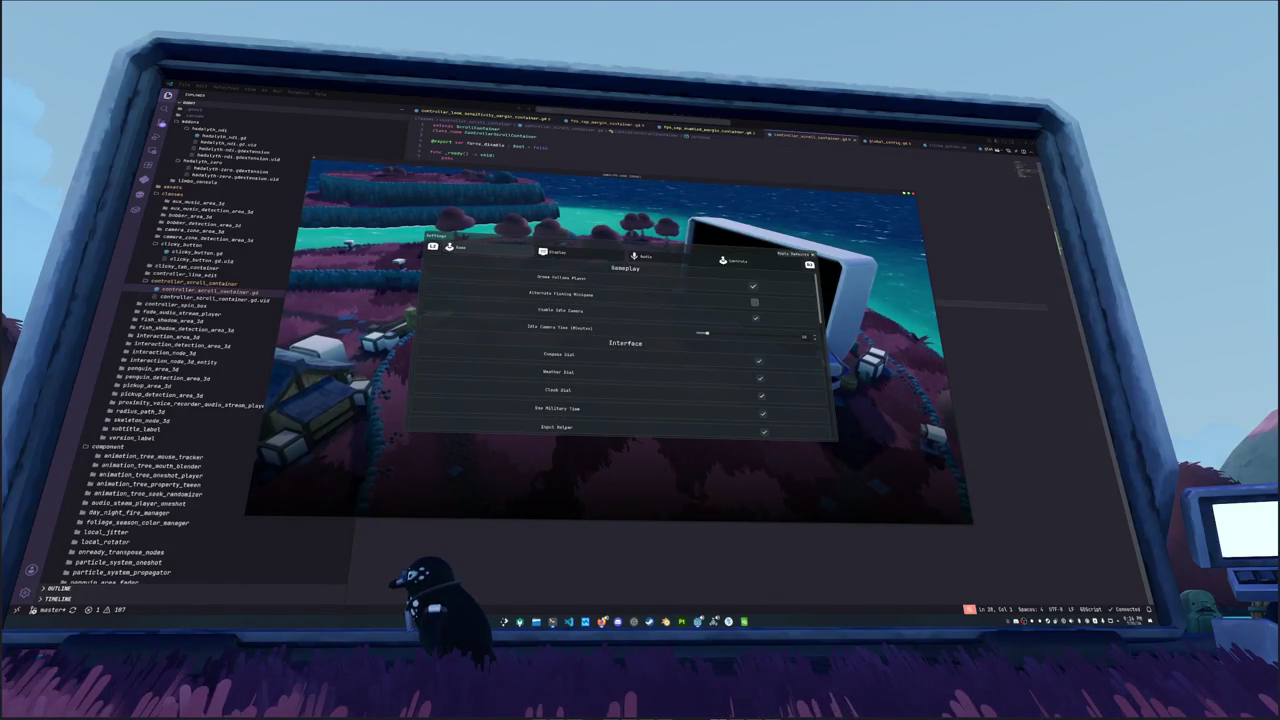
pyautogui.press('Down')
pyautogui.press('Down')
pyautogui.press('Down')
pyautogui.press('Down')
pyautogui.press('Down')
pyautogui.press('Down')
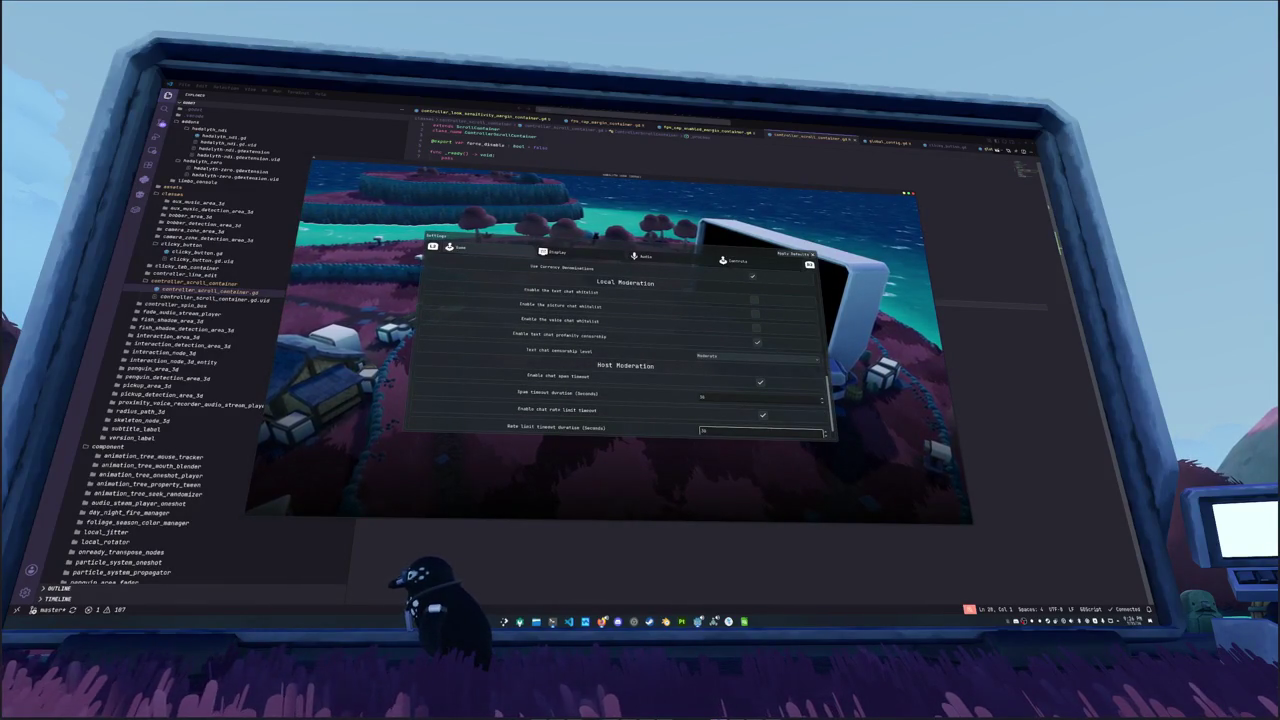
pyautogui.press('e')
pyautogui.press('Down')
pyautogui.press('Down')
pyautogui.press('Down')
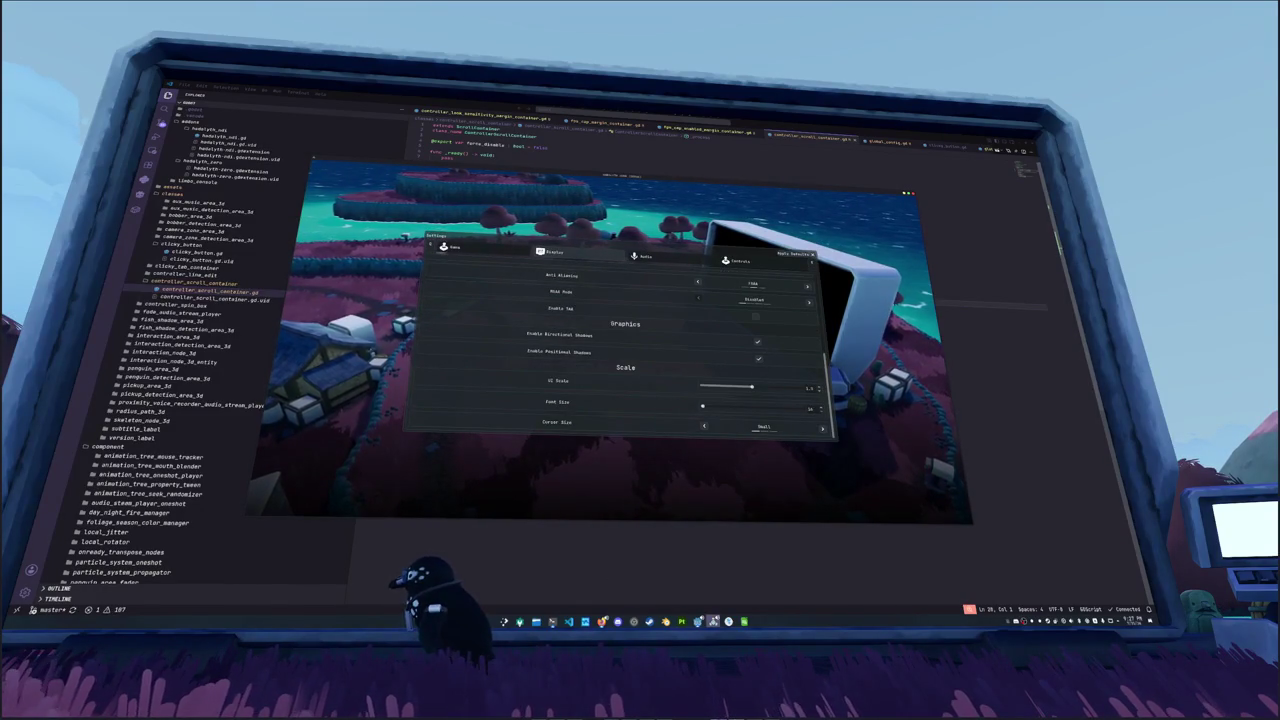
pyautogui.click(697, 621)
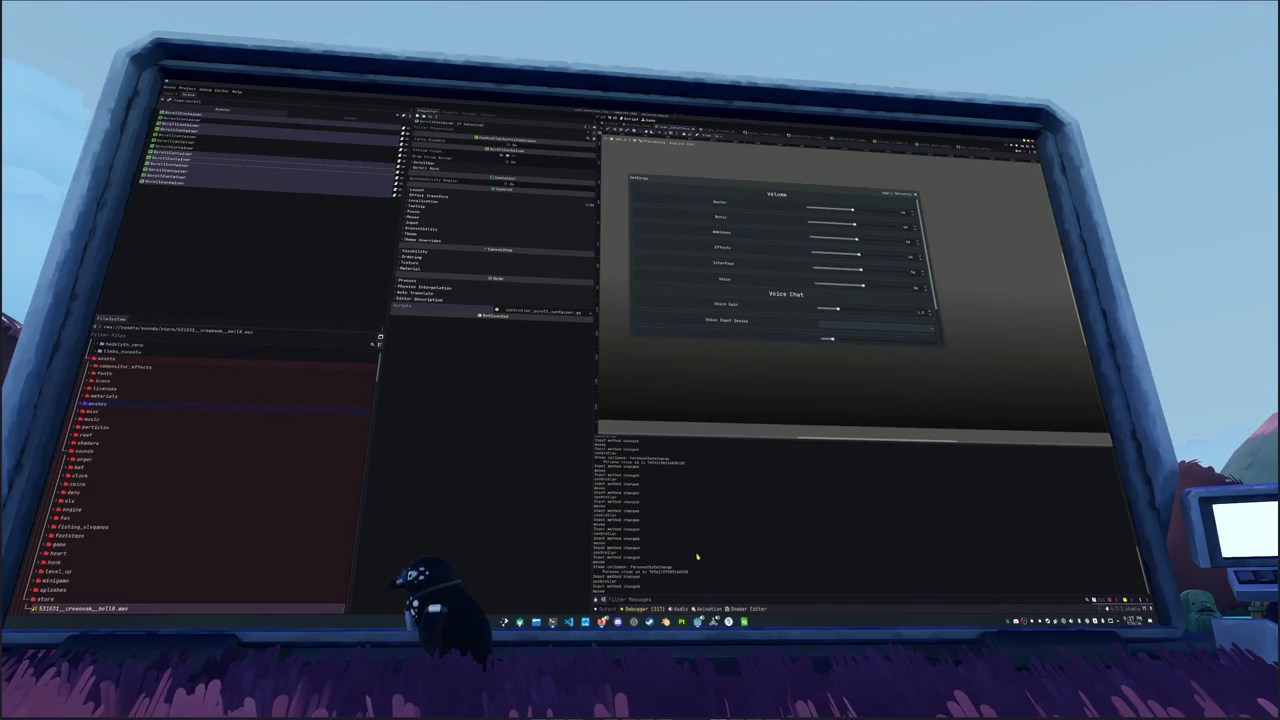
# Step: Add a correctly indented print("Dropping too") line inside the upper-bound clamp check
pyautogui.click(569, 621)
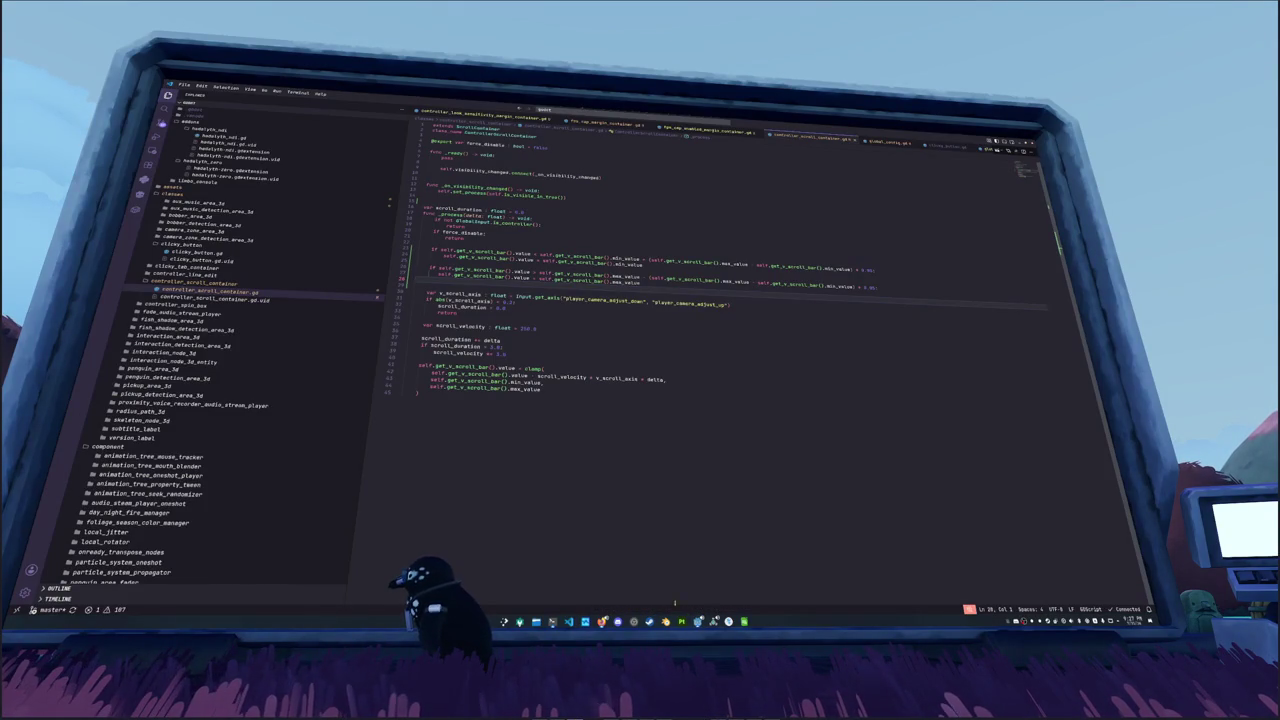
pyautogui.press('Up')
pyautogui.press('Up')
pyautogui.press('Up')
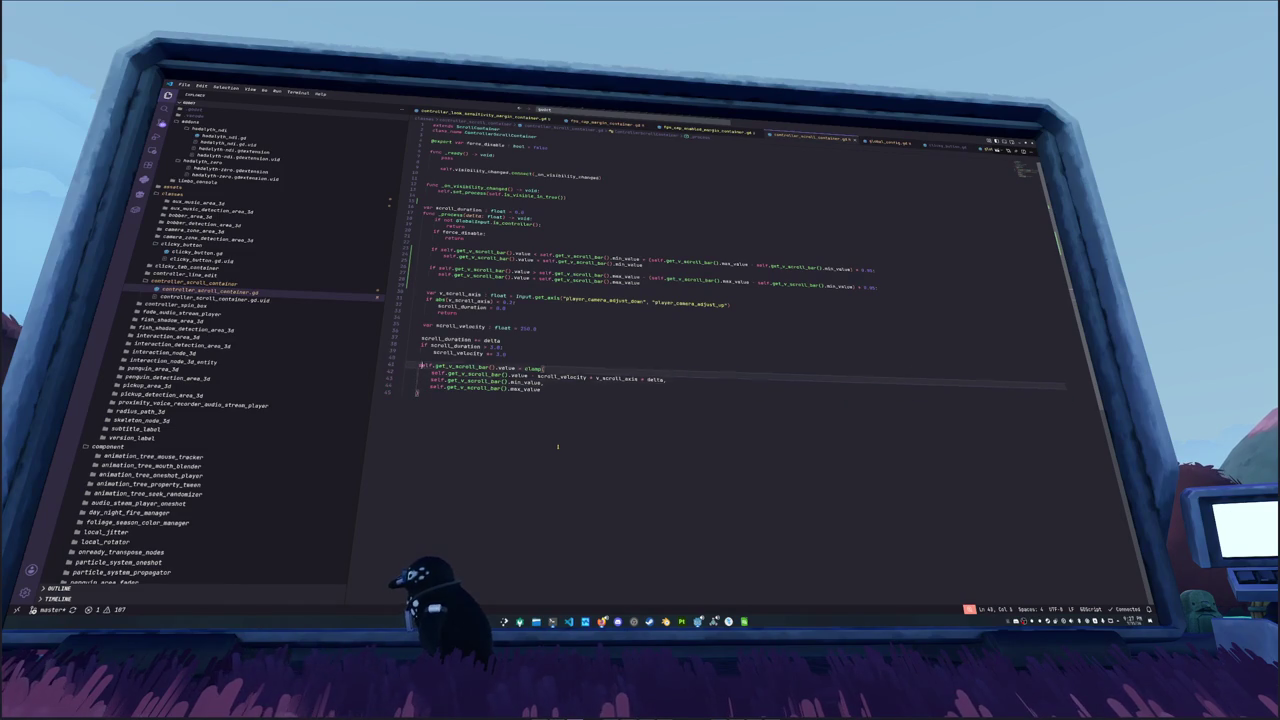
pyautogui.press('Return')
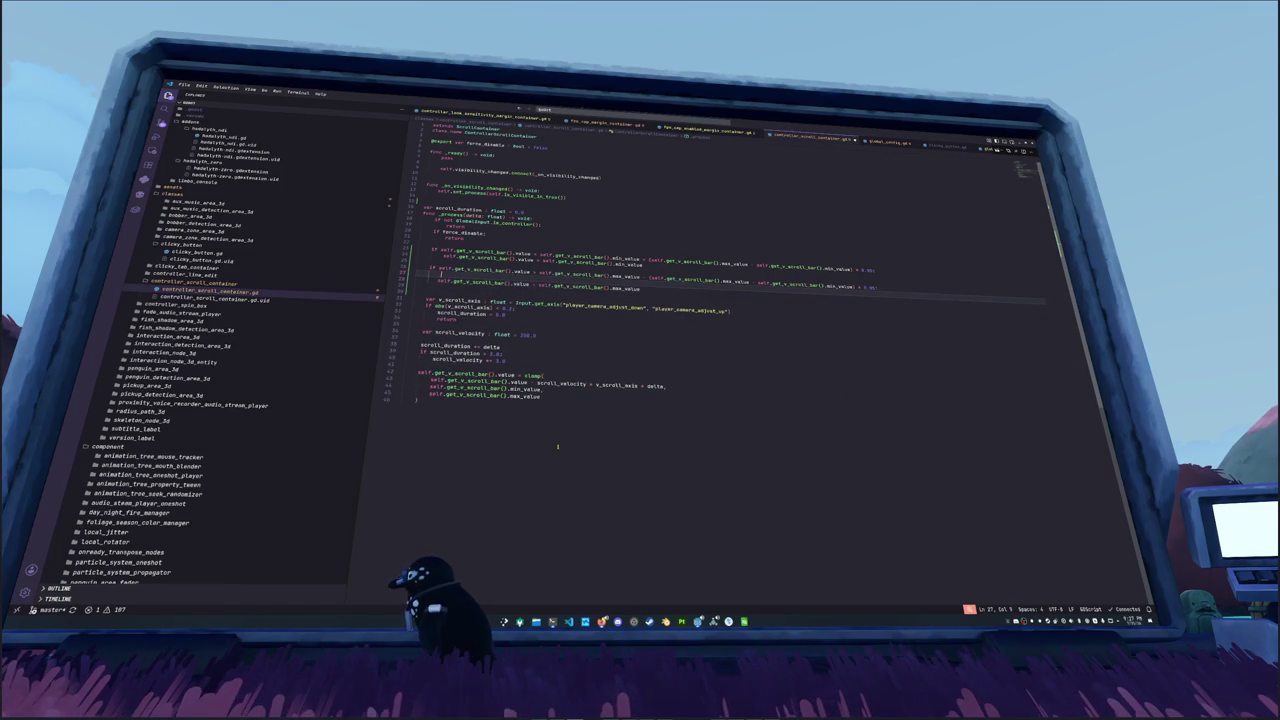
pyautogui.write('print(')
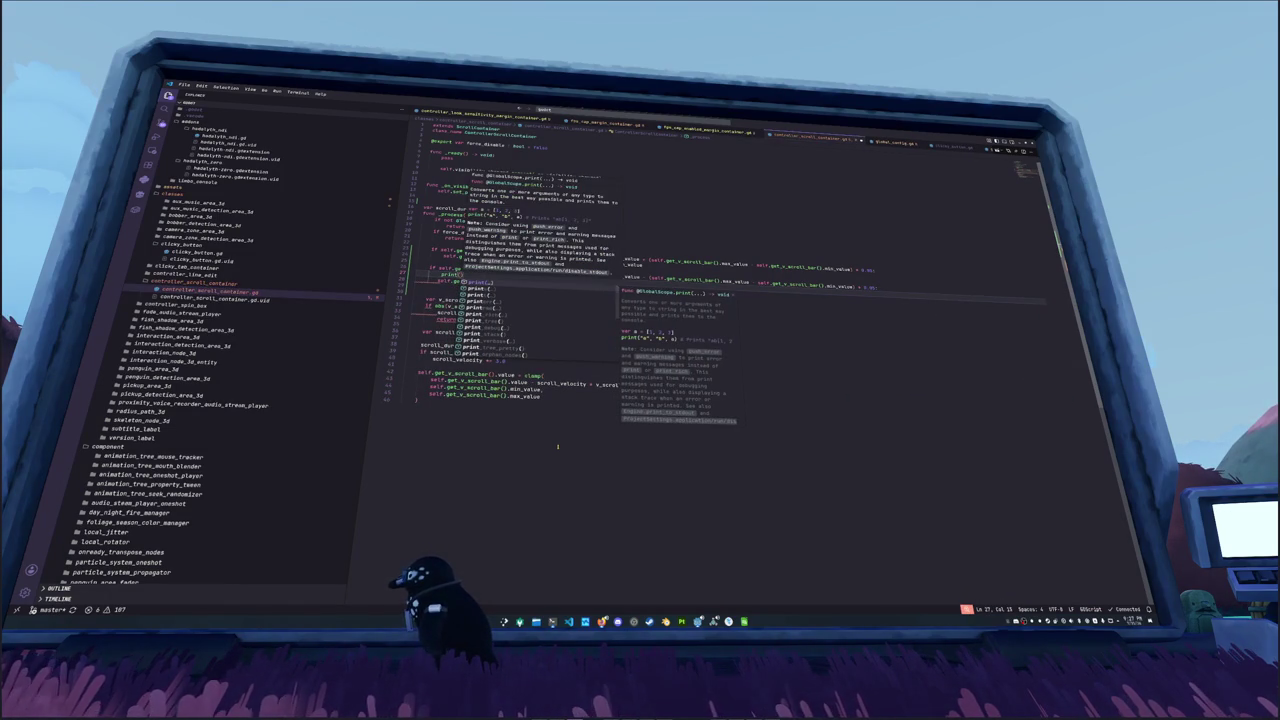
pyautogui.write('"Dropping too')
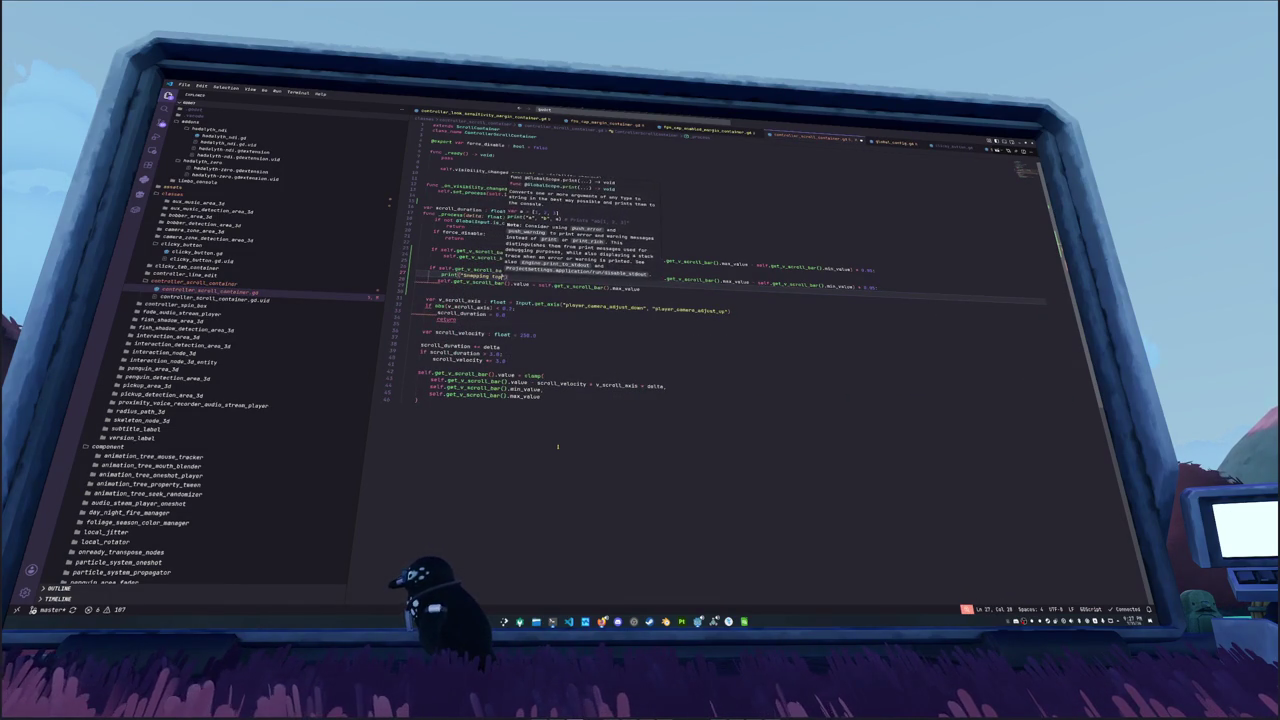
pyautogui.press('Escape')
pyautogui.press('Home')
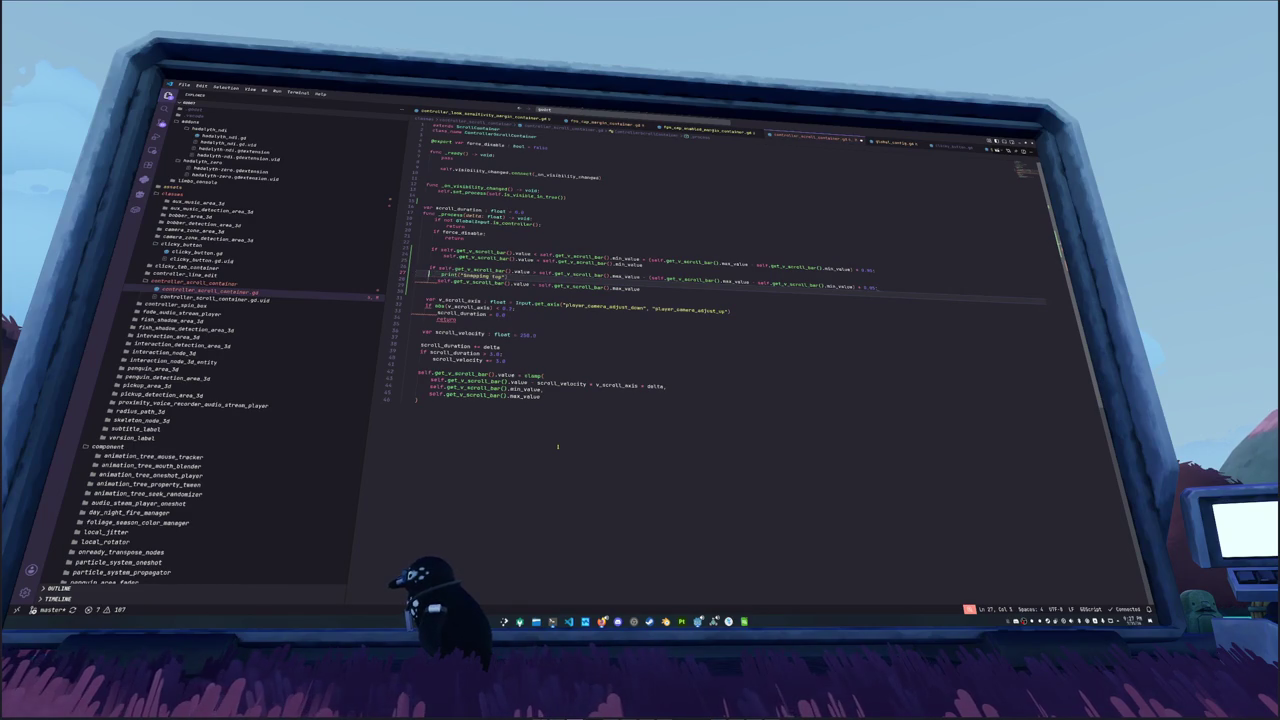
pyautogui.press('BackSpace')
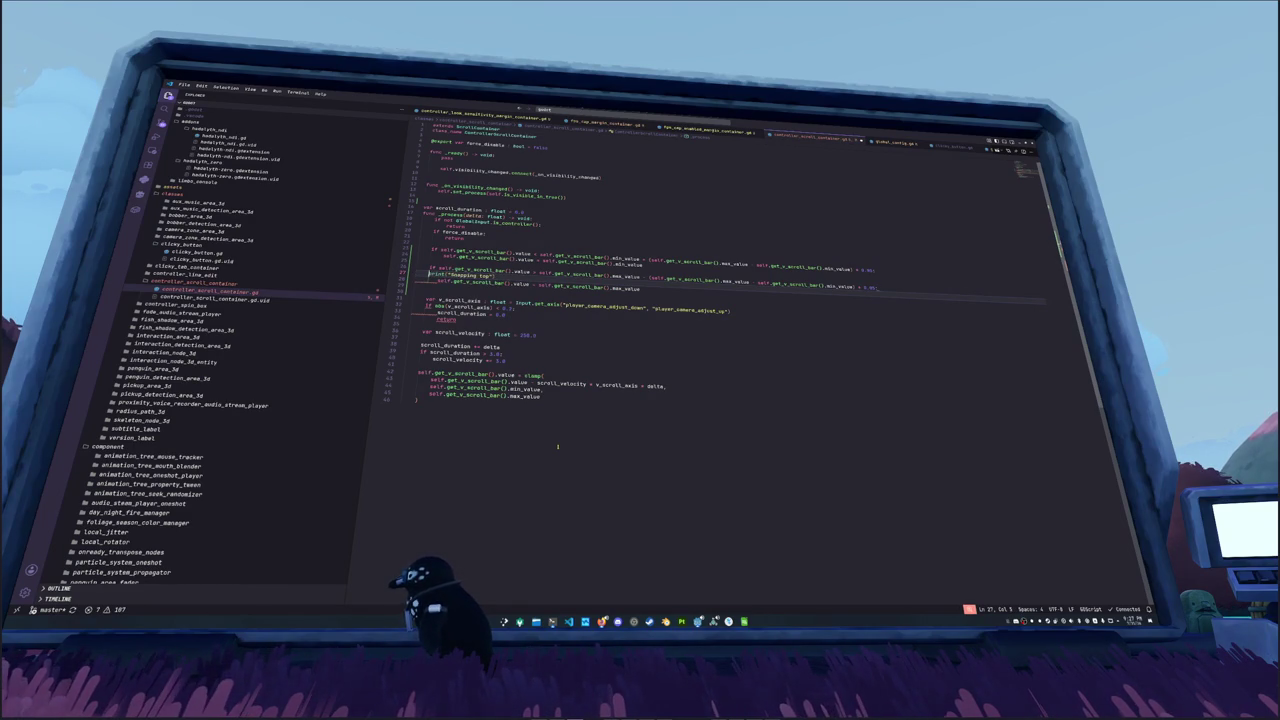
pyautogui.press('Tab')
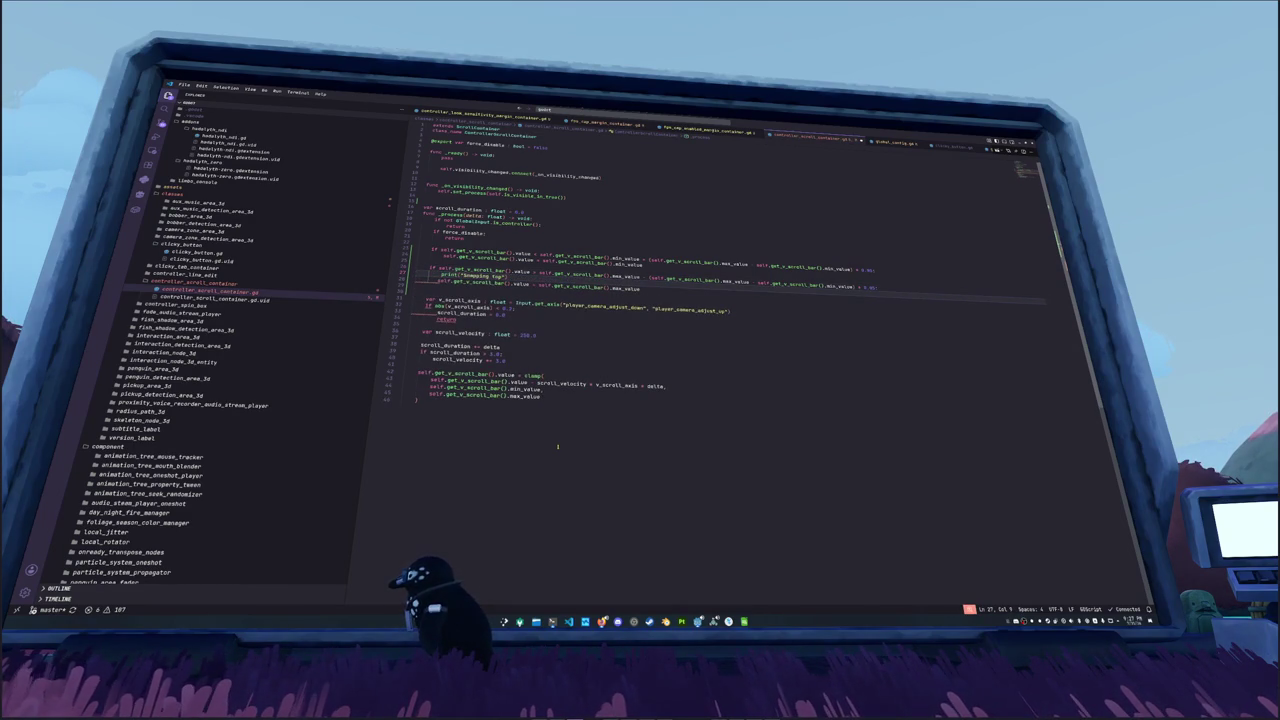
pyautogui.press('Down')
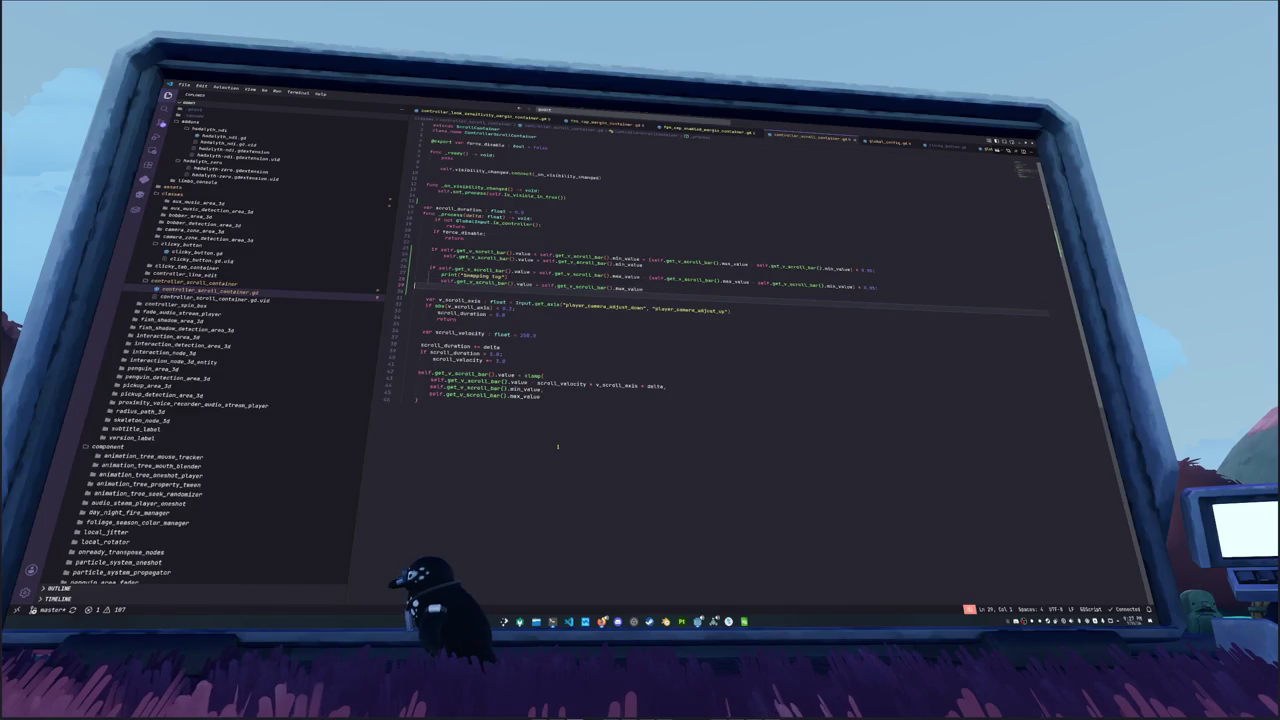
pyautogui.hotkey('alt', 'Tab')
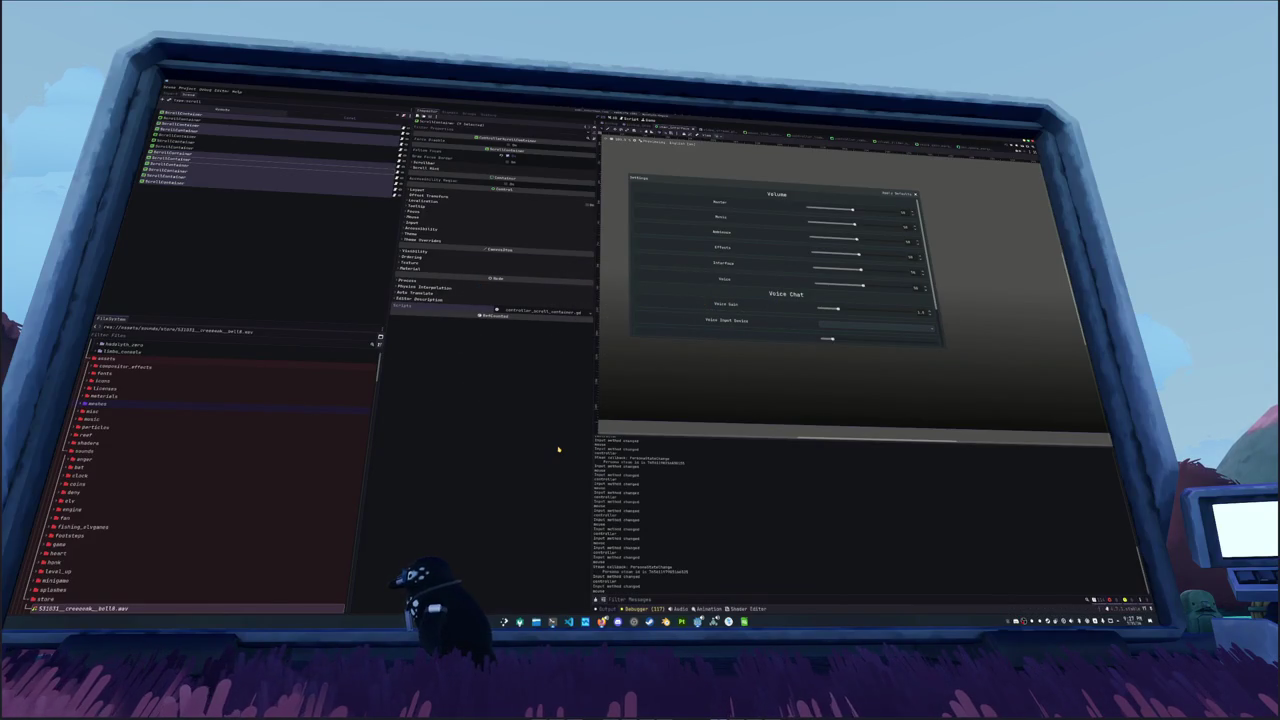
# Step: Scroll the game's Display settings list back up to Upscaling Mode
pyautogui.hotkey('alt', 'Tab')
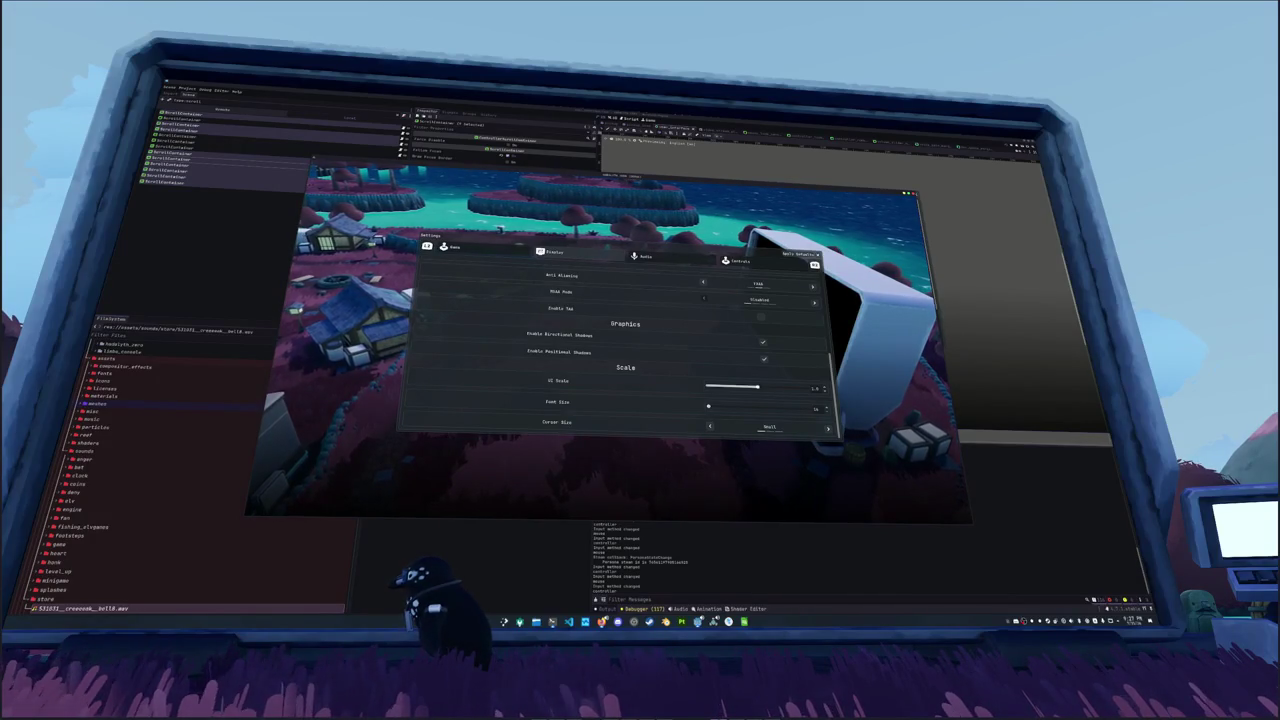
pyautogui.scroll(1, 625, 345)
pyautogui.scroll(1, 625, 345)
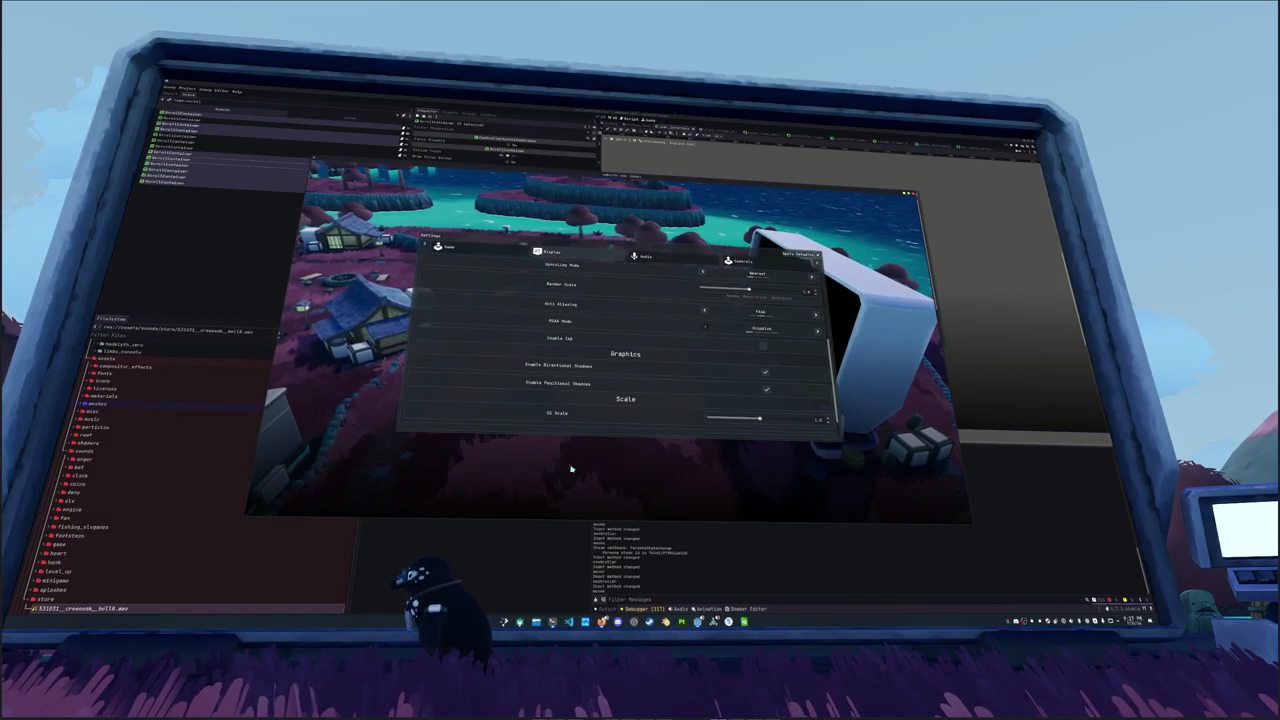
pyautogui.hotkey('alt', 'Tab')
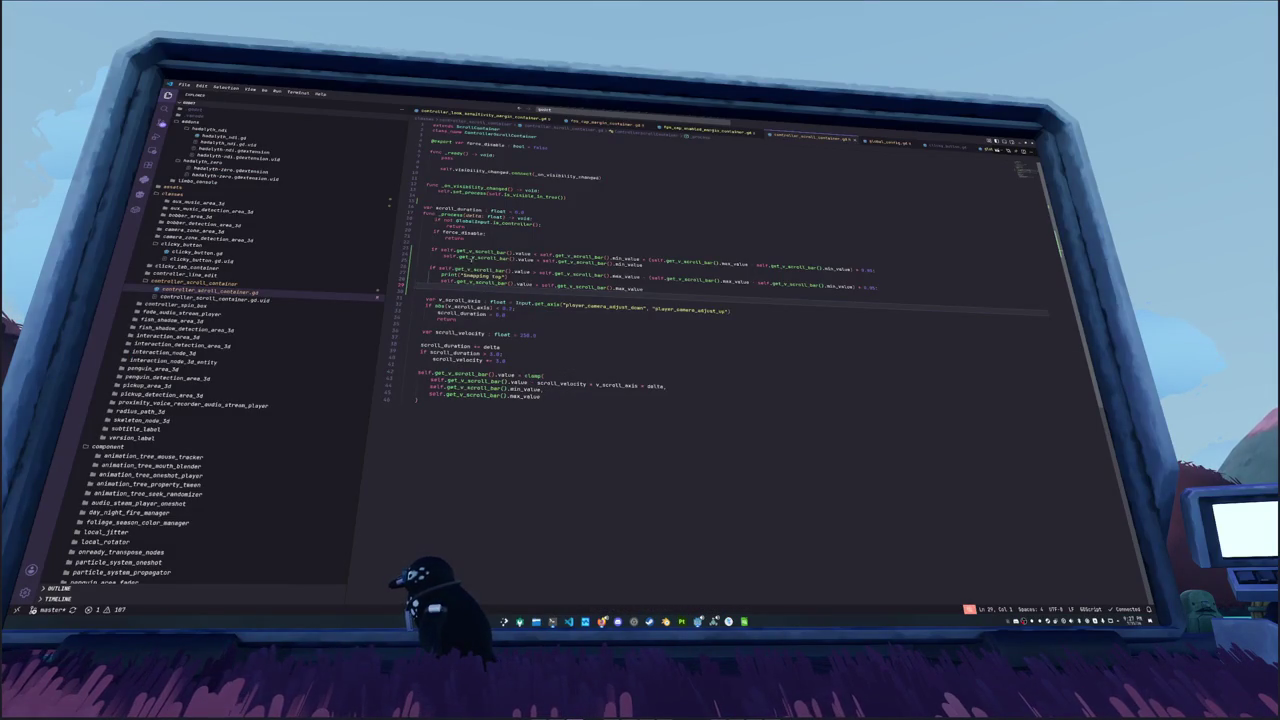
# Step: Add a print("Snapping bottom") debug line inside the min_value clamp check
pyautogui.click(462, 257)
pyautogui.hotkey('ctrl', 'shift', 'Return')
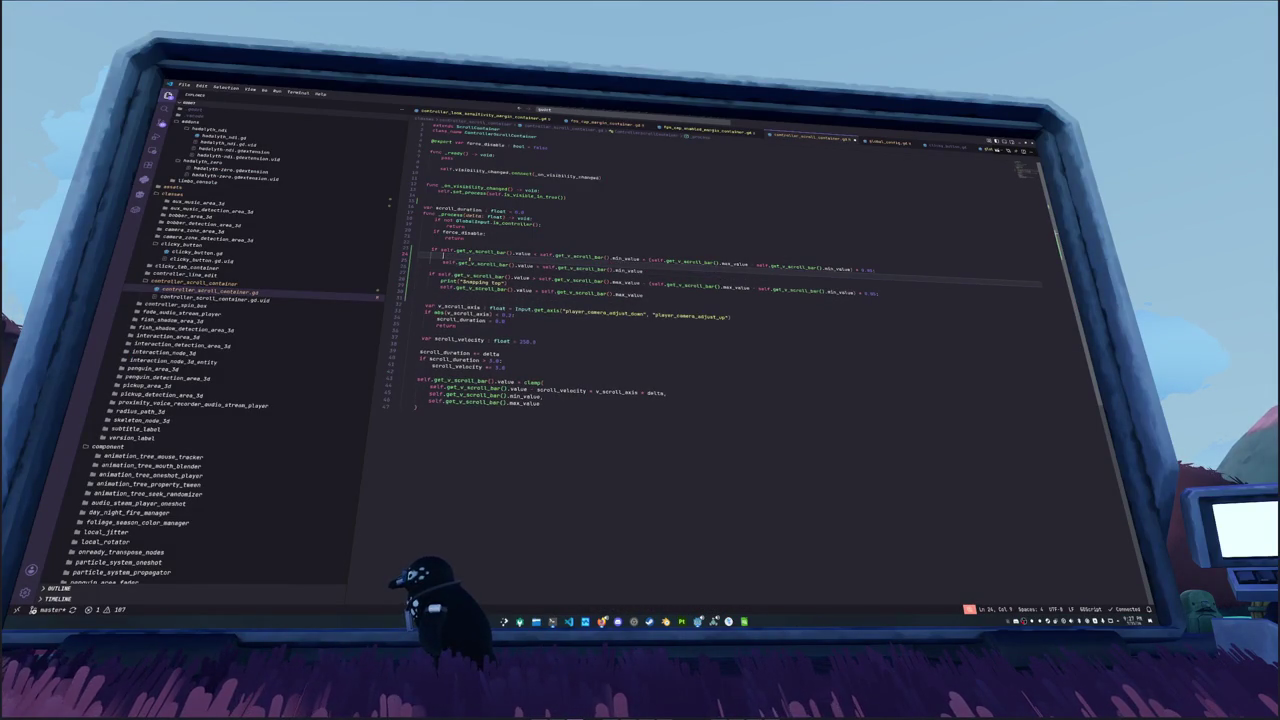
pyautogui.write('print(')
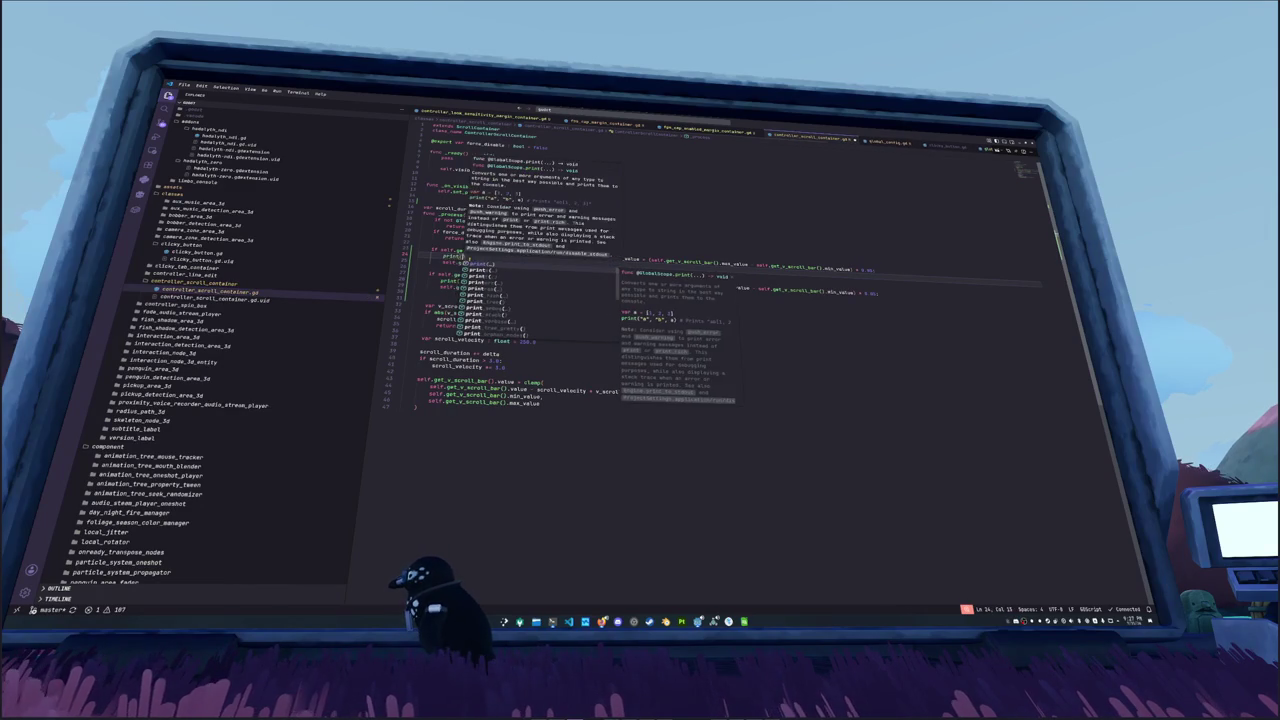
pyautogui.write('"Snapping bott')
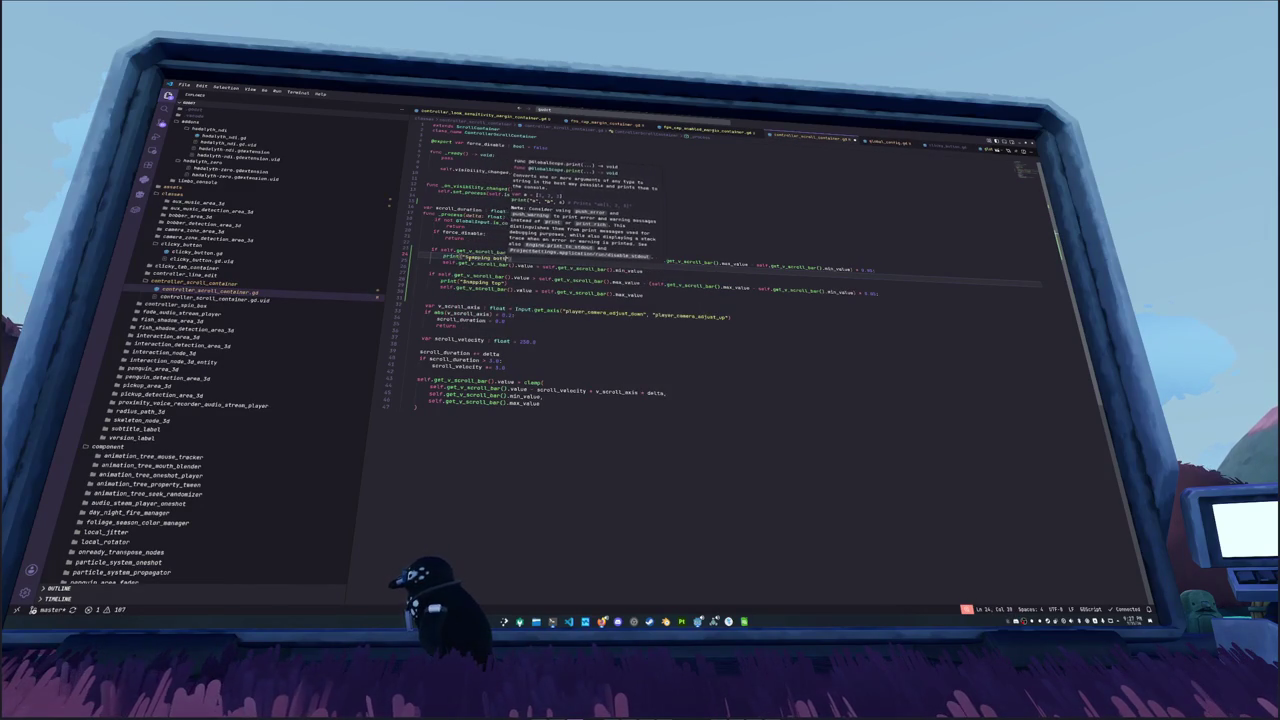
pyautogui.click(560, 268)
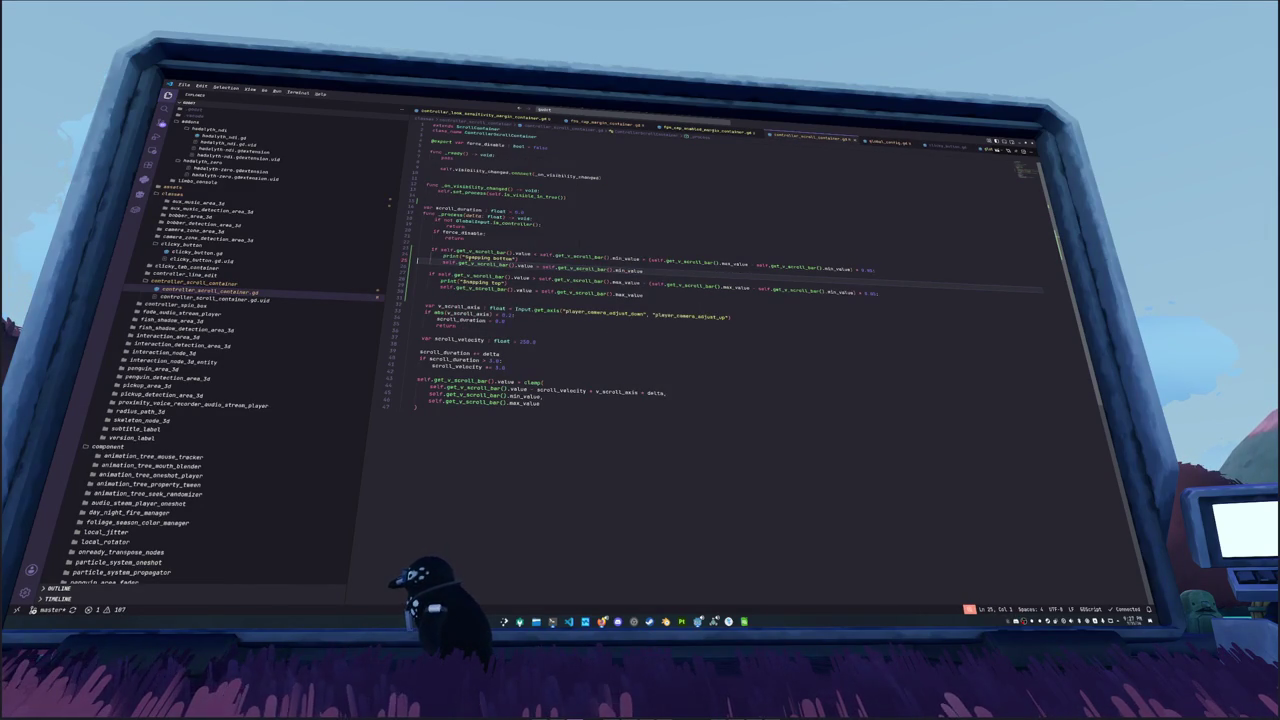
pyautogui.hotkey('alt', 'Tab')
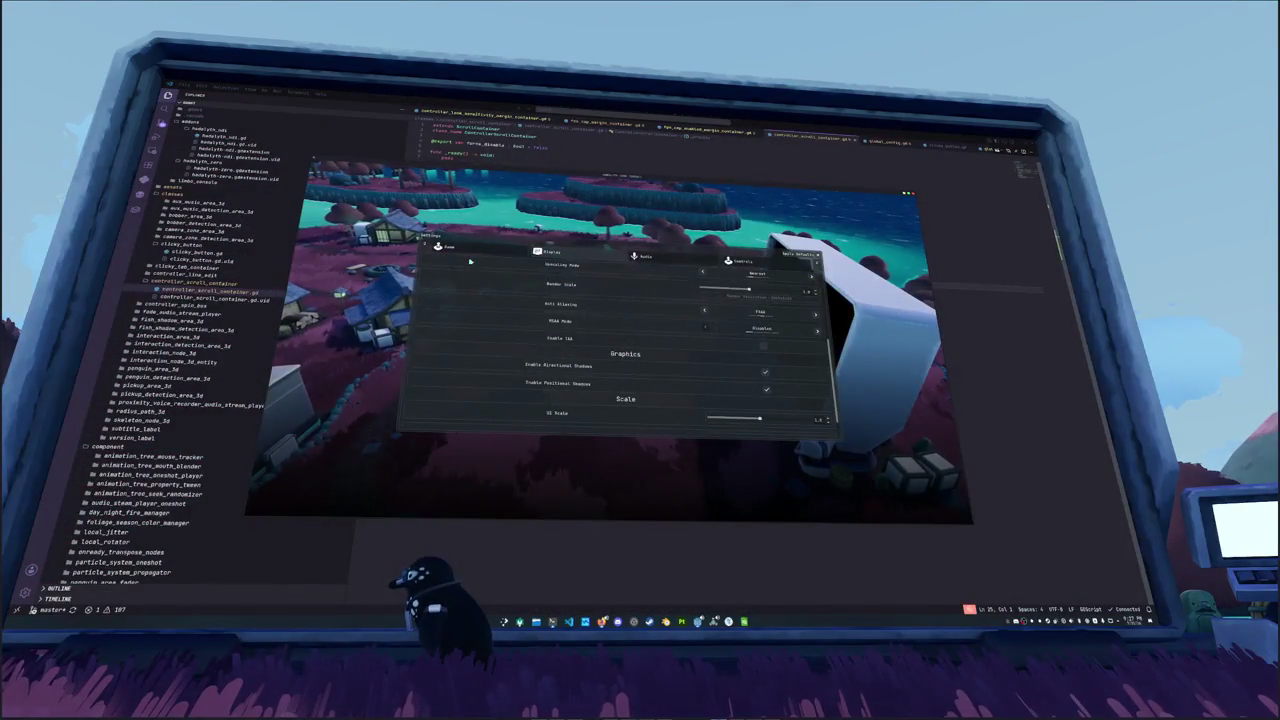
# Step: Scroll the Display settings up, inspect the Godot output log, then step the list down again
pyautogui.scroll(1, 470, 262)
pyautogui.scroll(3, 446, 404)
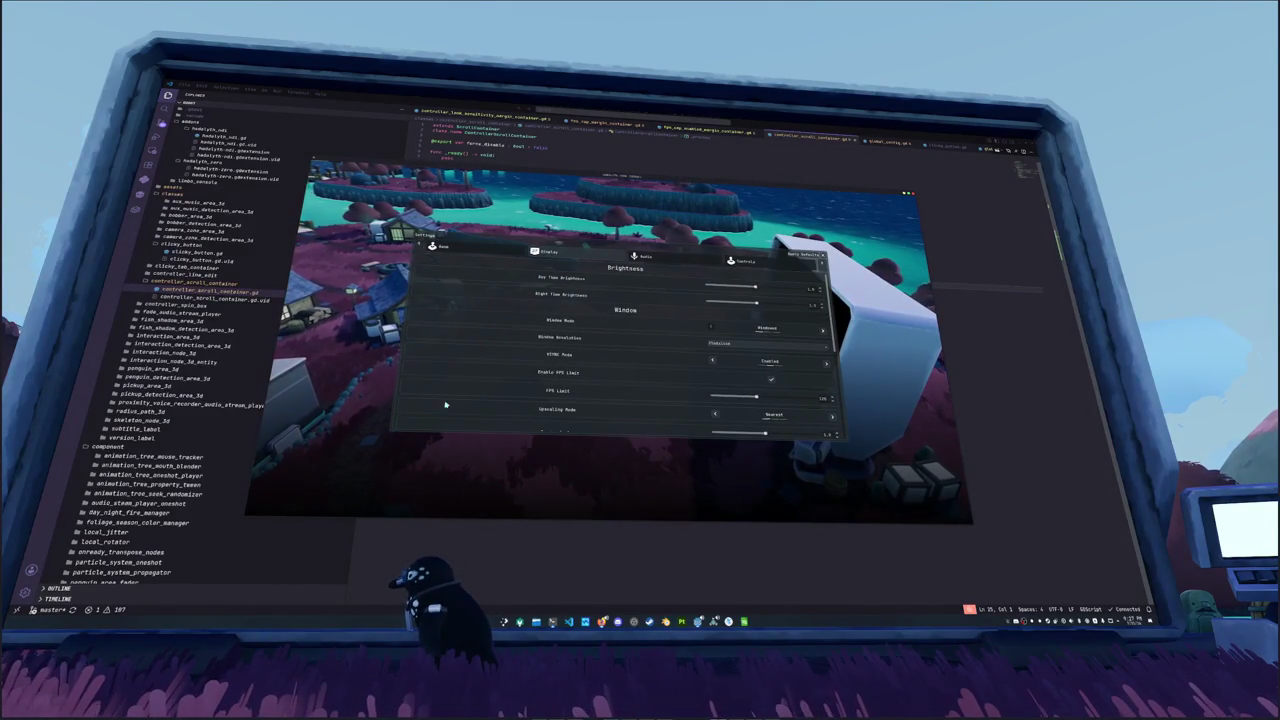
pyautogui.click(698, 621)
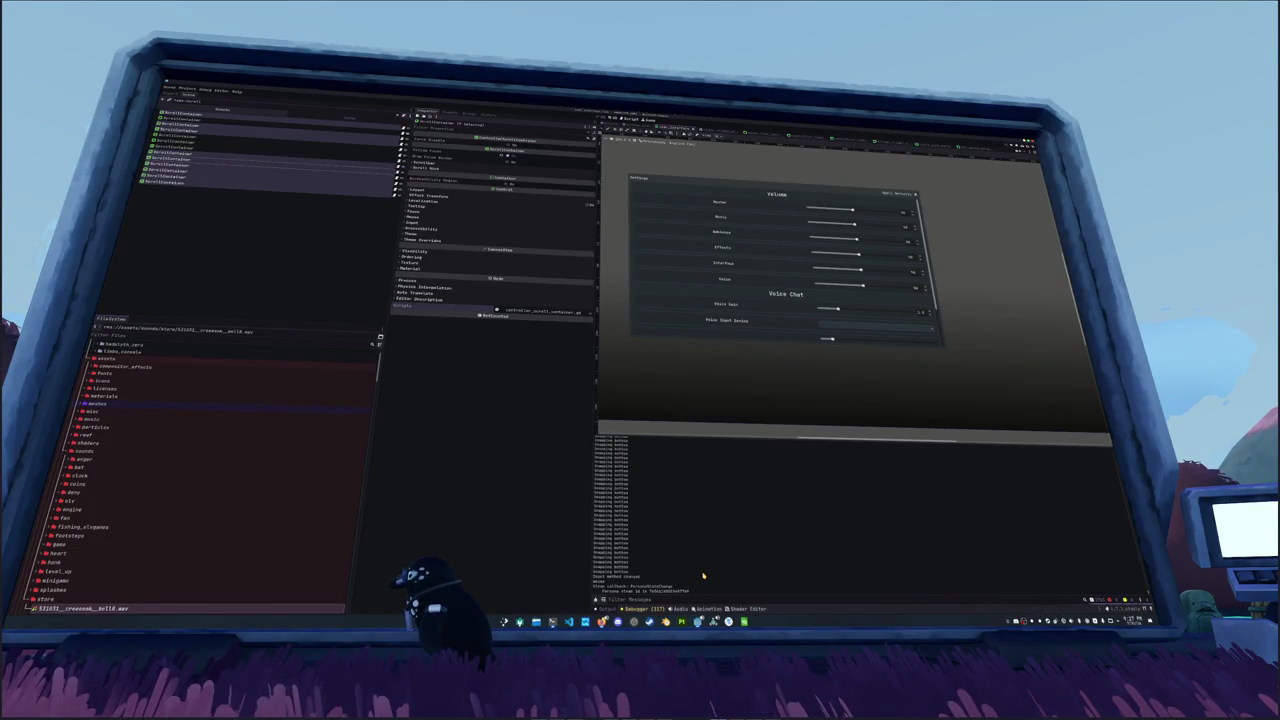
pyautogui.moveTo(713, 621)
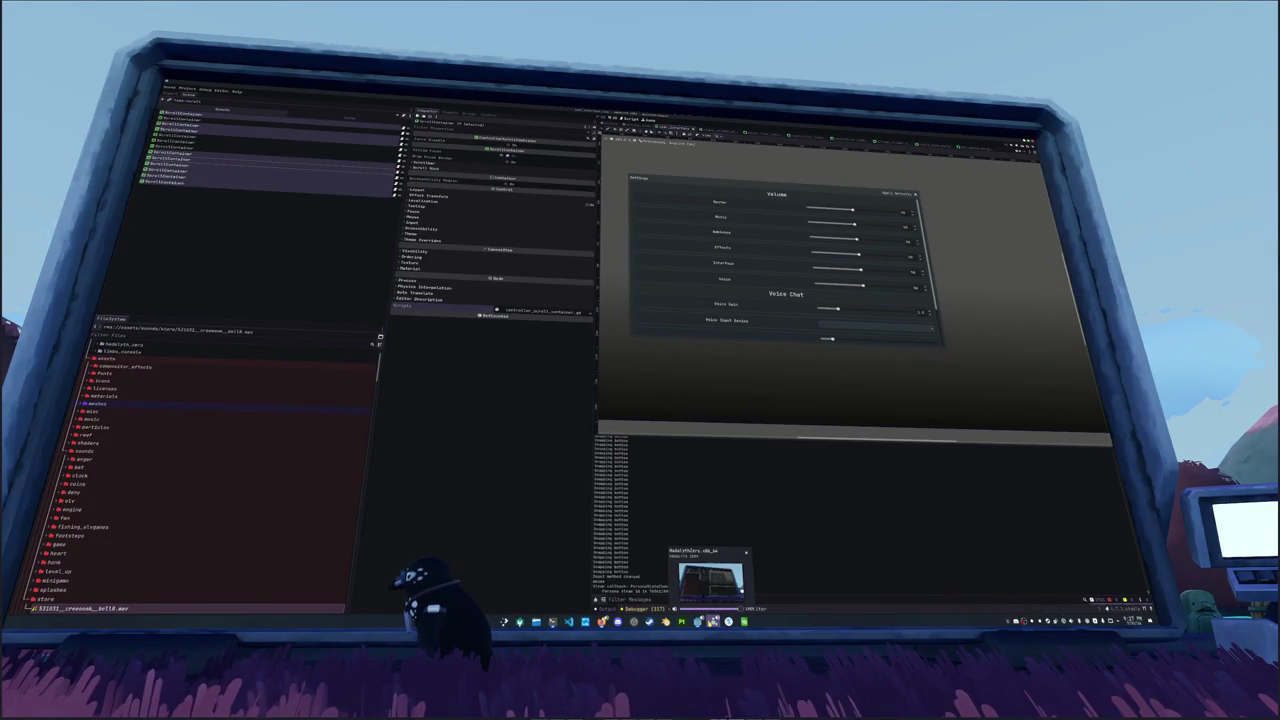
pyautogui.click(709, 588)
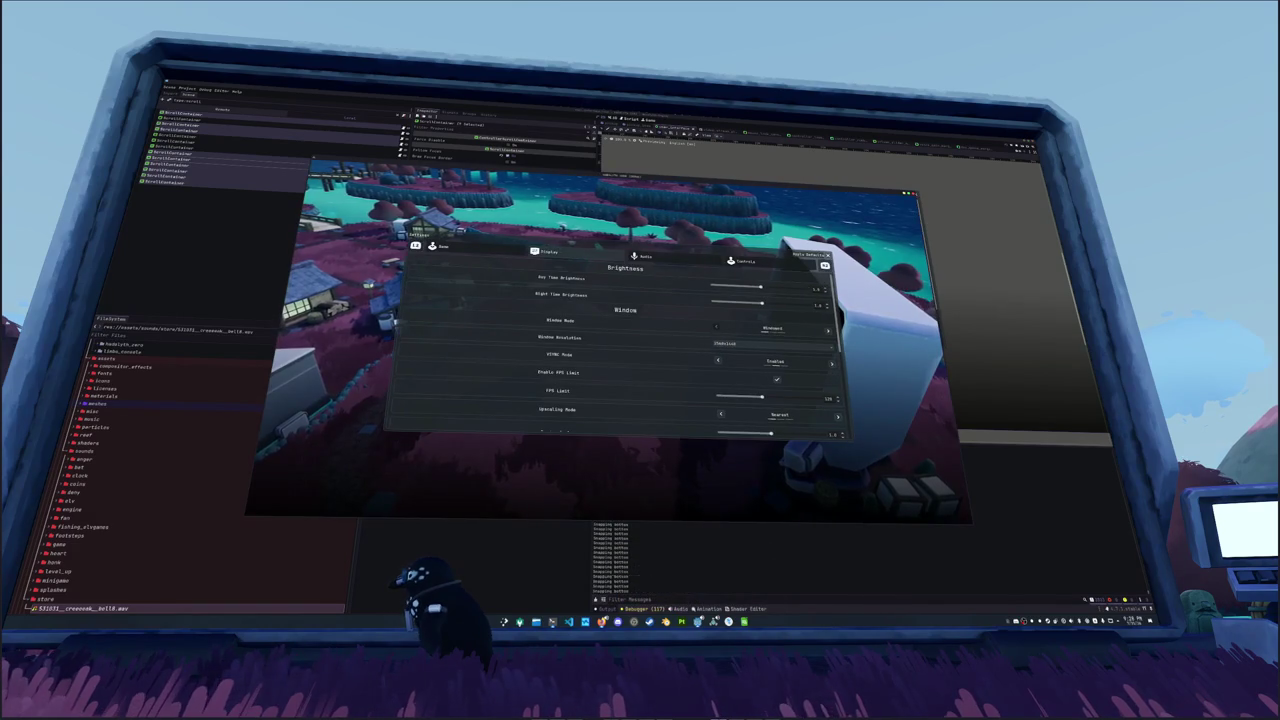
pyautogui.press('Down')
pyautogui.press('Down')
pyautogui.press('Down')
pyautogui.press('Down')
pyautogui.press('Down')
pyautogui.press('Down')
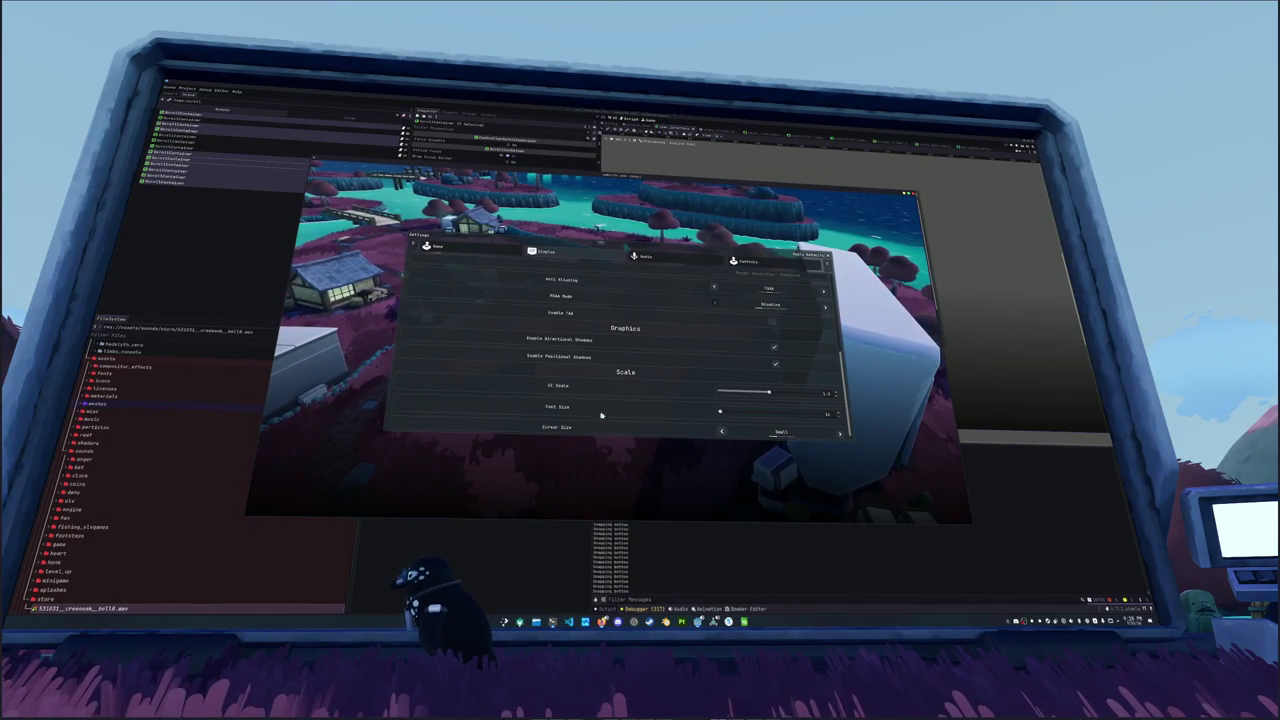
pyautogui.click(569, 621)
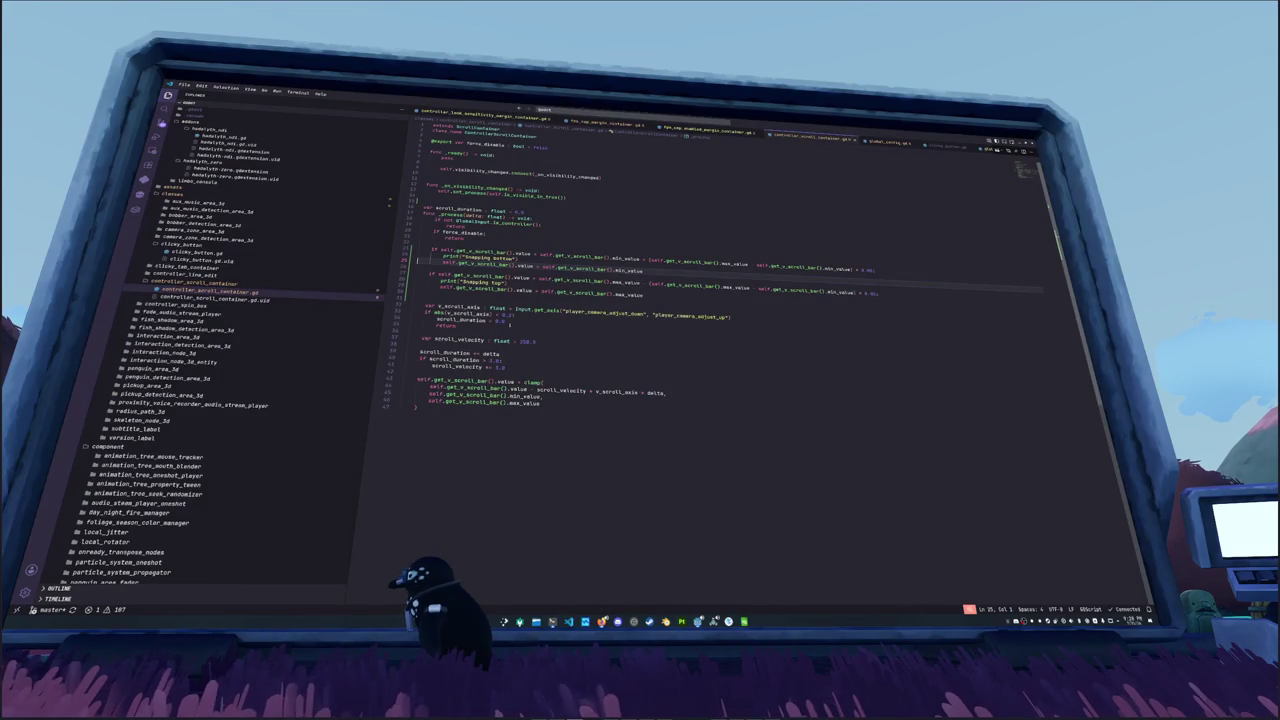
# Step: Highlight every use of value, select the line 24 bottom-snapping condition, then return to the game
pyautogui.doubleClick(521, 277)
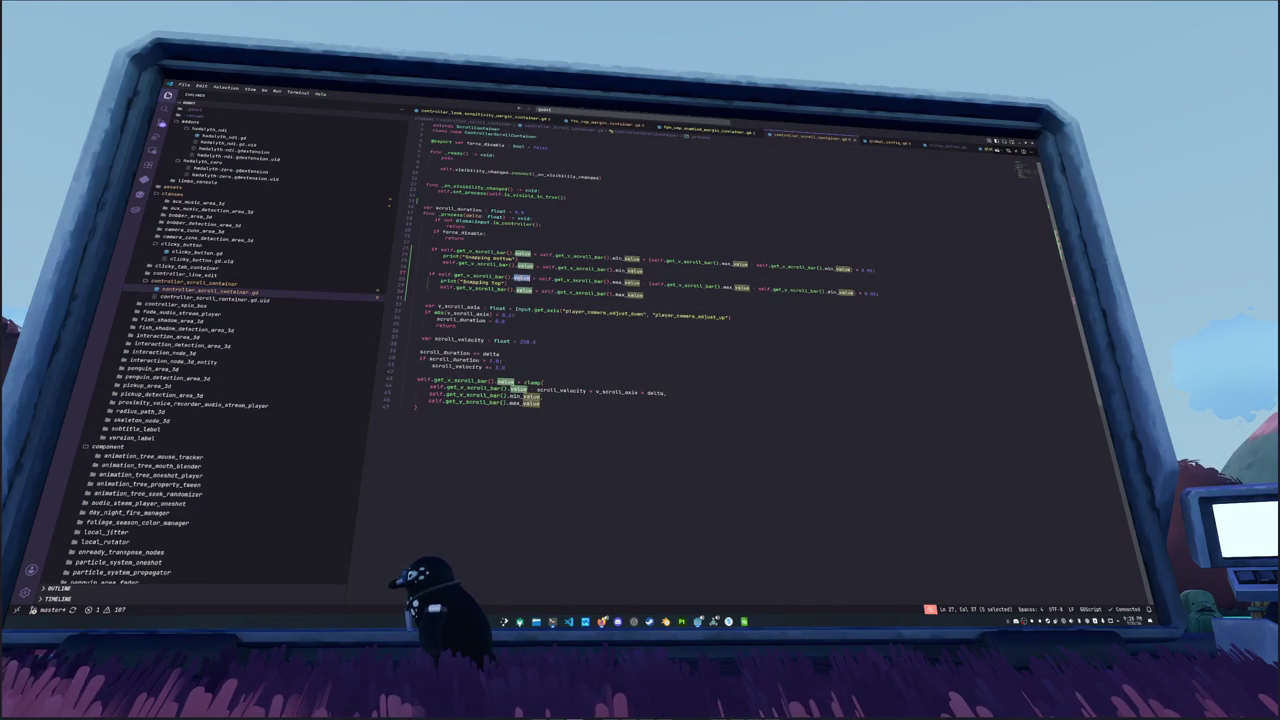
pyautogui.moveTo(531, 252); pyautogui.dragTo(424, 252)
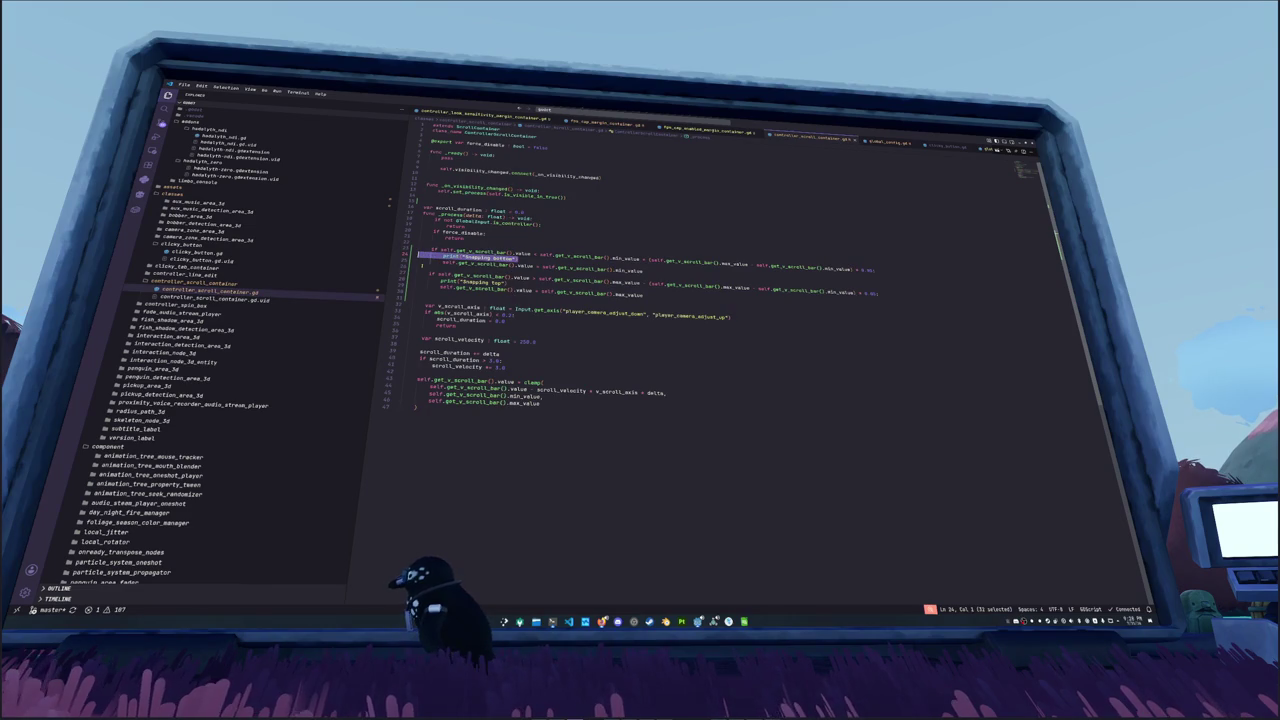
pyautogui.hotkey('alt', 'Tab')
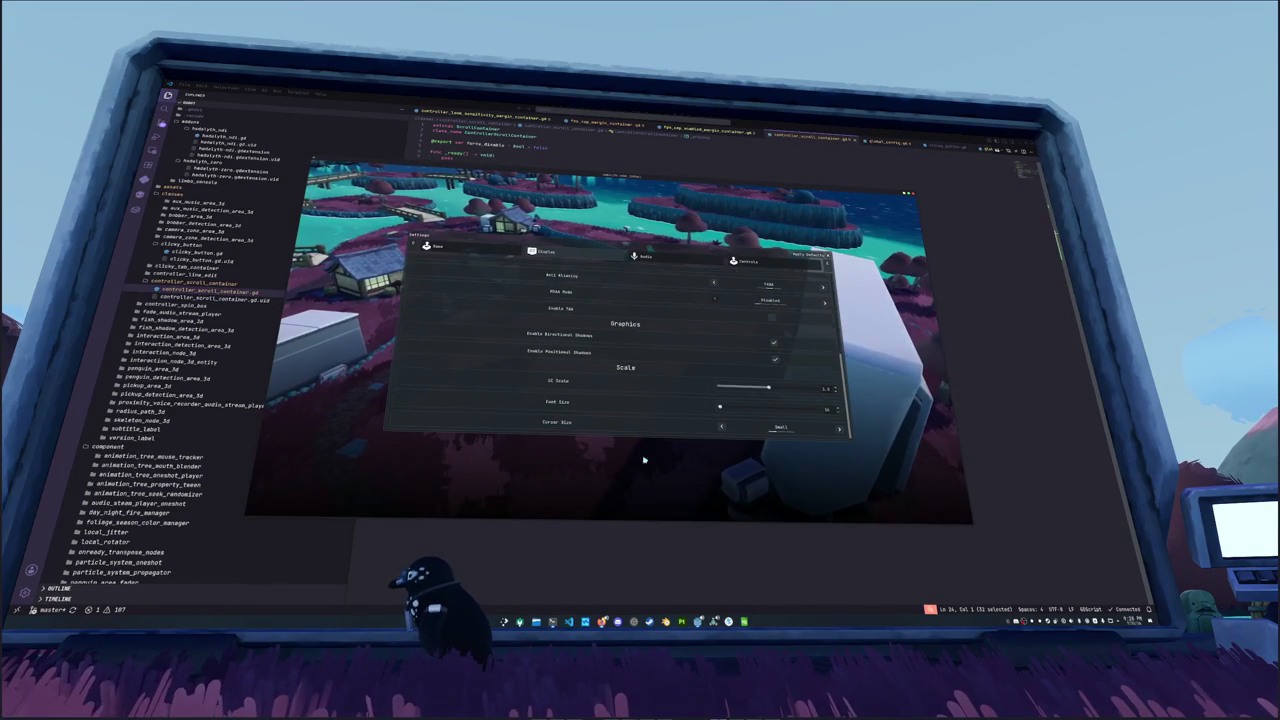
# Step: Clear Godot's output log, retest settings scrolling in the game, and return to the script's last line
pyautogui.hotkey('alt', 'Tab')
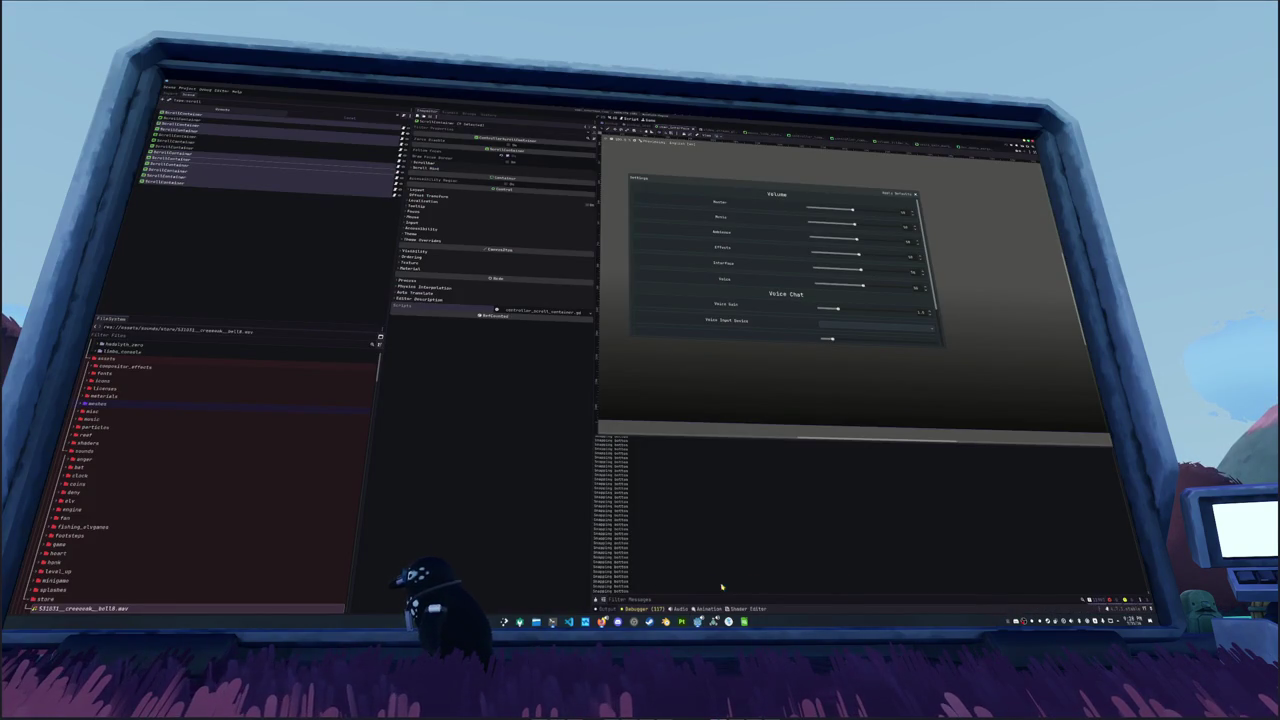
pyautogui.click(595, 599)
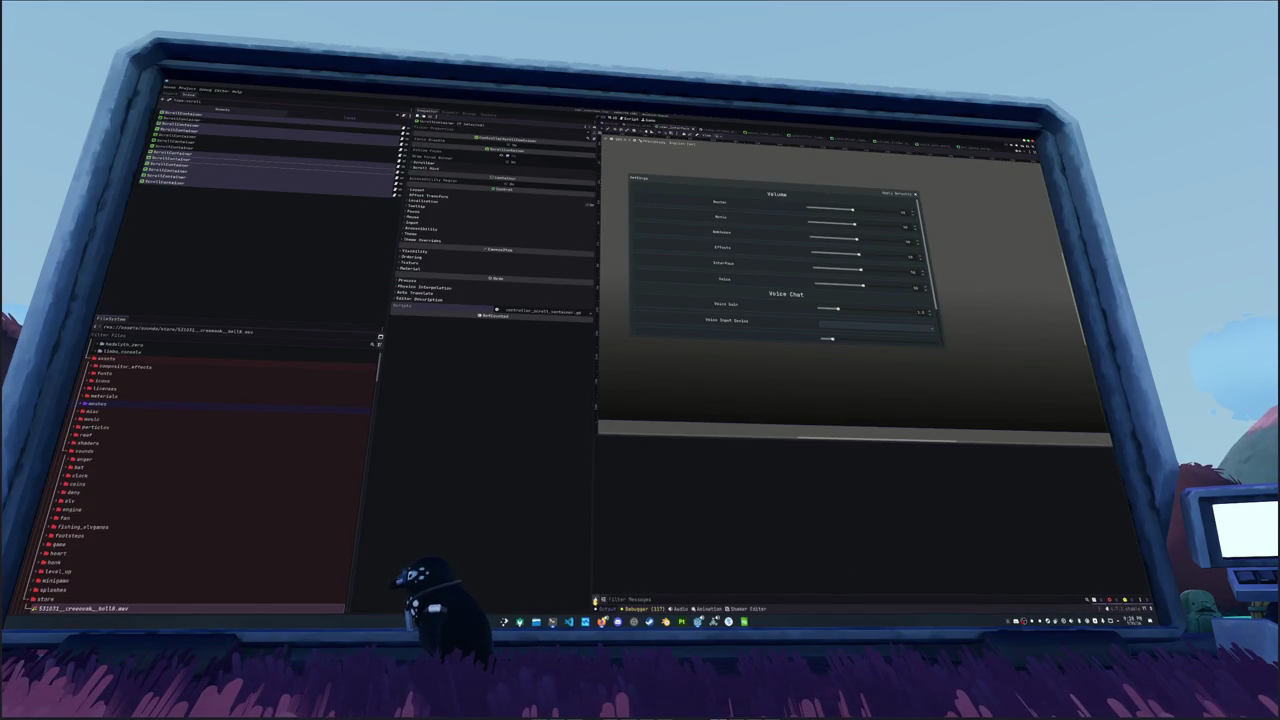
pyautogui.hotkey('alt', 'Tab')
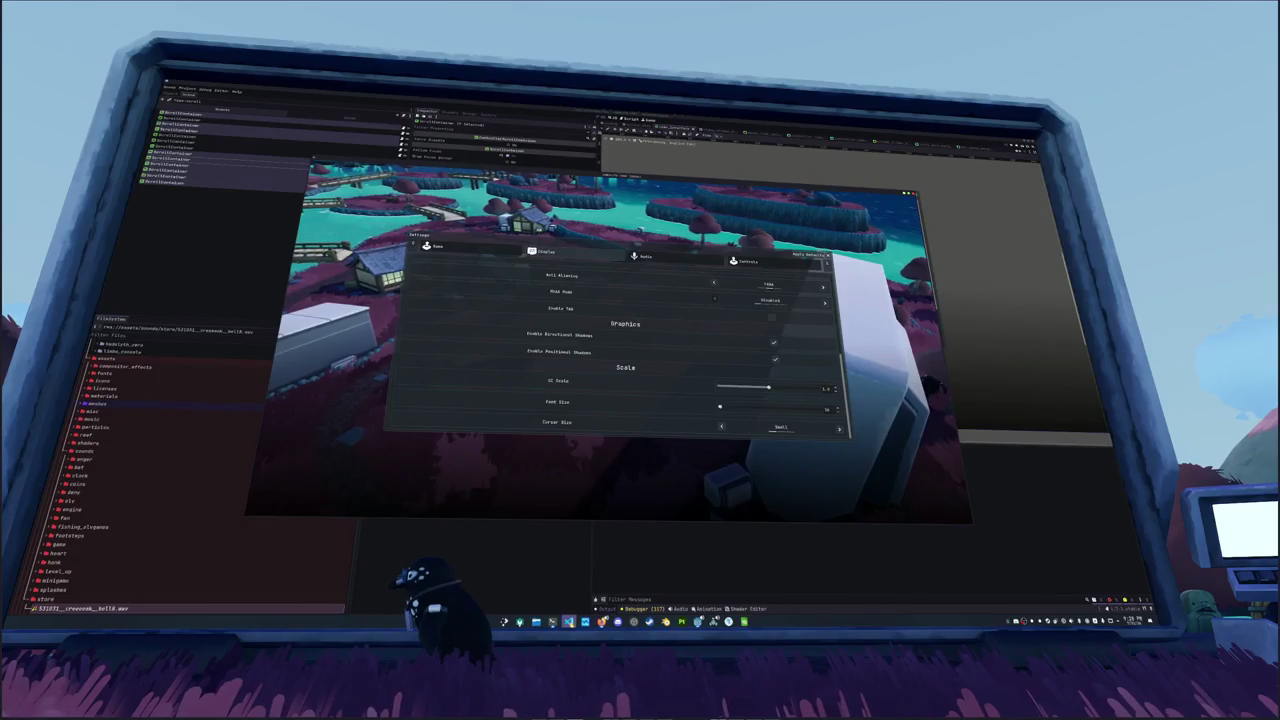
pyautogui.hotkey('alt', 'Tab')
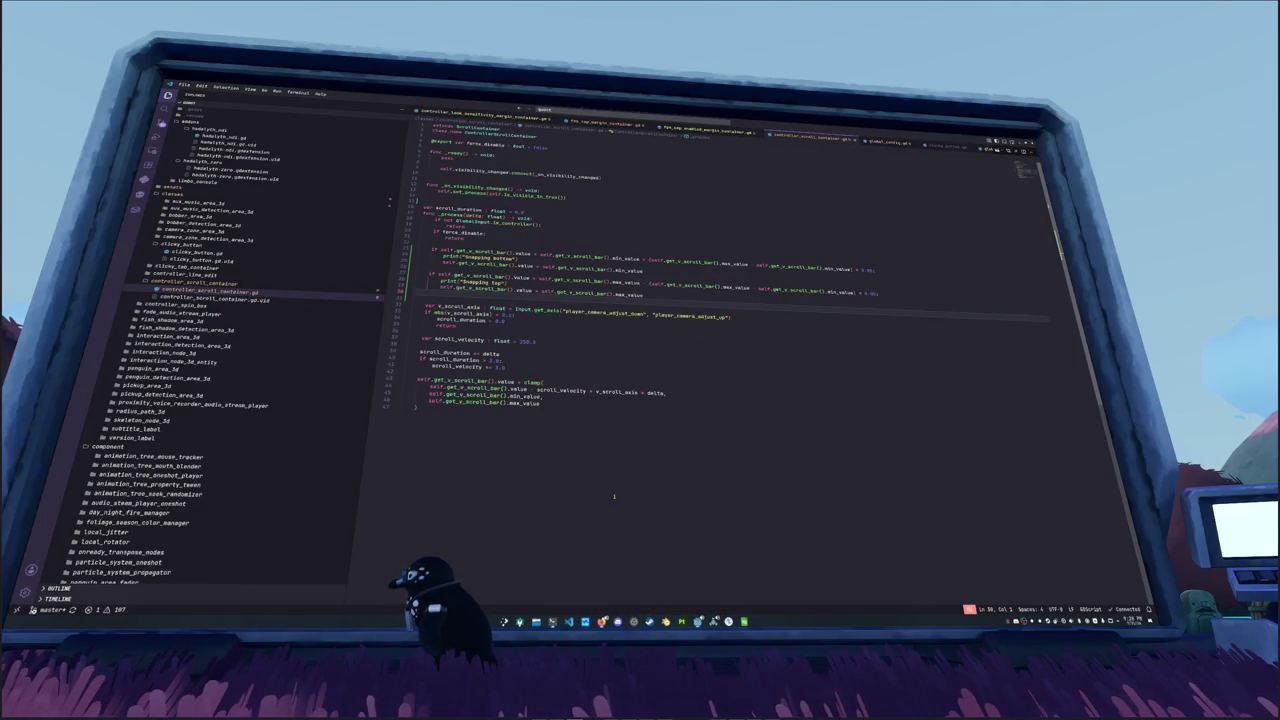
pyautogui.hotkey('alt', 'Tab')
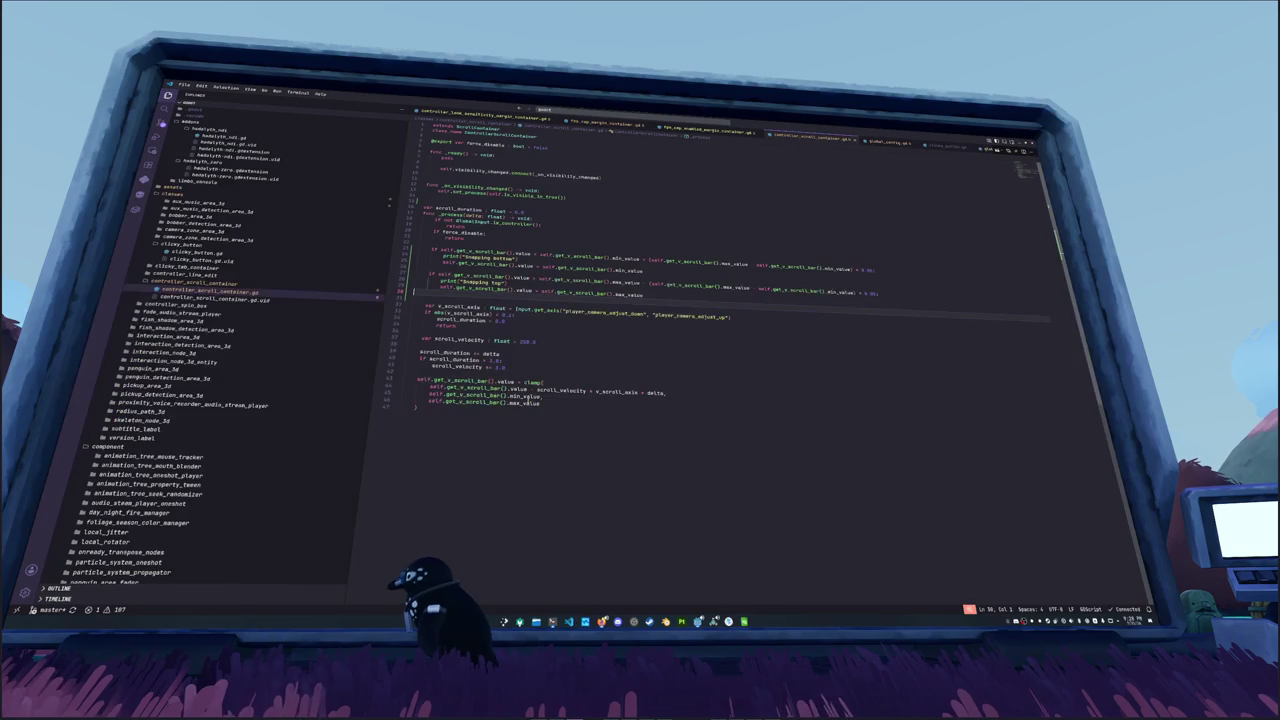
pyautogui.click(508, 430)
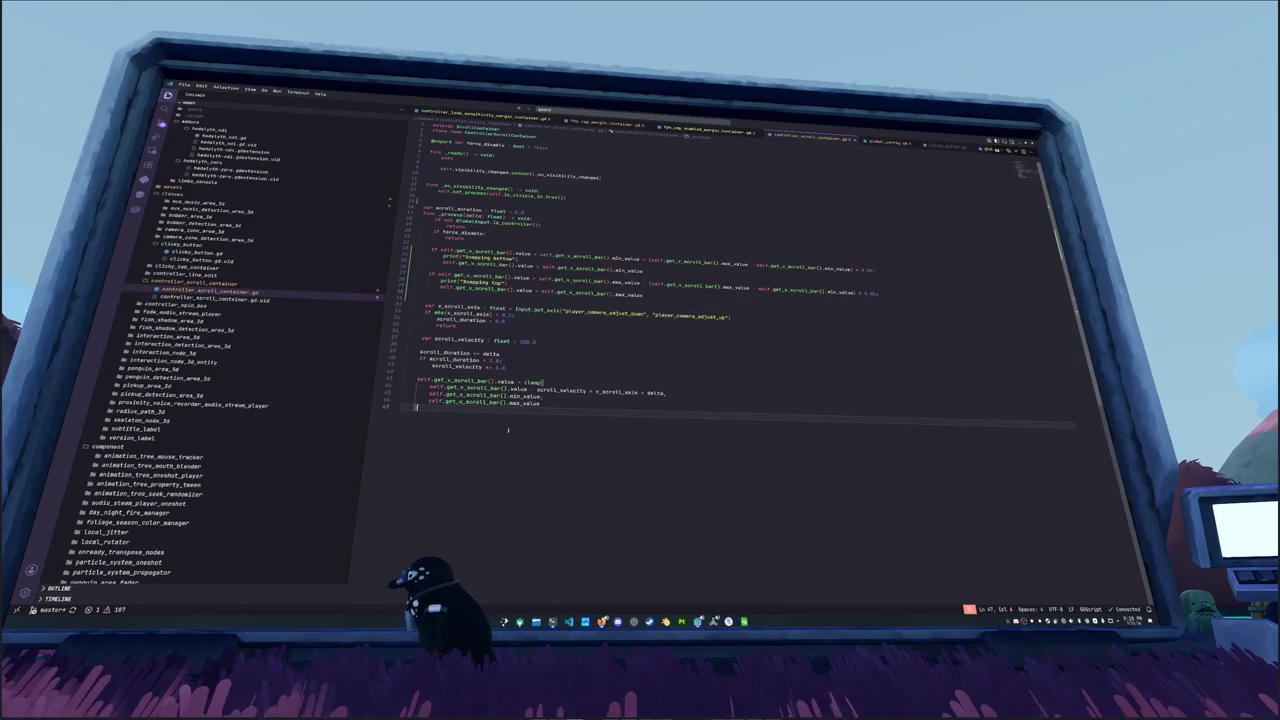
# Step: Delete the leftover pass and blank lines in _ready(), then go to the line 24 bottom-snapping check
pyautogui.click(478, 166)
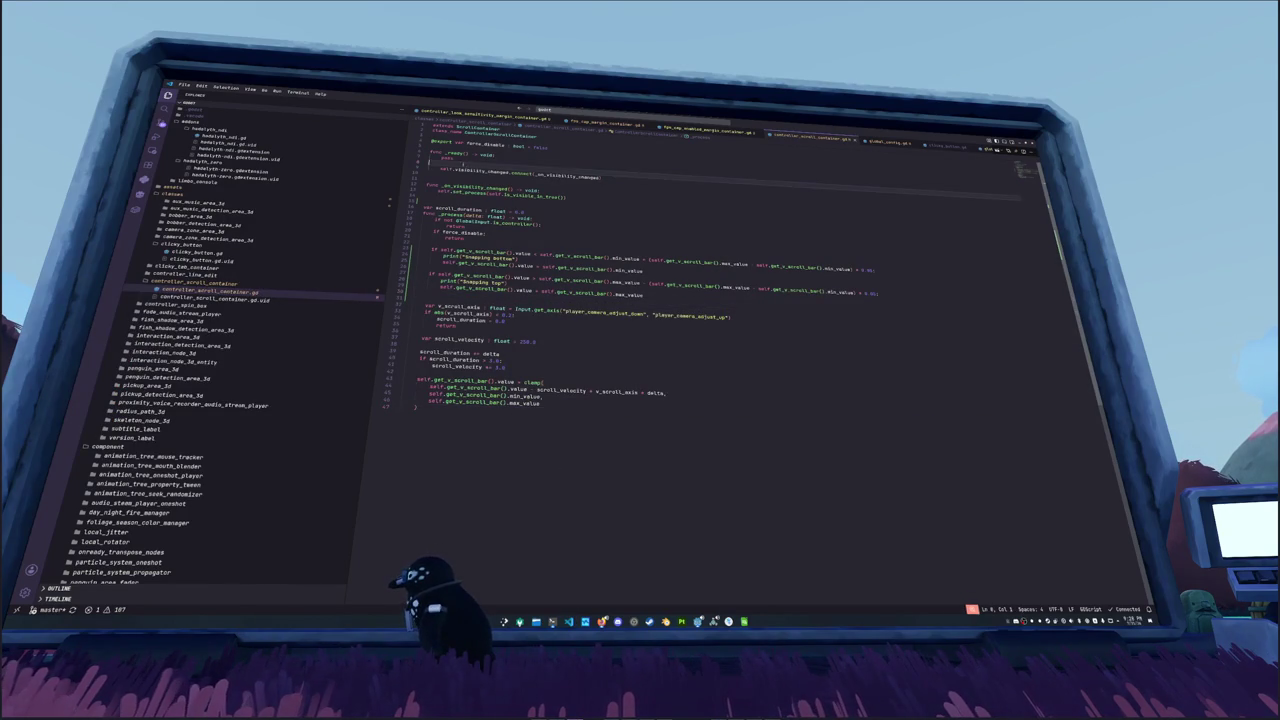
pyautogui.hotkey('ctrl', 'shift', 'k')
pyautogui.hotkey('ctrl', 'shift', 'k')
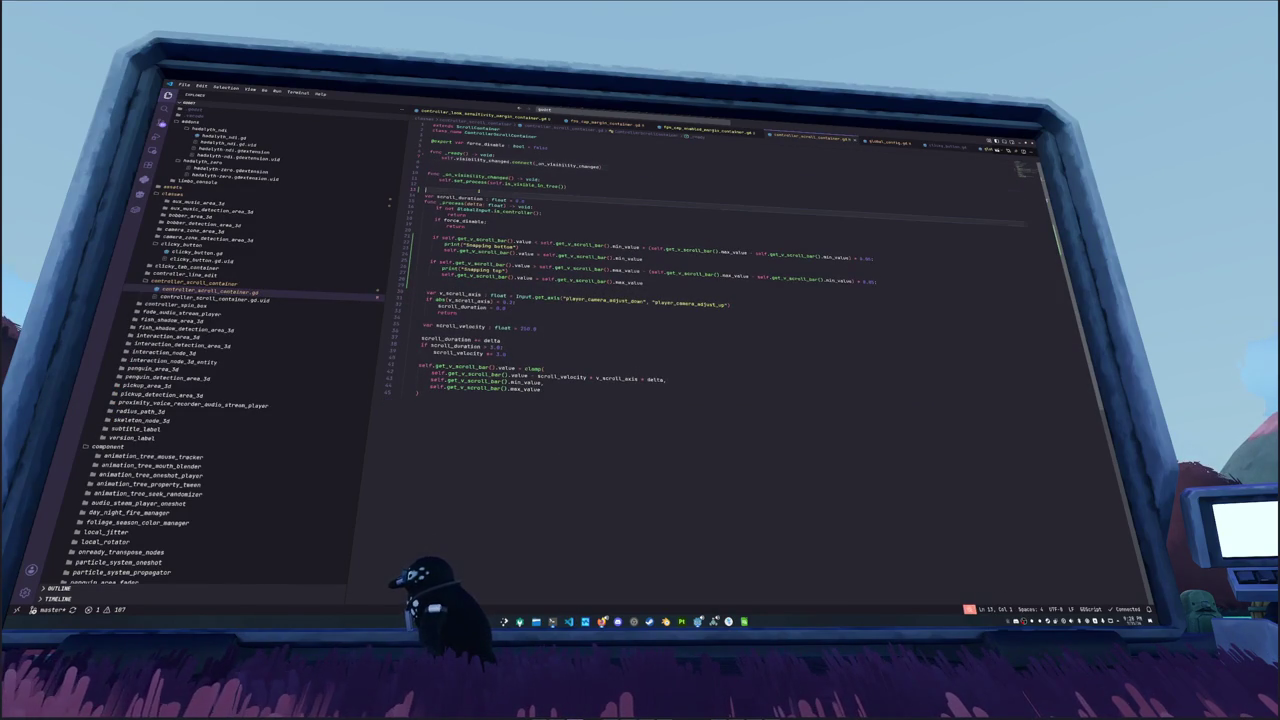
pyautogui.click(421, 230)
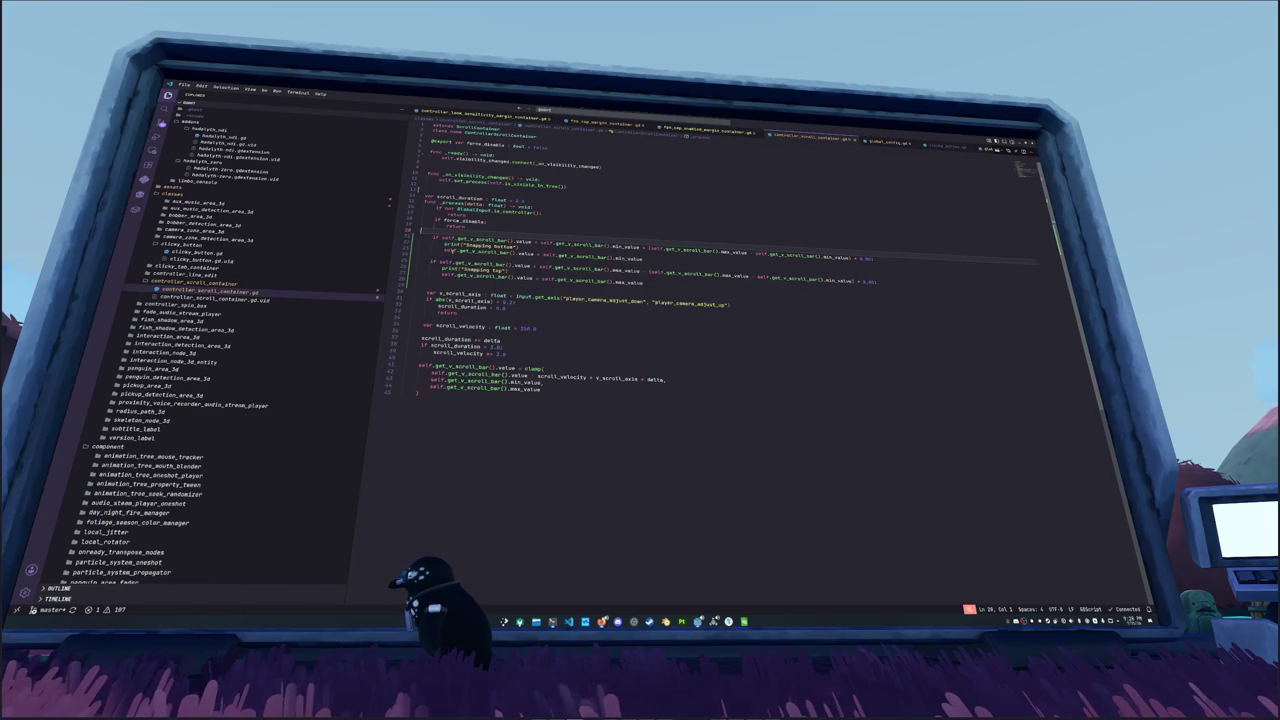
pyautogui.click(420, 256)
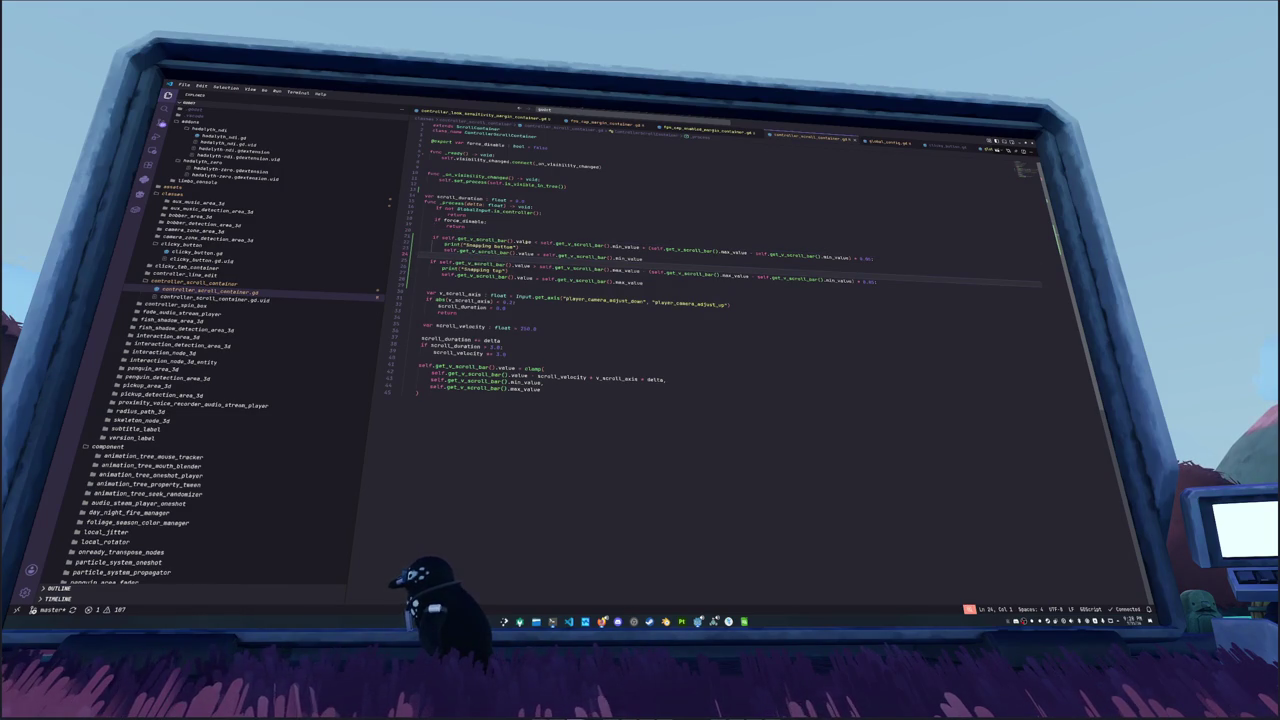
# Step: Review the uses of value, then read the docs for visibility_changed and is_visible_in_tree()
pyautogui.doubleClick(523, 241)
pyautogui.click(543, 236)
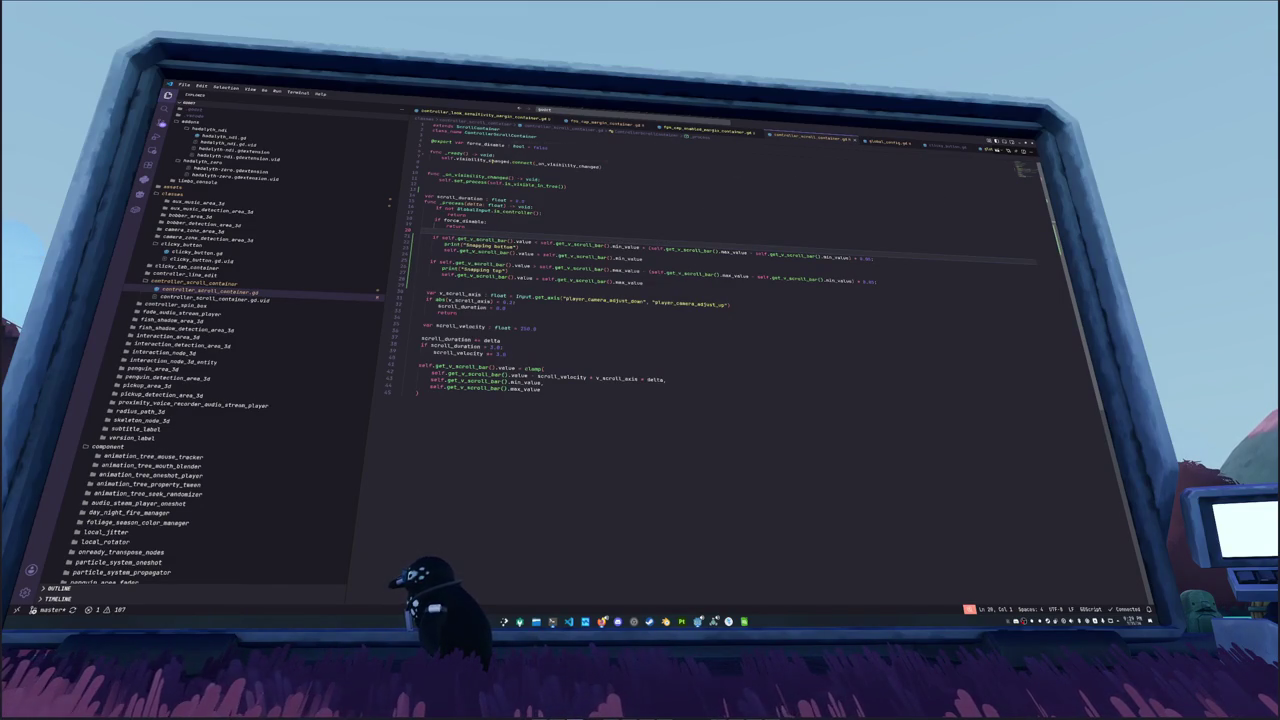
pyautogui.moveTo(512, 165)
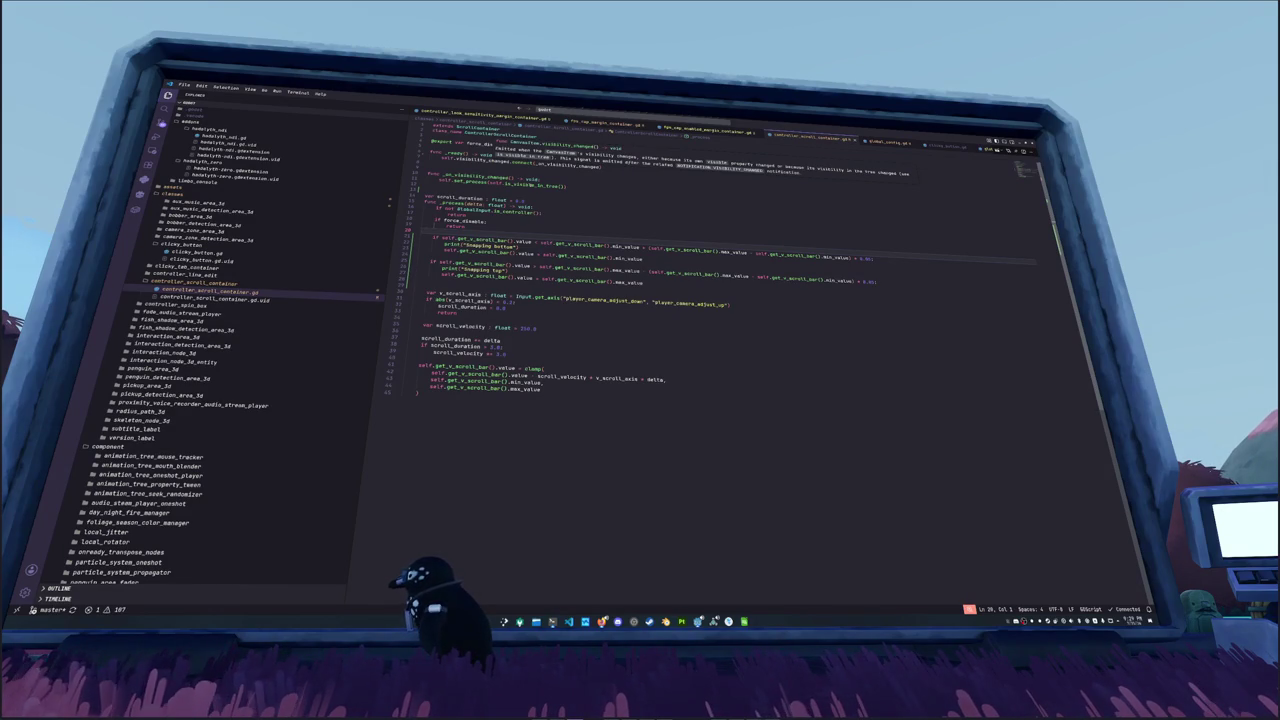
pyautogui.moveTo(530, 185)
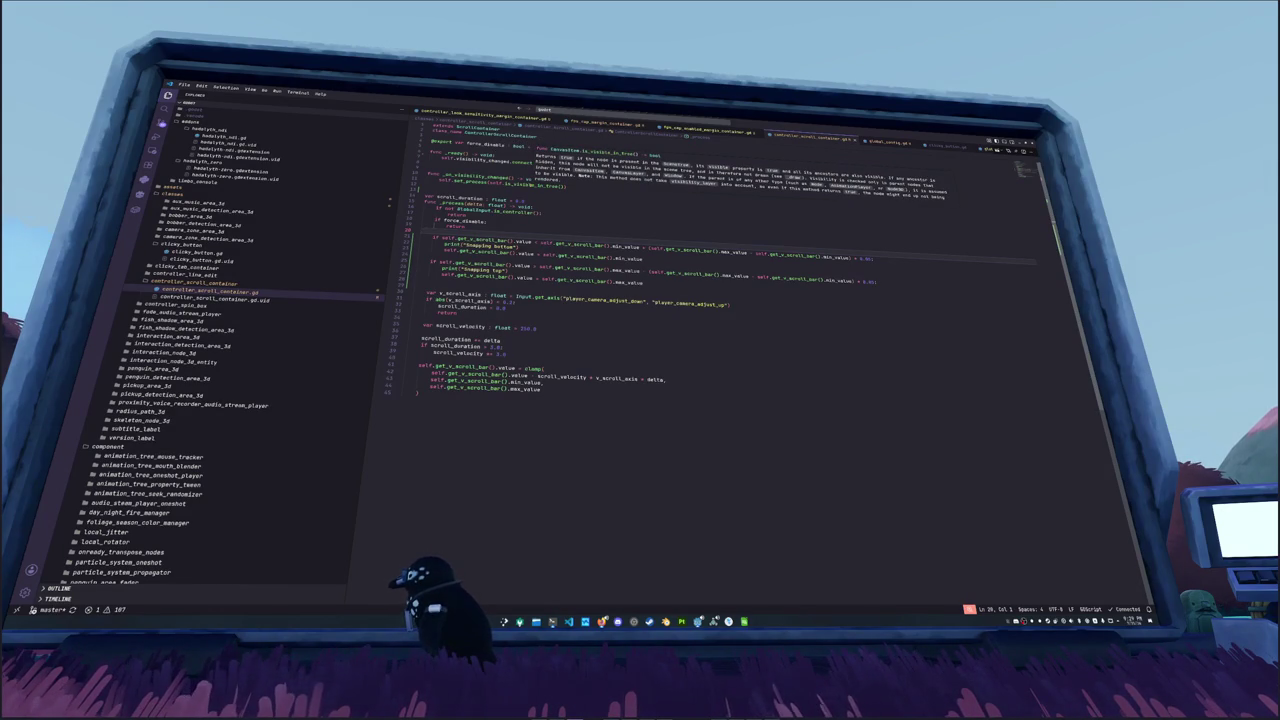
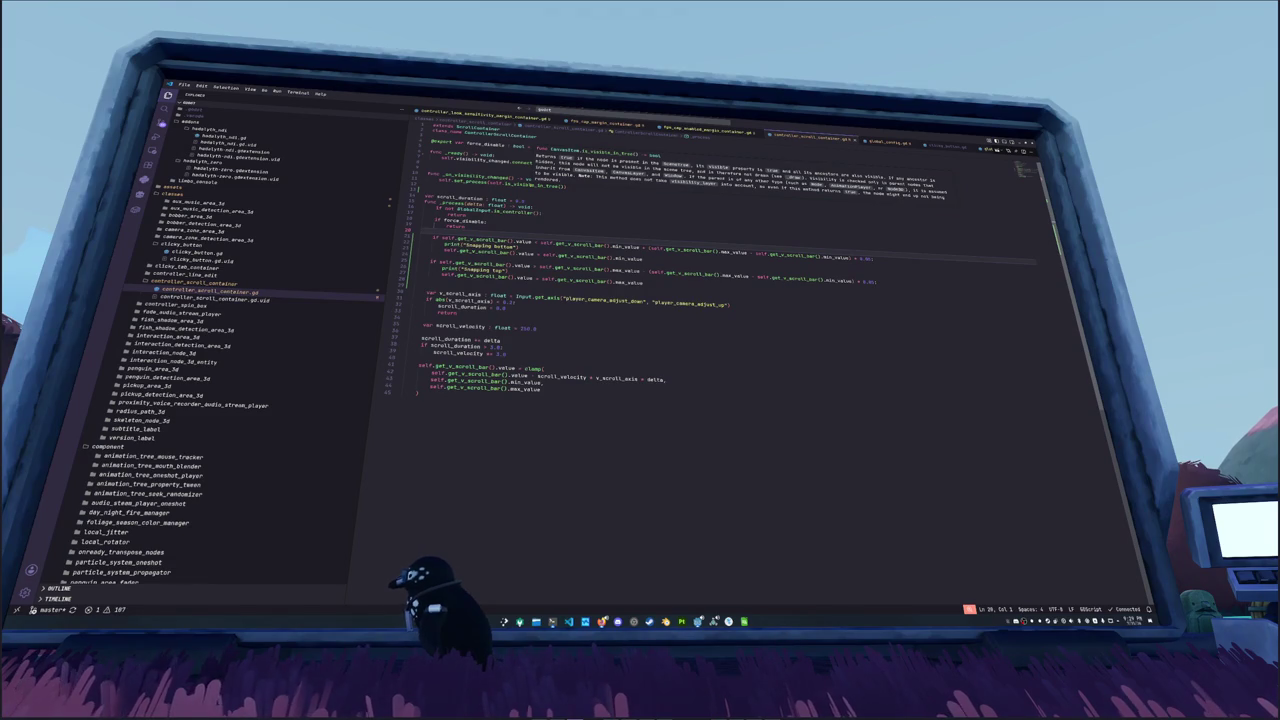
# Step: Review the scroll script's logic from line 13 through the max_value uses to line 44
pyautogui.click(425, 190)
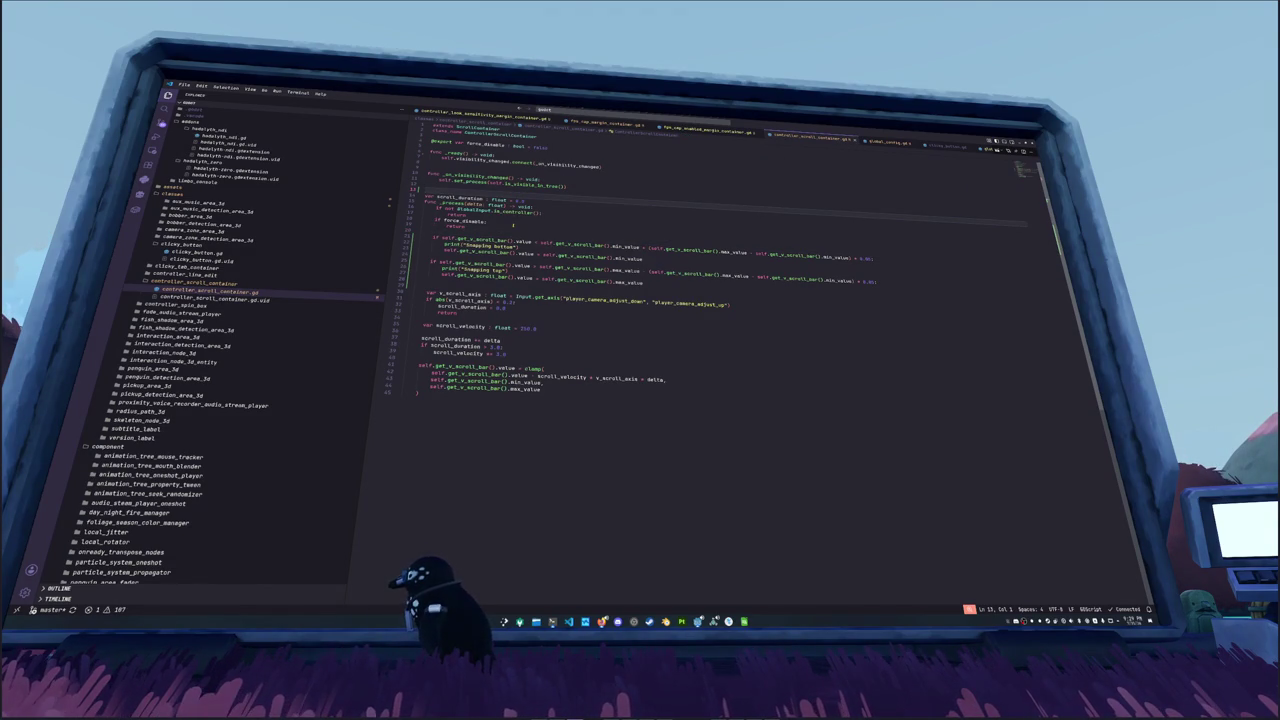
pyautogui.click(512, 232)
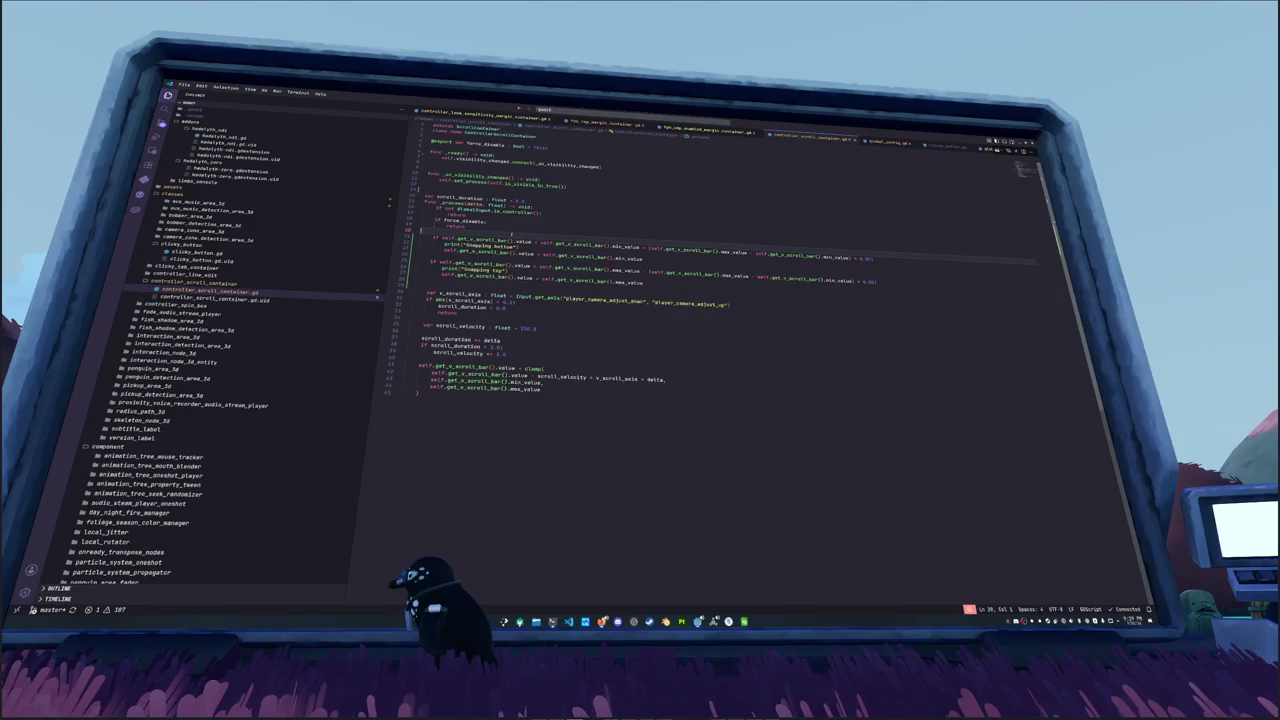
pyautogui.moveTo(512, 238)
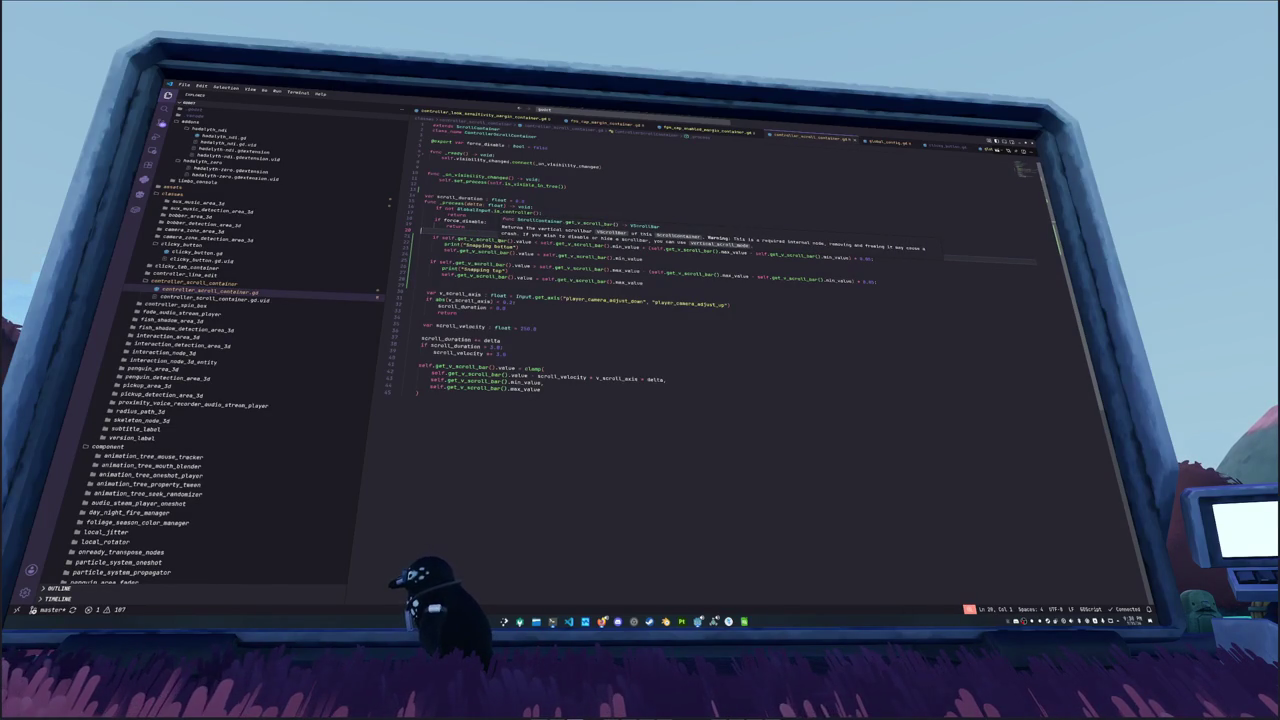
pyautogui.moveTo(640, 247)
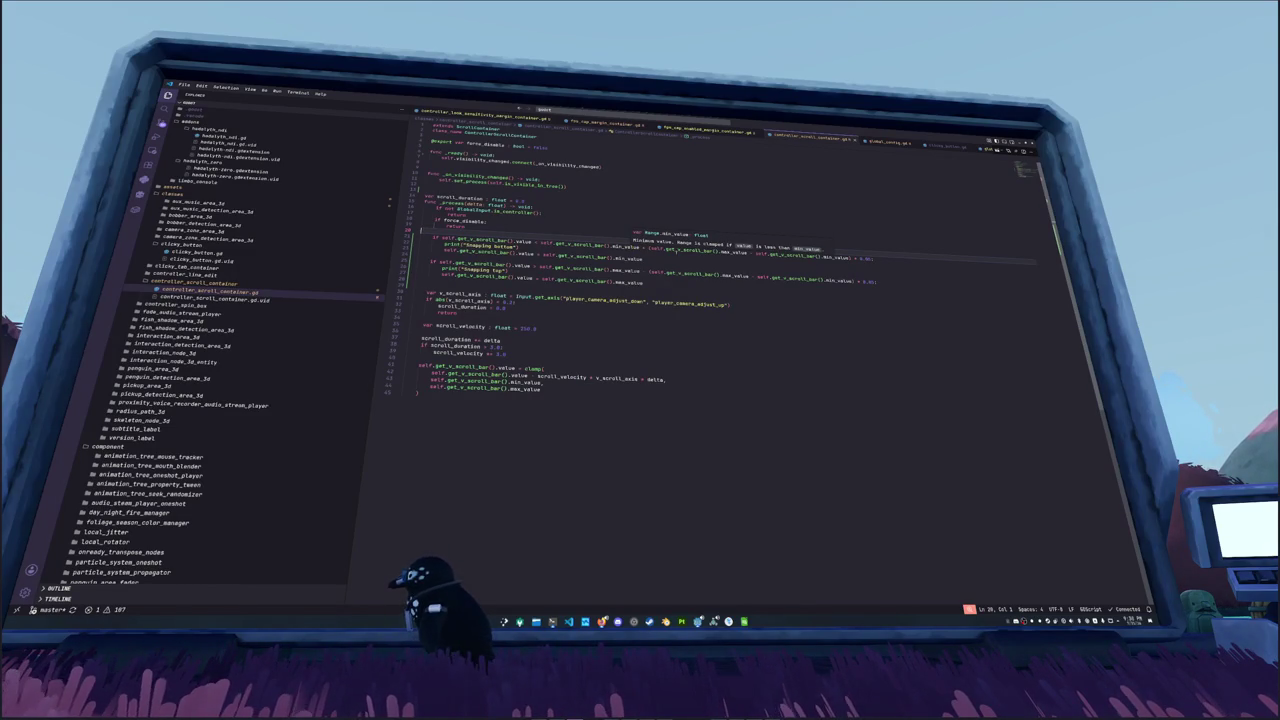
pyautogui.moveTo(732, 251)
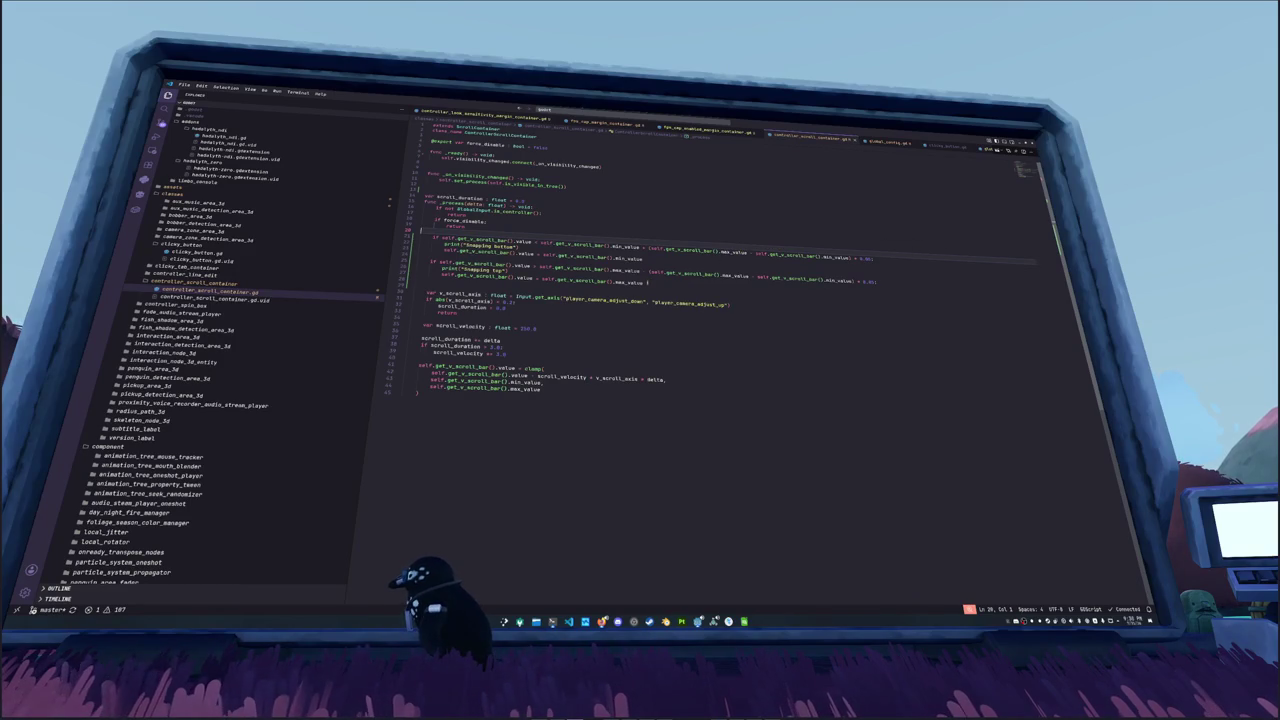
pyautogui.click(647, 283)
pyautogui.click(675, 390)
# Step: Run the game beside the code and zoom the editor out to fit more lines
pyautogui.press('F5')
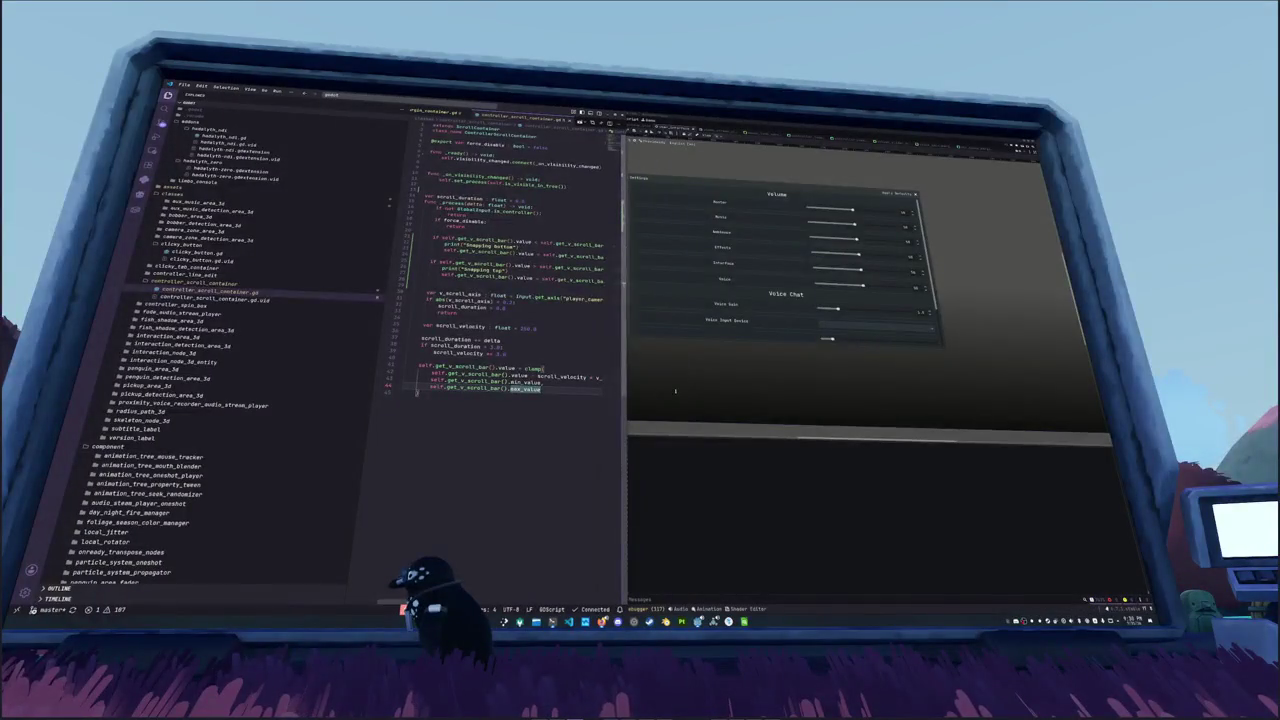
pyautogui.click(611, 320)
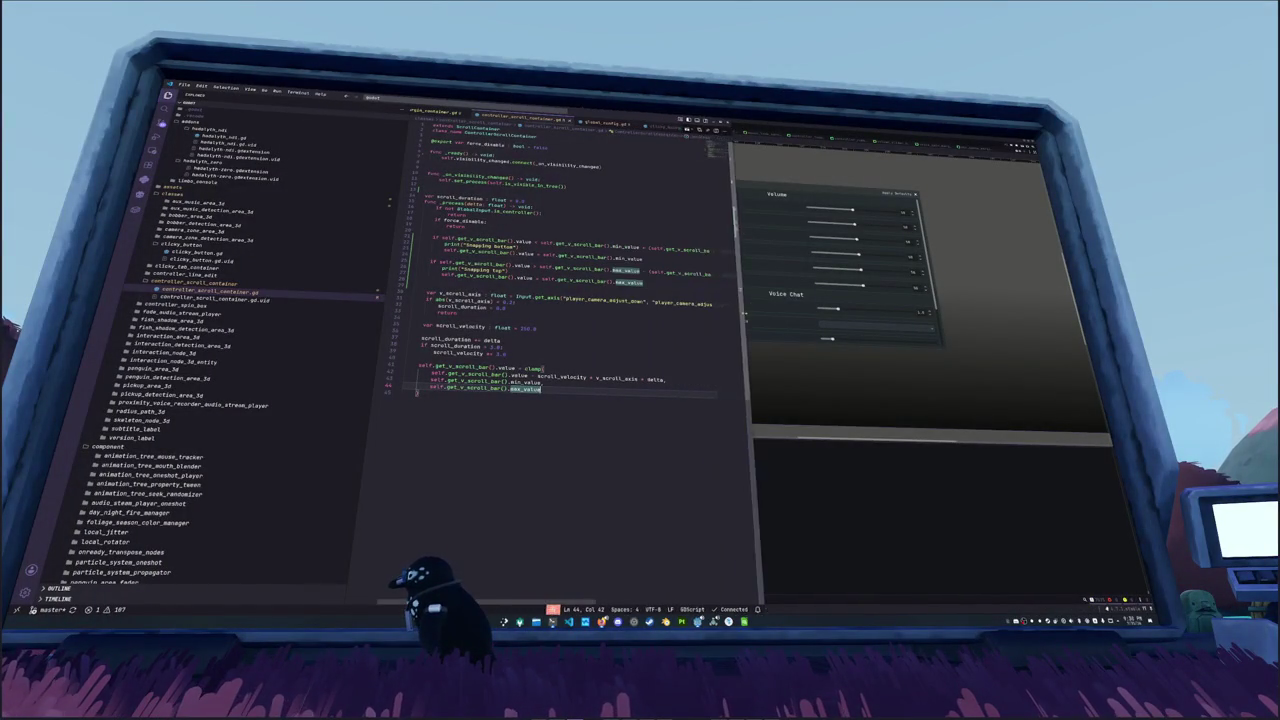
pyautogui.hotkey('ctrl', '-')
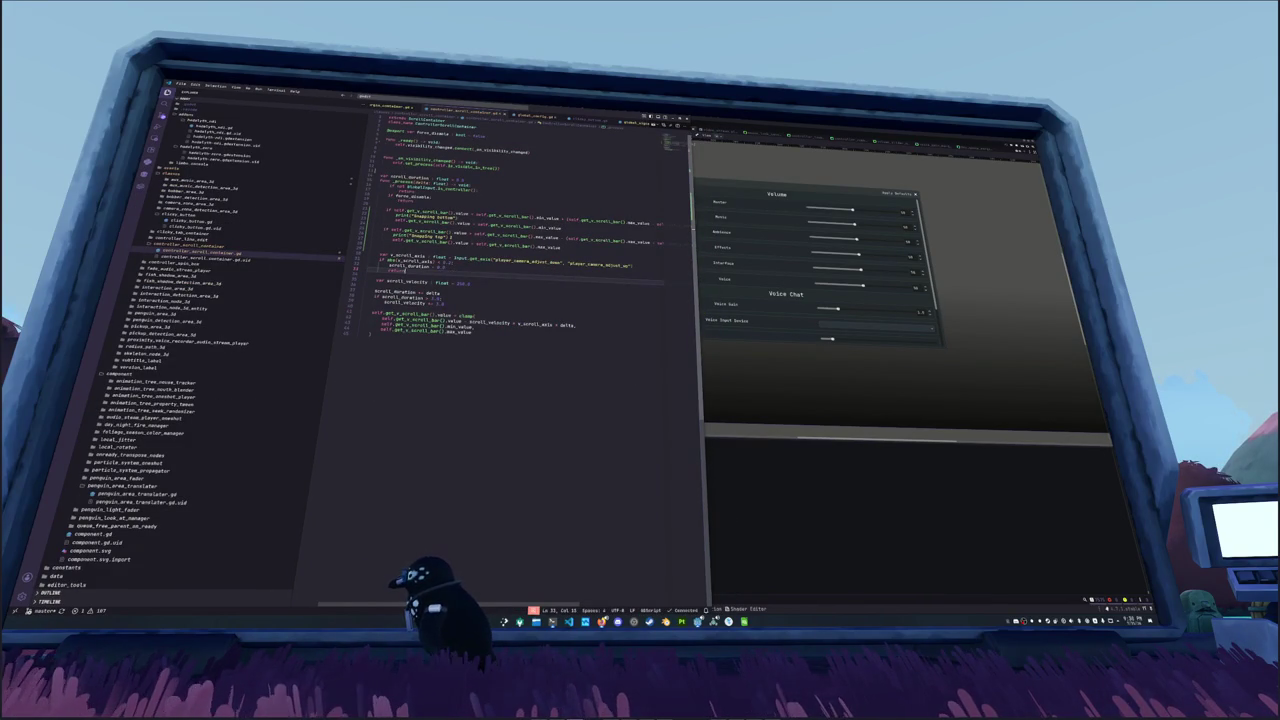
pyautogui.click(380, 229)
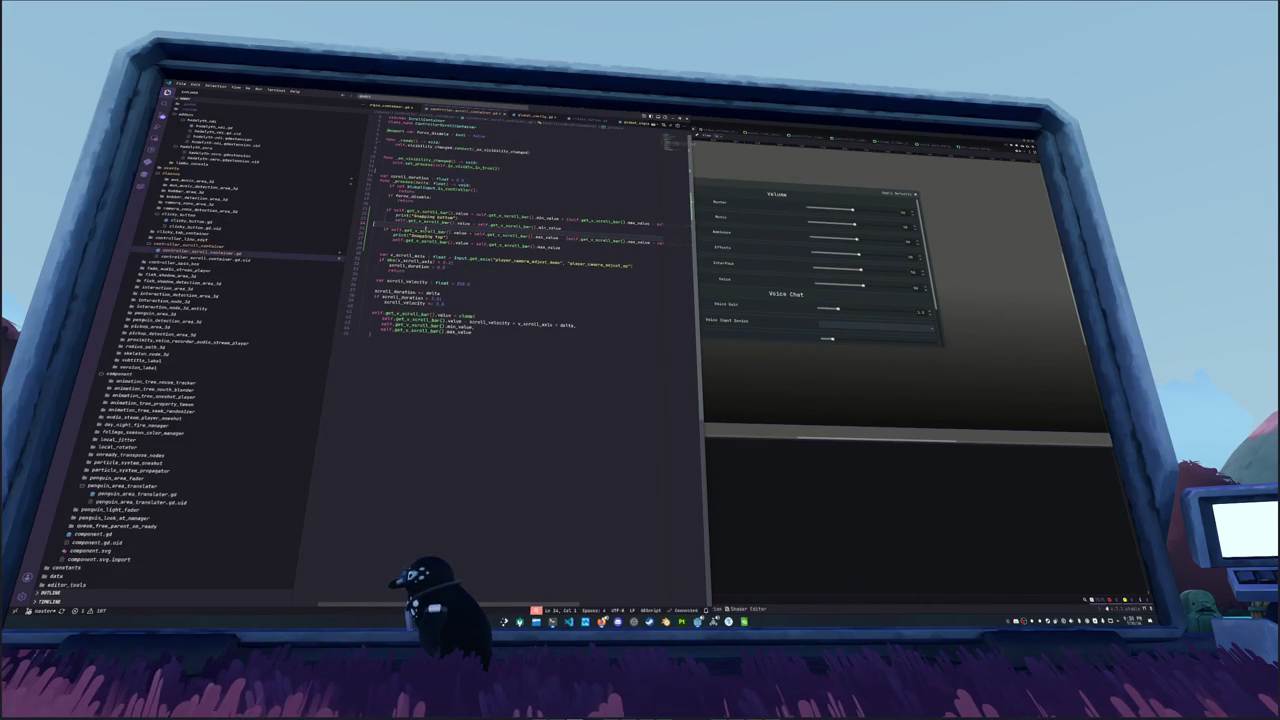
# Step: Read the full long line 28 of the script, then switch to the game window
pyautogui.click(376, 245)
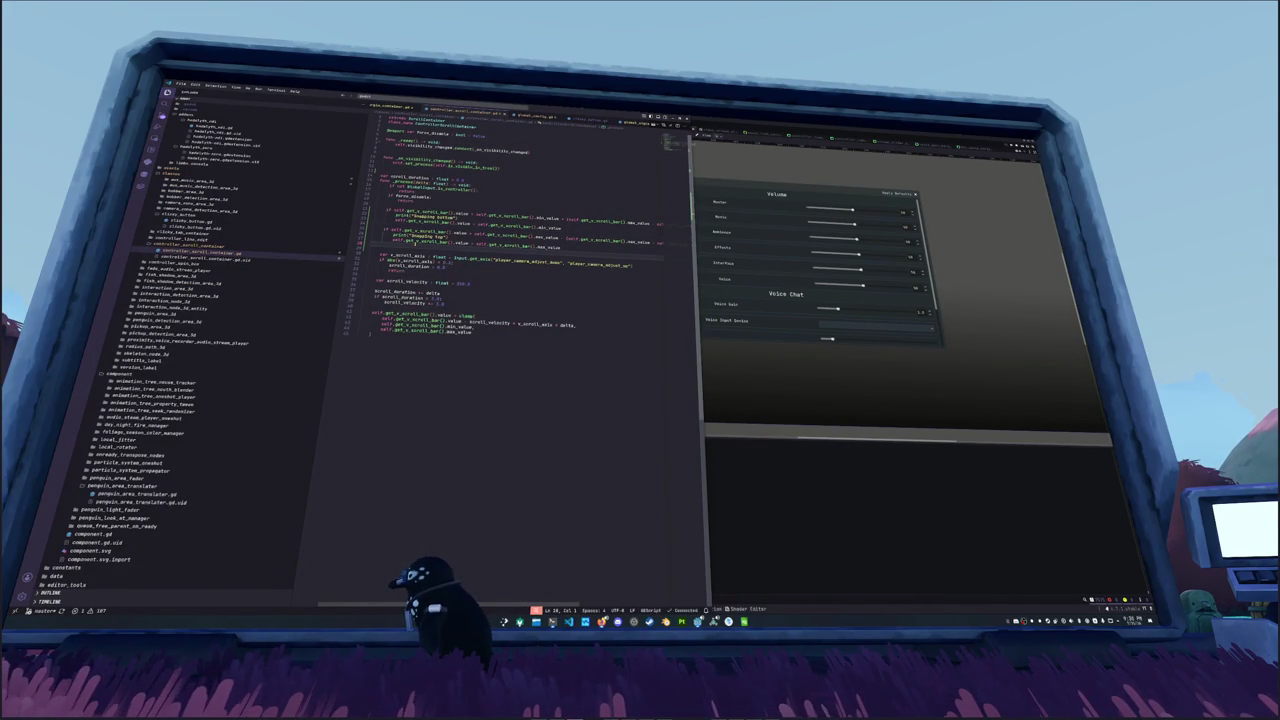
pyautogui.press('End')
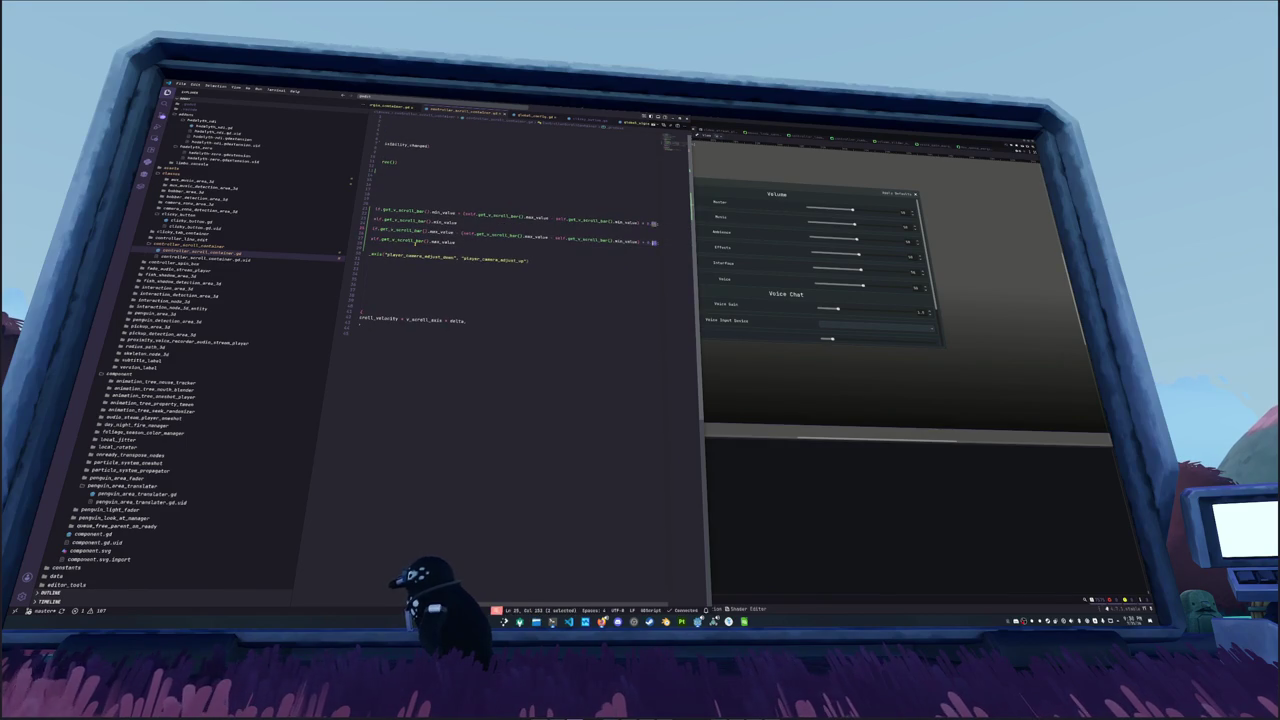
pyautogui.press('Home')
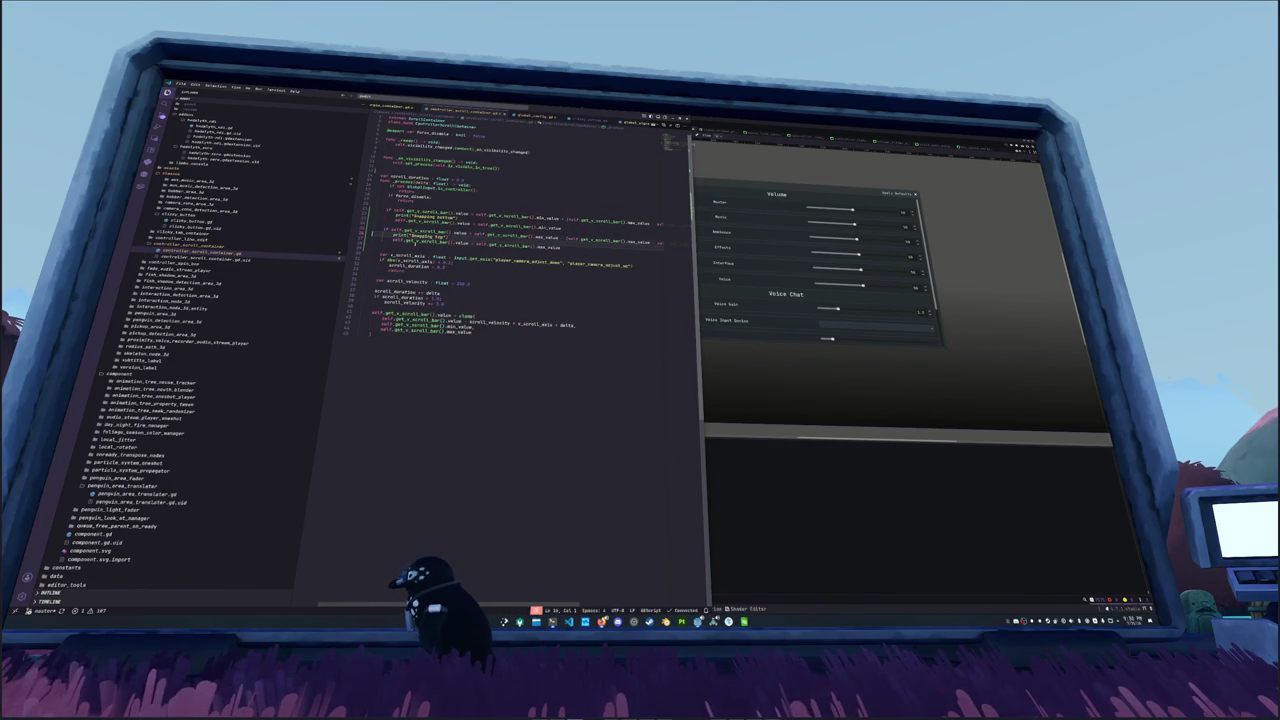
pyautogui.press('Down')
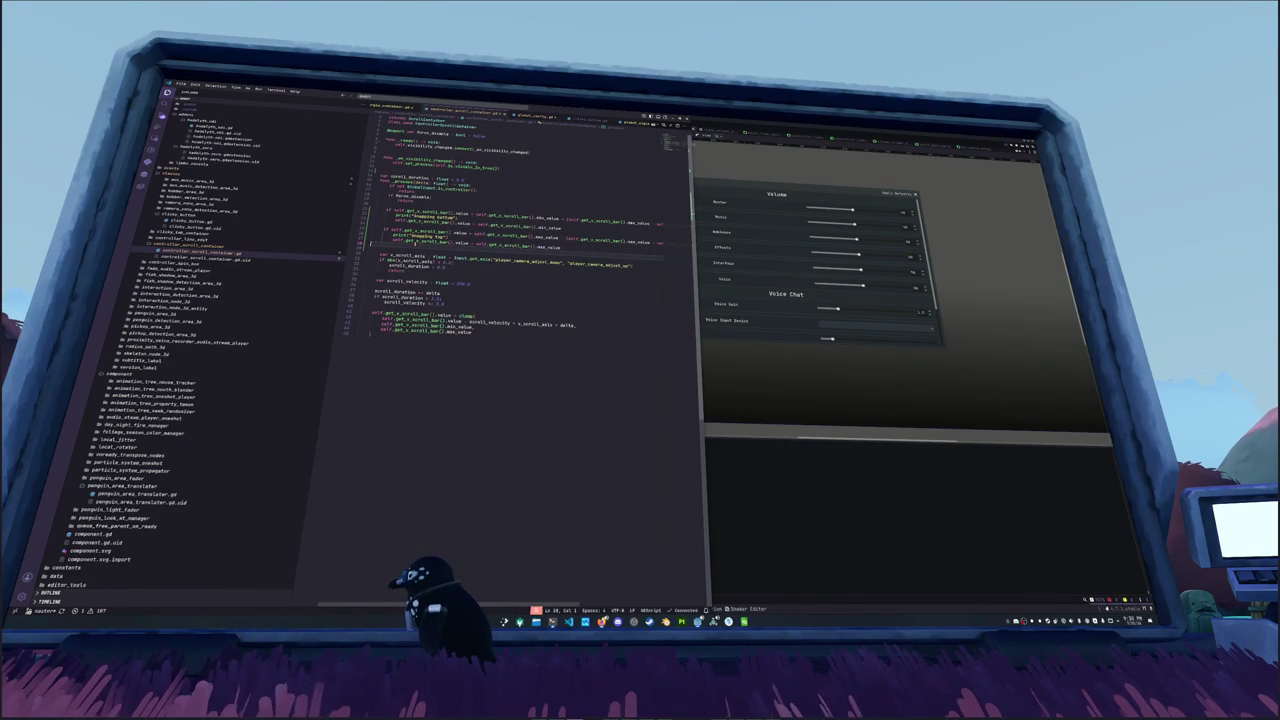
pyautogui.hotkey('alt', 'Tab')
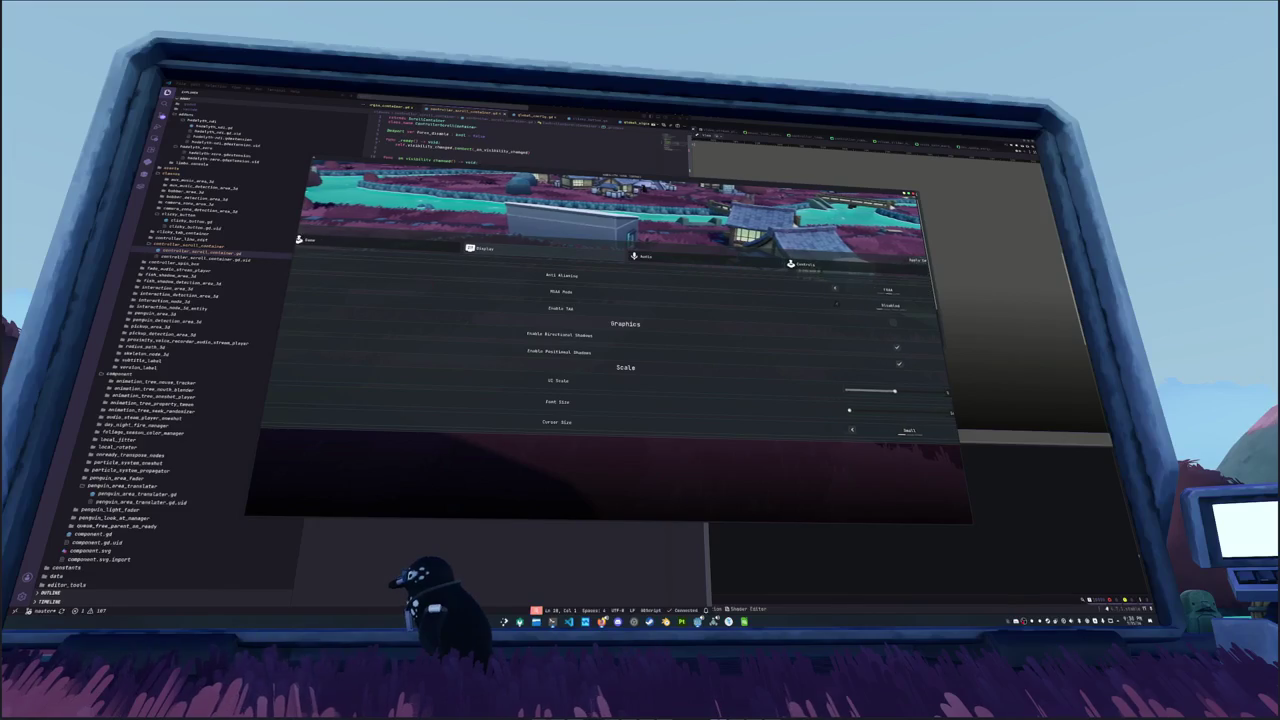
# Step: Close and reopen Settings, then cycle the pages with E through Audio to Display
pyautogui.press('Escape')
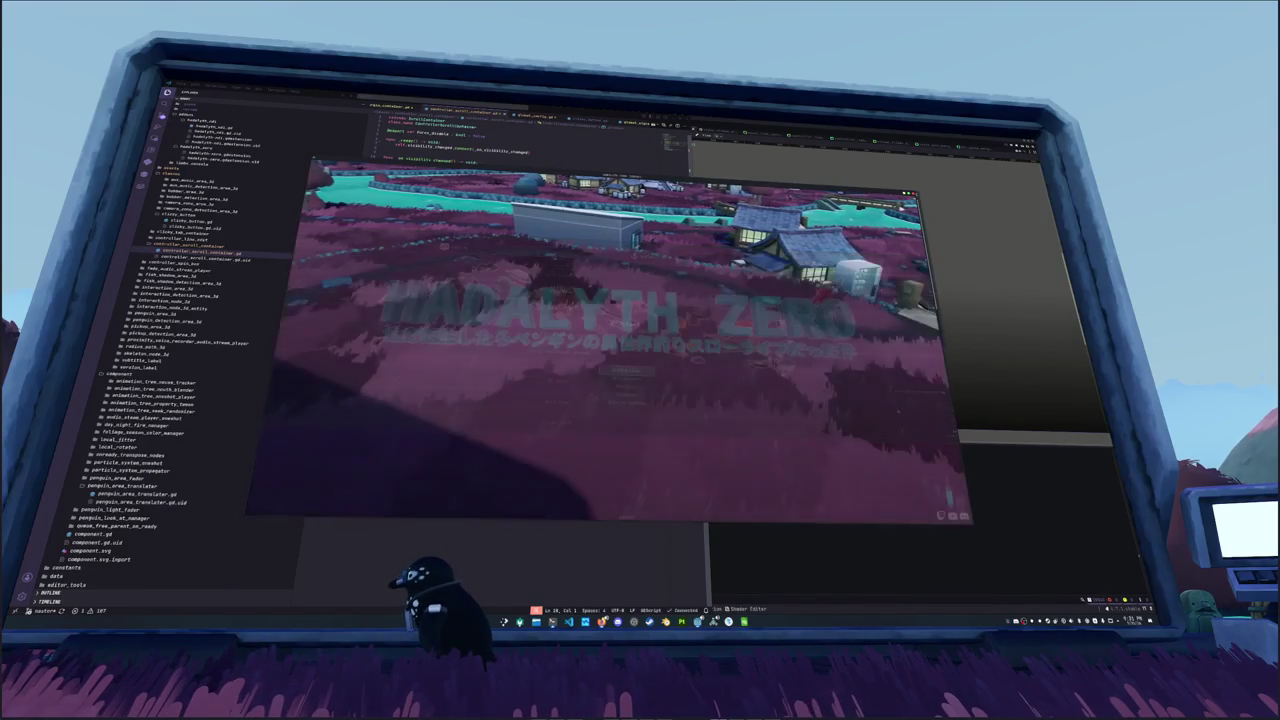
pyautogui.press('Return')
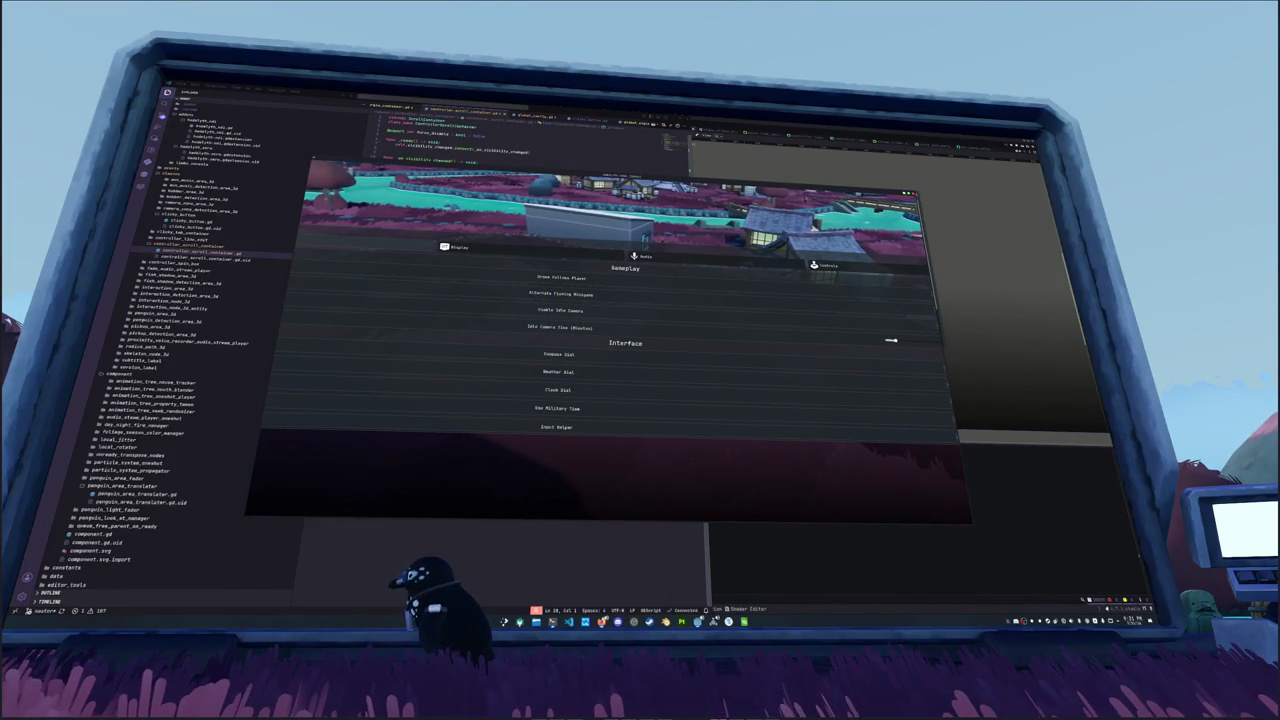
pyautogui.press('e')
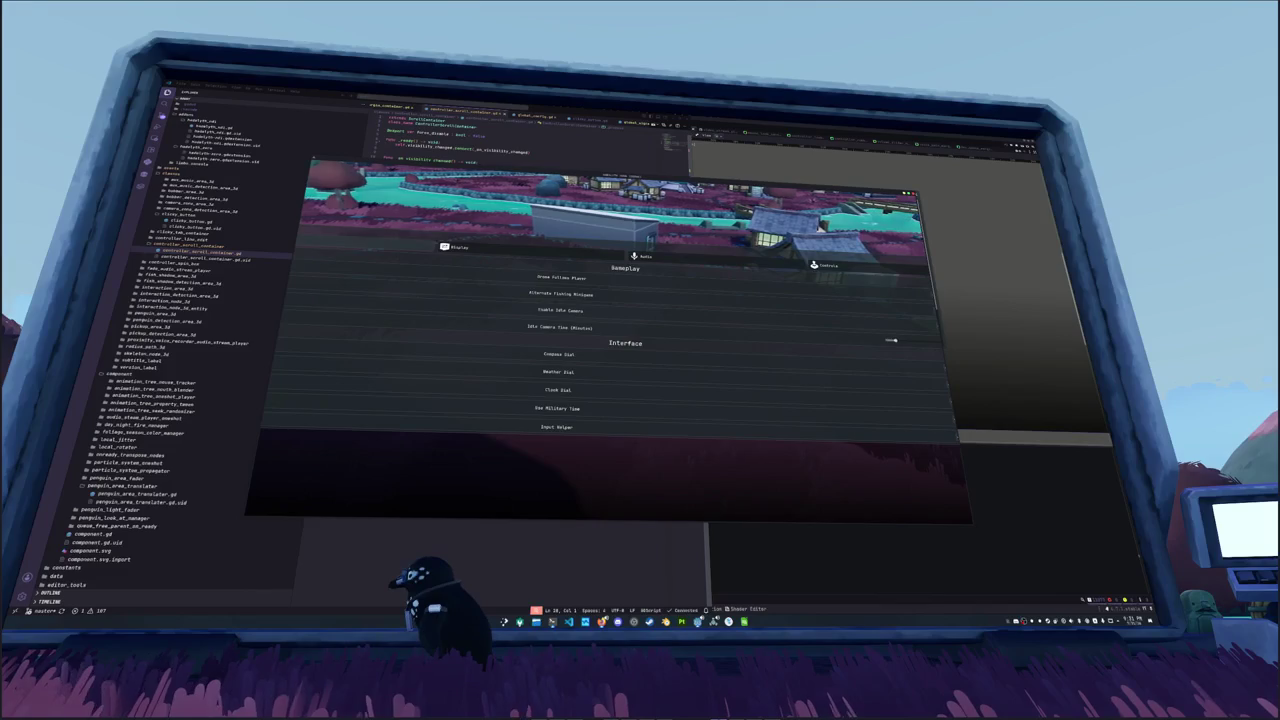
pyautogui.press('e')
pyautogui.press('e')
pyautogui.press('e')
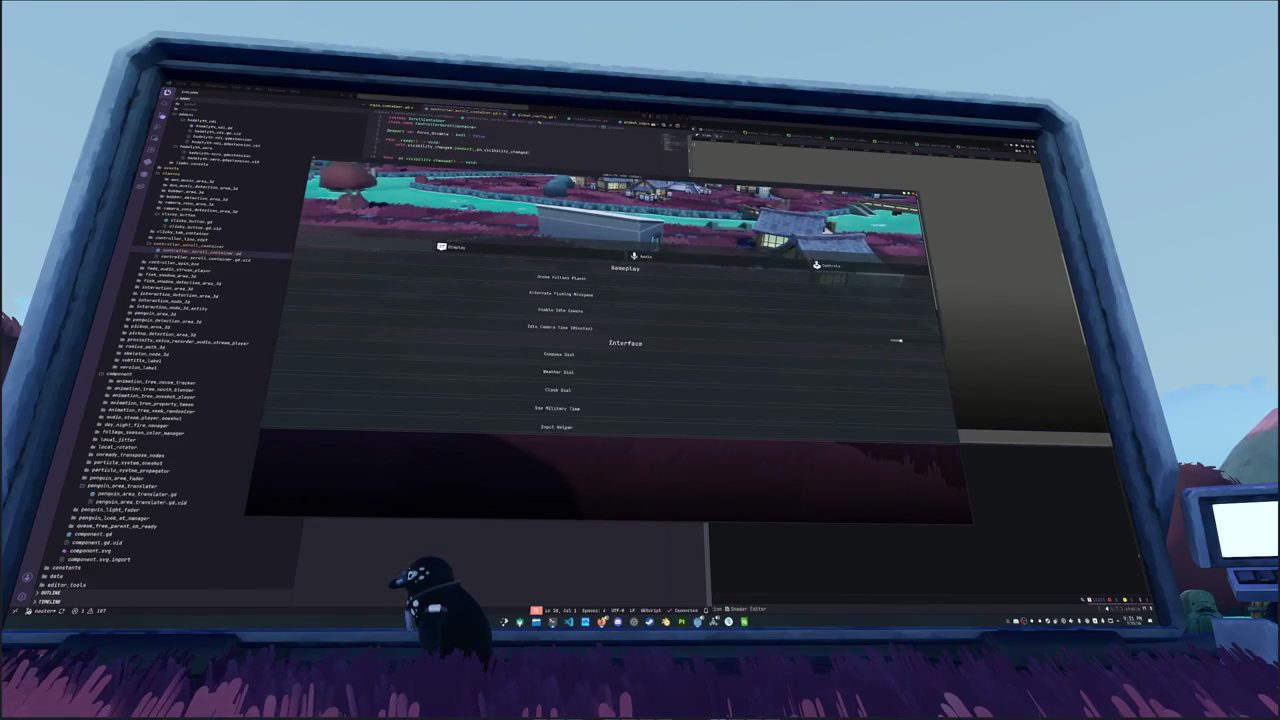
pyautogui.press('e')
pyautogui.press('e')
pyautogui.press('e')
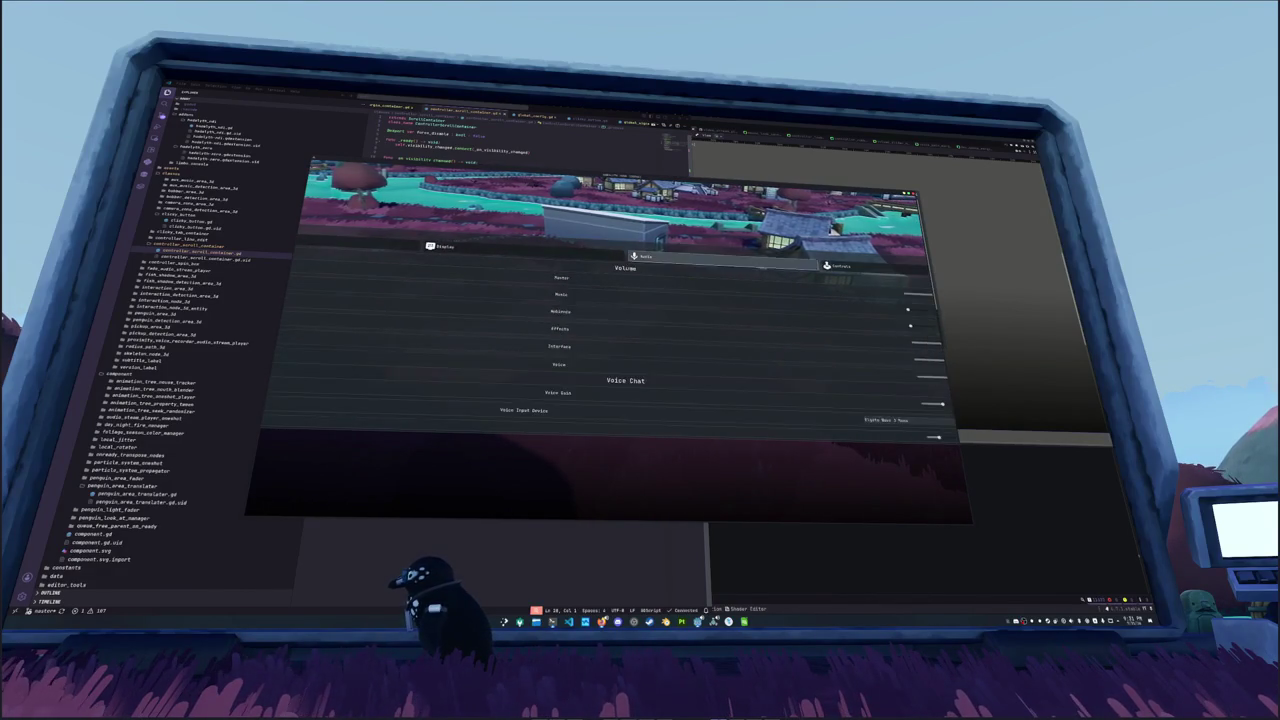
pyautogui.press('e')
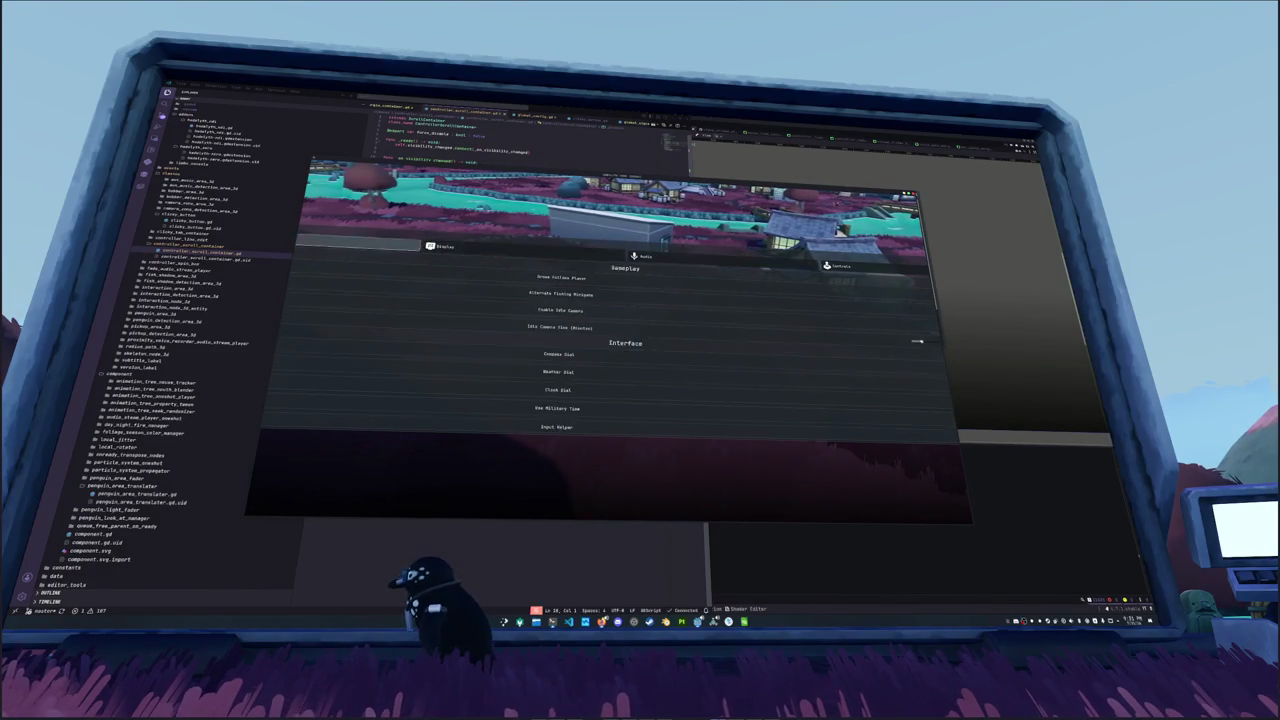
pyautogui.press('e')
pyautogui.press('e')
pyautogui.press('e')
pyautogui.press('e')
pyautogui.press('e')
pyautogui.press('e')
pyautogui.press('e')
pyautogui.press('e')
pyautogui.press('e')
pyautogui.press('e')
pyautogui.press('e')
pyautogui.press('e')
pyautogui.press('e')
pyautogui.press('e')
pyautogui.press('e')
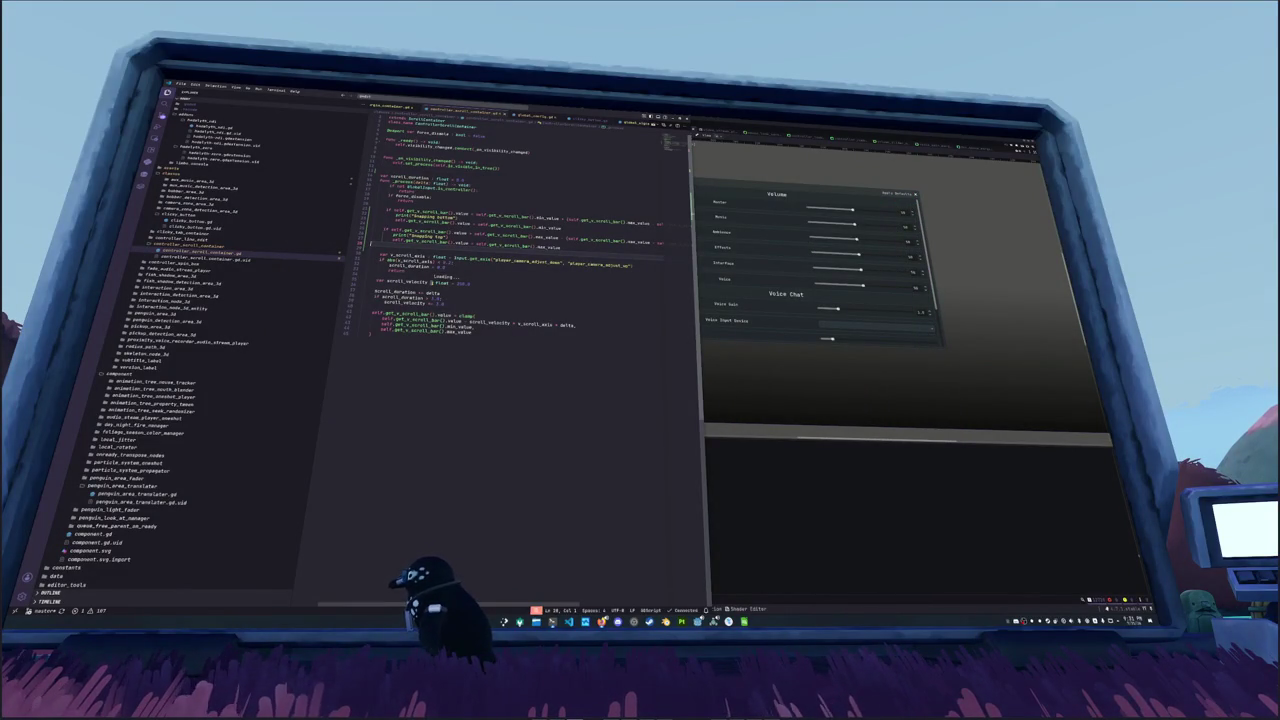
# Step: Leave the script, bring up the Godot editor and rerun the project with F5
pyautogui.click(409, 352)
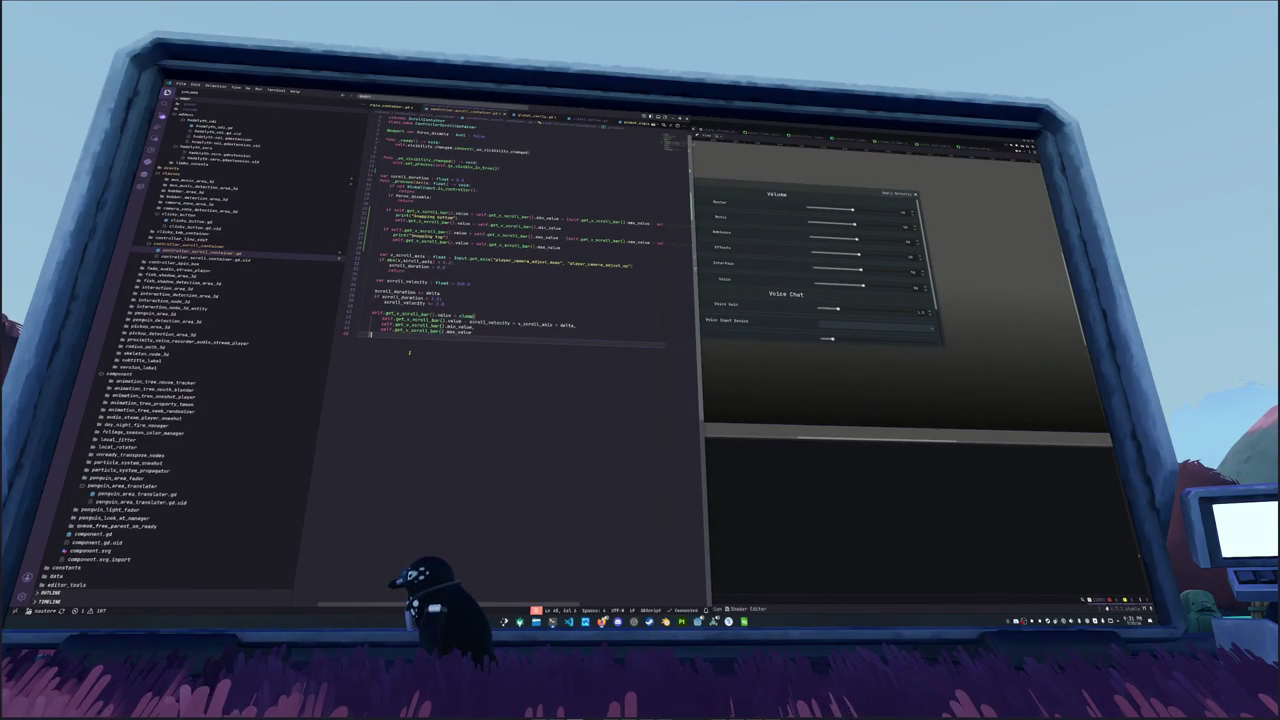
pyautogui.click(797, 498)
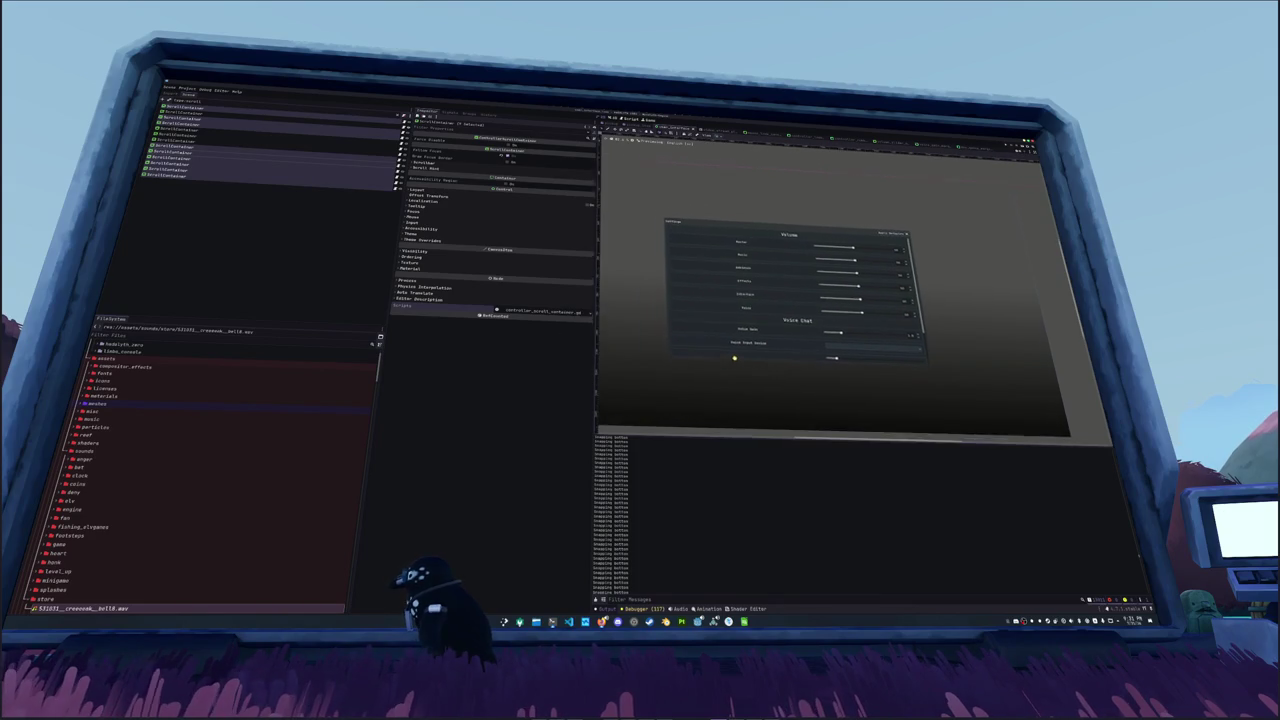
pyautogui.press('F5')
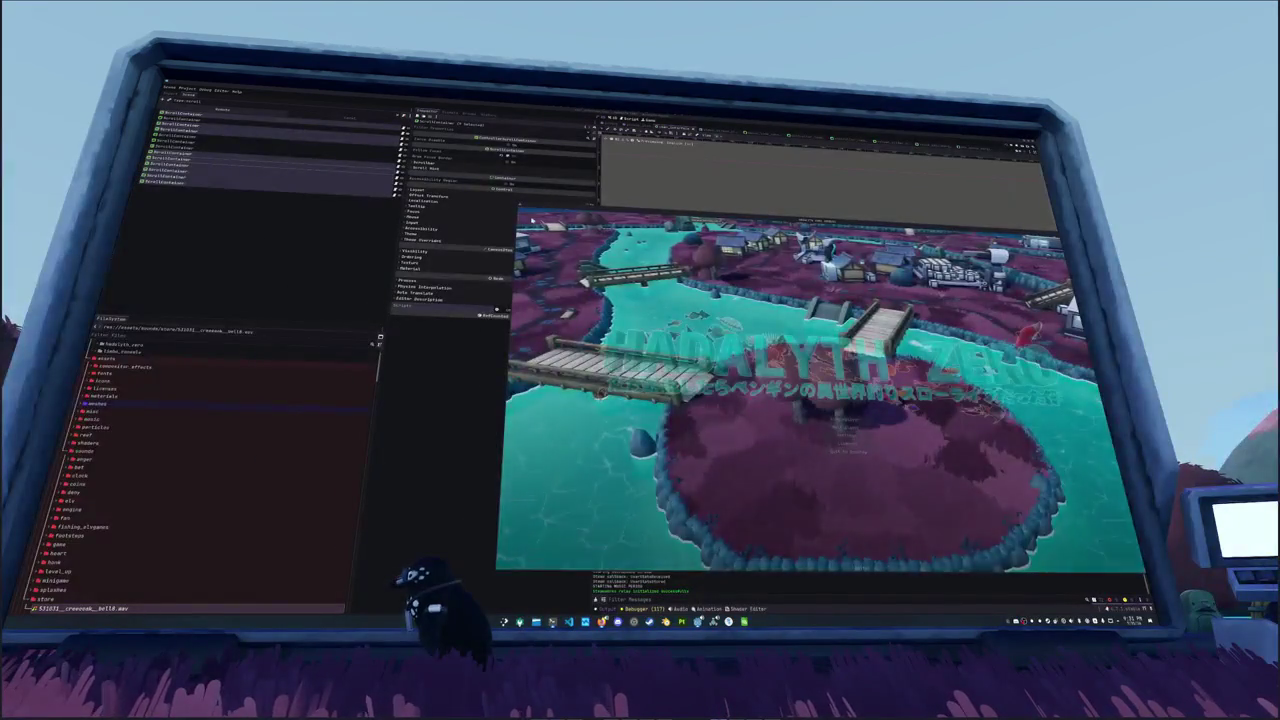
# Step: Select the topmost ScrollContainer in the scene tree, then open the game's Settings on Display
pyautogui.click(293, 121)
pyautogui.press('Down')
pyautogui.press('Down')
pyautogui.press('Down')
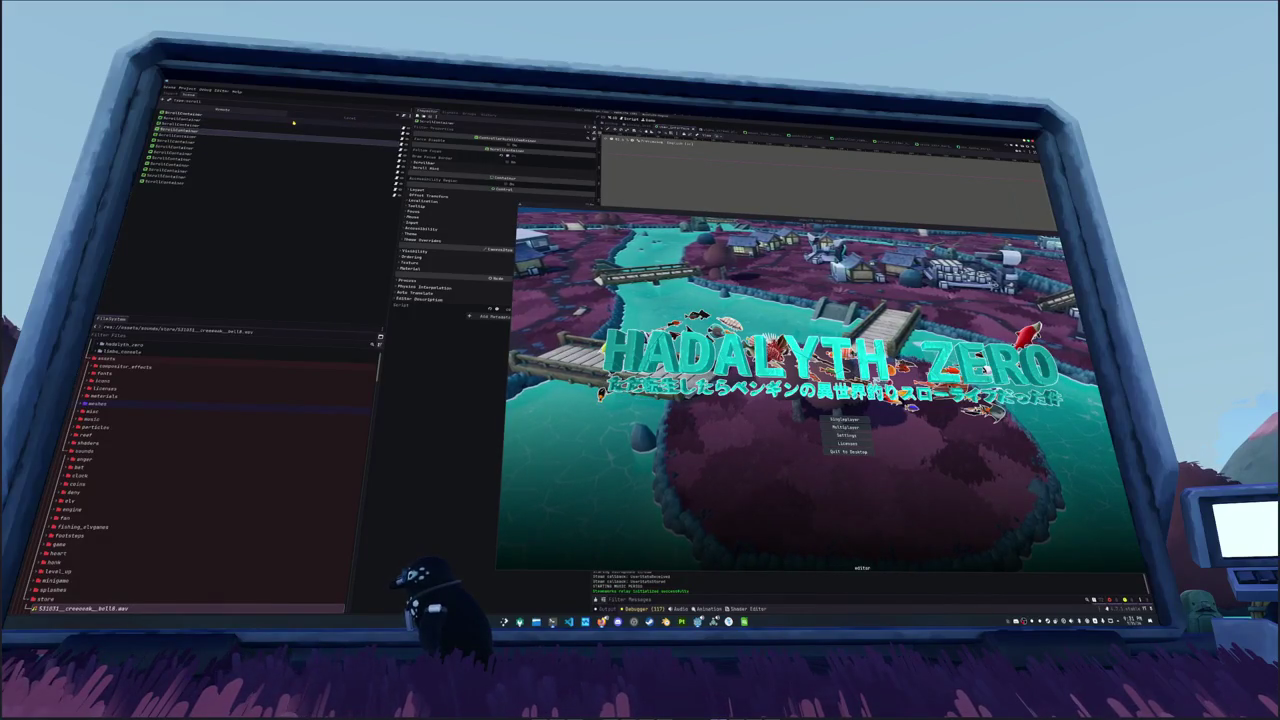
pyautogui.press('Up')
pyautogui.press('Up')
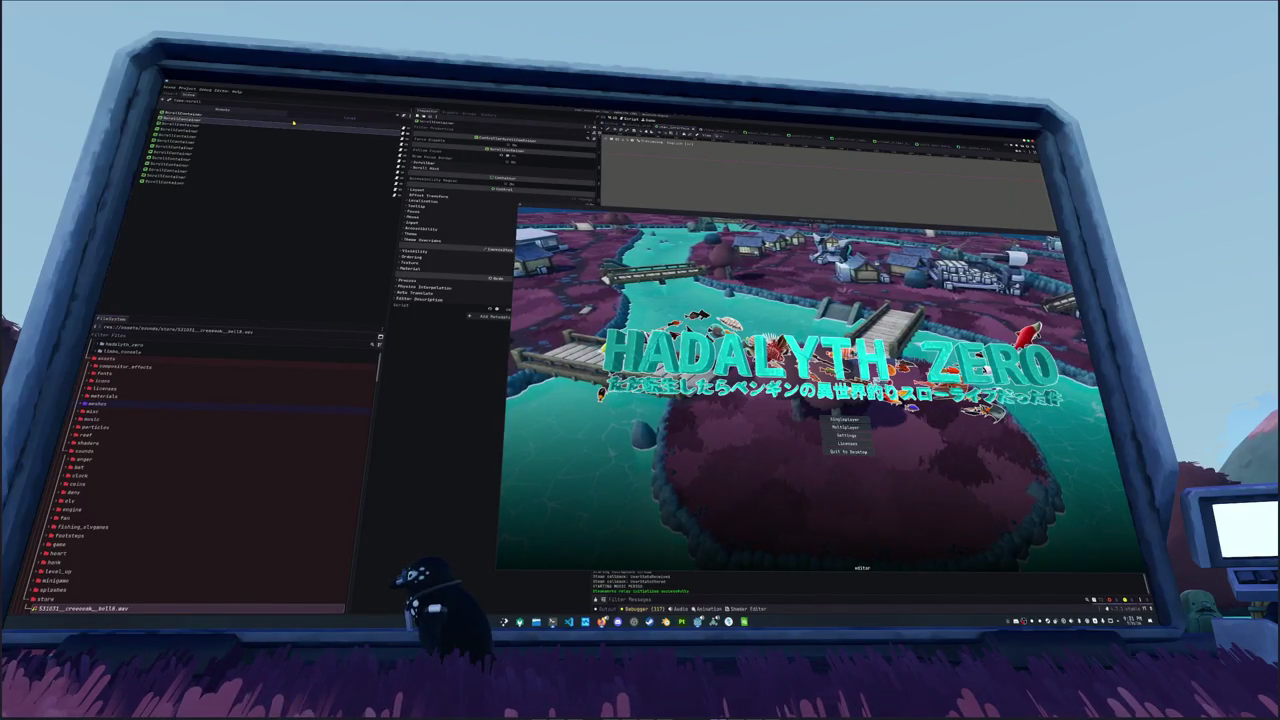
pyautogui.press('Down')
pyautogui.press('Down')
pyautogui.press('Down')
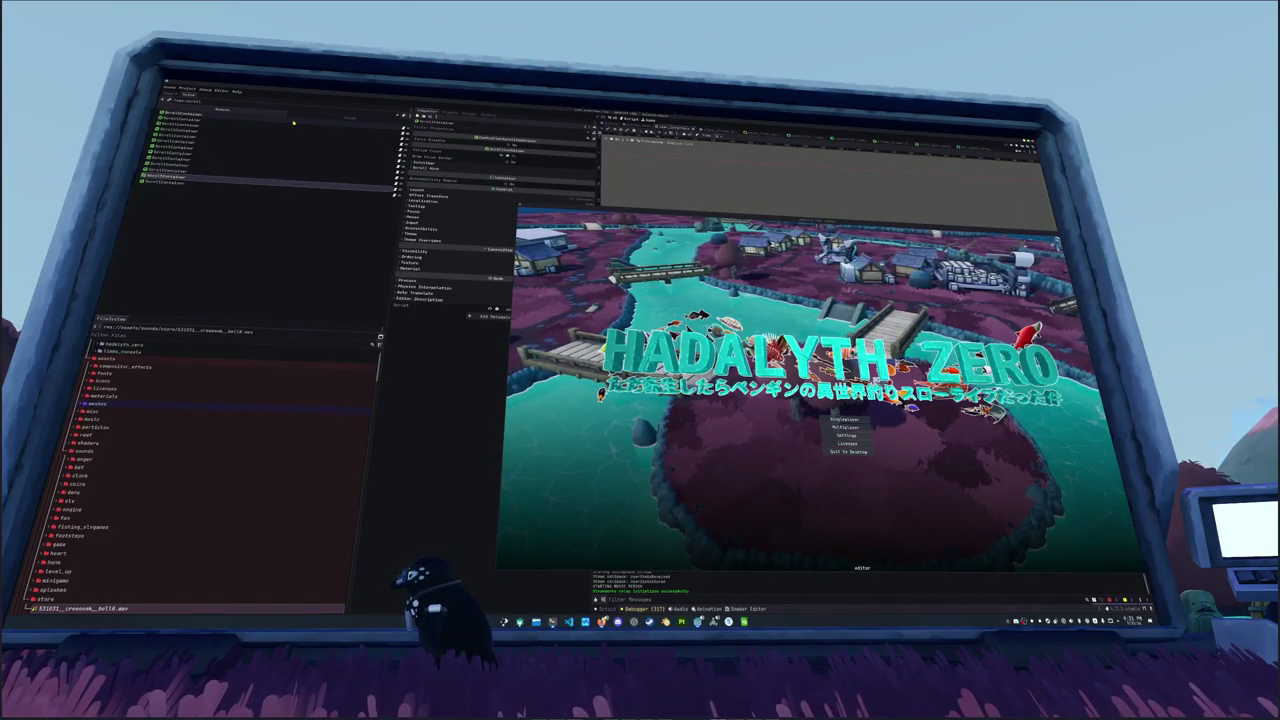
pyautogui.press('Up')
pyautogui.press('Up')
pyautogui.press('Up')
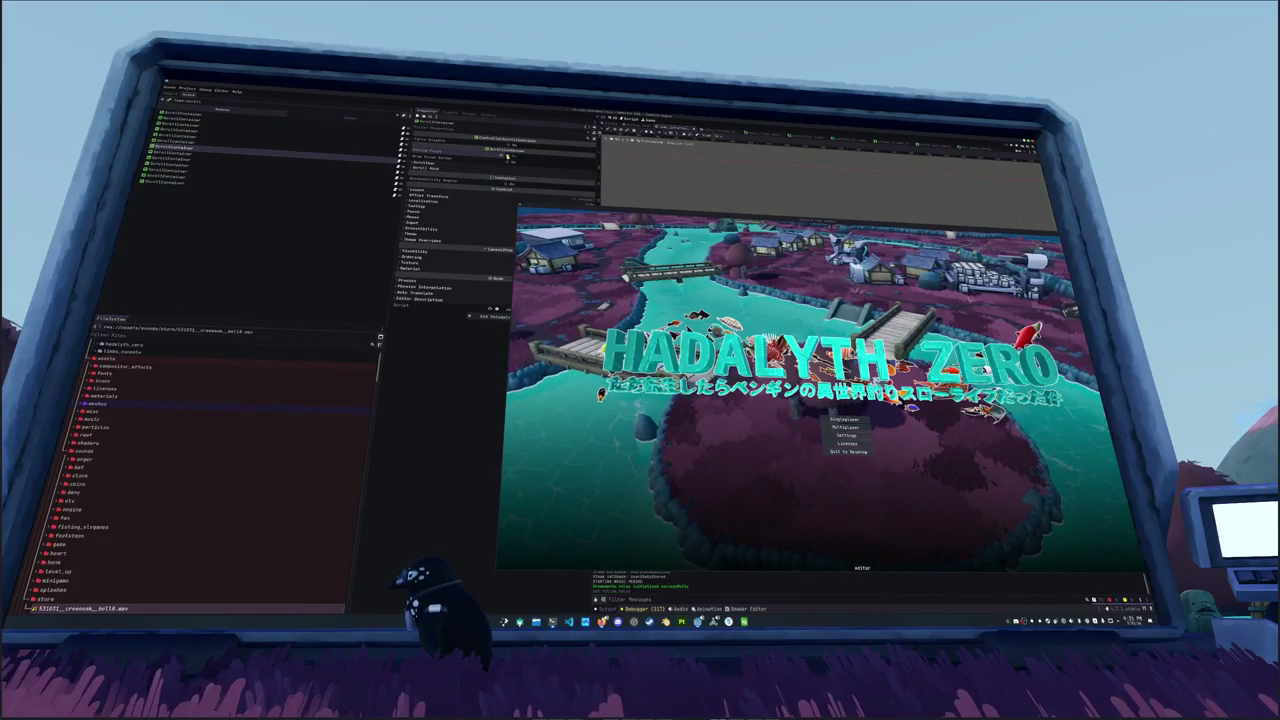
pyautogui.press('Up')
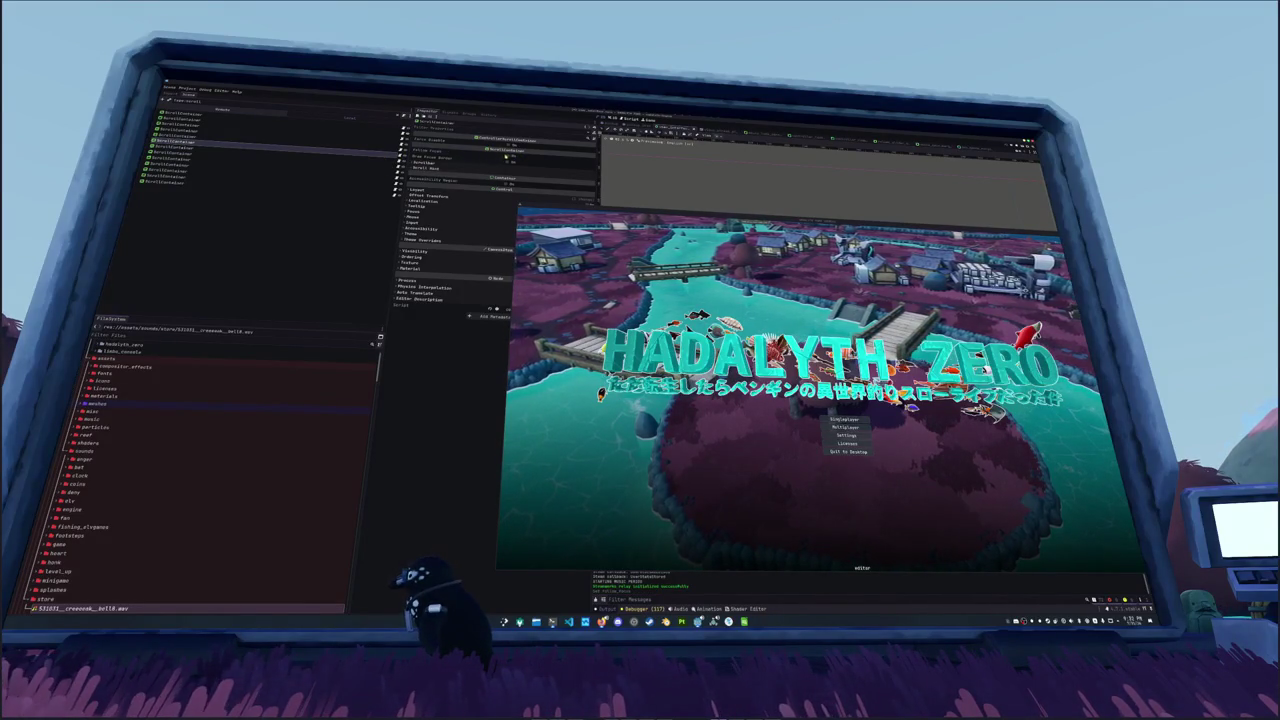
pyautogui.press('Up')
pyautogui.press('Up')
pyautogui.press('Up')
pyautogui.press('Up')
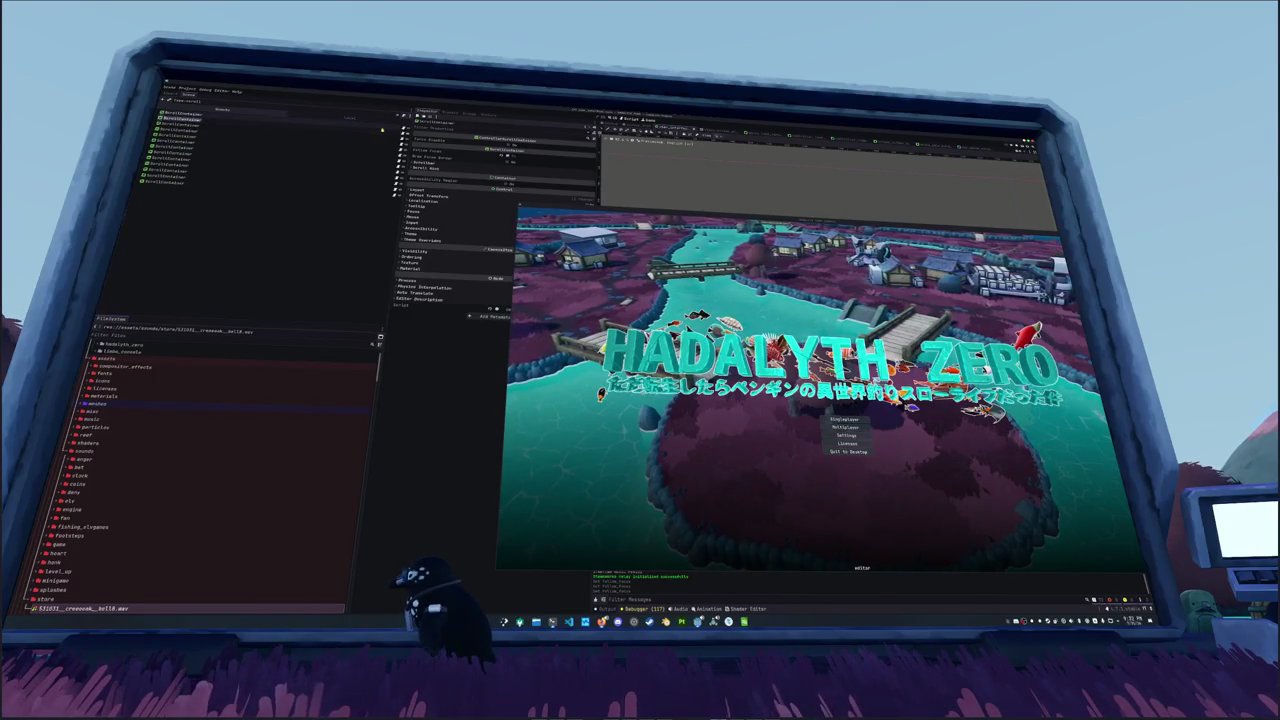
pyautogui.press('Up')
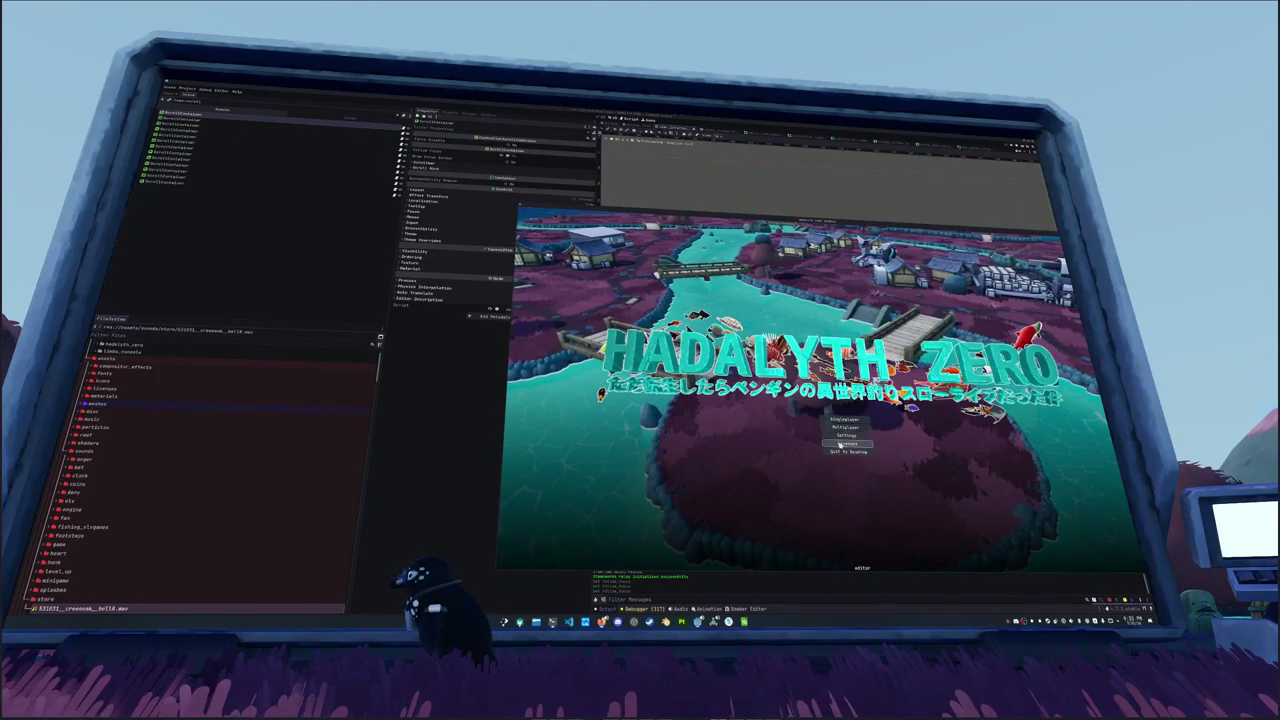
pyautogui.click(841, 436)
pyautogui.click(778, 299)
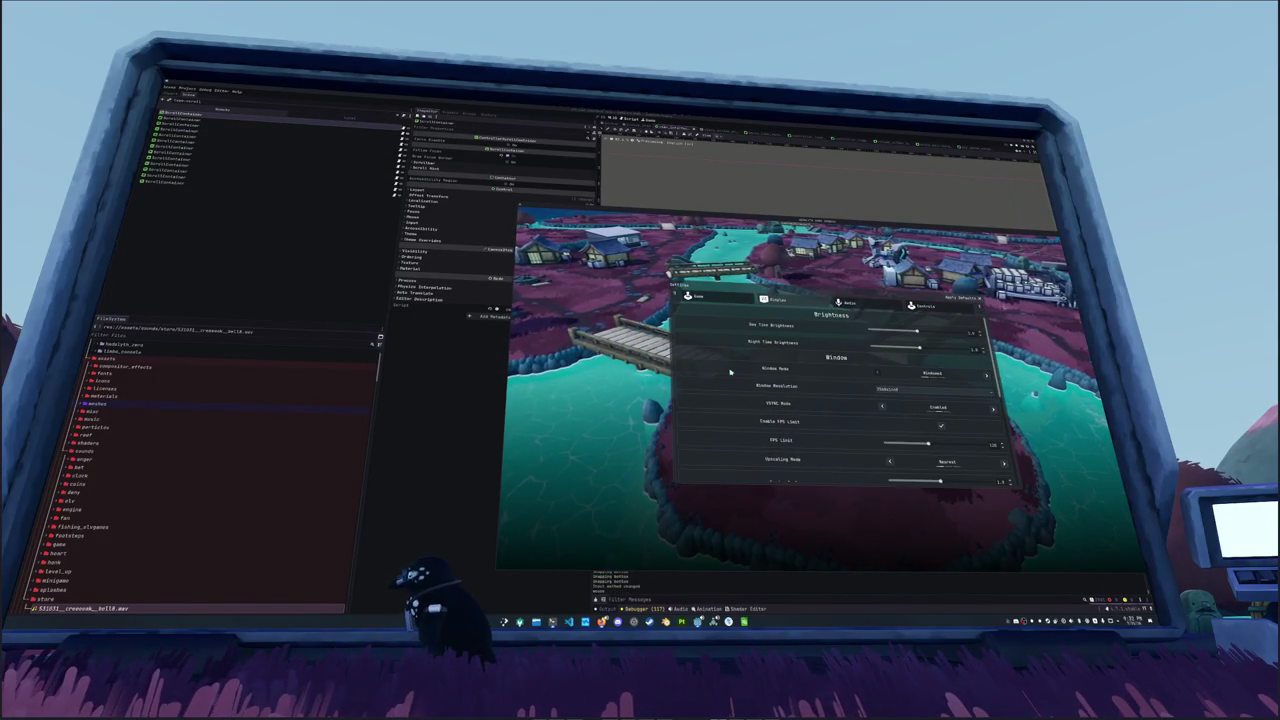
# Step: Cycle the settings pages with Ctrl+Tab through Controls, Display, Audio and Game
pyautogui.hotkey('ctrl', 'Tab')
pyautogui.hotkey('ctrl', 'Tab')
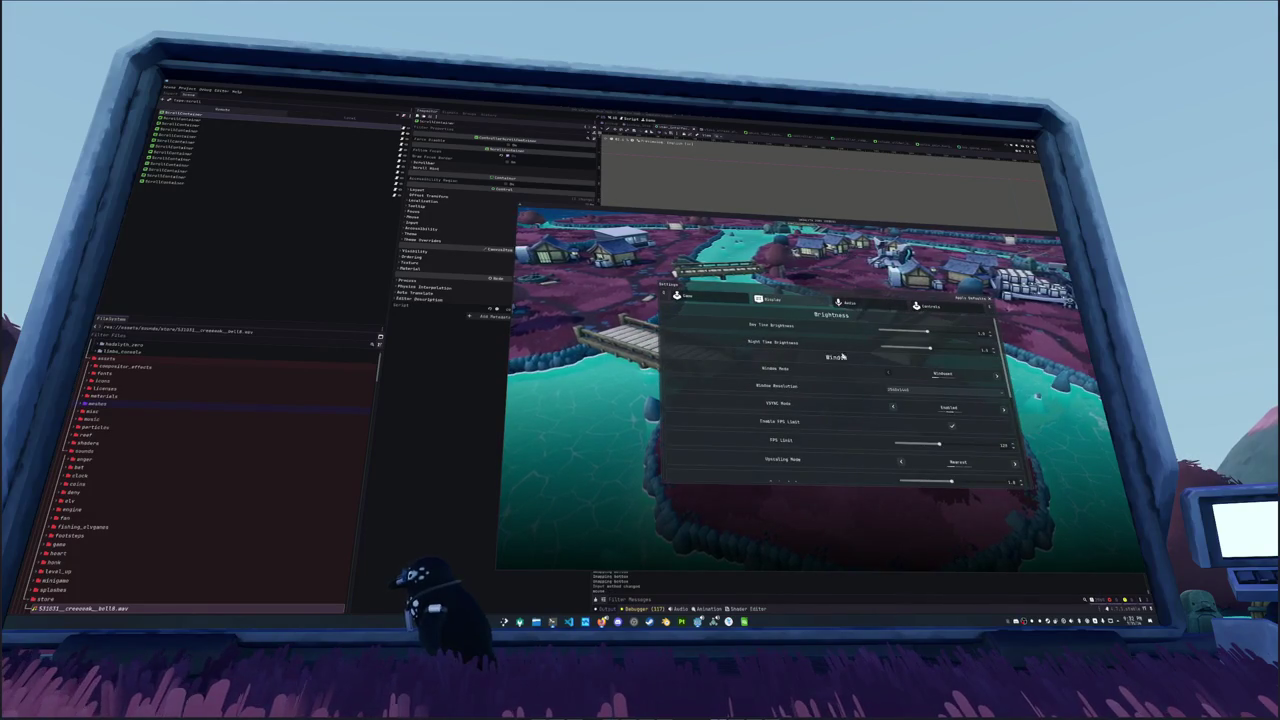
pyautogui.hotkey('ctrl', 'Tab')
pyautogui.hotkey('ctrl', 'Tab')
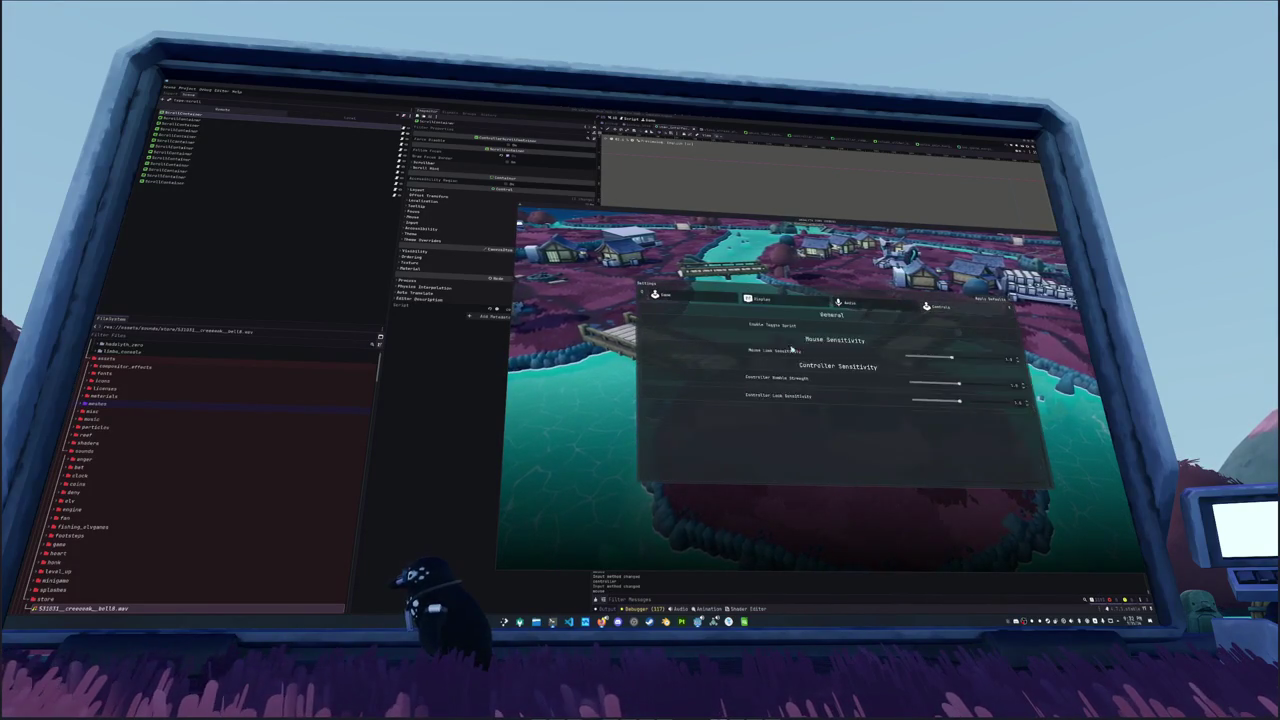
pyautogui.hotkey('ctrl', 'Tab')
pyautogui.hotkey('ctrl', 'Tab')
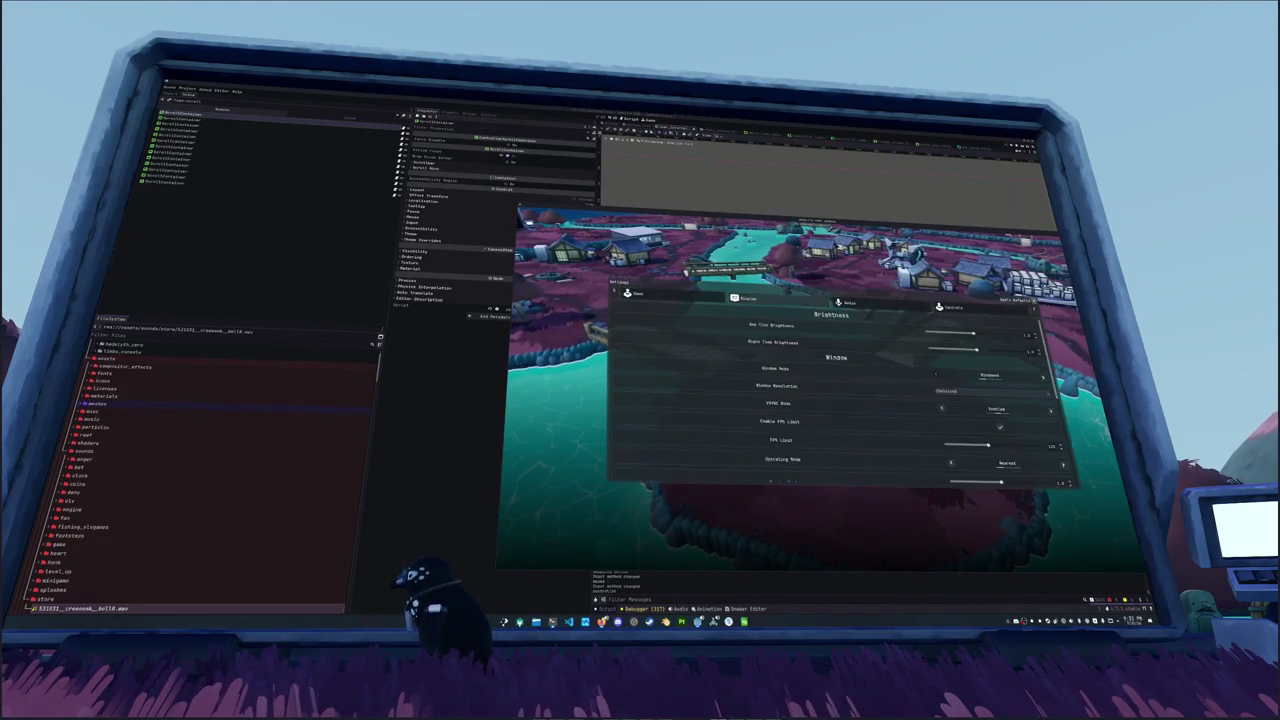
pyautogui.hotkey('ctrl', 'Tab')
pyautogui.hotkey('ctrl', 'Tab')
pyautogui.hotkey('ctrl', 'Tab')
pyautogui.hotkey('ctrl', 'Tab')
pyautogui.hotkey('ctrl', 'Tab')
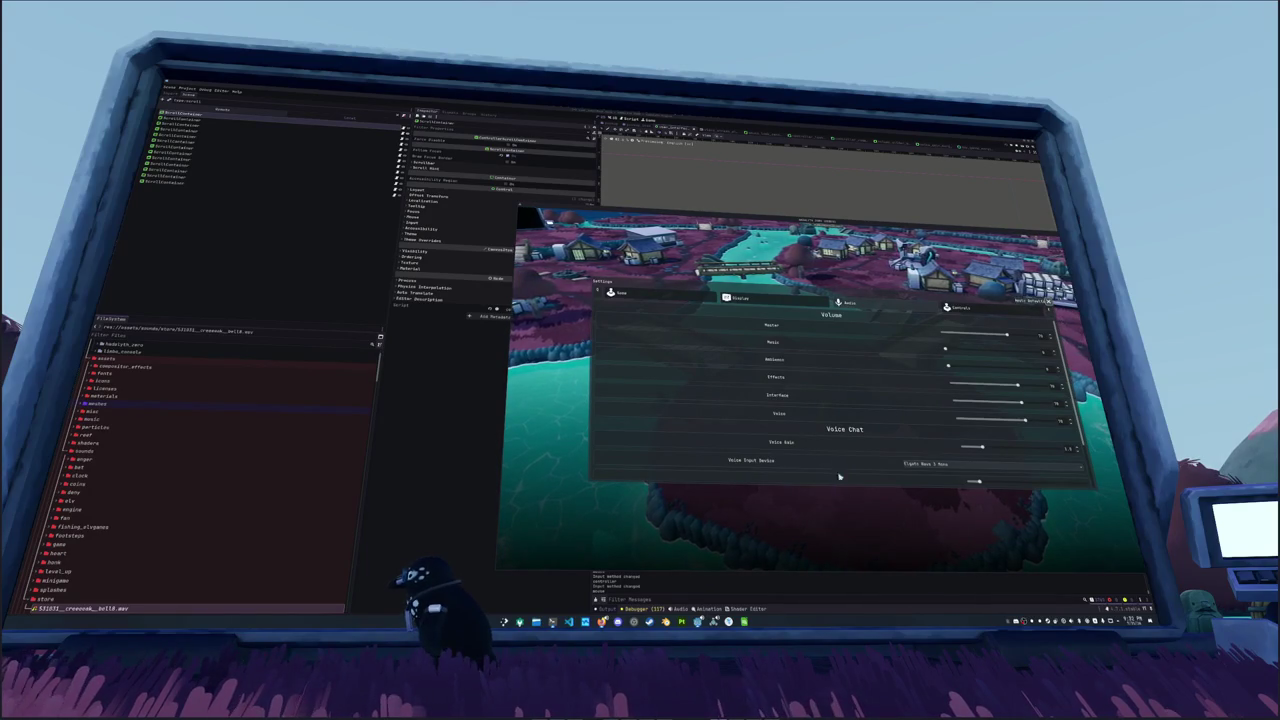
pyautogui.hotkey('ctrl', 'Tab')
pyautogui.hotkey('ctrl', 'Tab')
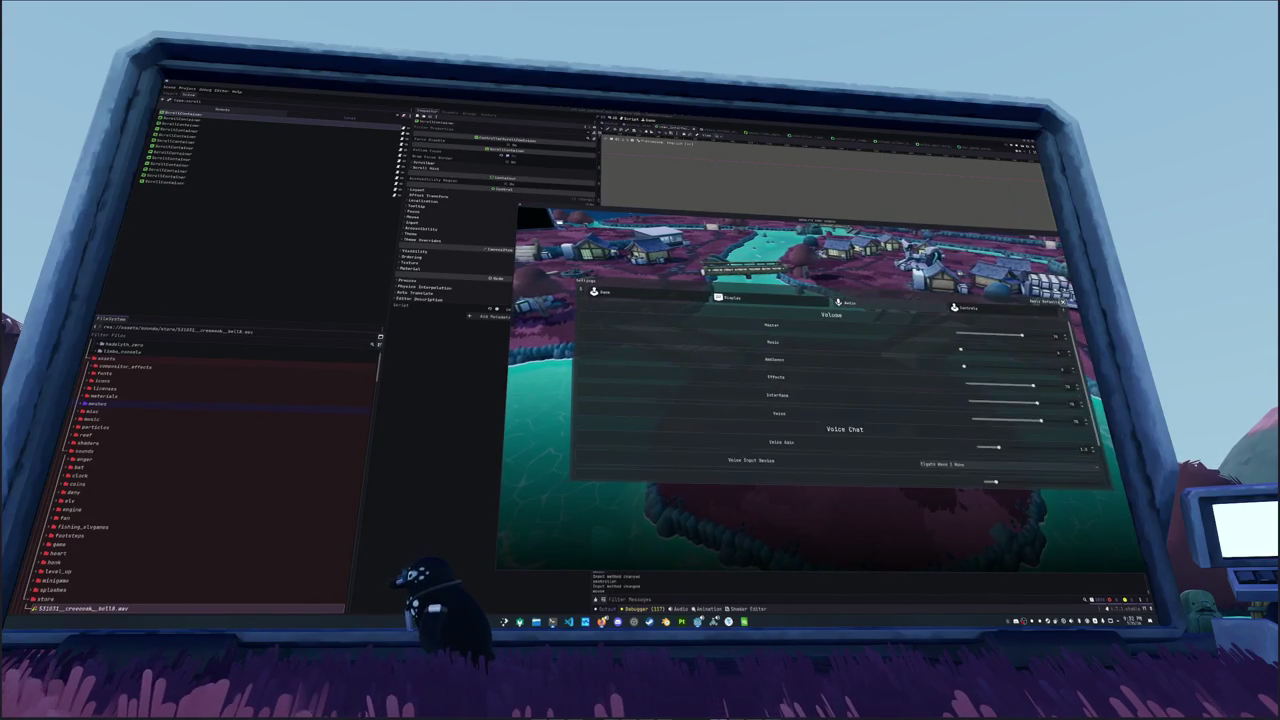
pyautogui.hotkey('ctrl', 'Tab')
pyautogui.hotkey('ctrl', 'Tab')
pyautogui.hotkey('ctrl', 'Tab')
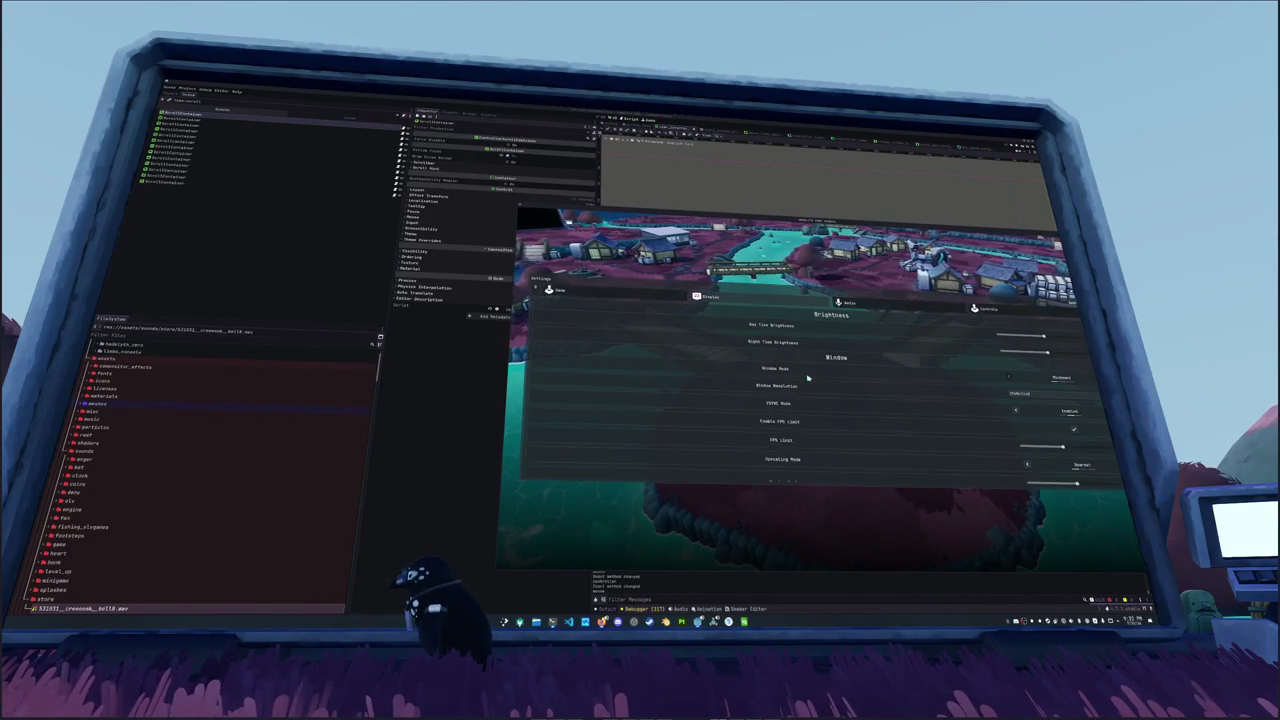
# Step: Close settings back to the title screen and bring VS Code to the front
pyautogui.hotkey('ctrl', 'Tab')
pyautogui.hotkey('ctrl', 'Tab')
pyautogui.hotkey('ctrl', 'Tab')
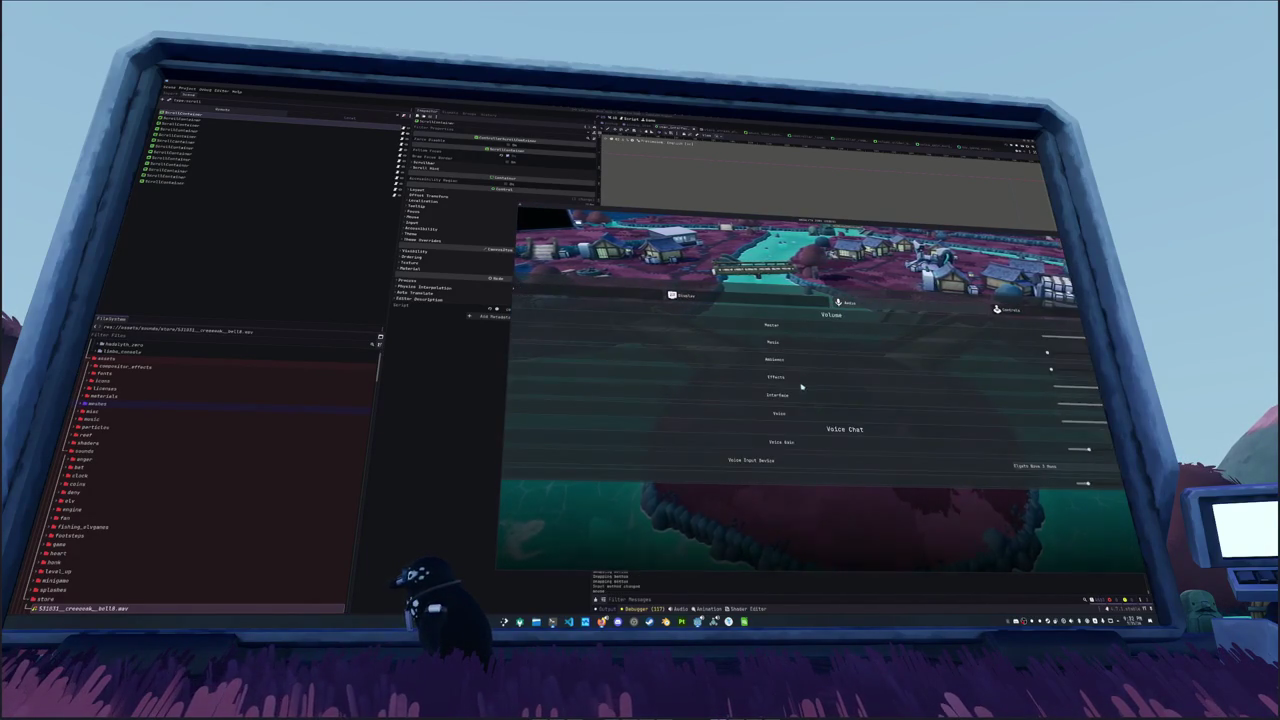
pyautogui.press('Escape')
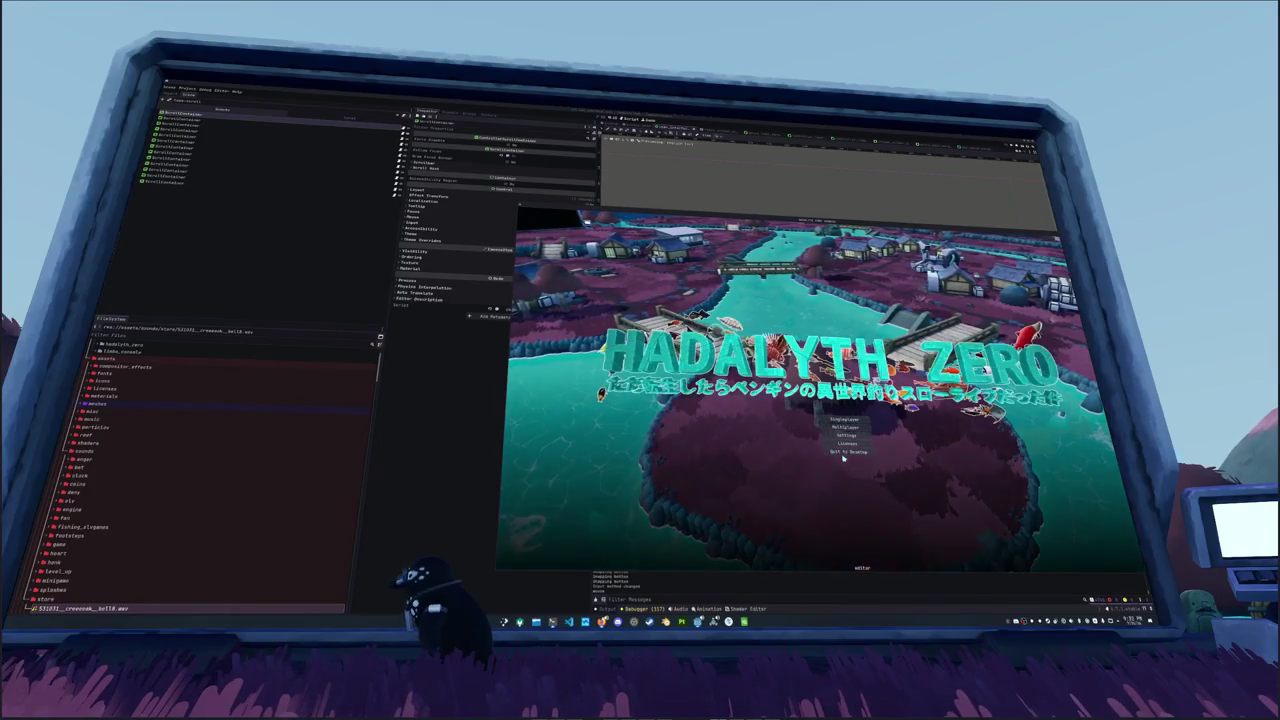
pyautogui.hotkey('alt', 'Tab')
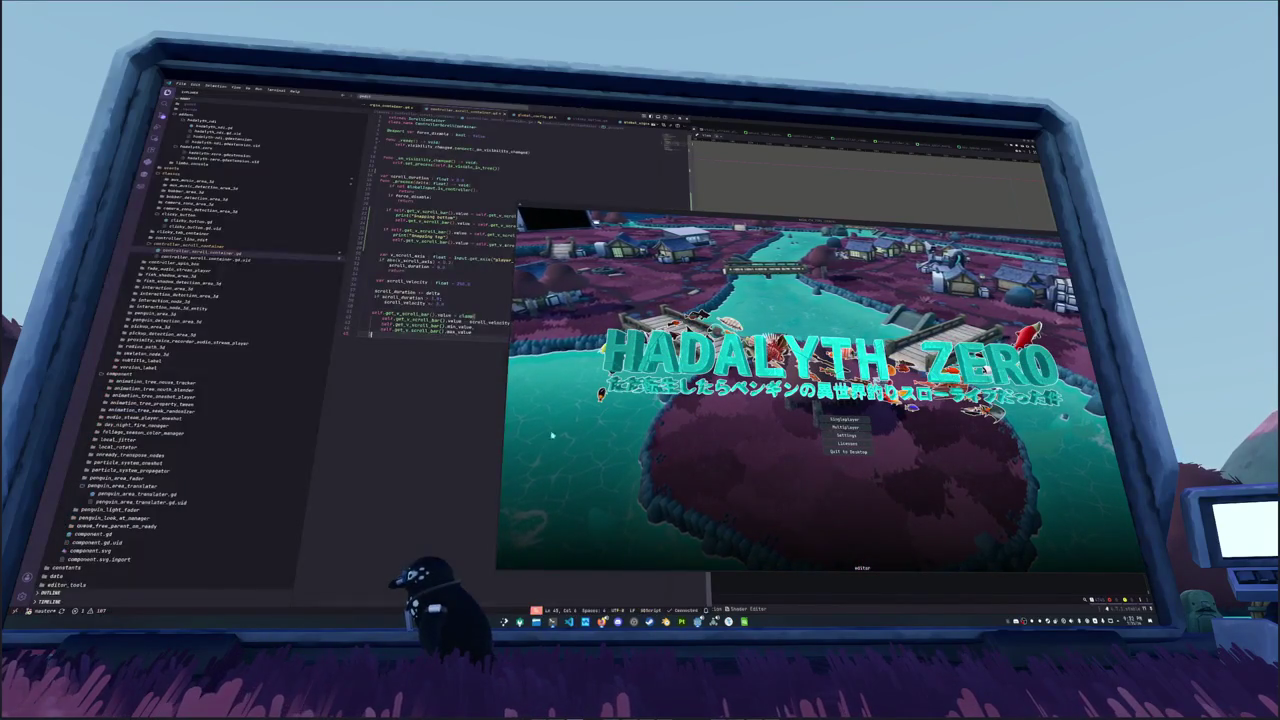
# Step: Quick-open the user interface state script, then the tab menu state script
pyautogui.click(568, 297)
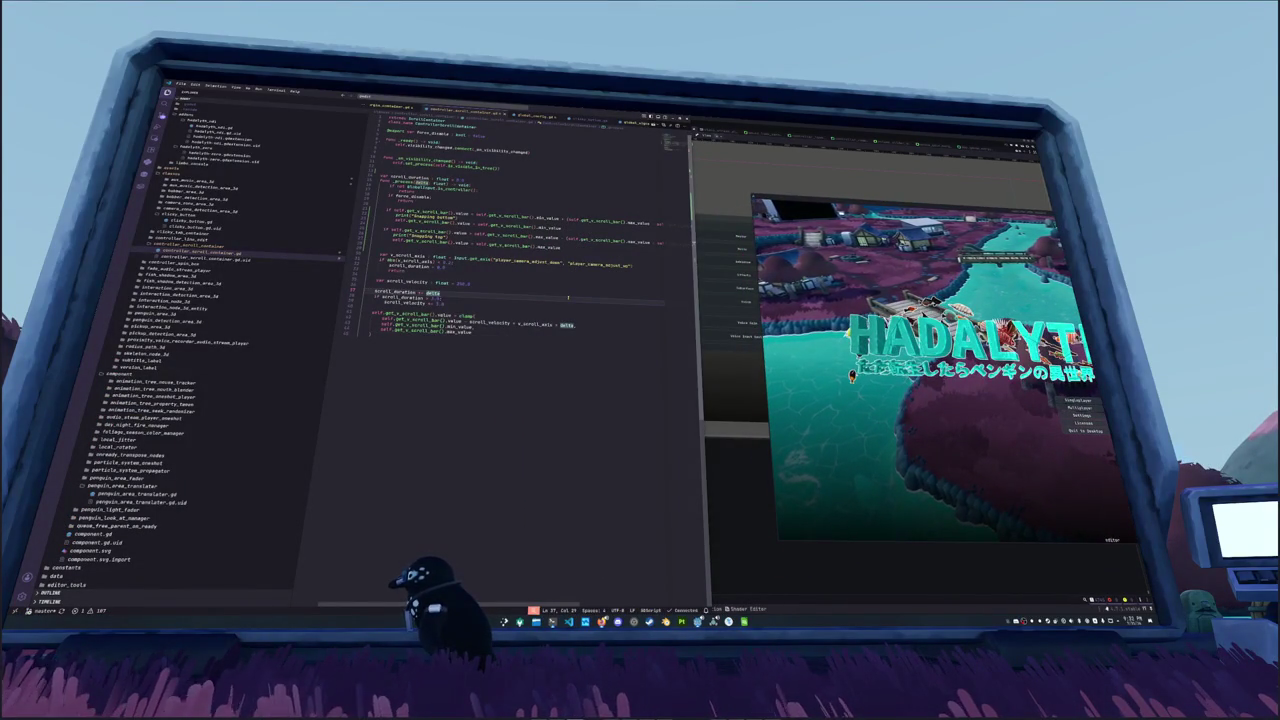
pyautogui.hotkey('ctrl', 'p')
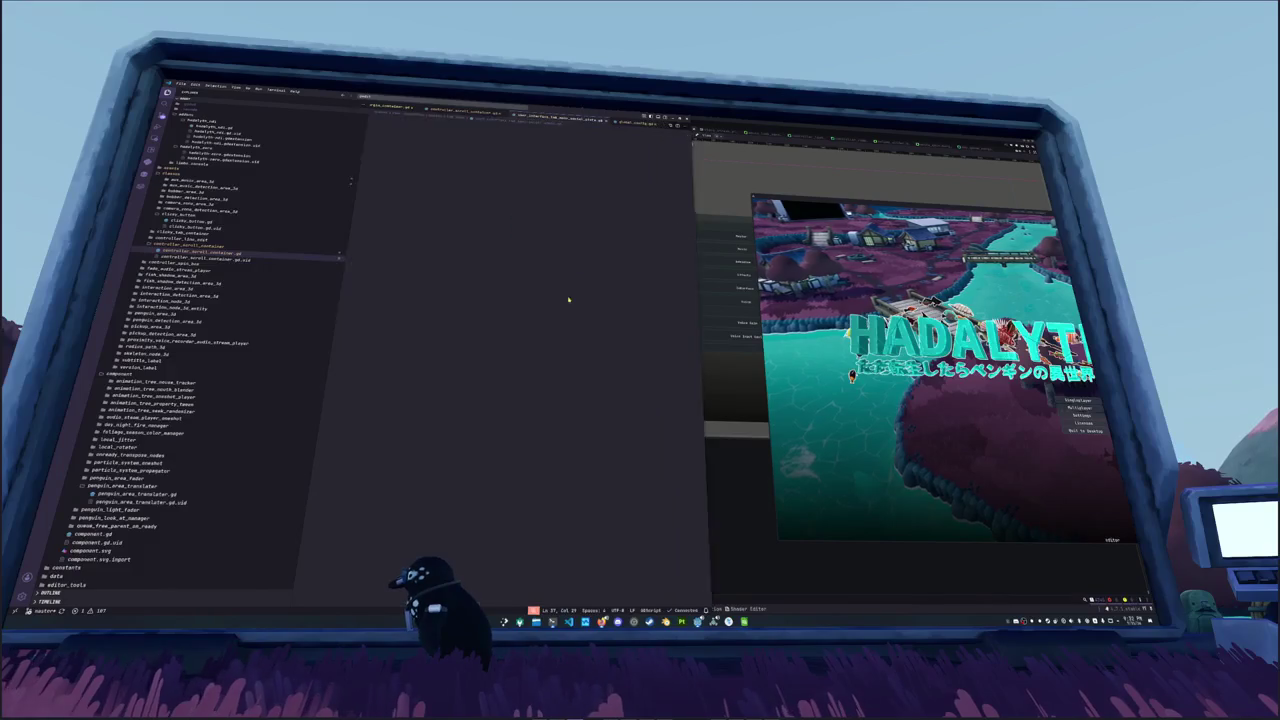
pyautogui.press('Return')
pyautogui.hotkey('ctrl', 'p')
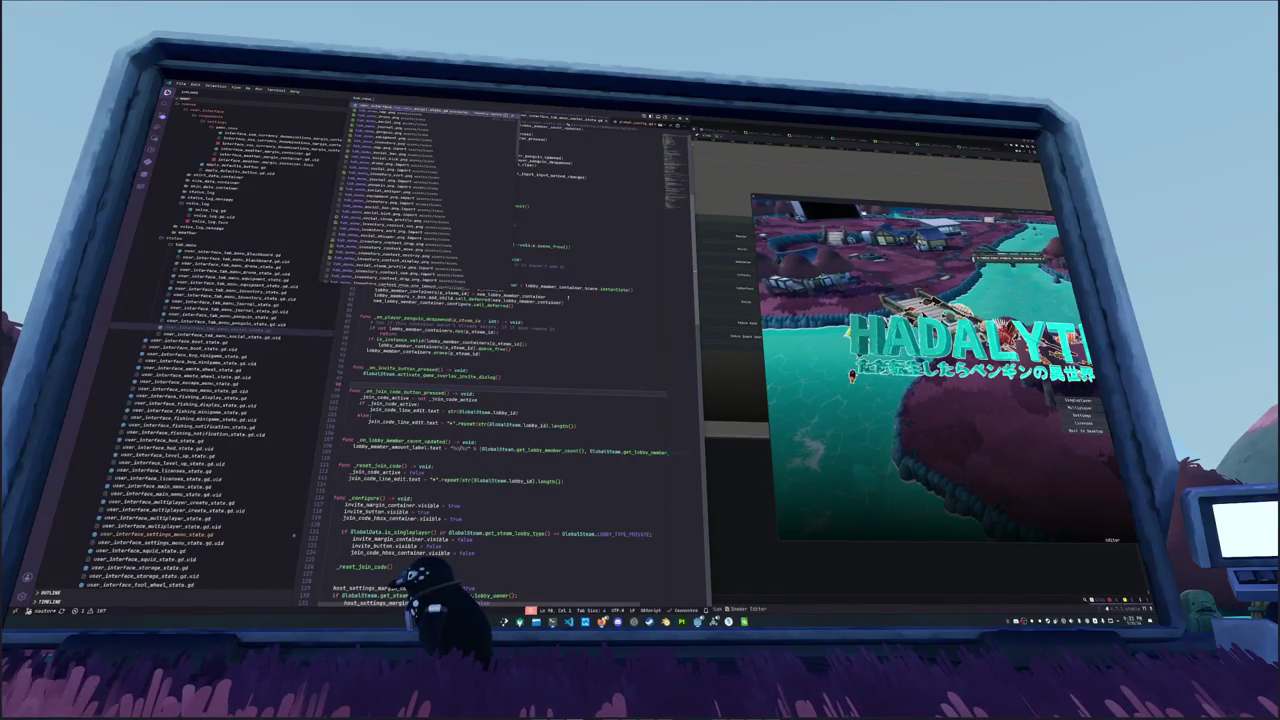
pyautogui.press('Return')
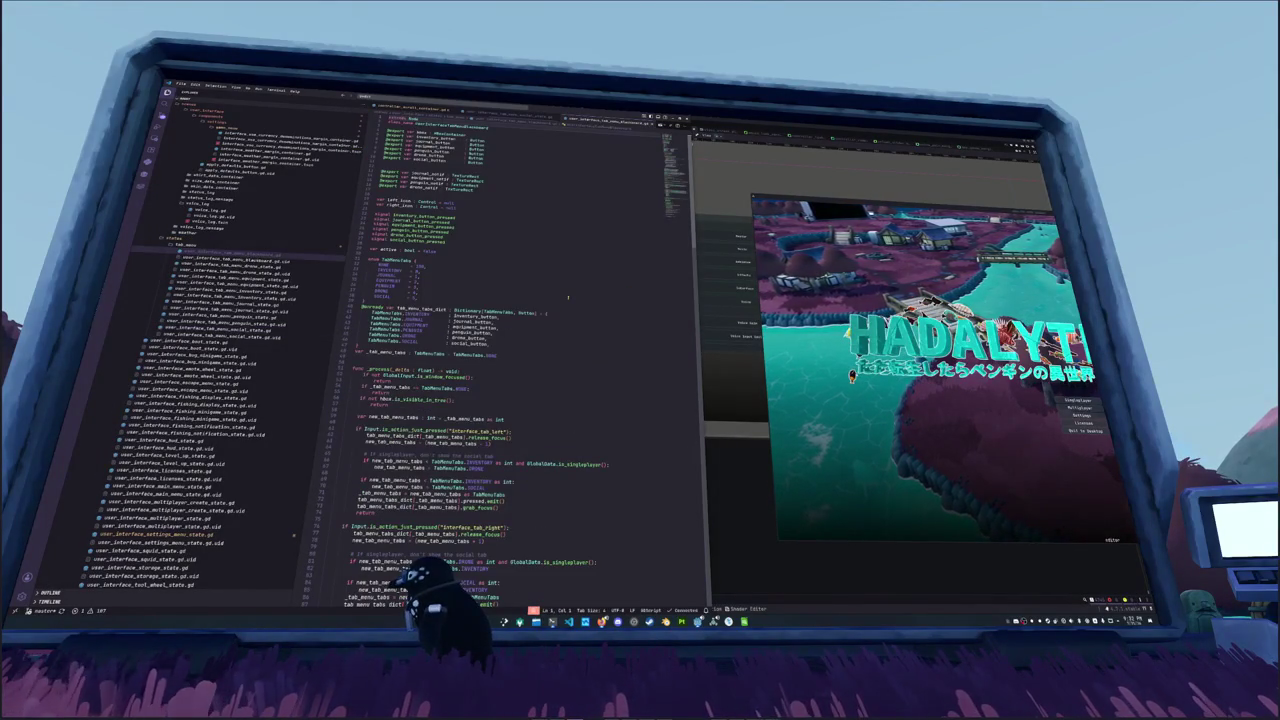
# Step: Scroll the tab menu script past the enum and tab dictionary down to set_active_tab_menu_tab
pyautogui.press('Down')
pyautogui.press('Down')
pyautogui.press('Down')
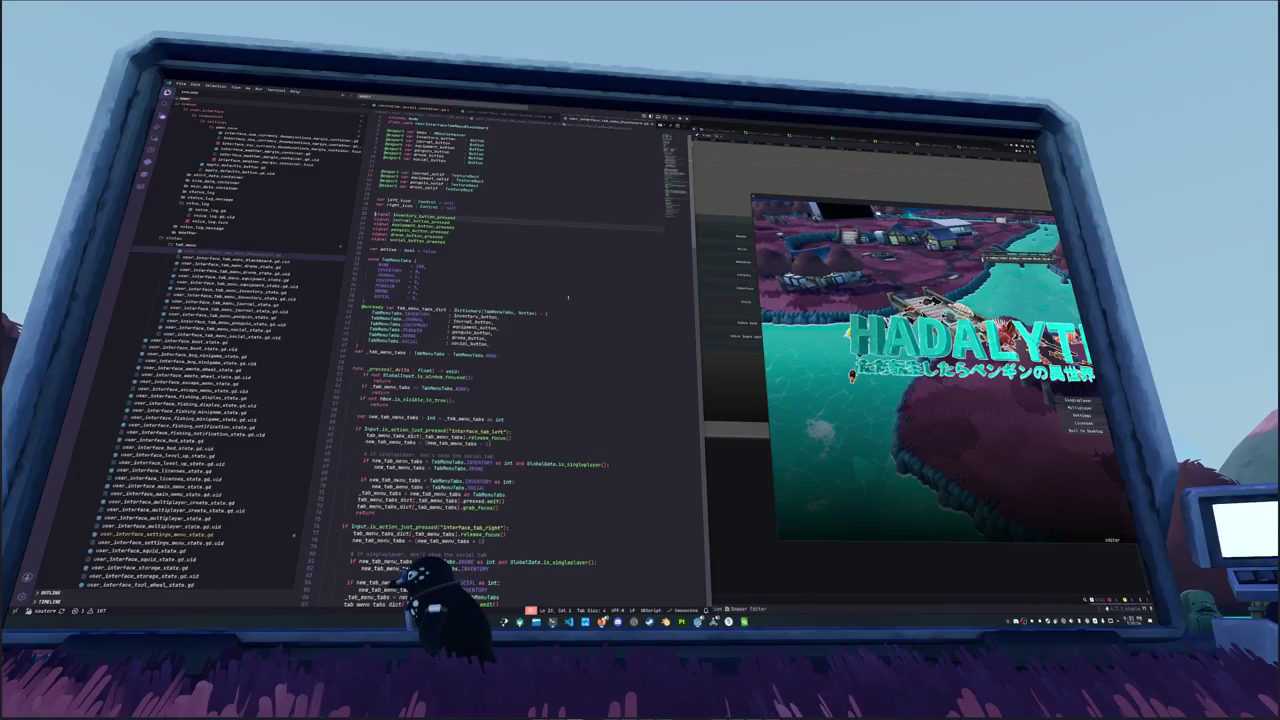
pyautogui.press('Down')
pyautogui.press('Down')
pyautogui.press('Down')
pyautogui.scroll(15, 226, 157)
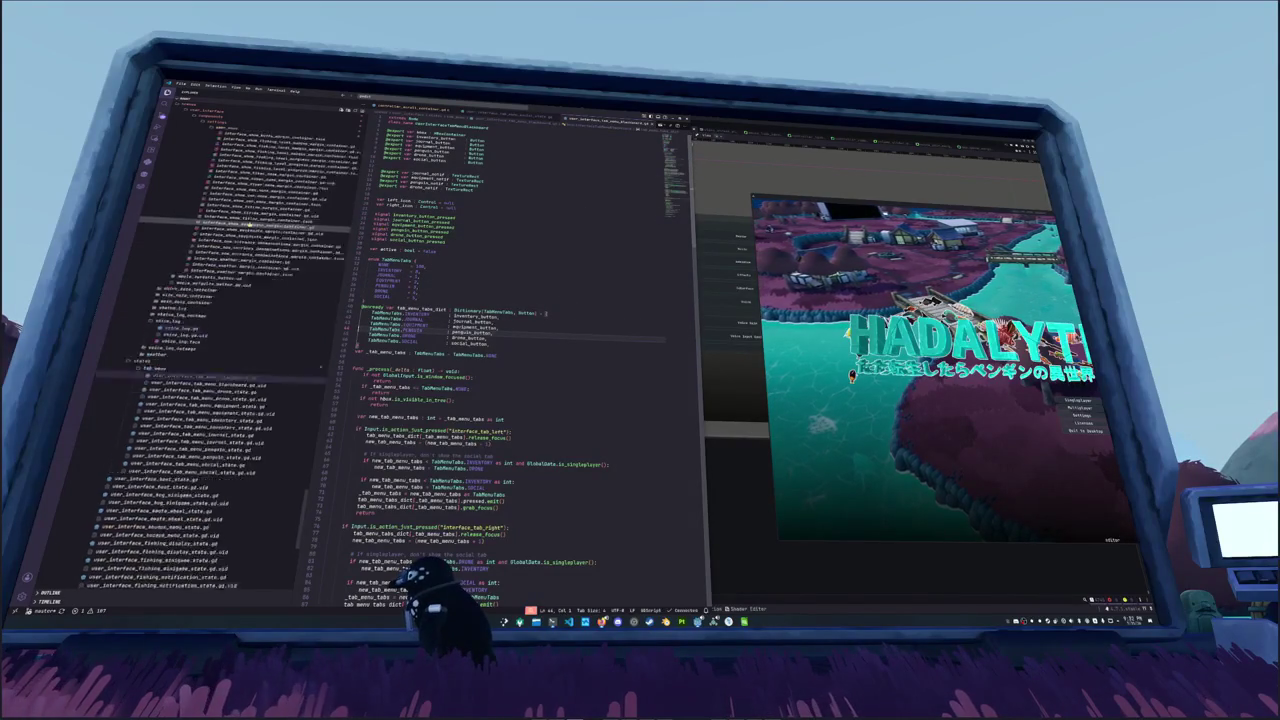
pyautogui.scroll(10, 226, 157)
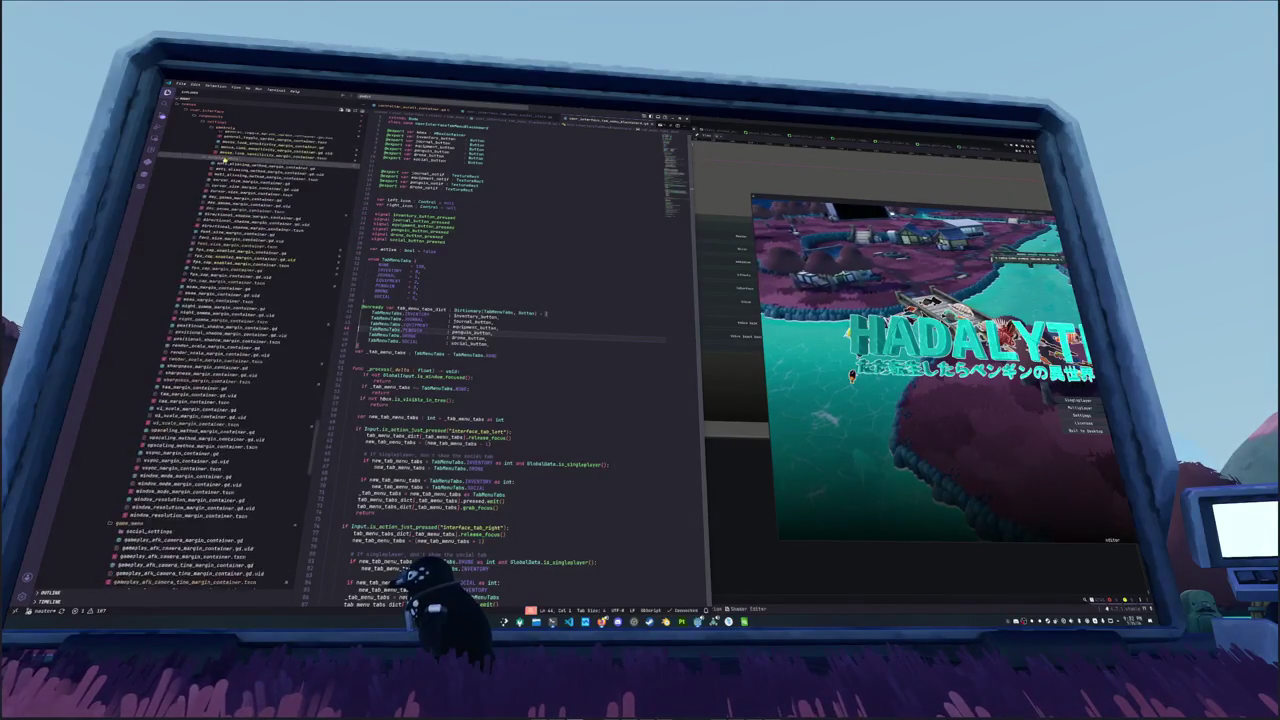
pyautogui.scroll(5, 204, 213)
pyautogui.scroll(-15, 204, 213)
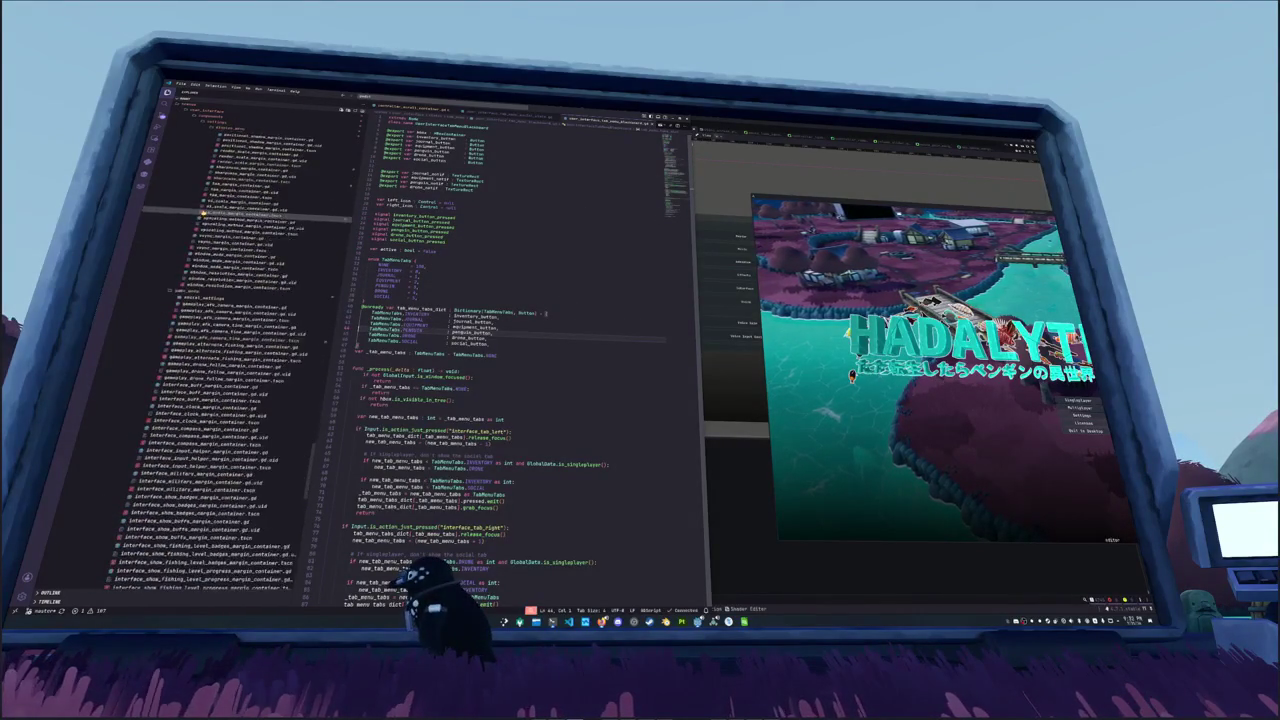
pyautogui.scroll(-5, 500, 400)
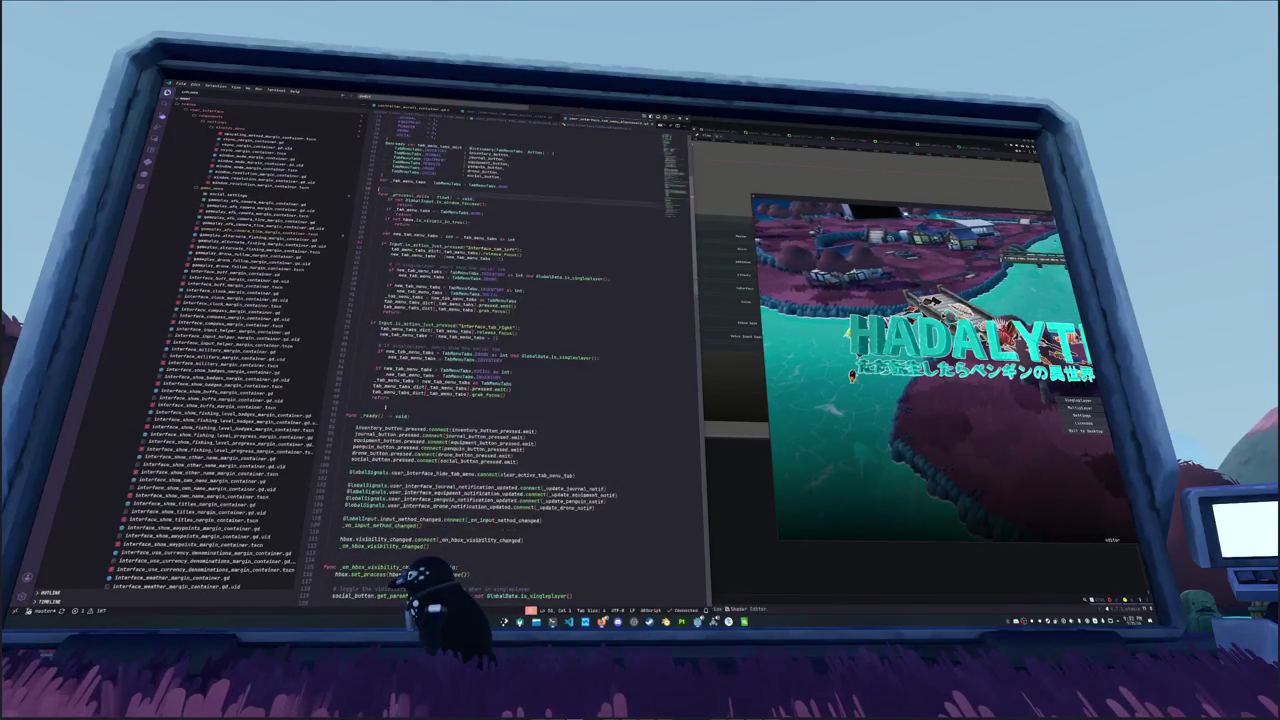
pyautogui.scroll(-10, 500, 400)
pyautogui.scroll(-5, 500, 400)
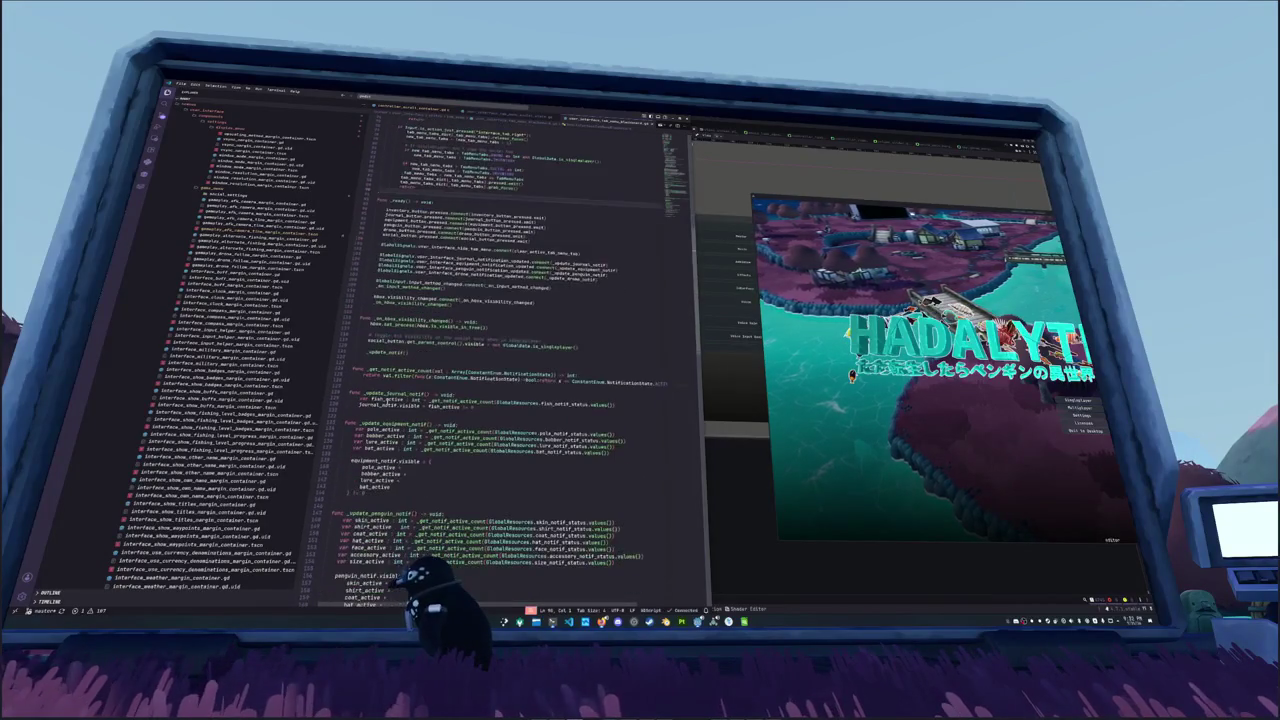
pyautogui.scroll(-10, 462, 404)
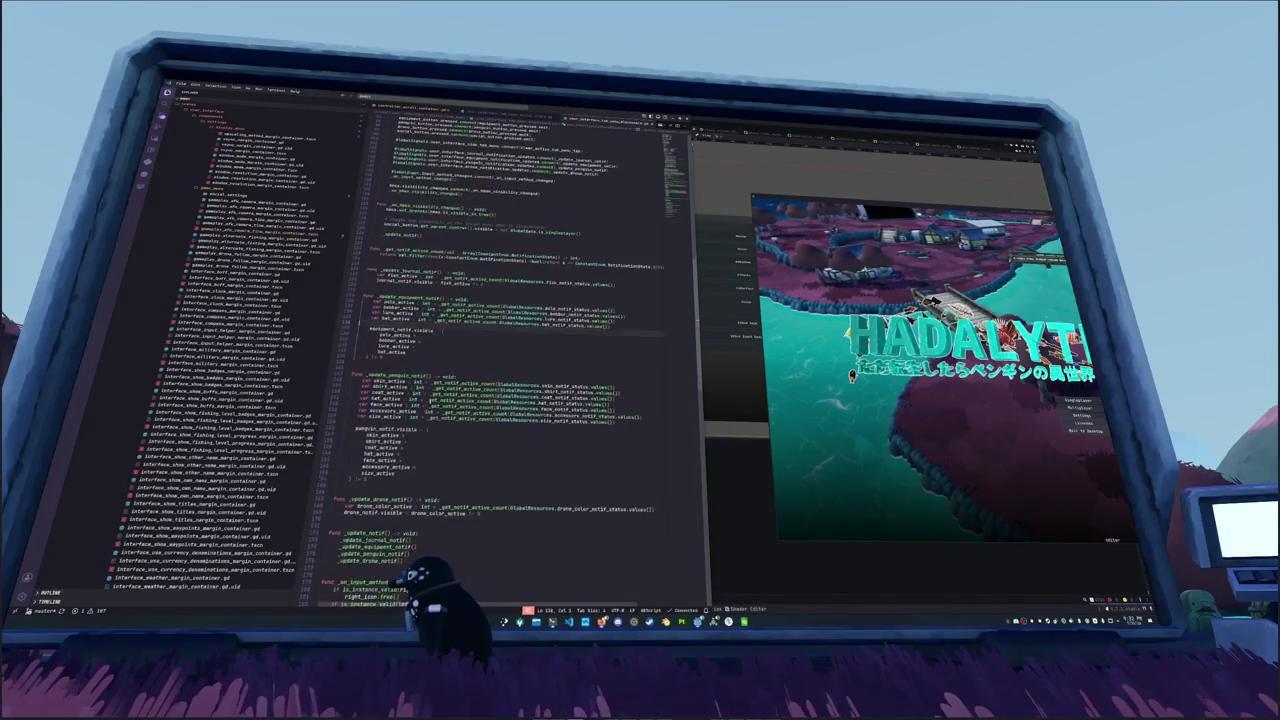
pyautogui.scroll(-5, 660, 396)
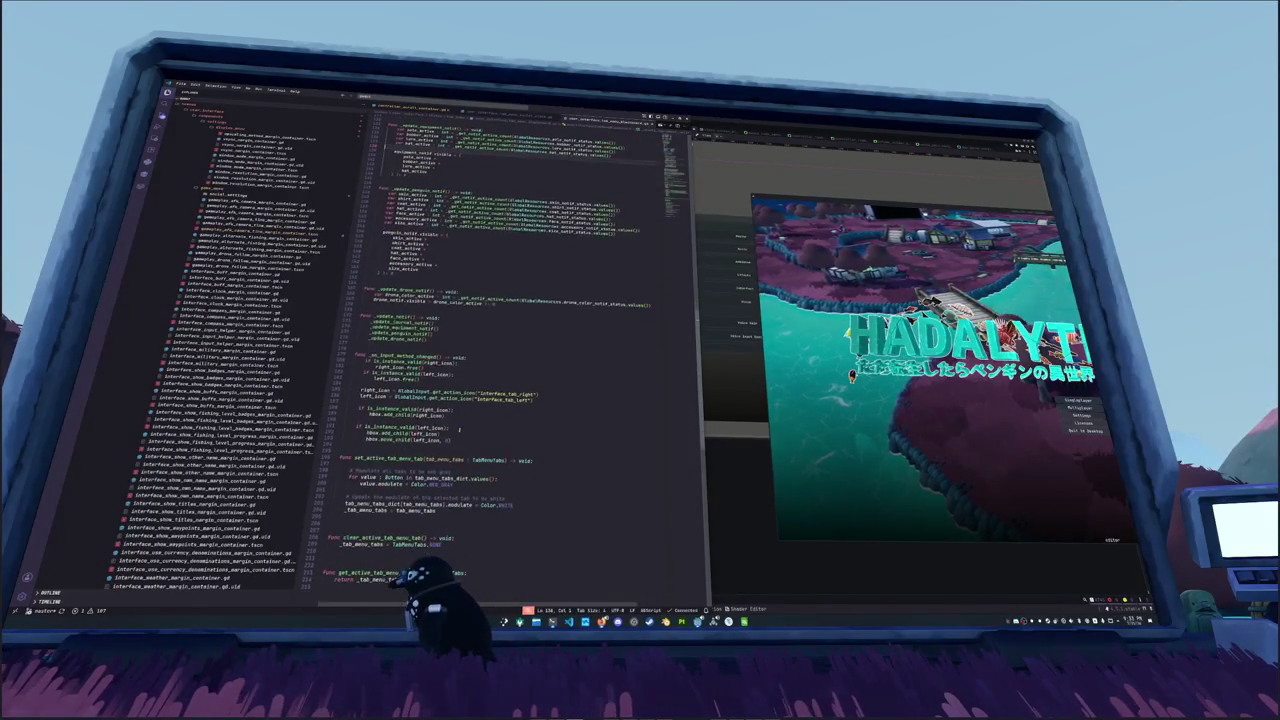
pyautogui.scroll(-3, 500, 400)
# Step: Inspect the free call and left_icon lines in _on_input_method_changed
pyautogui.click(409, 400)
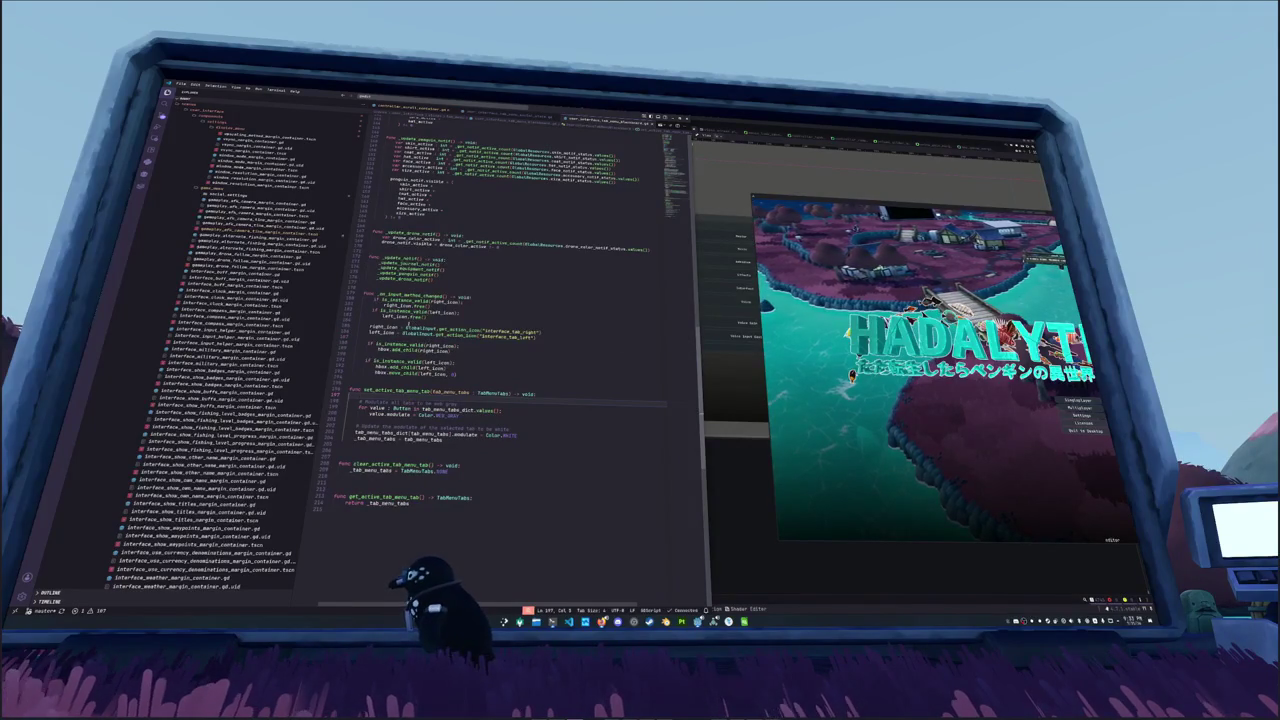
pyautogui.click(450, 297)
pyautogui.doubleClick(421, 305)
pyautogui.click(362, 319)
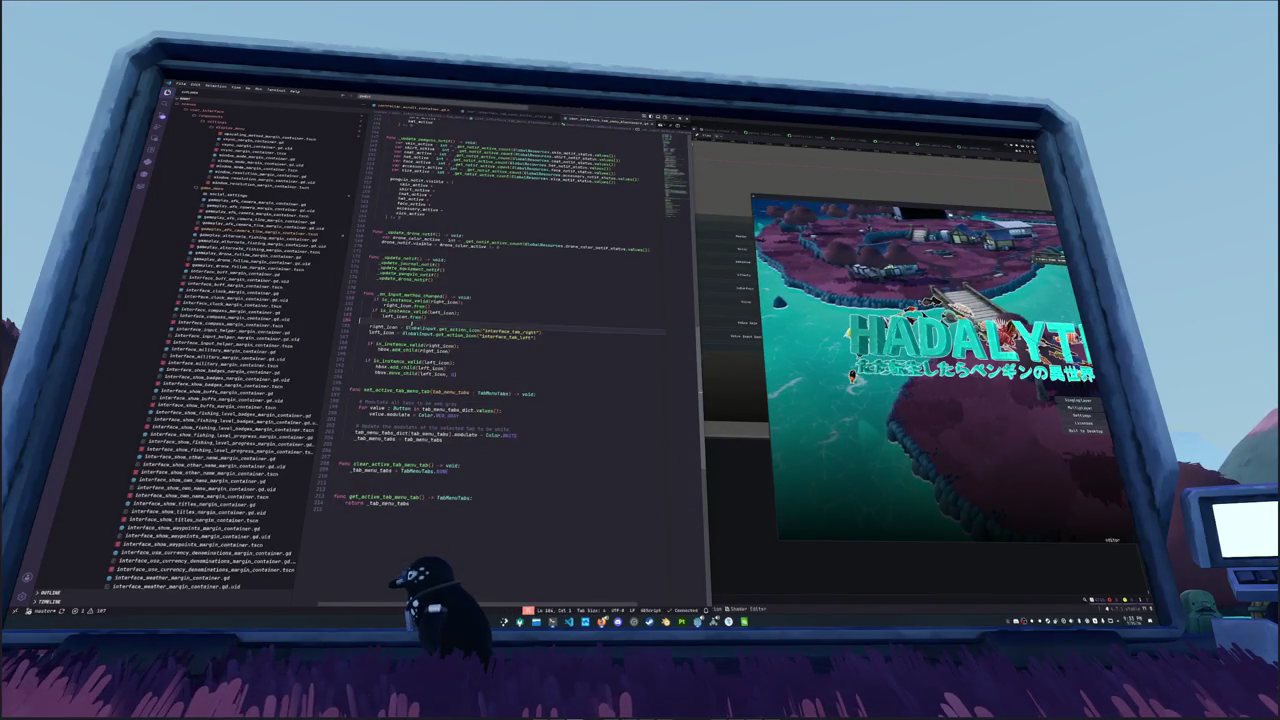
pyautogui.click(358, 344)
pyautogui.press('Down')
pyautogui.press('Up')
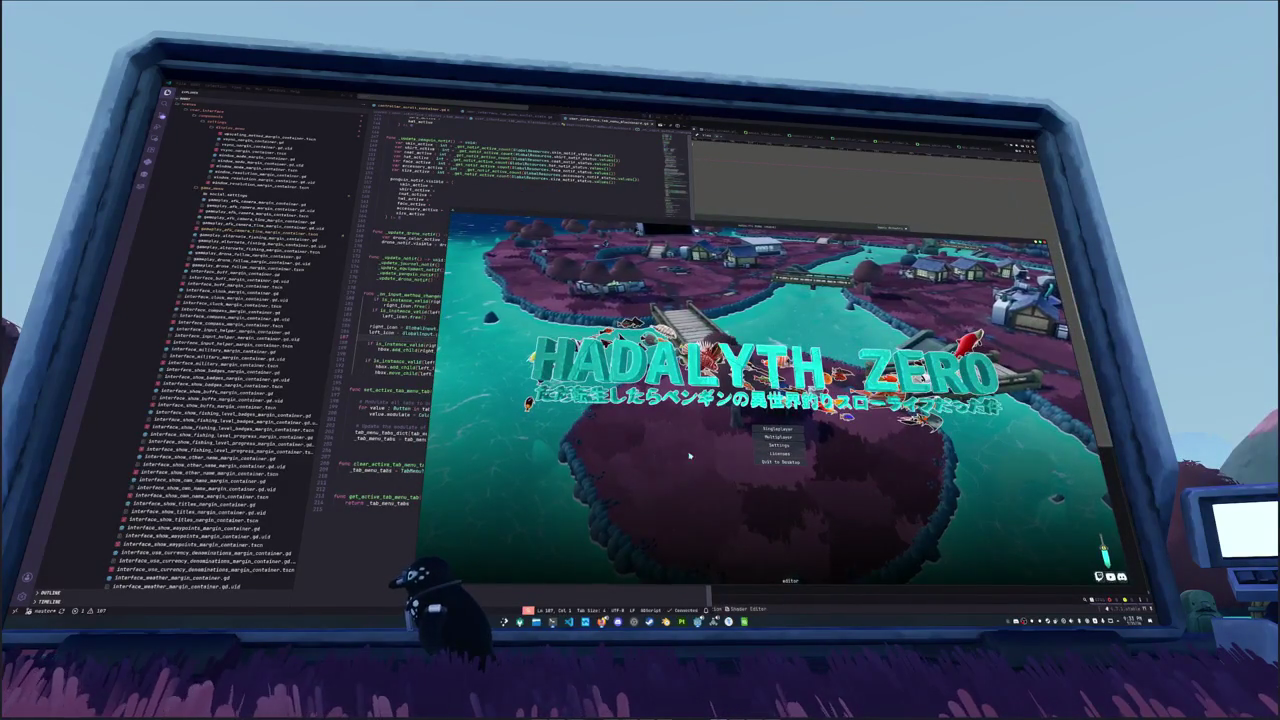
# Step: In the running game, open and close Settings, then quit the game
pyautogui.click(772, 445)
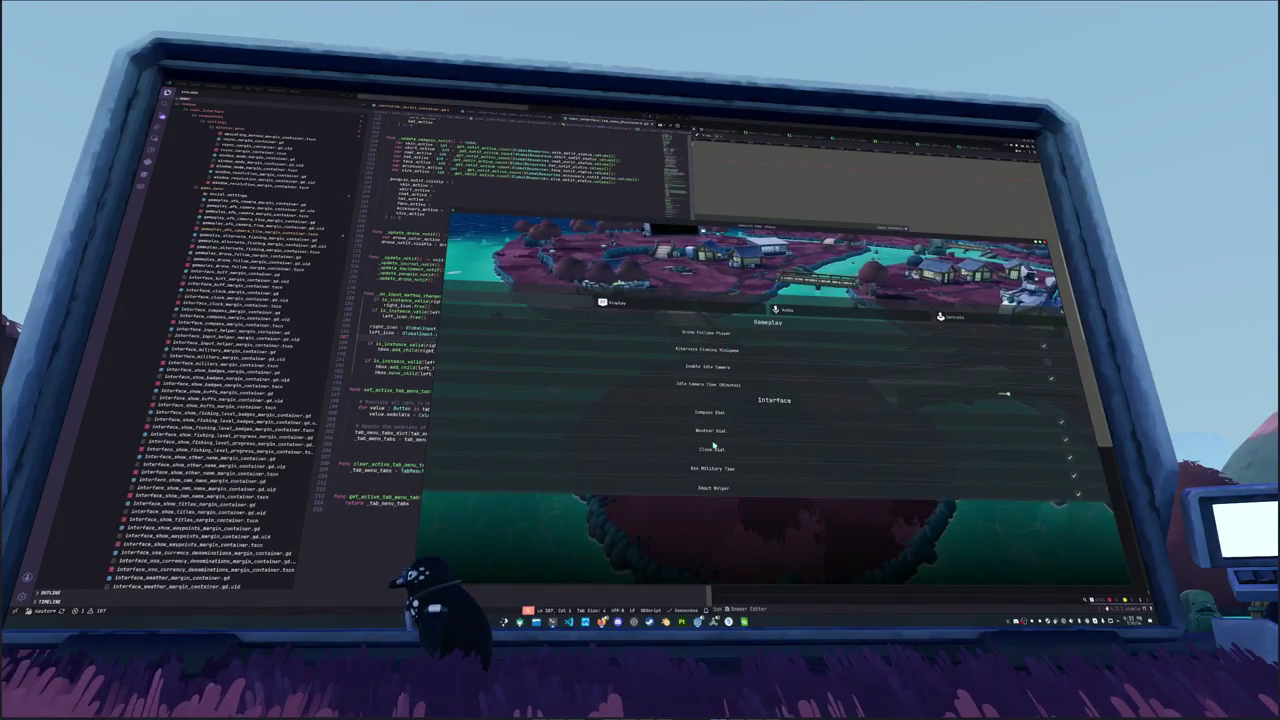
pyautogui.press('Escape')
pyautogui.click(727, 459)
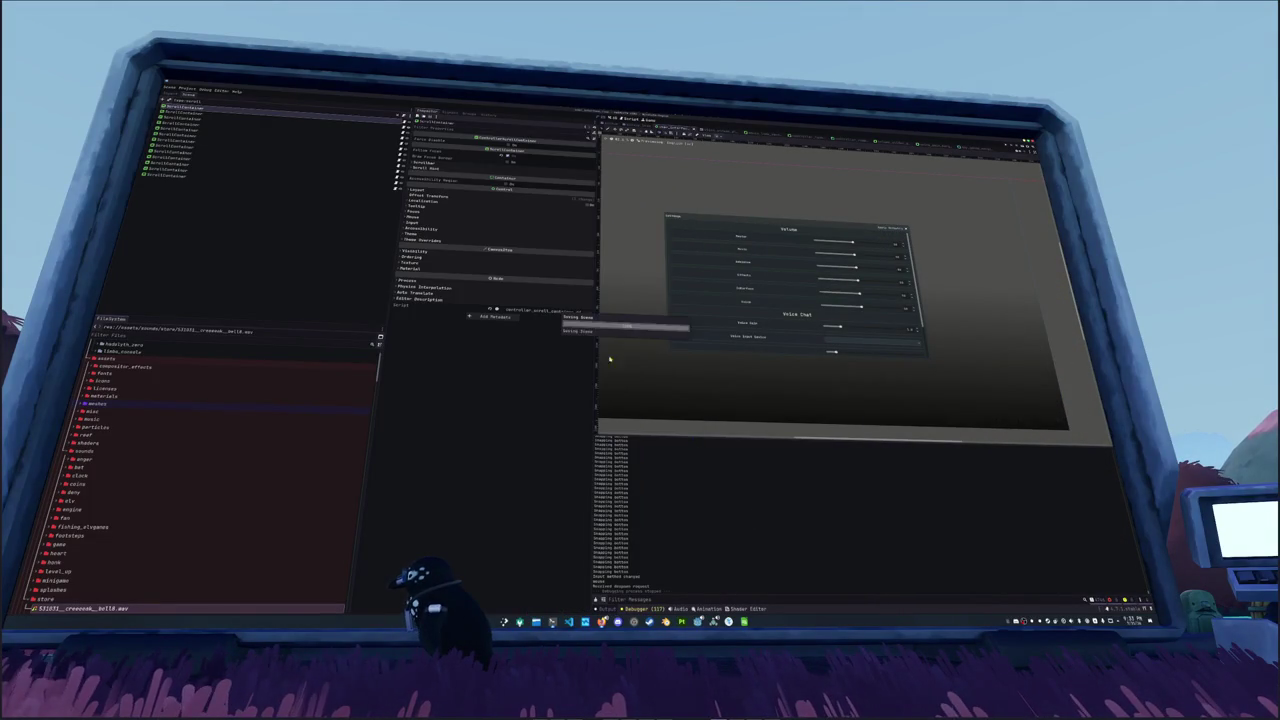
# Step: Return to the settings menu scene and clear the Scene filter to list every node
pyautogui.click(709, 216)
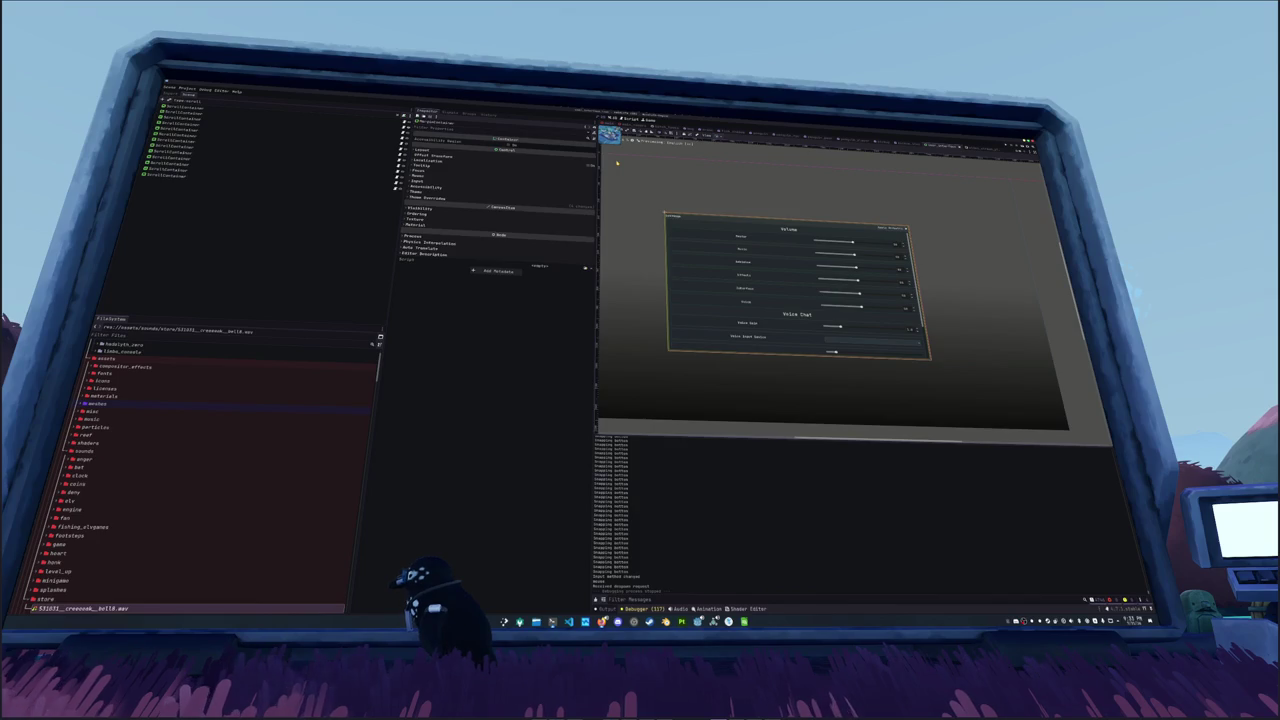
pyautogui.click(807, 147)
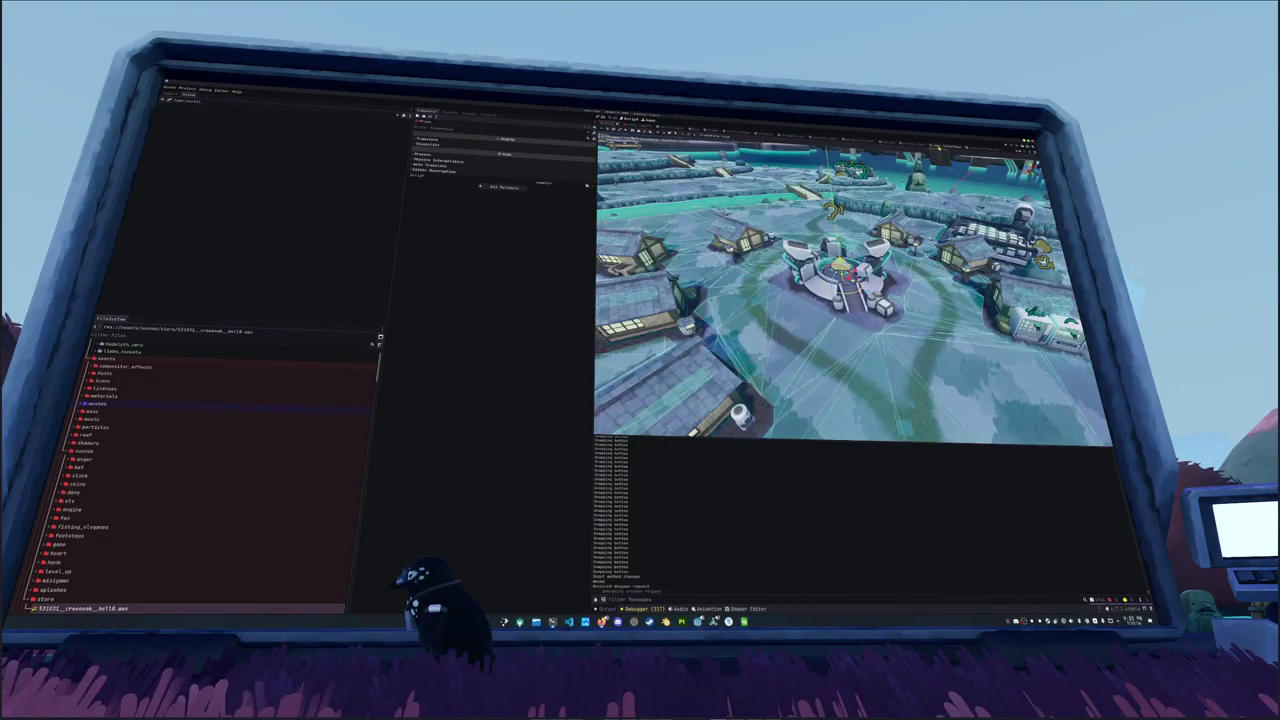
pyautogui.click(938, 147)
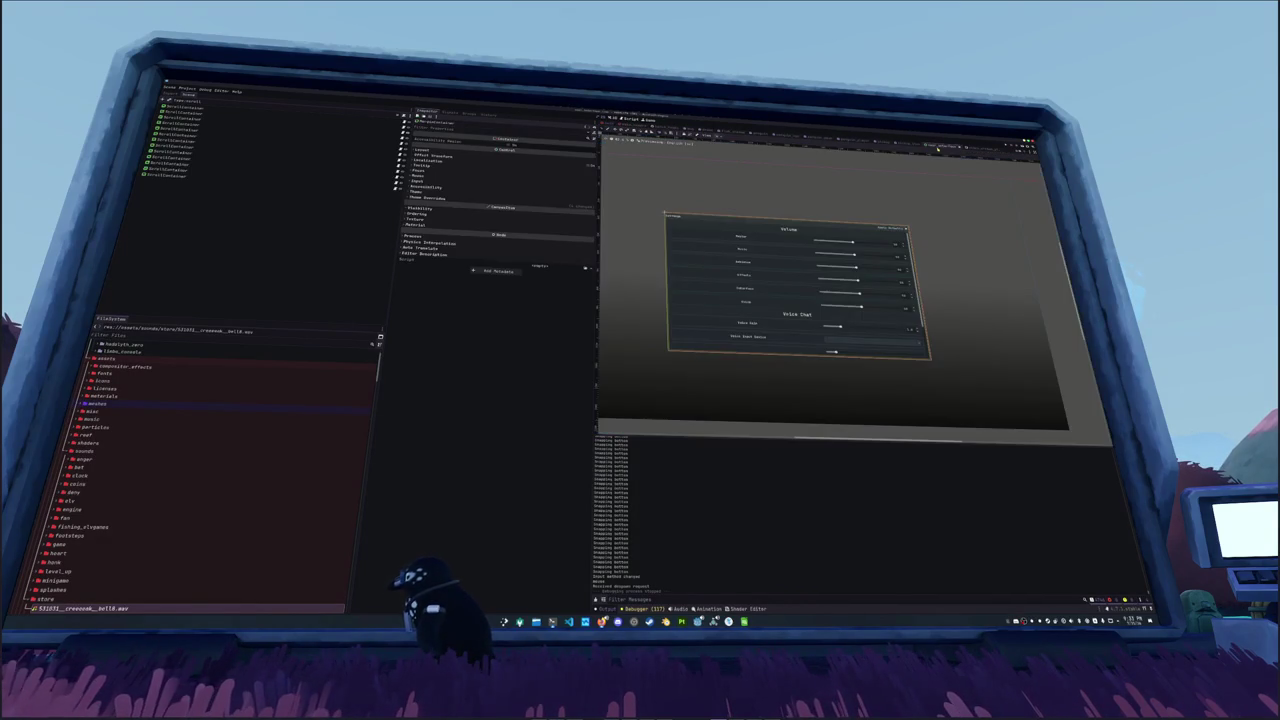
pyautogui.click(370, 101)
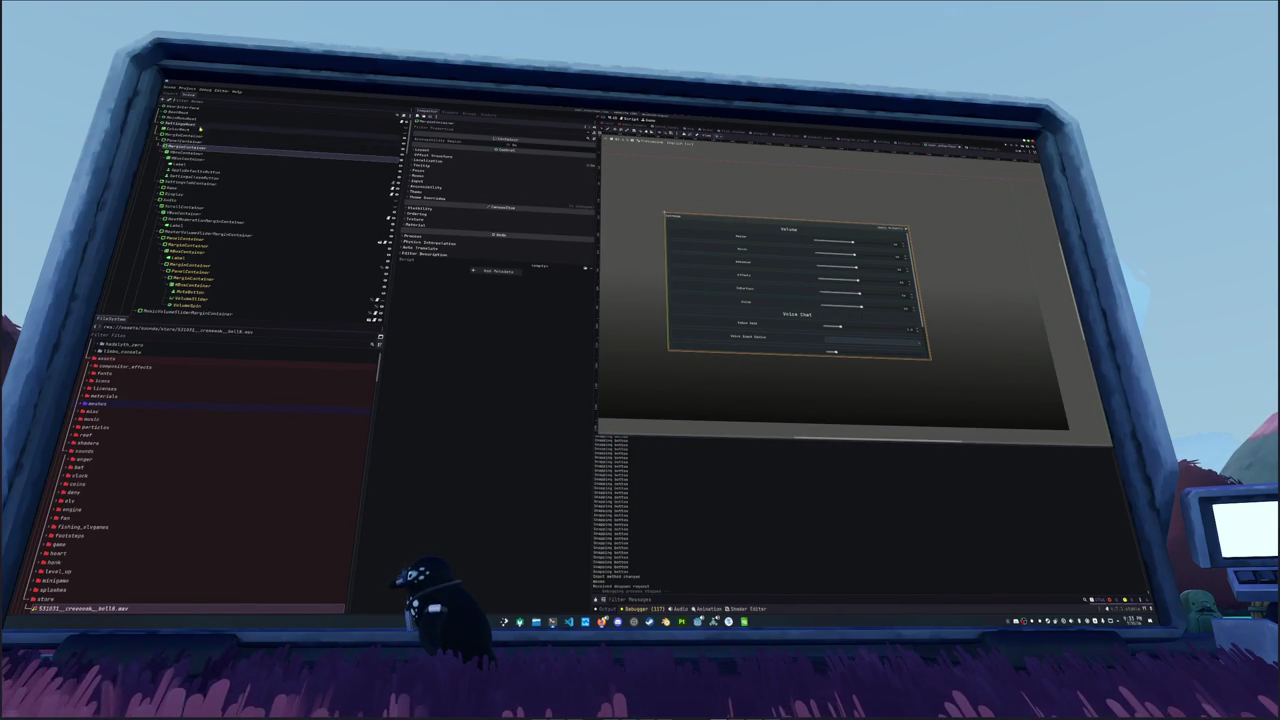
# Step: Check the anchor presets and sizing options of the root, MarginContainer and PanelContainer
pyautogui.click(240, 124)
pyautogui.click(720, 134)
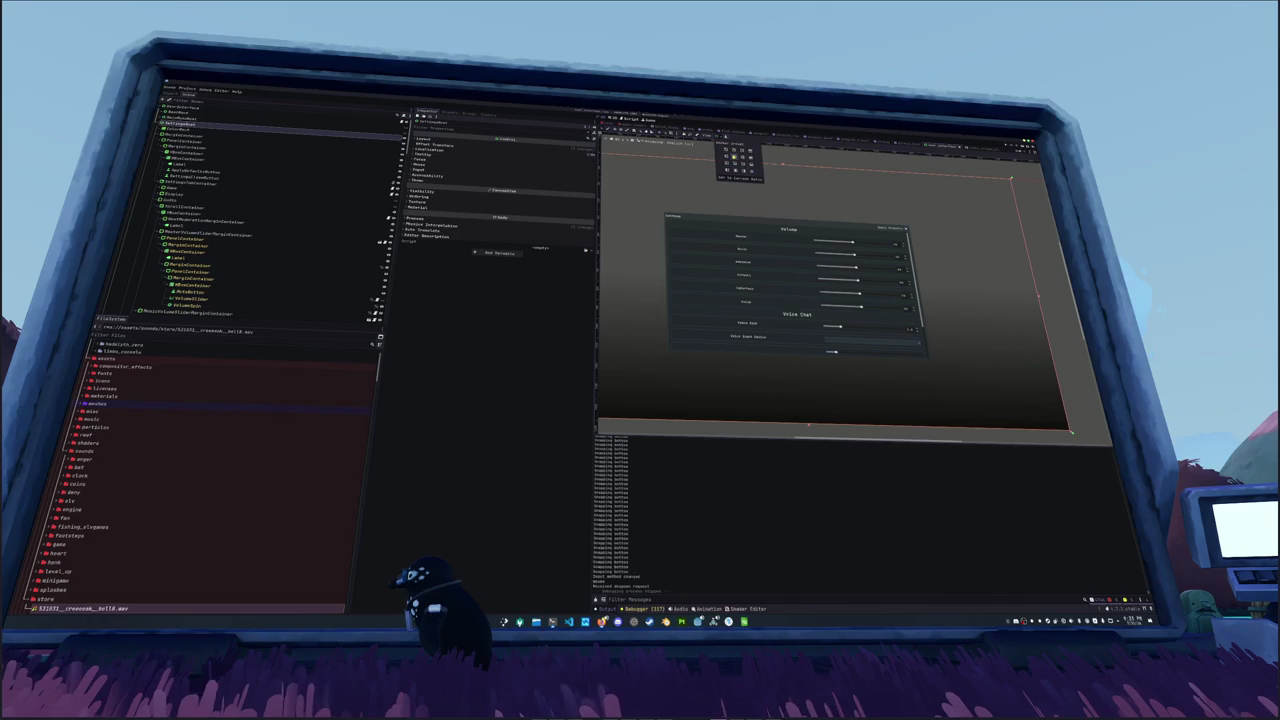
pyautogui.click(222, 138)
pyautogui.click(336, 146)
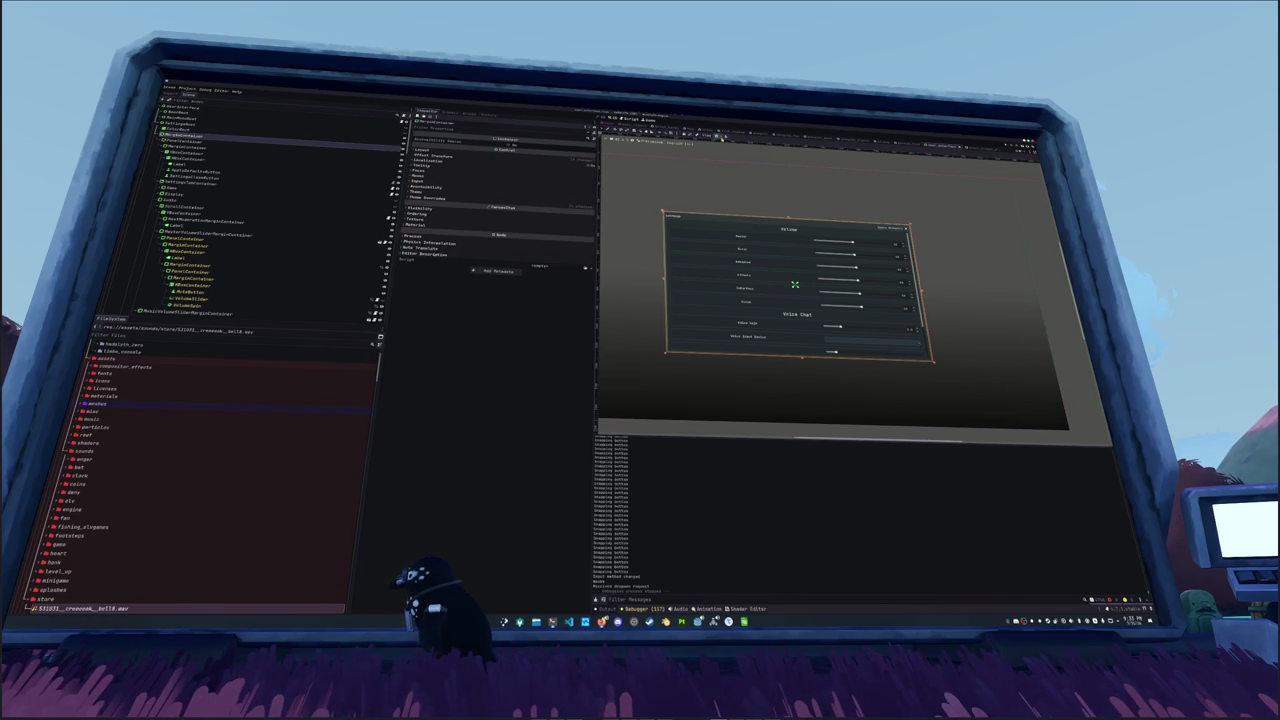
pyautogui.click(720, 134)
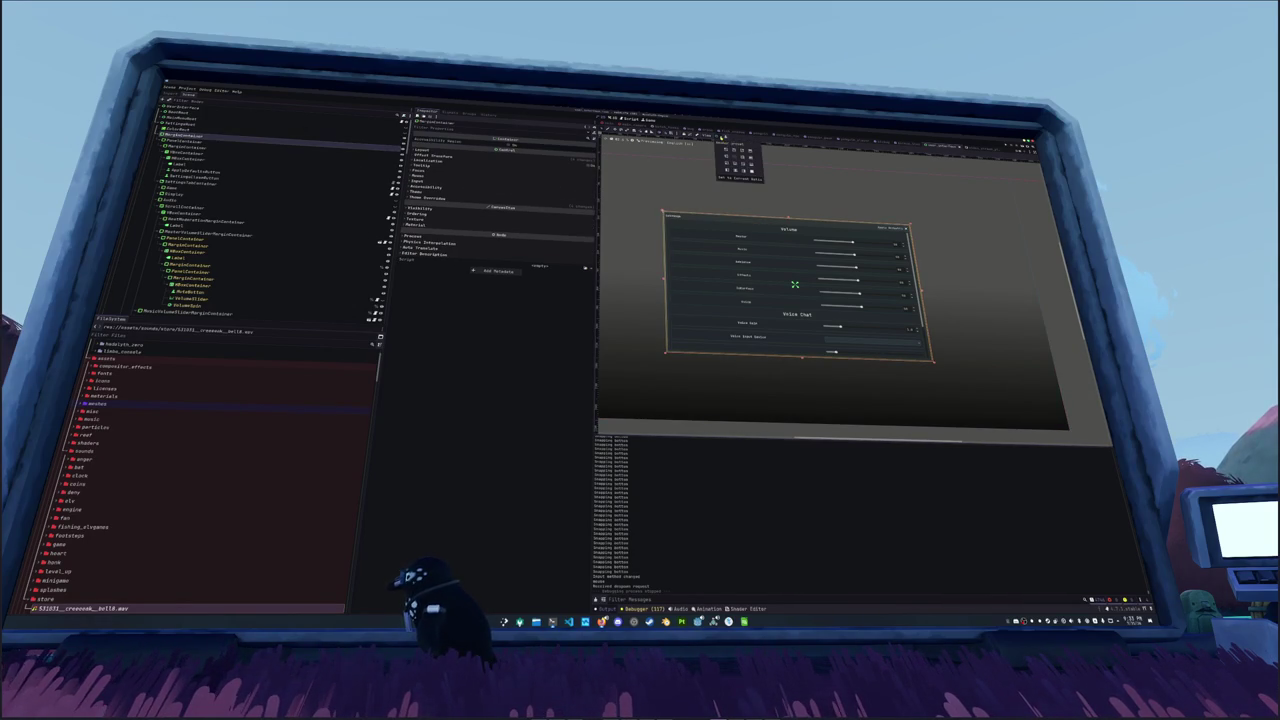
pyautogui.click(185, 141)
pyautogui.click(720, 136)
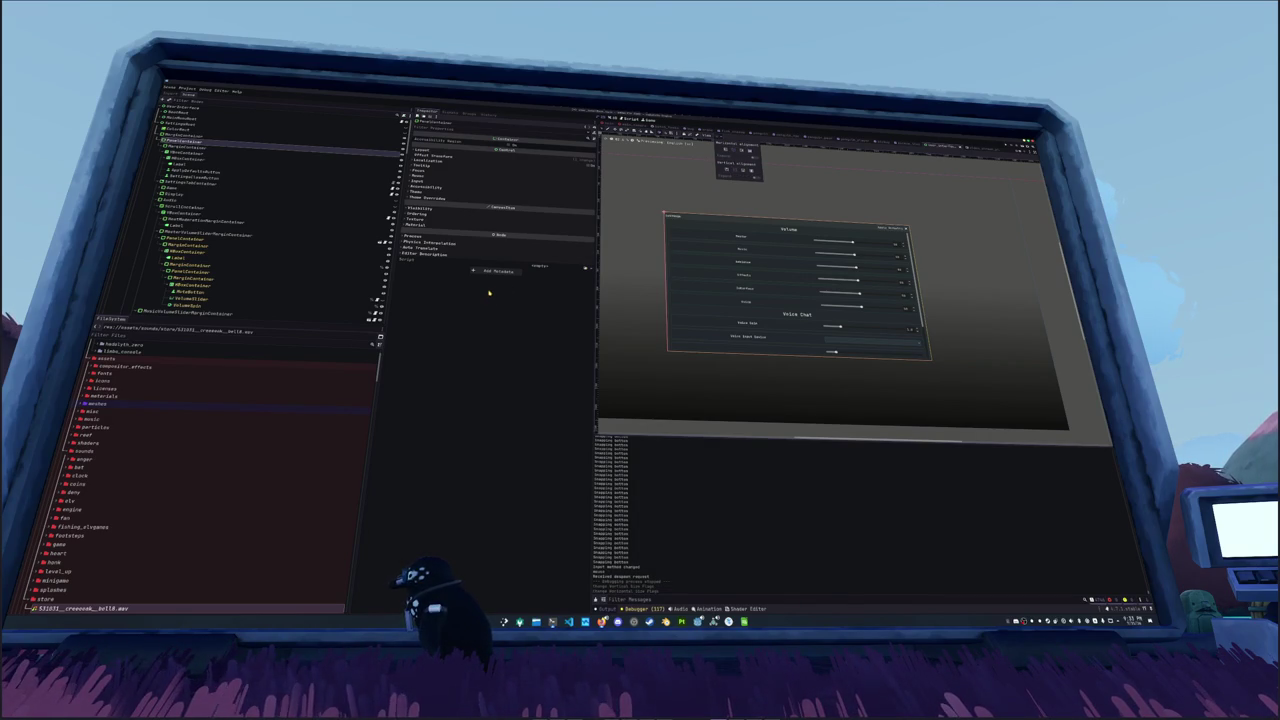
# Step: Change the MarginContainer's size flags and open the VBoxContainer's sizing options
pyautogui.click(213, 150)
pyautogui.click(213, 149)
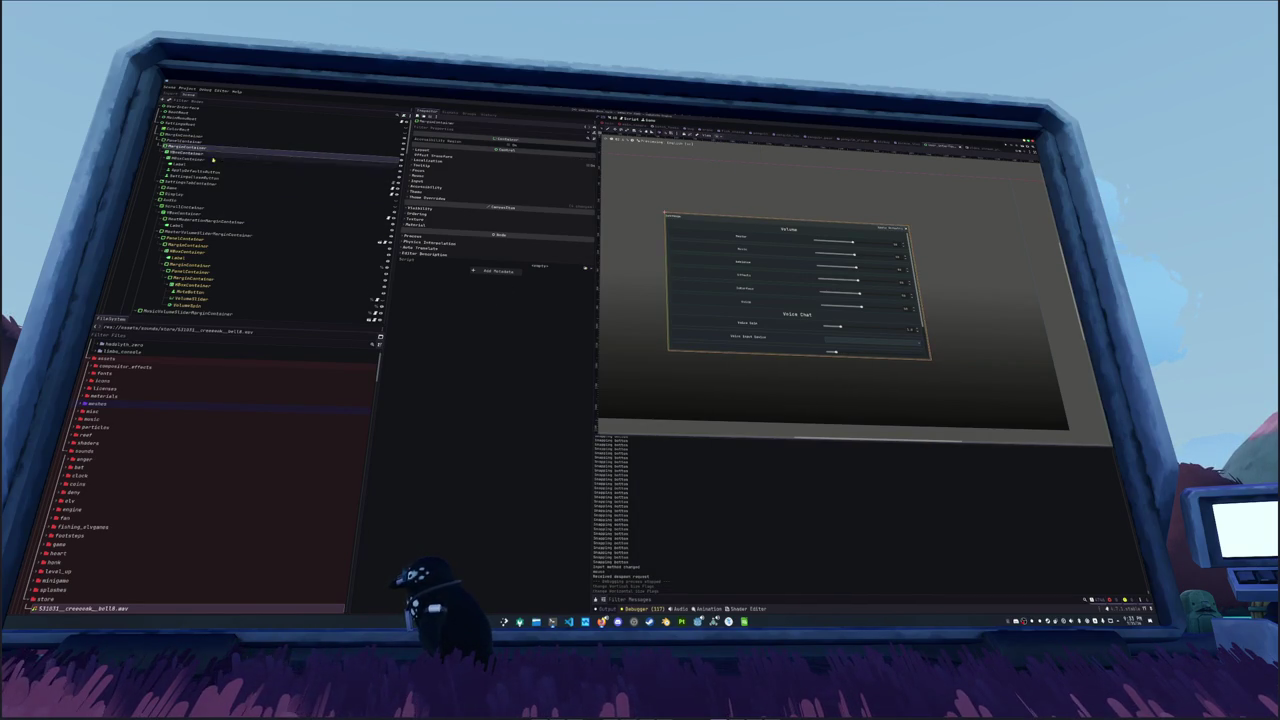
pyautogui.click(720, 136)
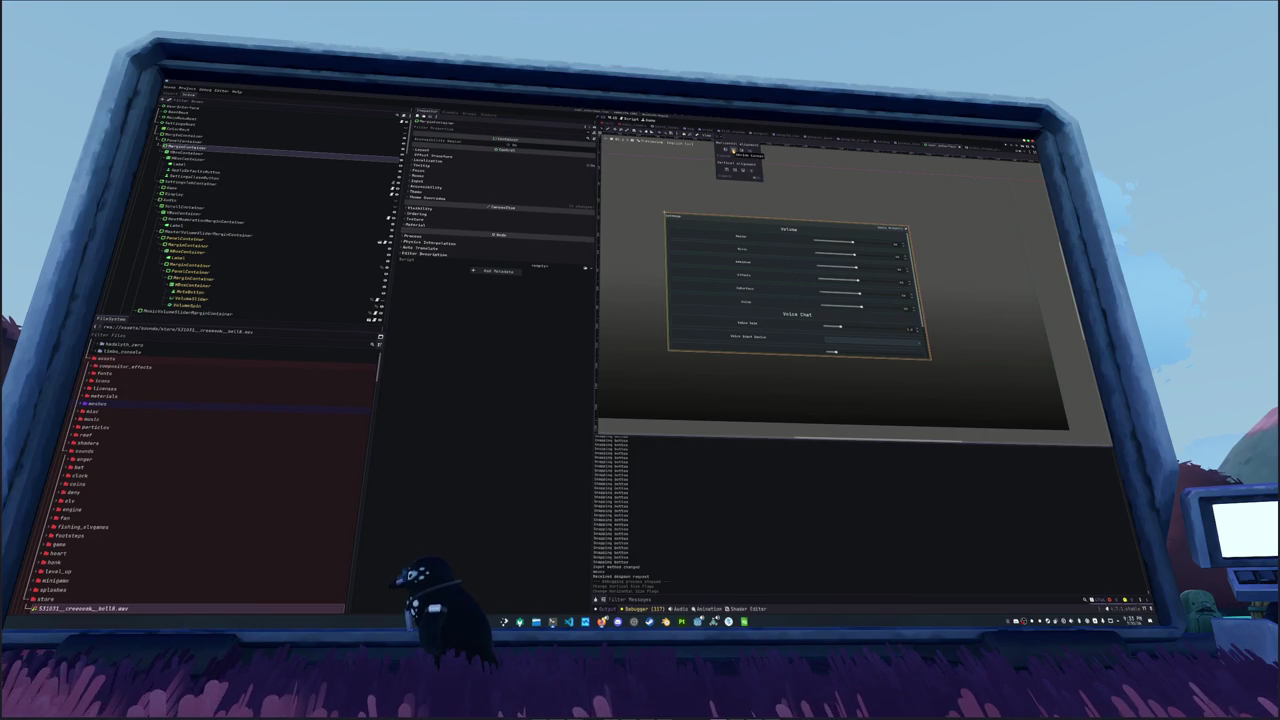
pyautogui.click(735, 170)
pyautogui.click(522, 324)
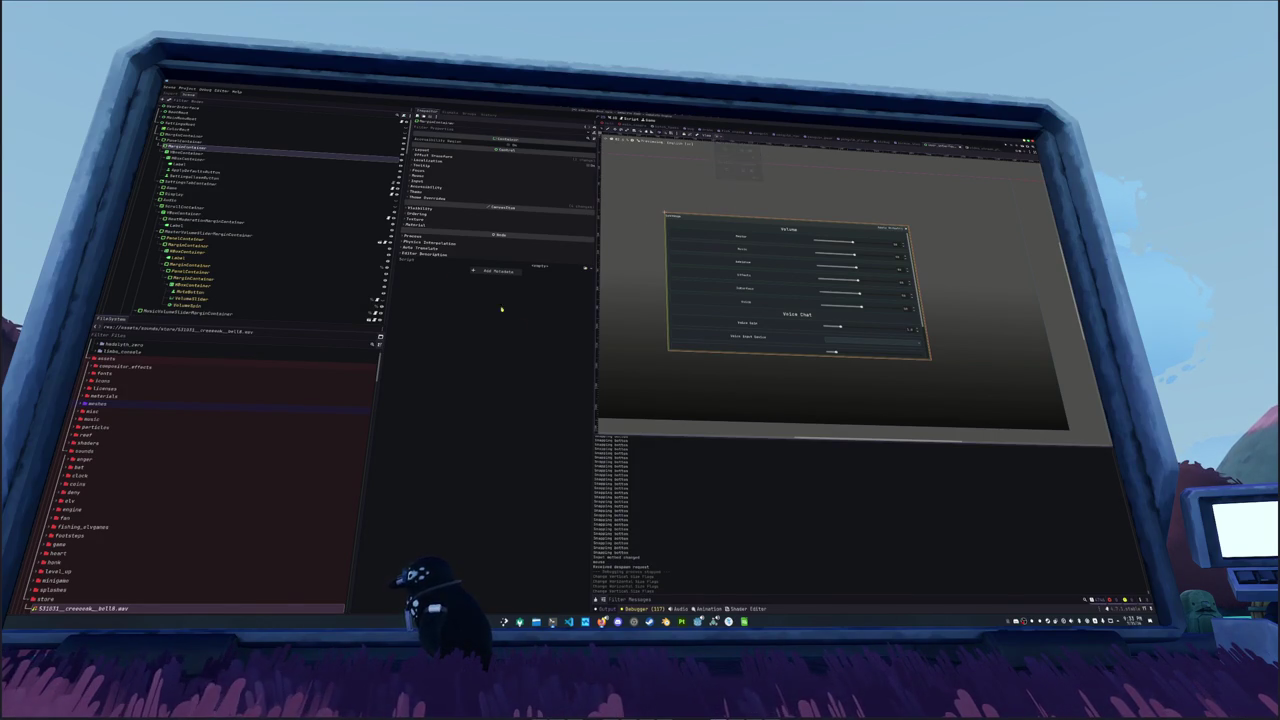
pyautogui.click(187, 157)
pyautogui.click(728, 132)
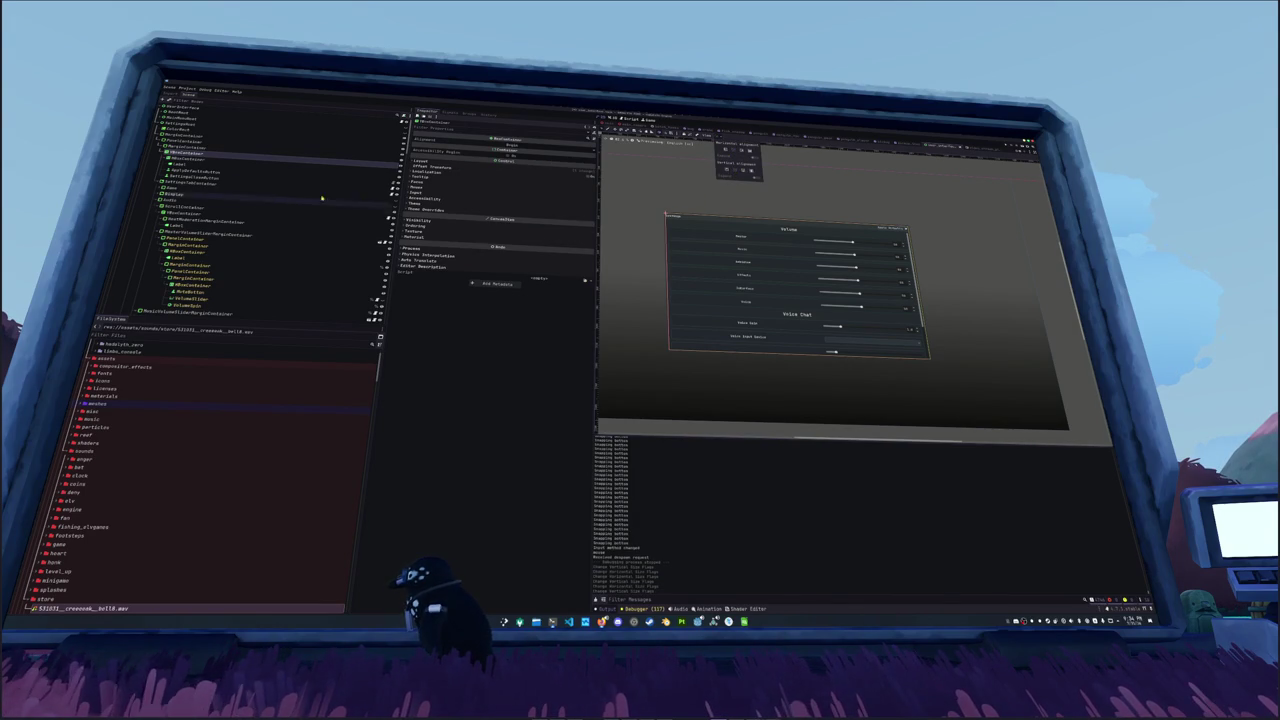
# Step: Change two size flags on the HBoxContainer
pyautogui.click(231, 163)
pyautogui.click(231, 163)
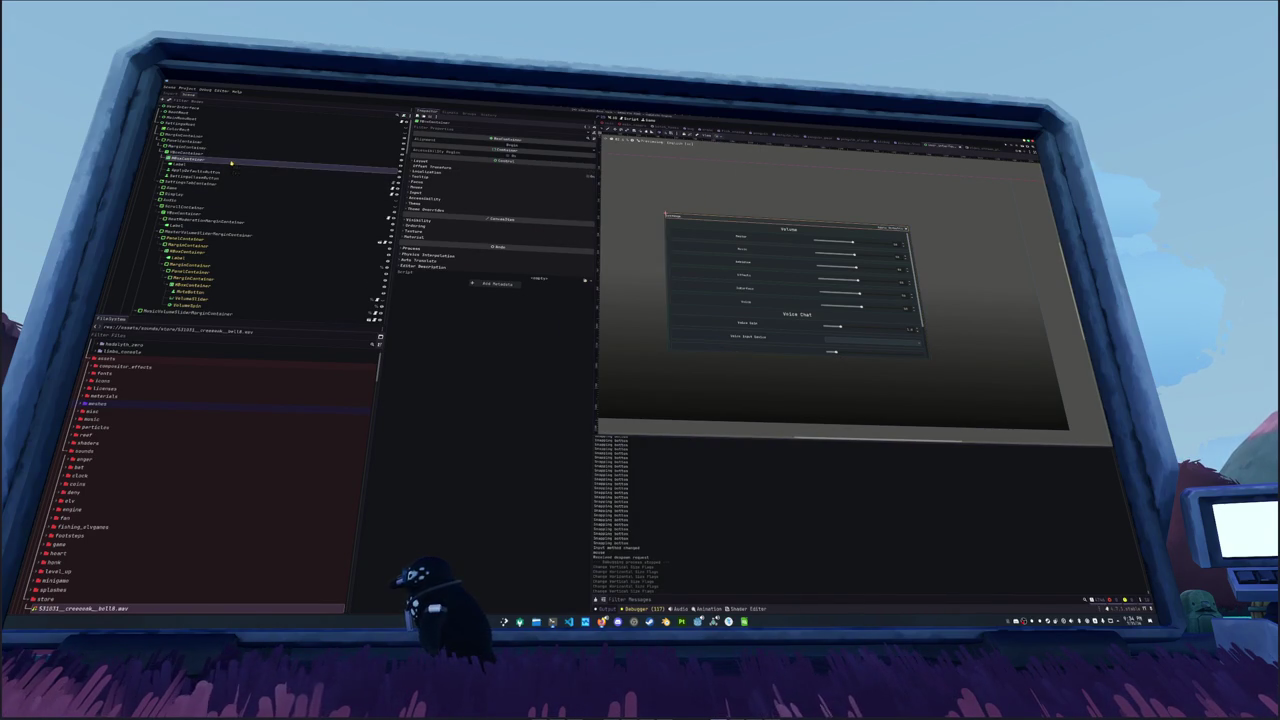
pyautogui.click(720, 135)
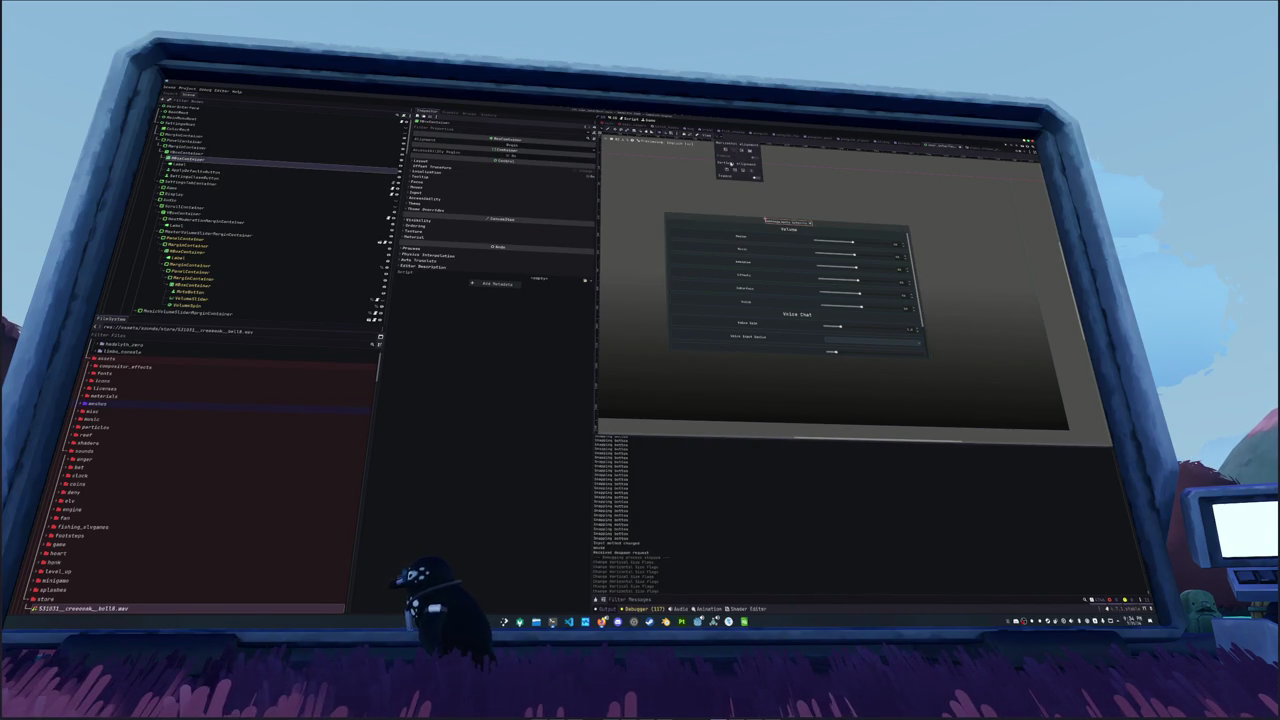
pyautogui.click(749, 150)
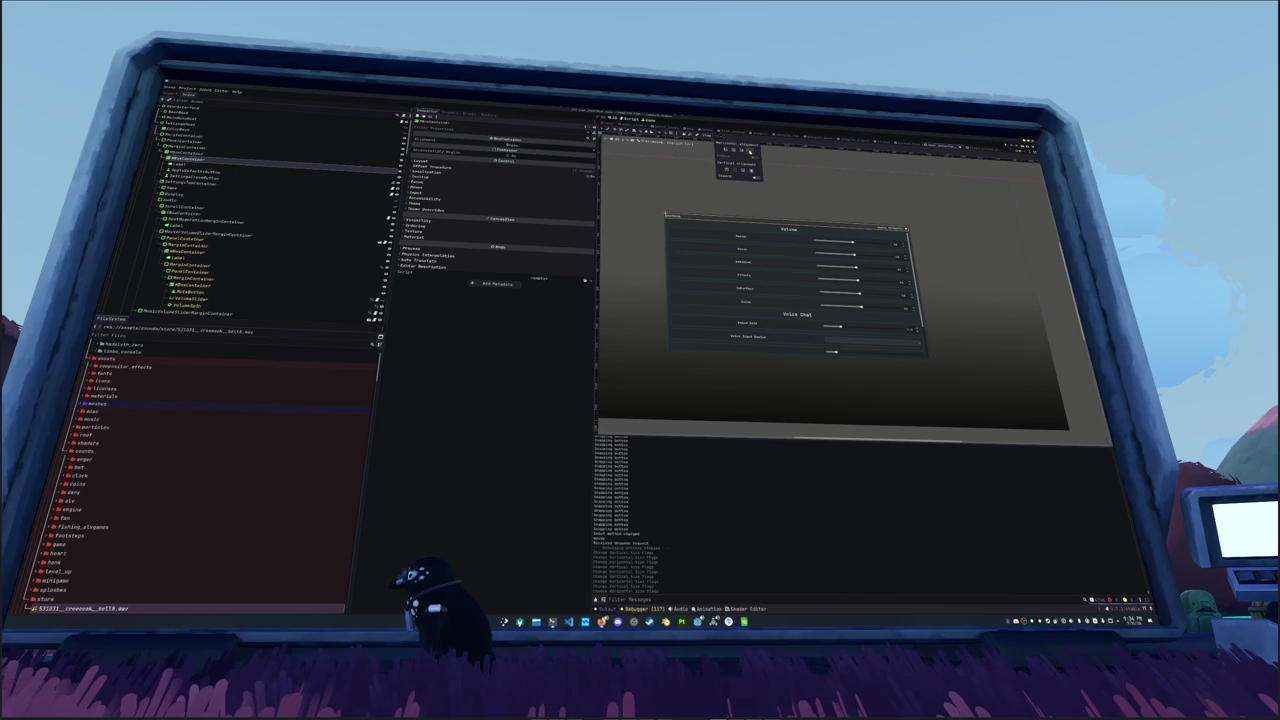
pyautogui.click(752, 170)
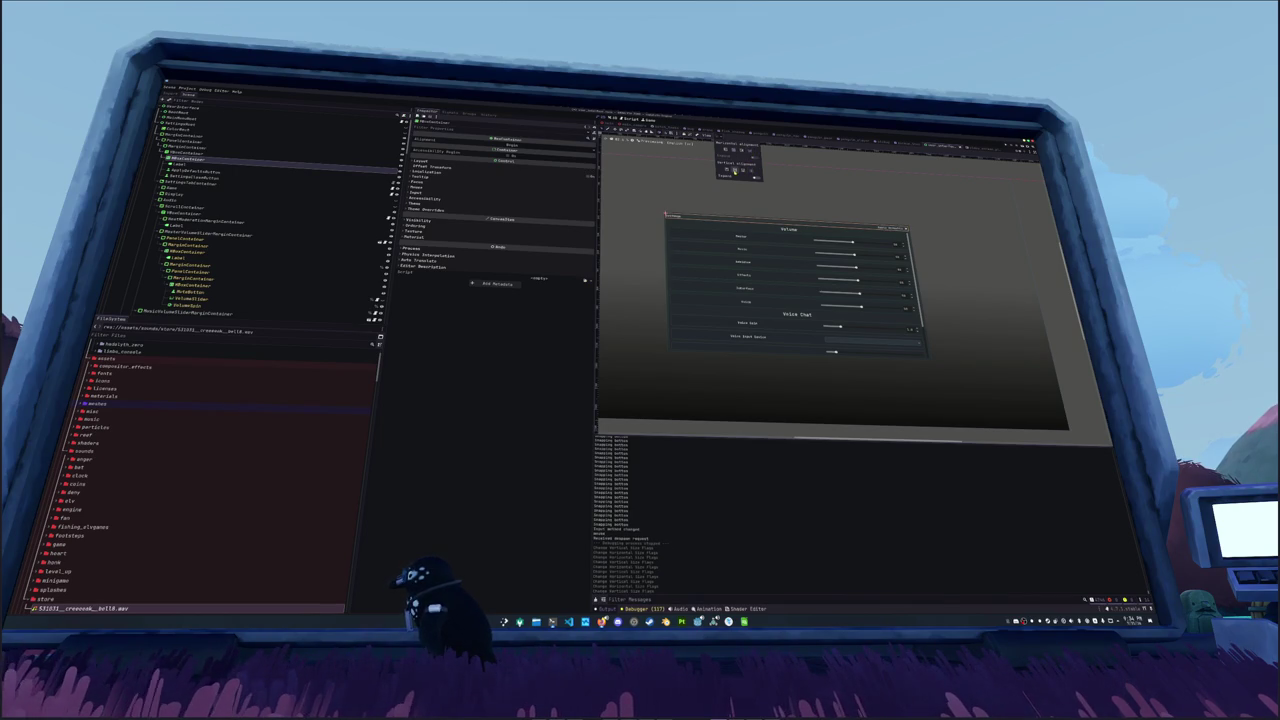
# Step: Review the SettingsTabContainer's sizing options, then run the scene with F6
pyautogui.click(511, 336)
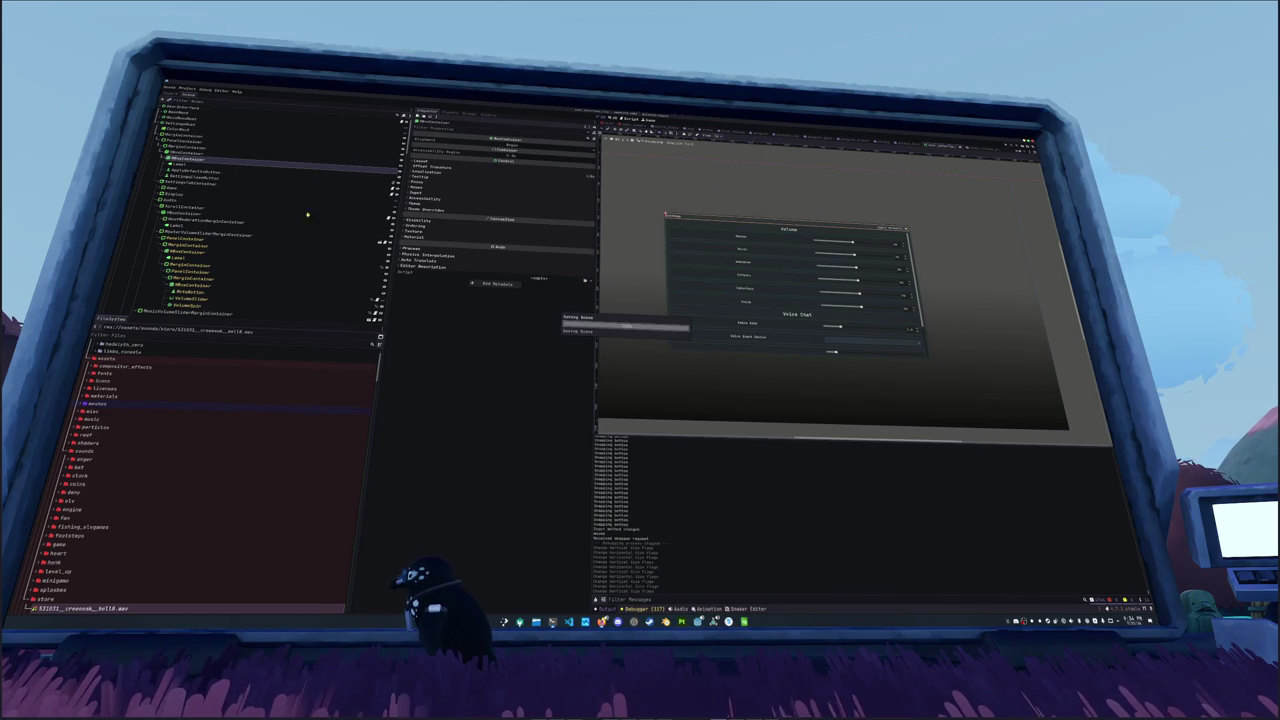
pyautogui.click(180, 152)
pyautogui.click(177, 136)
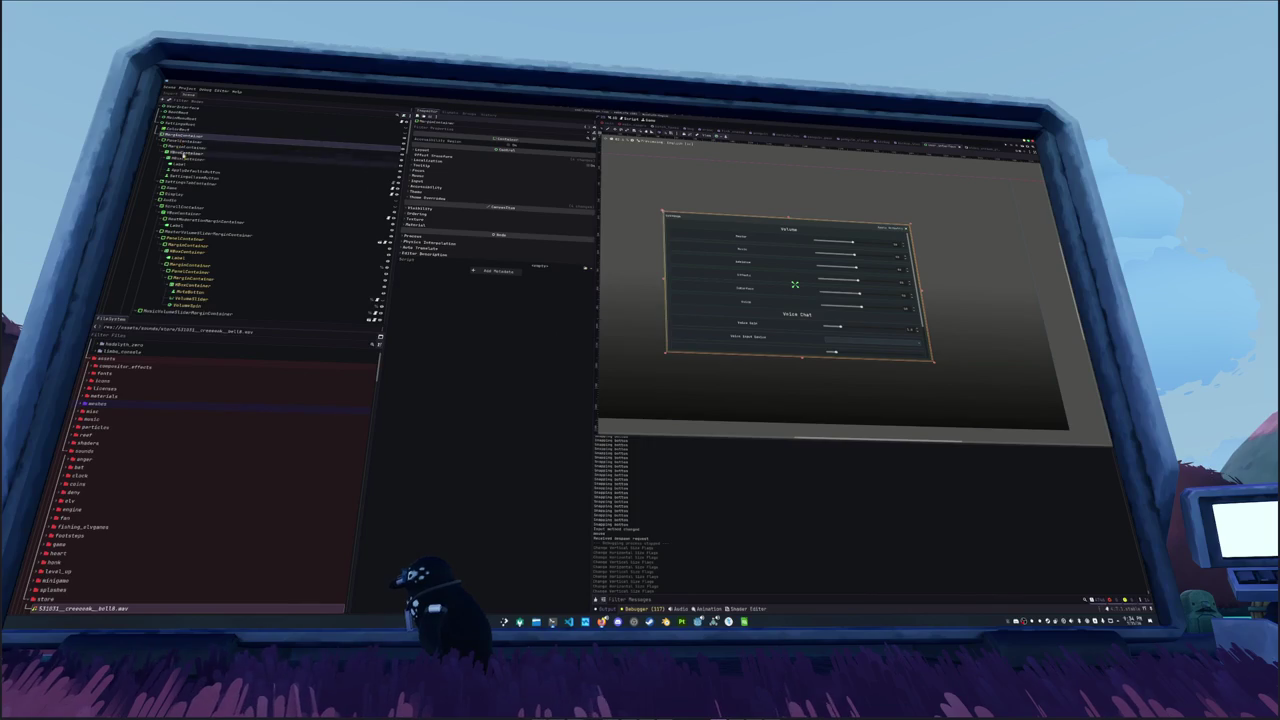
pyautogui.click(281, 186)
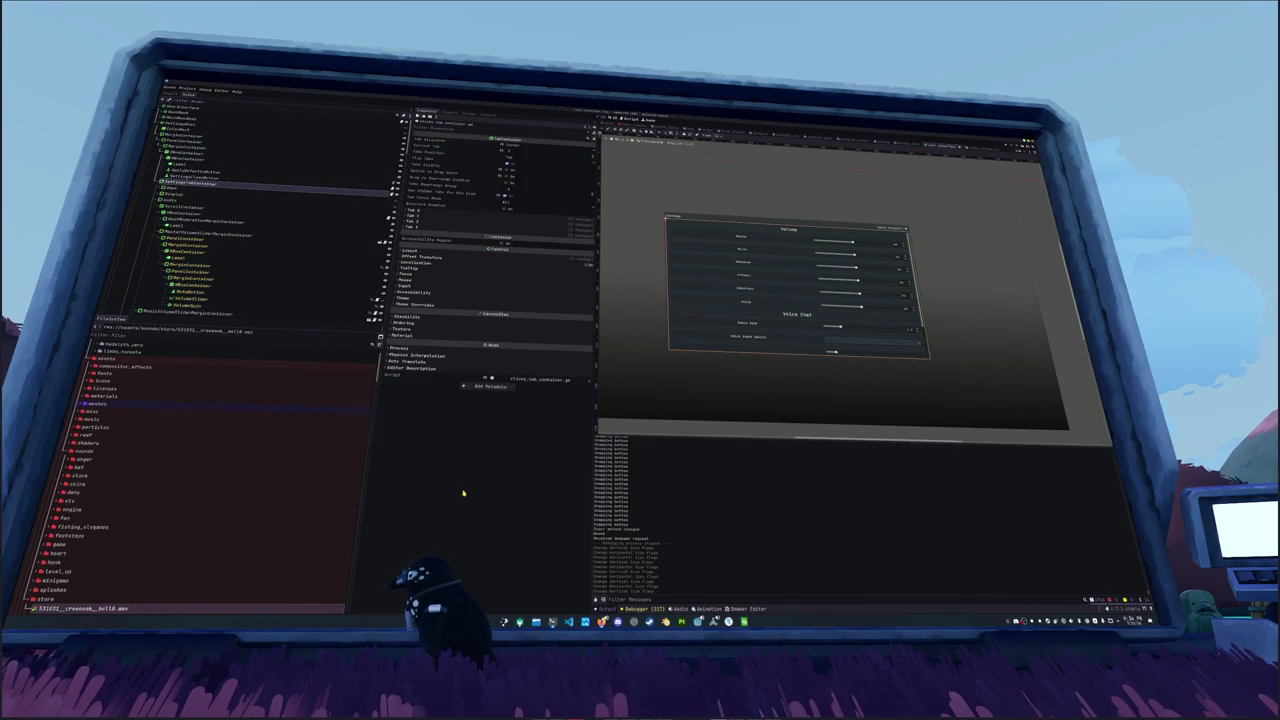
pyautogui.click(733, 131)
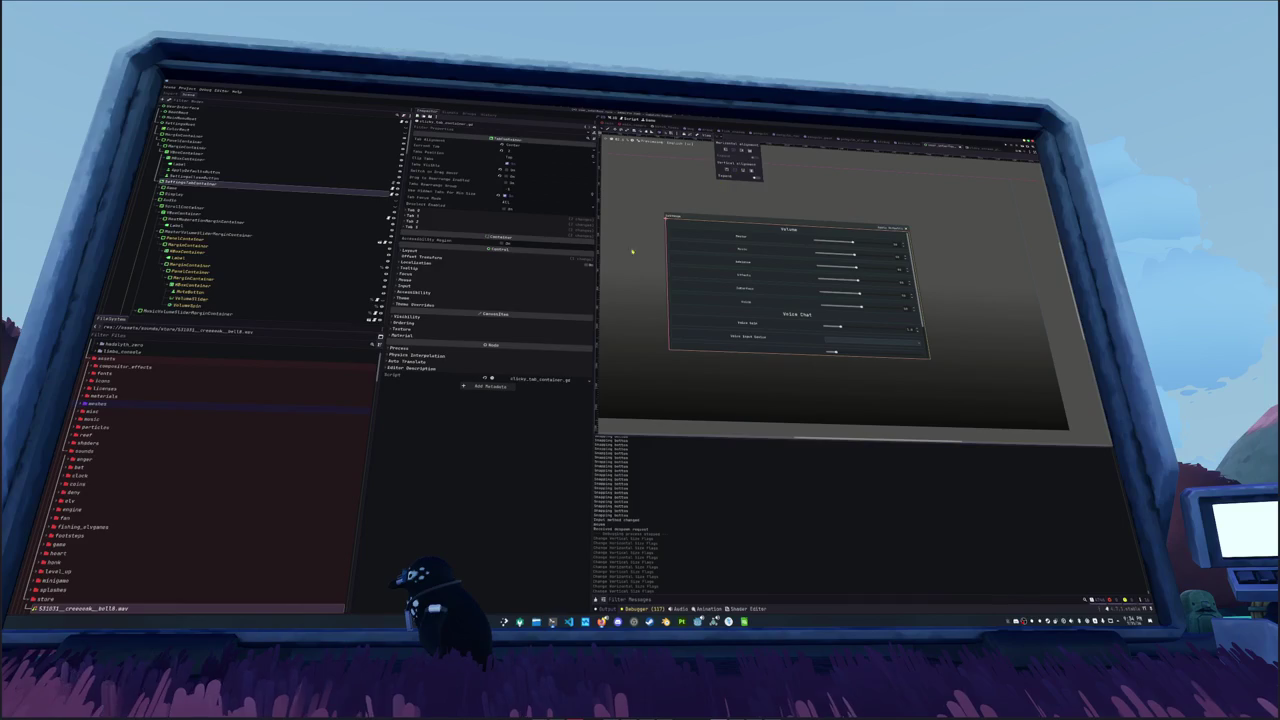
pyautogui.click(476, 447)
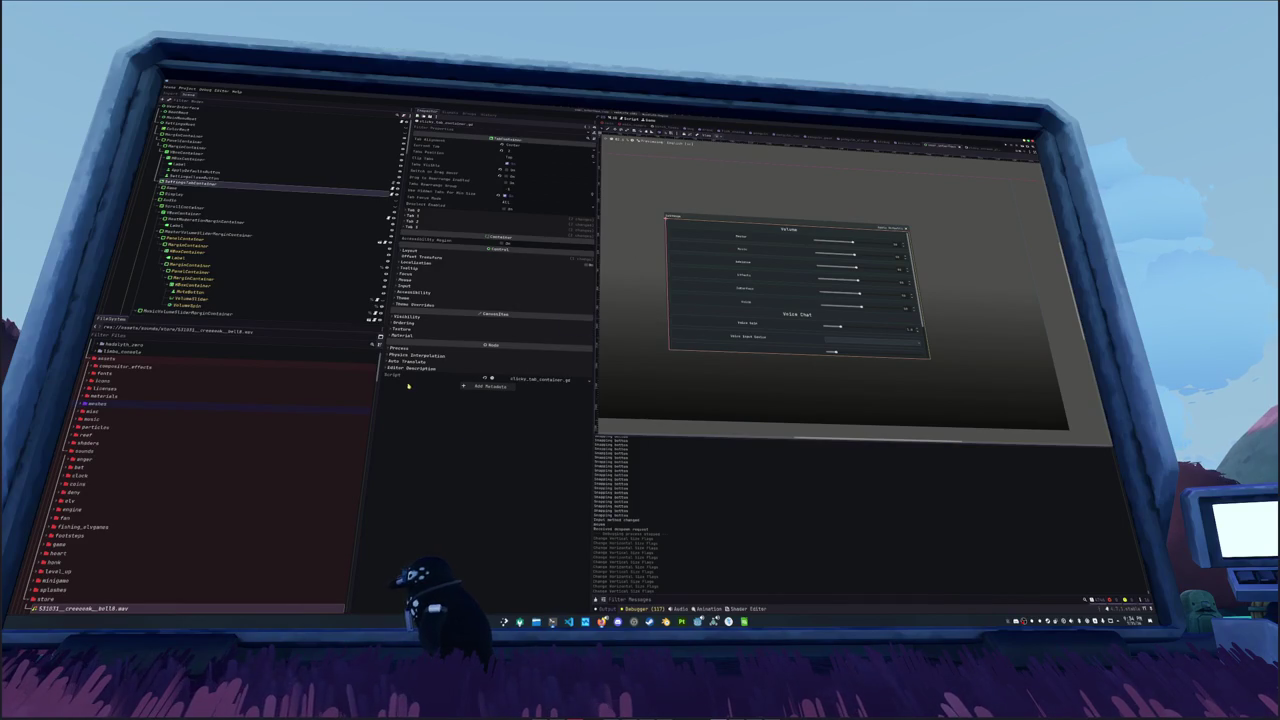
pyautogui.press('F6')
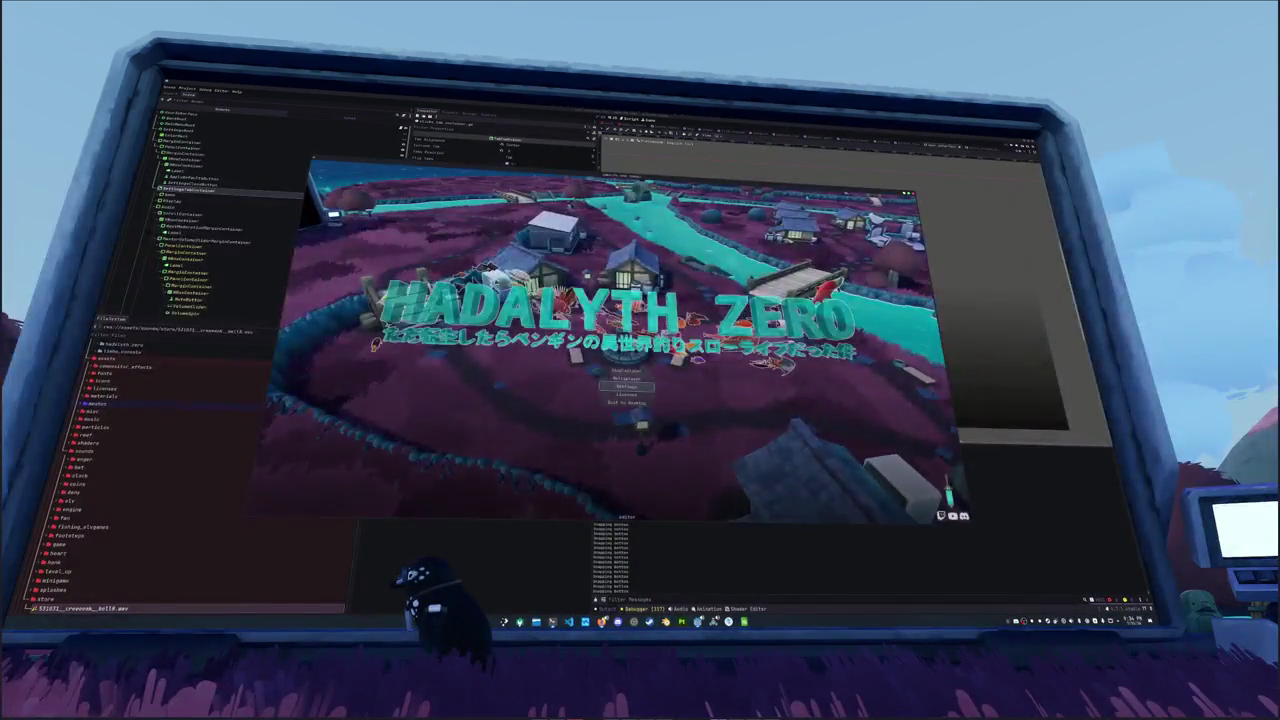
# Step: Open Settings in the game, switch to the Audio page and scroll its list
pyautogui.click(626, 386)
pyautogui.press('e')
pyautogui.press('e')
pyautogui.press('q')
pyautogui.press('e')
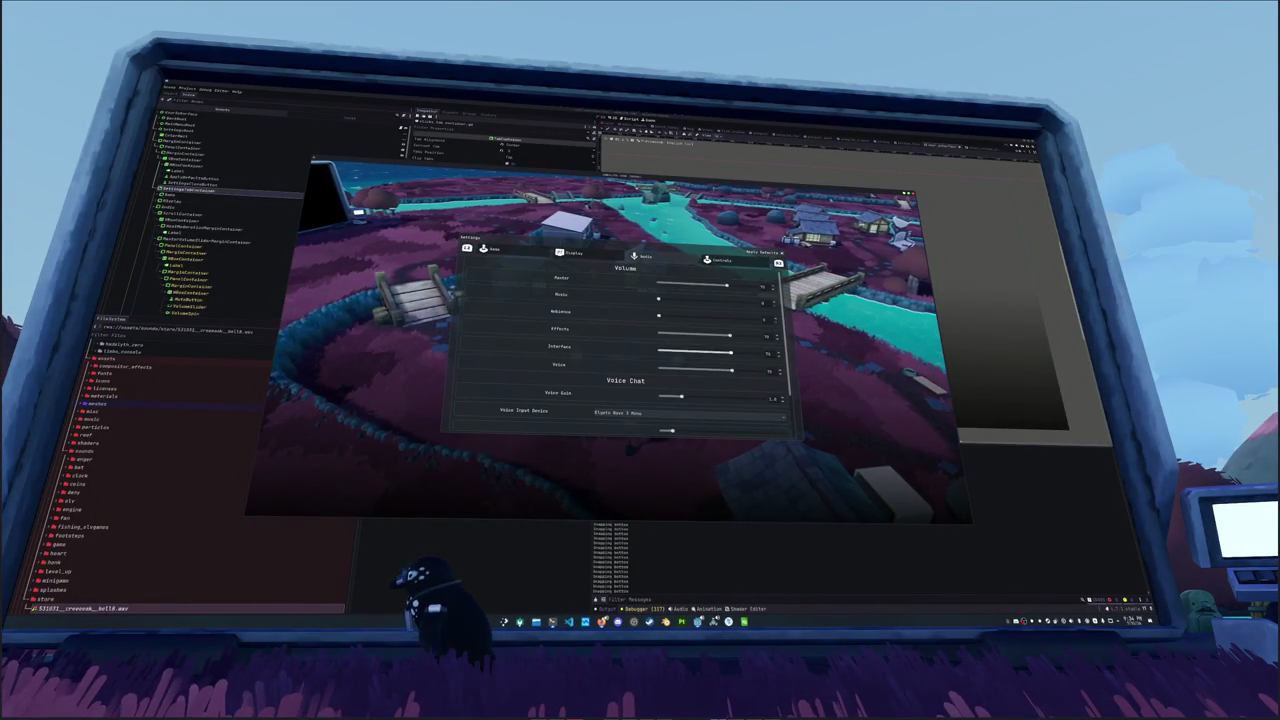
pyautogui.scroll(-2, 643, 354)
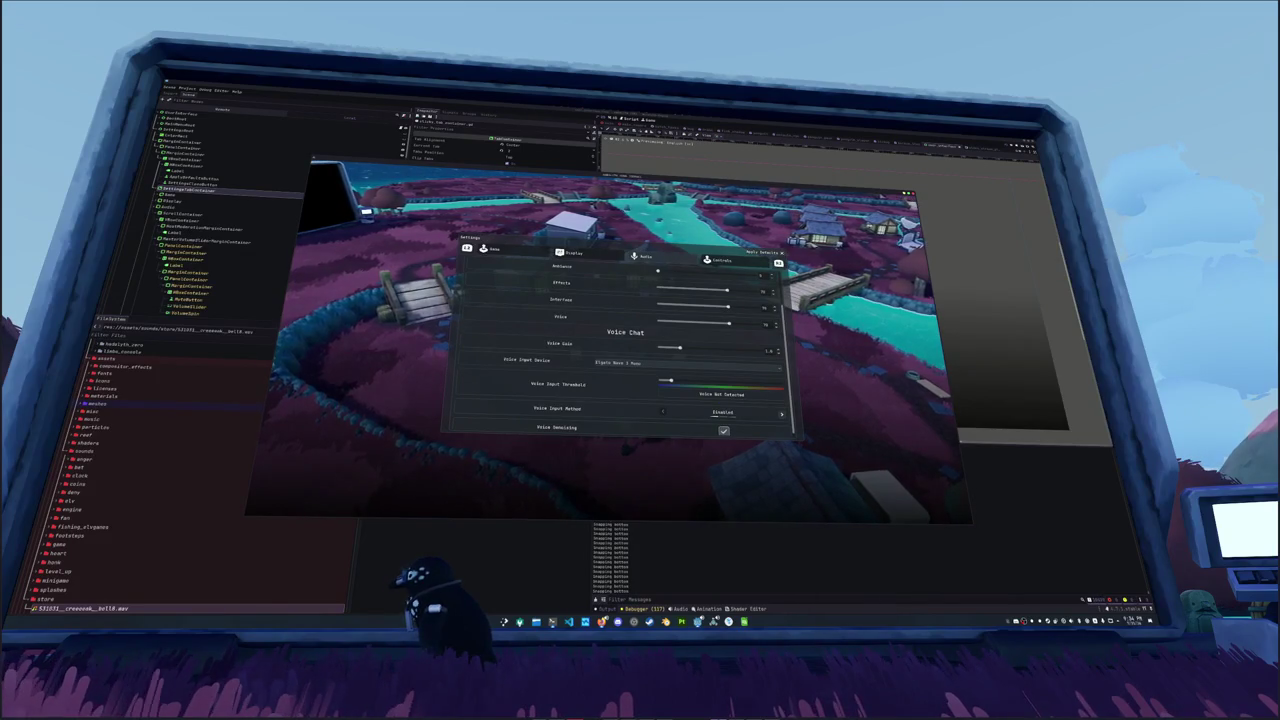
pyautogui.scroll(1, 620, 350)
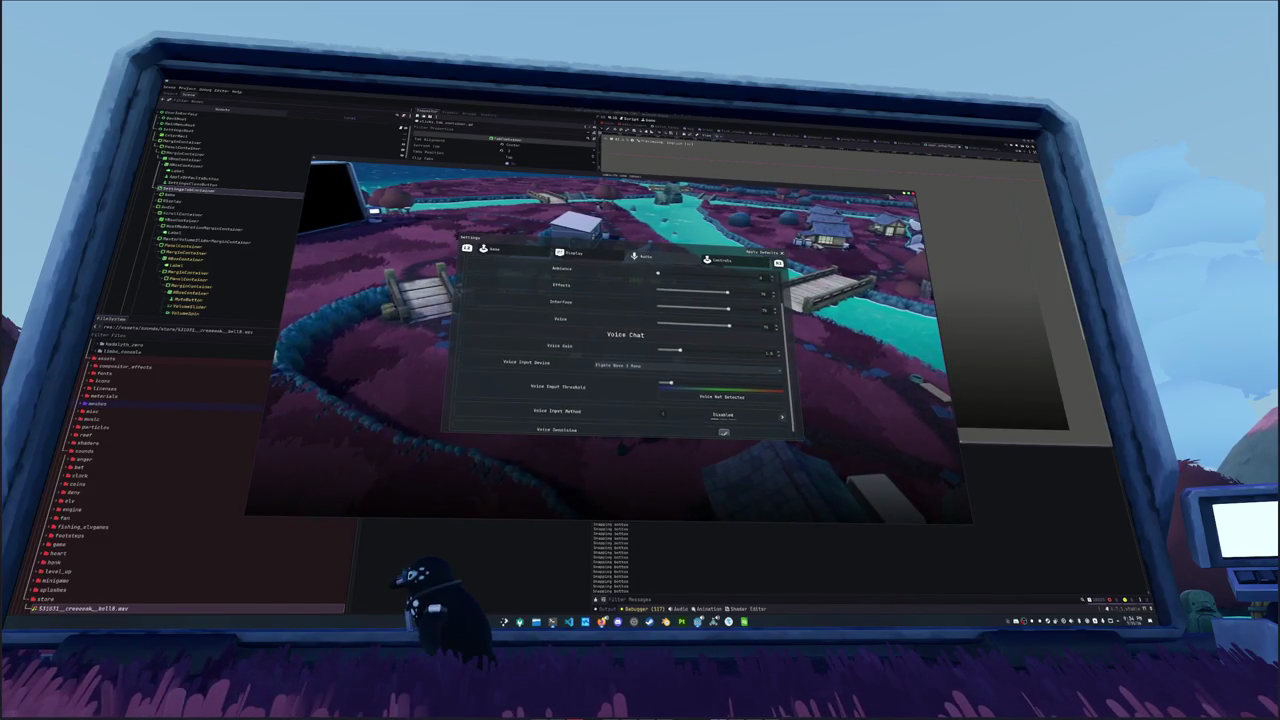
pyautogui.scroll(2, 625, 340)
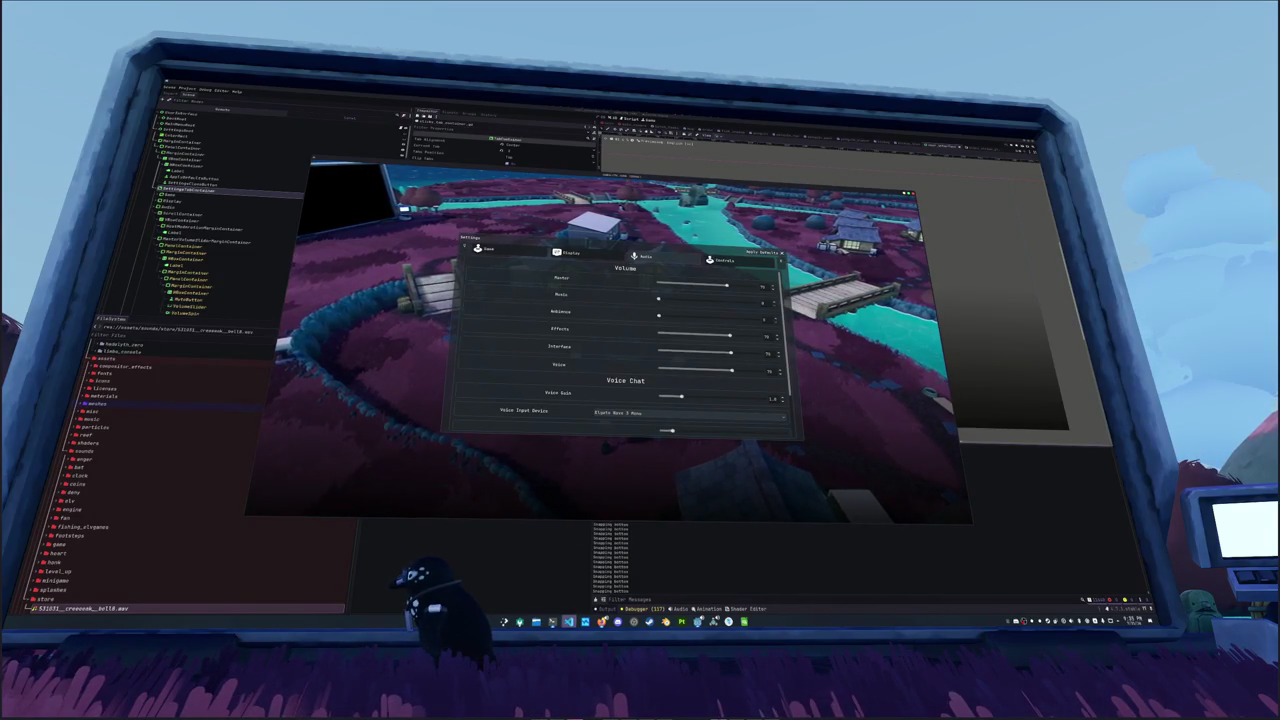
# Step: Comment out lines 21–26 of controller_scroll_container.gd with Ctrl+/
pyautogui.click(568, 621)
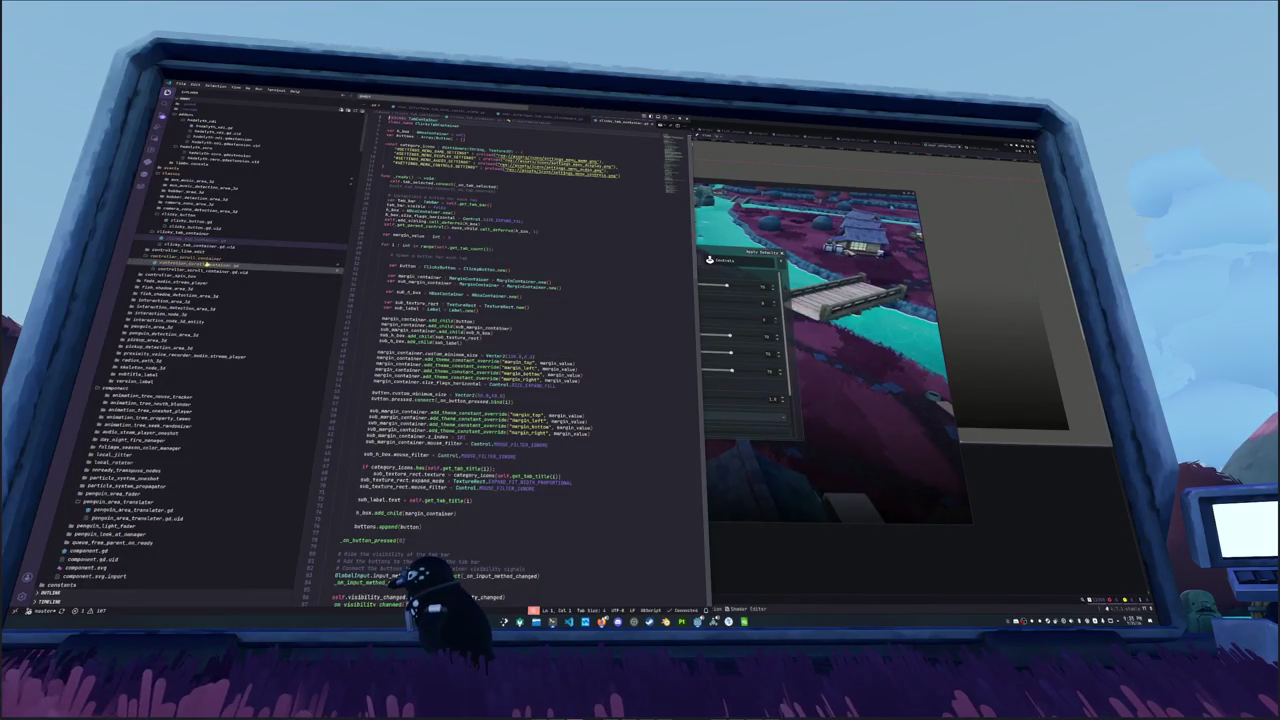
pyautogui.click(216, 268)
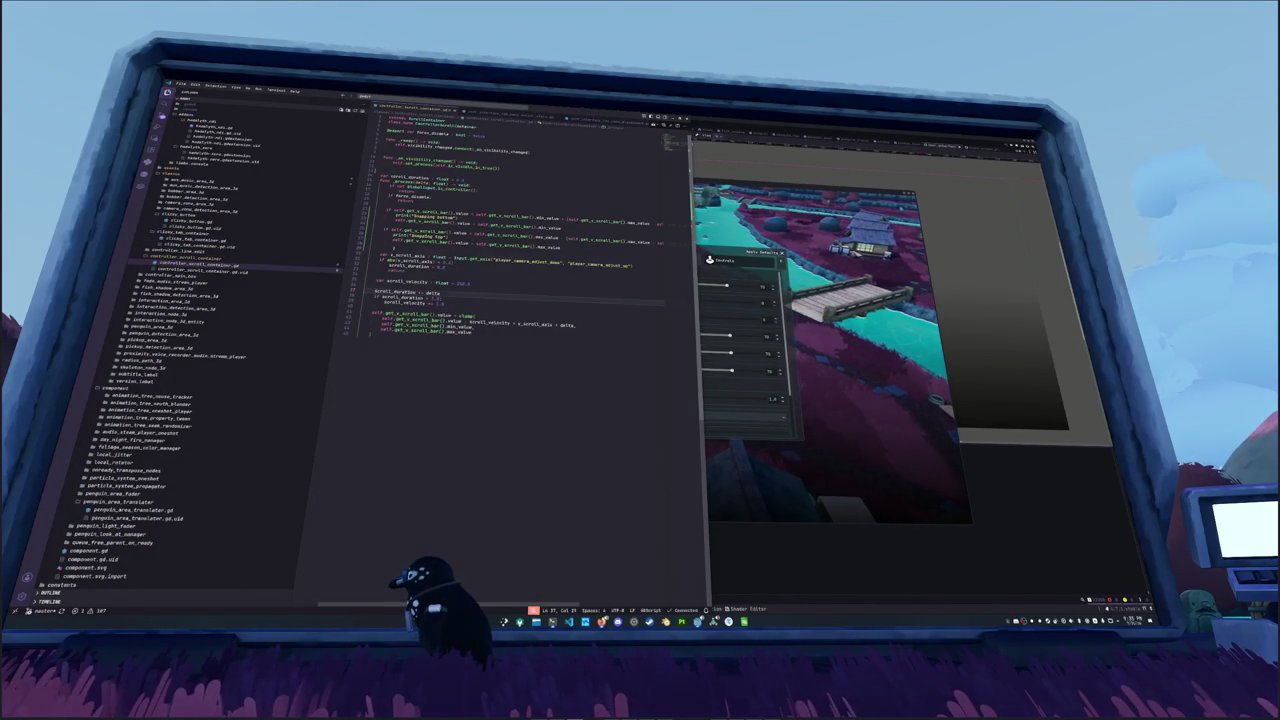
pyautogui.moveTo(560, 246); pyautogui.dragTo(374, 211)
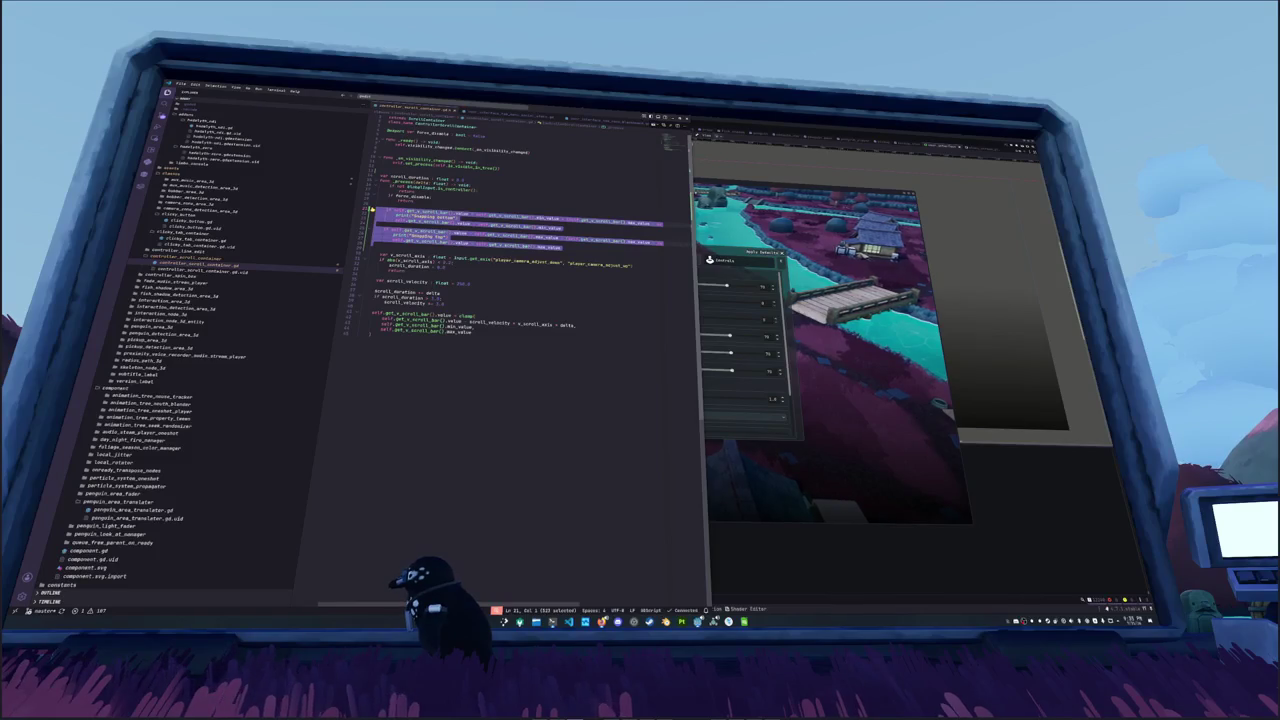
pyautogui.hotkey('ctrl', '/')
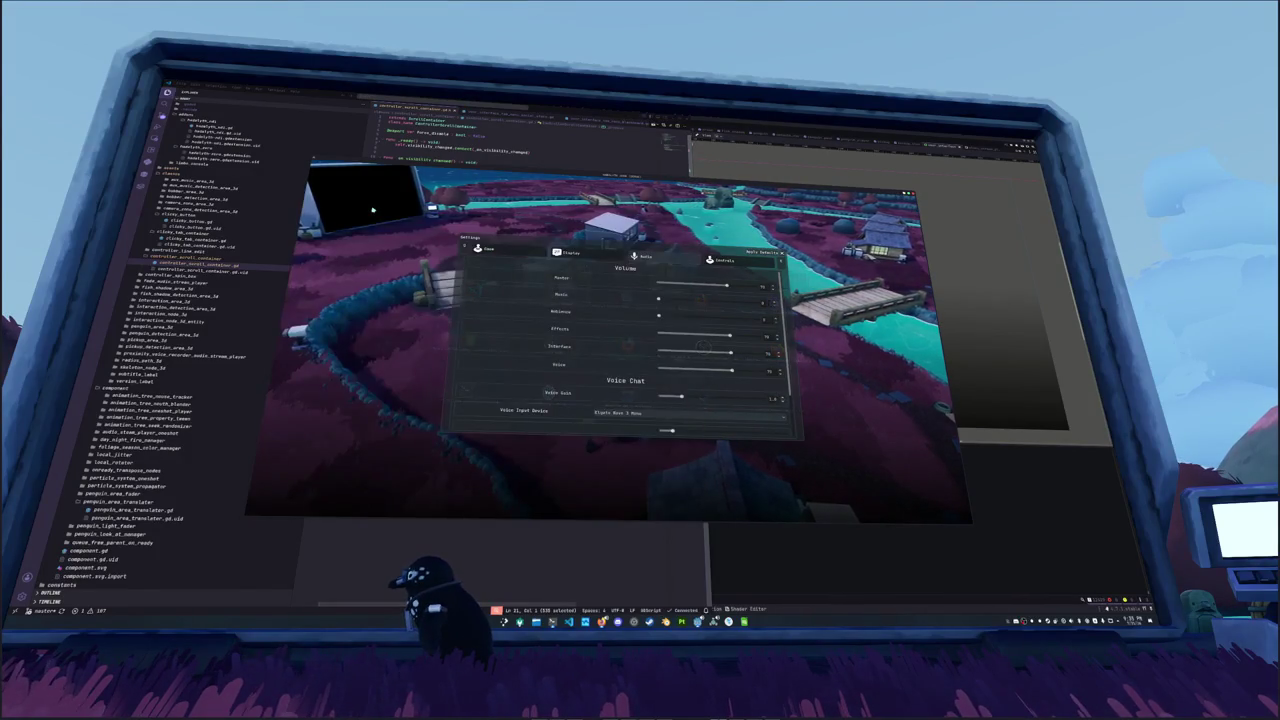
# Step: Scroll the Settings list down and back up to confirm it scrolls
pyautogui.scroll(-3, 620, 380)
pyautogui.scroll(3, 620, 350)
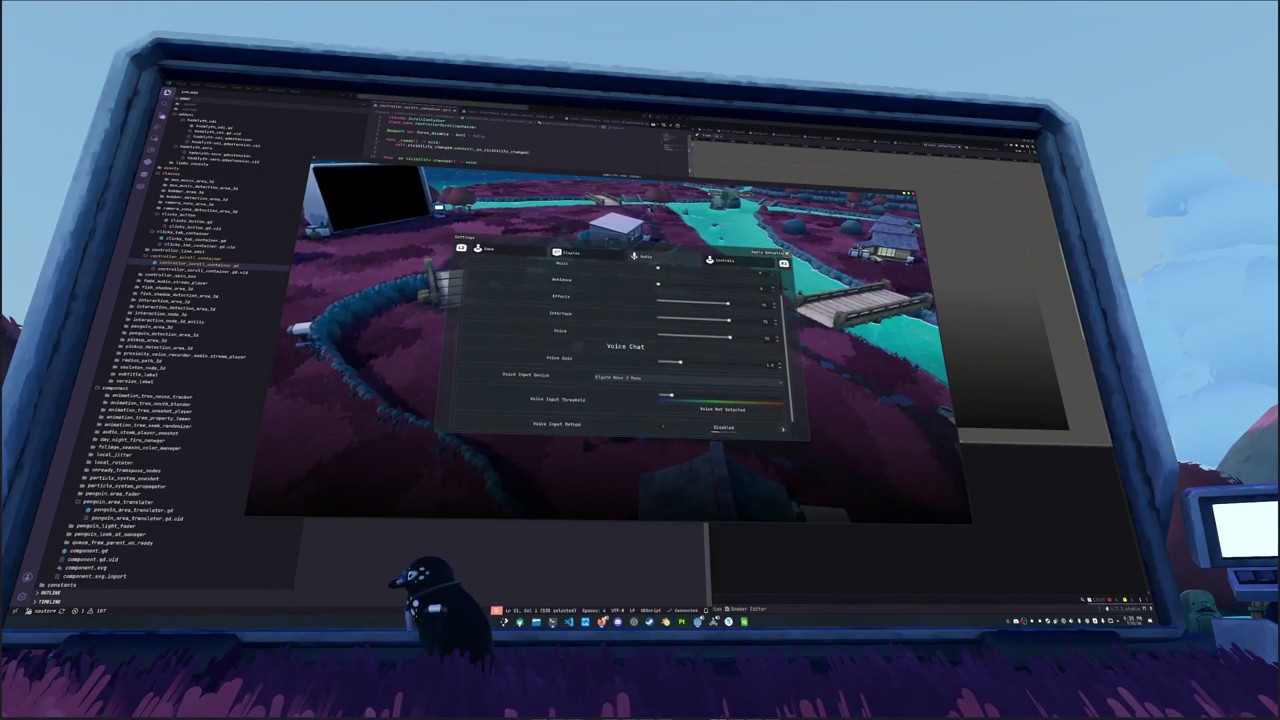
pyautogui.scroll(5, 620, 350)
pyautogui.scroll(5, 516, 365)
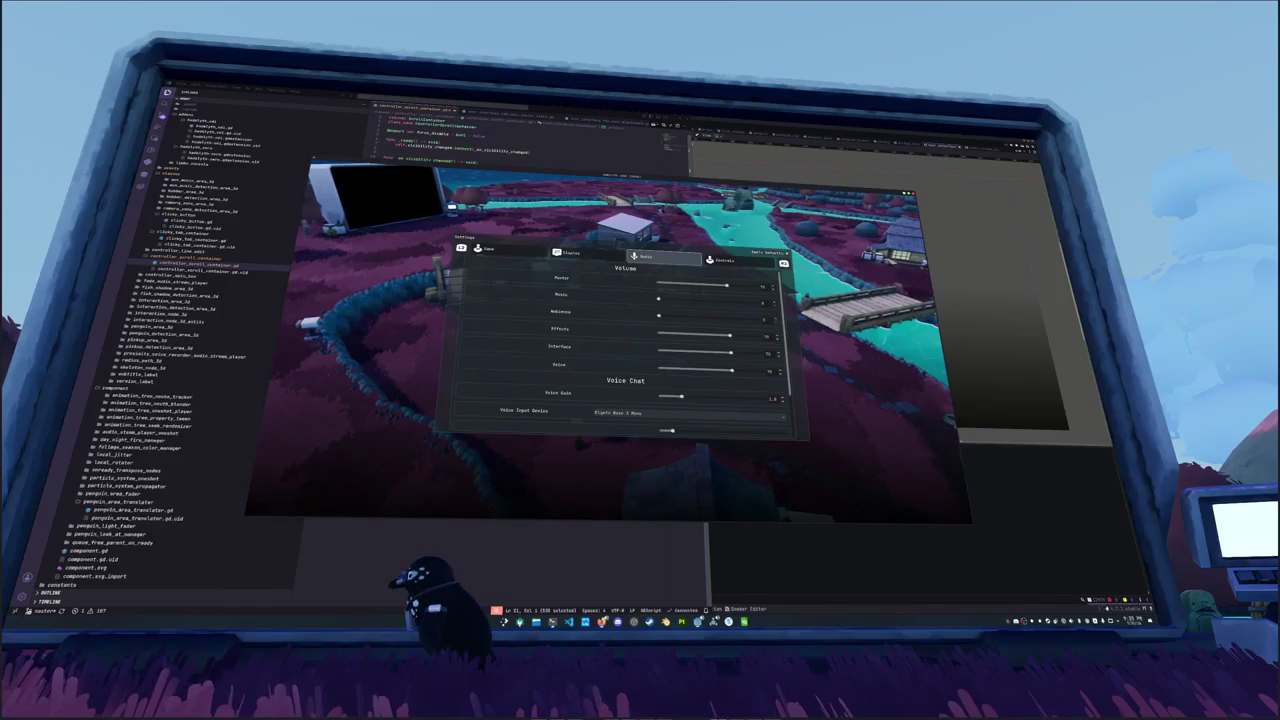
pyautogui.scroll(-5, 516, 365)
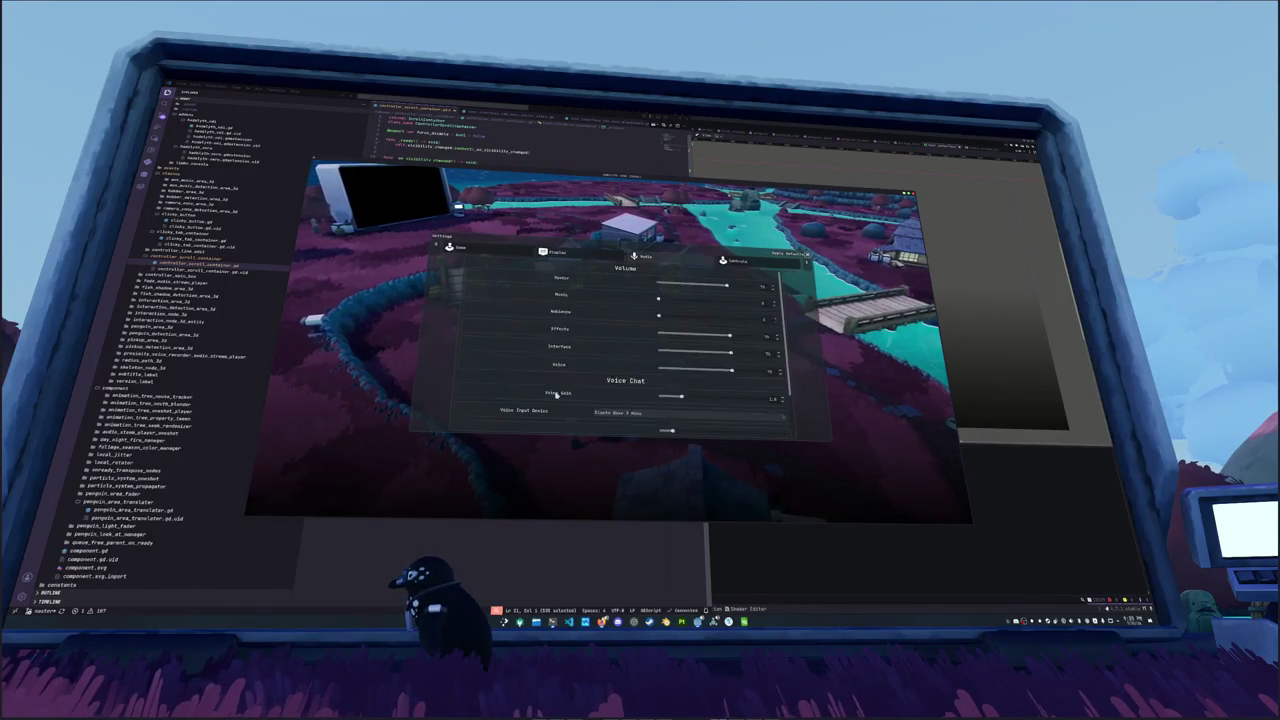
pyautogui.scroll(-10, 548, 347)
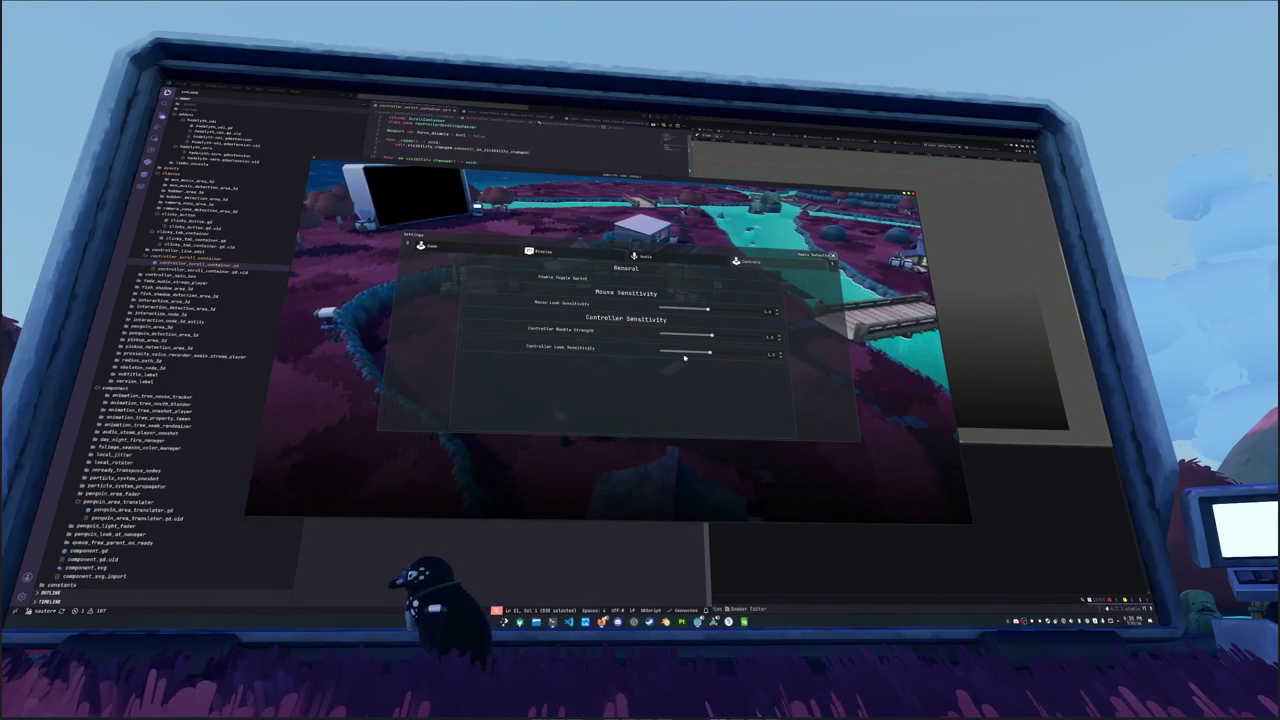
# Step: Cycle the Settings tabs back and forth, then close Settings and start Singleplayer
pyautogui.press('Home')
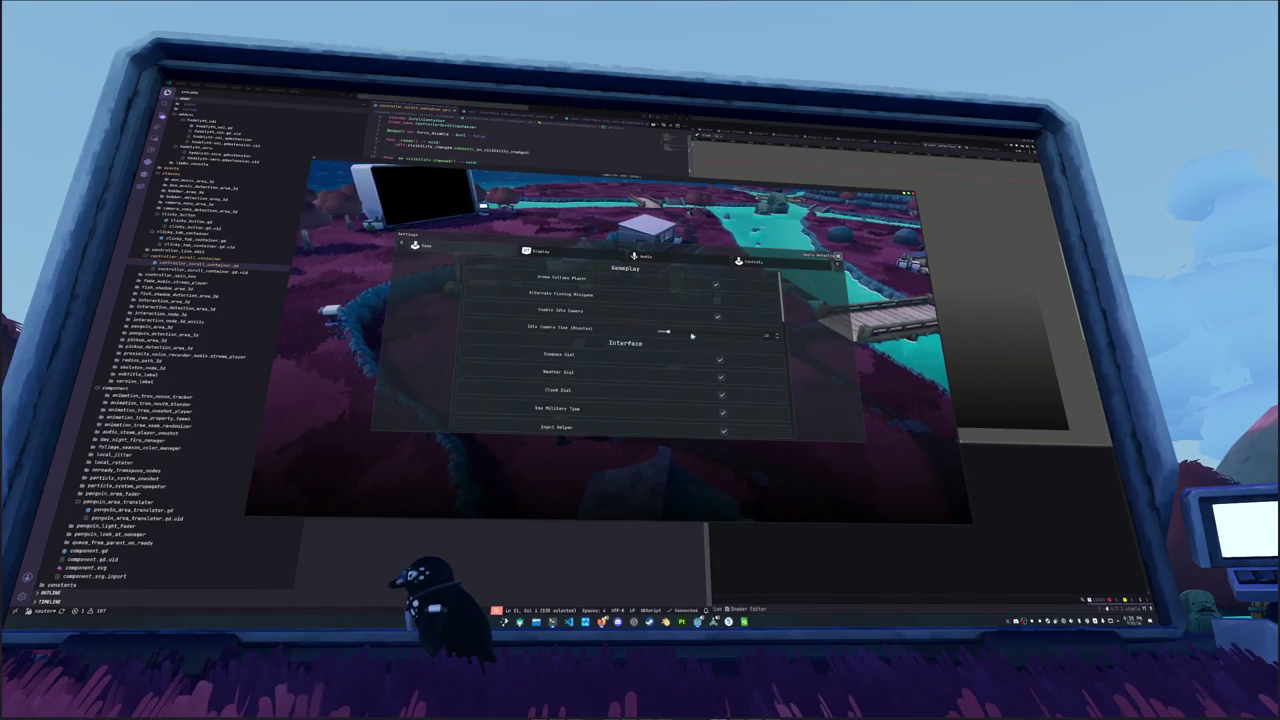
pyautogui.scroll(-5, 680, 316)
pyautogui.press('Left')
pyautogui.press('Left')
pyautogui.press('Left')
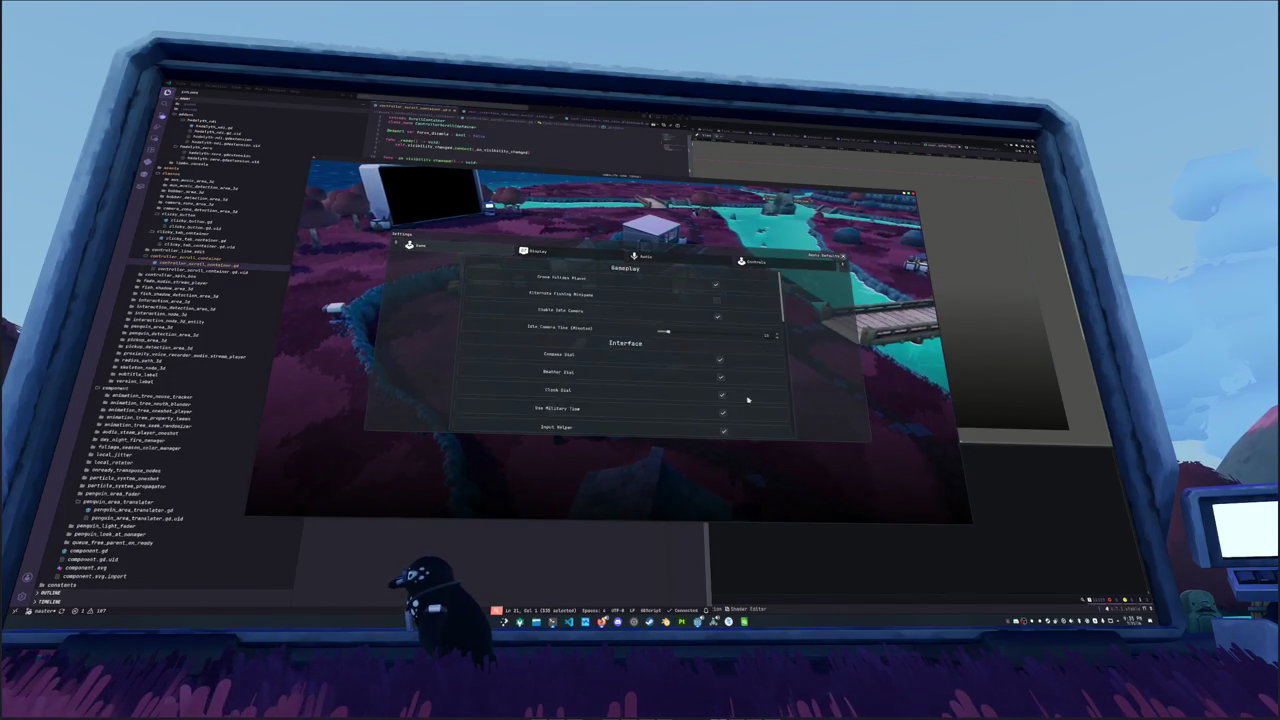
pyautogui.press('Right')
pyautogui.press('Right')
pyautogui.press('Left')
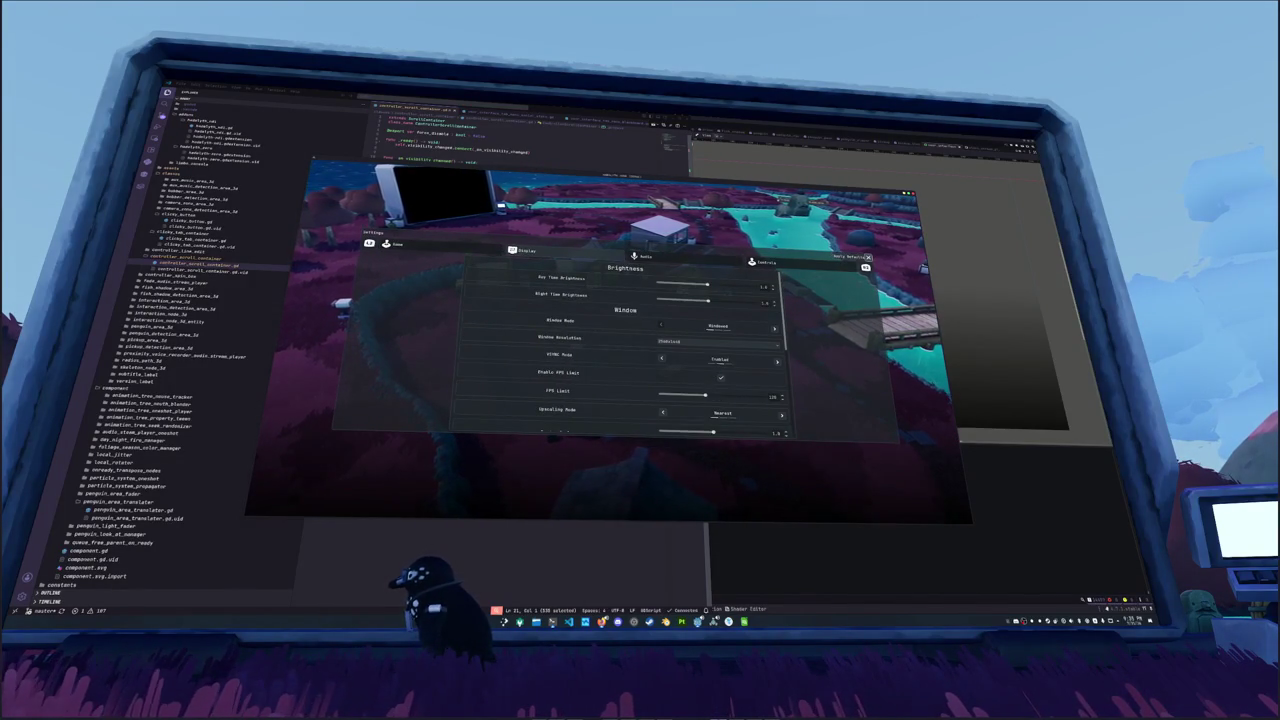
pyautogui.press('Escape')
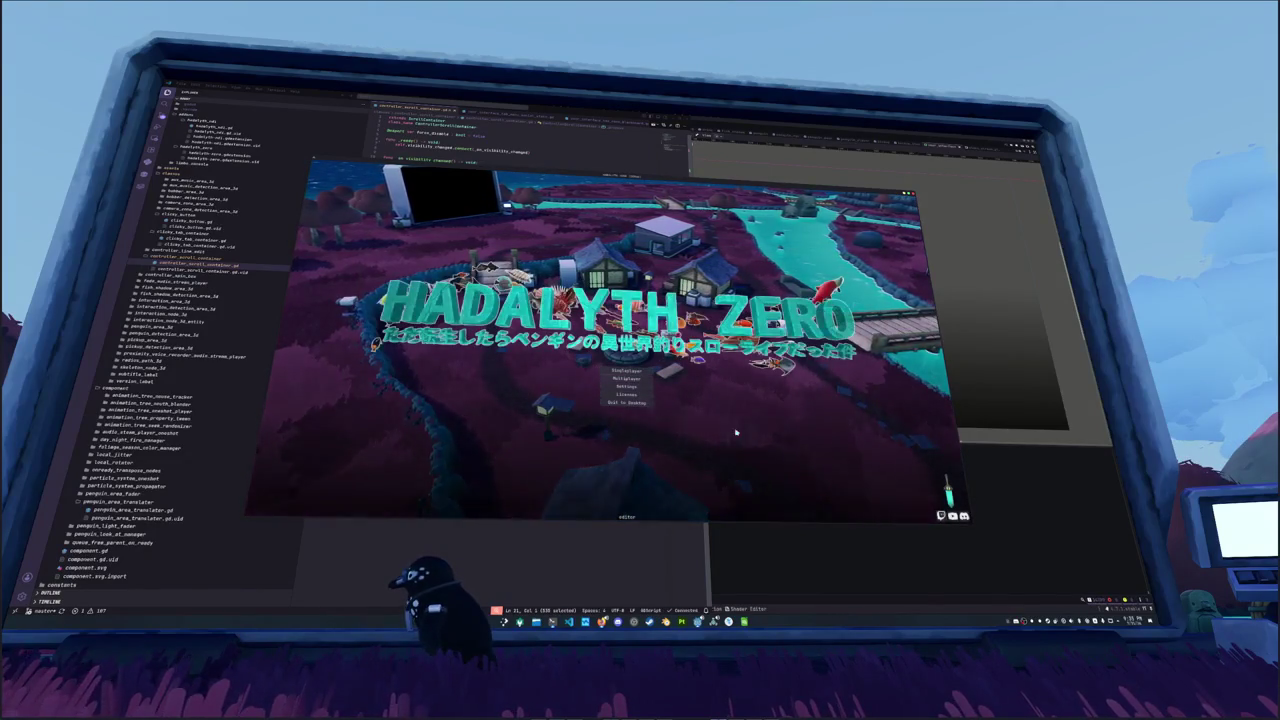
pyautogui.press('Return')
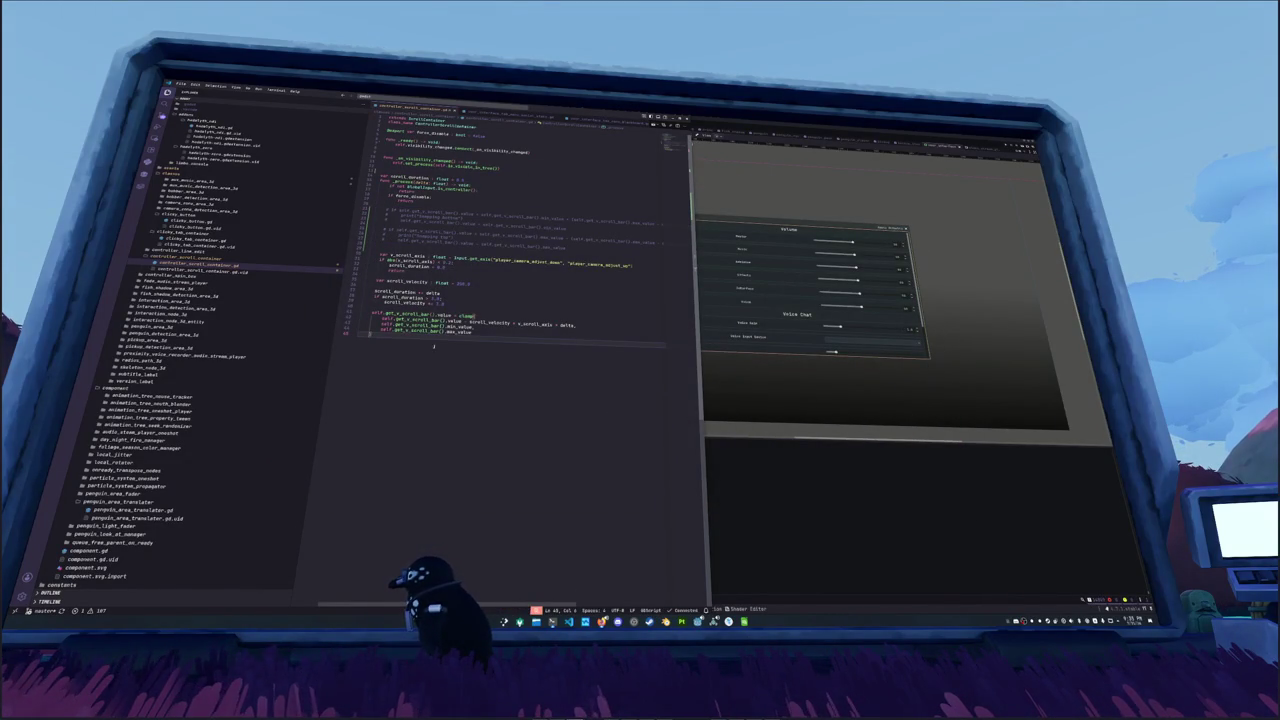
# Step: Search Quick Open with 'tab_menucontainerslots' and open clicky_tab_container.gd
pyautogui.click(362, 305)
pyautogui.press('Up')
pyautogui.press('Up')
pyautogui.press('Up')
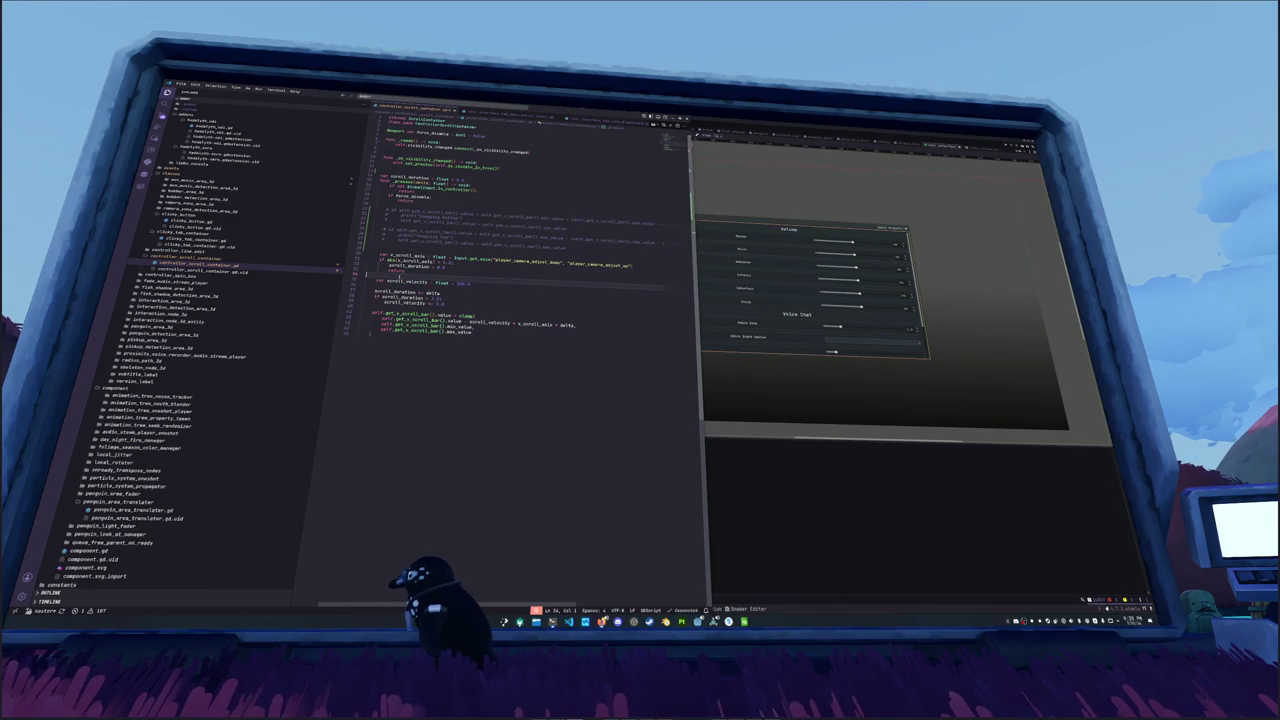
pyautogui.click(481, 108)
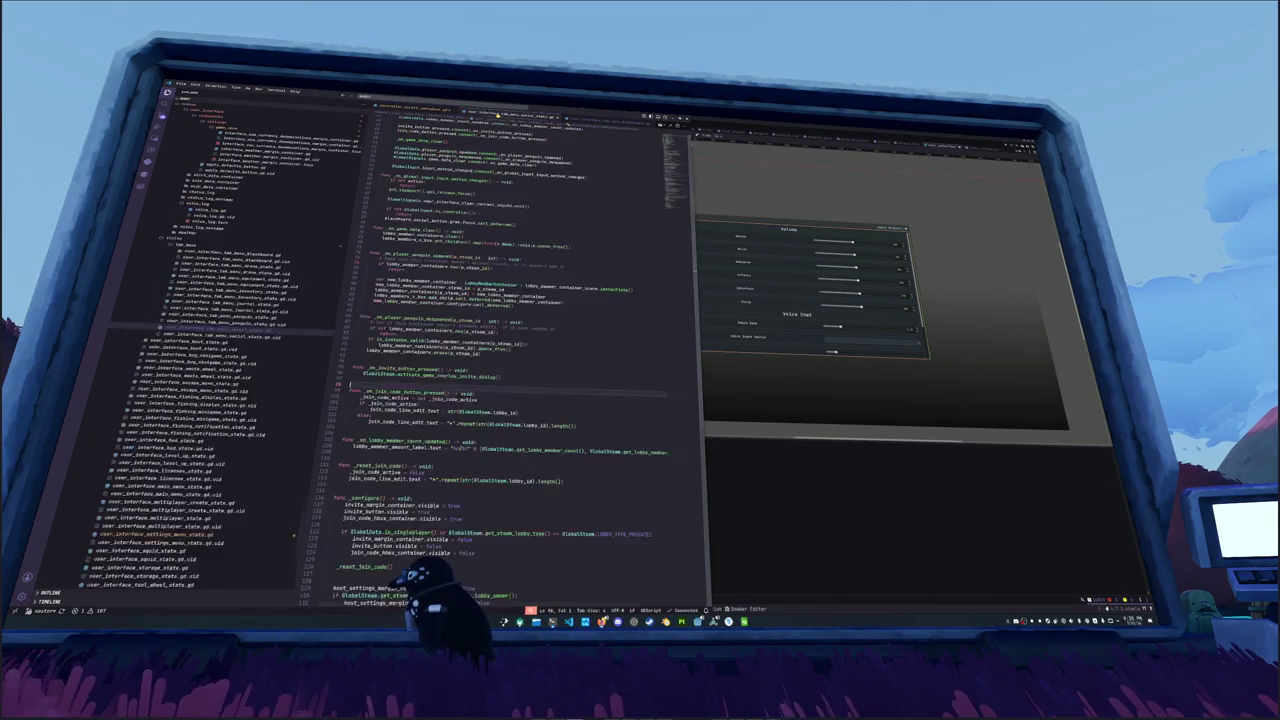
pyautogui.click(428, 95)
pyautogui.write('tab_menu')
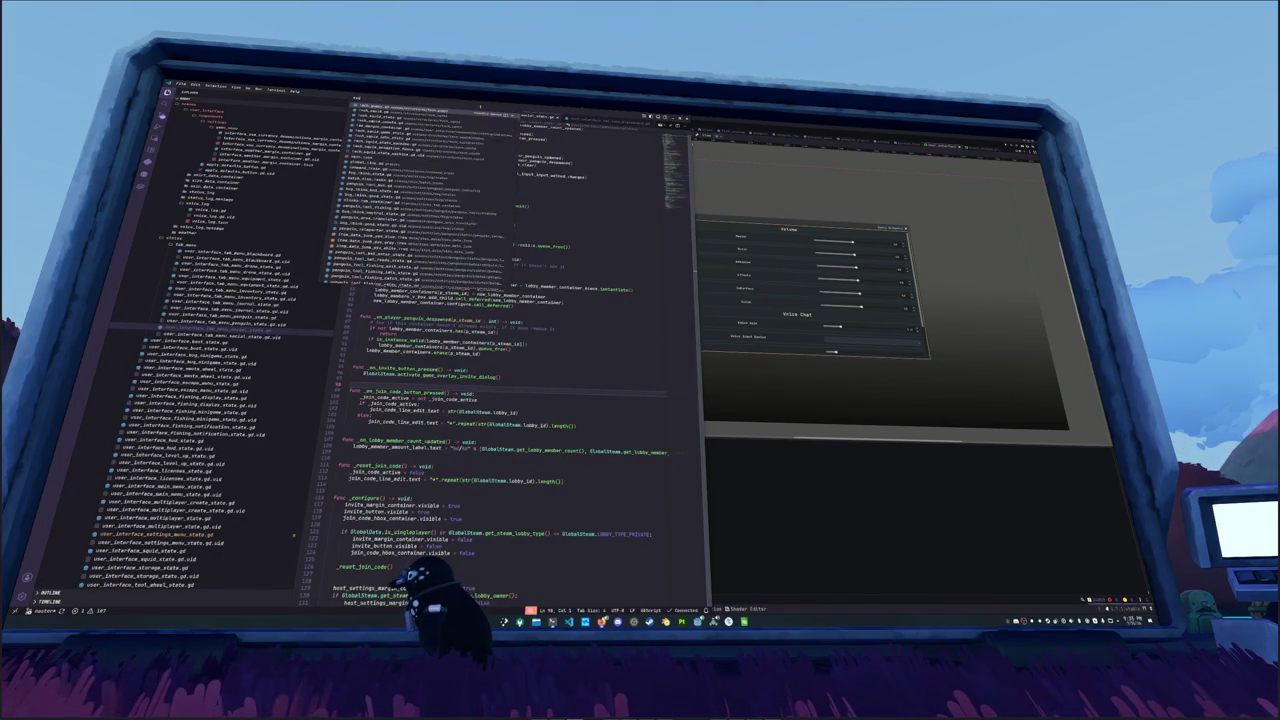
pyautogui.write('container')
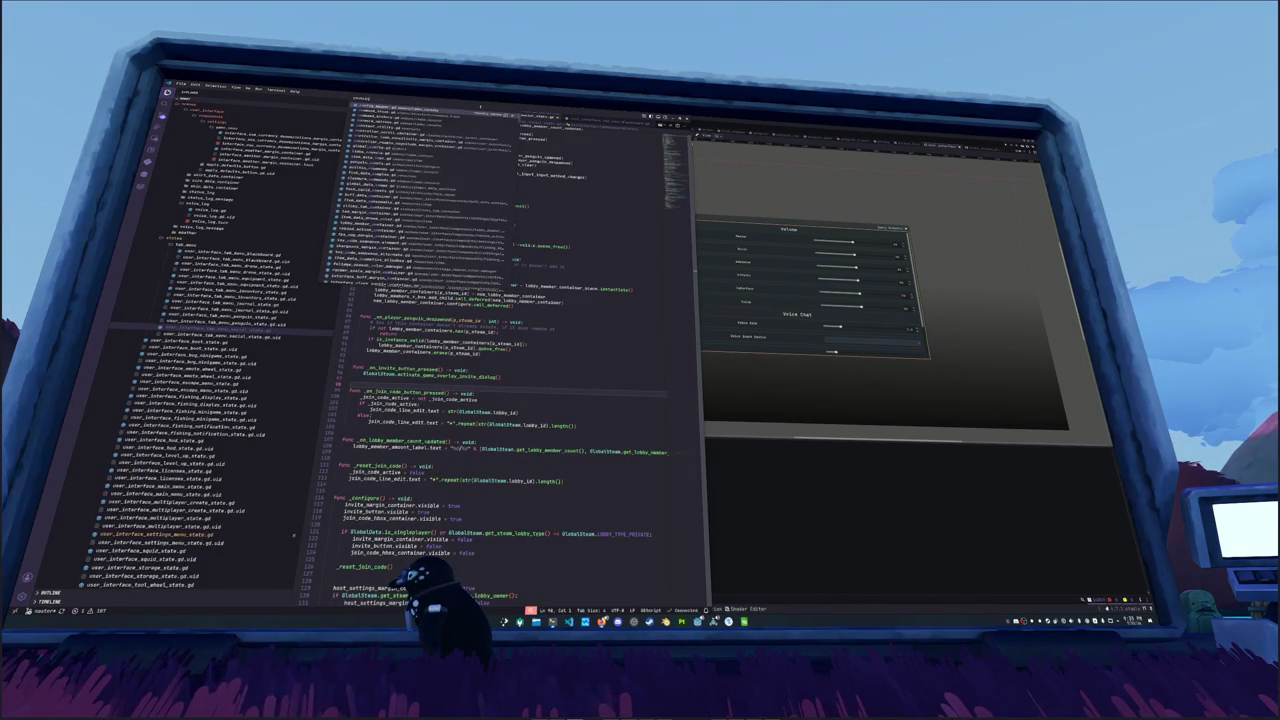
pyautogui.write('slots')
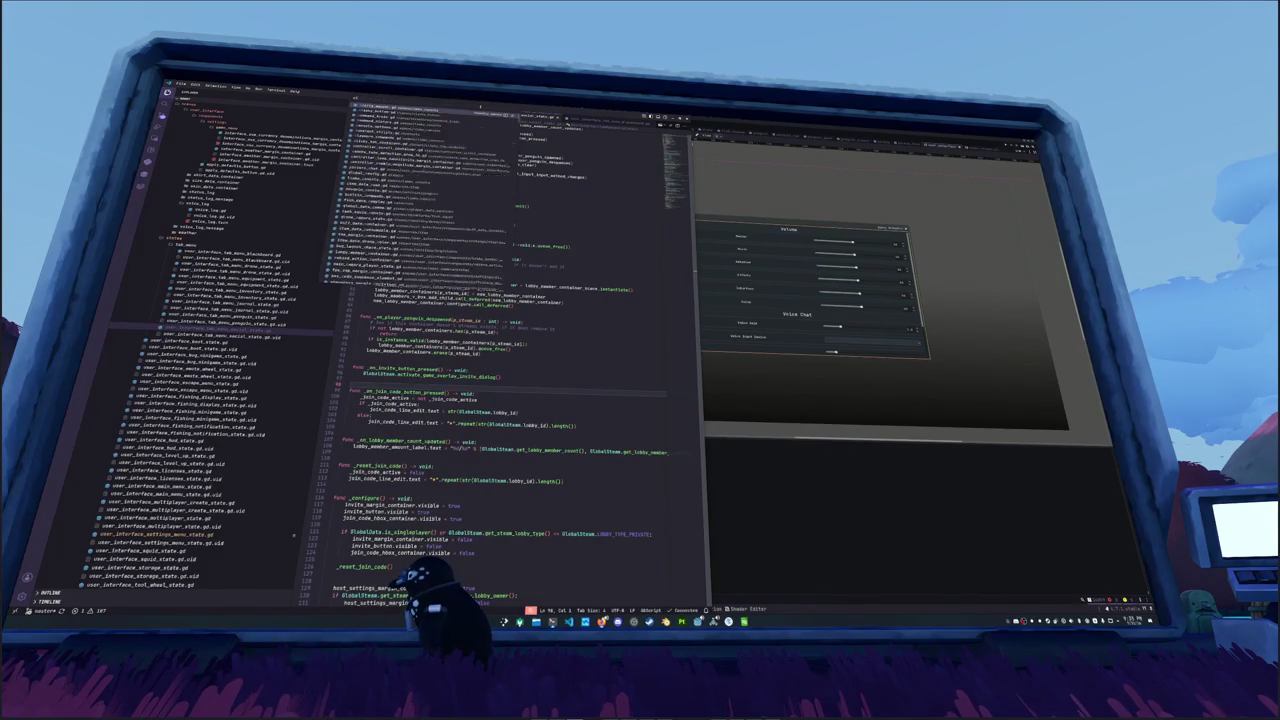
pyautogui.press('Return')
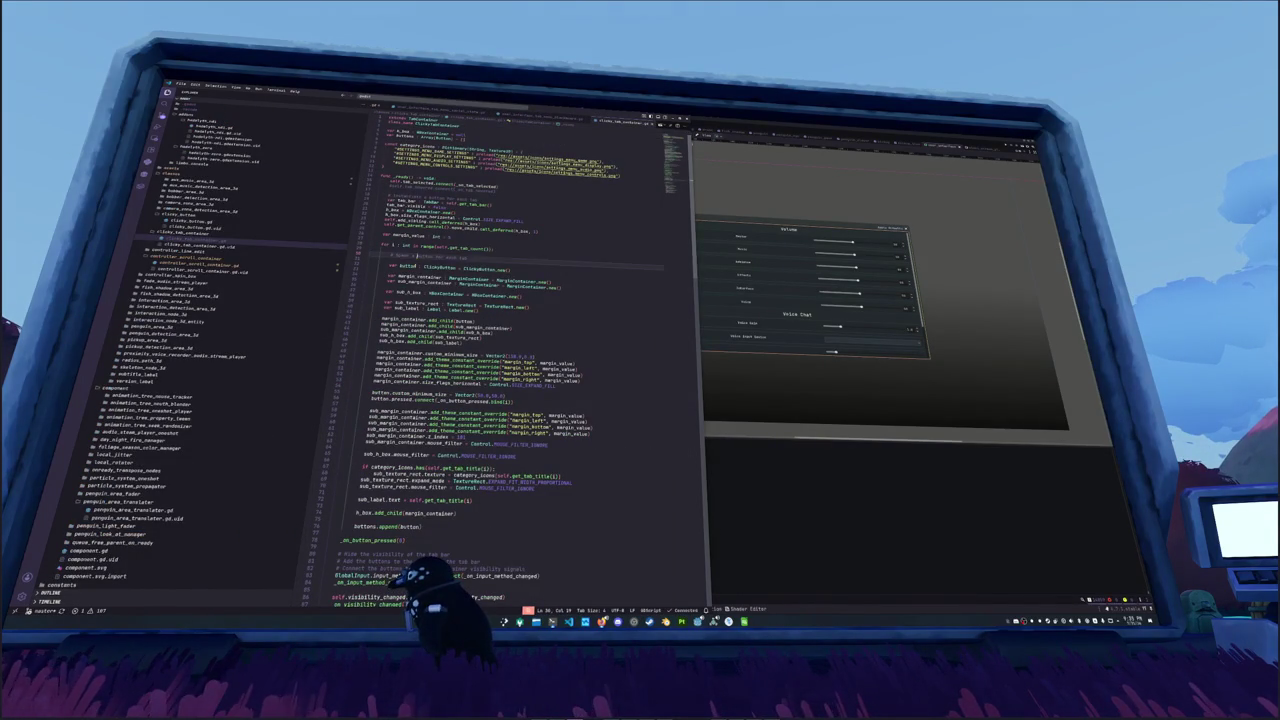
pyautogui.click(390, 281)
pyautogui.scroll(-4, 480, 380)
pyautogui.scroll(-9, 480, 350)
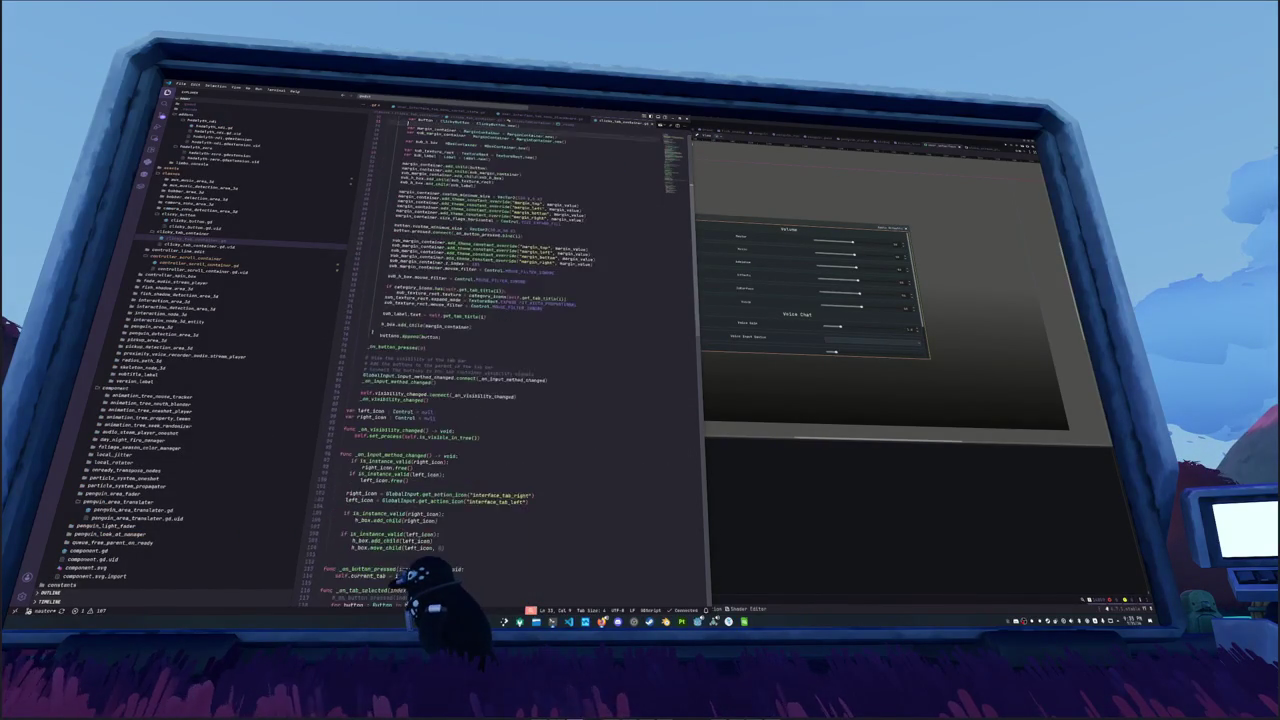
pyautogui.click(352, 371)
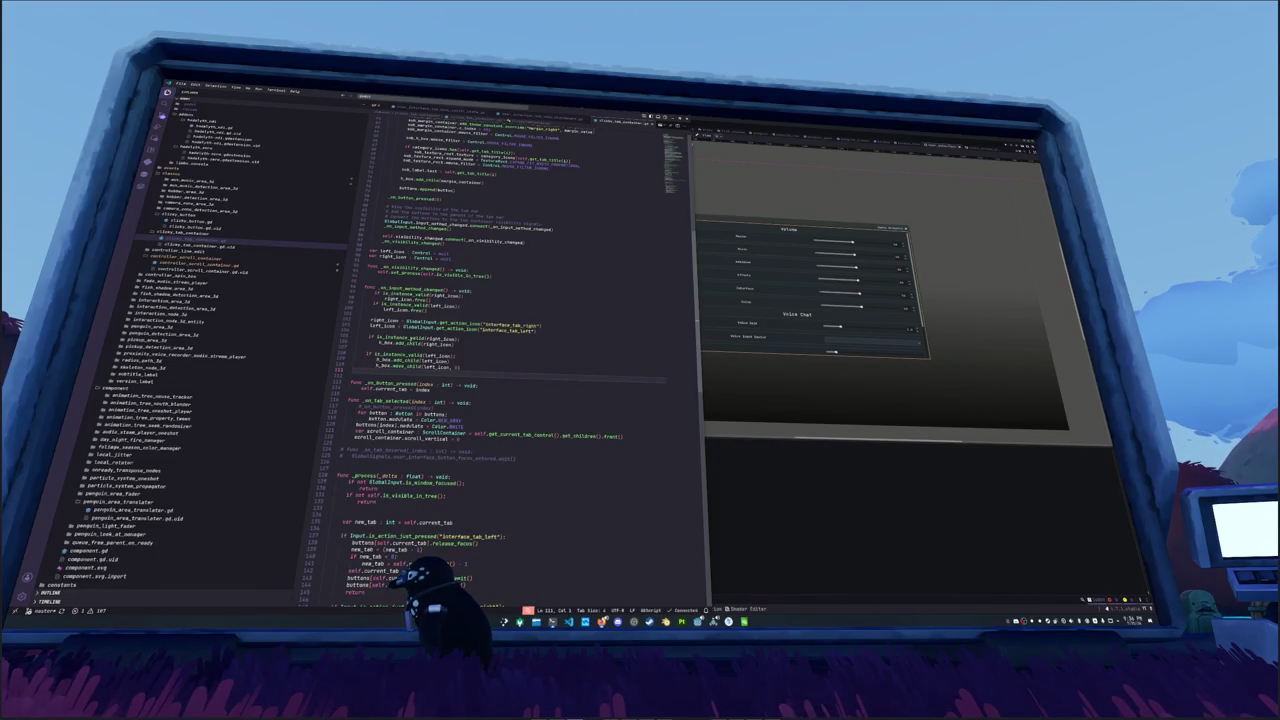
pyautogui.click(360, 337)
pyautogui.click(444, 312)
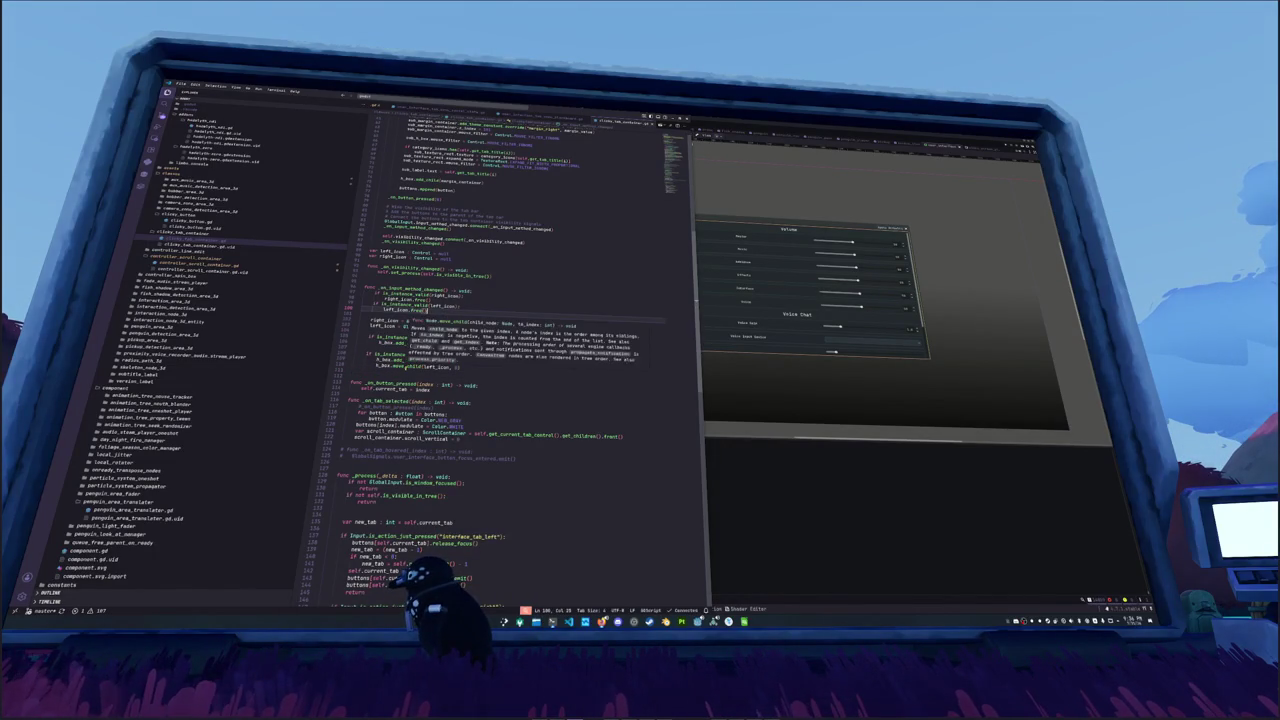
pyautogui.click(408, 368)
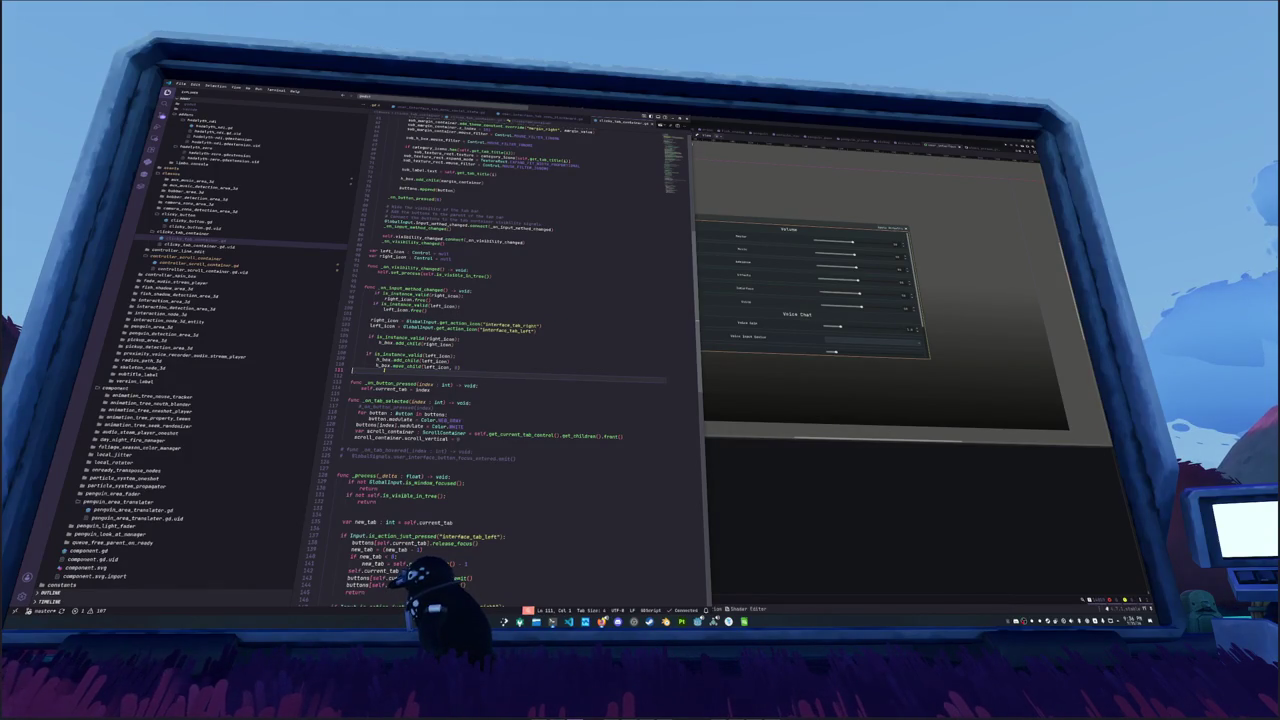
pyautogui.scroll(10, 480, 350)
pyautogui.click(410, 299)
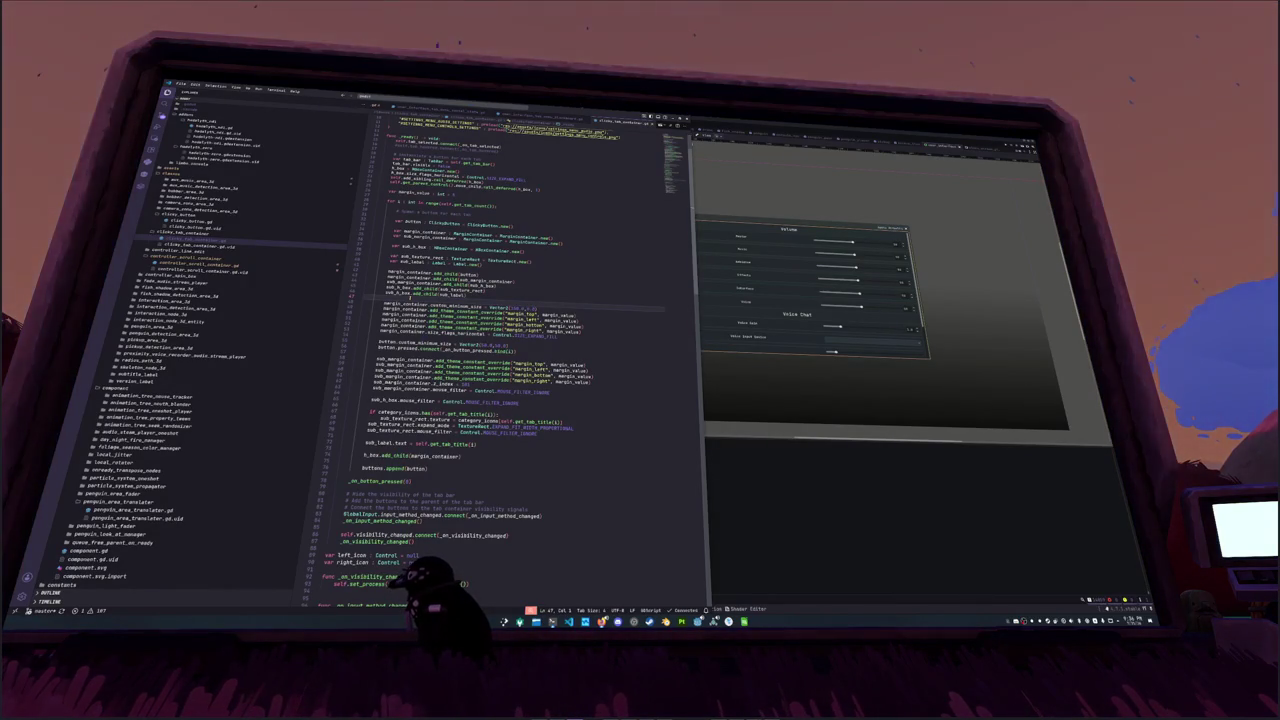
# Step: Add sub_h_box.size_flags_vertical = Control.SIZE_SHRINK_CENTER above the category icon check
pyautogui.click(348, 405)
pyautogui.write('sub_')
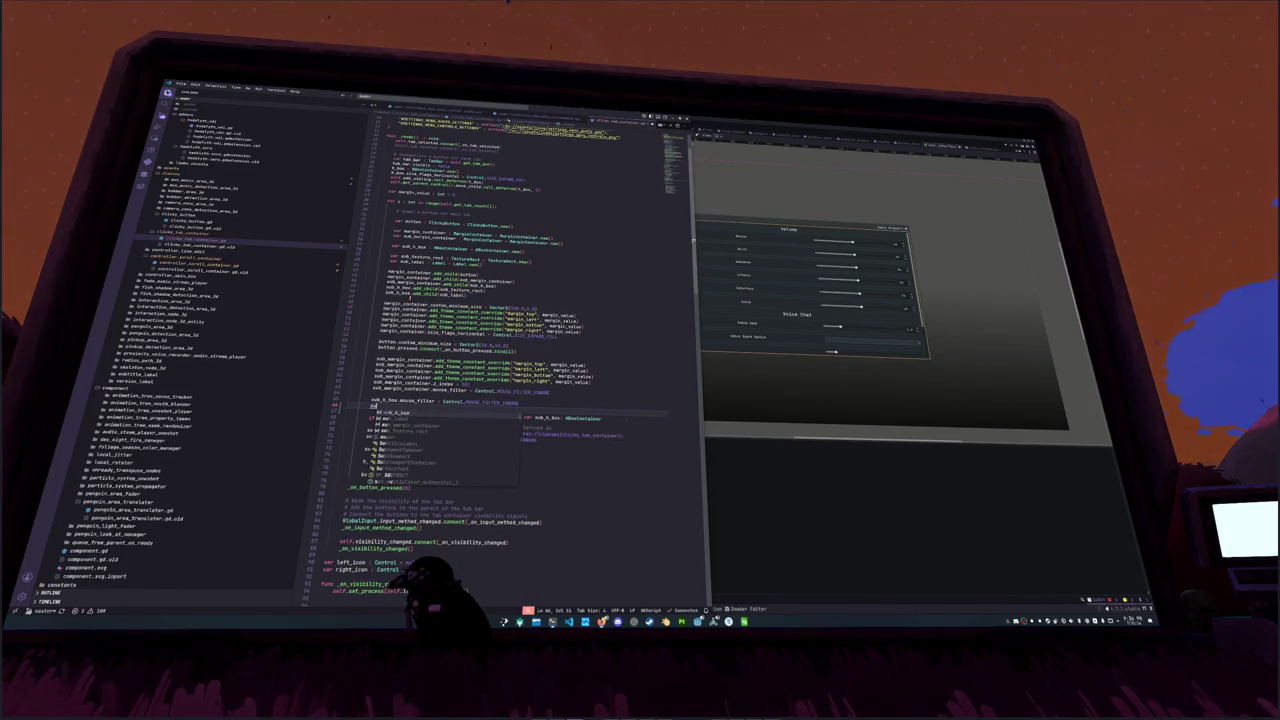
pyautogui.write('h_box.expand')
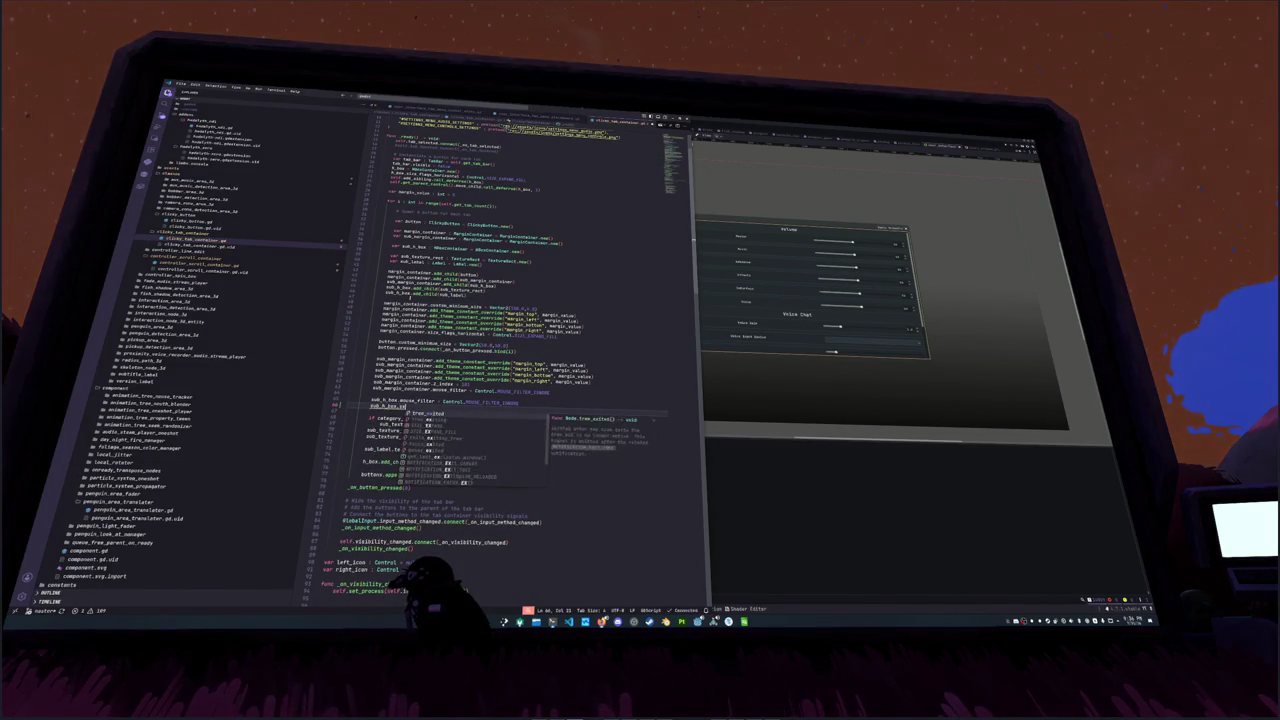
pyautogui.press('BackSpace')
pyautogui.press('BackSpace')
pyautogui.press('BackSpace')
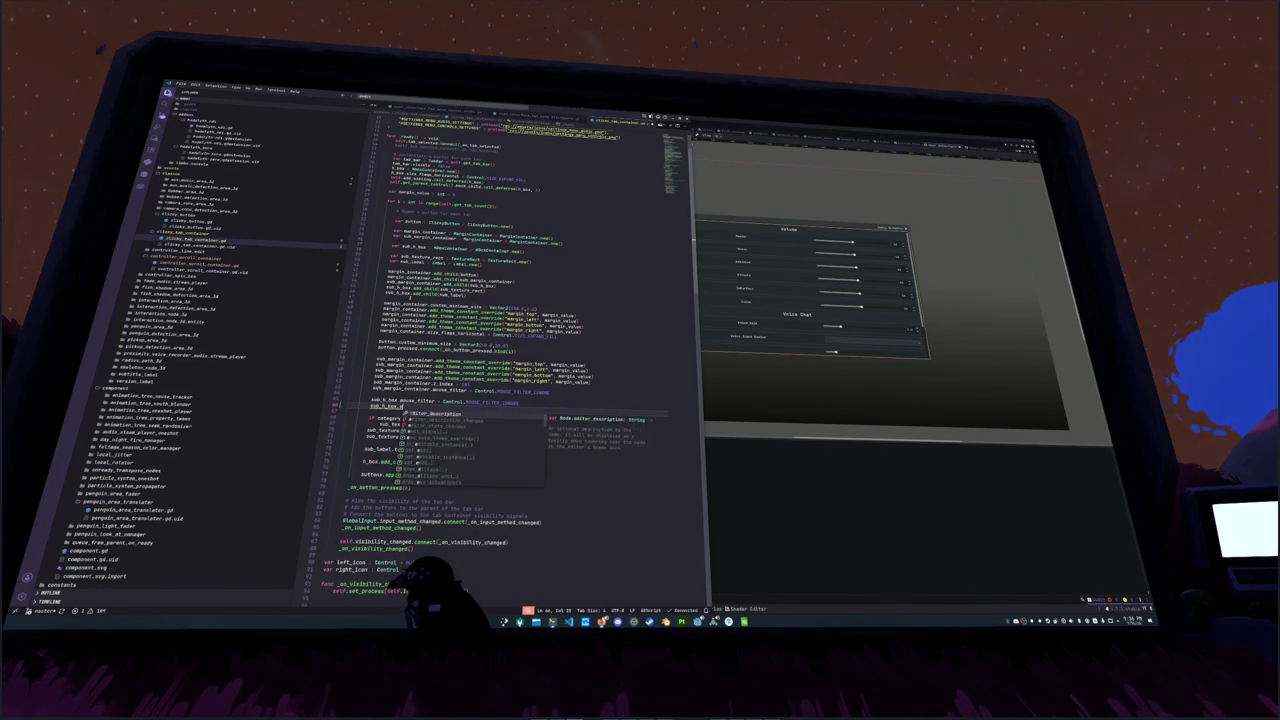
pyautogui.write('fill')
pyautogui.press('BackSpace')
pyautogui.press('BackSpace')
pyautogui.press('BackSpace')
pyautogui.write('size_flags_vertical = Control.')
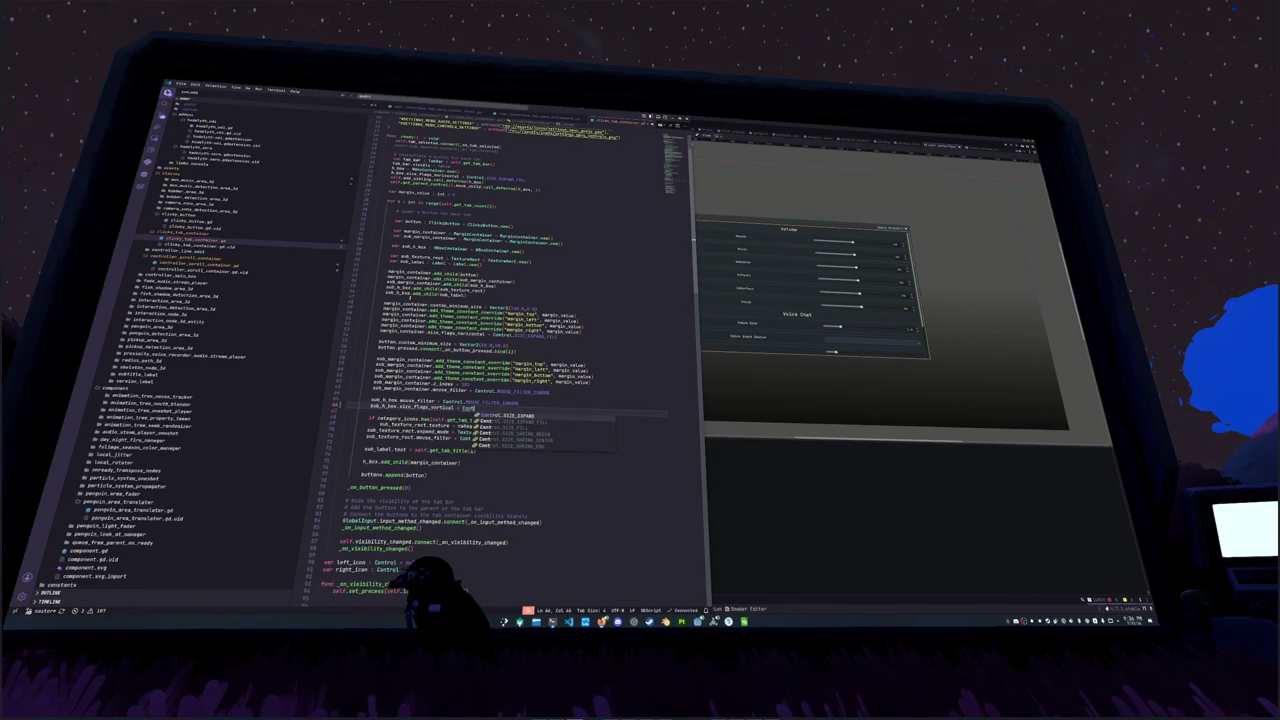
pyautogui.press('Down')
pyautogui.press('Down')
pyautogui.press('Down')
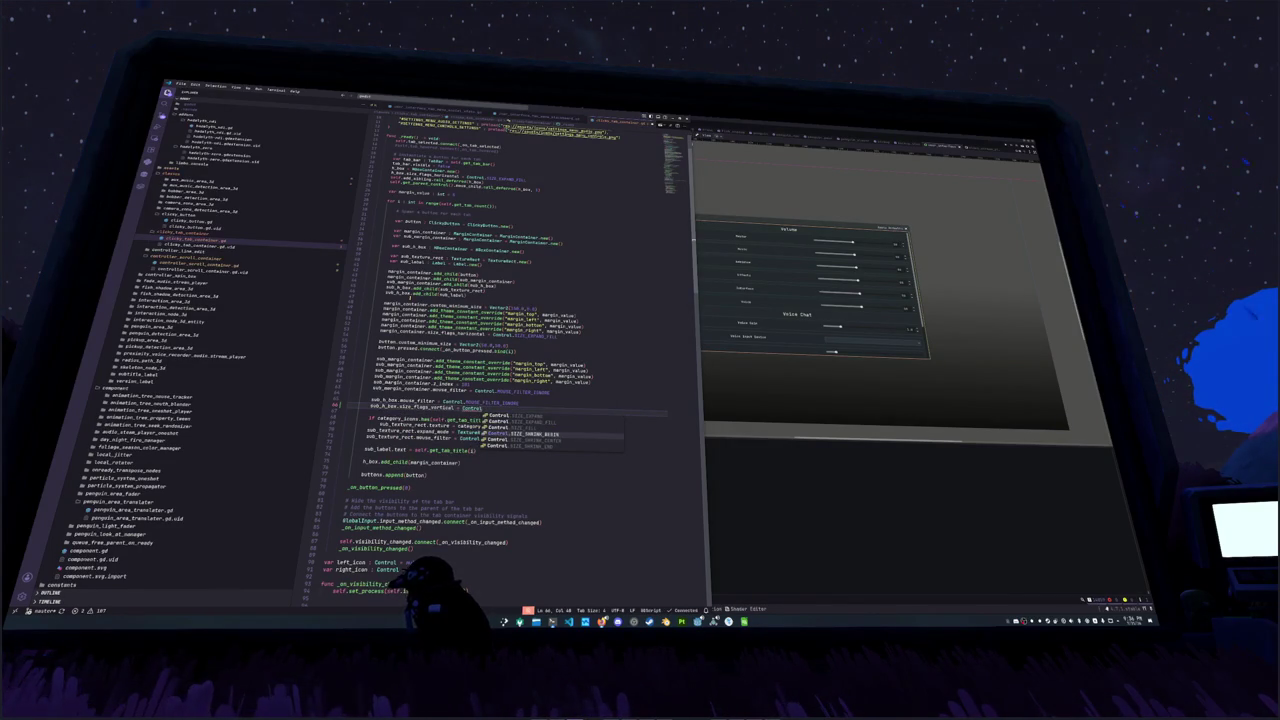
pyautogui.press('Return')
# Step: Add sub_h_box.size_flags_horizontal = Control.SIZE_SHRINK_CENTER on the next line and return to Godot
pyautogui.press('Return')
pyautogui.write('sub_h')
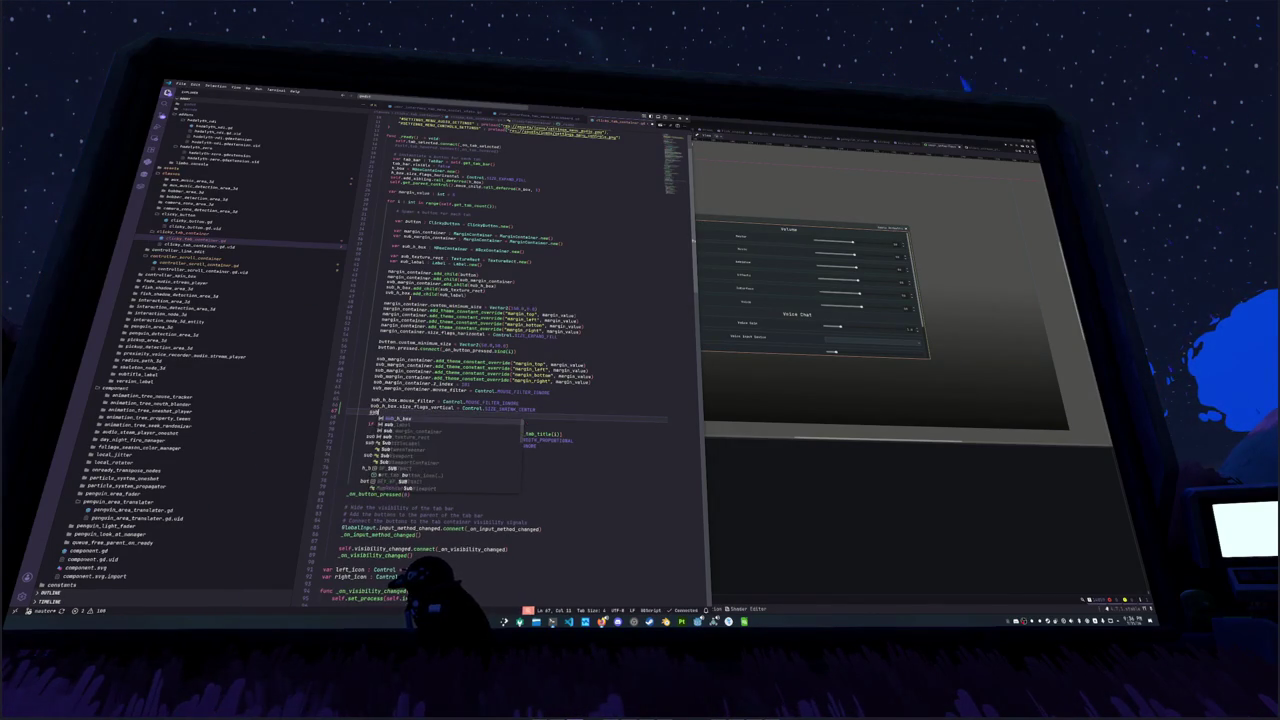
pyautogui.press('Return')
pyautogui.write('.size')
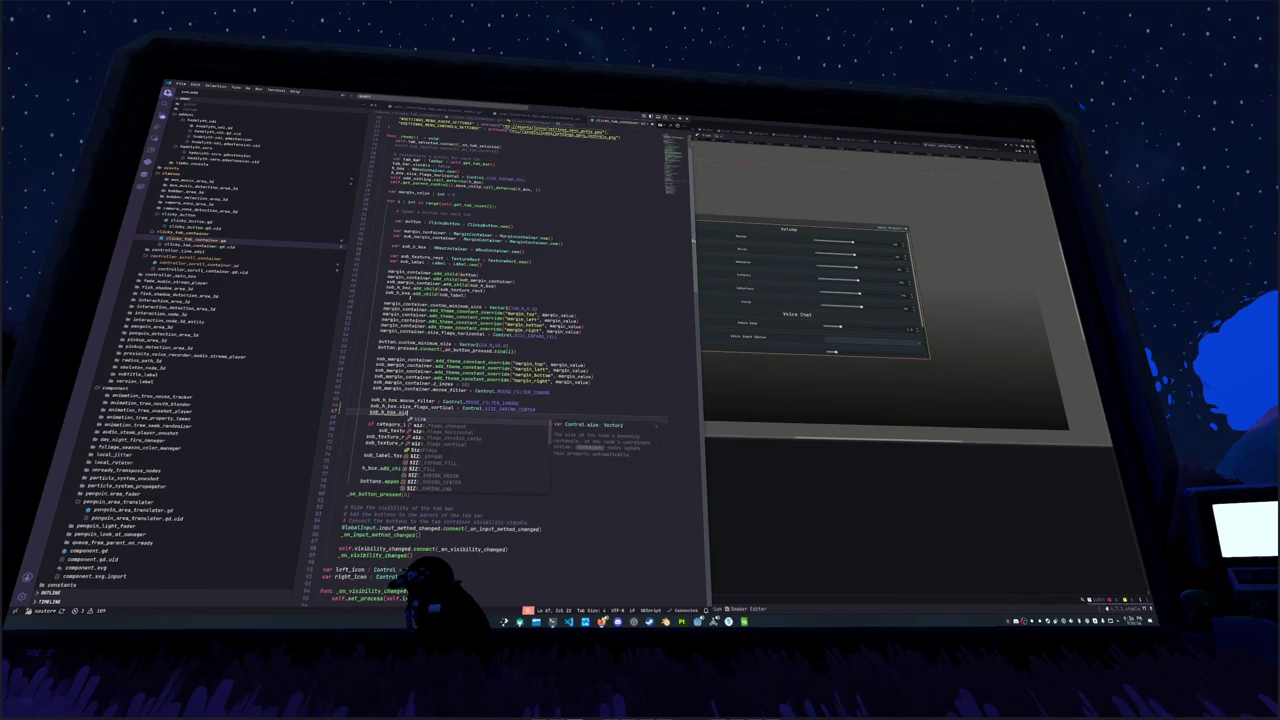
pyautogui.write('_flags_ho')
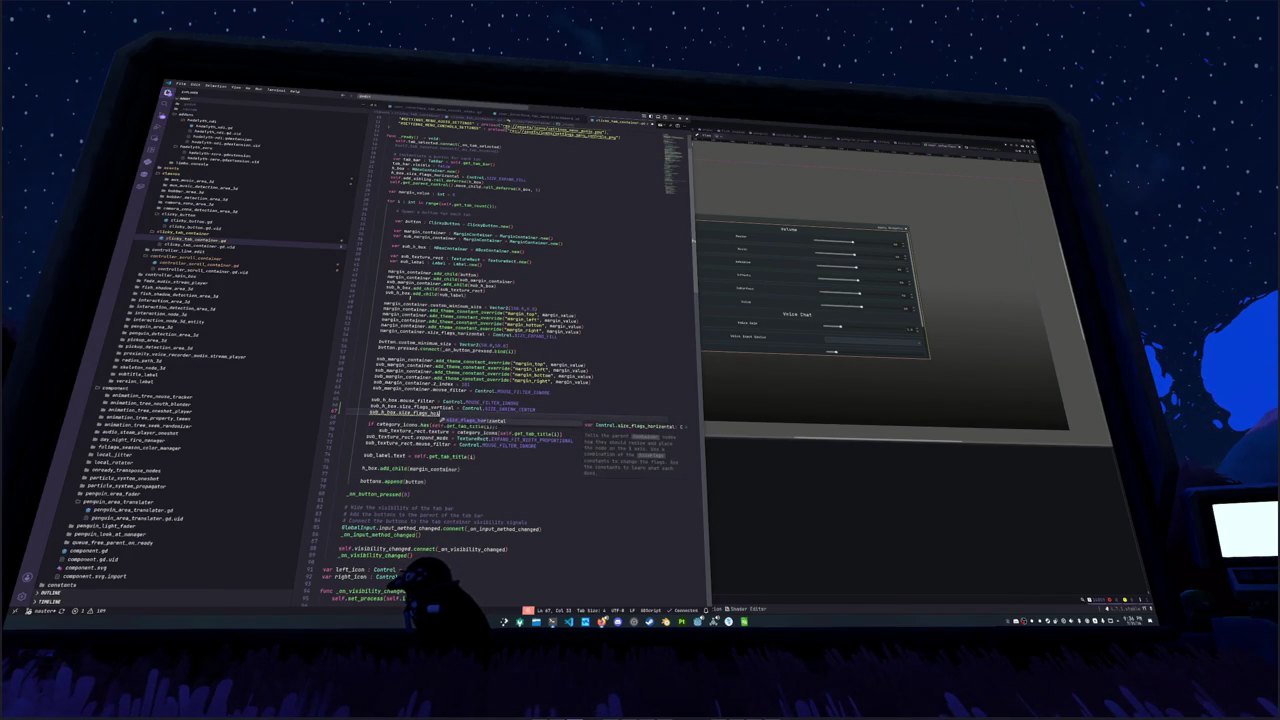
pyautogui.press('Return')
pyautogui.write('Control.SIZE')
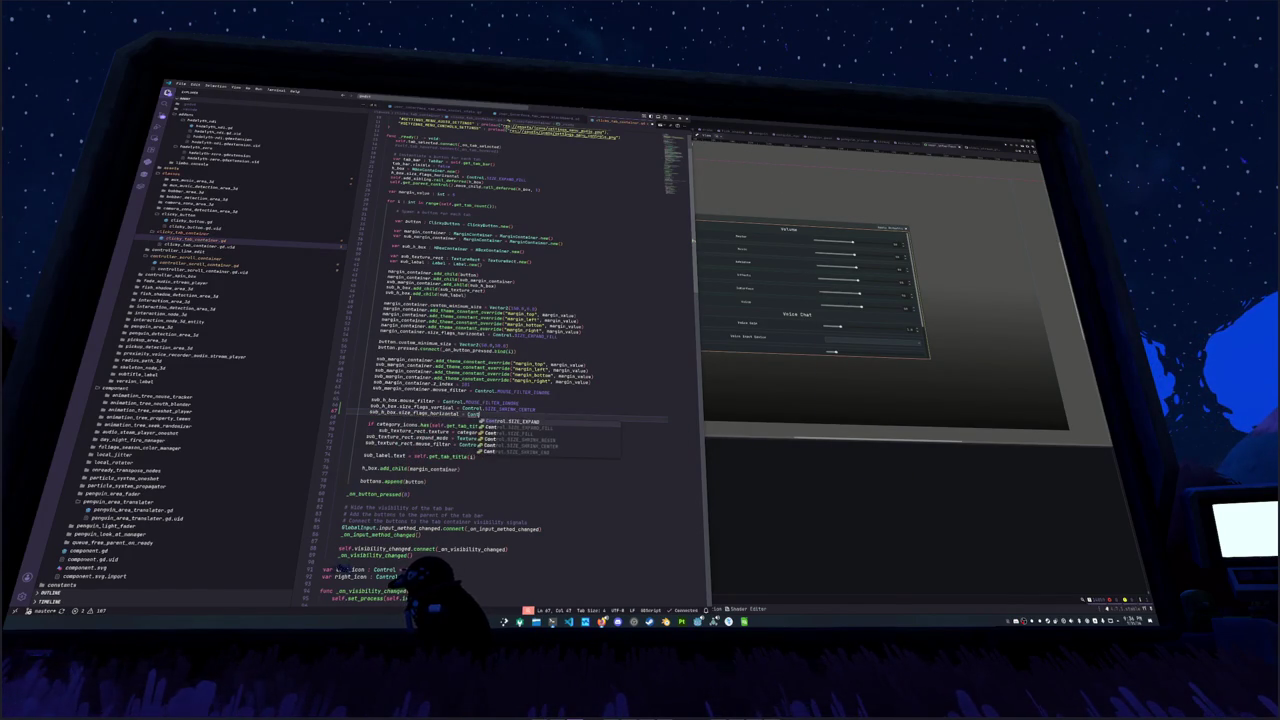
pyautogui.write('_SHRINK')
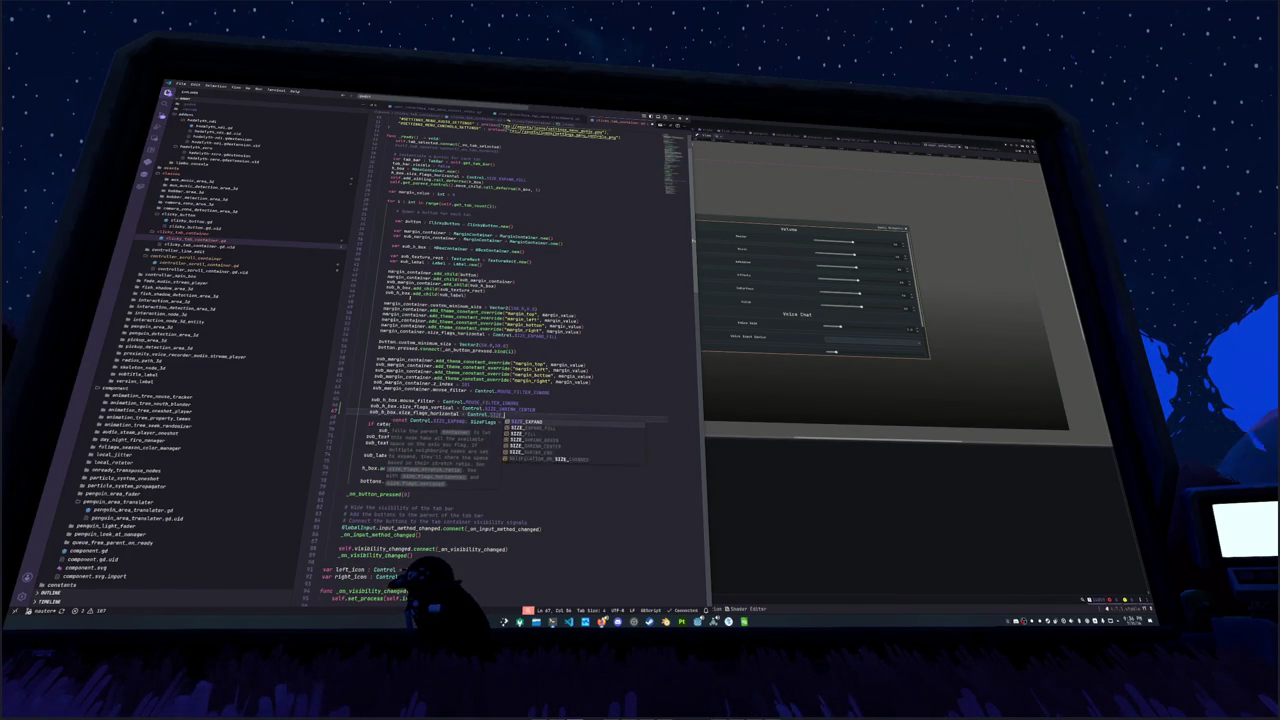
pyautogui.press('Down')
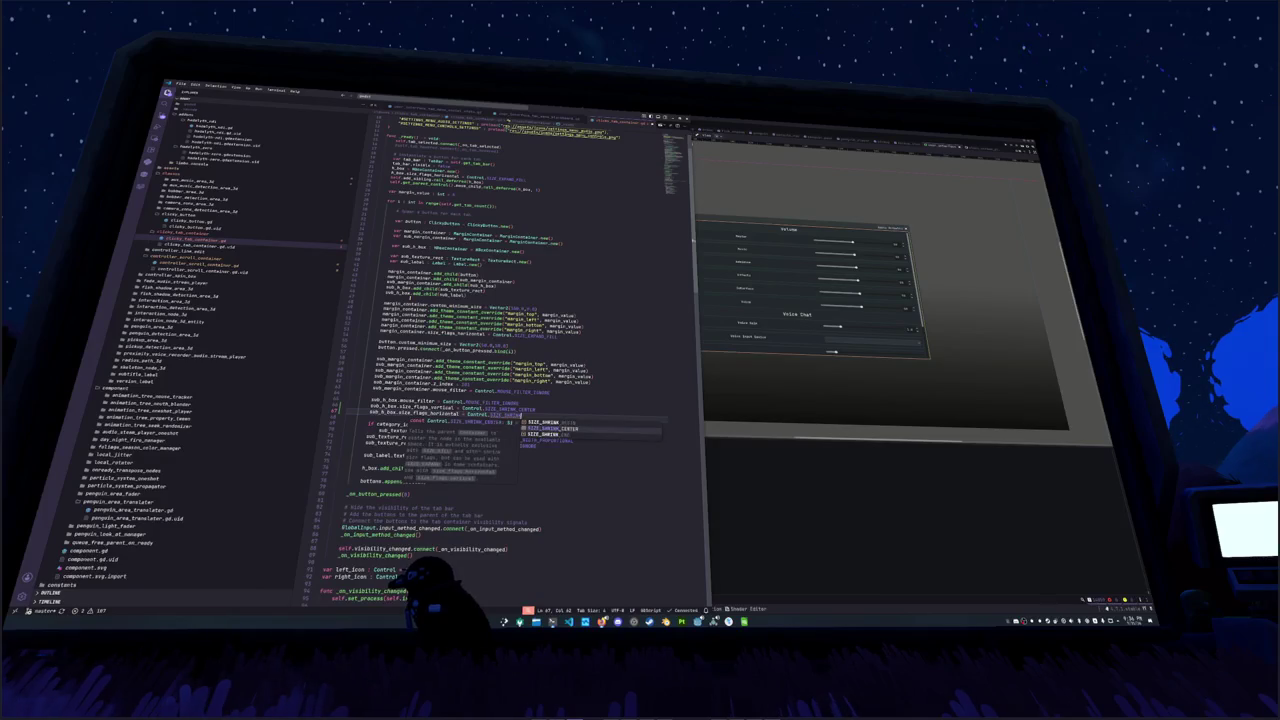
pyautogui.press('Return')
pyautogui.press('Return')
pyautogui.hotkey('alt', 'Tab')
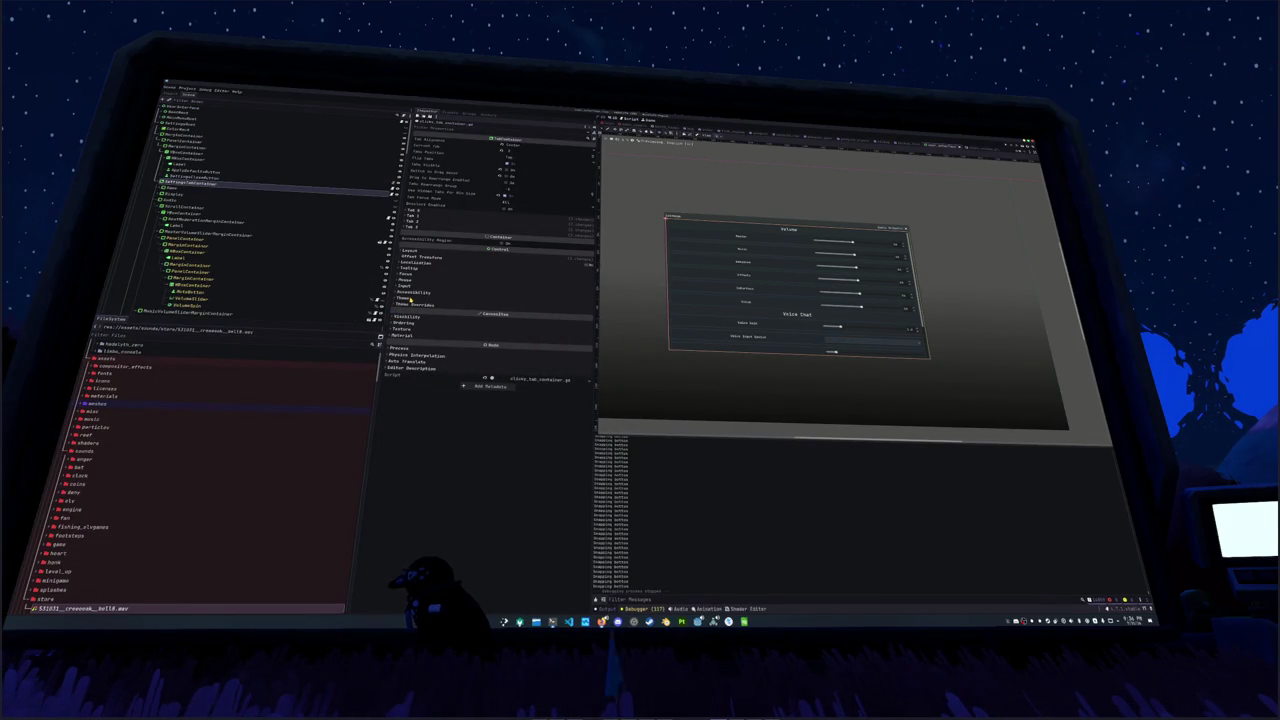
# Step: Run the project with F5, open Settings, and cycle tabs forward and back with E and Q
pyautogui.press('F5')
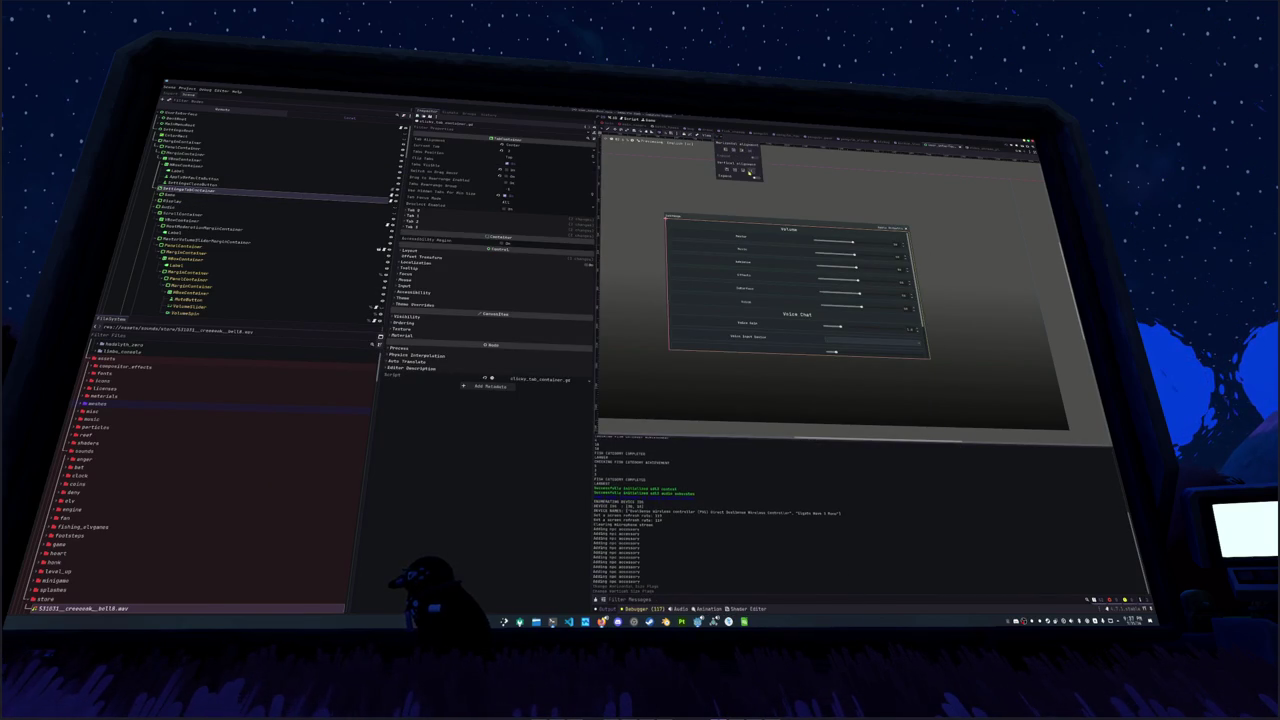
pyautogui.press('F5')
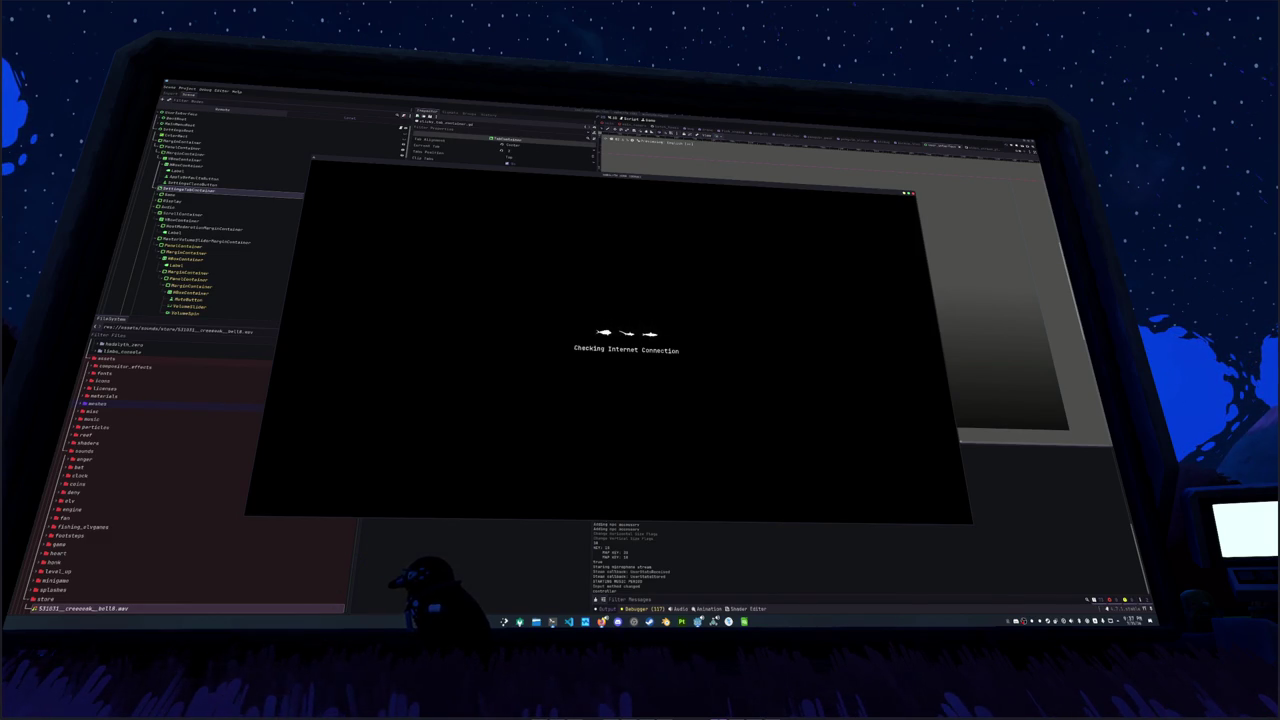
pyautogui.press('Escape')
pyautogui.press('e')
pyautogui.press('e')
pyautogui.press('e')
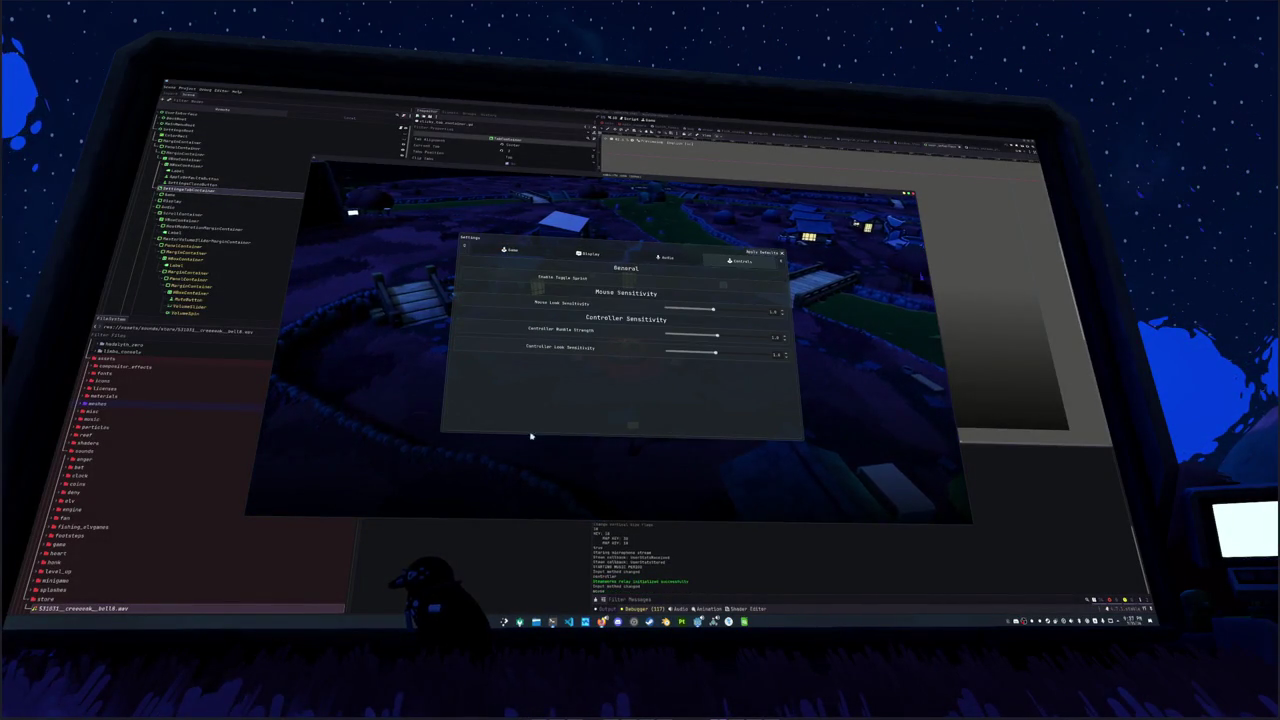
pyautogui.press('q')
pyautogui.press('q')
pyautogui.press('q')
pyautogui.press('e')
pyautogui.press('e')
pyautogui.press('e')
pyautogui.press('e')
pyautogui.press('e')
pyautogui.press('q')
pyautogui.press('e')
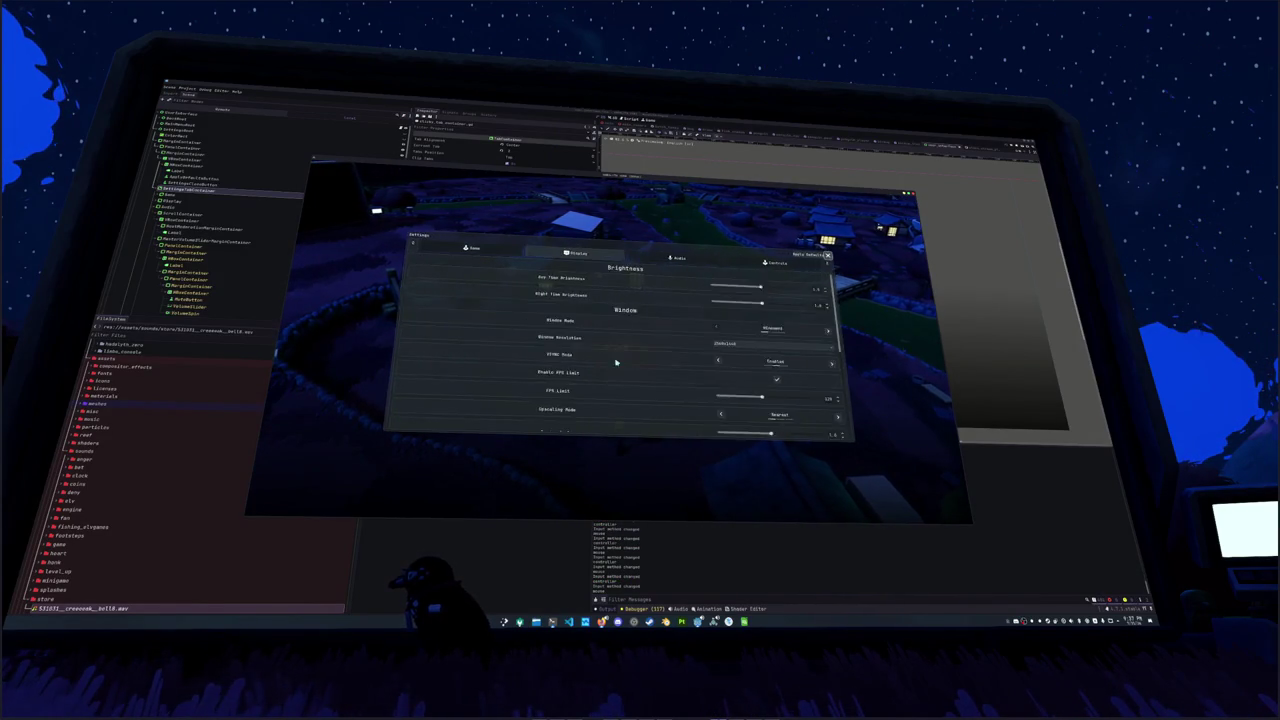
pyautogui.press('e')
pyautogui.press('e')
pyautogui.press('e')
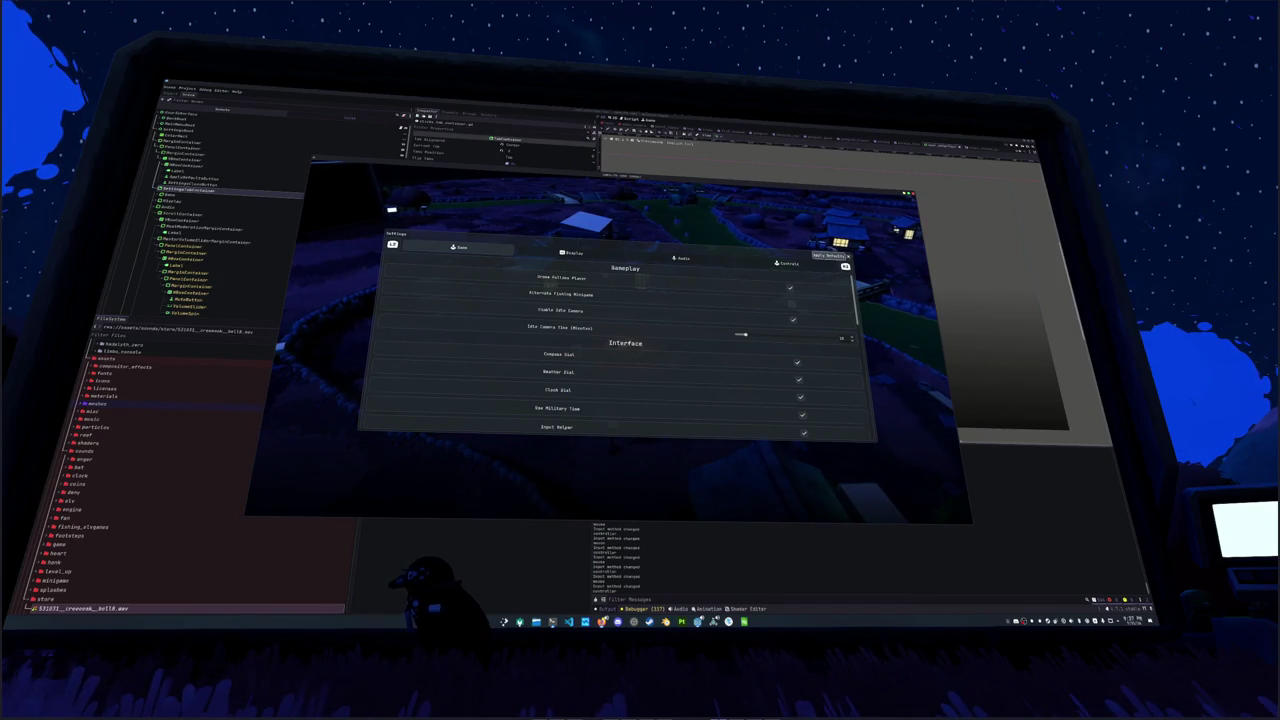
pyautogui.press('e')
pyautogui.press('e')
pyautogui.press('q')
pyautogui.press('e')
pyautogui.press('q')
pyautogui.press('q')
# Step: Keep cycling through the Game, Display, Audio and Controls tabs, testing wrap-around
pyautogui.press('e')
pyautogui.press('e')
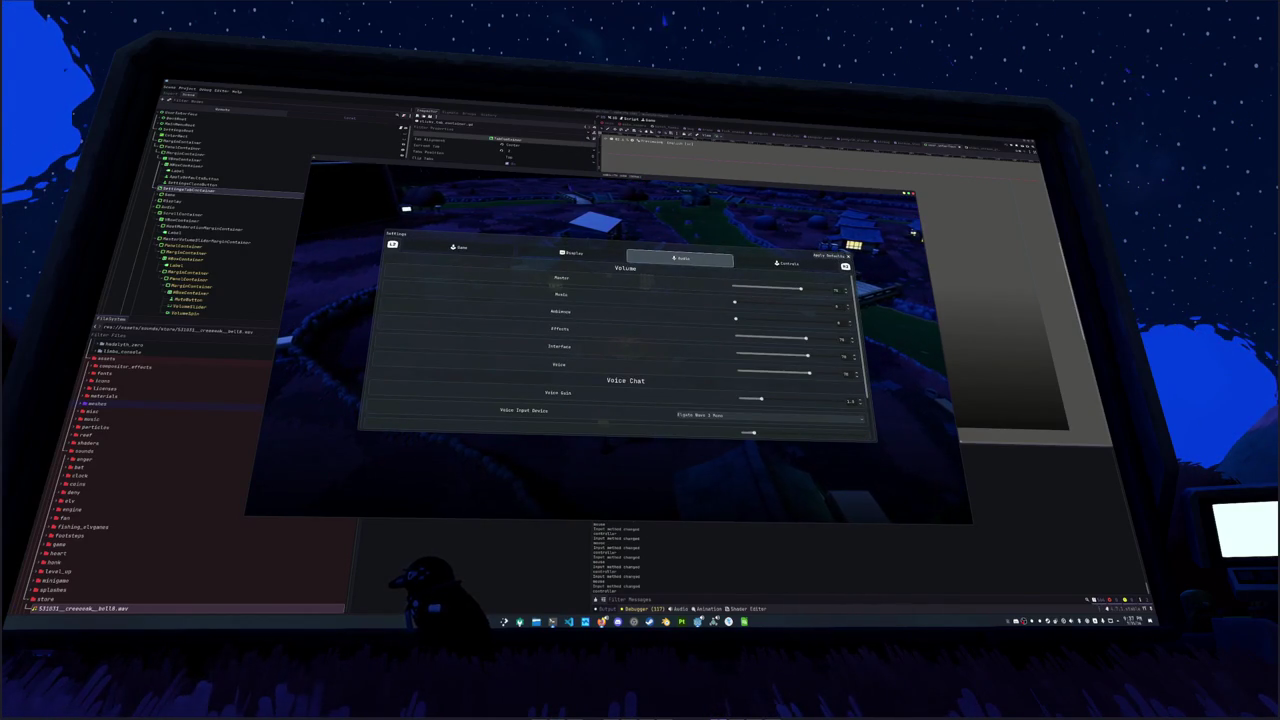
pyautogui.press('q')
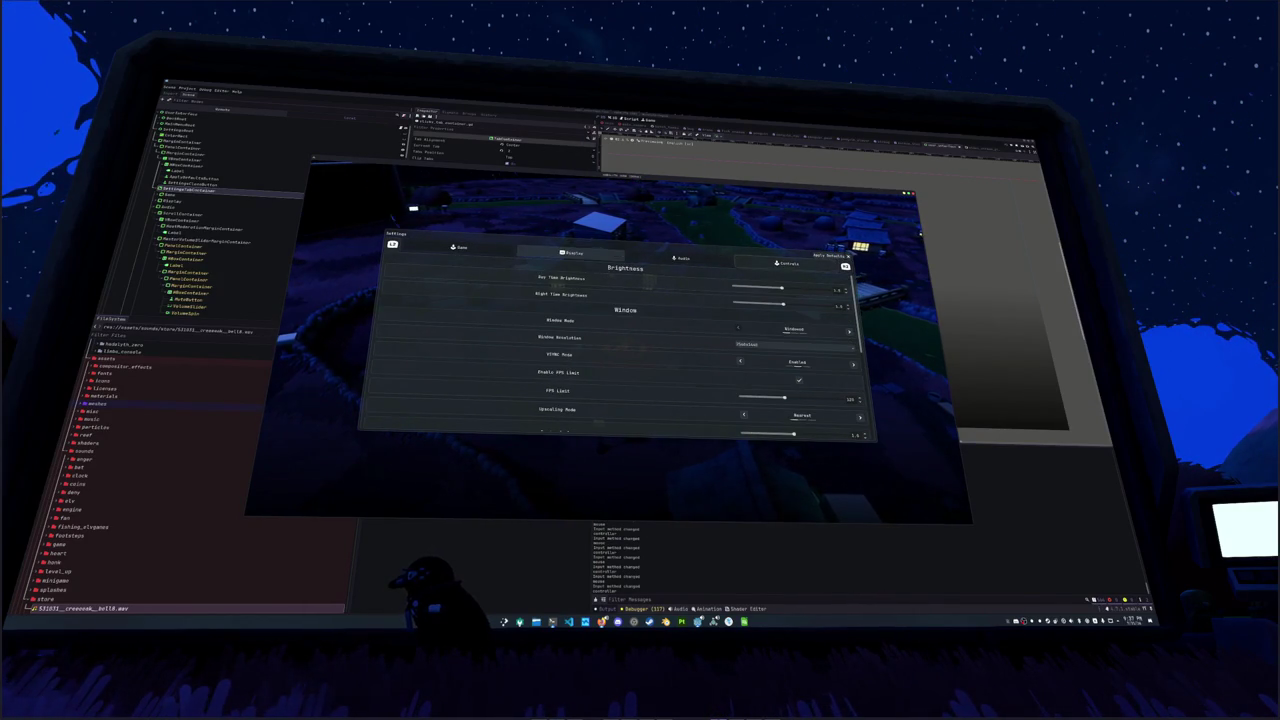
pyautogui.press('e')
pyautogui.press('e')
pyautogui.press('q')
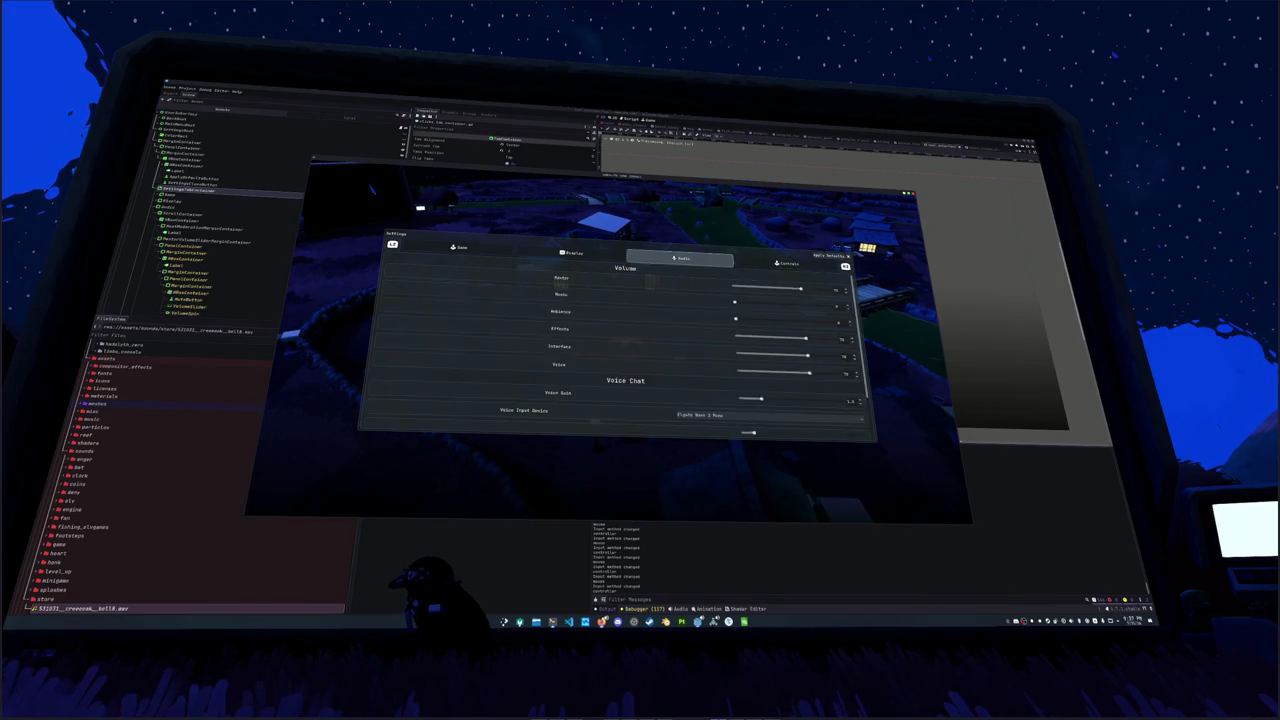
pyautogui.press('e')
pyautogui.press('q')
pyautogui.press('q')
pyautogui.press('q')
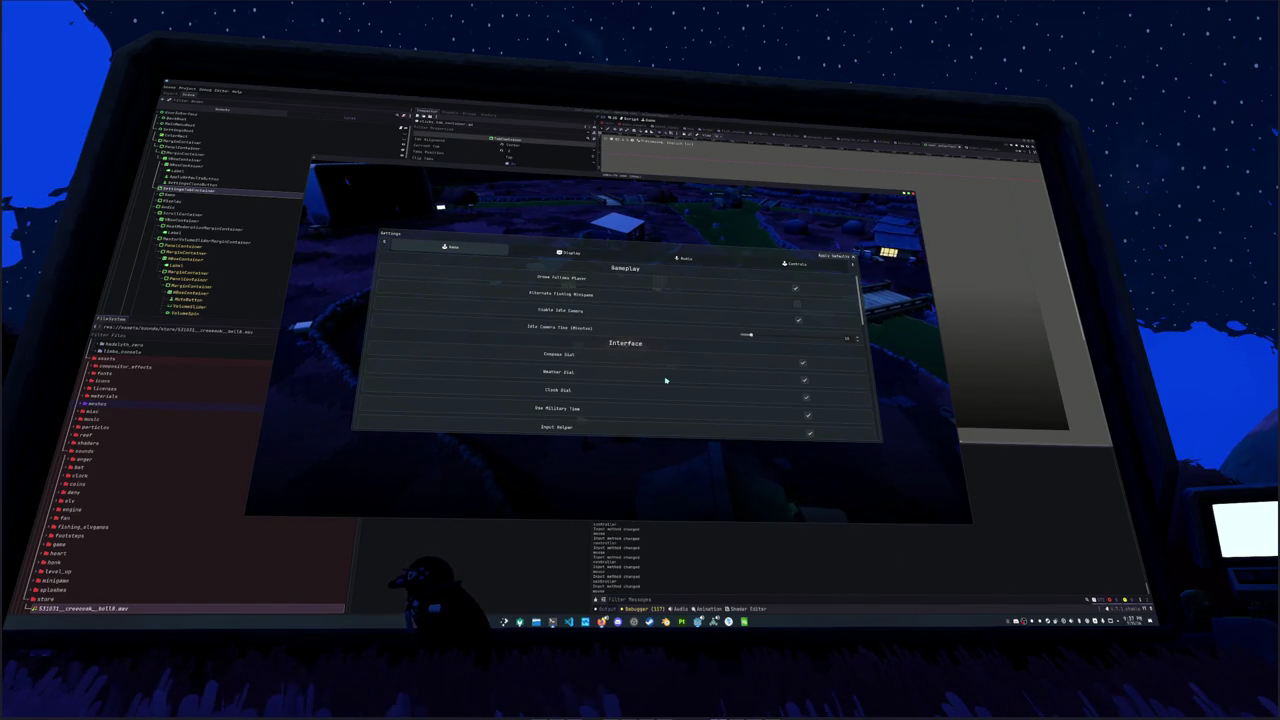
pyautogui.press('e')
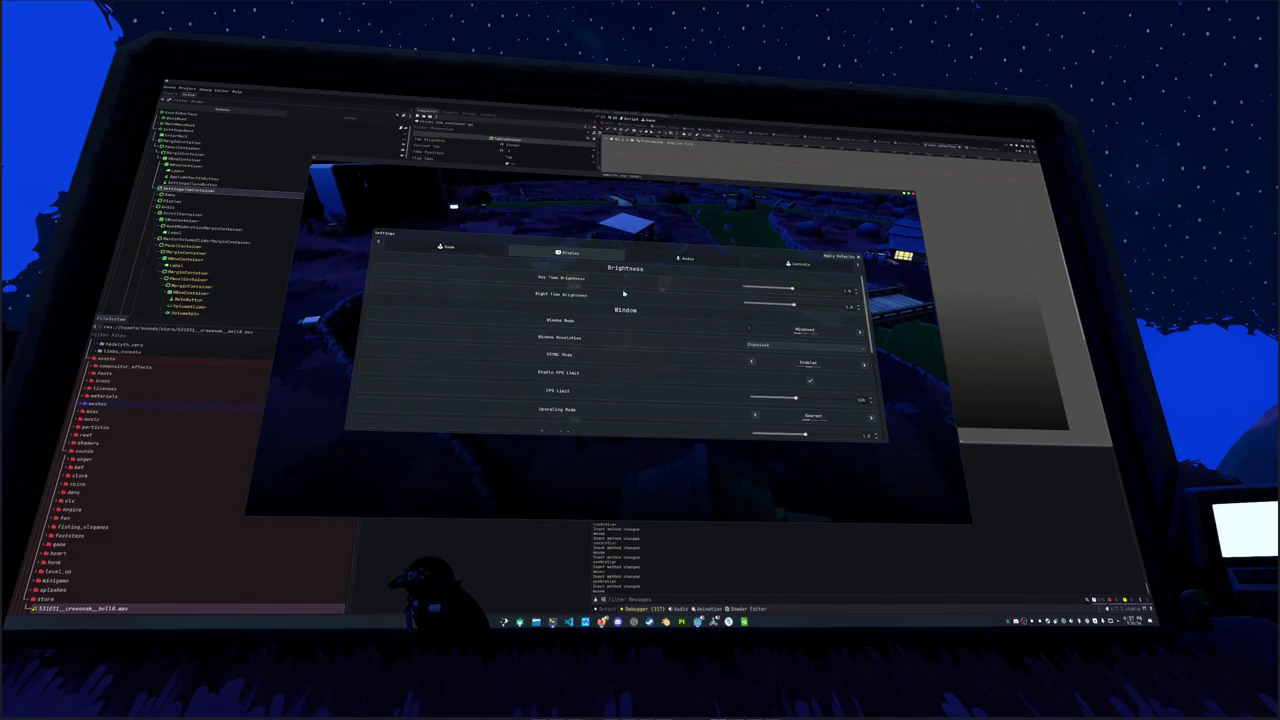
pyautogui.press('q')
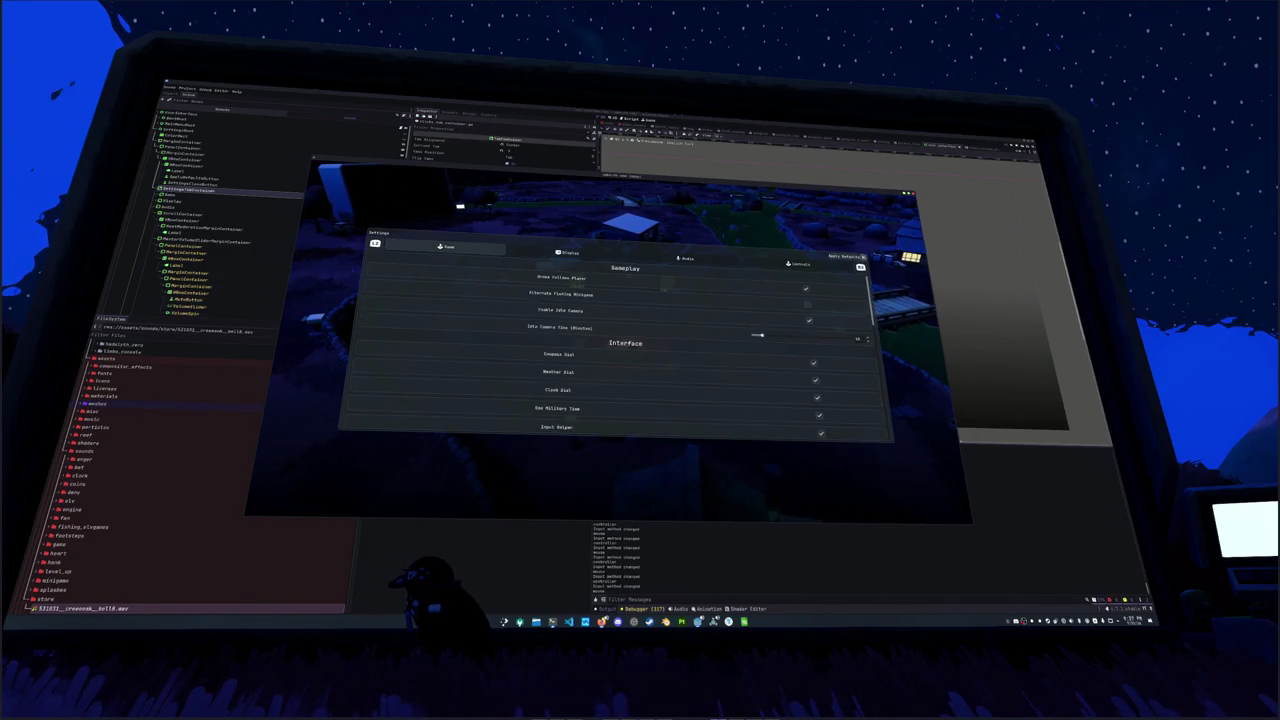
pyautogui.press('q')
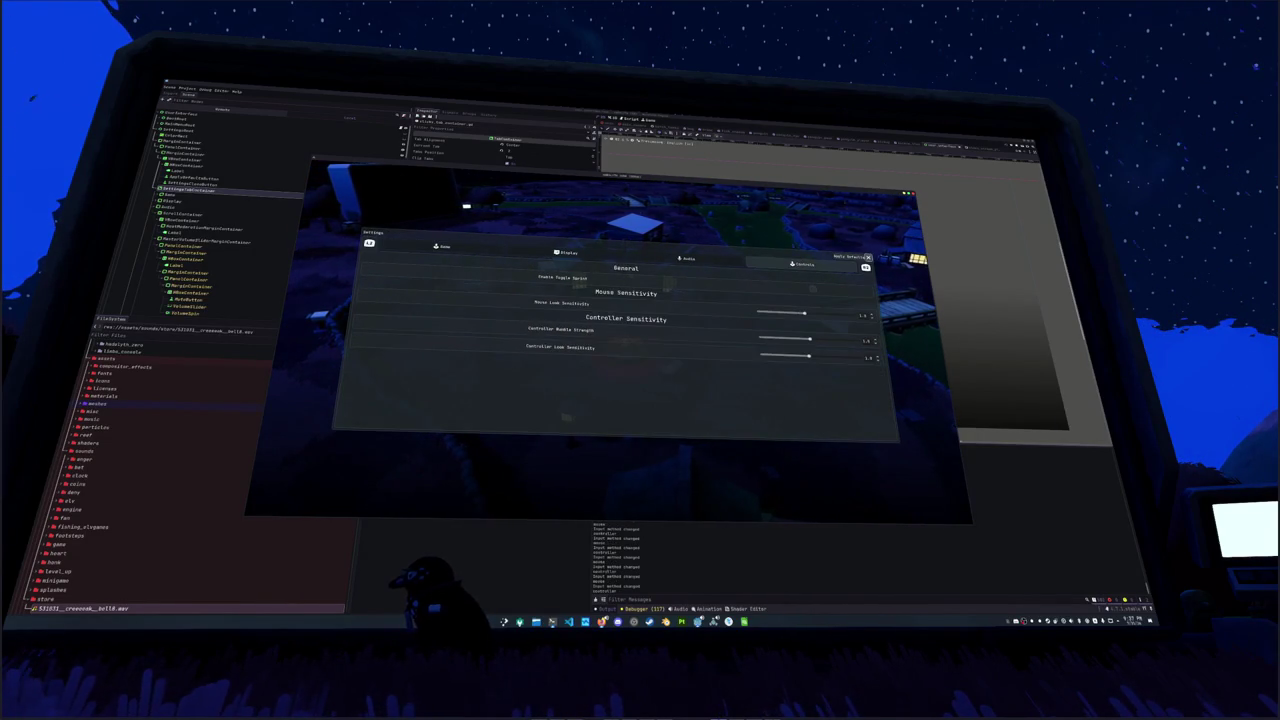
pyautogui.press('q')
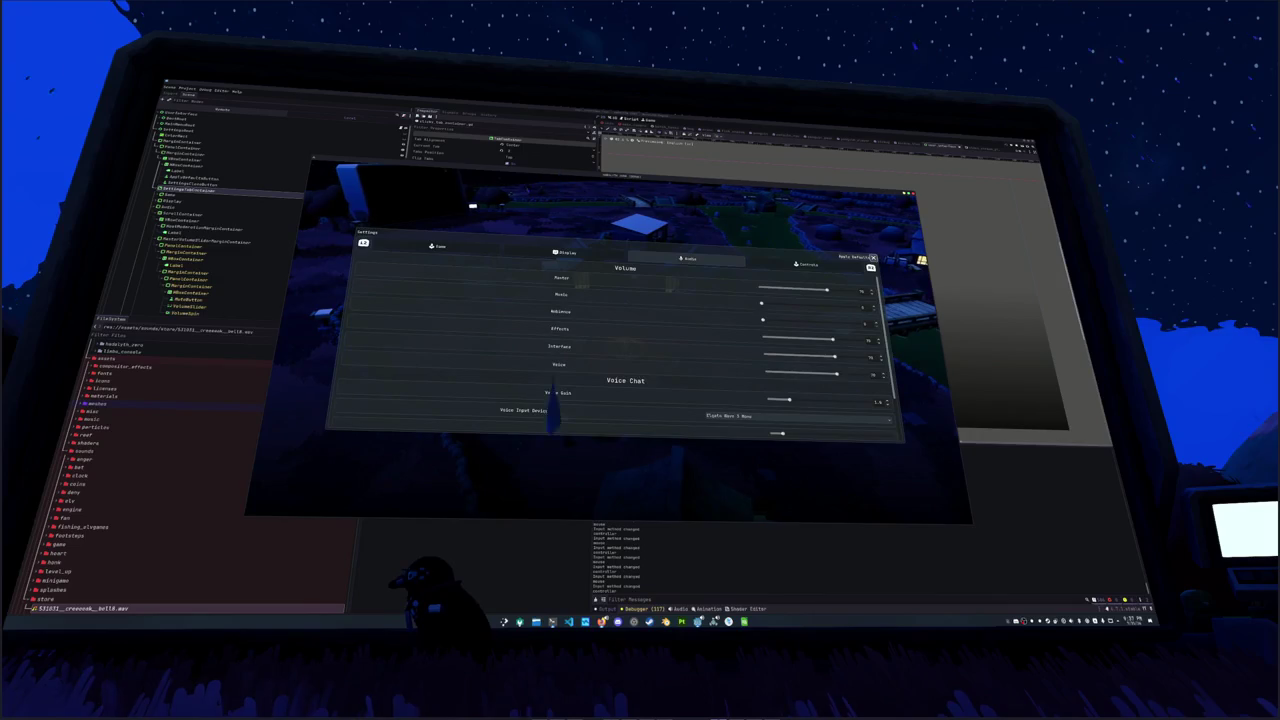
pyautogui.press('q')
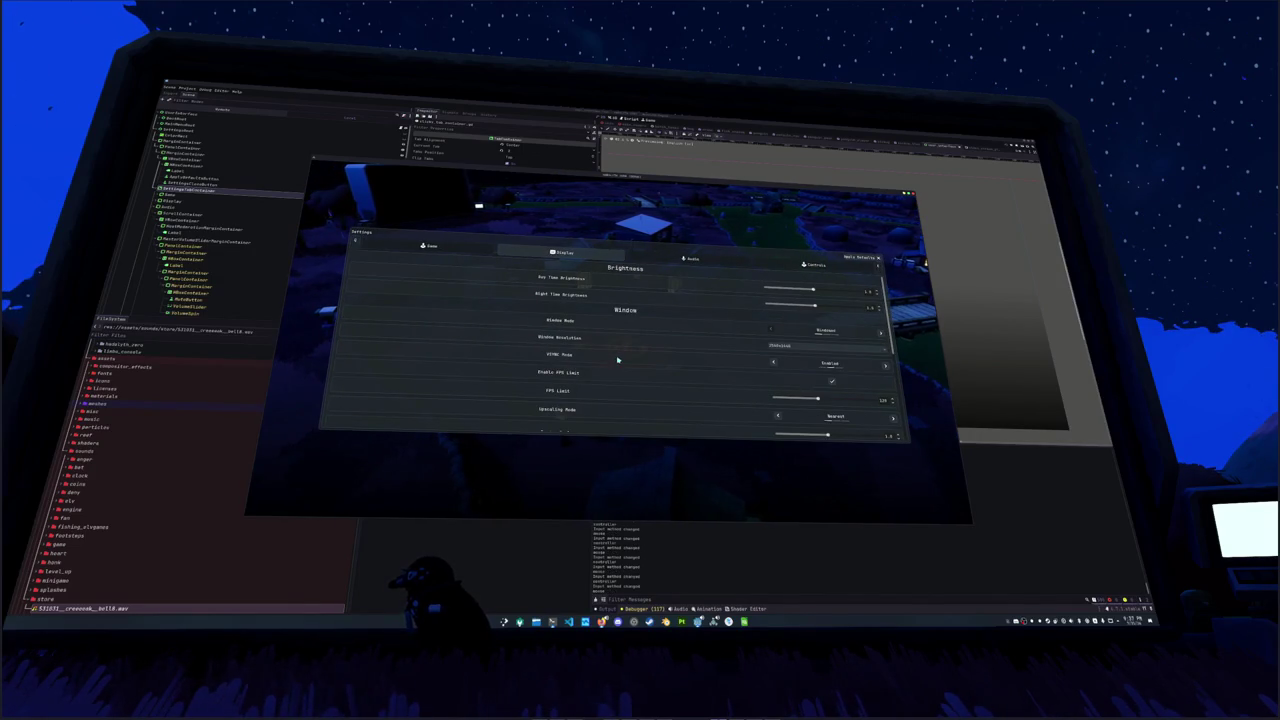
pyautogui.press('q')
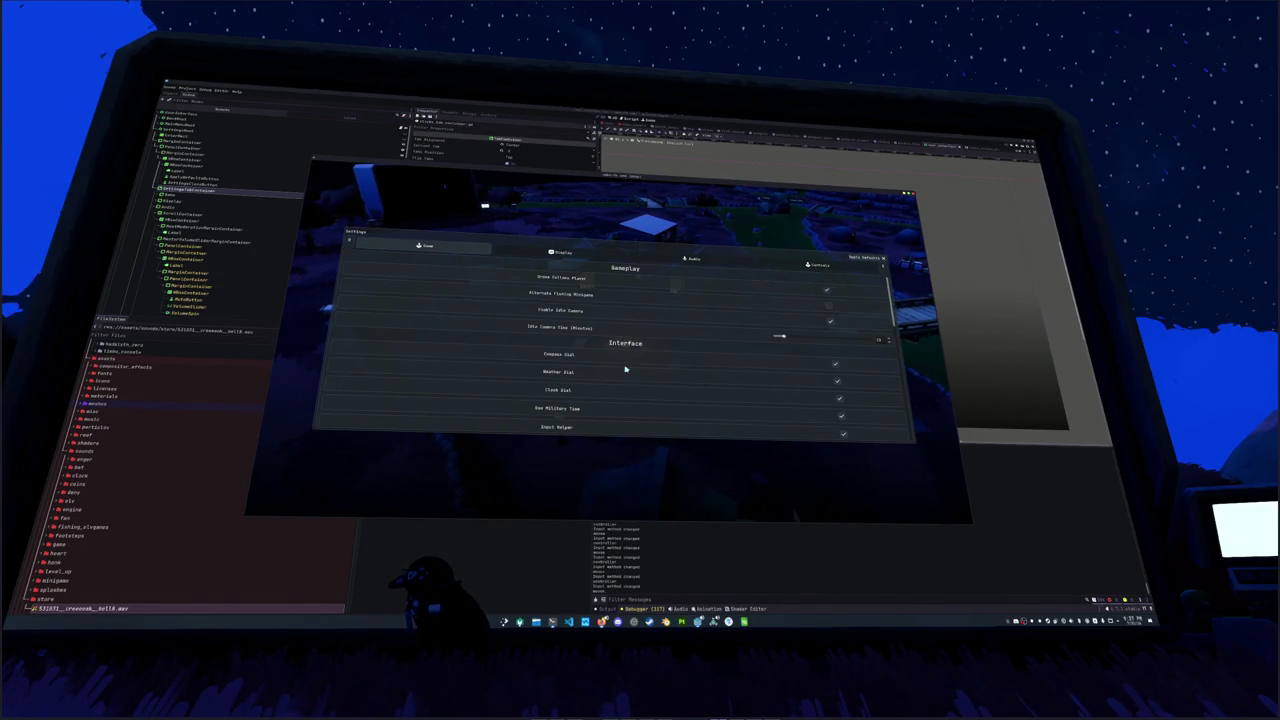
pyautogui.press('q')
pyautogui.press('q')
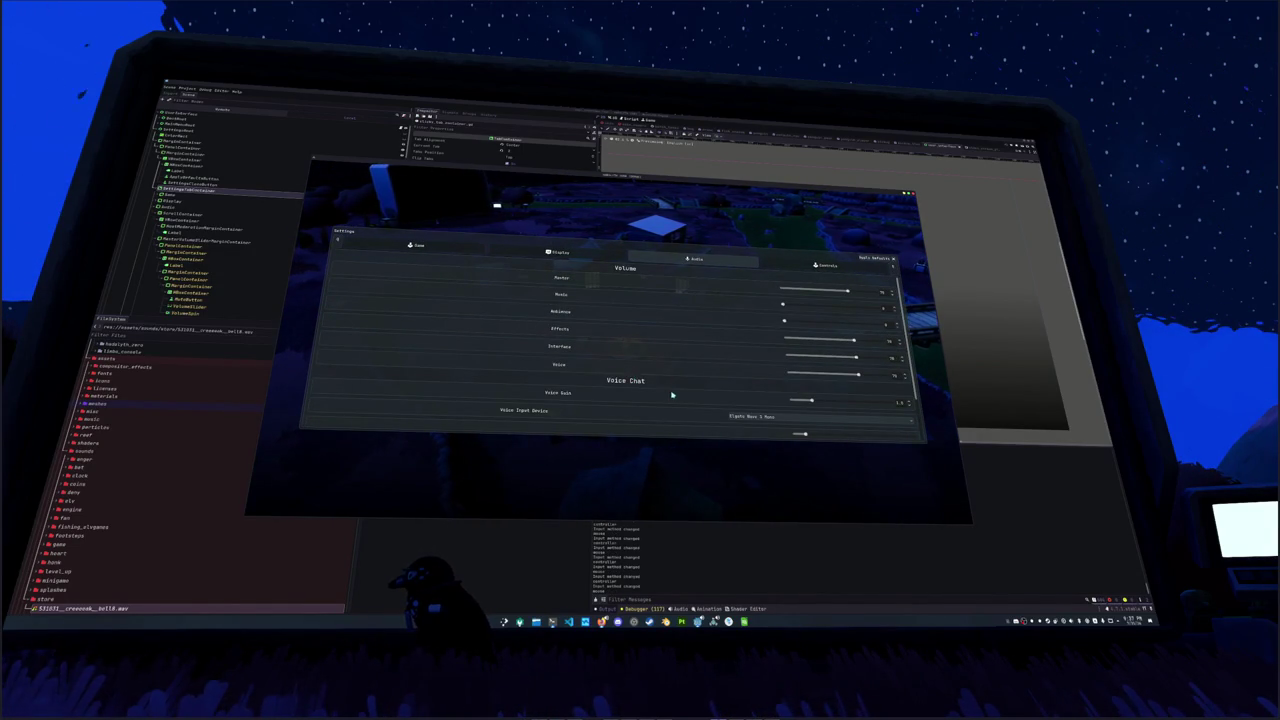
# Step: Close and reopen Settings, step to the Display tab, and move the game window lower right
pyautogui.press('Escape')
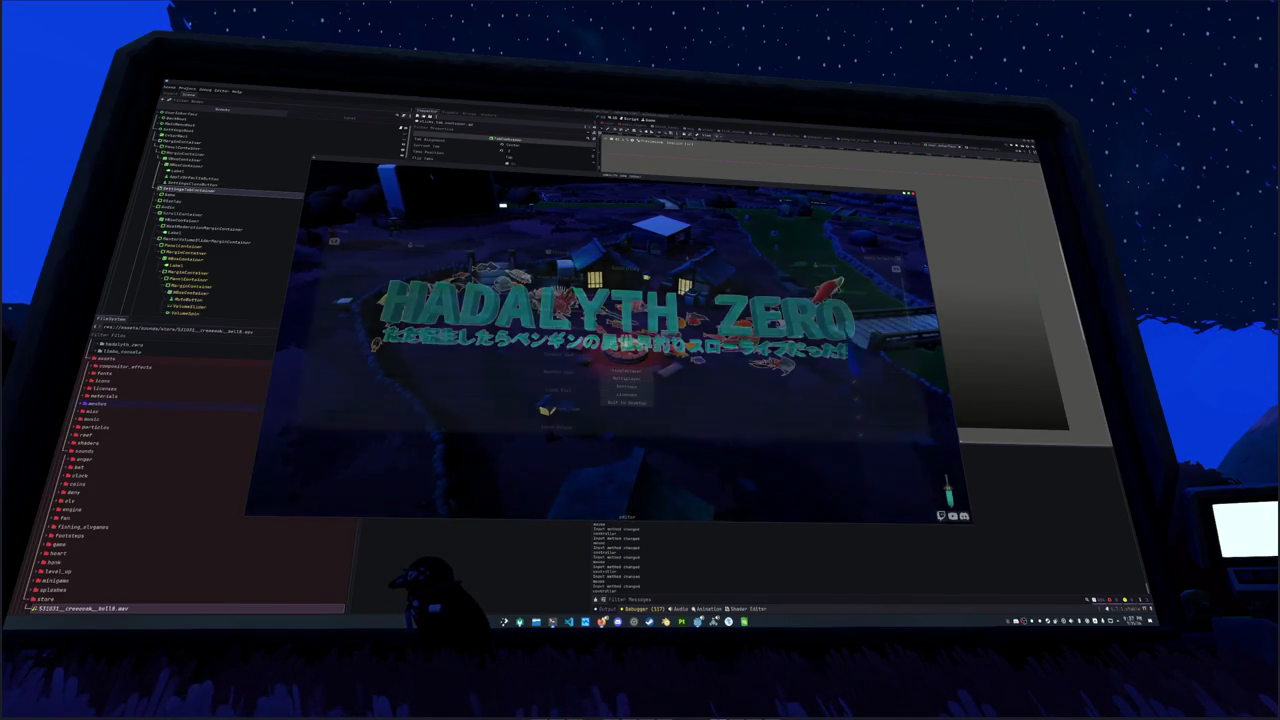
pyautogui.press('Return')
pyautogui.press('e')
pyautogui.press('e')
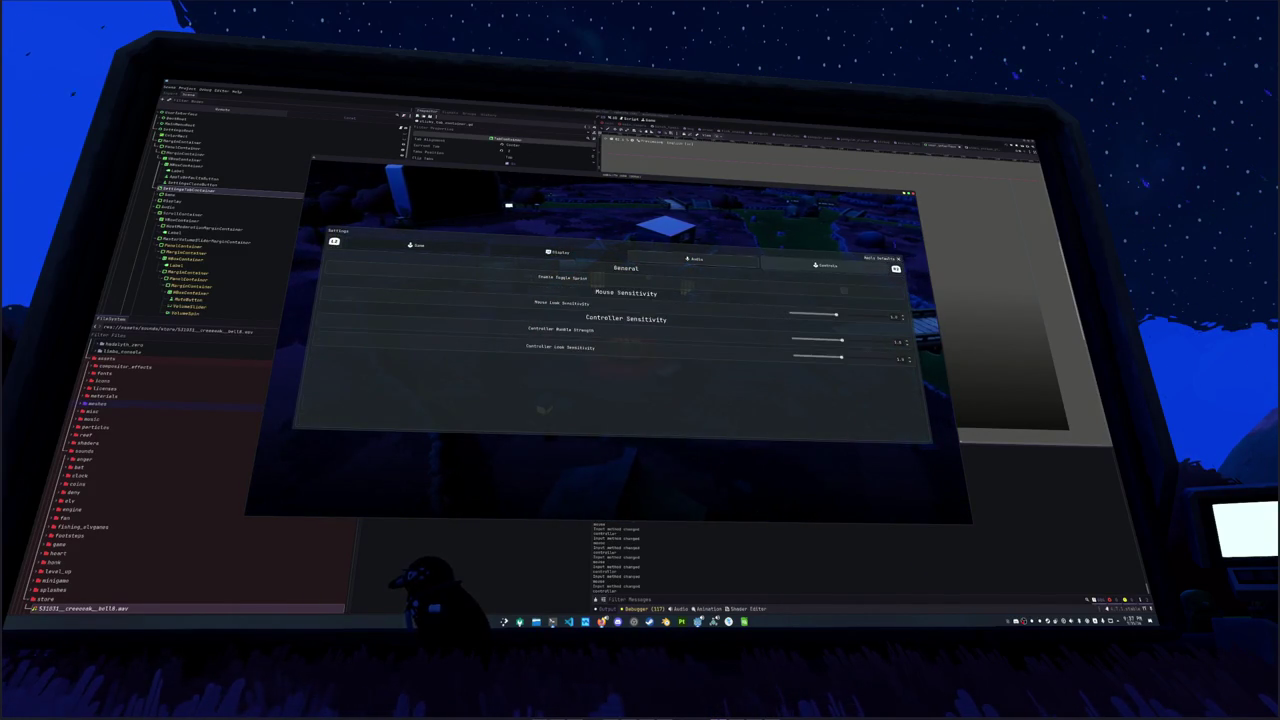
pyautogui.press('q')
pyautogui.press('q')
pyautogui.press('e')
pyautogui.press('e')
pyautogui.press('q')
pyautogui.press('q')
pyautogui.press('q')
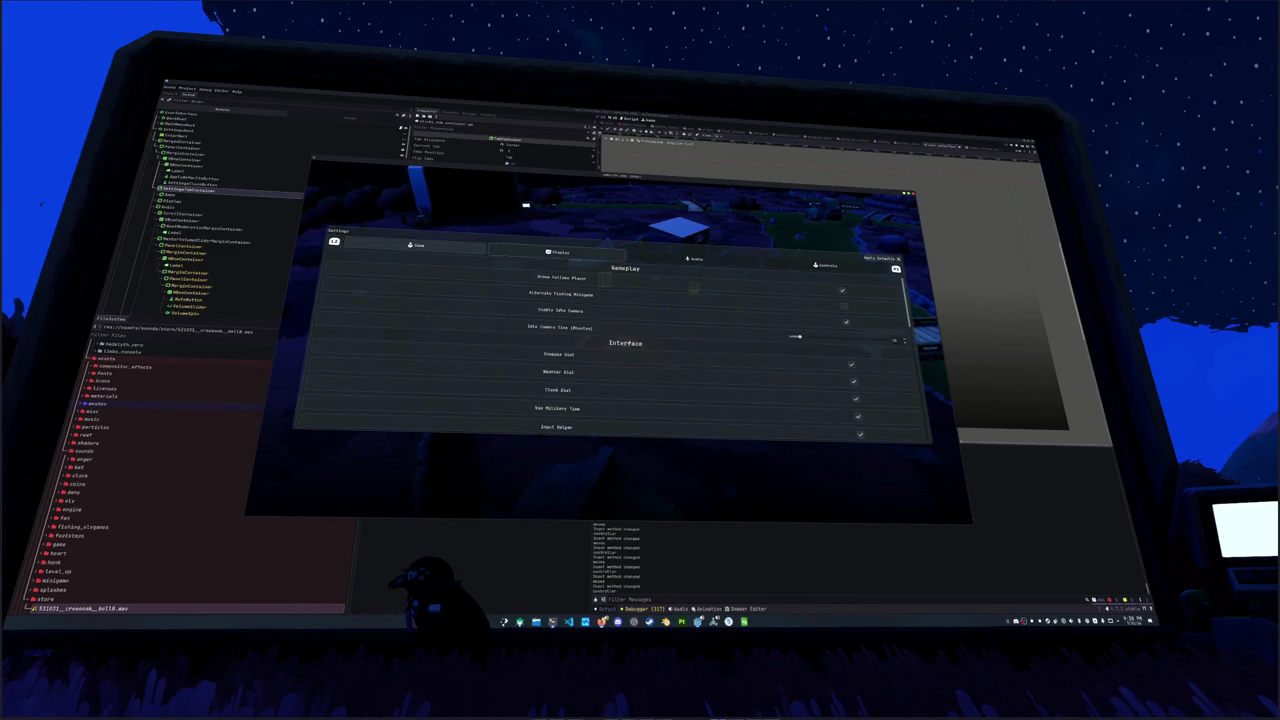
pyautogui.press('e')
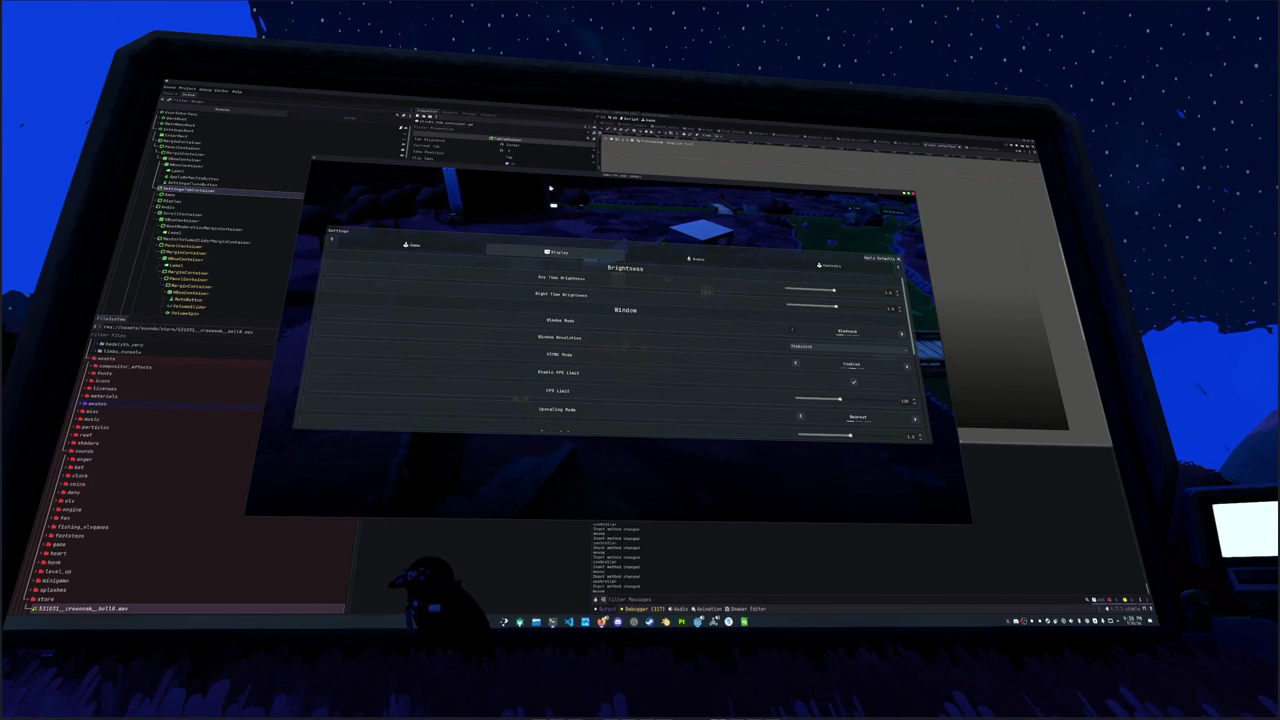
pyautogui.moveTo(628, 181); pyautogui.dragTo(912, 230)
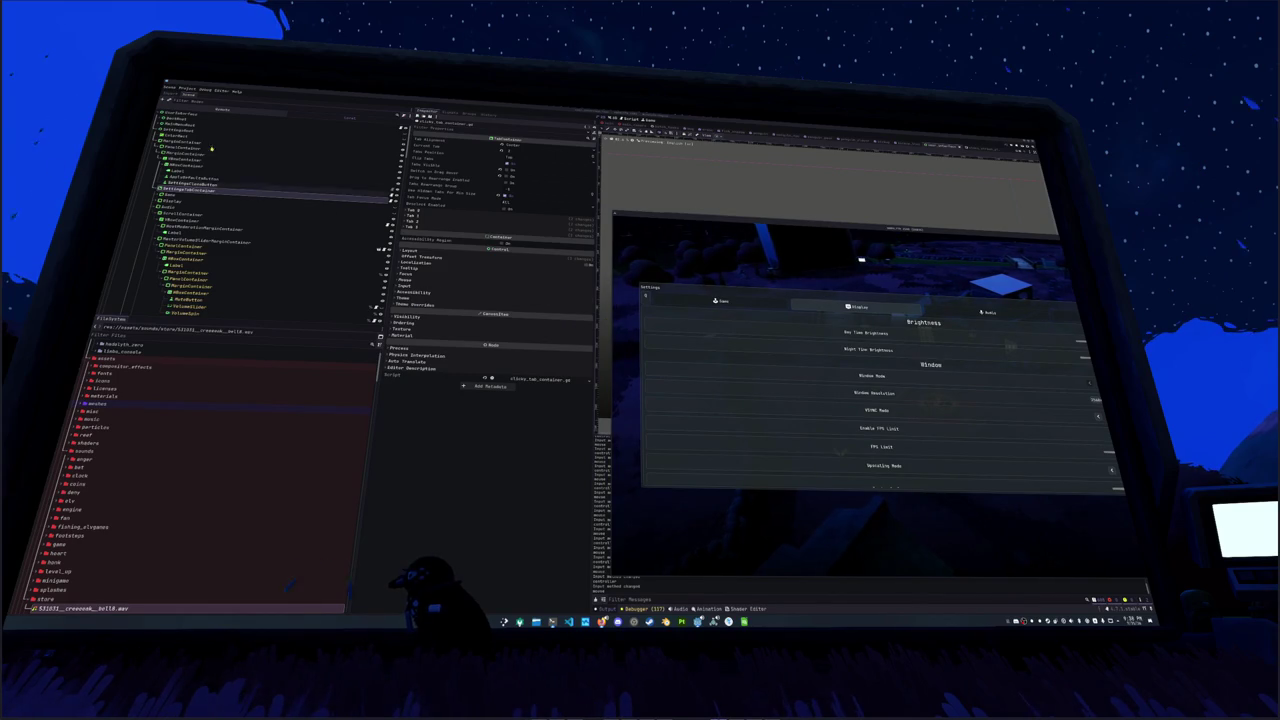
# Step: Show the Remote scene tree, expand UserInterface, and select the Game tab in the running game
pyautogui.click(222, 110)
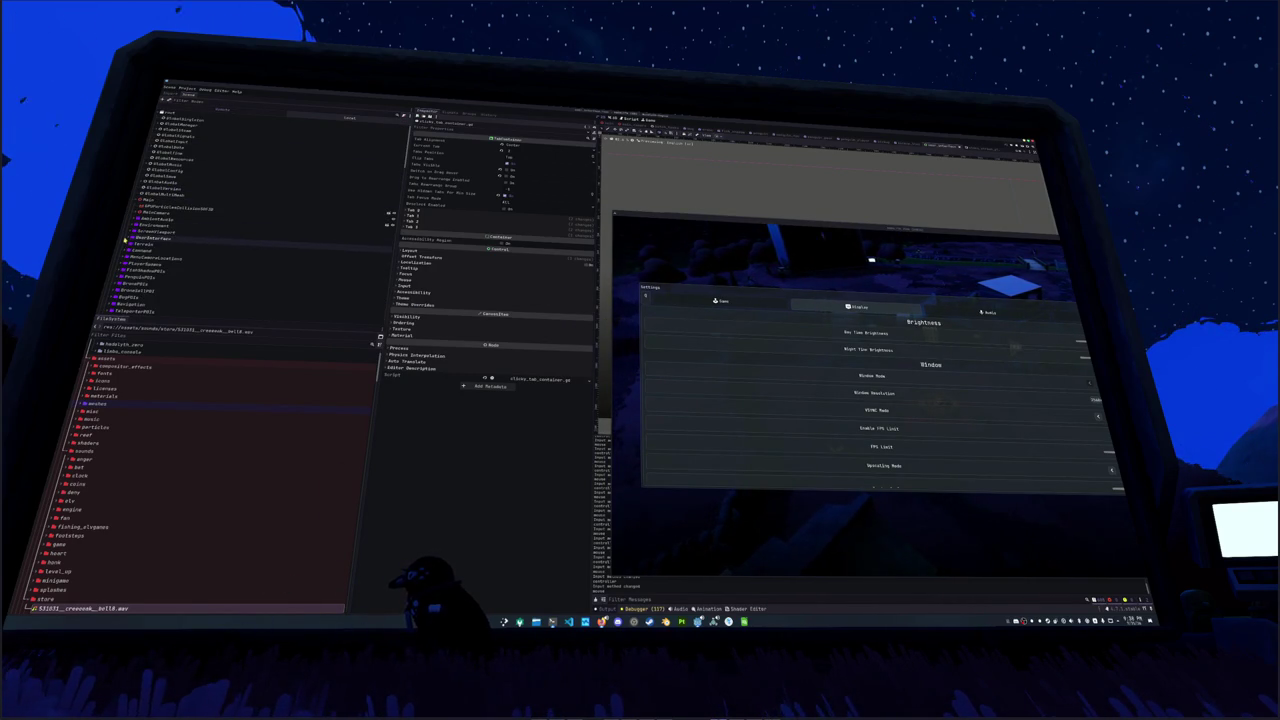
pyautogui.click(125, 240)
pyautogui.scroll(-1, 125, 240)
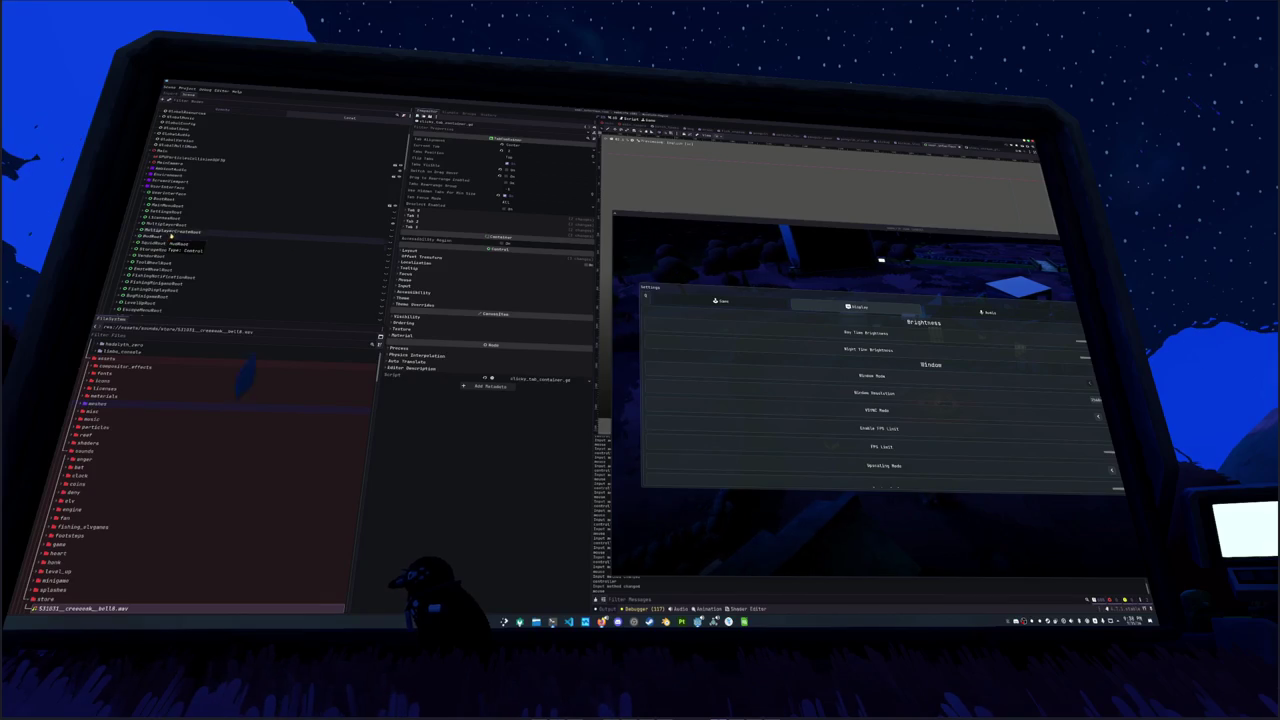
pyautogui.click(648, 120)
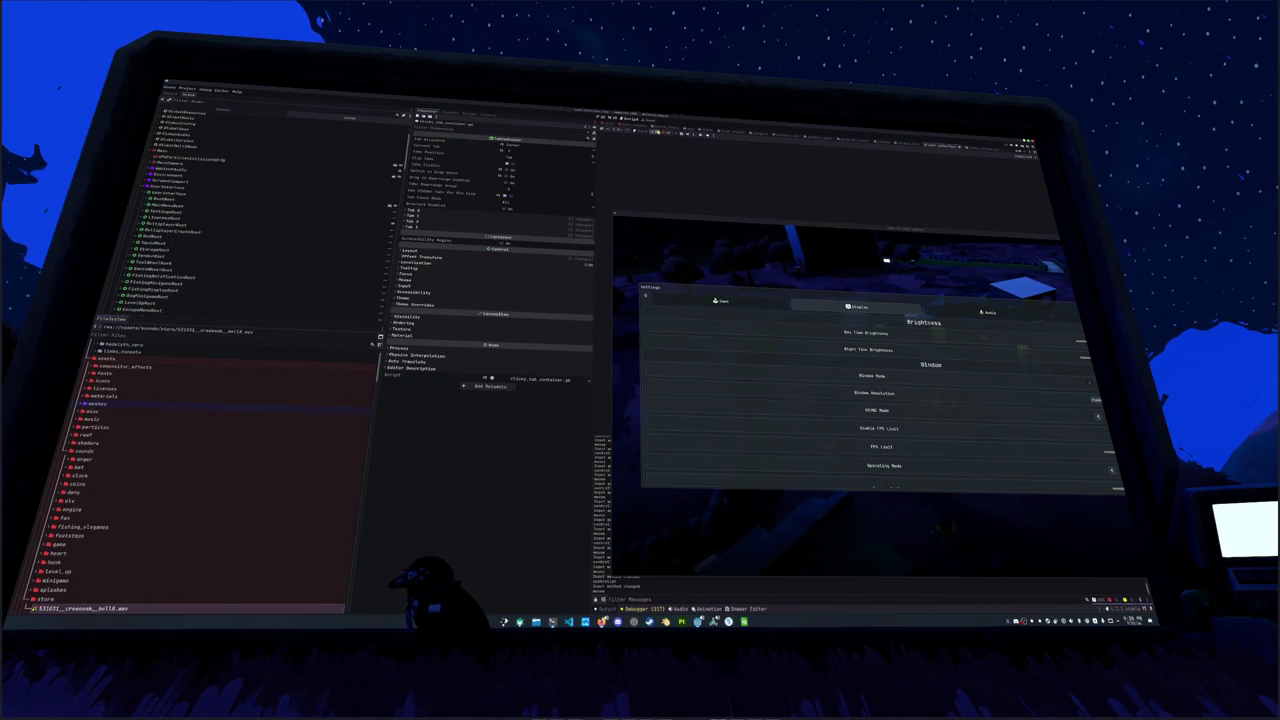
pyautogui.click(683, 301)
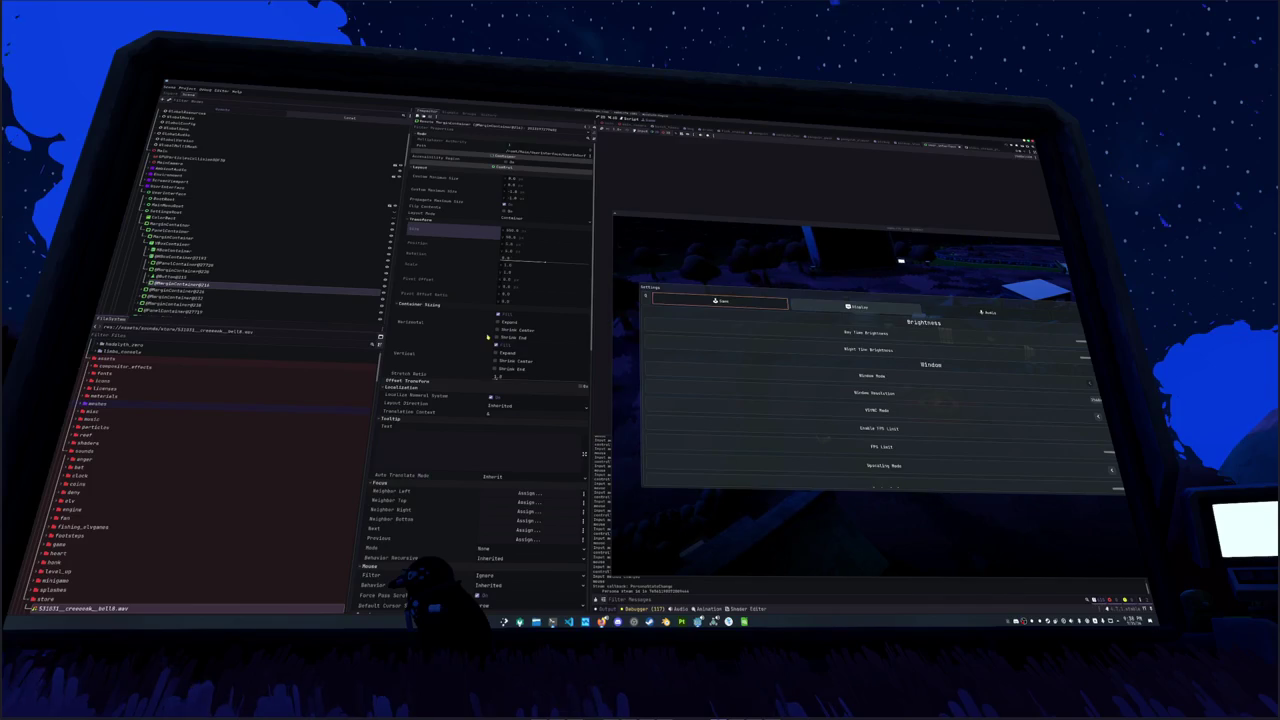
# Step: Tick Horizontal Expand on a settings MarginContainer, then toggle the BoxContainer's maximum-size propagation
pyautogui.moveTo(498, 336)
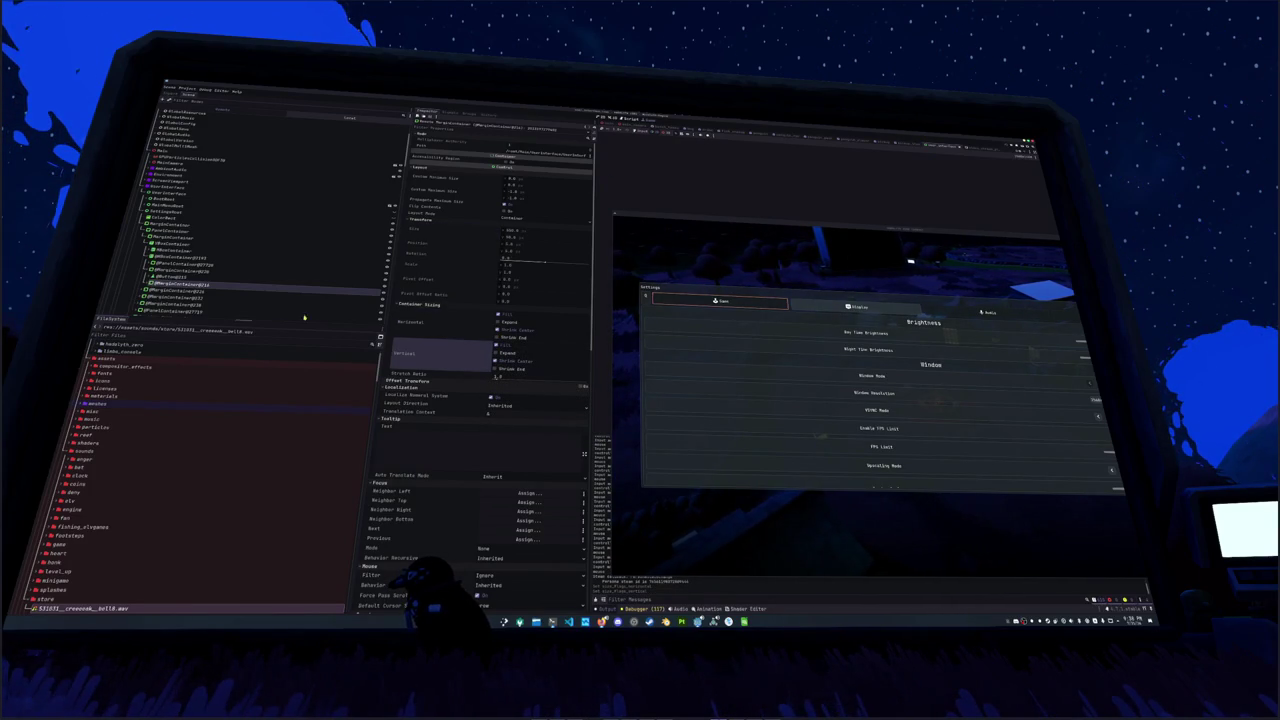
pyautogui.click(197, 271)
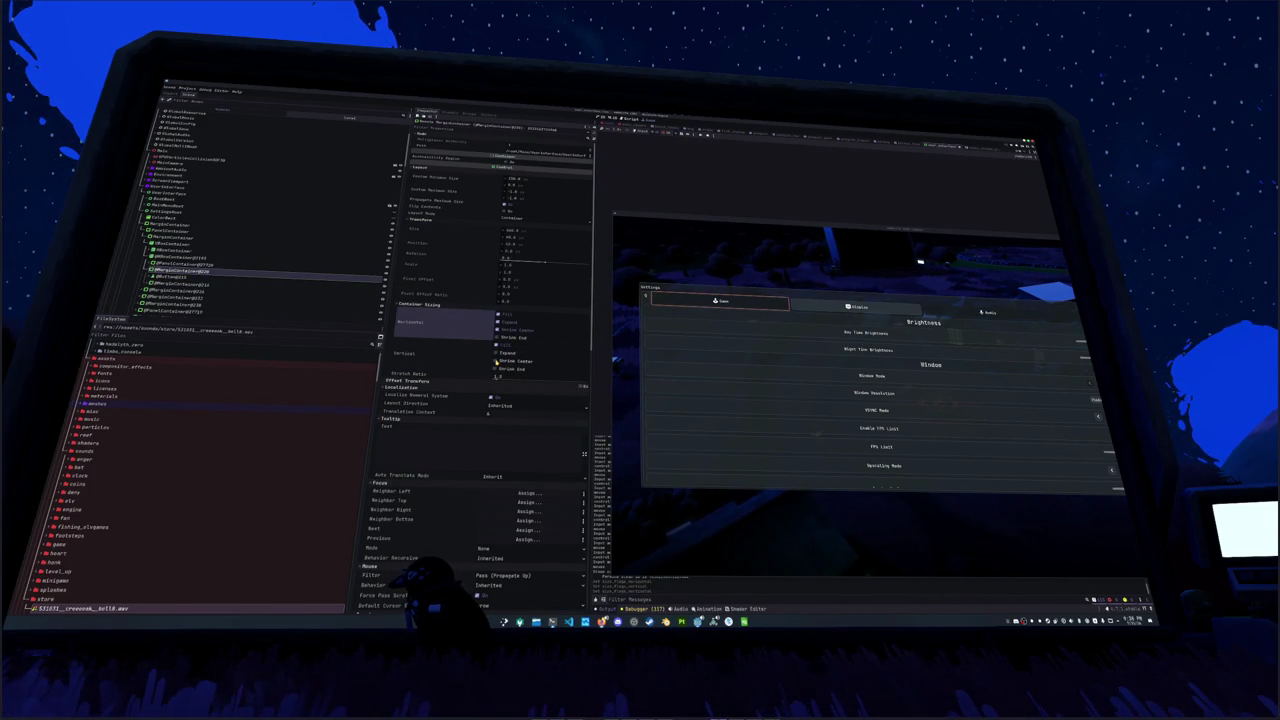
pyautogui.click(172, 277)
pyautogui.scroll(-10, 465, 384)
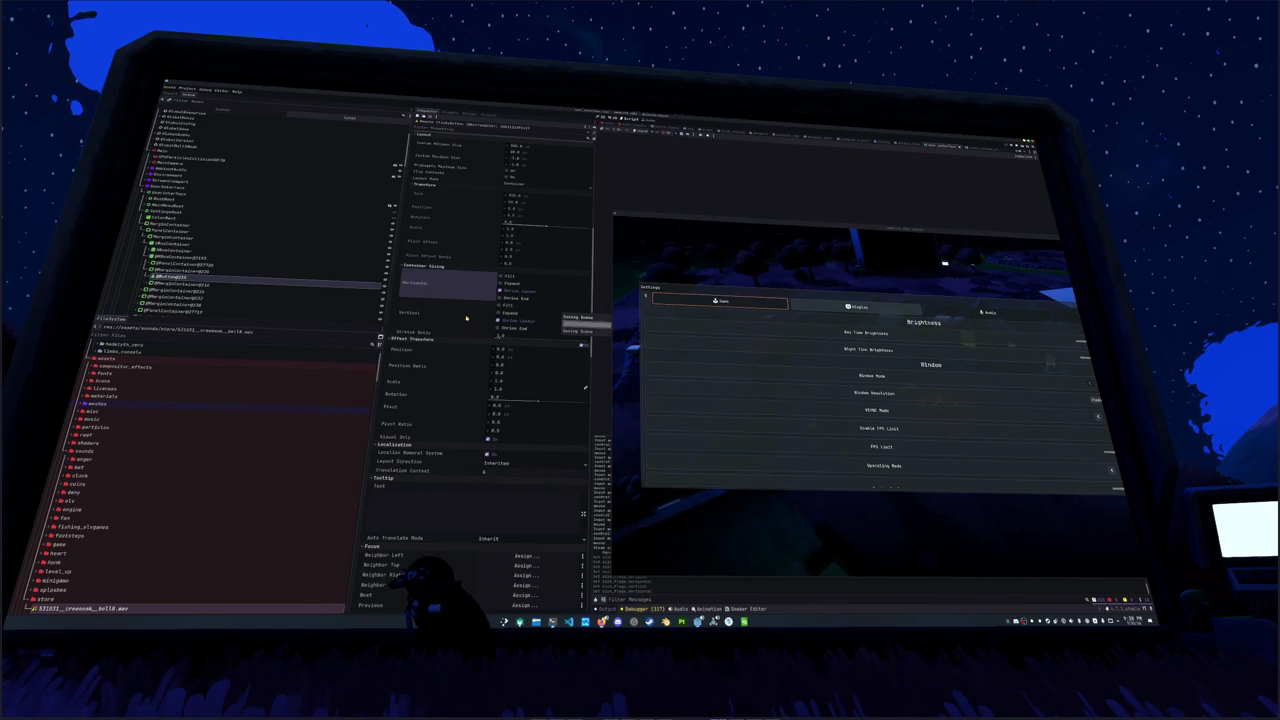
pyautogui.click(350, 289)
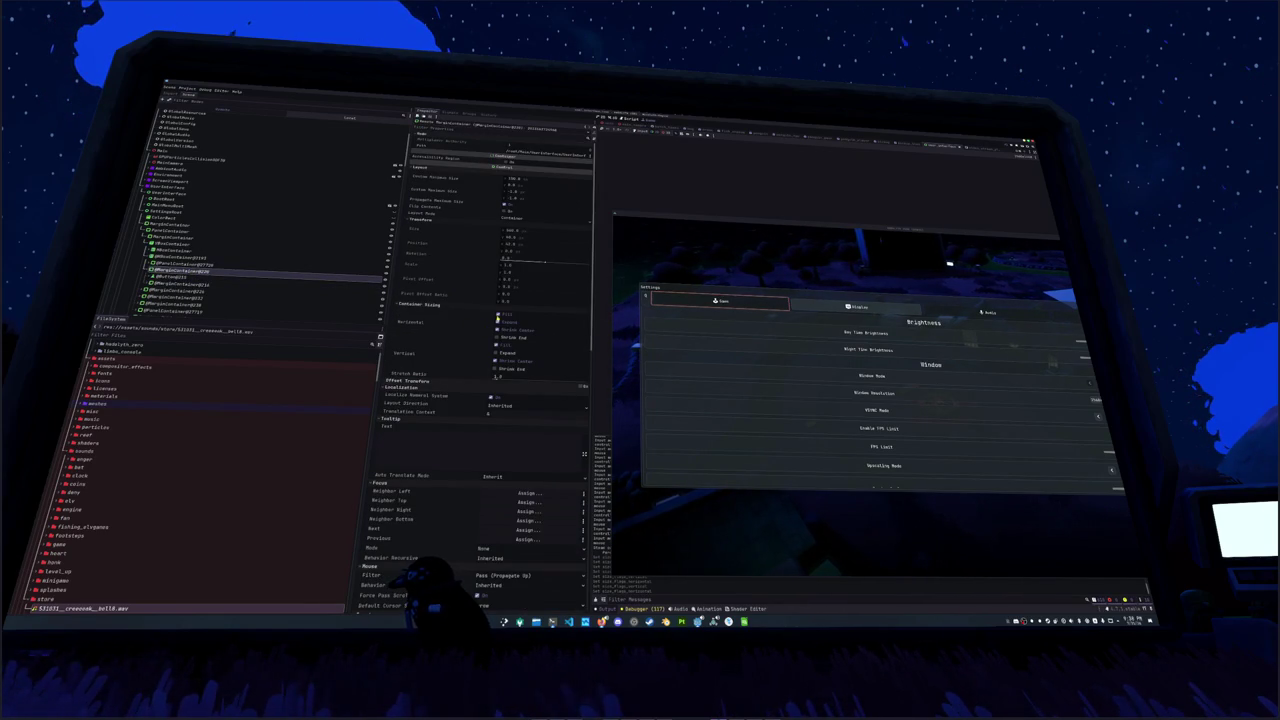
pyautogui.click(497, 322)
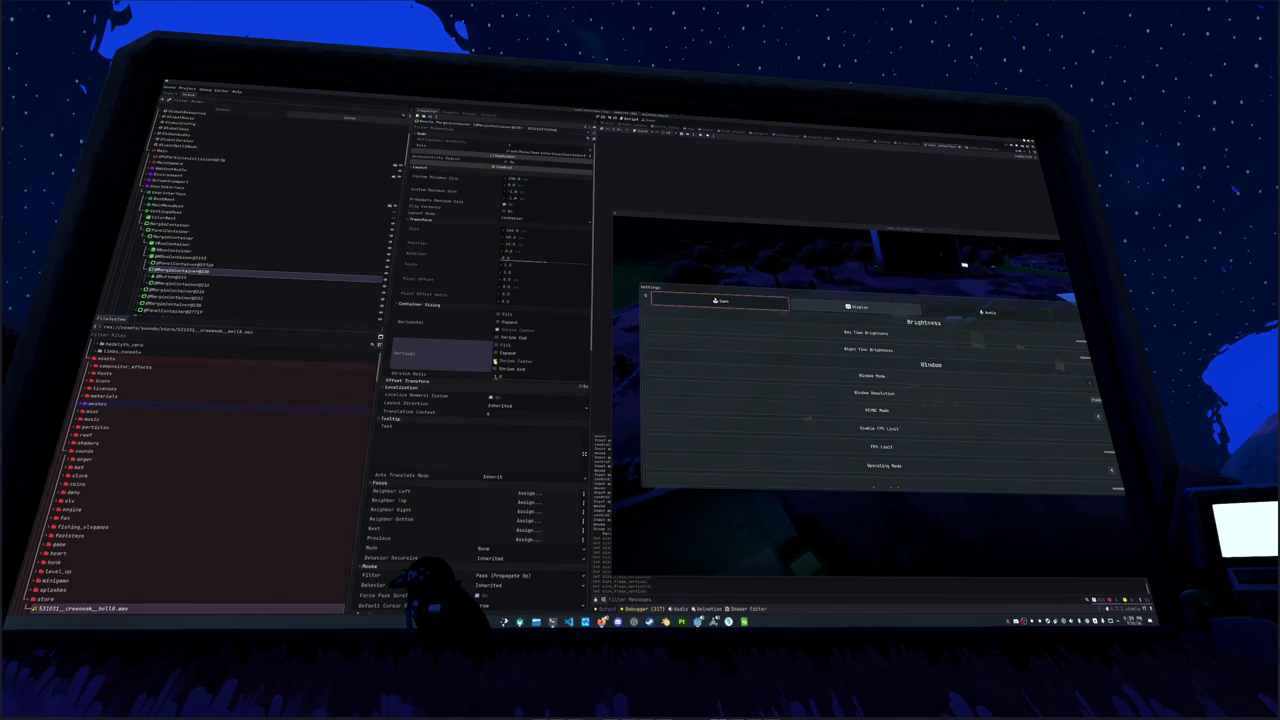
pyautogui.click(230, 257)
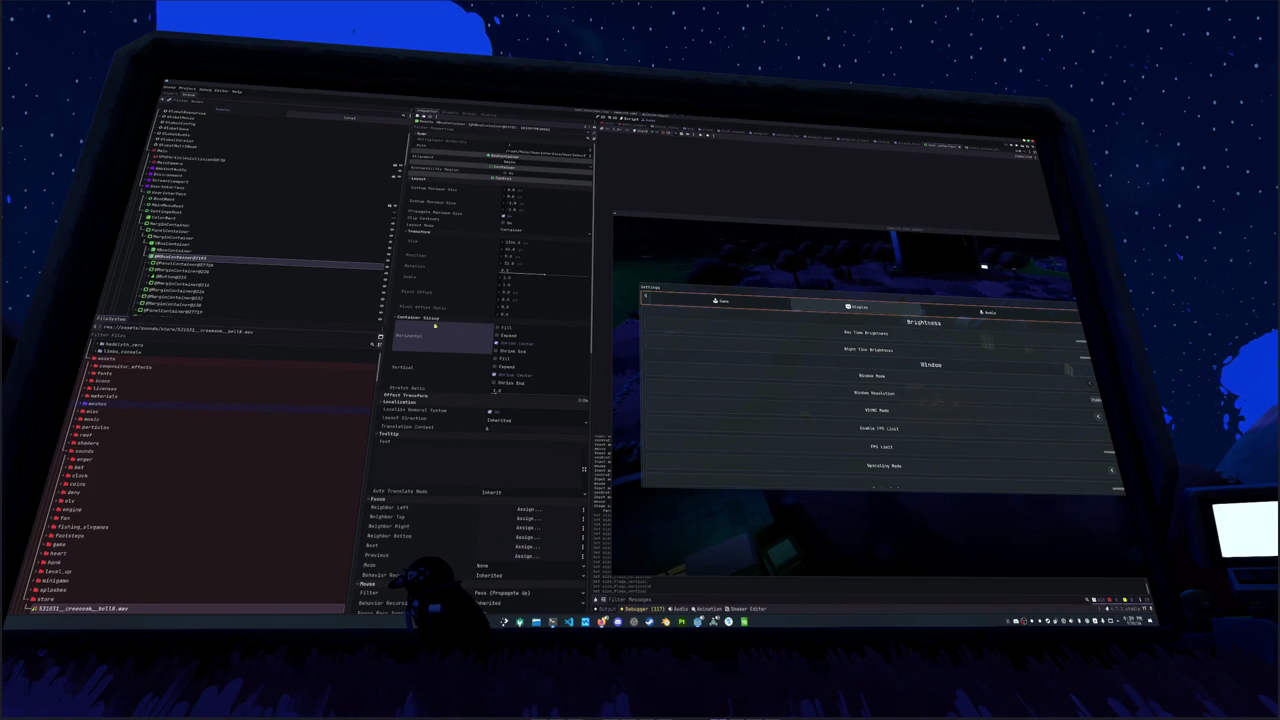
pyautogui.click(503, 217)
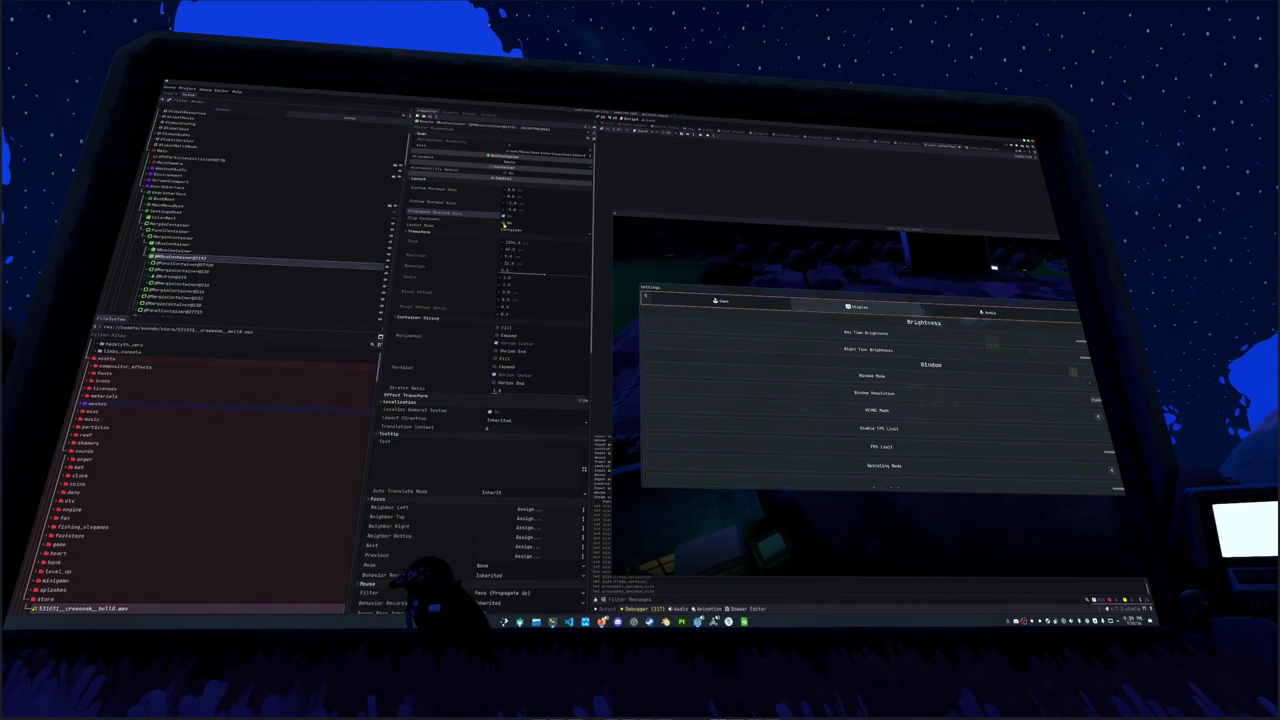
# Step: Pick a layout mode, then give the HBoxContainer Horizontal Expand and Vertical Fill
pyautogui.click(508, 228)
pyautogui.click(508, 240)
pyautogui.click(213, 254)
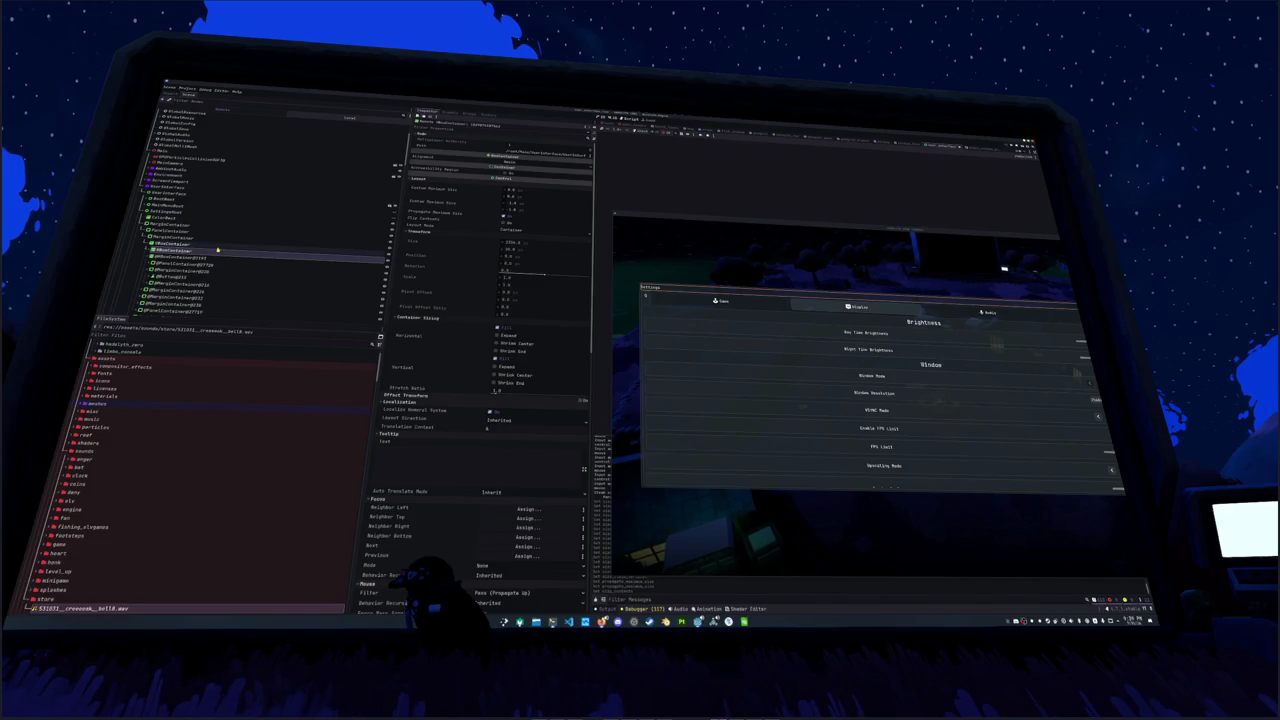
pyautogui.click(205, 245)
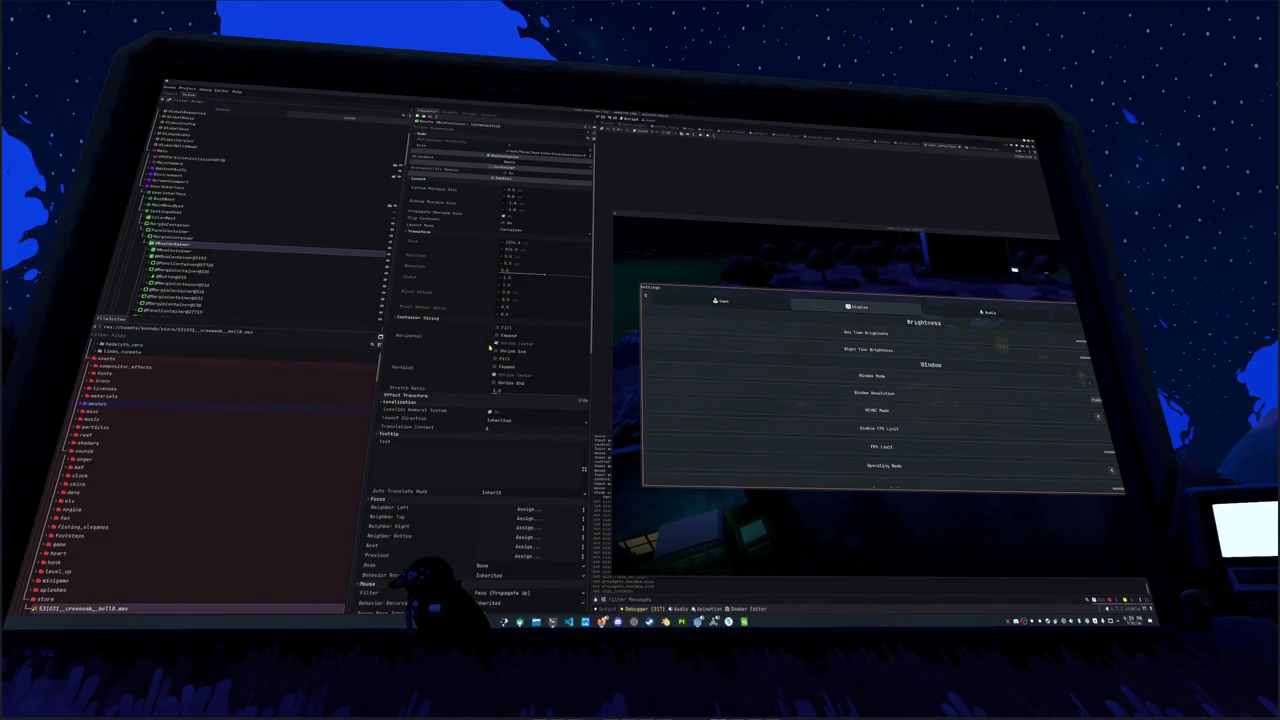
pyautogui.click(215, 253)
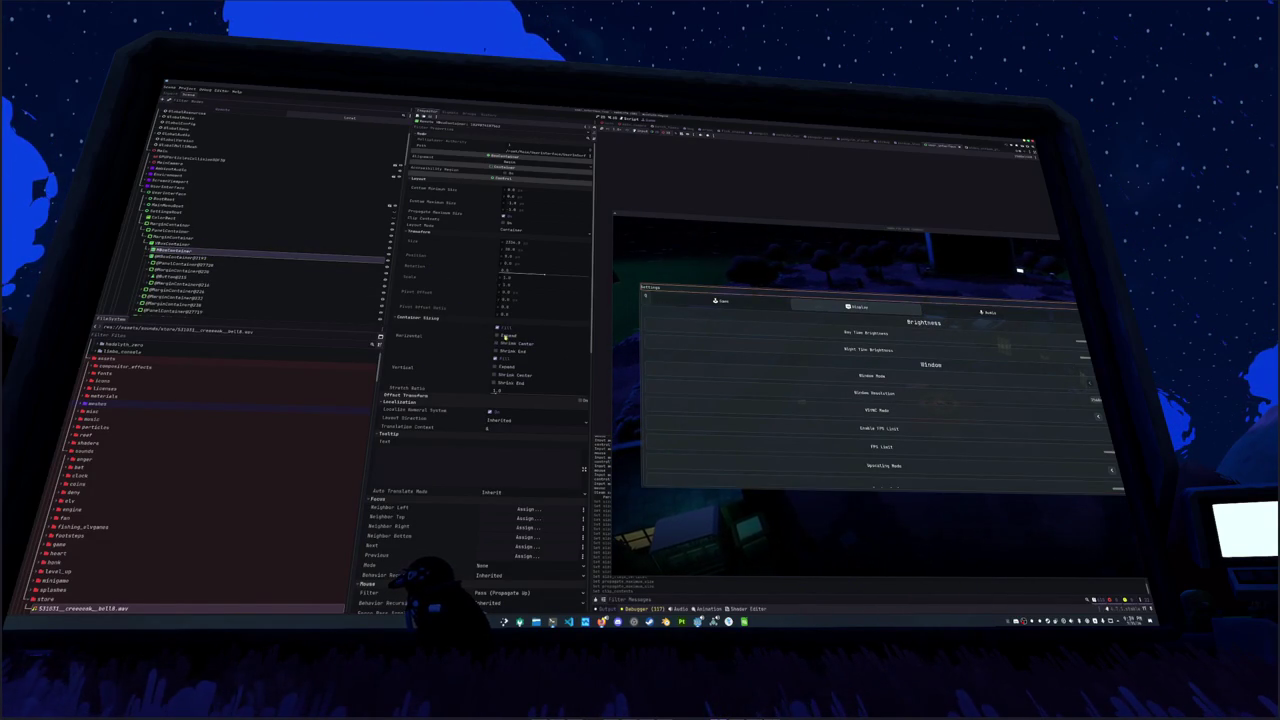
pyautogui.click(503, 338)
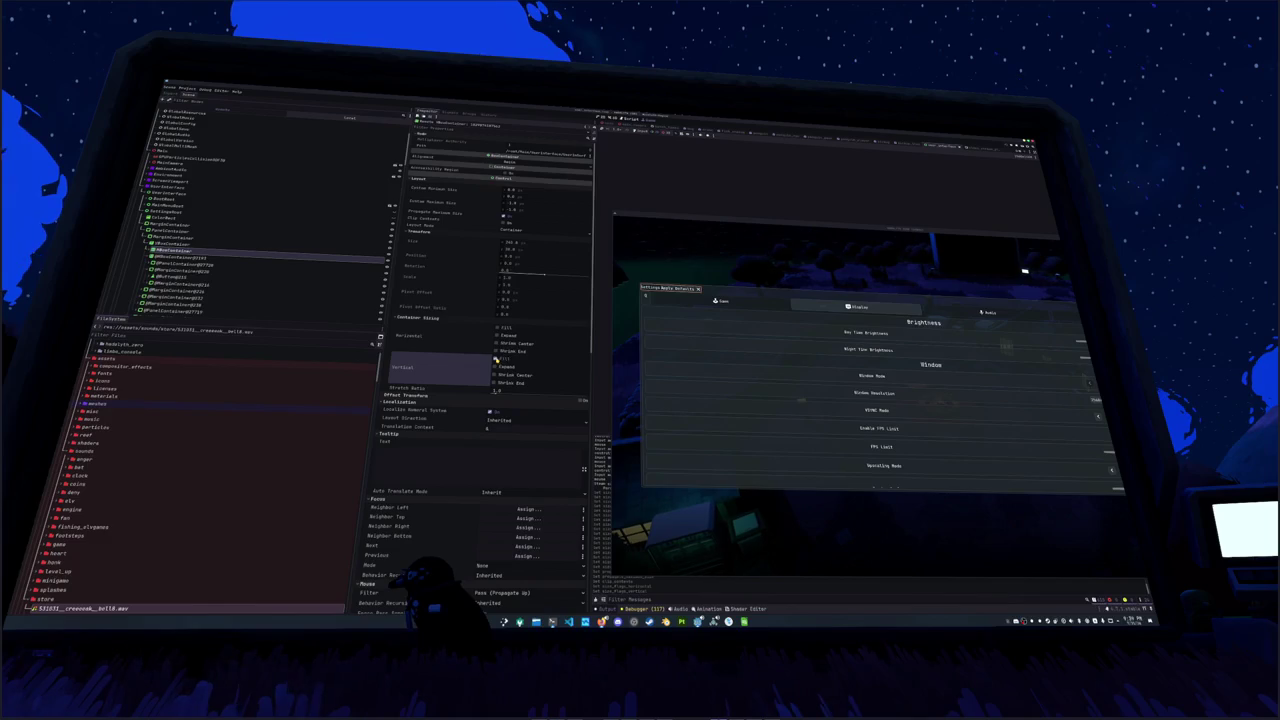
pyautogui.click(496, 359)
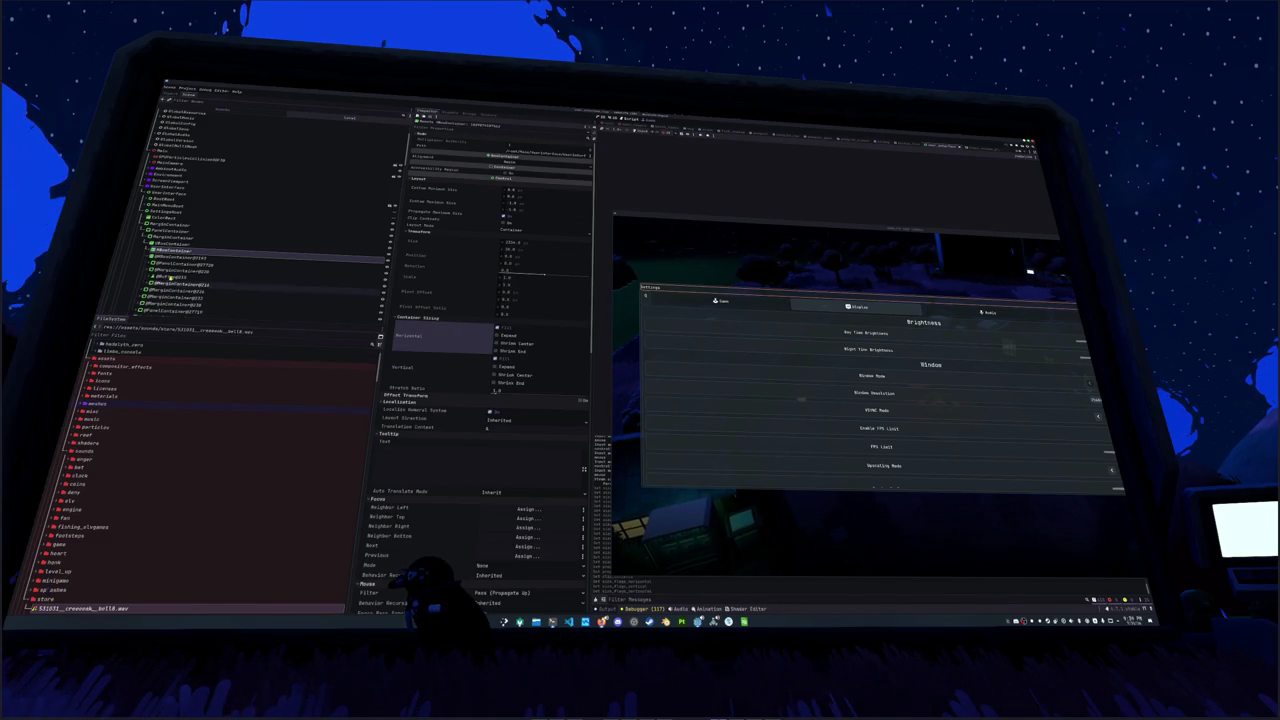
# Step: Step down through the nested containers to the SettingsTabContainer
pyautogui.click(185, 257)
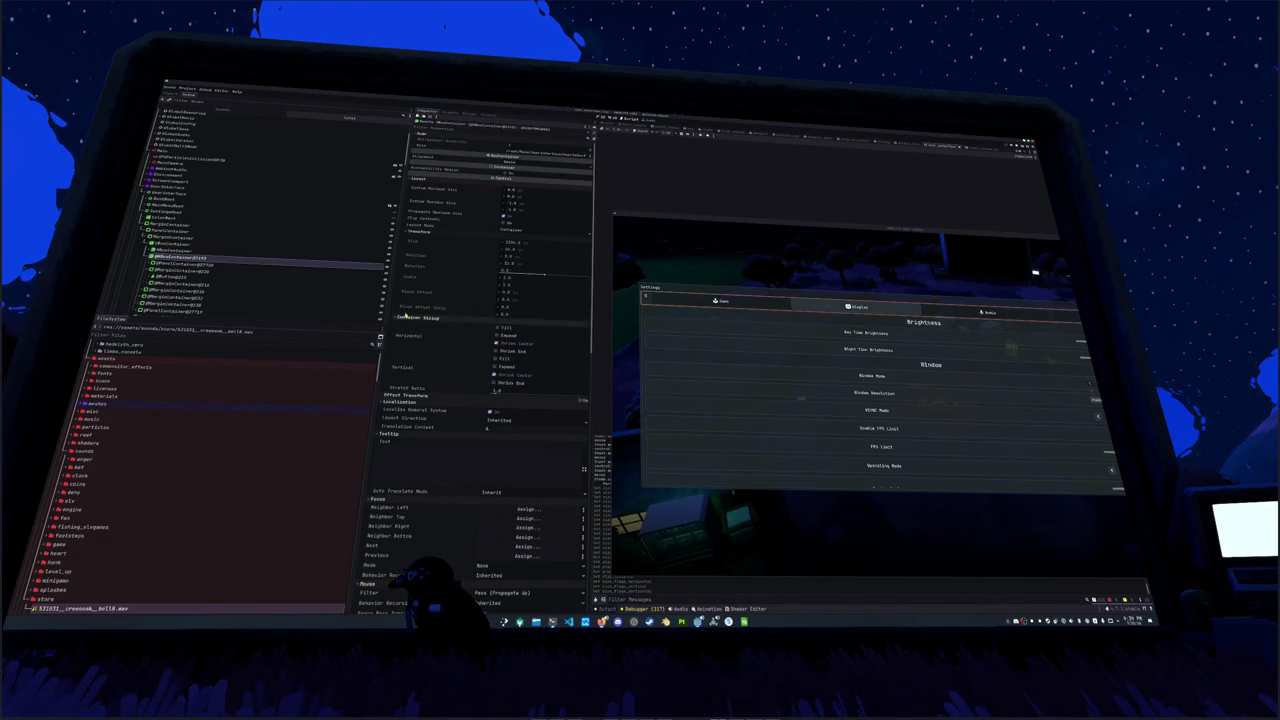
pyautogui.click(200, 265)
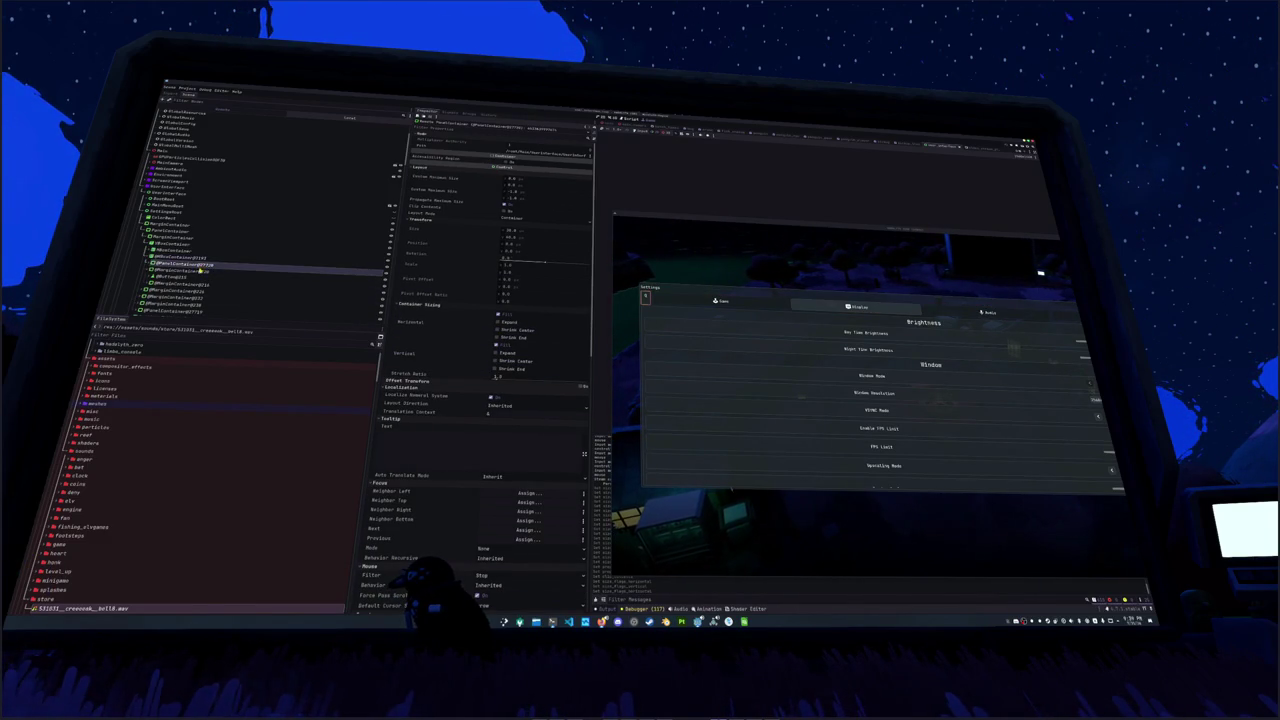
pyautogui.click(197, 272)
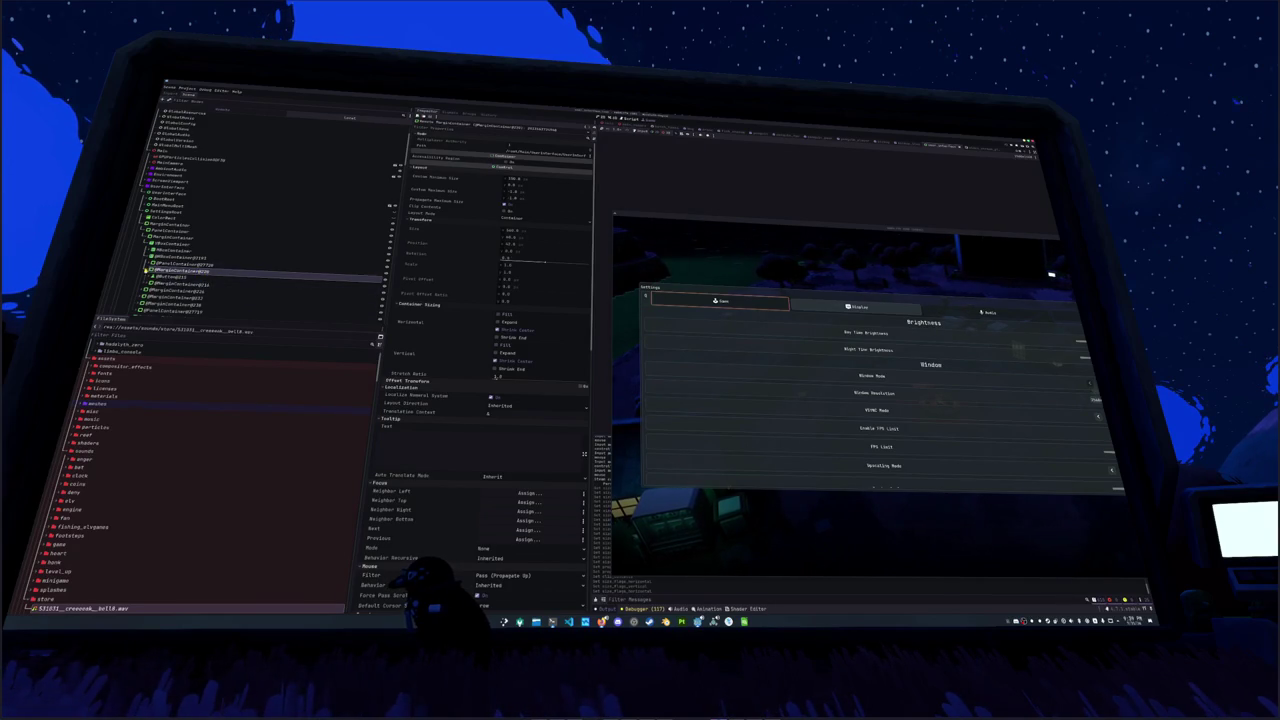
pyautogui.click(147, 278)
pyautogui.press('Down')
pyautogui.press('Down')
pyautogui.press('Down')
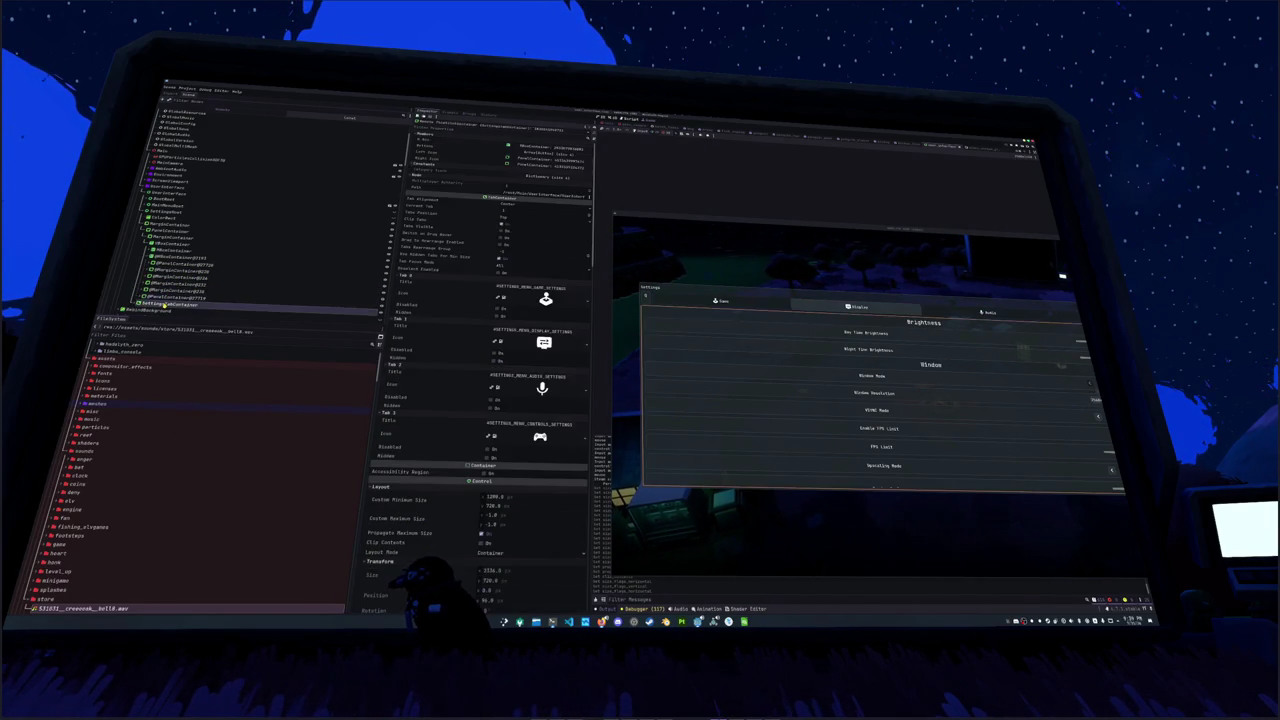
pyautogui.scroll(-3, 463, 345)
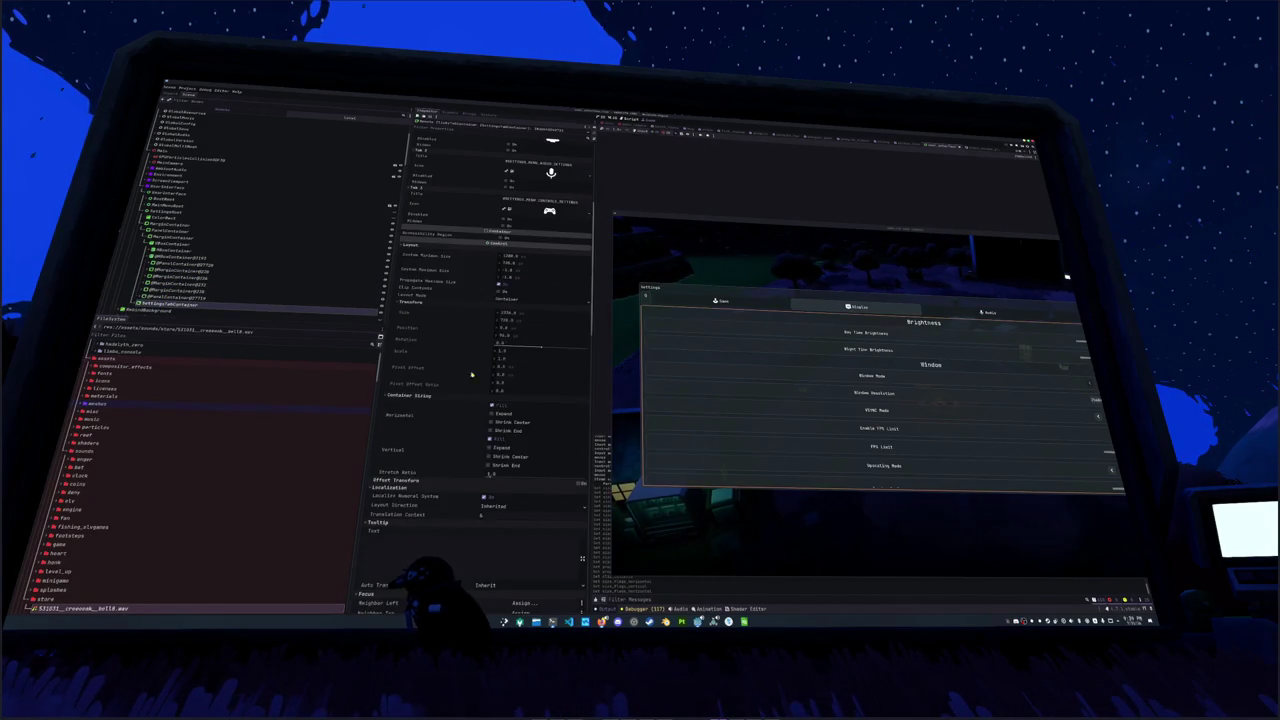
pyautogui.click(491, 406)
pyautogui.click(490, 430)
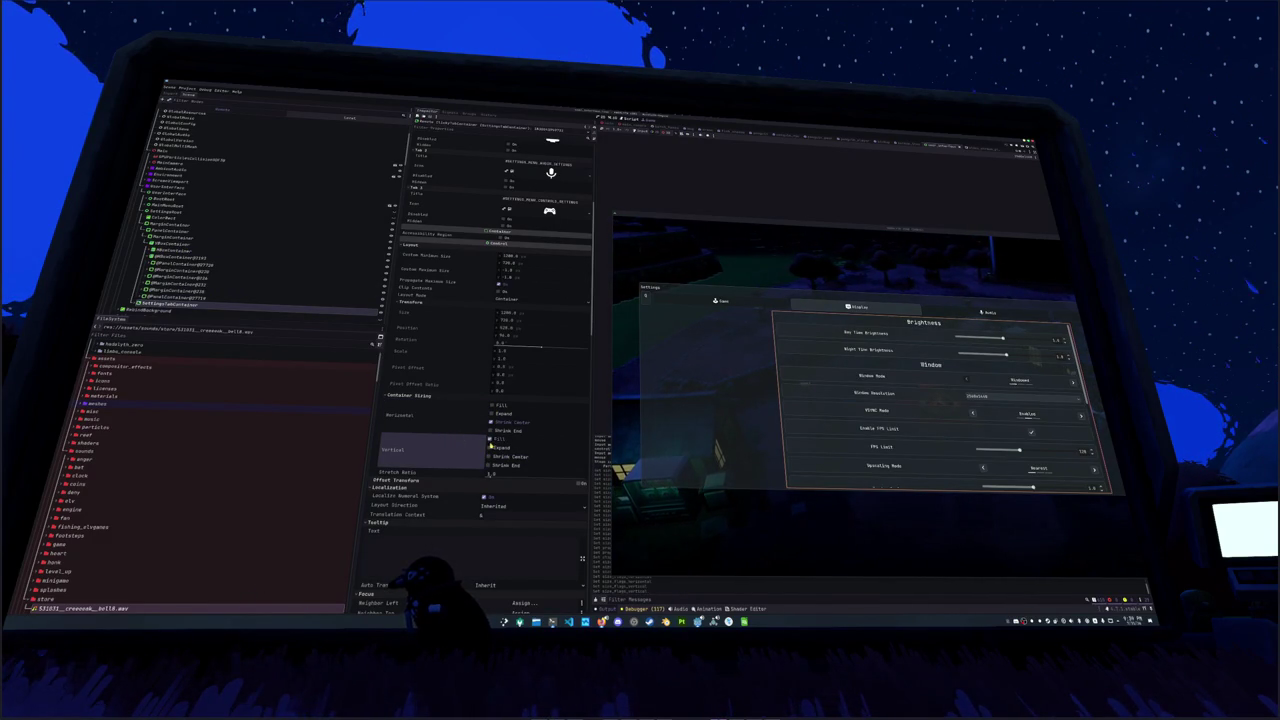
pyautogui.click(490, 430)
pyautogui.click(491, 406)
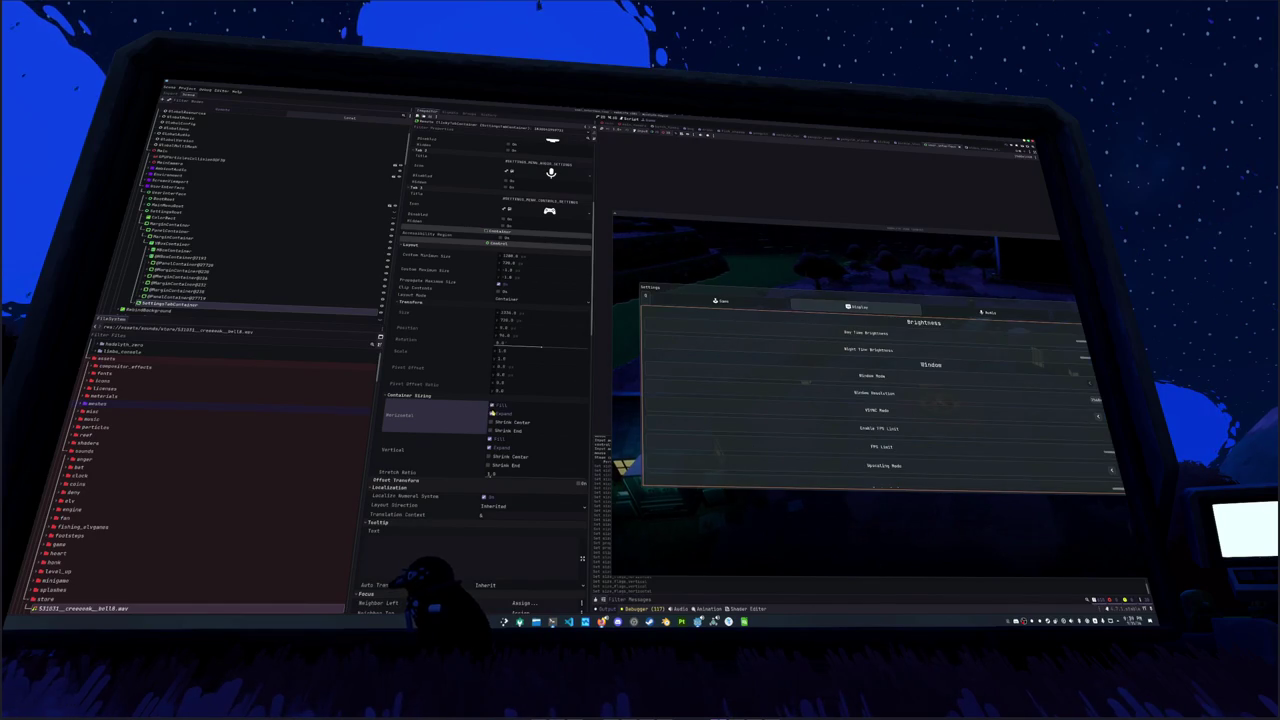
pyautogui.click(172, 244)
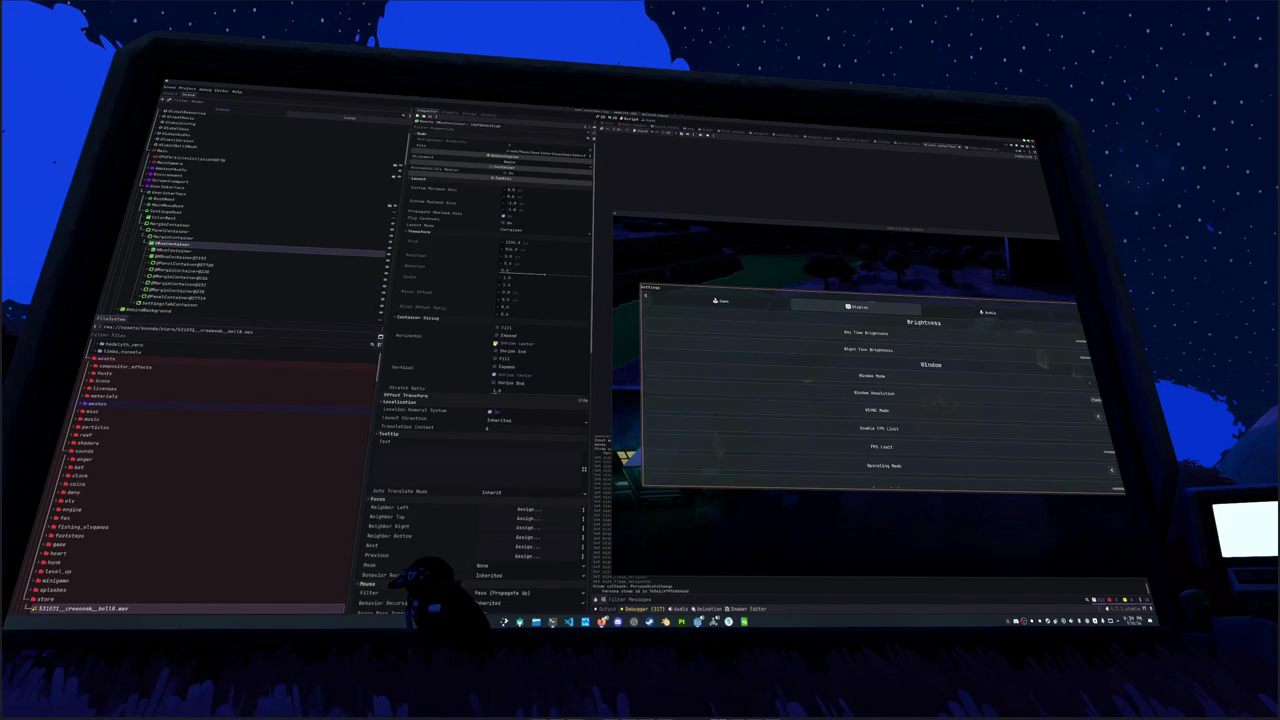
pyautogui.click(300, 251)
pyautogui.click(496, 359)
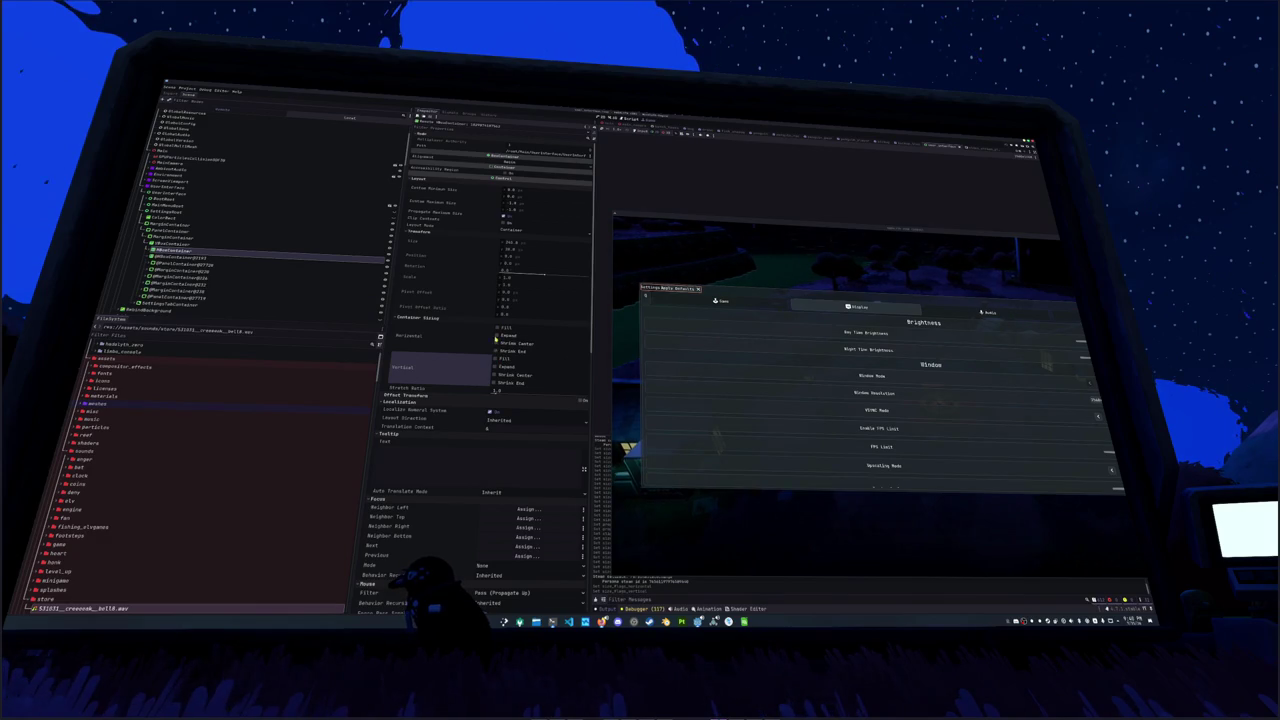
pyautogui.click(496, 342)
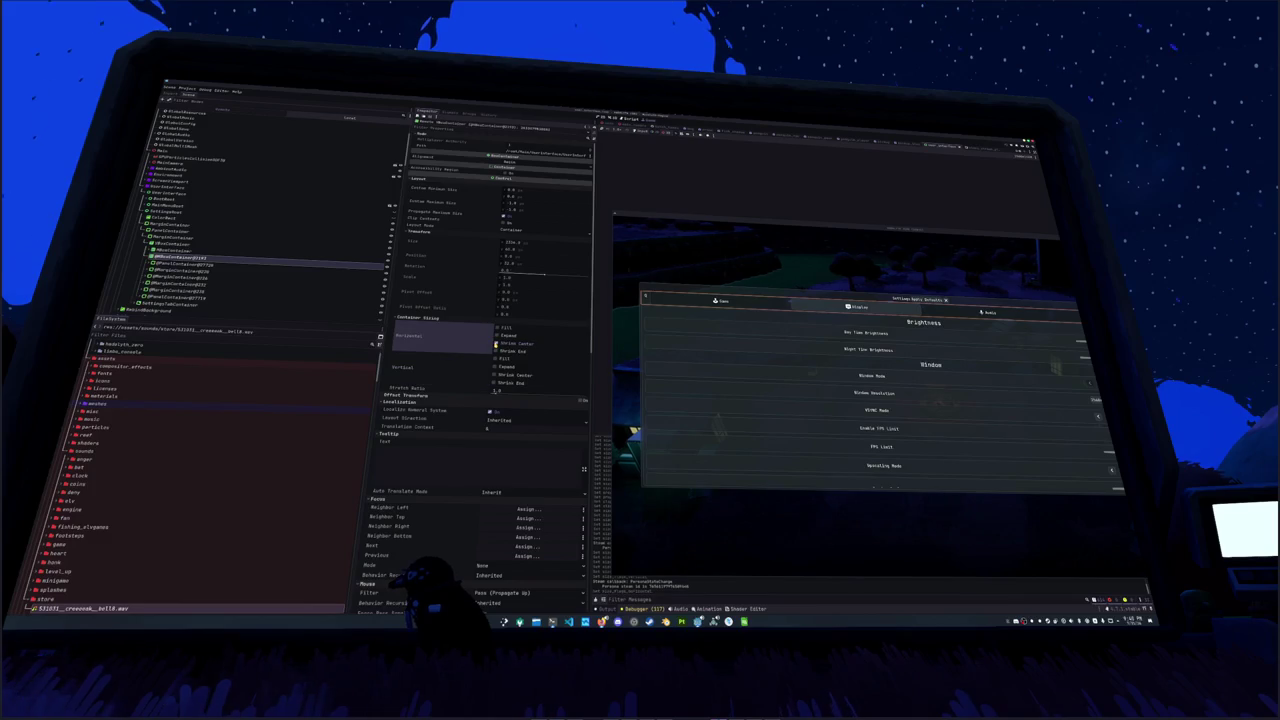
pyautogui.click(495, 343)
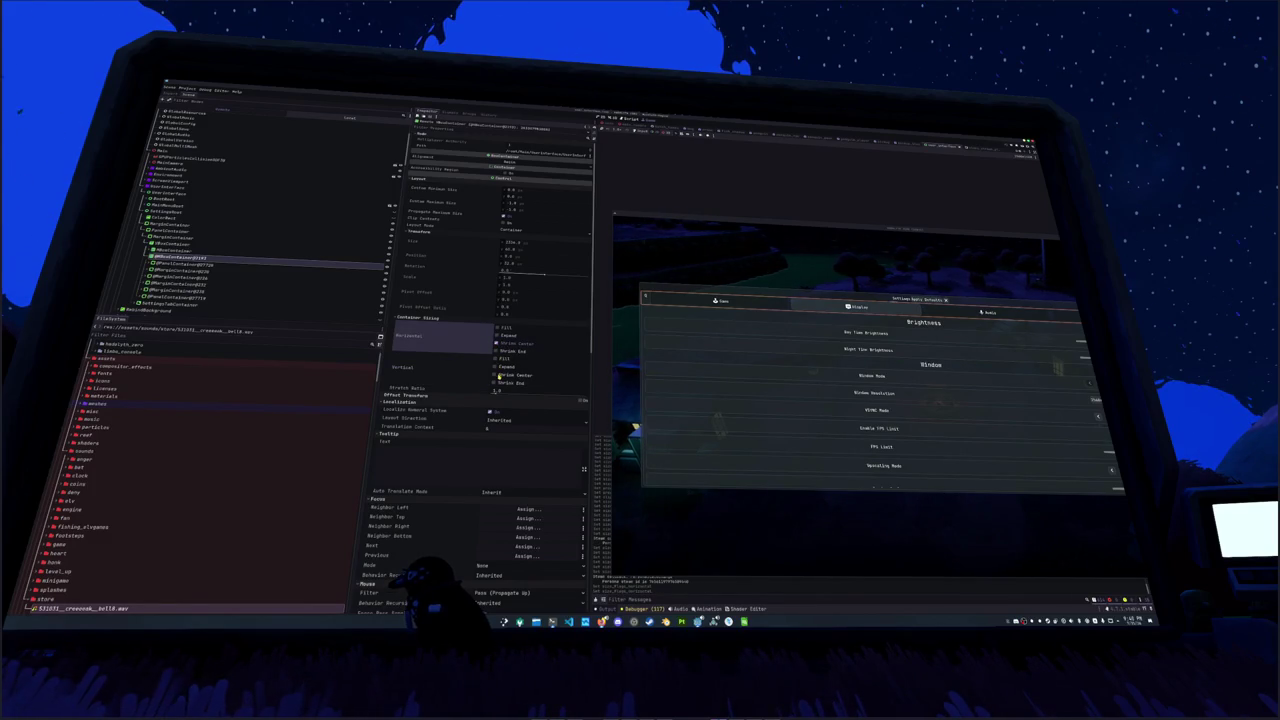
pyautogui.click(495, 377)
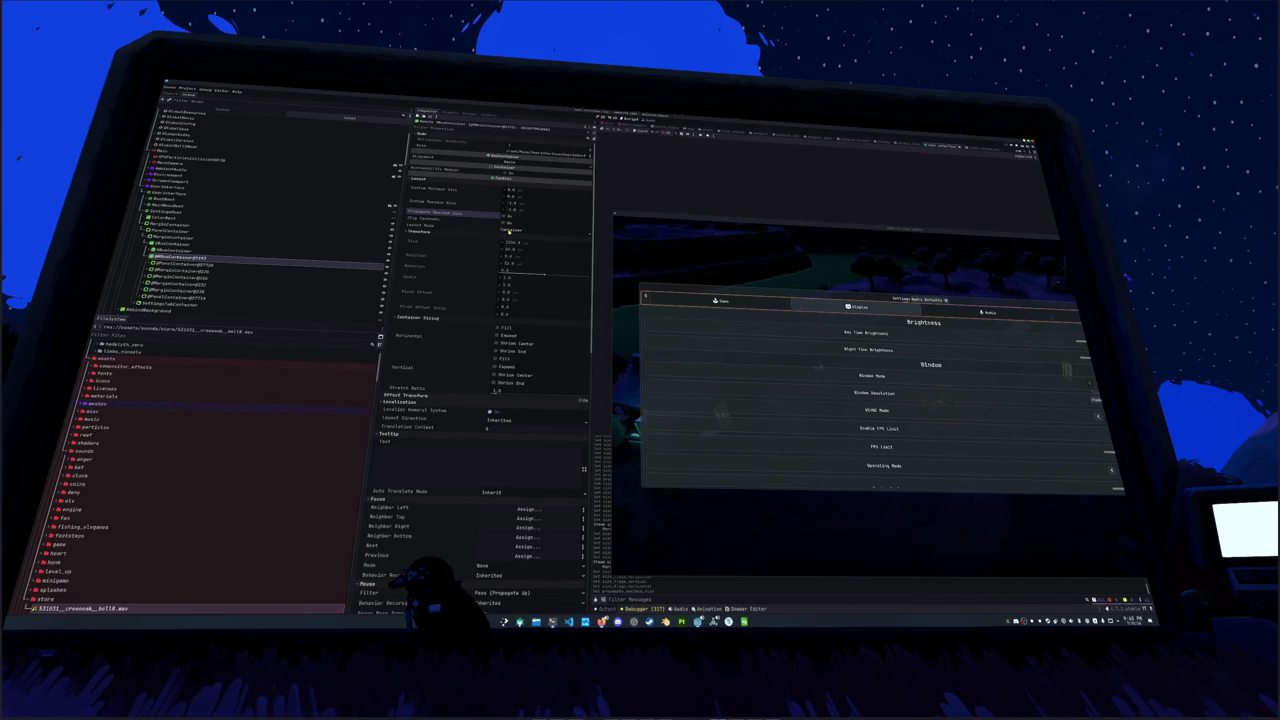
pyautogui.click(511, 229)
pyautogui.click(514, 249)
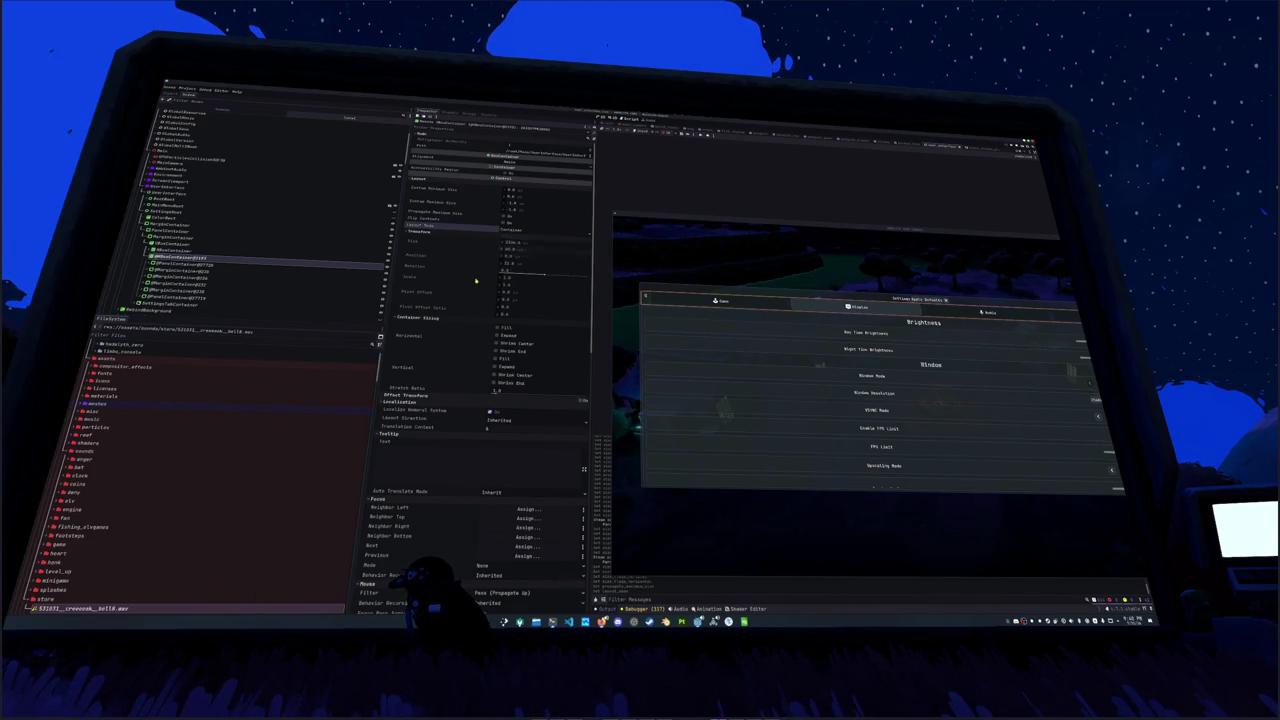
pyautogui.scroll(-3, 470, 292)
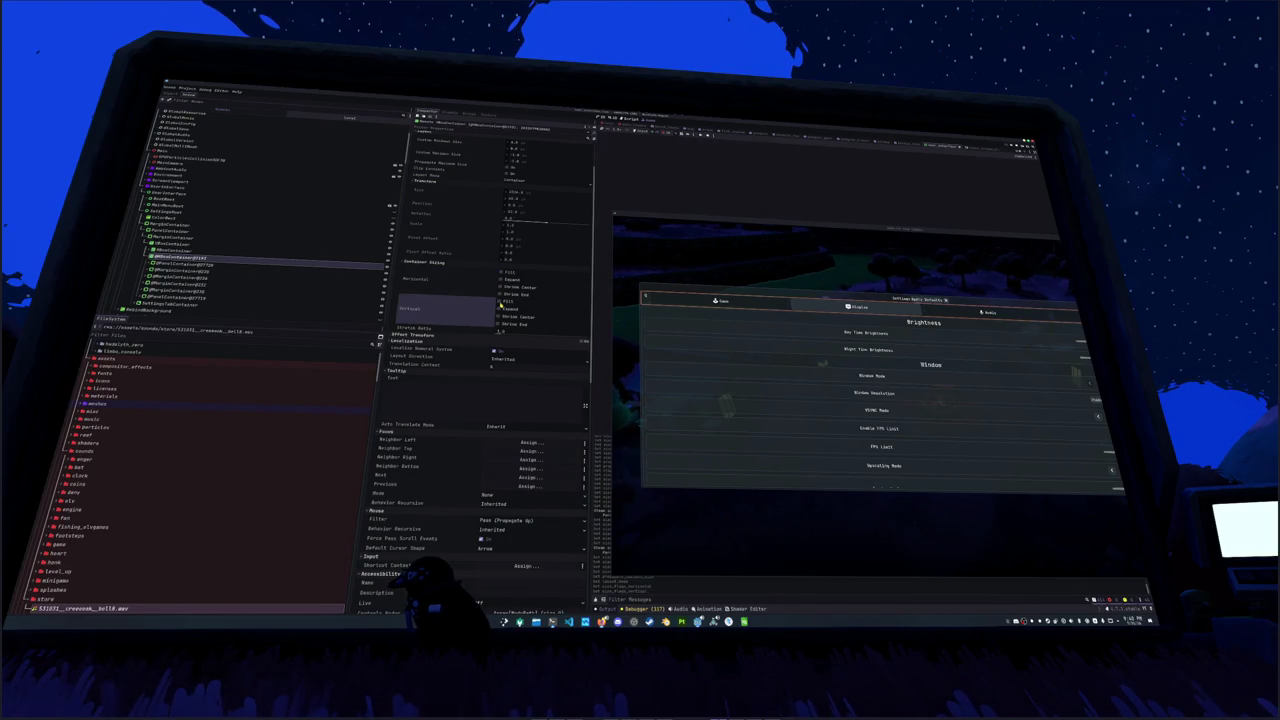
pyautogui.scroll(-3, 475, 361)
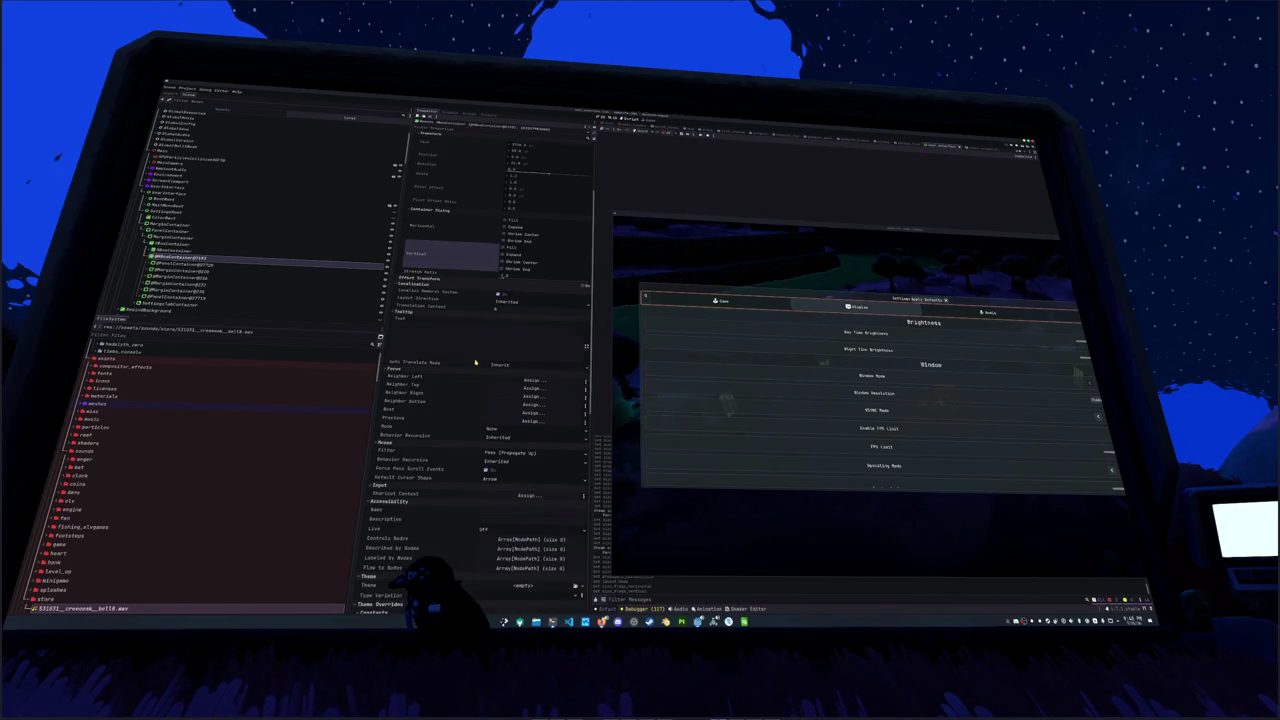
pyautogui.scroll(-3, 490, 372)
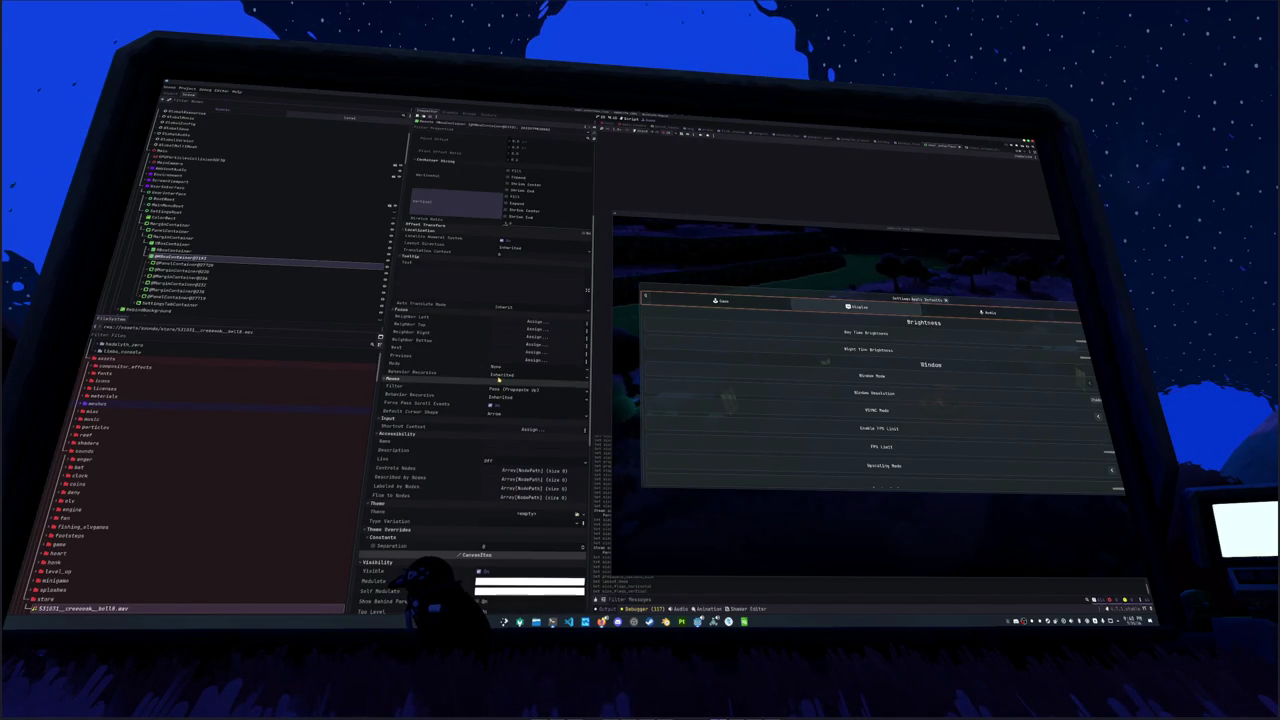
pyautogui.scroll(-10, 480, 406)
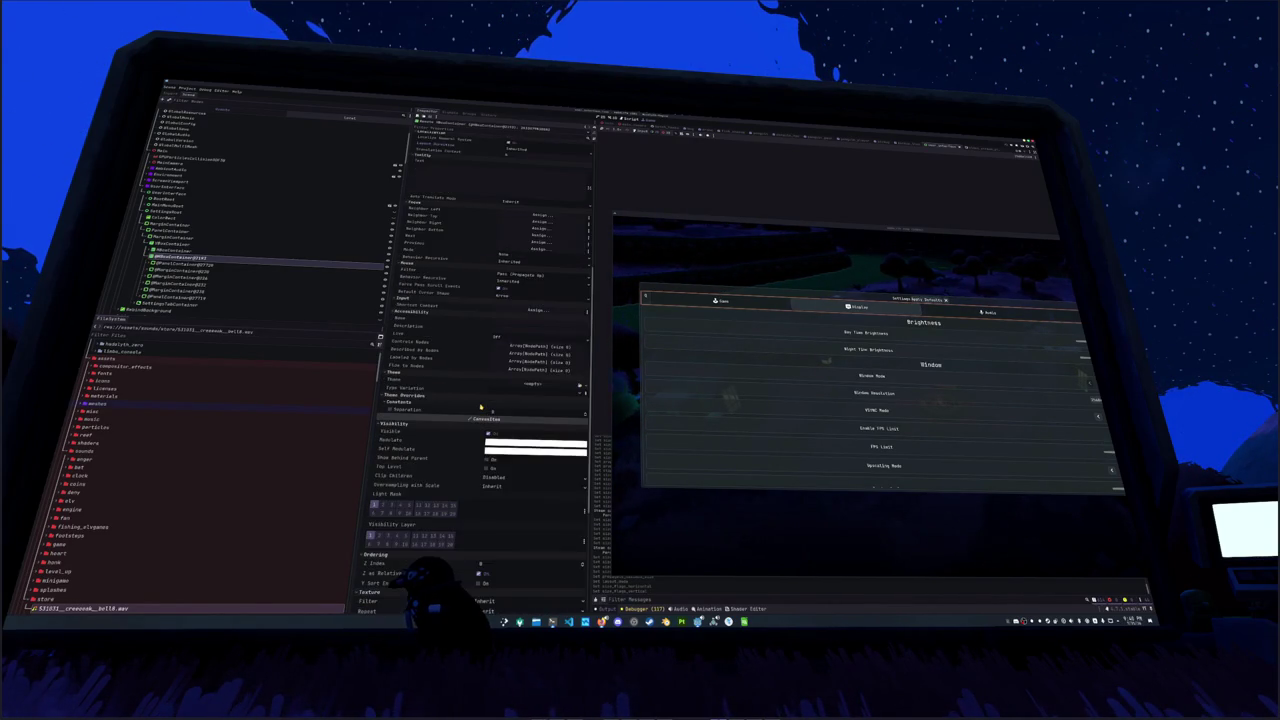
pyautogui.scroll(5, 480, 407)
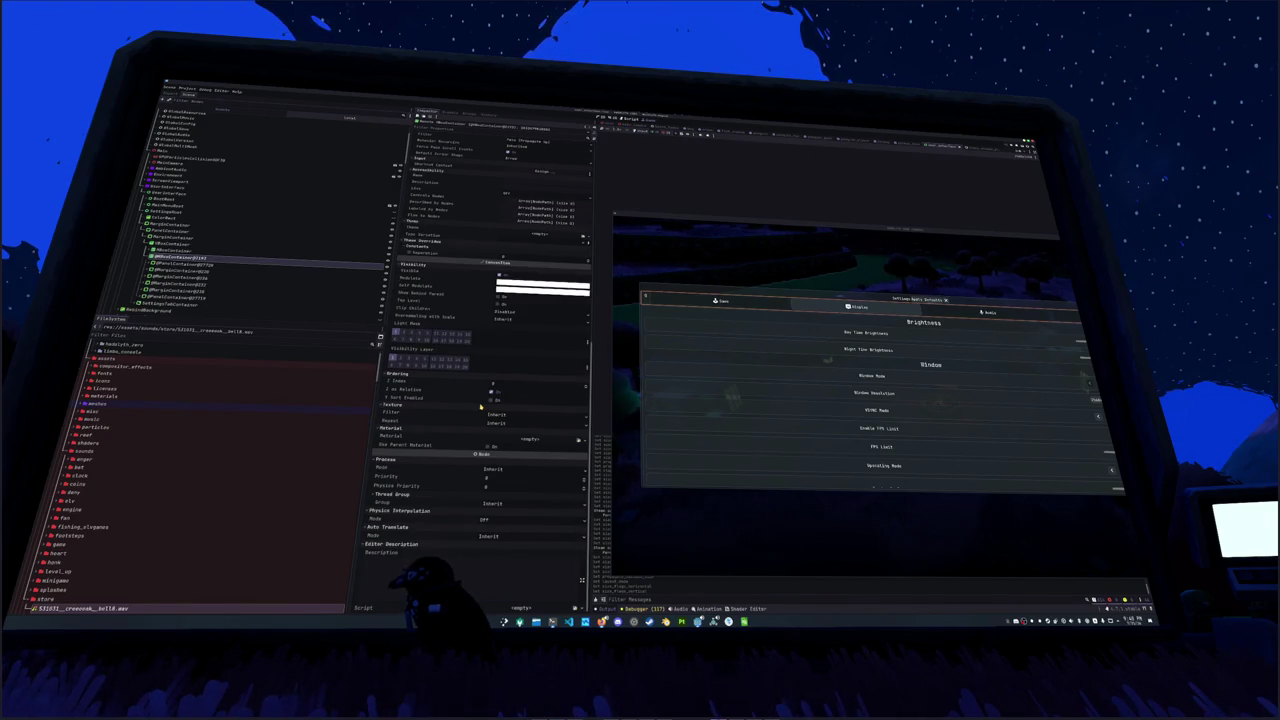
pyautogui.scroll(5, 480, 407)
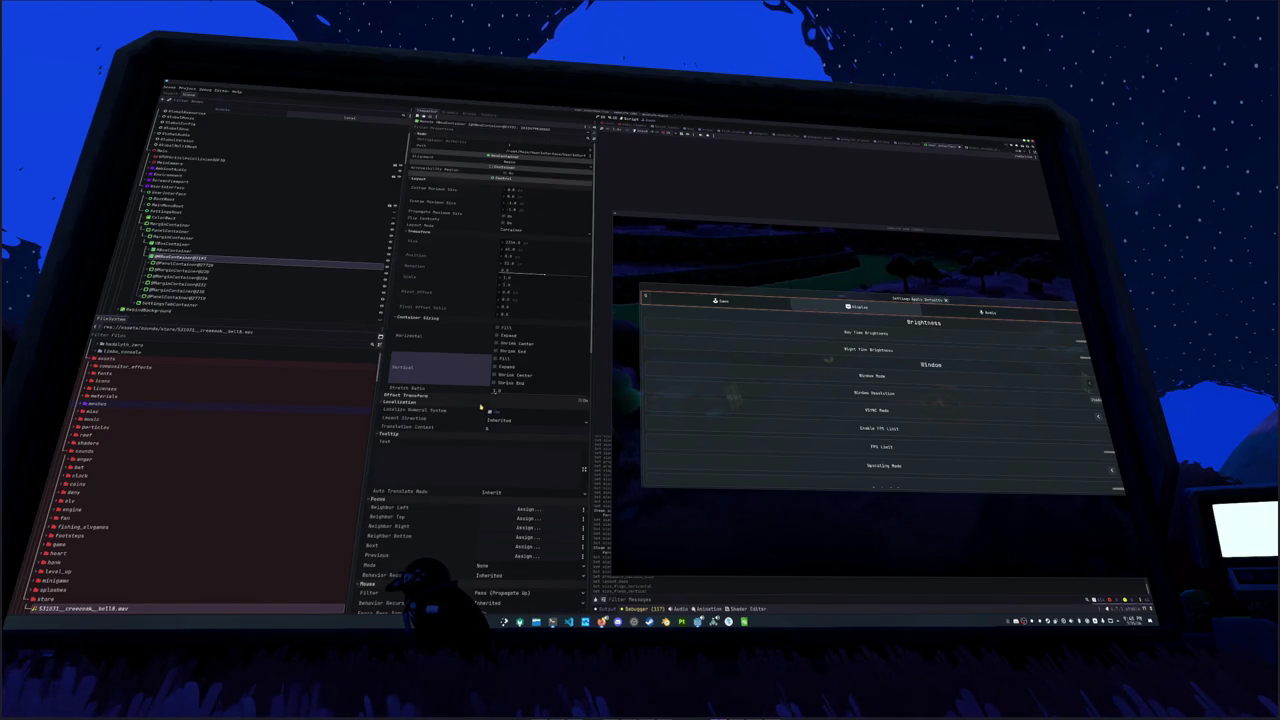
pyautogui.click(172, 266)
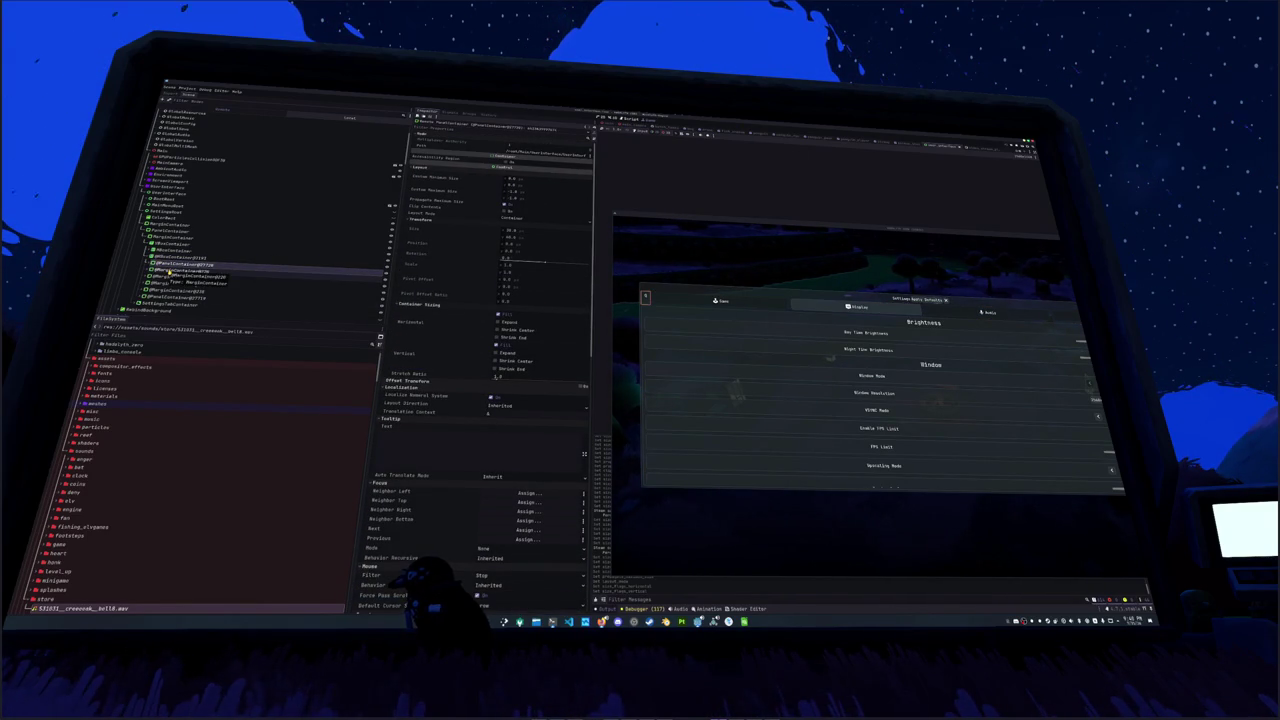
# Step: Step down the tab nodes to MarginContainer@238 and check its horizontal and vertical sizing flags
pyautogui.click(178, 272)
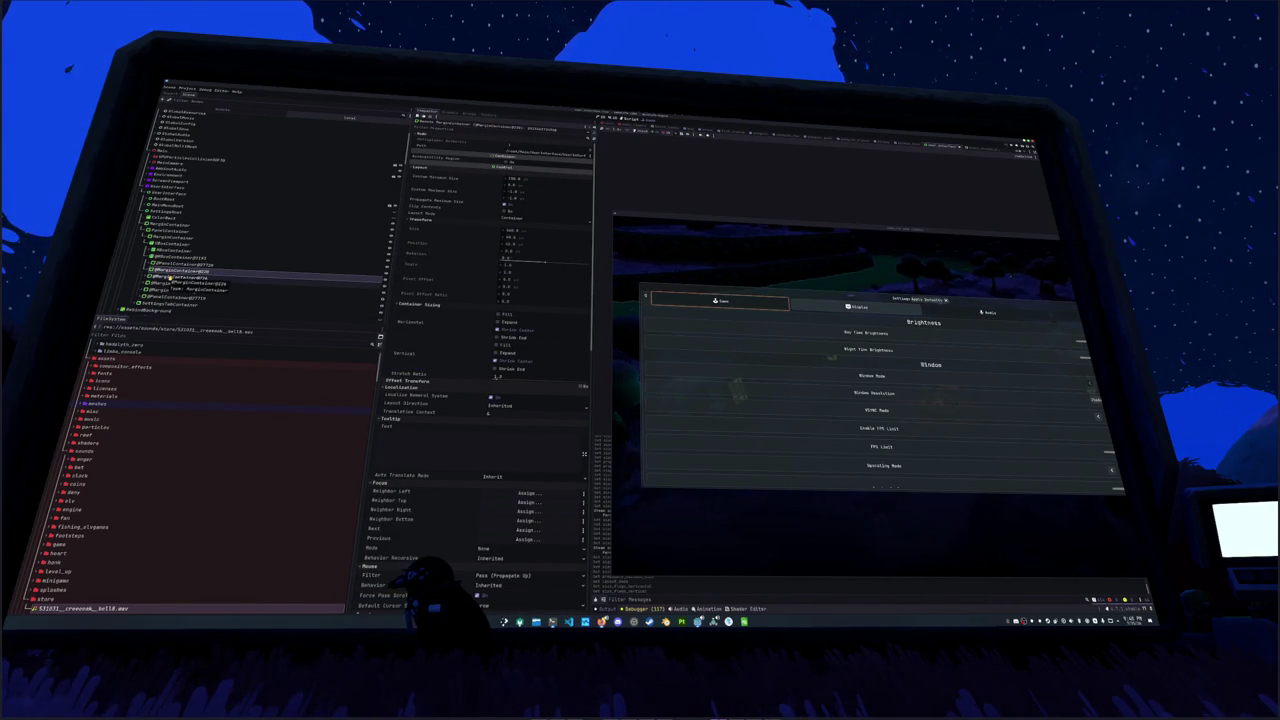
pyautogui.click(172, 279)
pyautogui.click(170, 286)
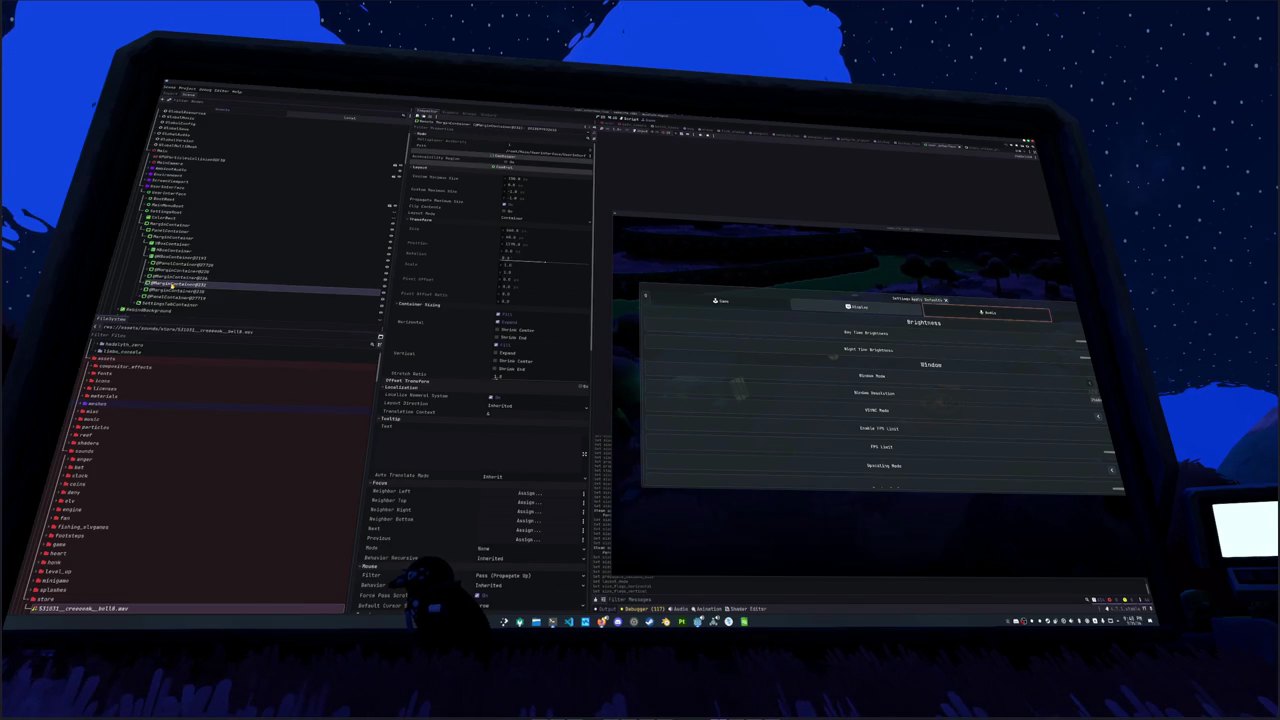
pyautogui.click(173, 292)
pyautogui.click(175, 298)
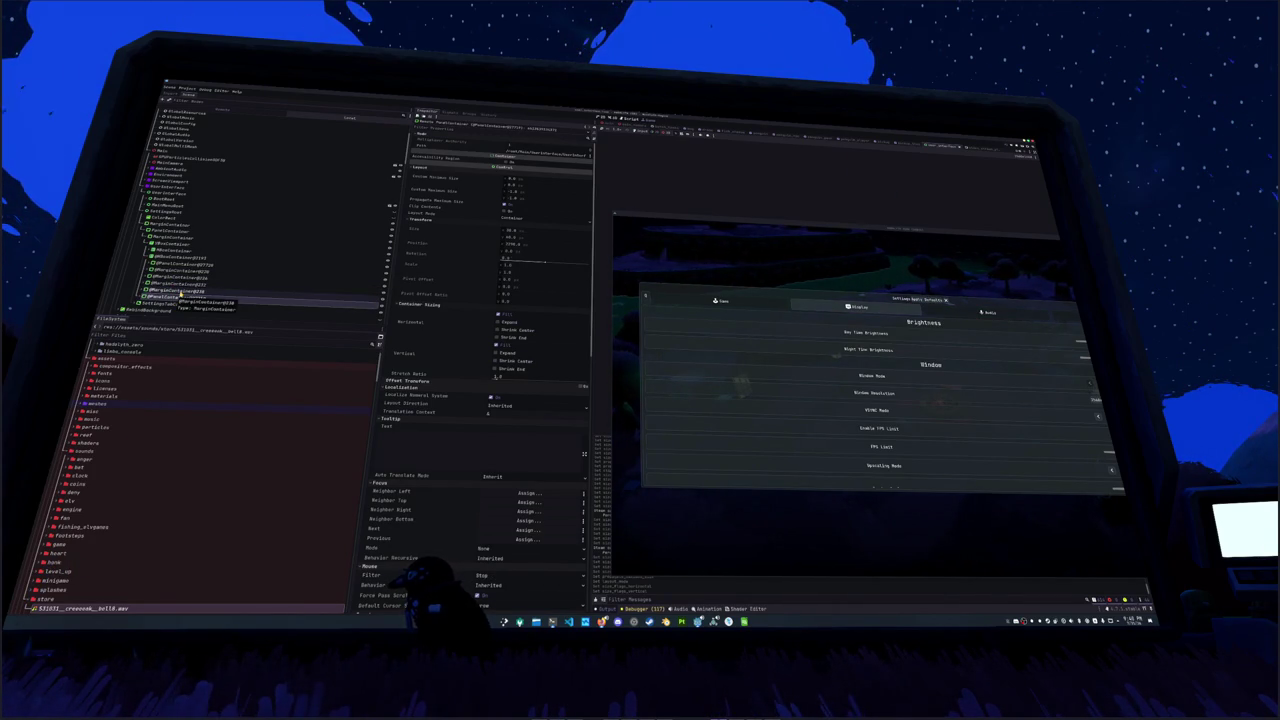
pyautogui.click(176, 292)
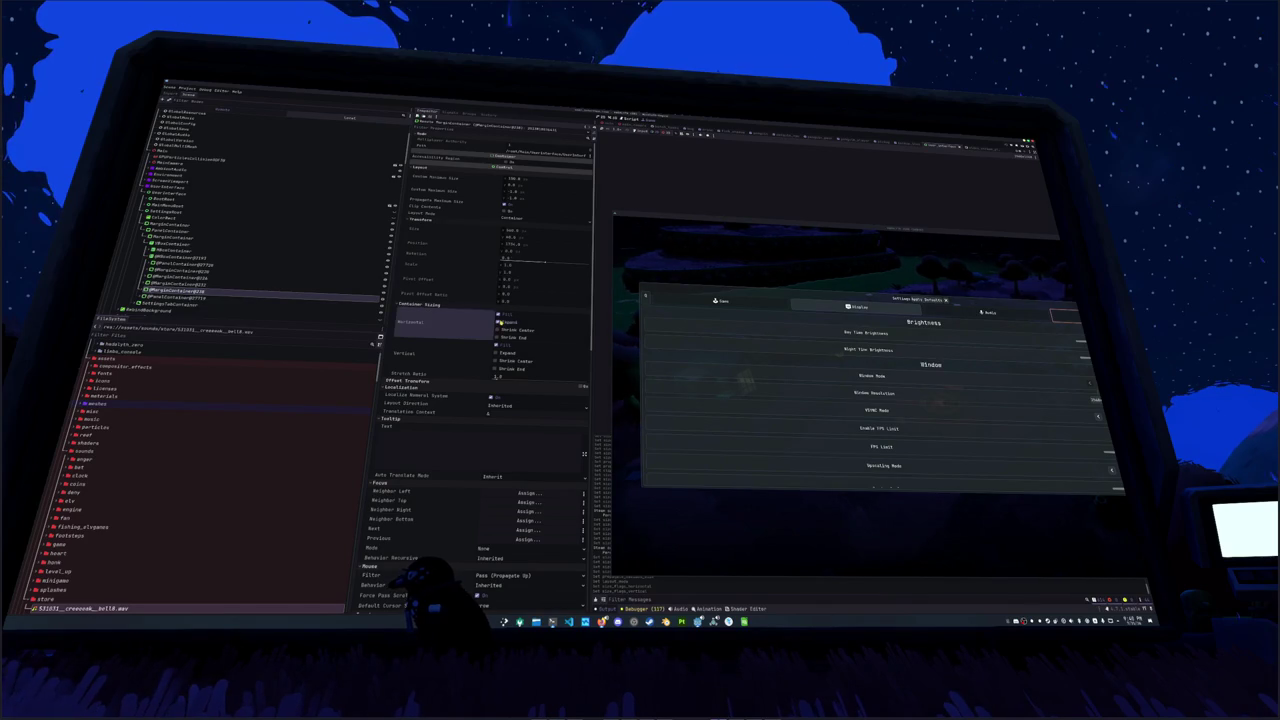
pyautogui.click(420, 353)
pyautogui.click(499, 330)
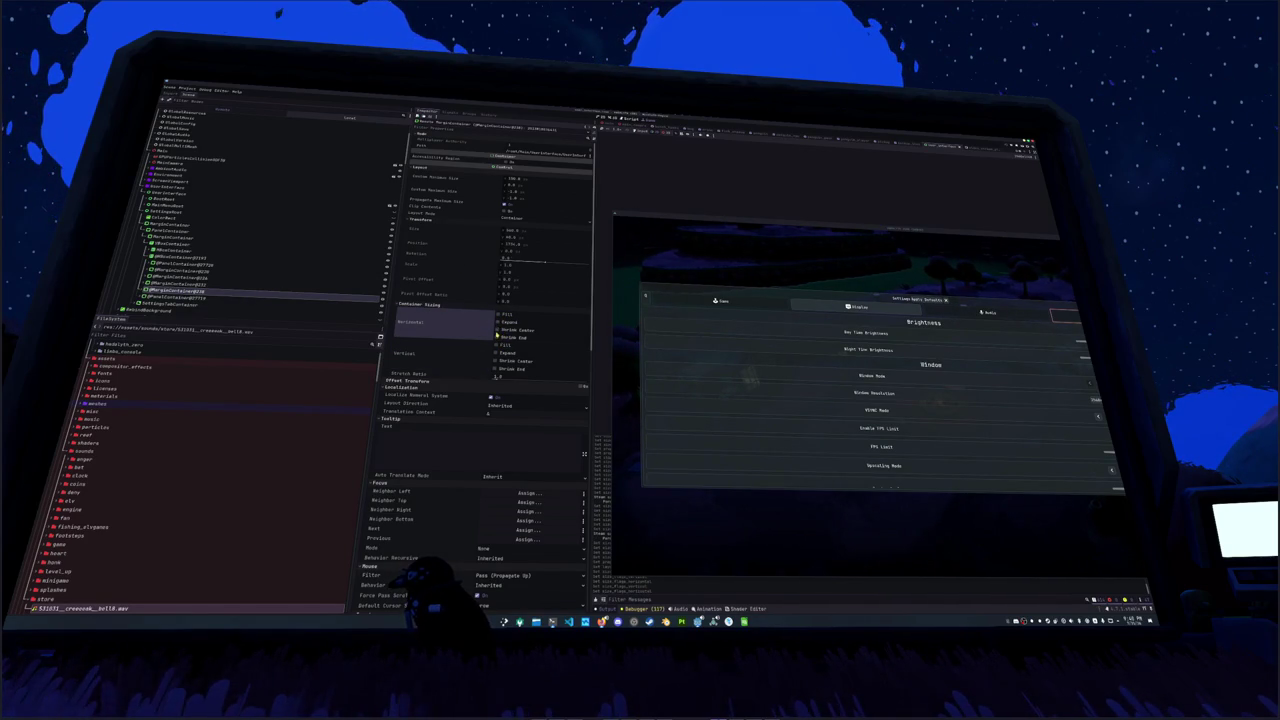
pyautogui.click(482, 359)
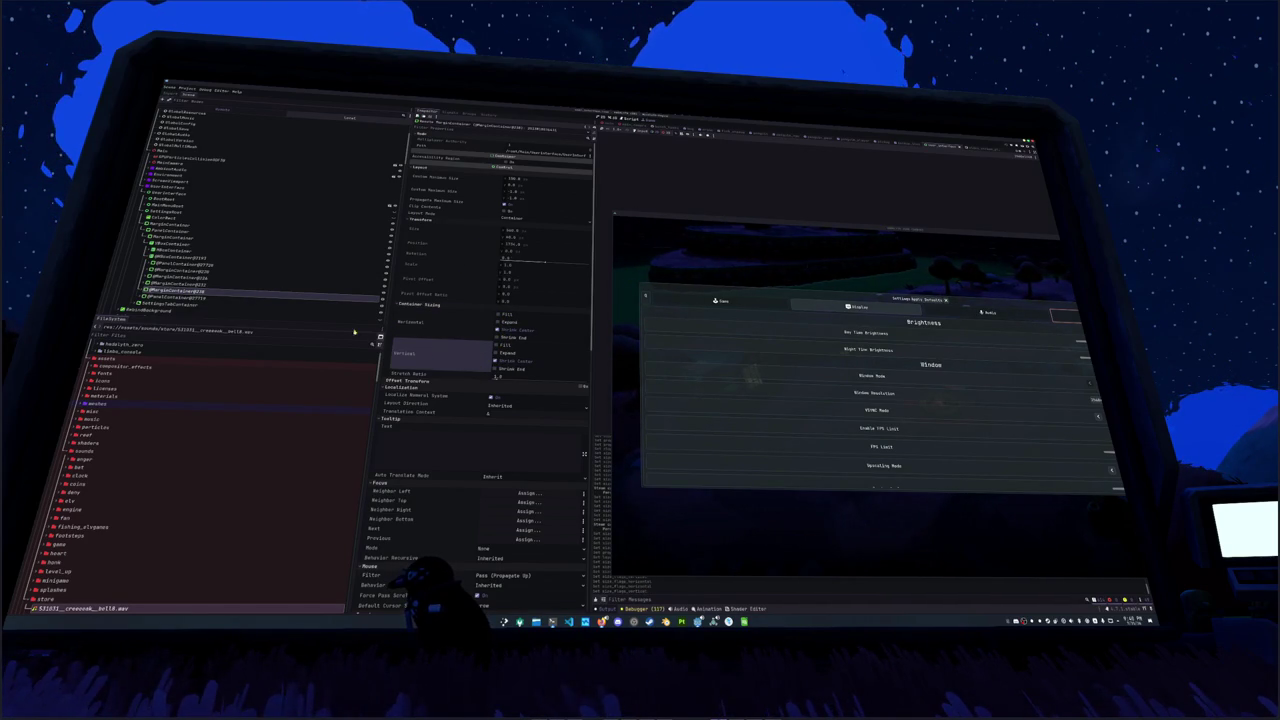
# Step: Inspect a tab button, its inner container, and another tab button higher up
pyautogui.click(165, 297)
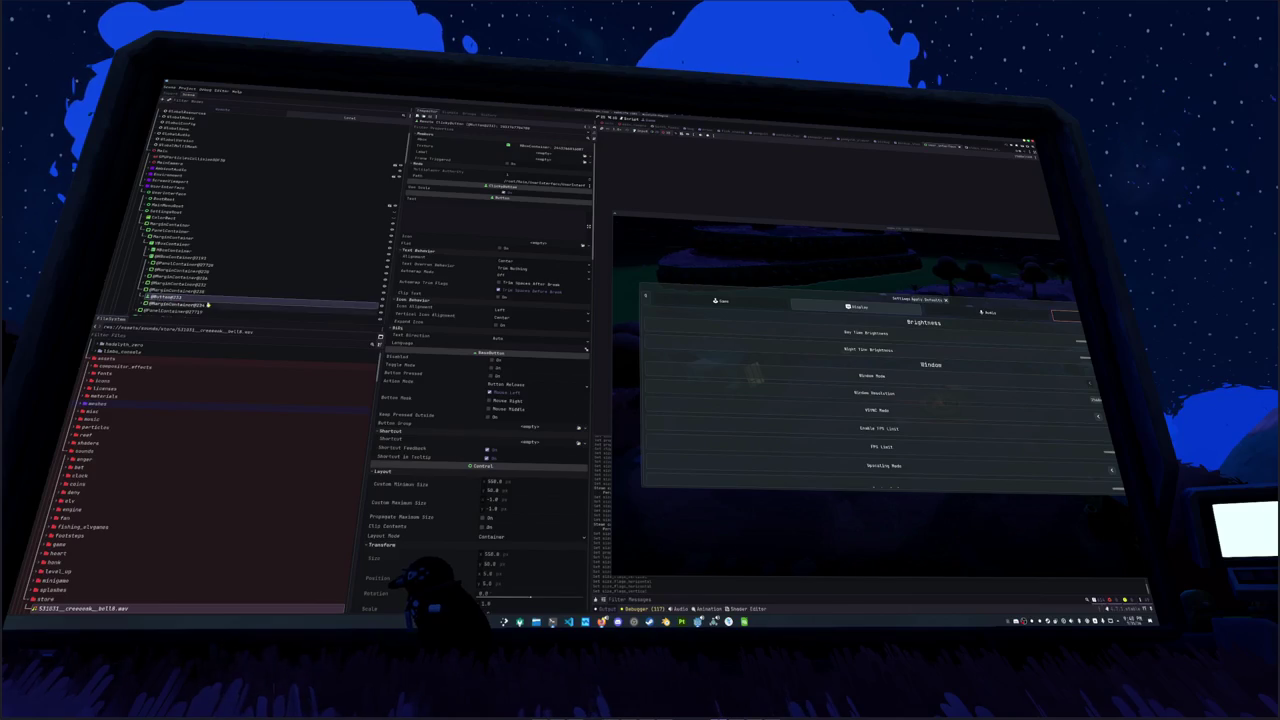
pyautogui.click(175, 304)
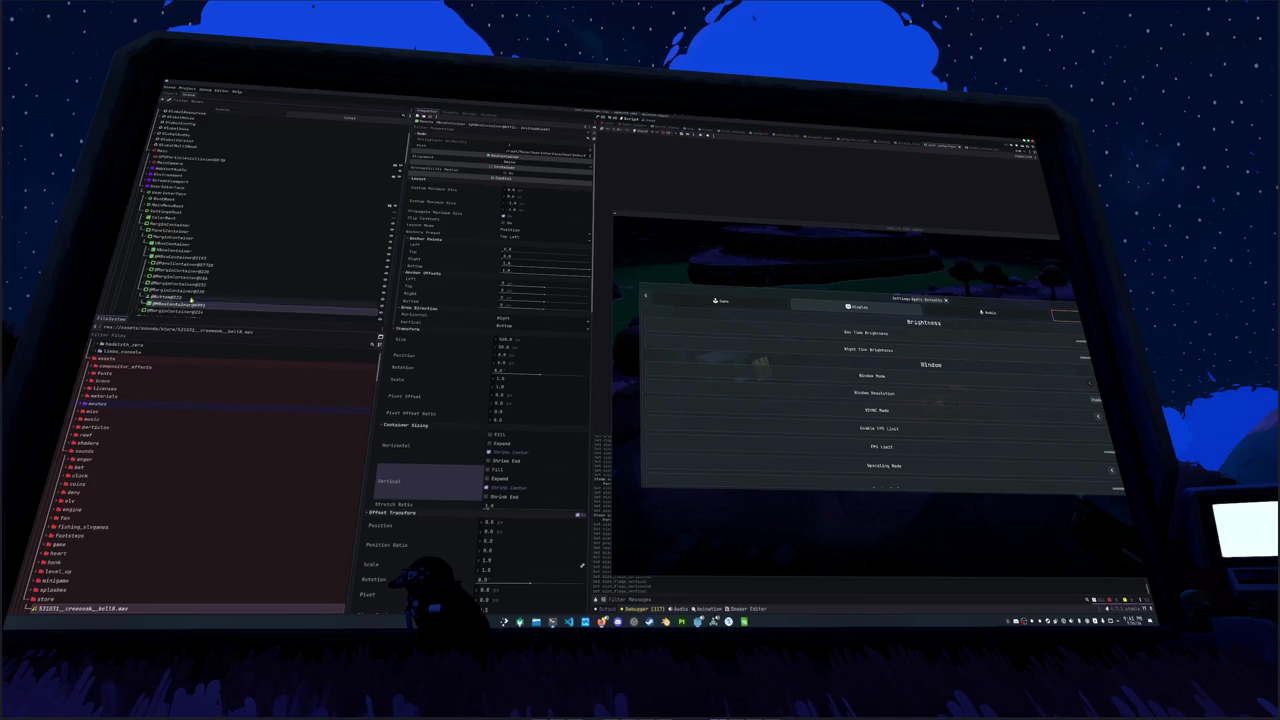
pyautogui.click(180, 270)
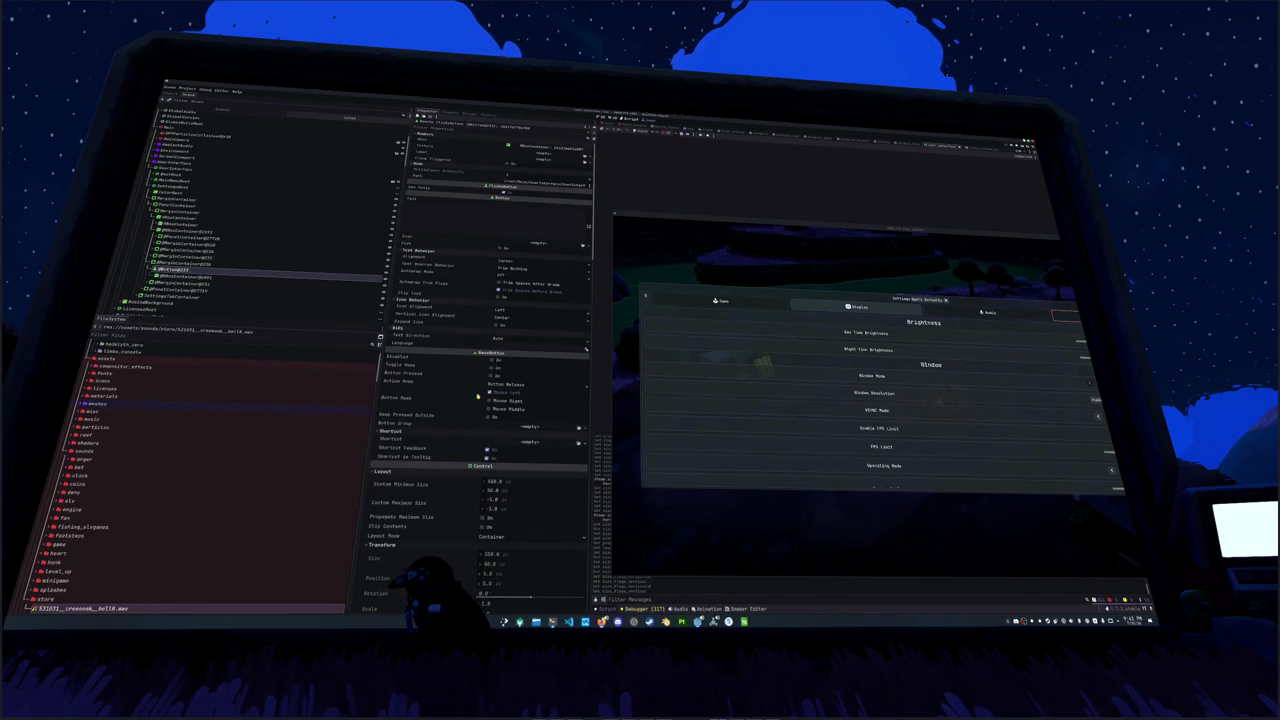
# Step: Tick Horizontal Expand and Fill on the tab button's nested container, then switch to VS Code
pyautogui.scroll(-5, 479, 411)
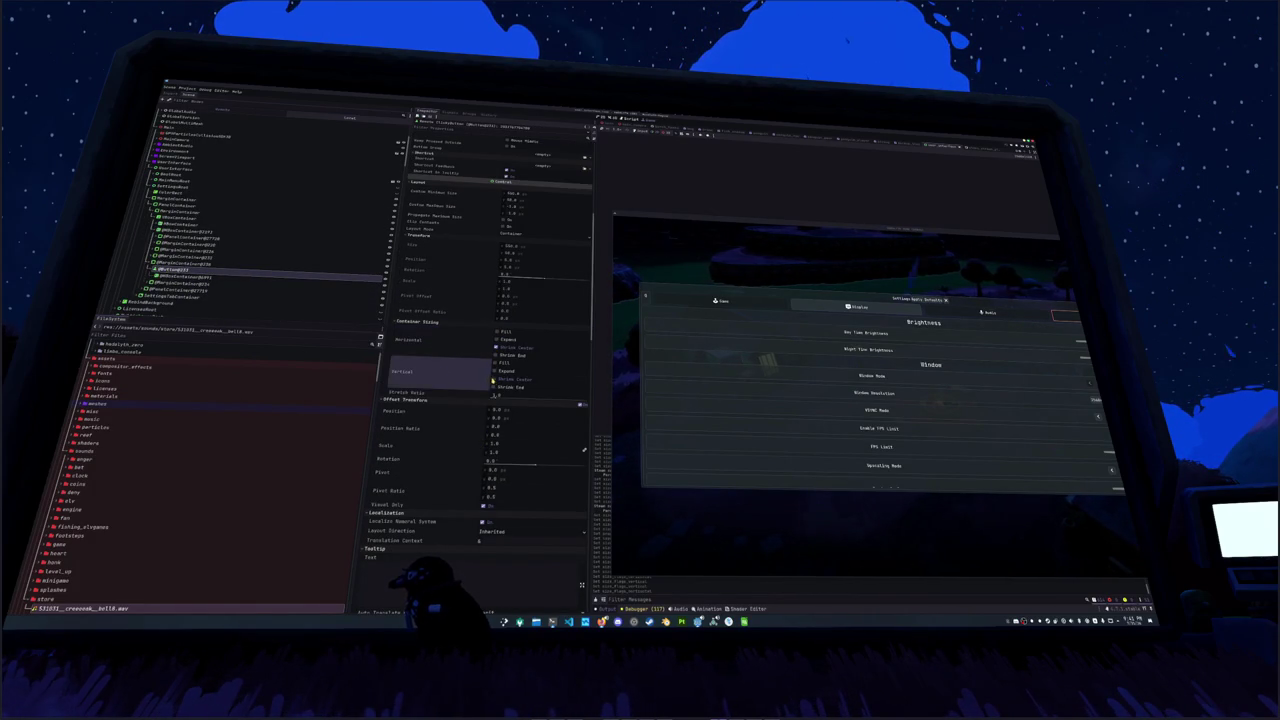
pyautogui.click(190, 279)
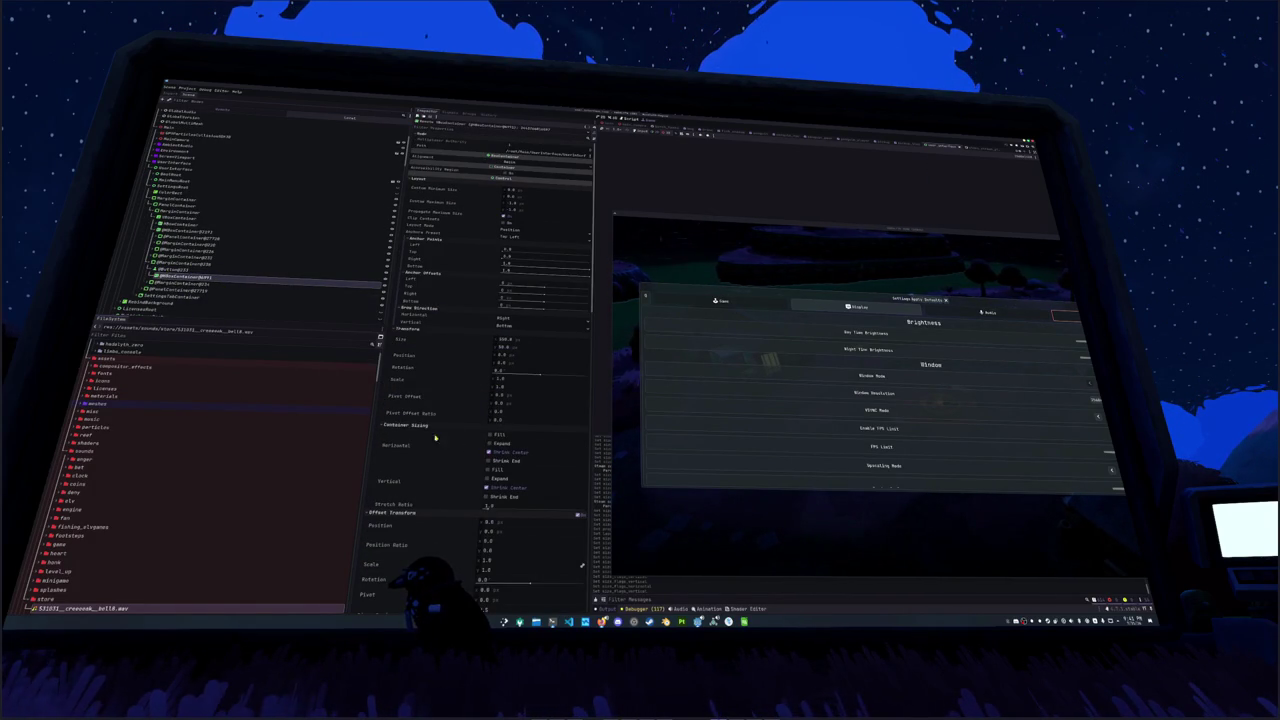
pyautogui.click(185, 285)
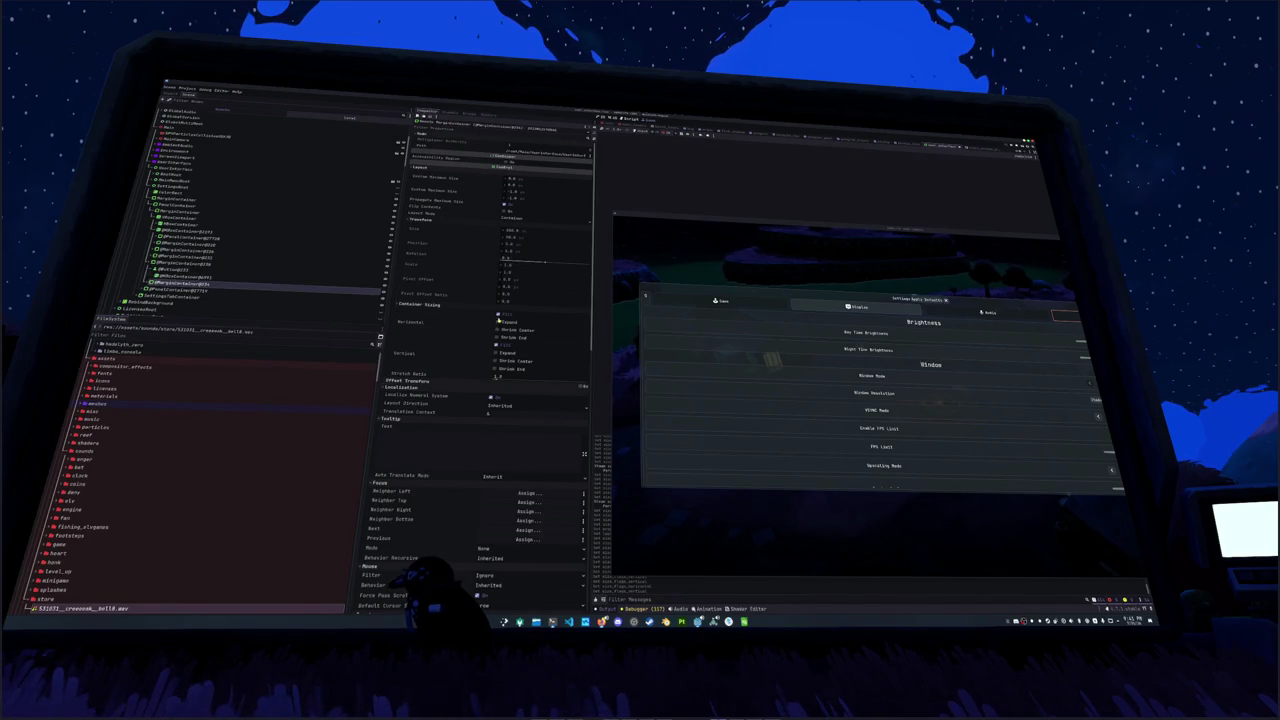
pyautogui.click(498, 321)
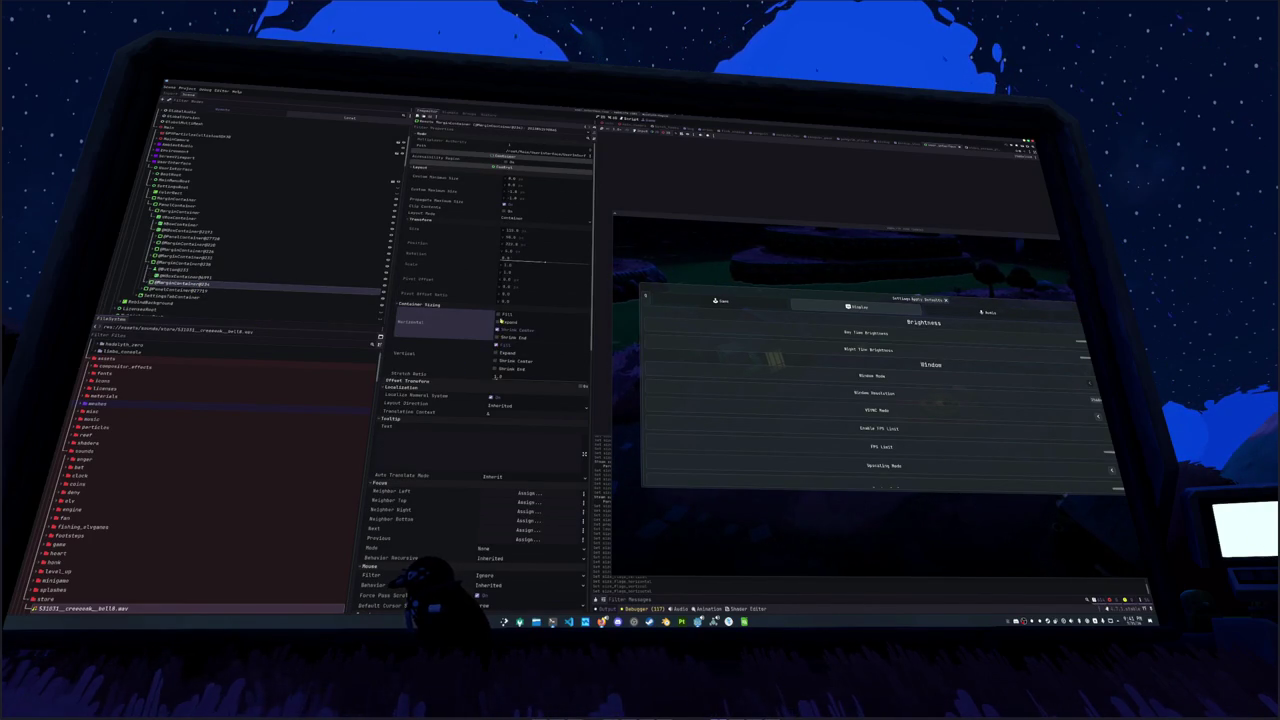
pyautogui.click(498, 315)
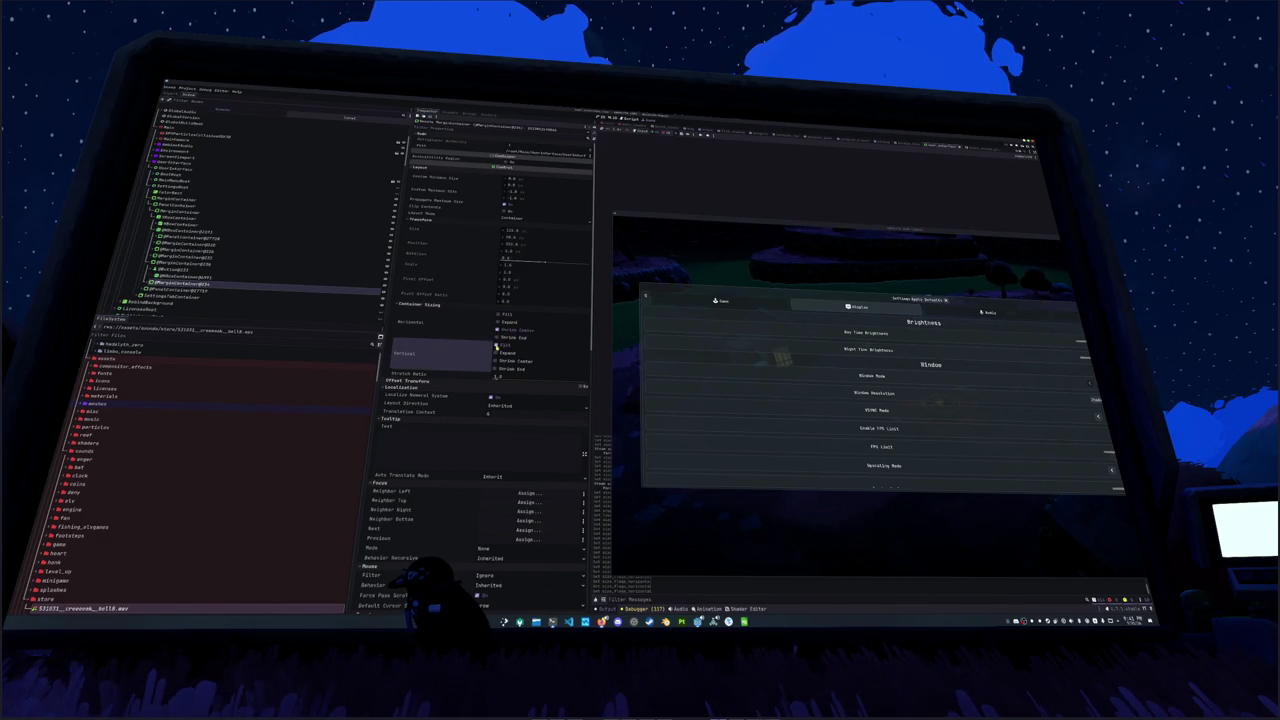
pyautogui.click(190, 291)
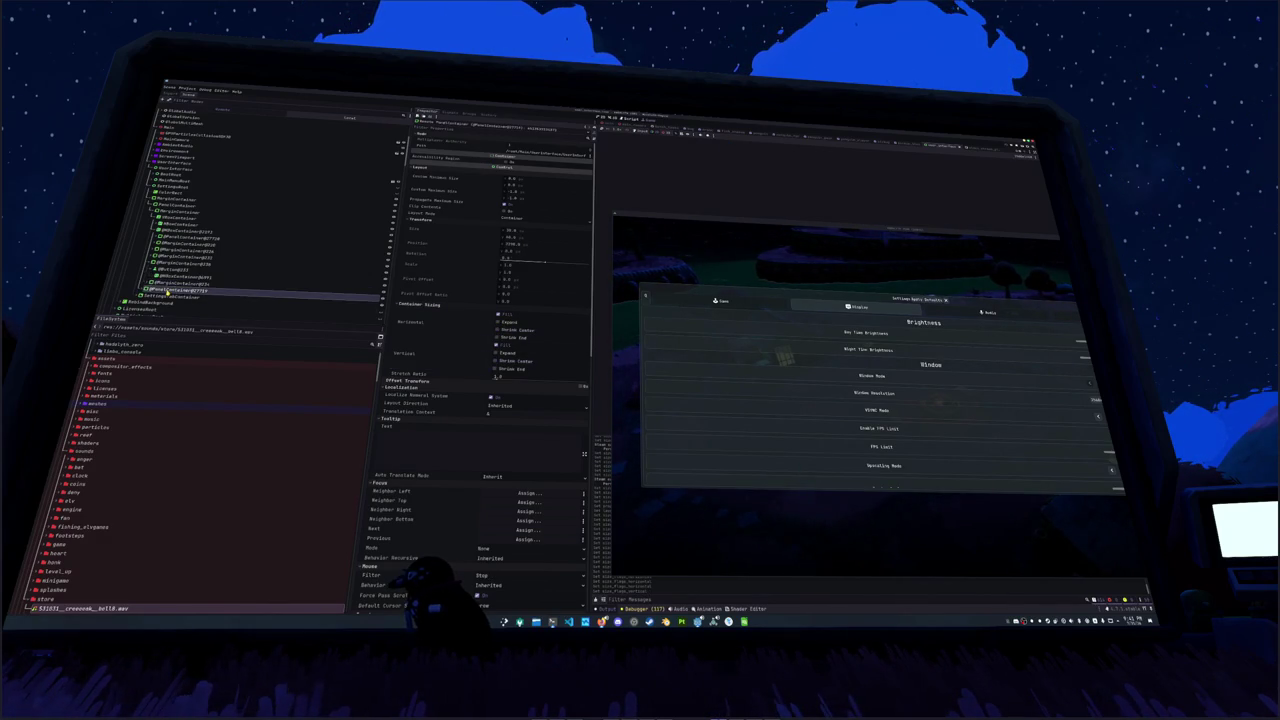
pyautogui.click(184, 266)
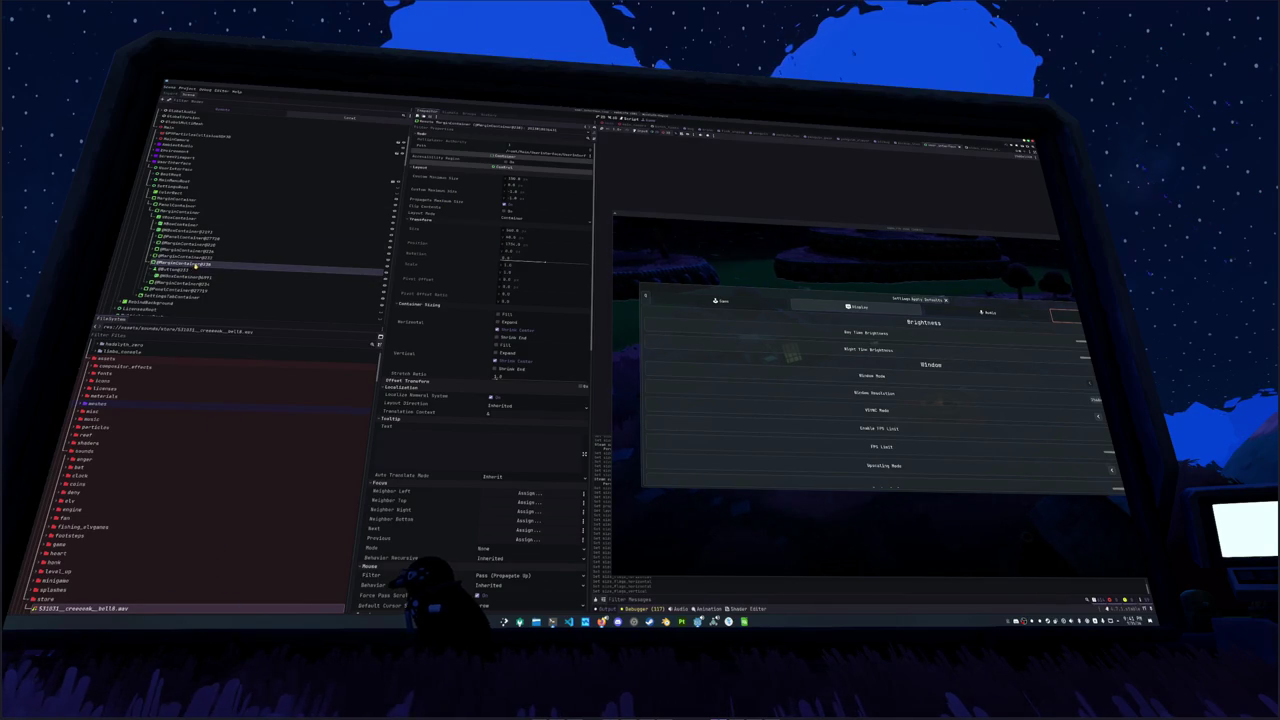
pyautogui.hotkey('alt', 'Tab')
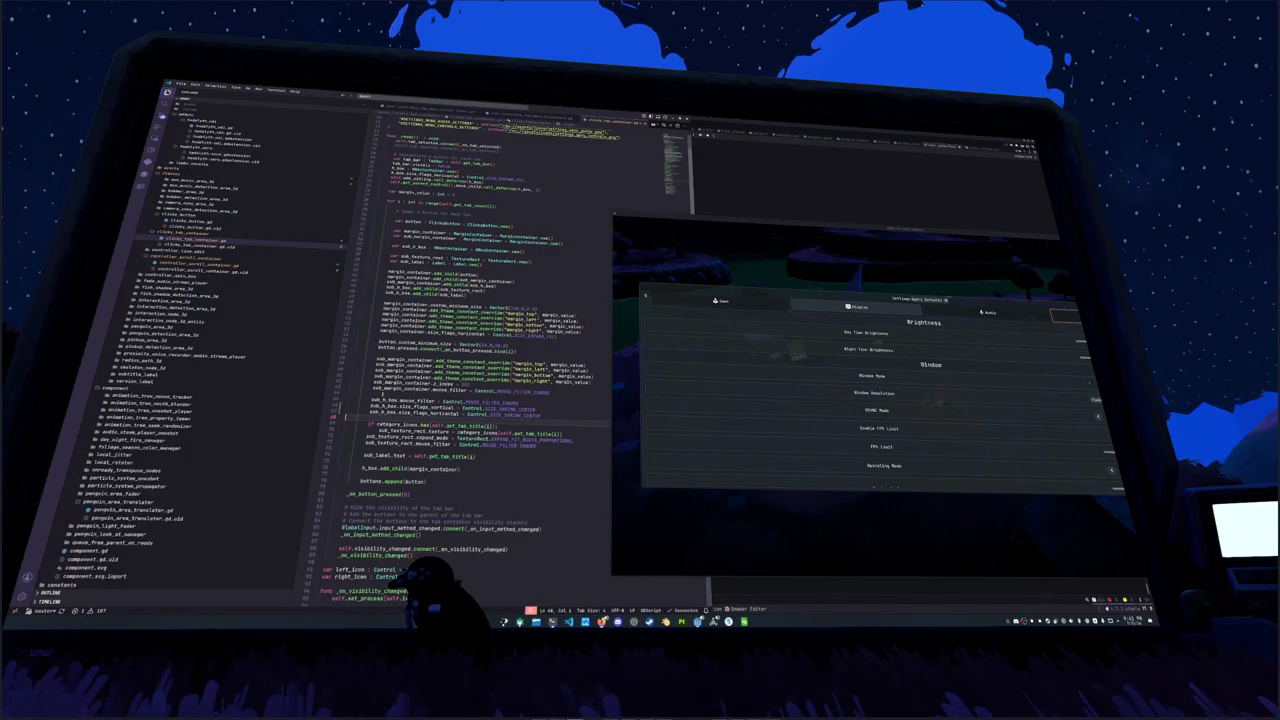
# Step: Add sub_margin_container.size_flags_horizontal = Control.SIZE_SHRINK_CENTER below line 63
pyautogui.doubleClick(485, 281)
pyautogui.click(474, 390)
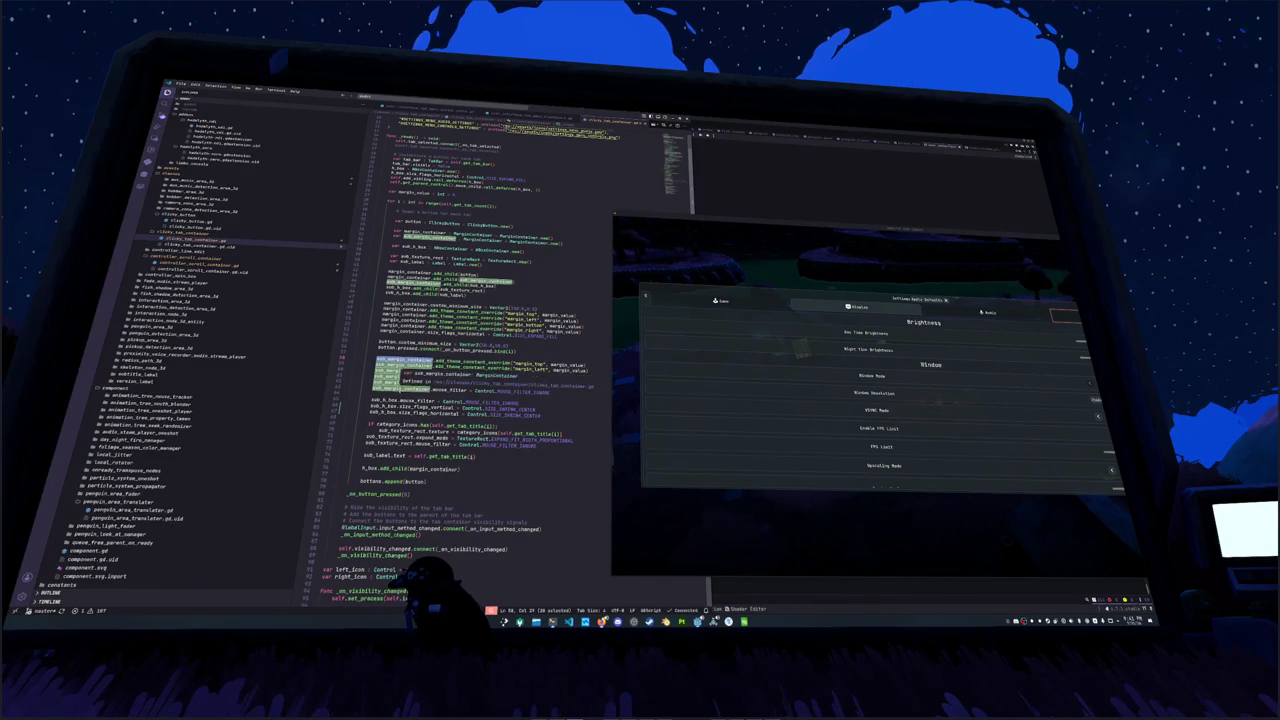
pyautogui.click(350, 393)
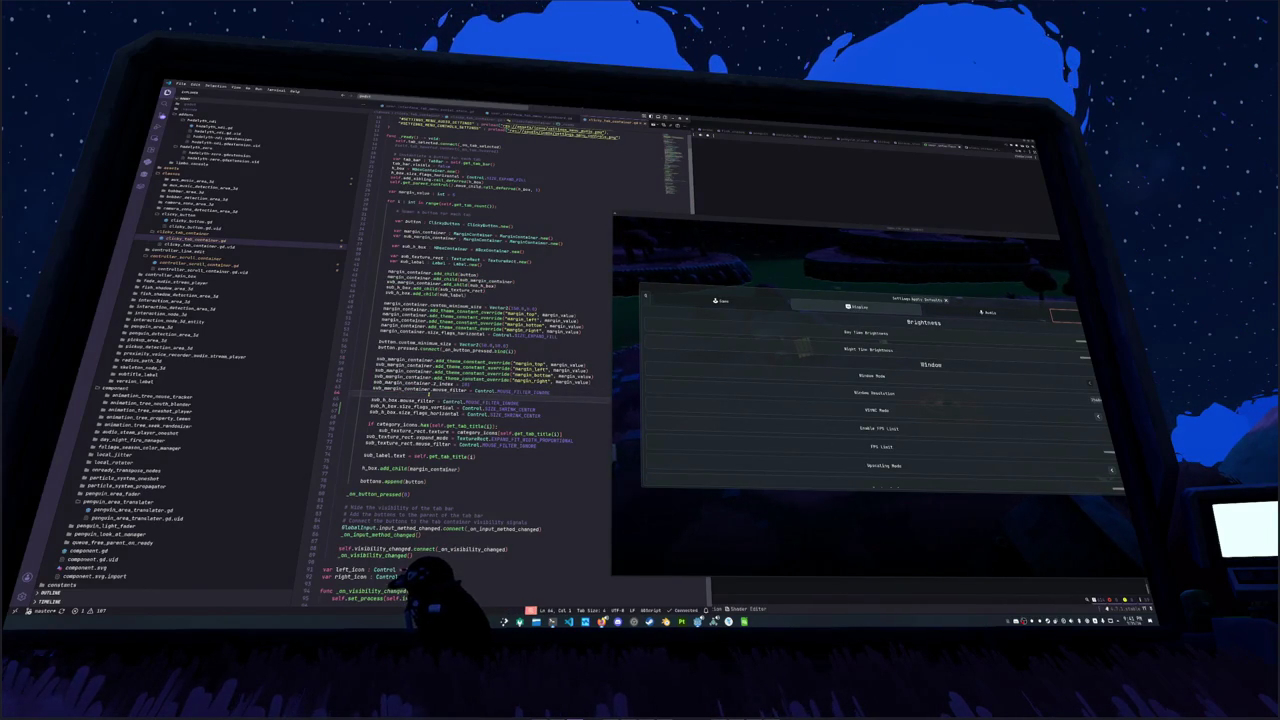
pyautogui.press('Return')
pyautogui.write('sub_margin')
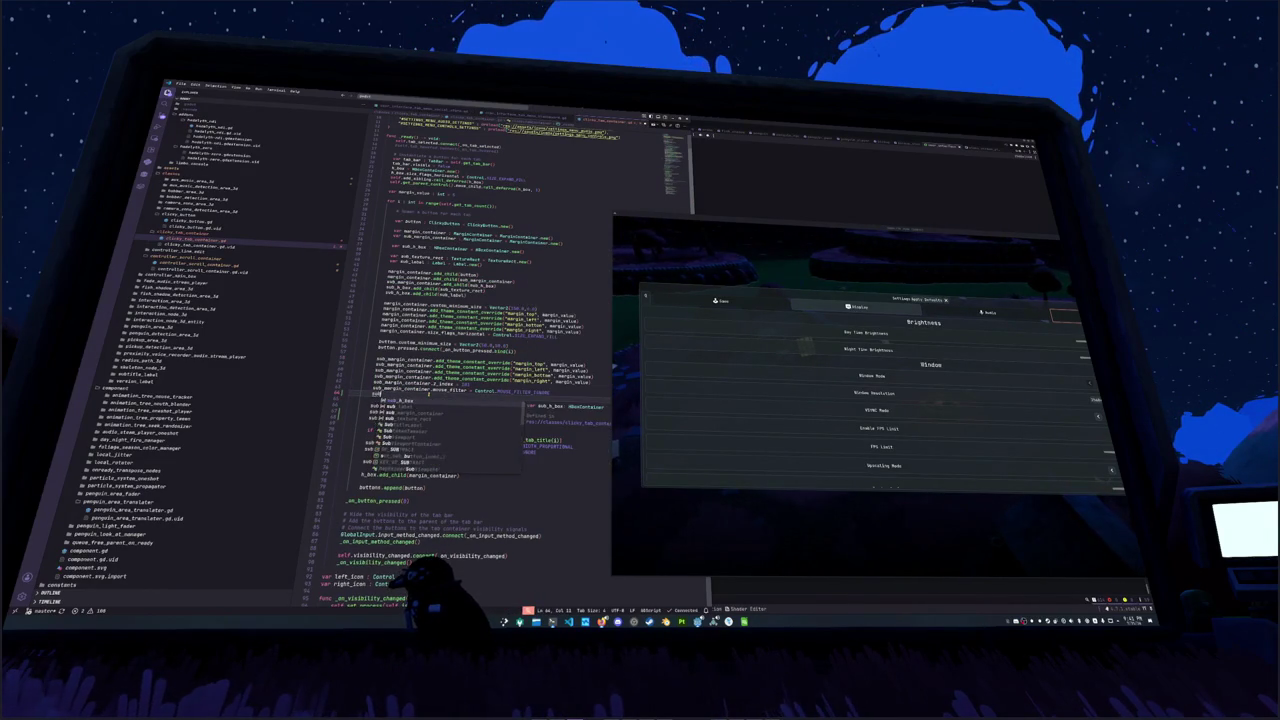
pyautogui.press('Return')
pyautogui.write('.size_flags')
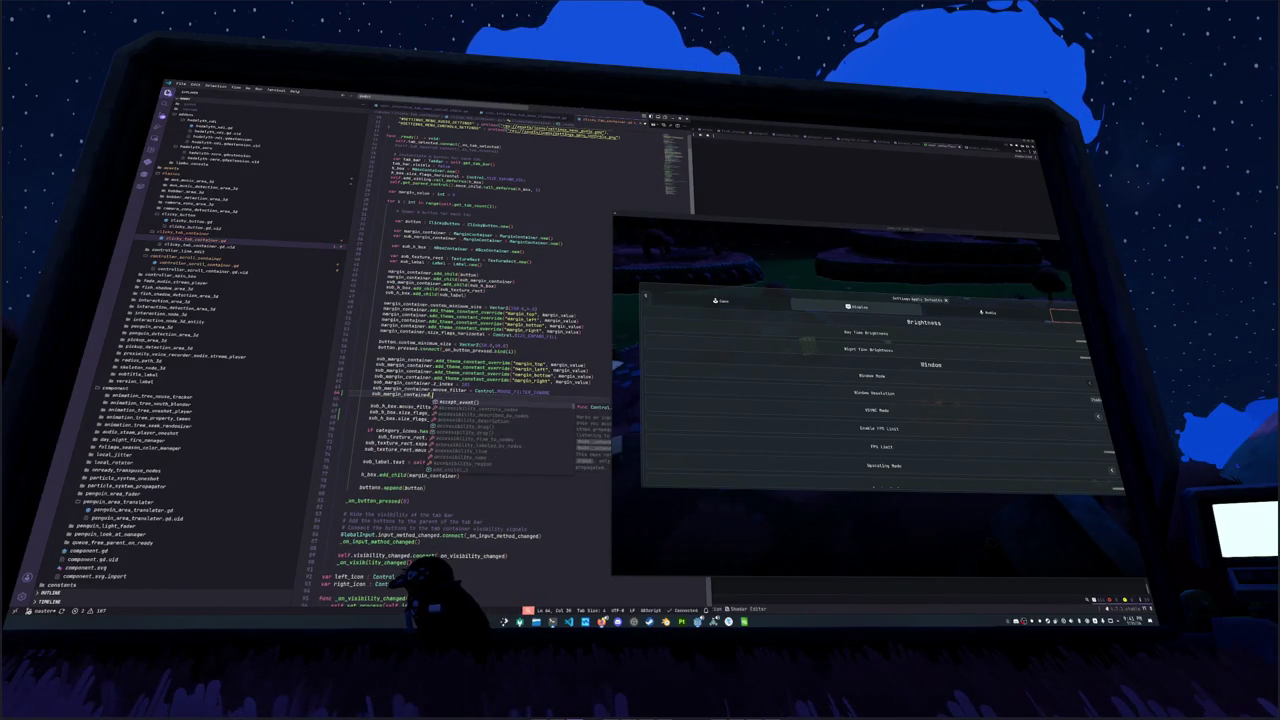
pyautogui.press('BackSpace')
pyautogui.press('BackSpace')
pyautogui.press('BackSpace')
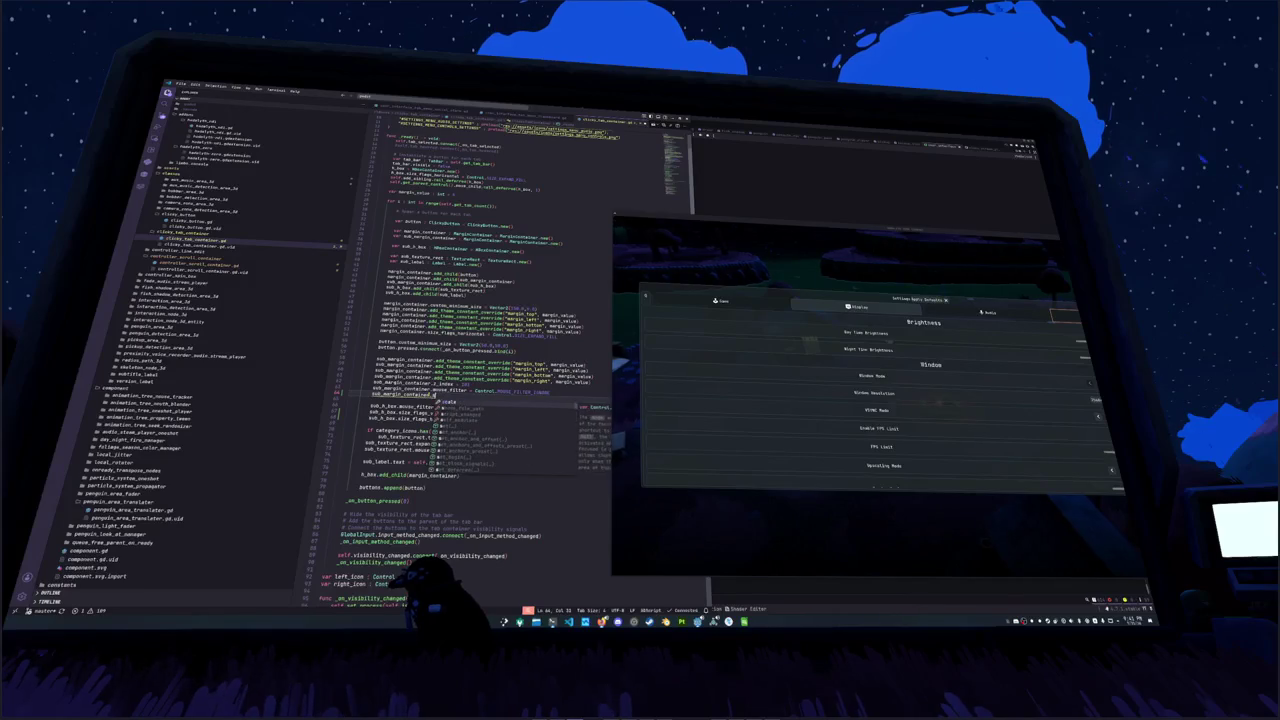
pyautogui.write('size_flags_')
pyautogui.press('Down')
pyautogui.press('Return')
pyautogui.write('= Control.SIZE')
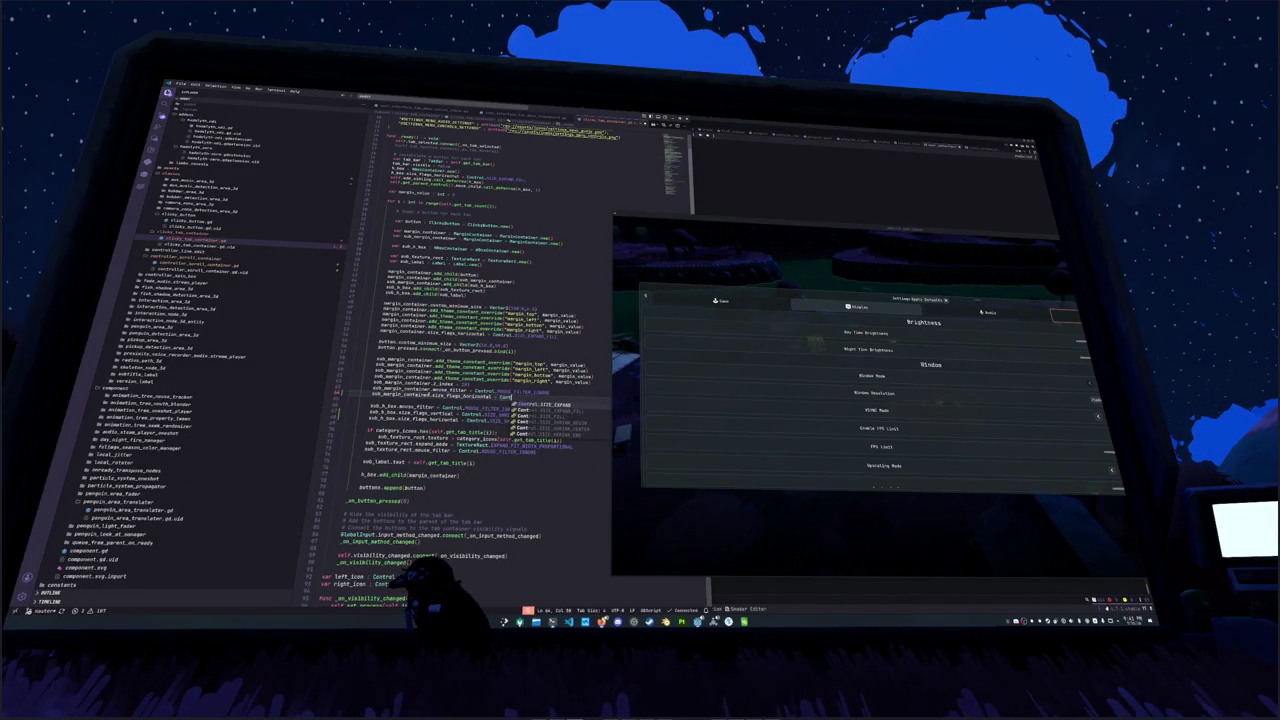
pyautogui.write('_SHRIN')
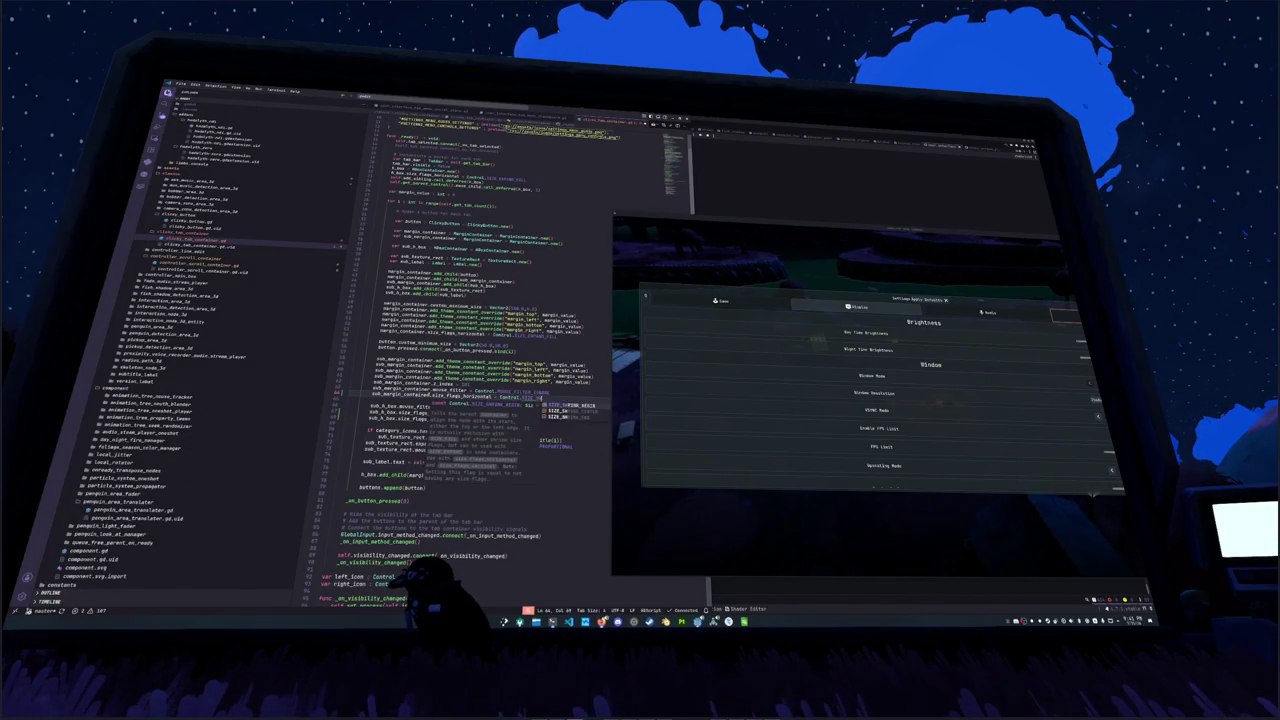
pyautogui.press('Return')
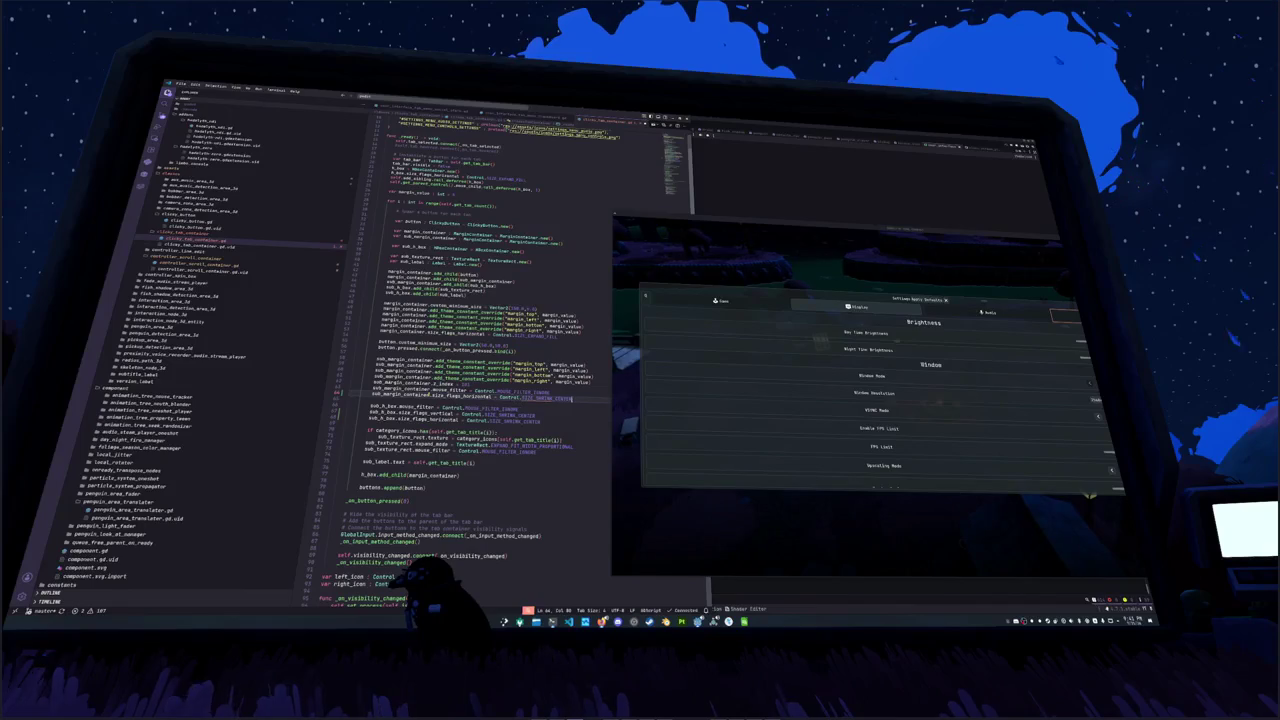
# Step: Add sub_margin_container.size_flags_vertical = Control.SIZE_SHRINK_CENTER on the next line
pyautogui.press('Return')
pyautogui.write('ub_margin_container.size_flags_vert')
pyautogui.press('Return')
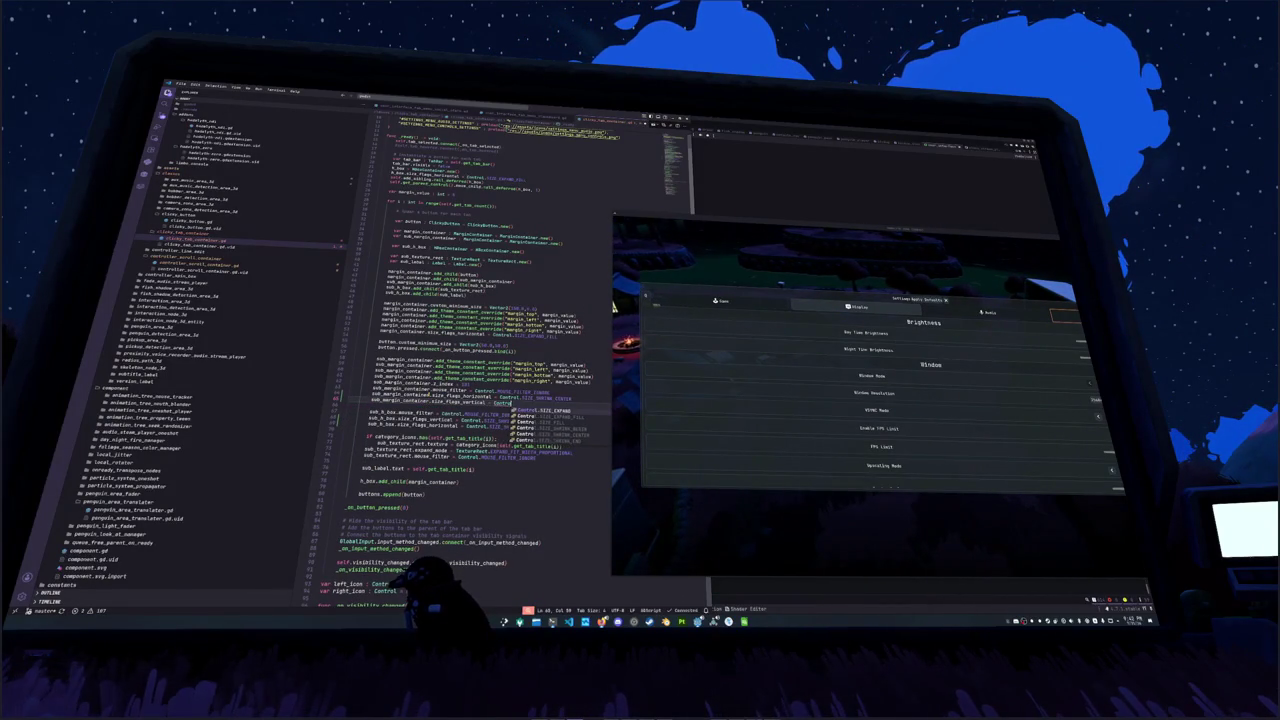
pyautogui.write('SIZE_SHRINK')
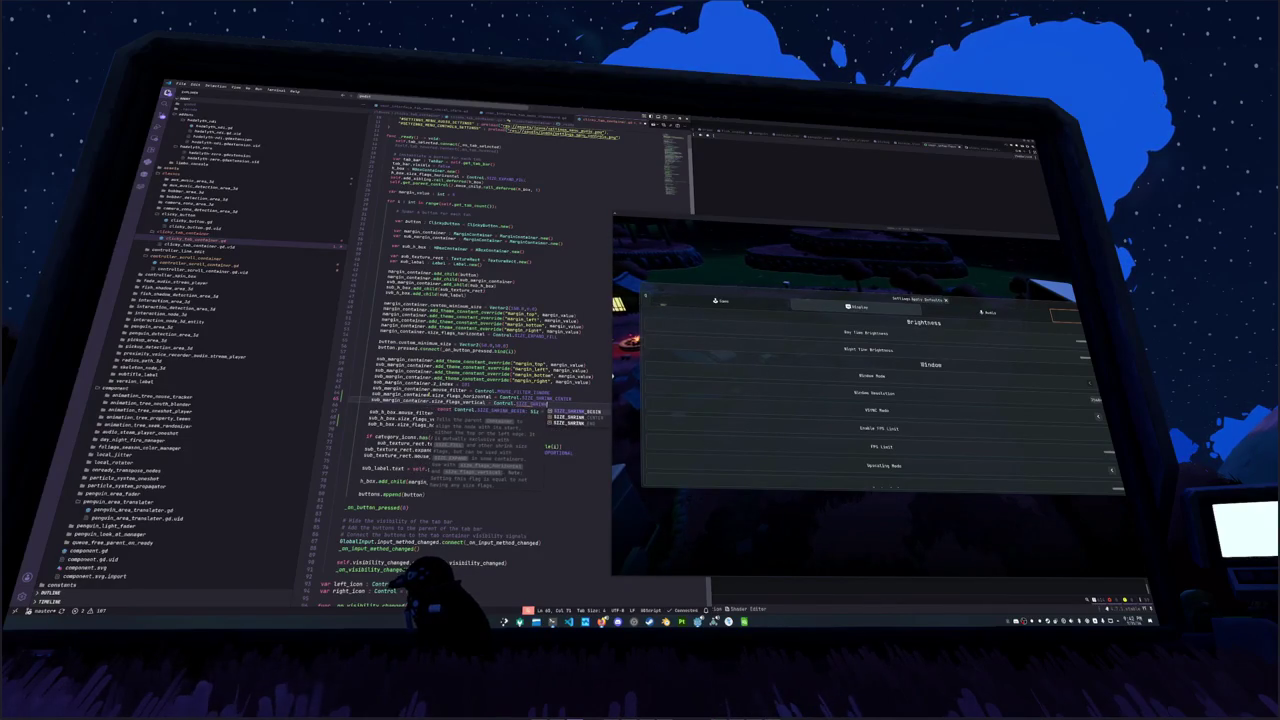
pyautogui.press('Down')
pyautogui.press('Return')
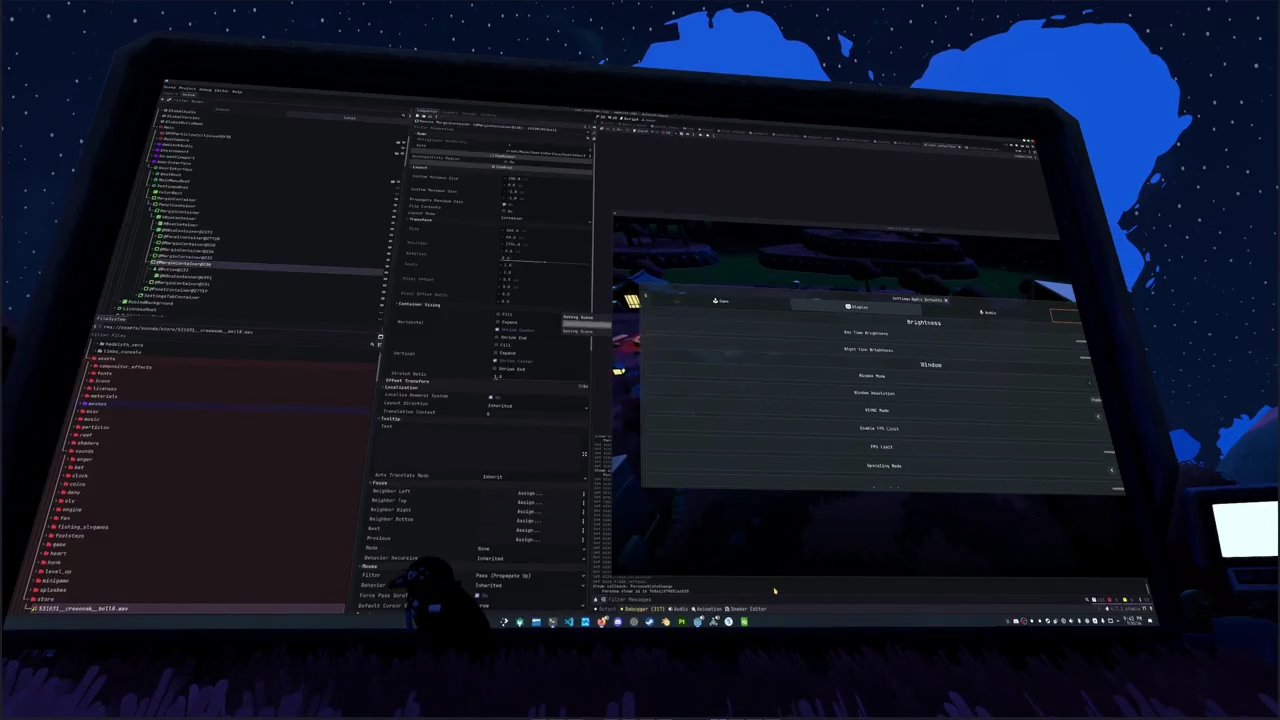
# Step: Stop and relaunch Hadalyth Zero so the title menu runs the updated script
pyautogui.press('F8')
pyautogui.press('F5')
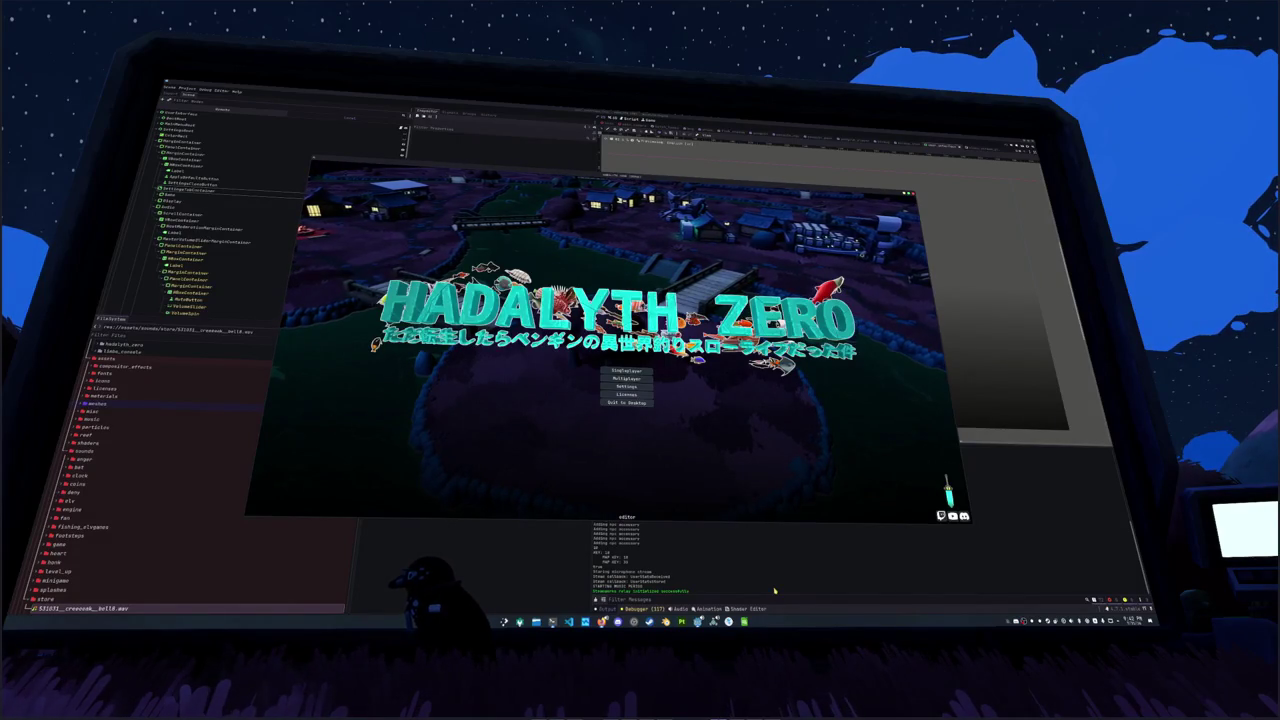
pyautogui.click(740, 472)
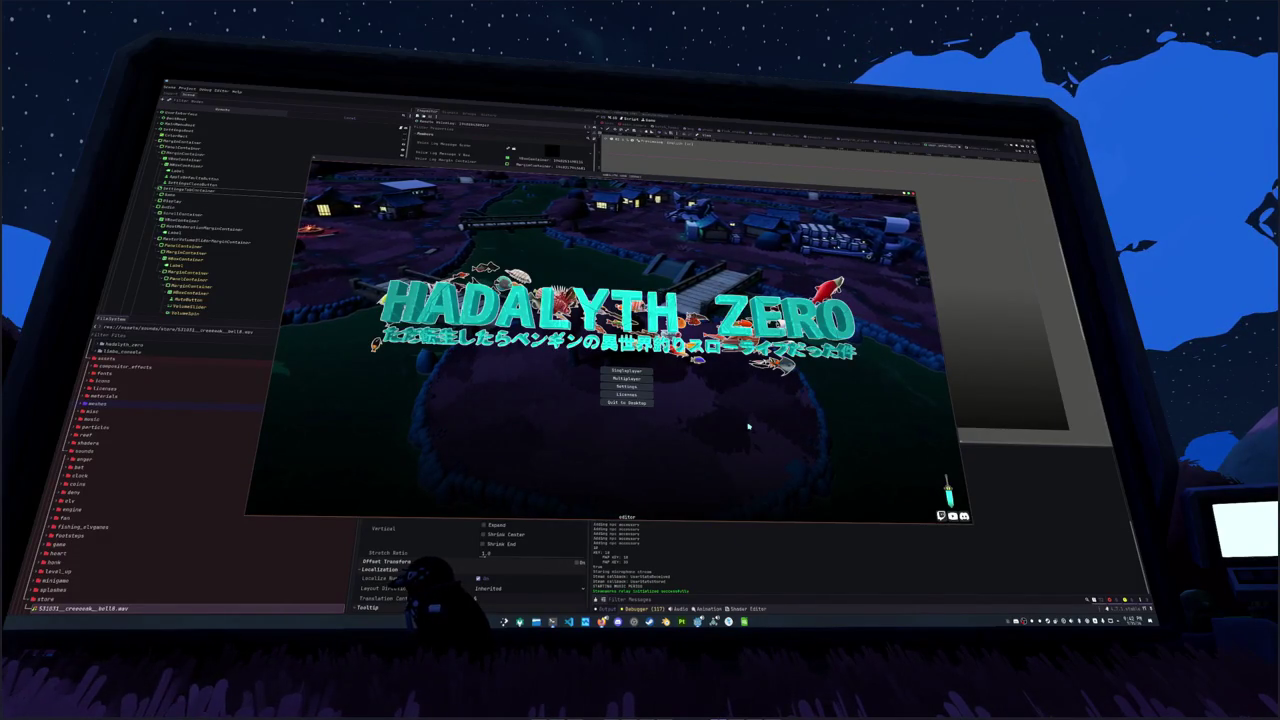
# Step: Open the game's Settings and cycle Game, Display, Audio and Controls tabs with Q and E
pyautogui.click(550, 135)
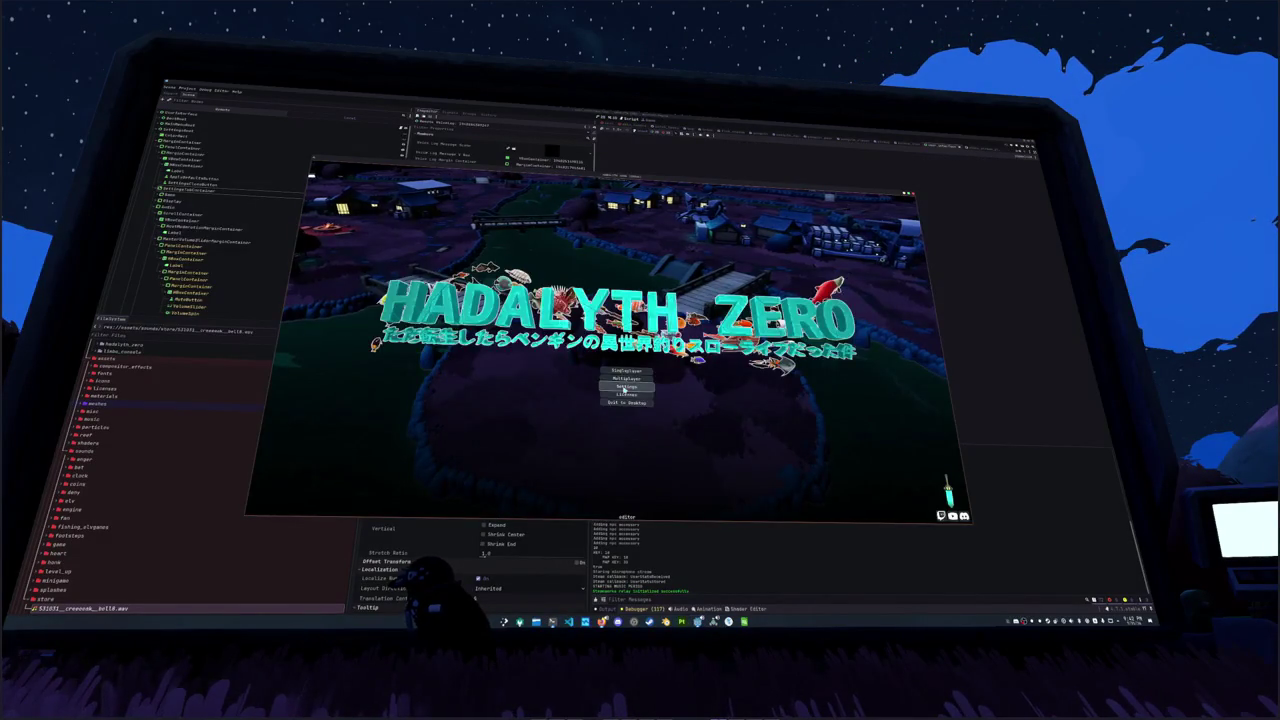
pyautogui.click(623, 390)
pyautogui.press('e')
pyautogui.press('q')
pyautogui.press('e')
pyautogui.press('q')
pyautogui.press('e')
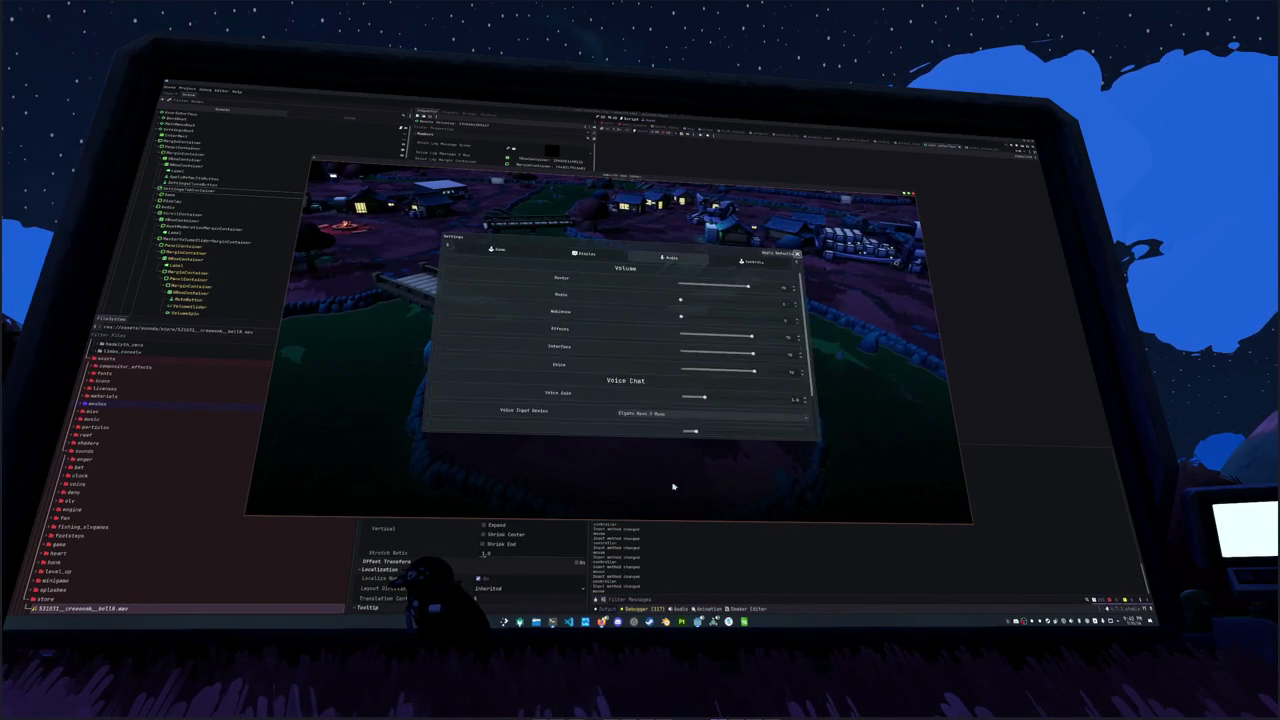
pyautogui.press('q')
pyautogui.press('q')
pyautogui.press('q')
pyautogui.press('e')
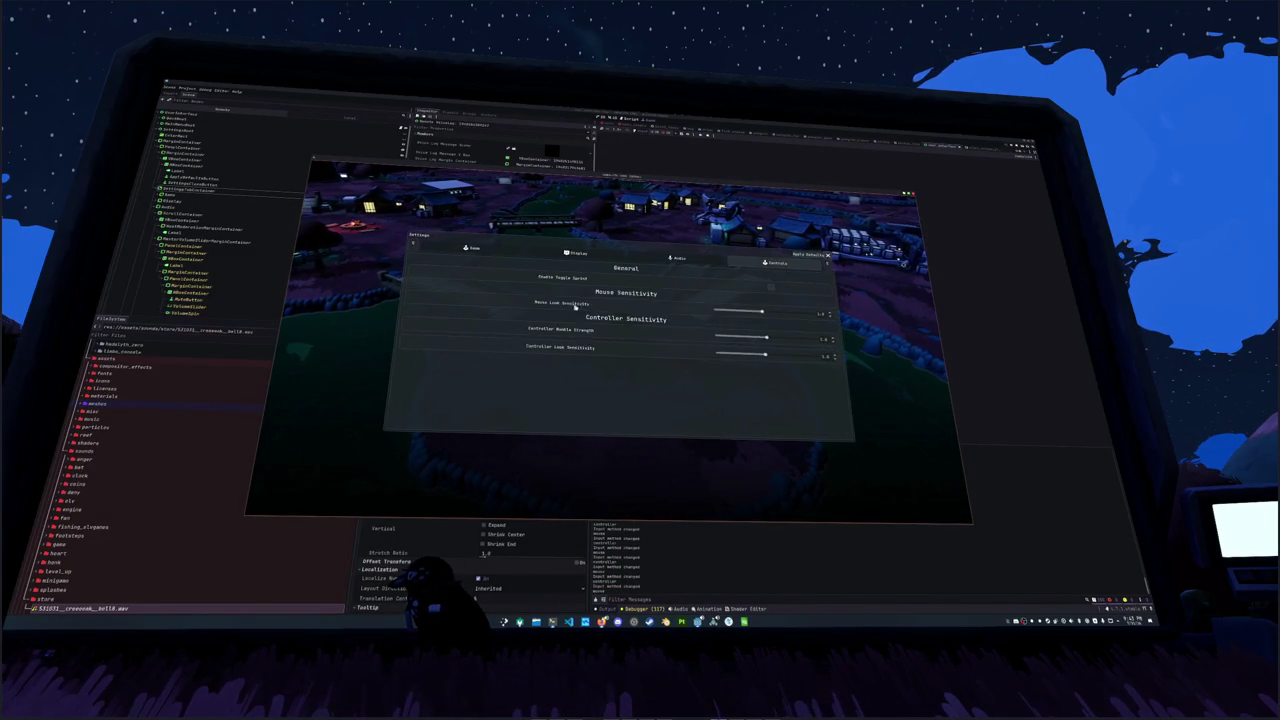
pyautogui.press('q')
pyautogui.press('q')
pyautogui.press('e')
pyautogui.press('q')
pyautogui.press('q')
pyautogui.press('e')
pyautogui.press('e')
pyautogui.press('q')
pyautogui.press('q')
pyautogui.press('e')
pyautogui.press('q')
pyautogui.press('e')
pyautogui.press('e')
pyautogui.press('q')
pyautogui.press('q')
pyautogui.press('q')
pyautogui.press('q')
pyautogui.press('q')
pyautogui.press('e')
pyautogui.press('e')
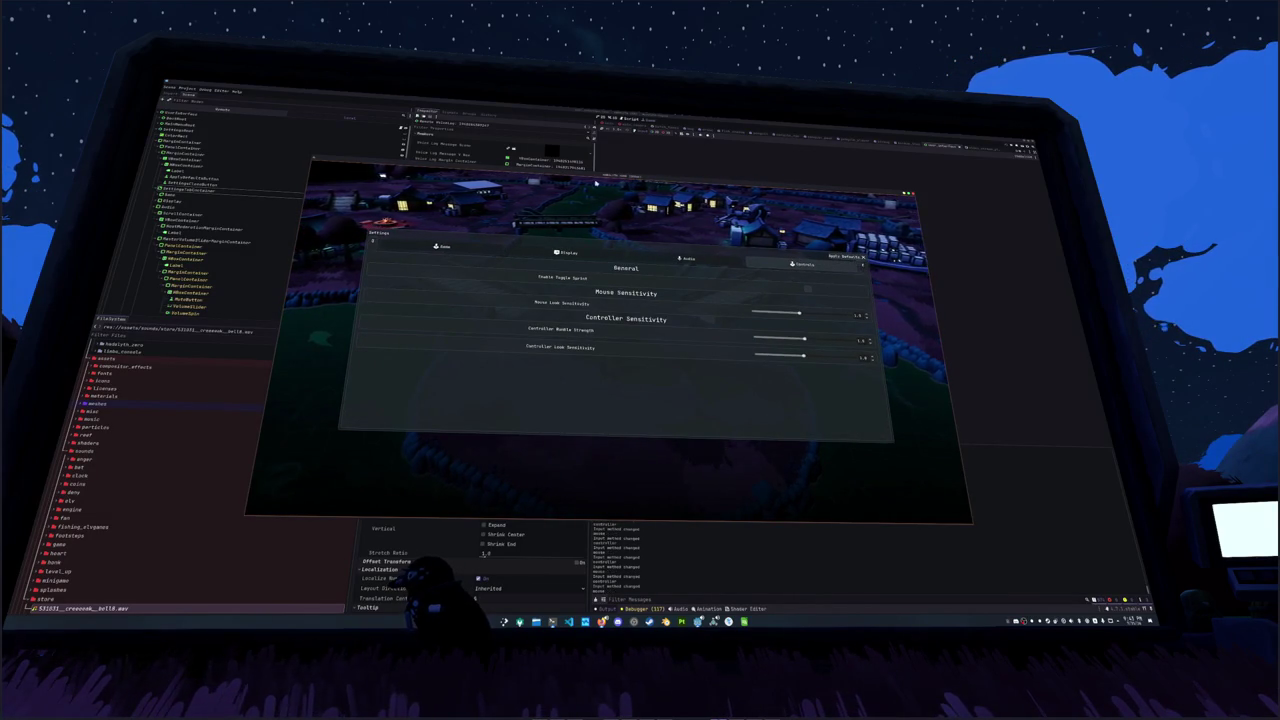
# Step: Snap the game view beside the inspector and hide the running game window
pyautogui.press('super+Right')
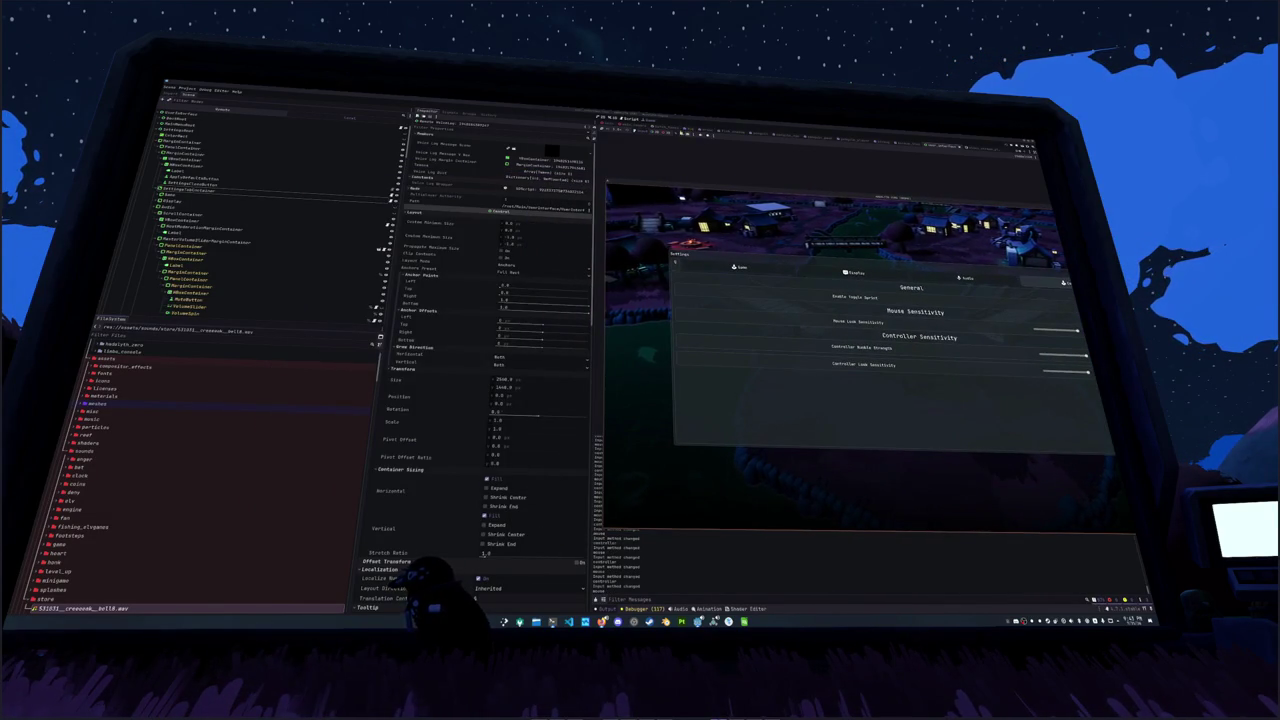
pyautogui.press('F8')
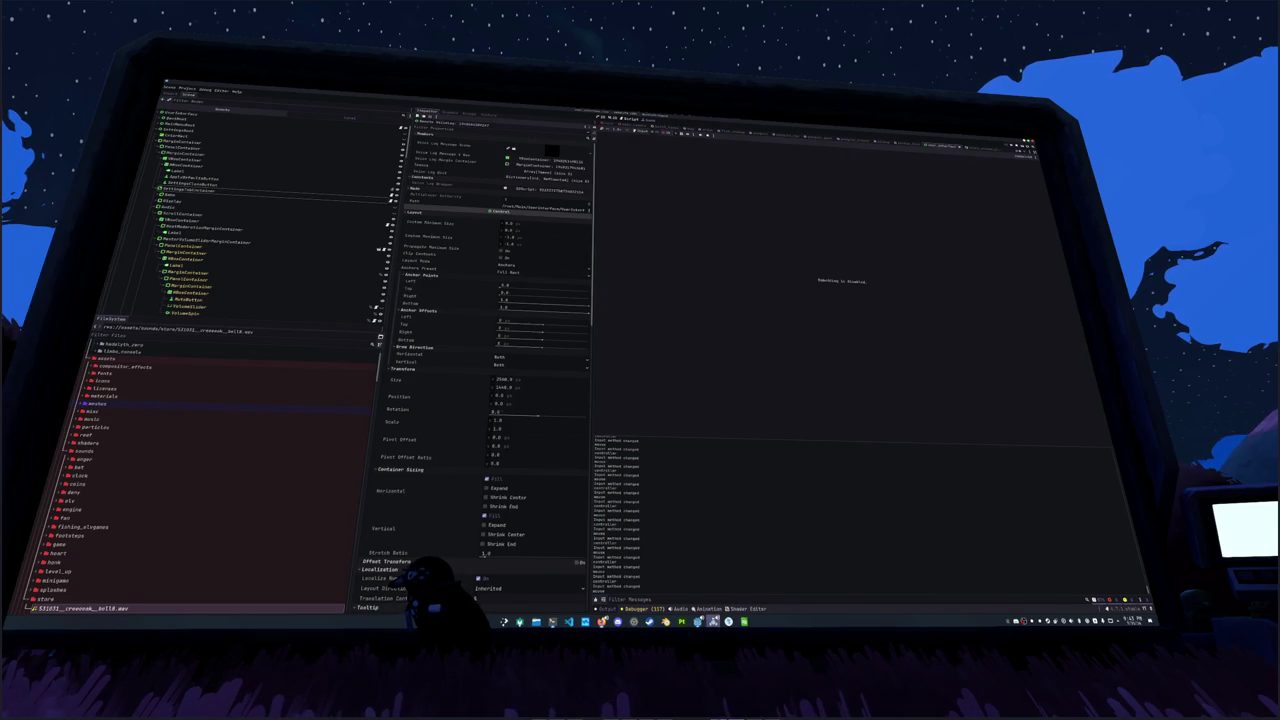
pyautogui.click(697, 621)
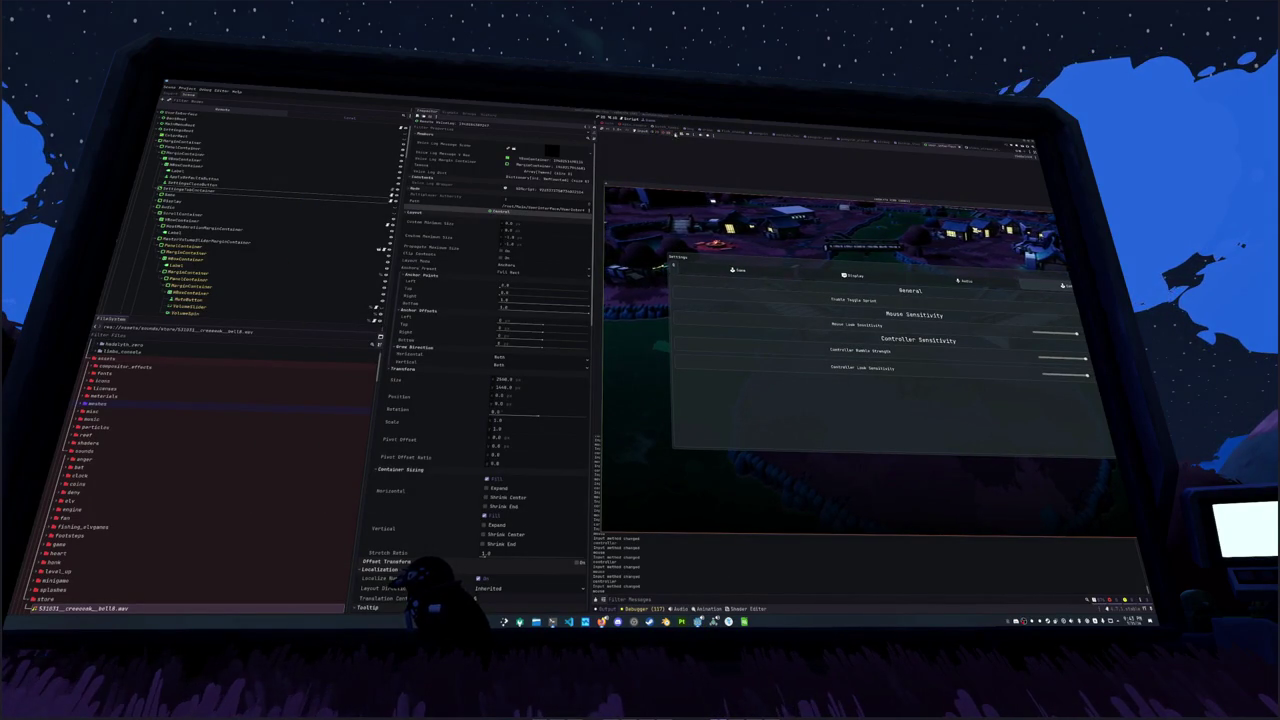
# Step: Inspect the tab's icon, layout, label and Button nodes in the game and Remote tree
pyautogui.click(732, 270)
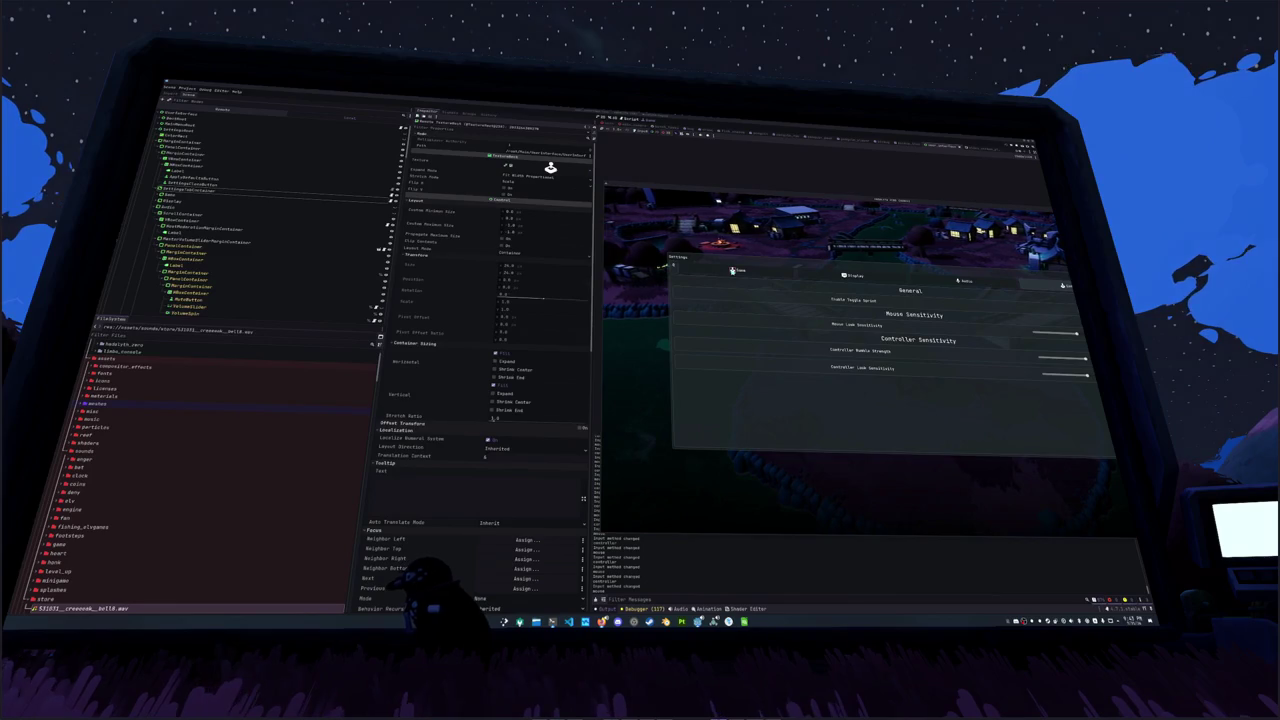
pyautogui.click(702, 276)
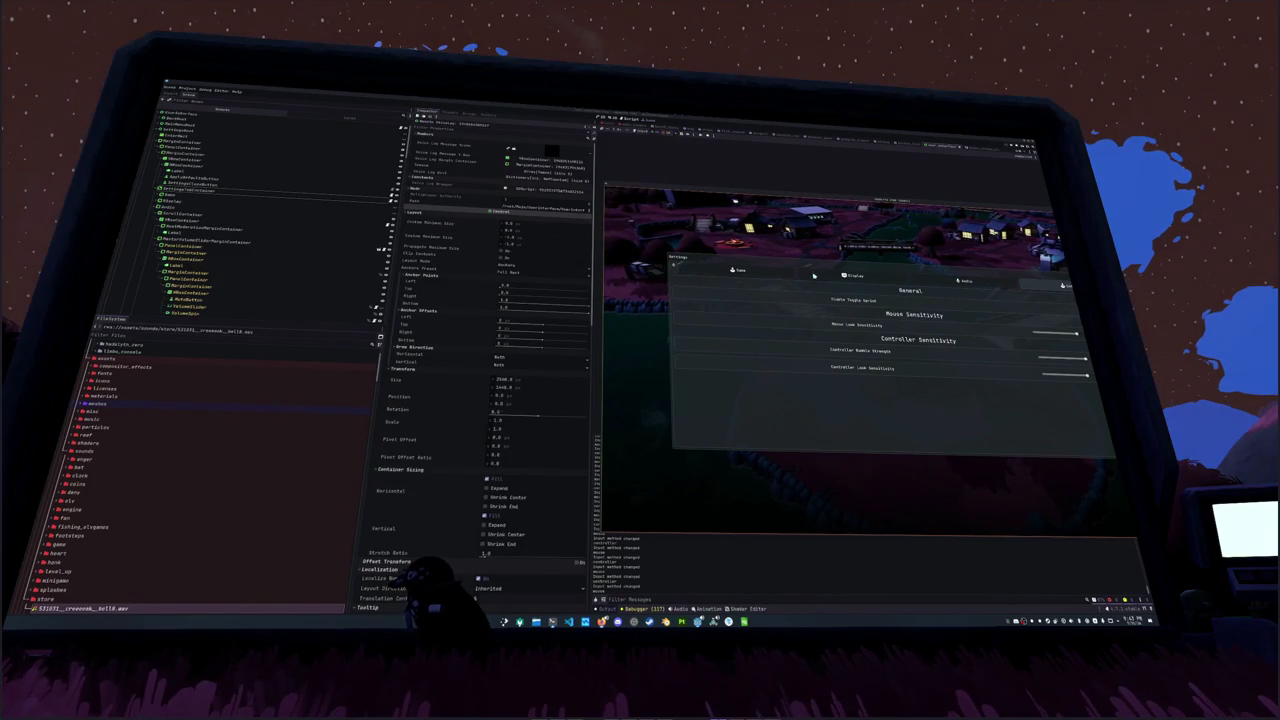
pyautogui.click(737, 272)
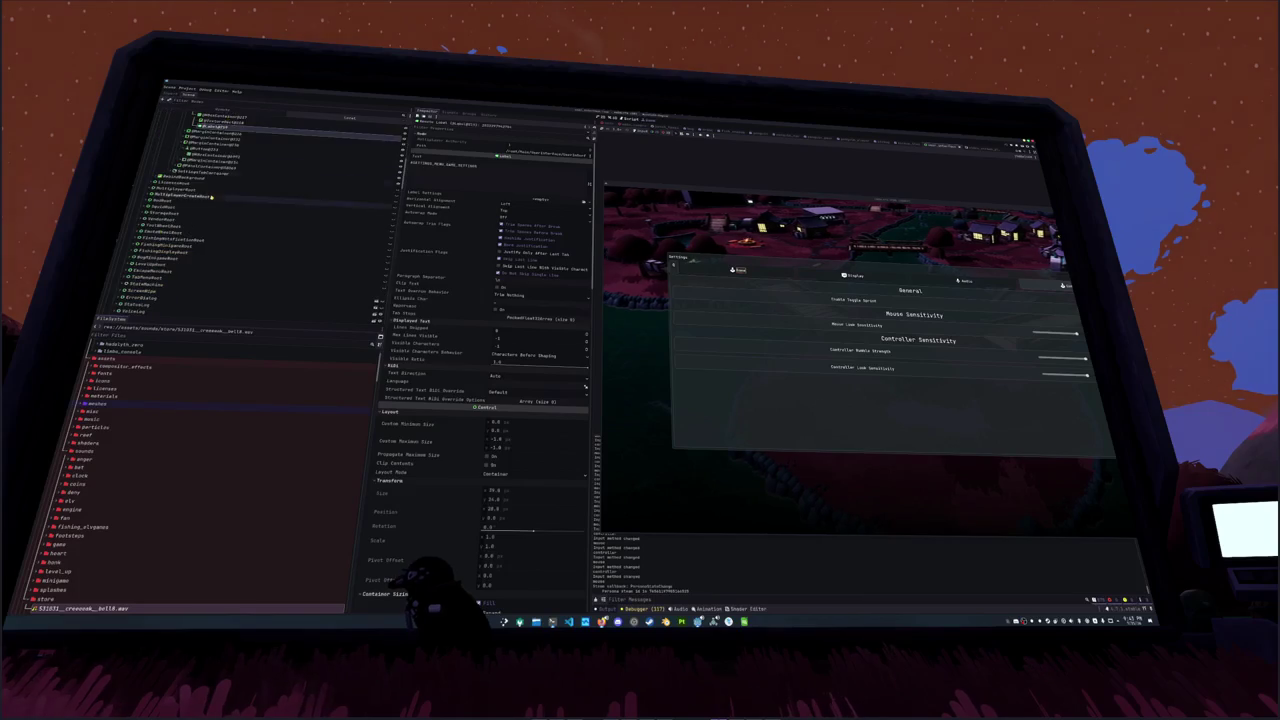
pyautogui.scroll(-5, 422, 275)
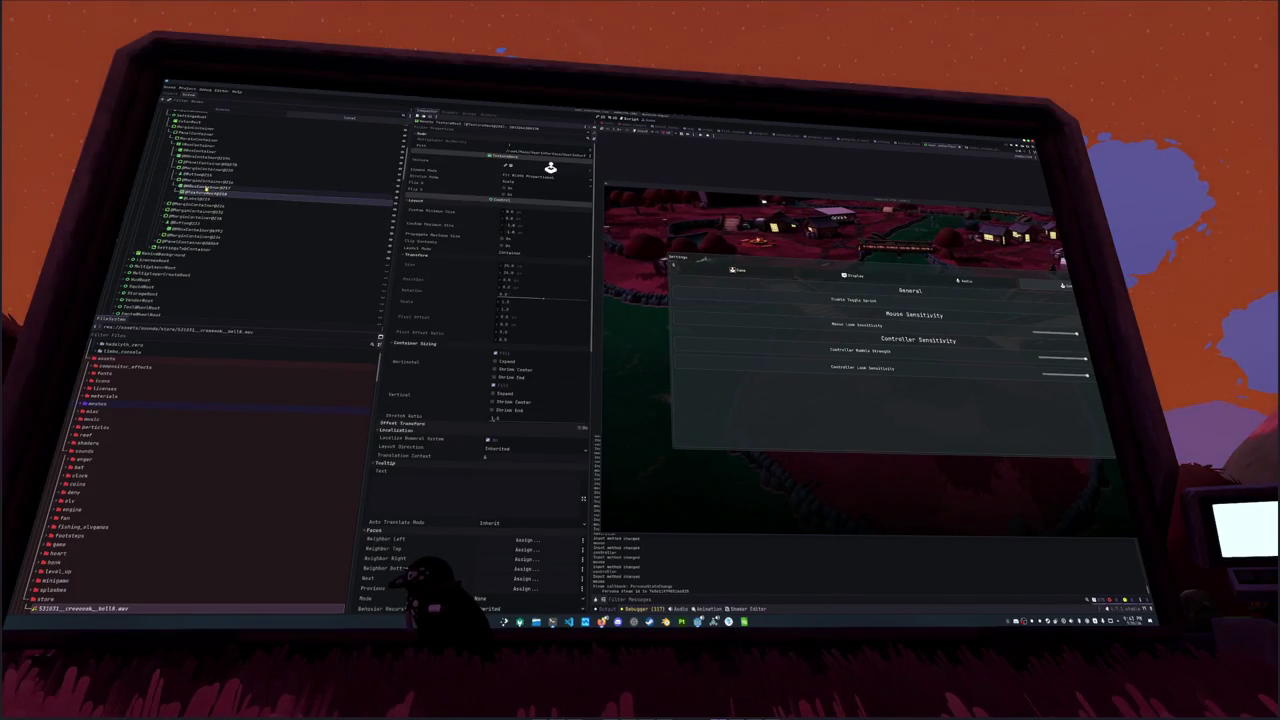
pyautogui.click(205, 187)
pyautogui.click(206, 181)
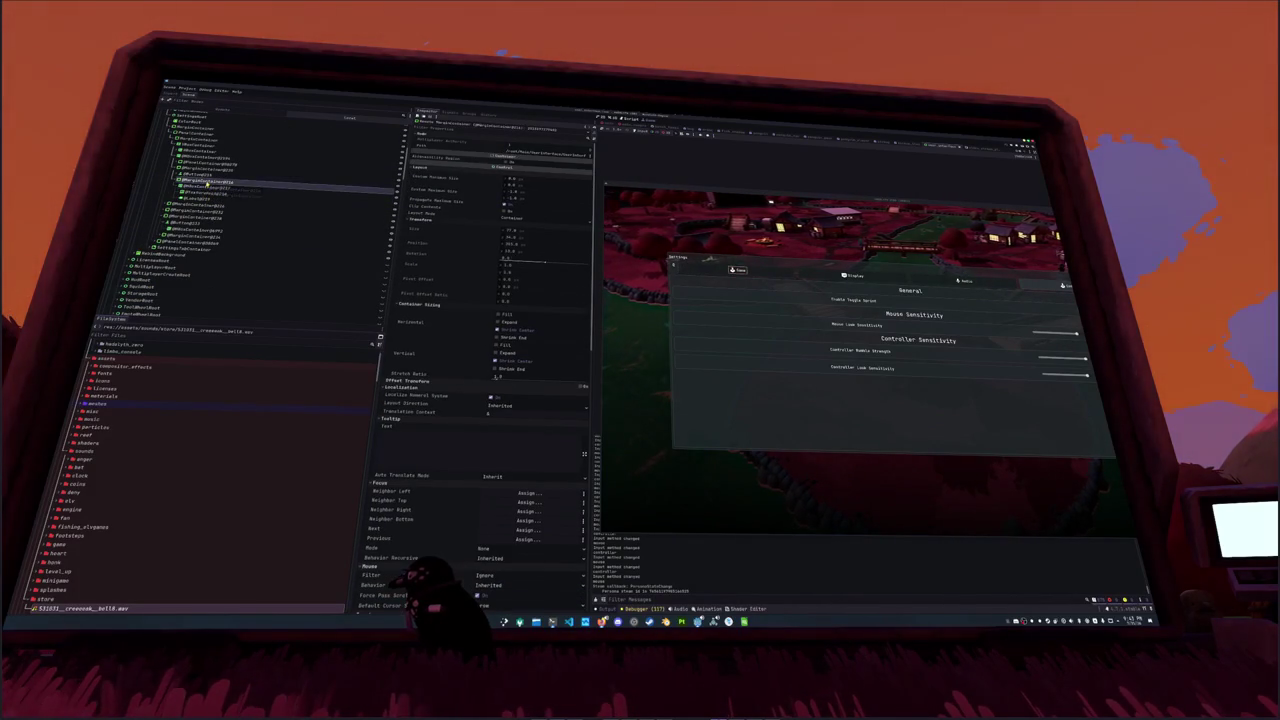
pyautogui.click(205, 175)
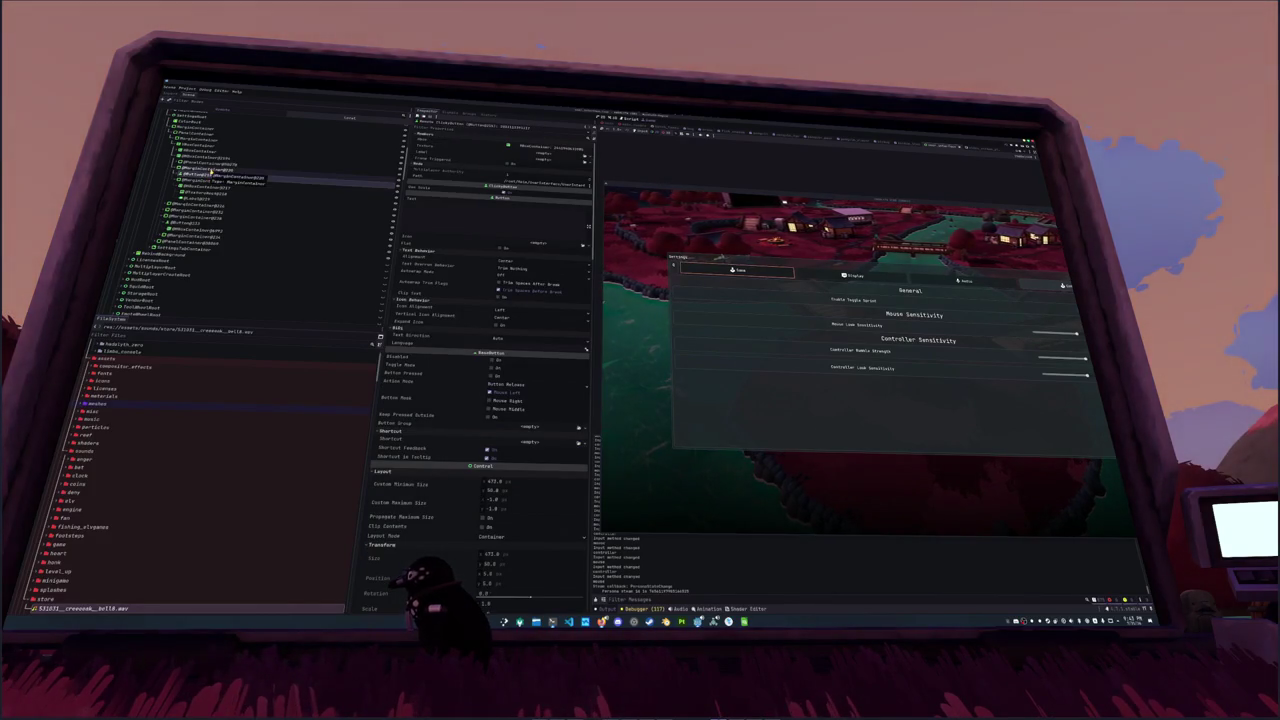
# Step: Select the tab's MarginContainer and toggle its horizontal Fill size flag
pyautogui.click(210, 171)
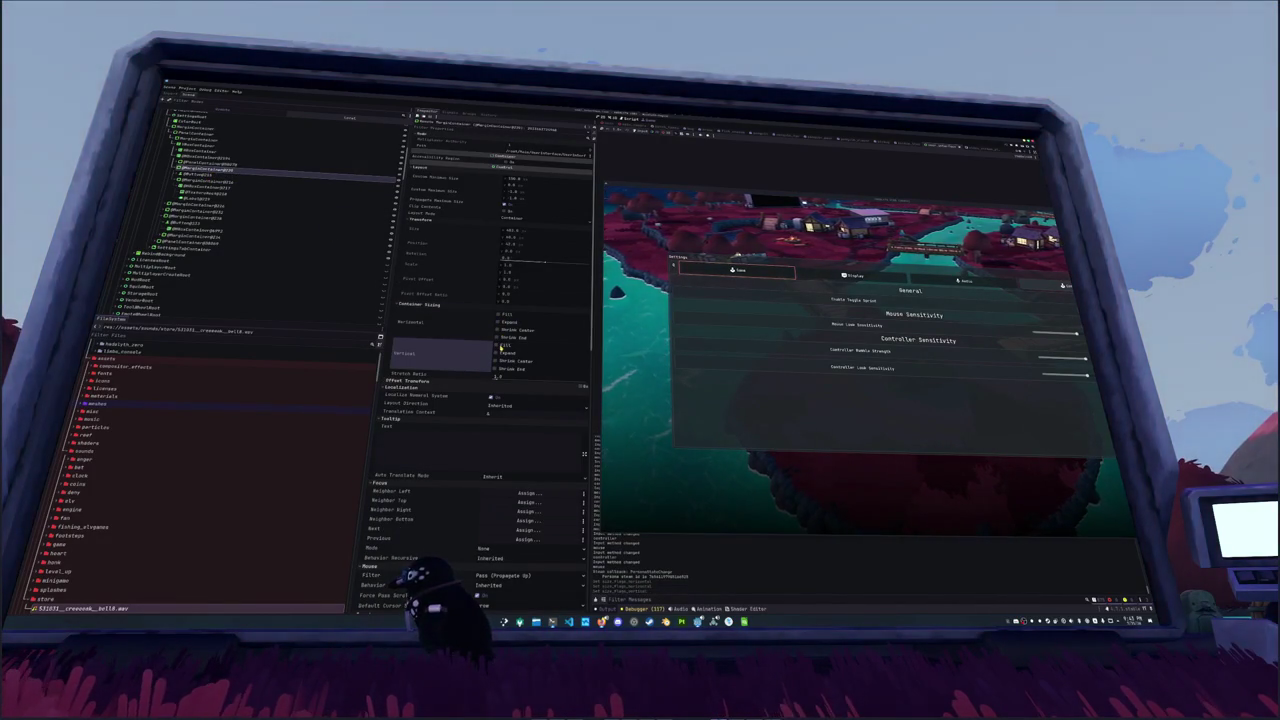
pyautogui.click(499, 314)
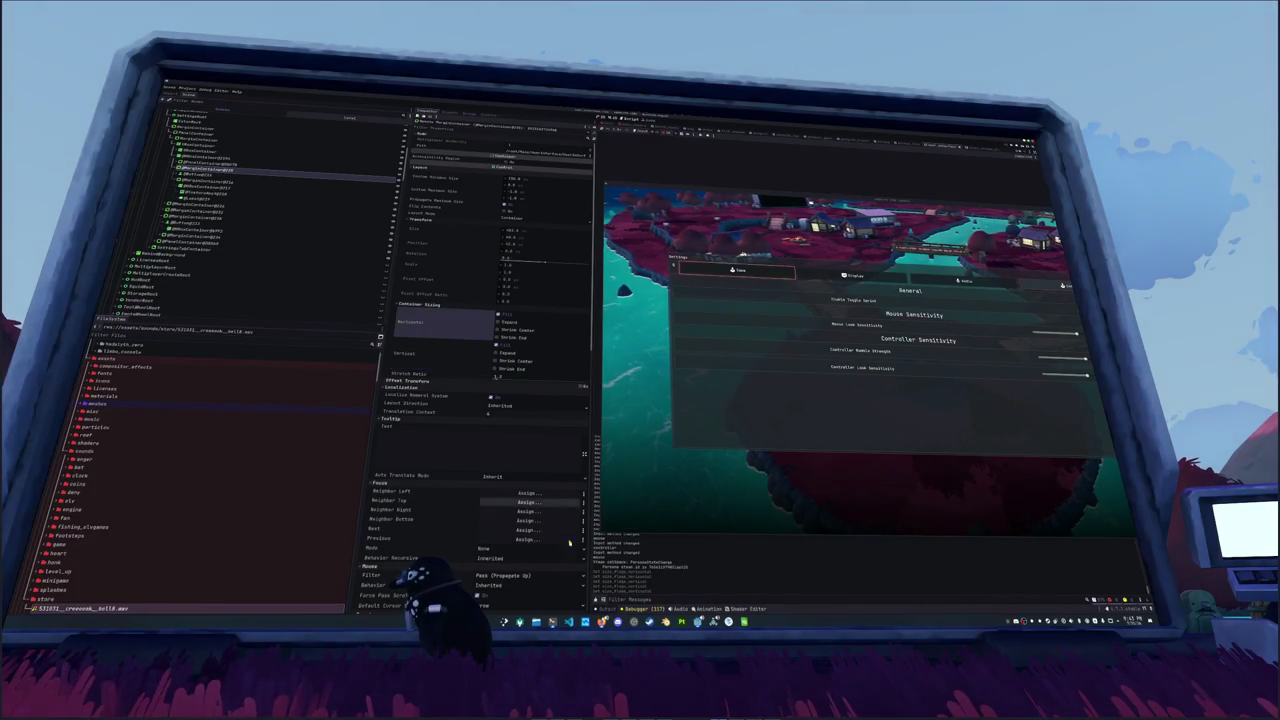
pyautogui.hotkey('alt', 'Tab')
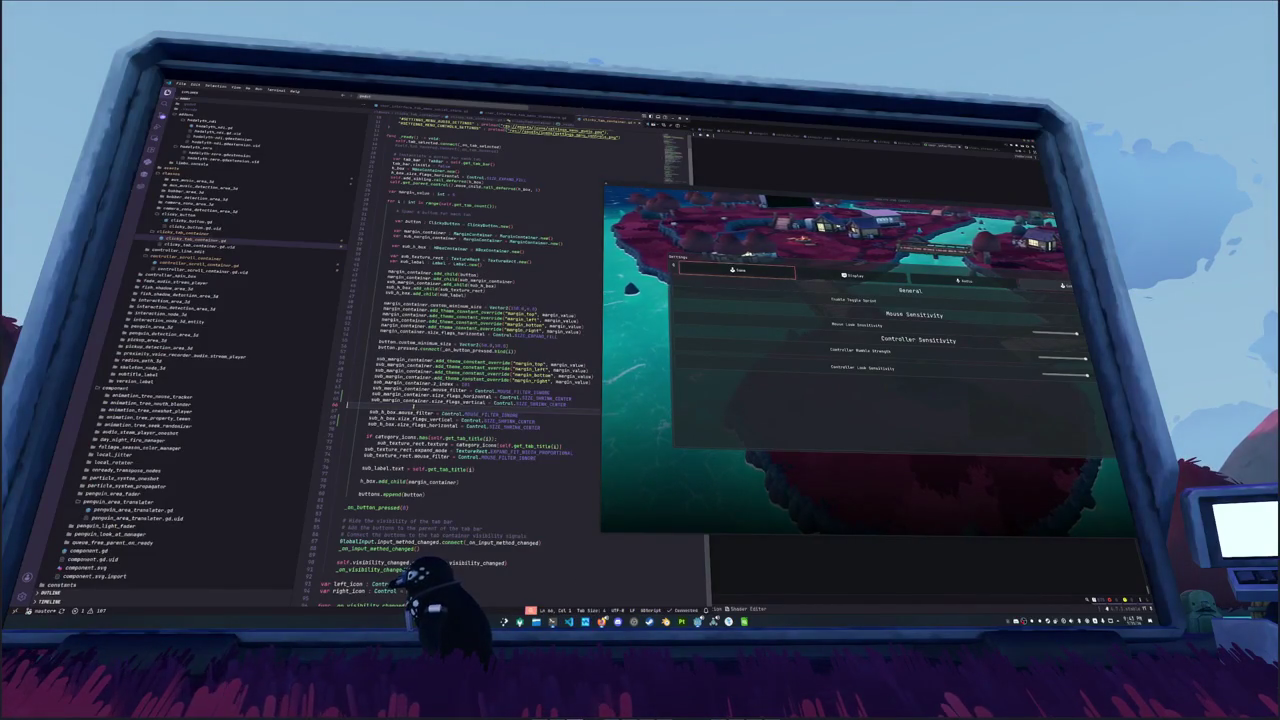
# Step: Delete the margin container and sub_h_box size flag lines and the SIZE_EXPAND_FILL value
pyautogui.hotkey('shift', 'Up')
pyautogui.hotkey('shift', 'Up')
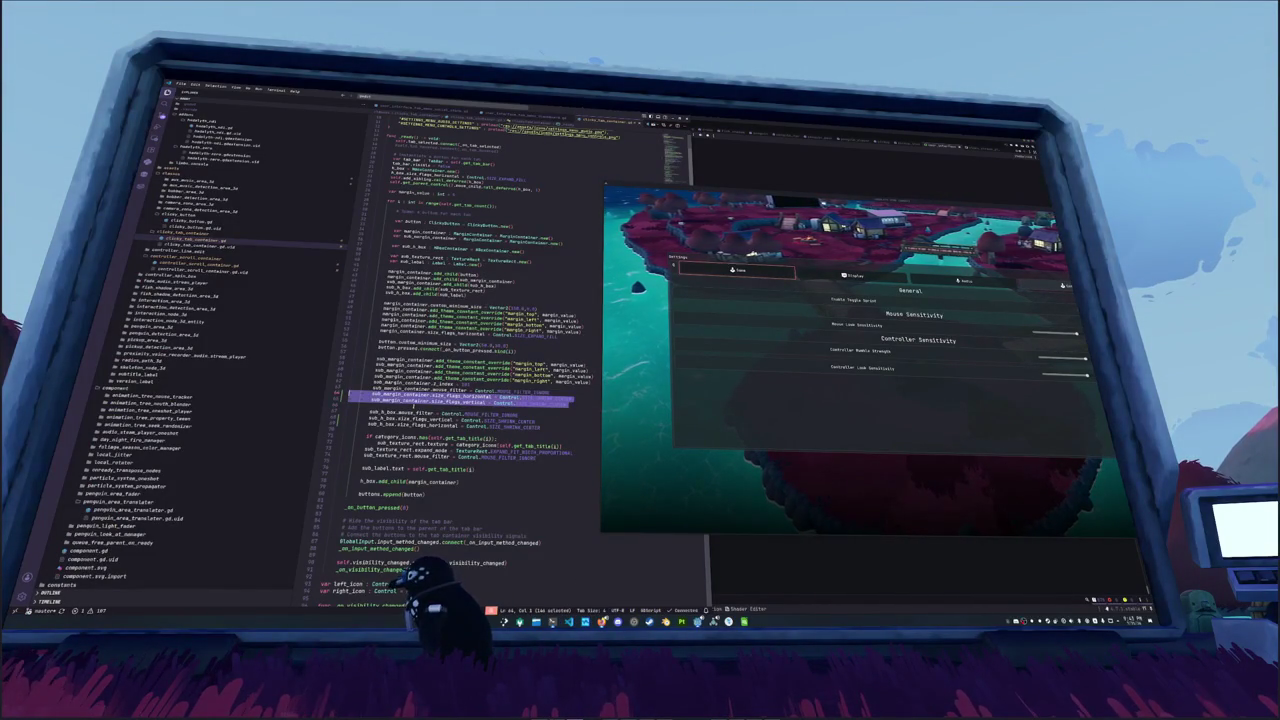
pyautogui.press('Delete')
pyautogui.press('Down')
pyautogui.press('Down')
pyautogui.hotkey('shift', 'Down')
pyautogui.hotkey('shift', 'Down')
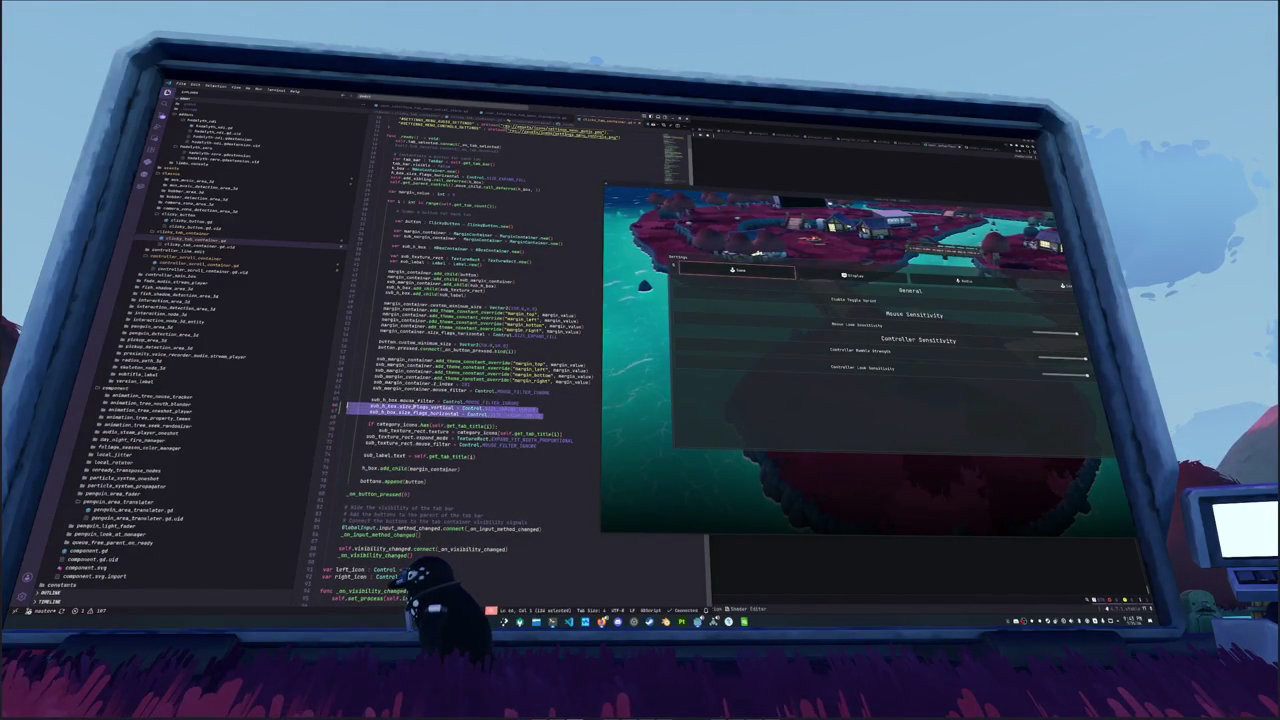
pyautogui.press('Delete')
pyautogui.press('Up')
pyautogui.press('Up')
pyautogui.press('Up')
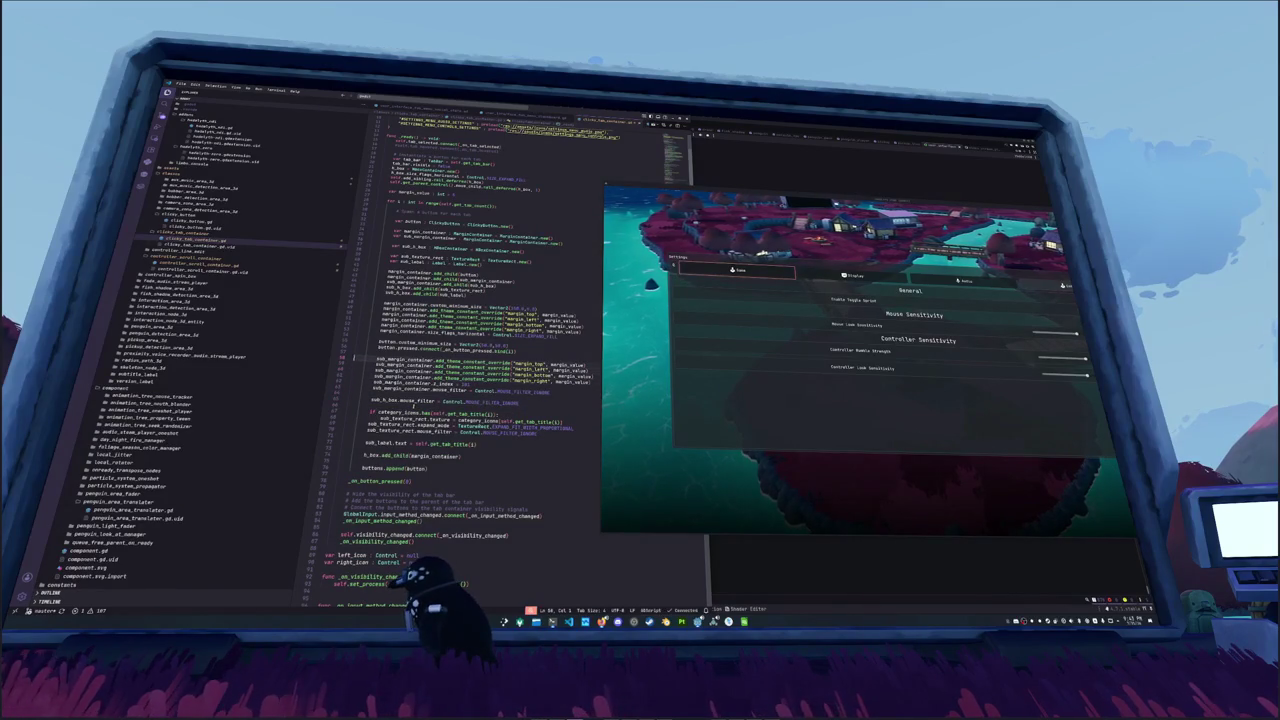
pyautogui.doubleClick(540, 336)
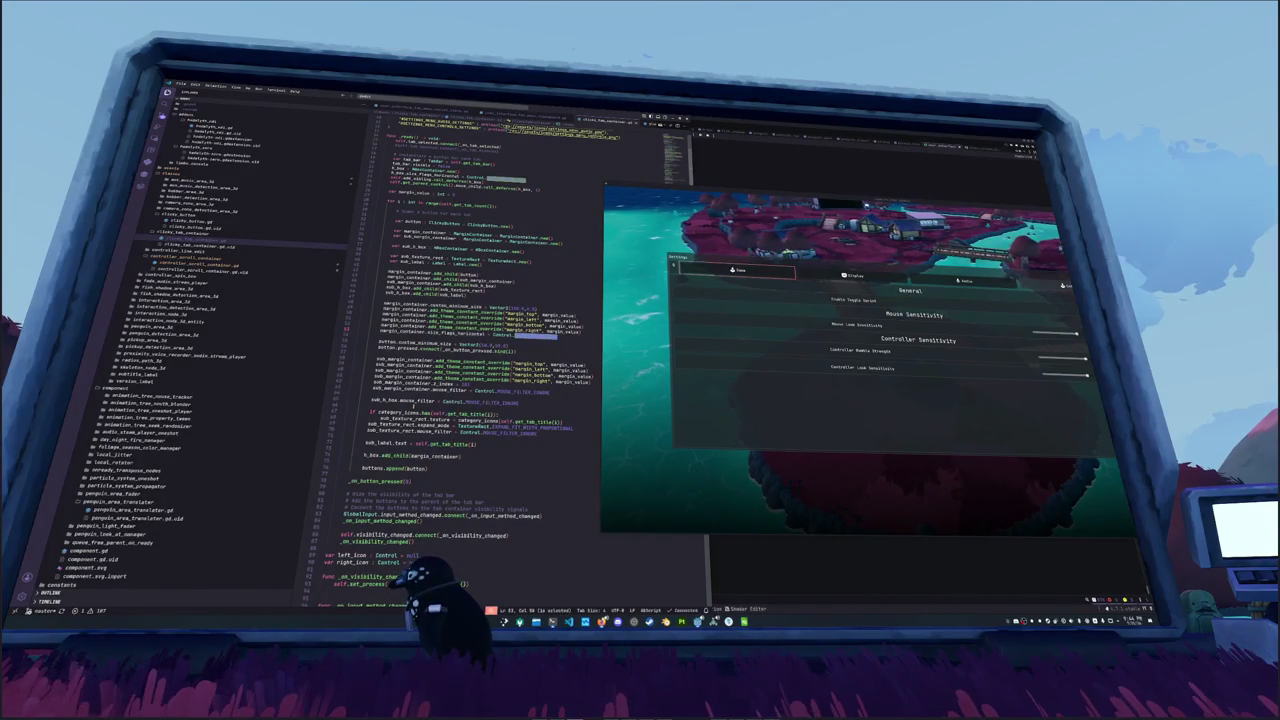
pyautogui.doubleClick(550, 336)
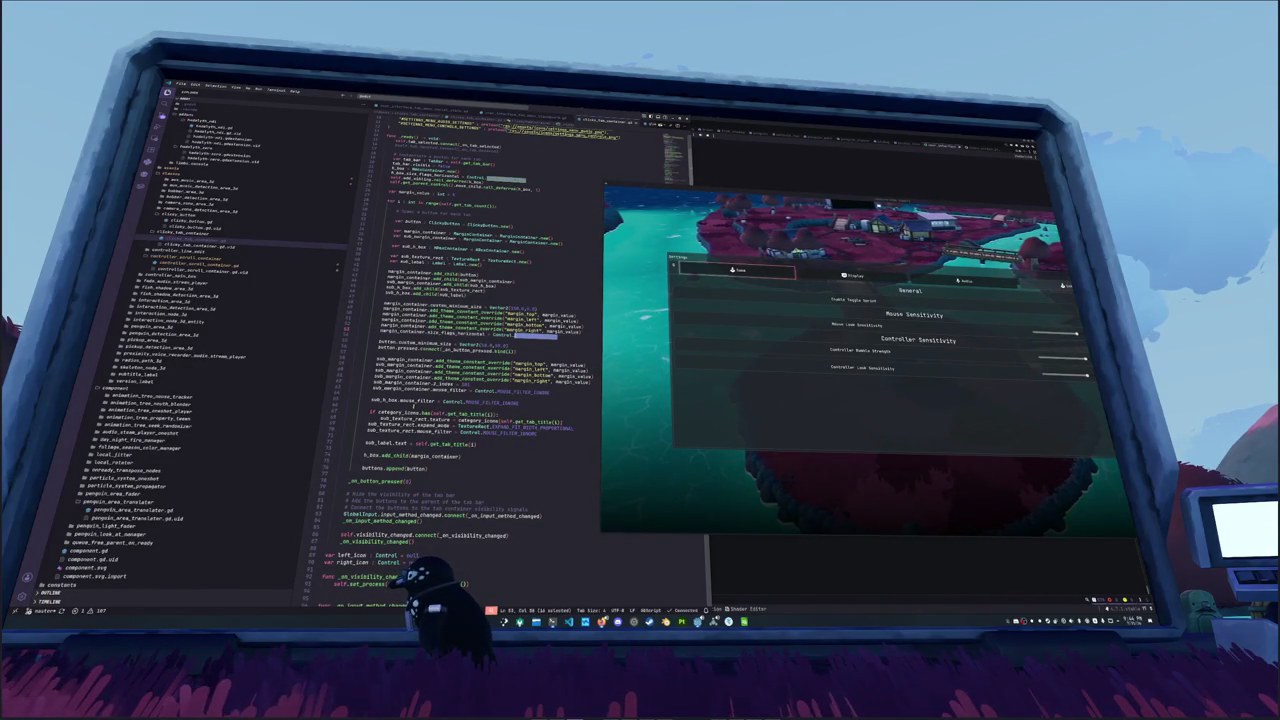
pyautogui.press('BackSpace')
# Step: Add h_box.size = Vector2.ZERO on a new line before _on_button_pressed
pyautogui.scroll(-15, 470, 350)
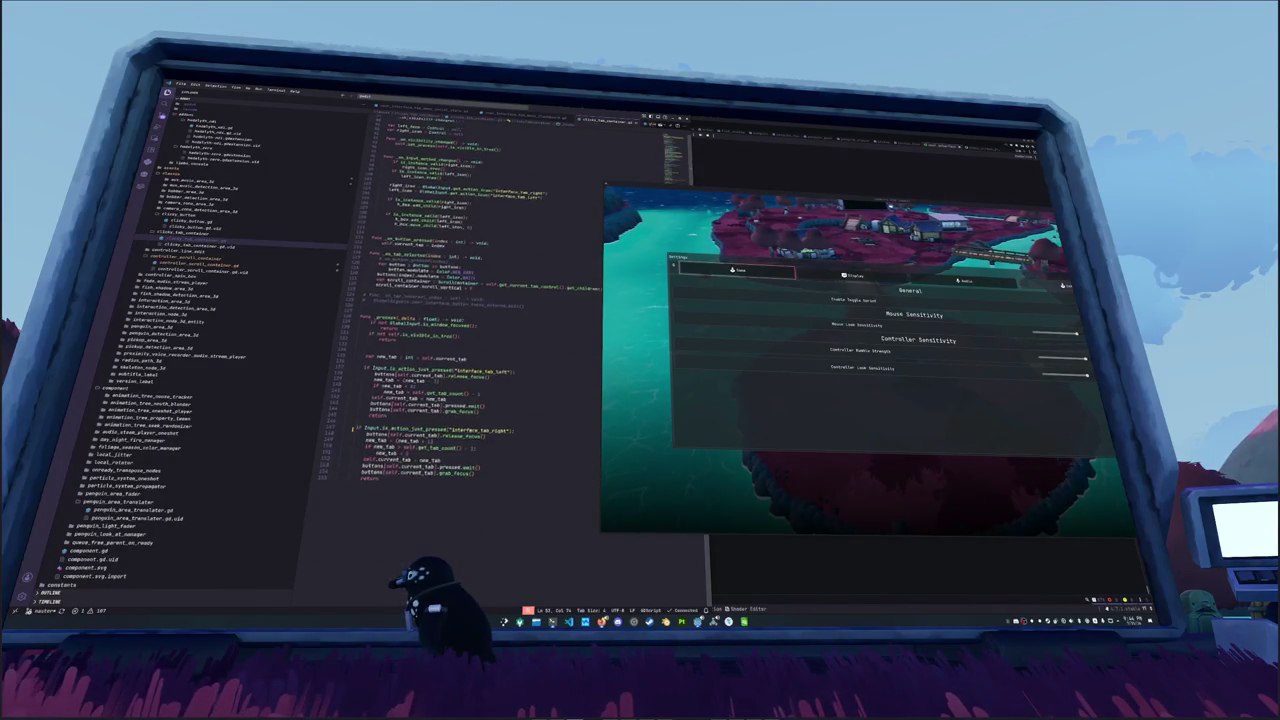
pyautogui.scroll(1, 470, 350)
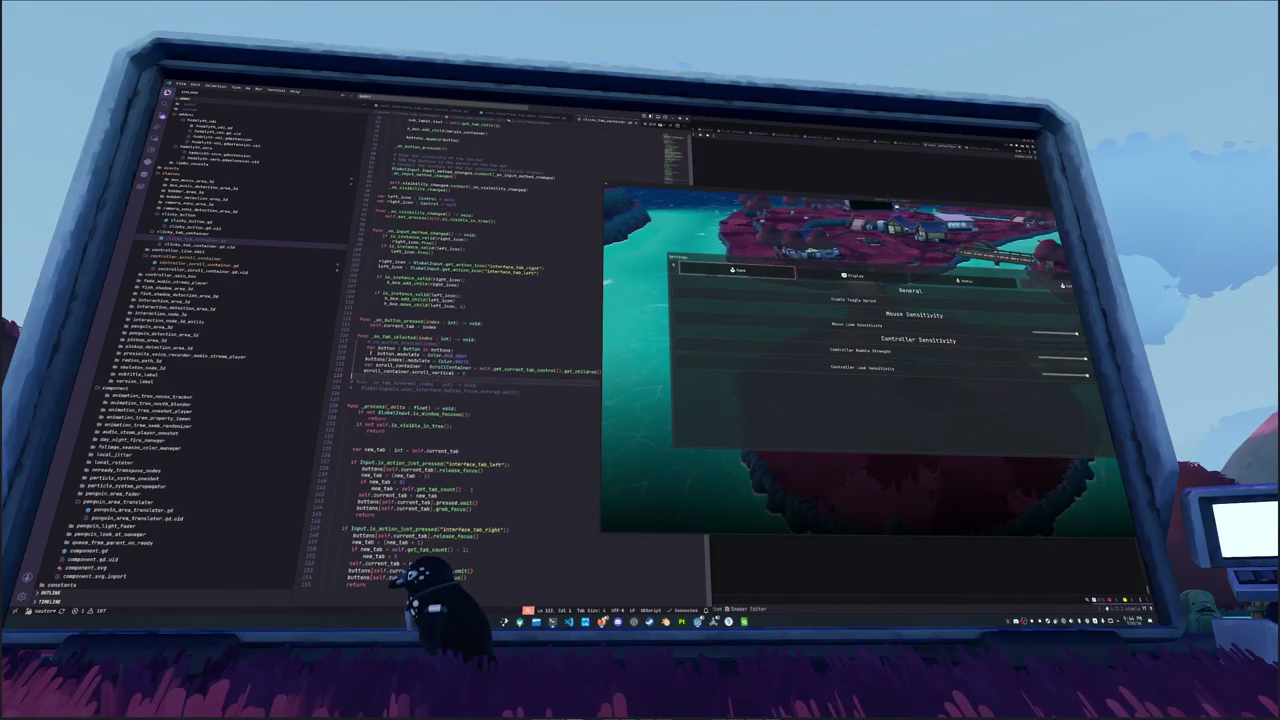
pyautogui.click(362, 313)
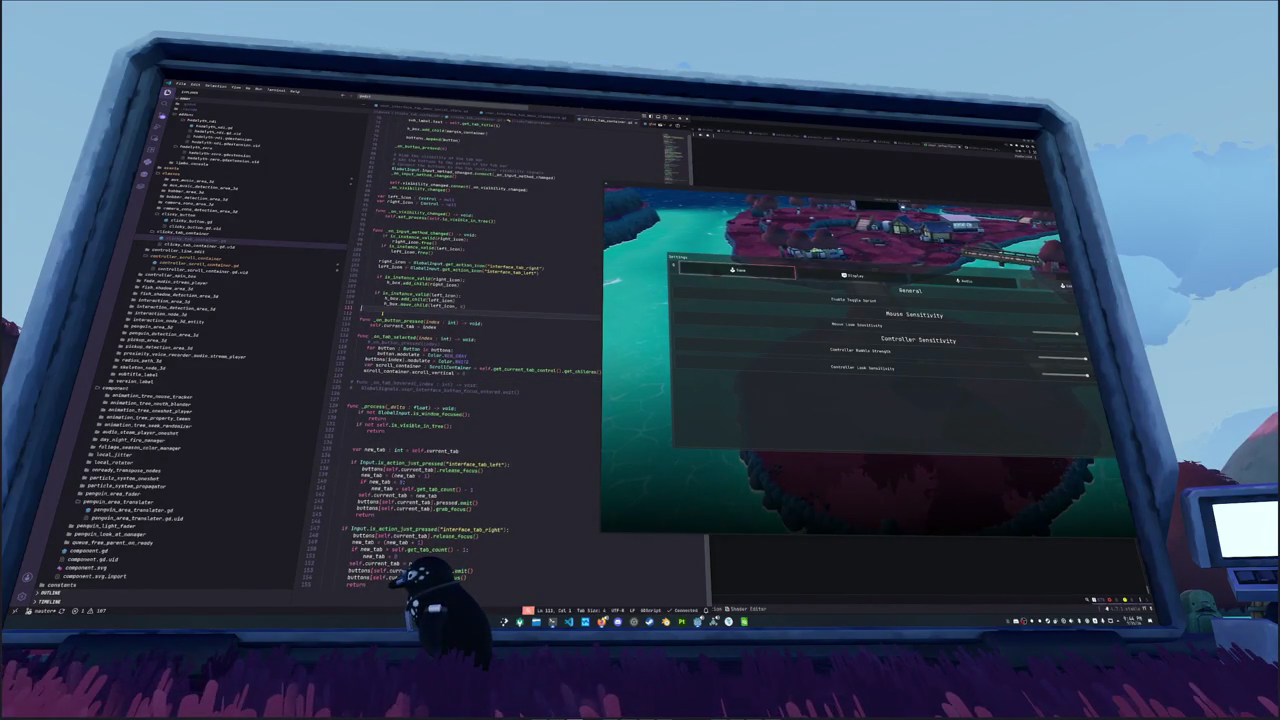
pyautogui.press('Return')
pyautogui.write('h_box')
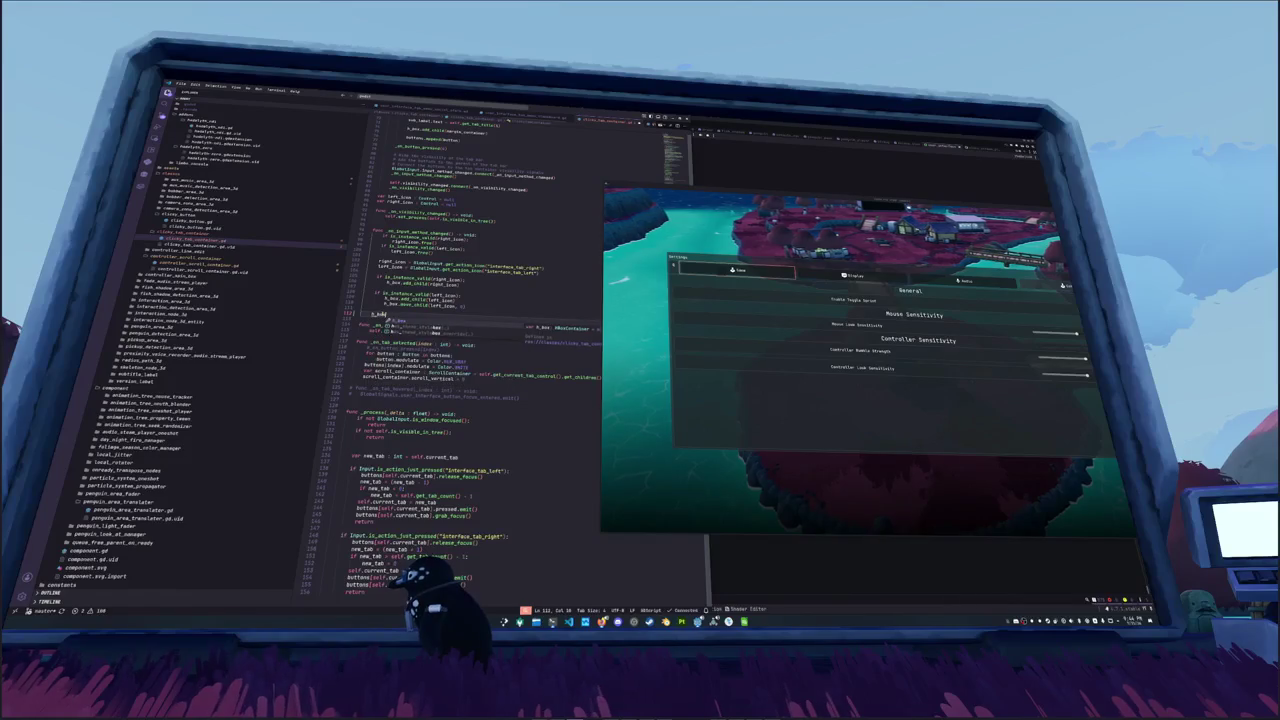
pyautogui.write('.size')
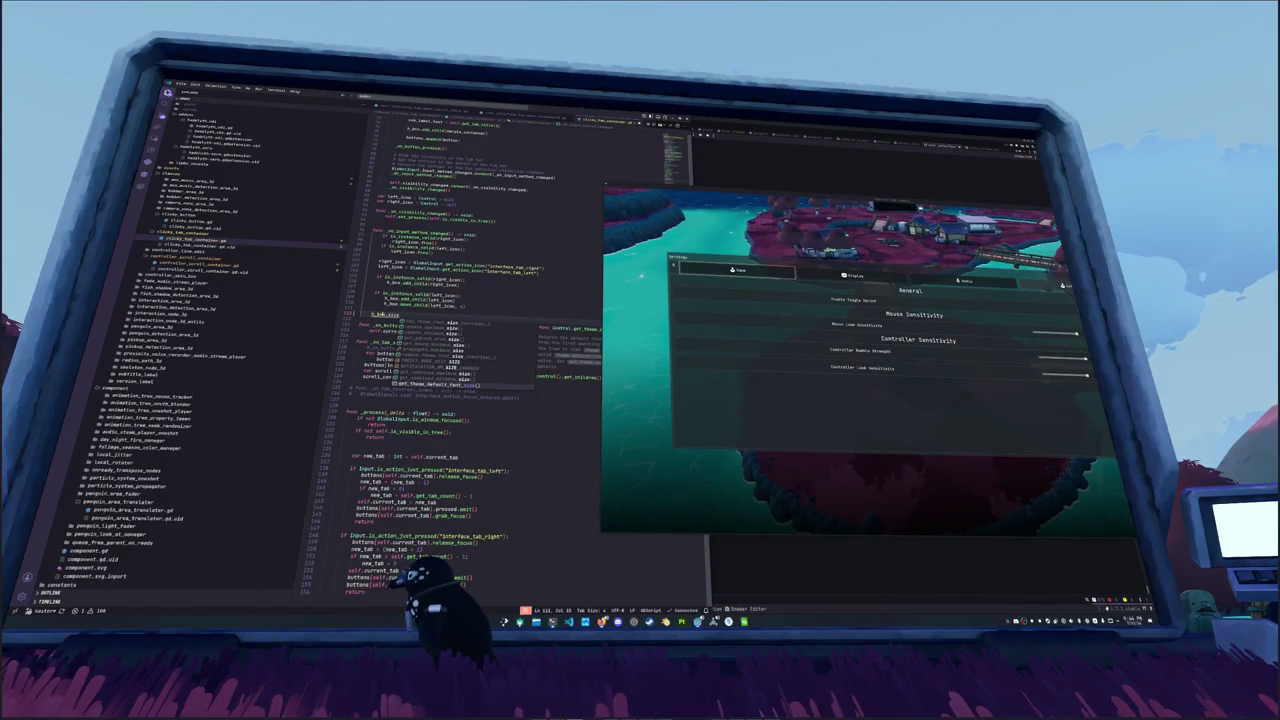
pyautogui.write(' =')
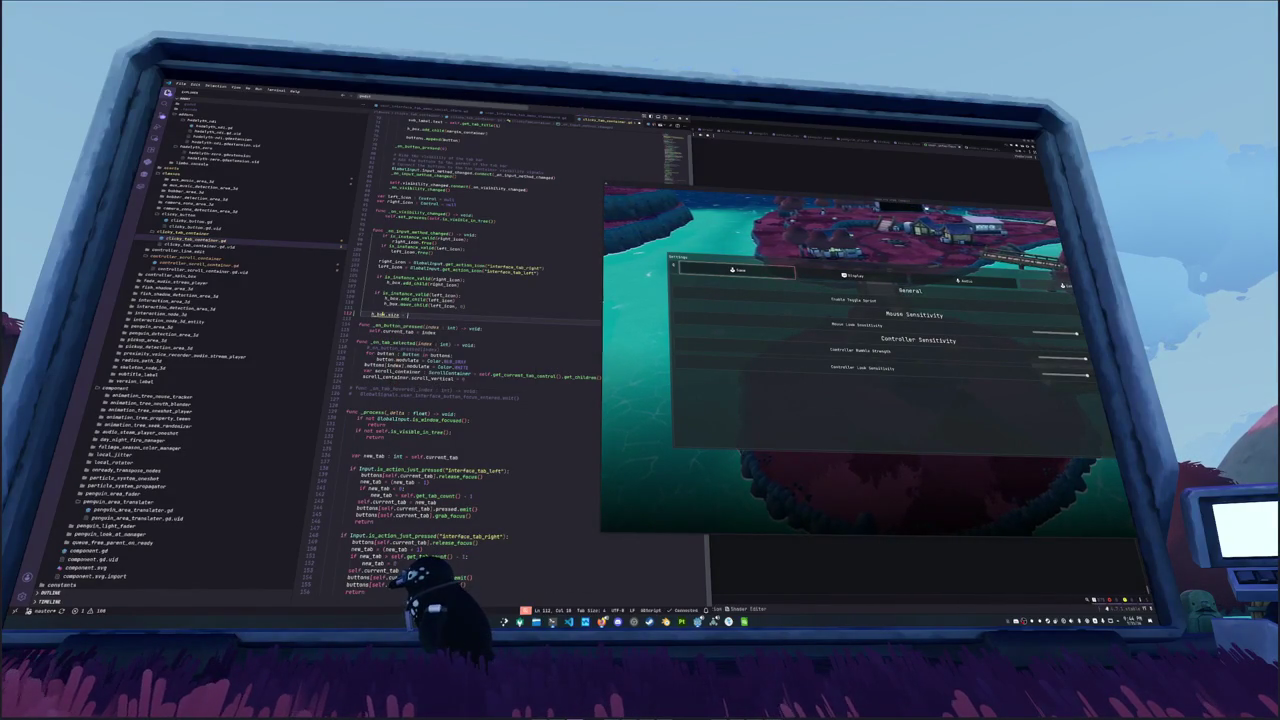
pyautogui.write(' Vector2.ZERO')
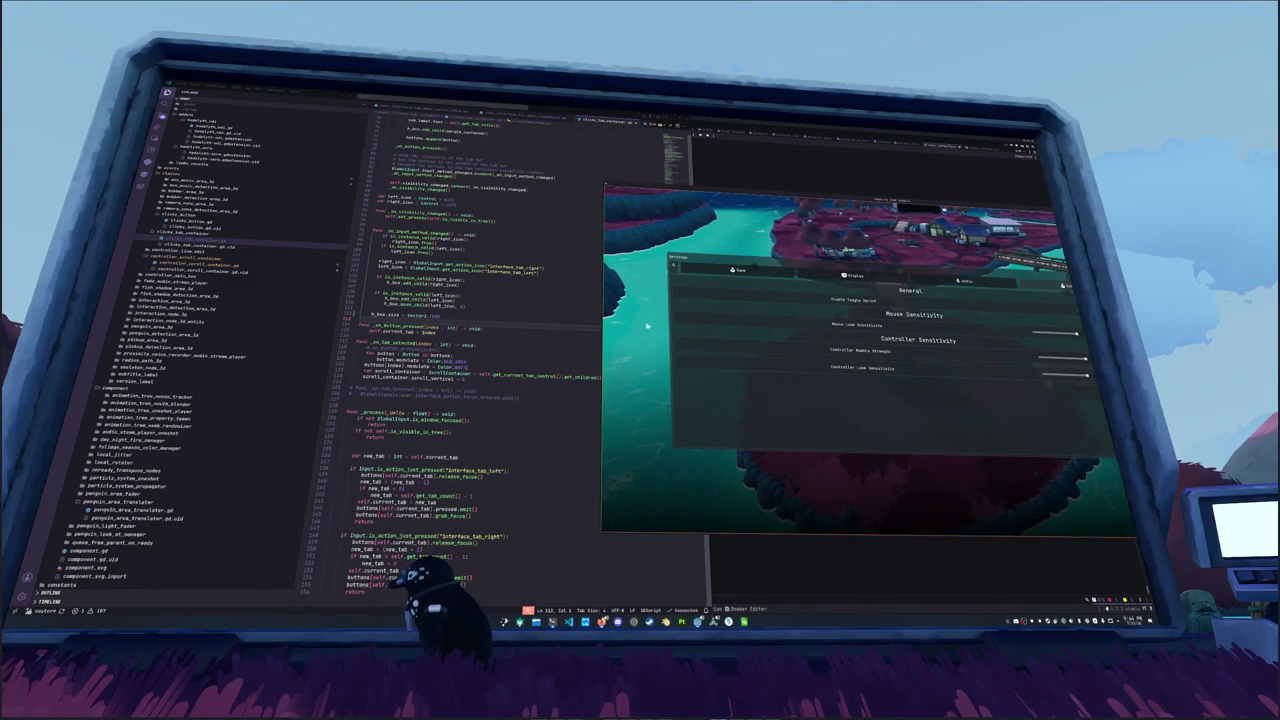
pyautogui.hotkey('alt', 'Tab')
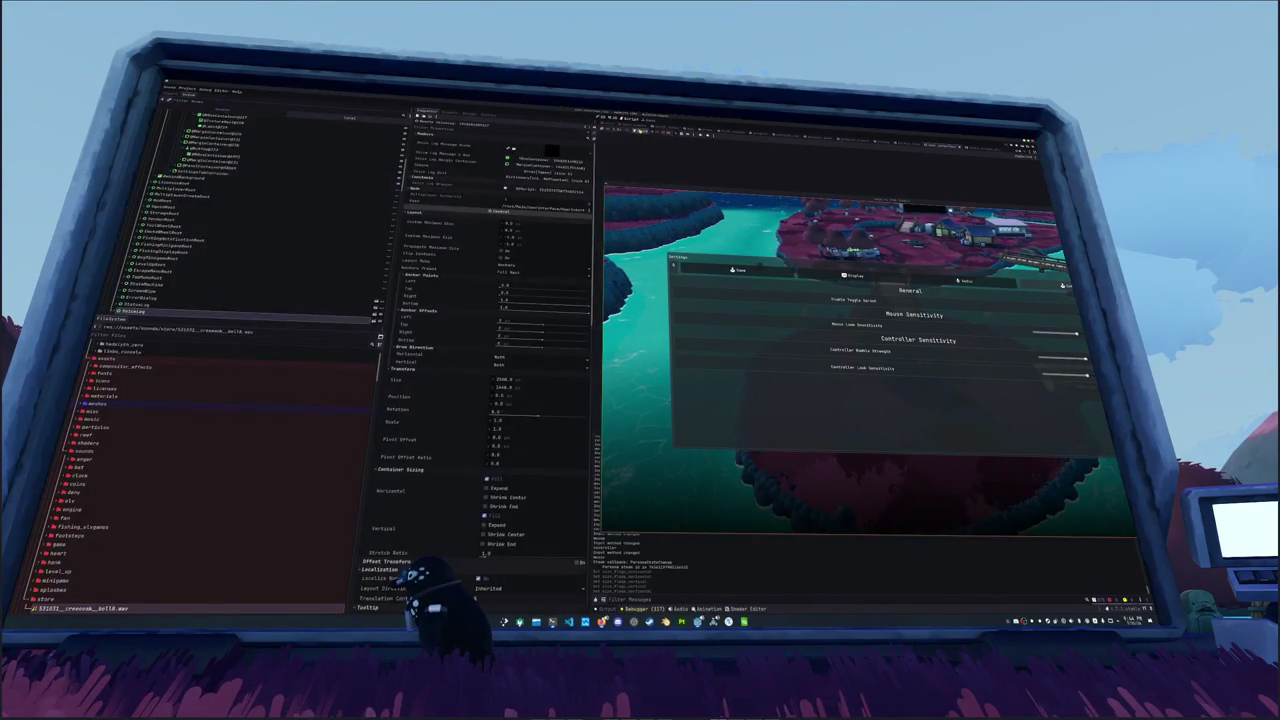
# Step: Switch the in-game settings to the Audio tab and bring the code editor back
pyautogui.press('q')
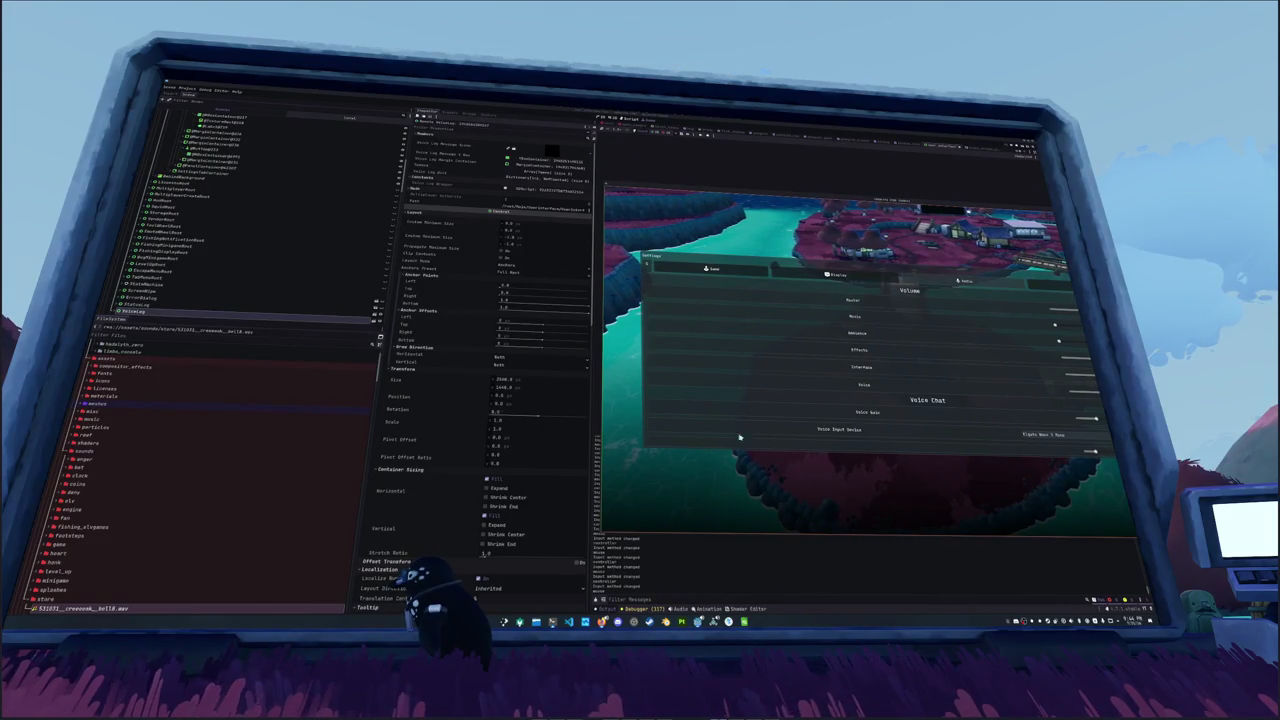
pyautogui.click(569, 621)
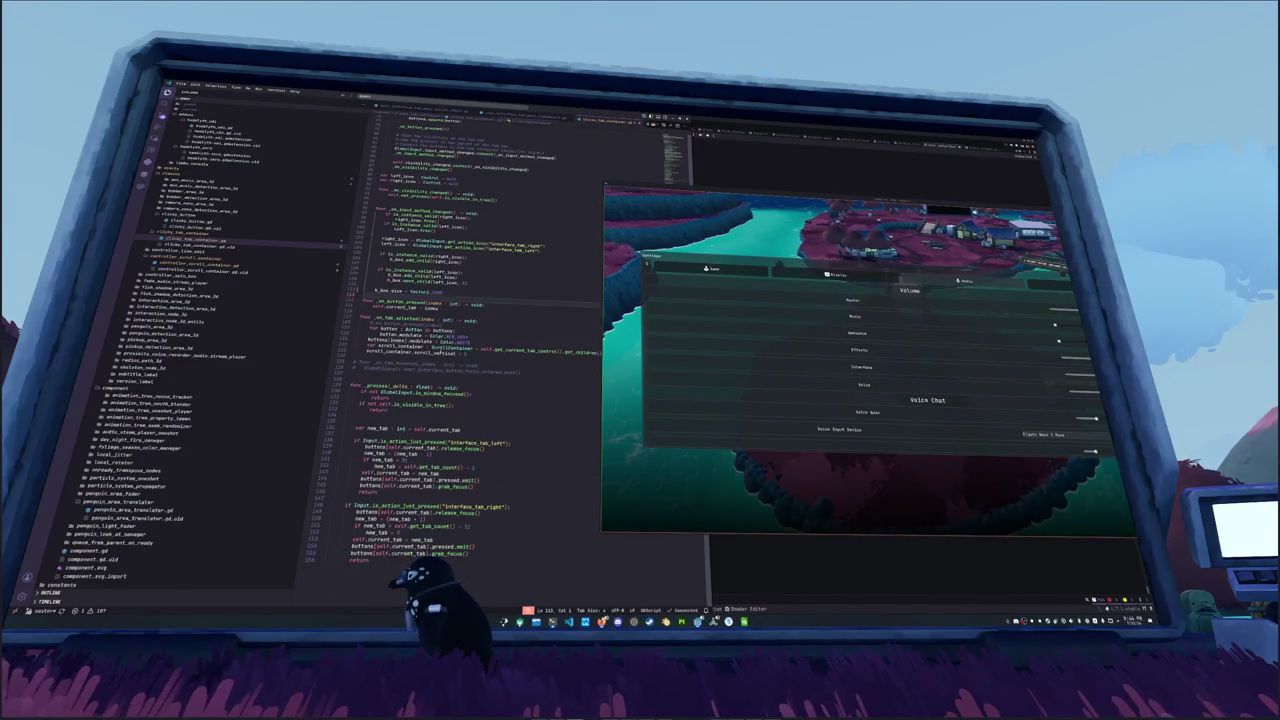
# Step: Replace the h_box size line with h_box.set_anchors_preset(Control.PRESET_CENTER)
pyautogui.moveTo(380, 290)
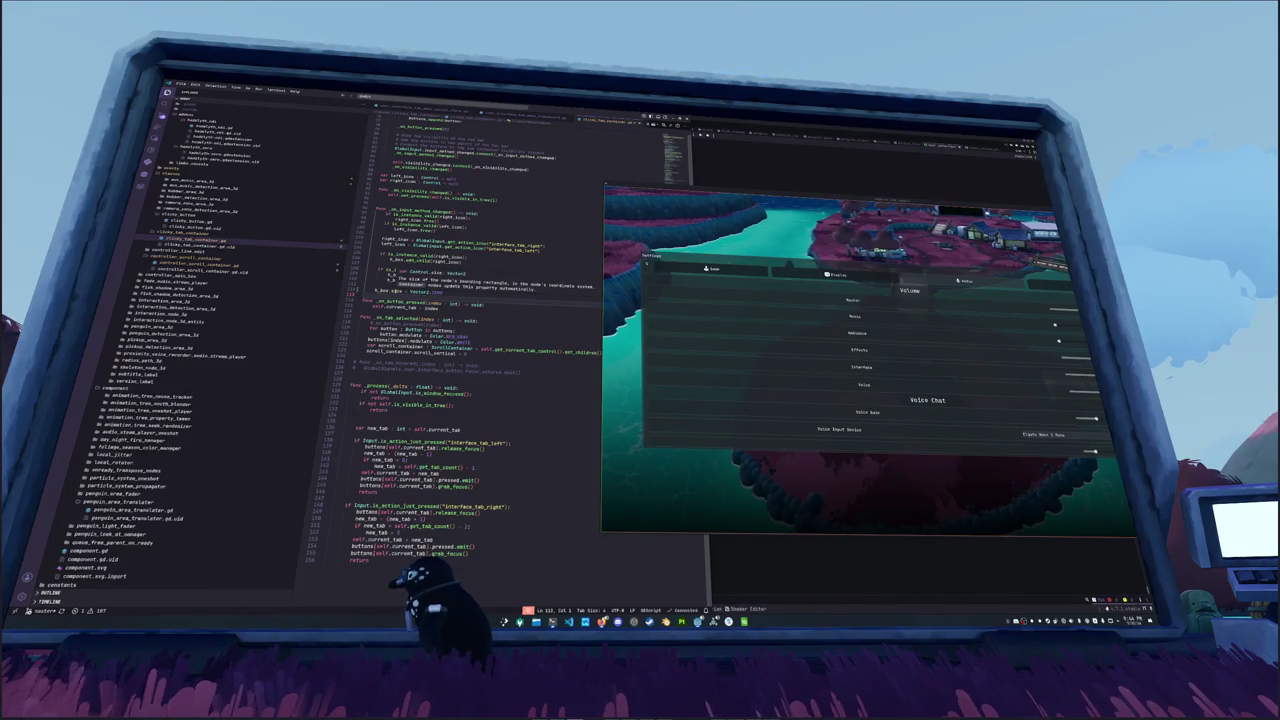
pyautogui.doubleClick(521, 291)
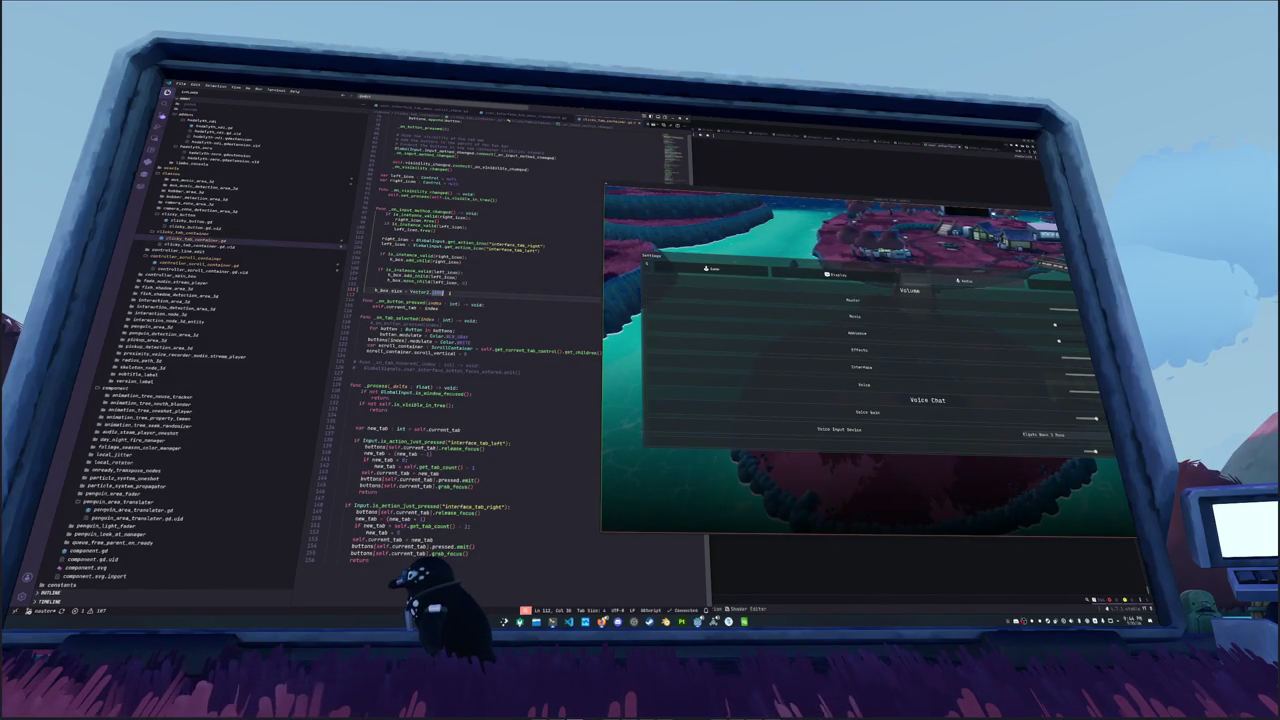
pyautogui.moveTo(444, 292); pyautogui.dragTo(391, 292)
pyautogui.write('set_anchor')
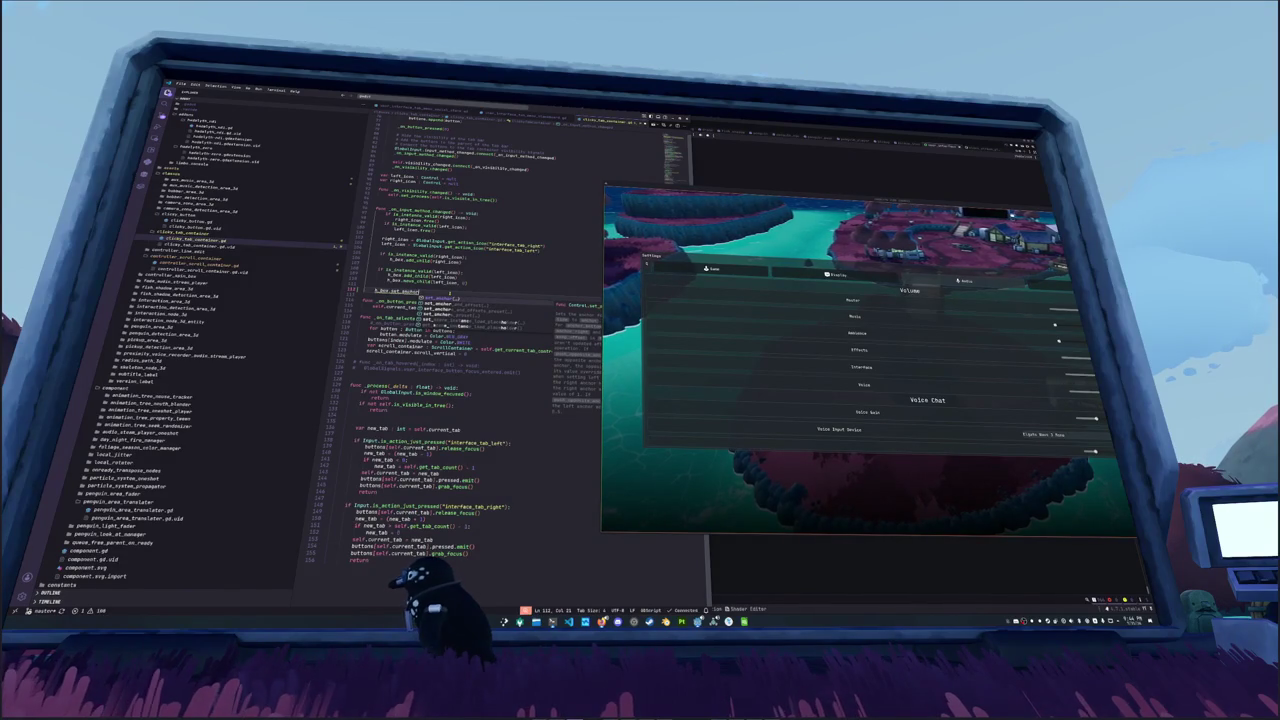
pyautogui.write('s_p')
pyautogui.press('Return')
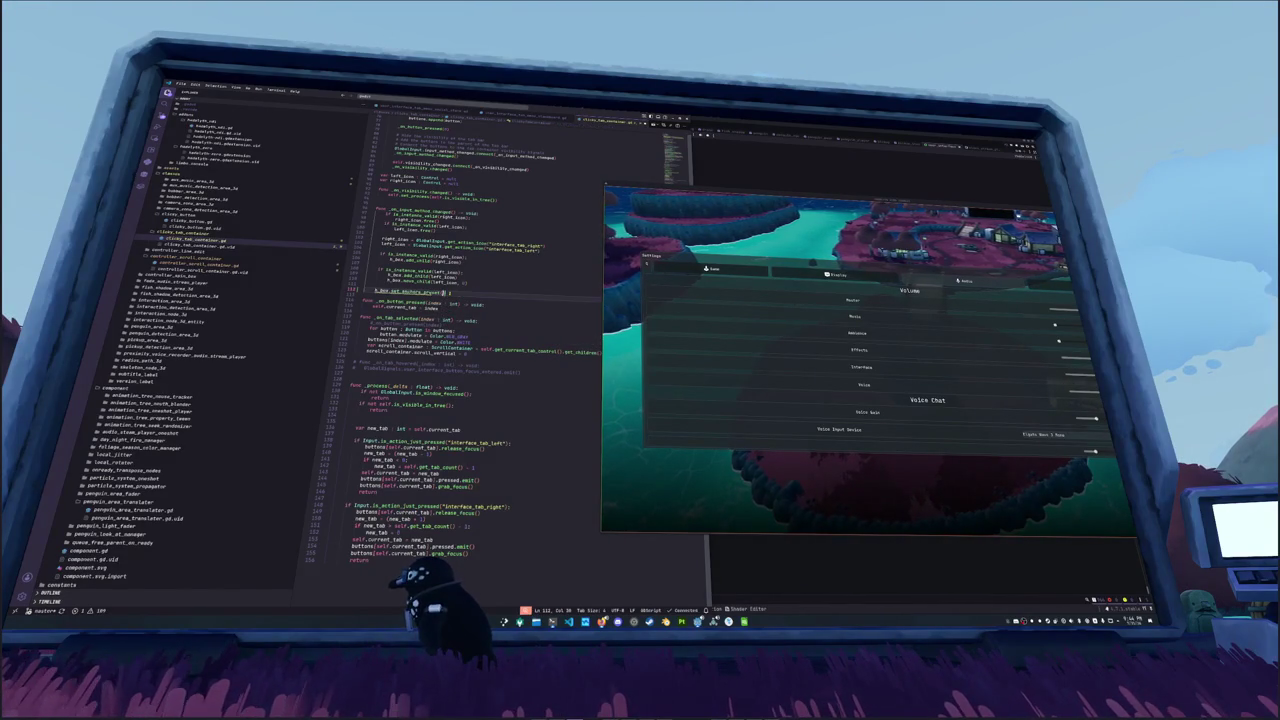
pyautogui.press('Return')
pyautogui.write('Control')
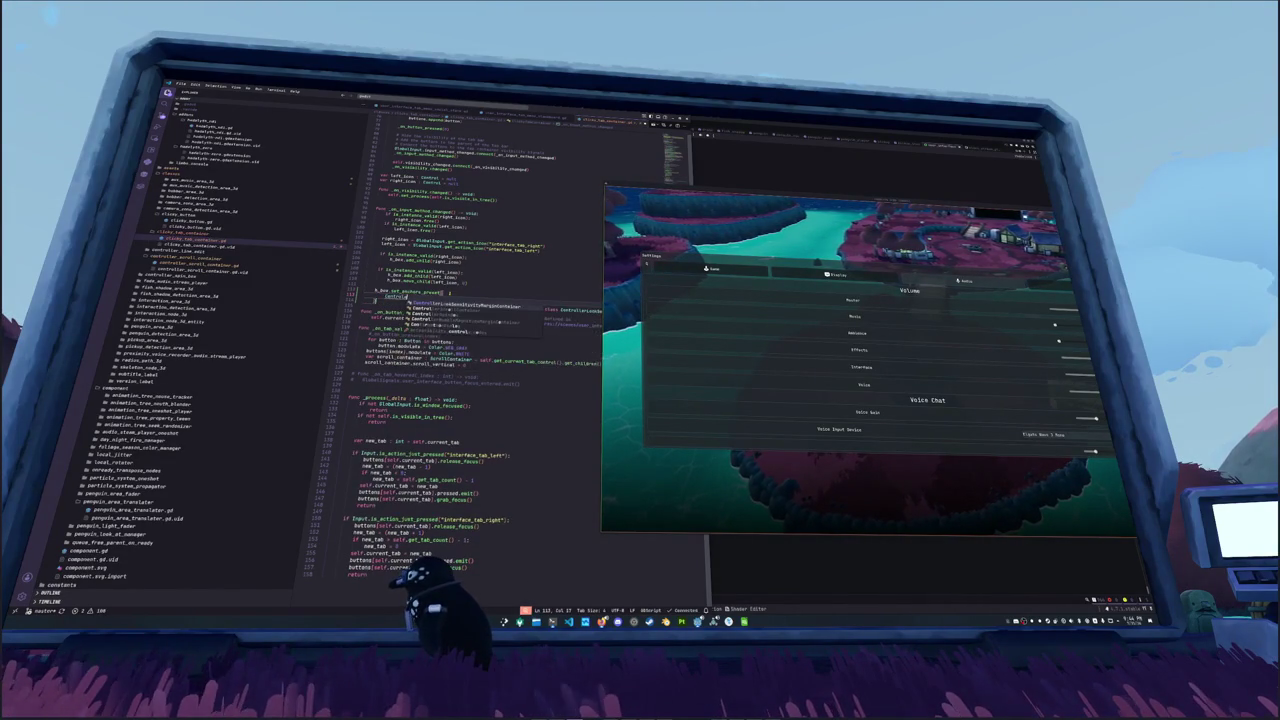
pyautogui.write('.')
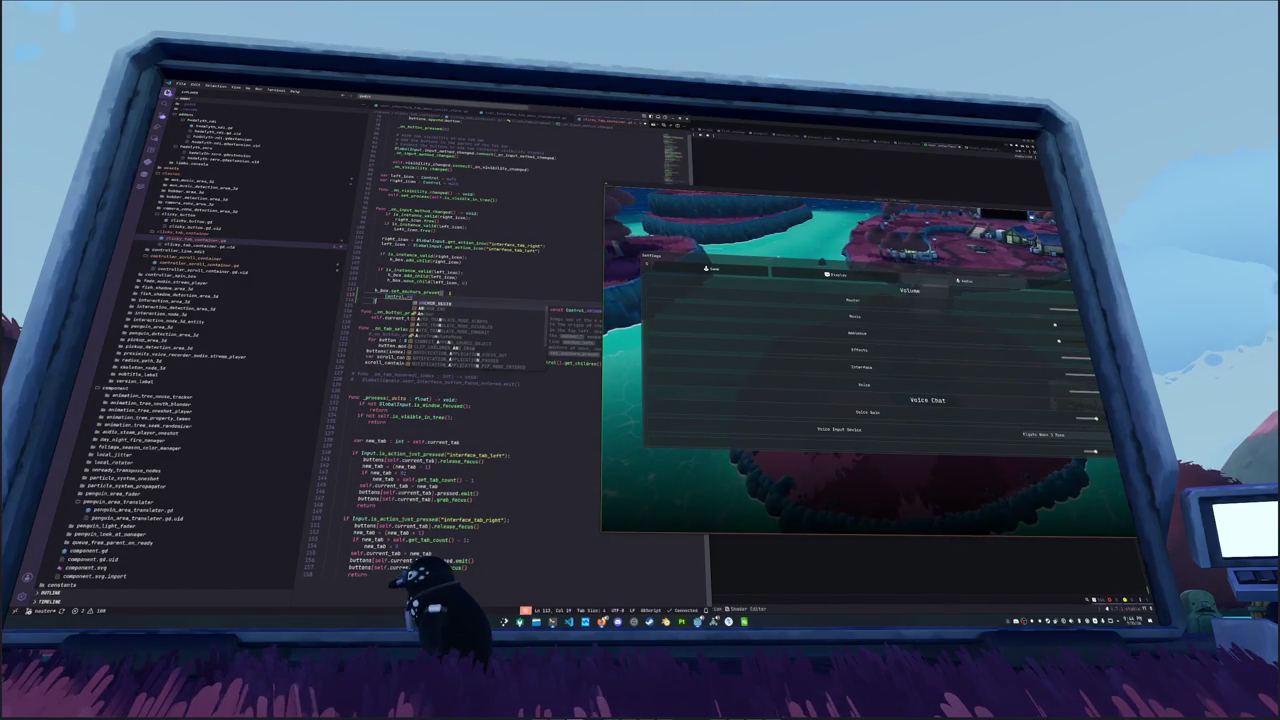
pyautogui.press('Down')
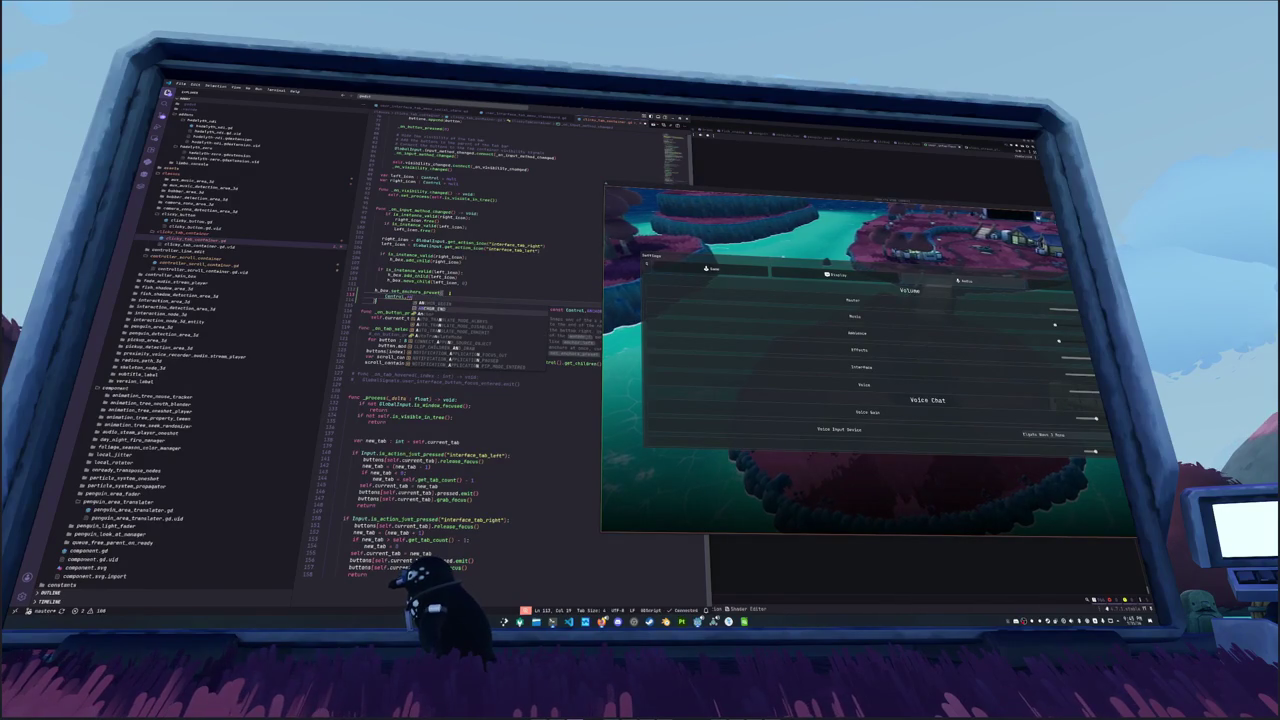
pyautogui.write('PRESET')
pyautogui.press('Down')
pyautogui.press('Down')
pyautogui.press('Down')
pyautogui.press('Down')
pyautogui.press('Down')
pyautogui.press('Down')
pyautogui.press('Down')
pyautogui.press('Down')
pyautogui.press('Down')
pyautogui.press('Up')
pyautogui.press('Up')
pyautogui.press('Up')
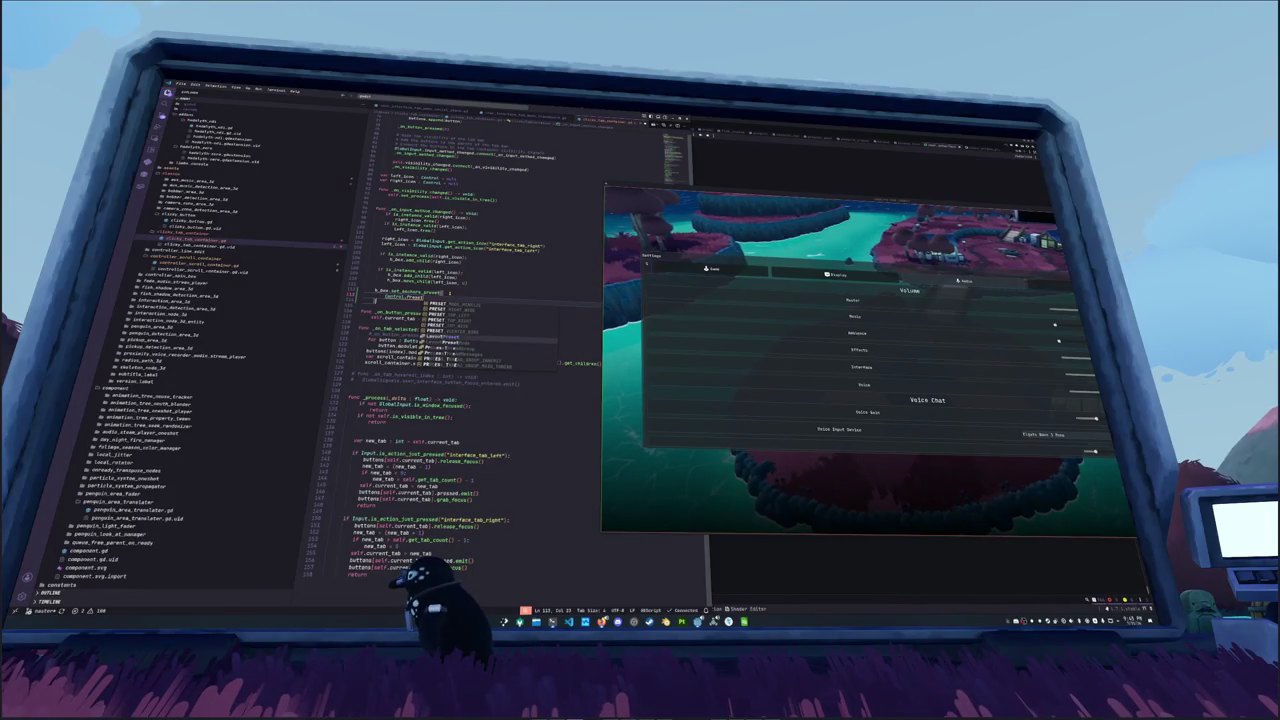
pyautogui.press('Return')
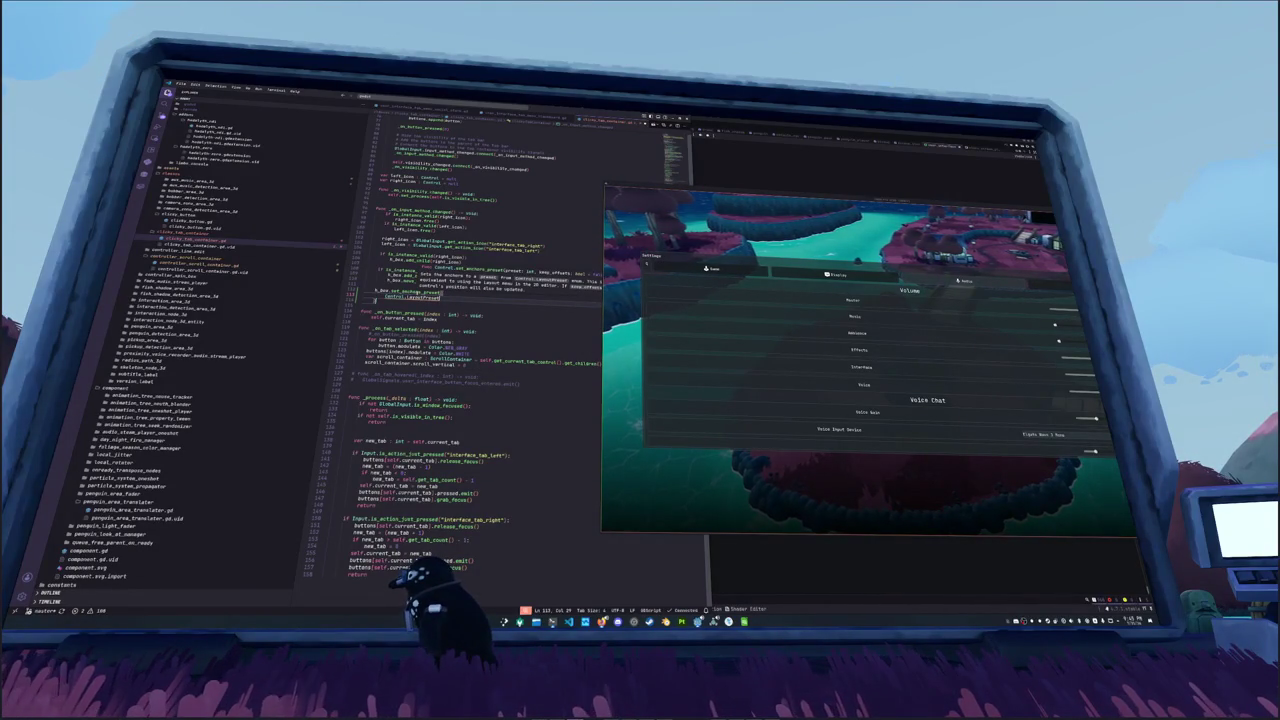
pyautogui.write('.')
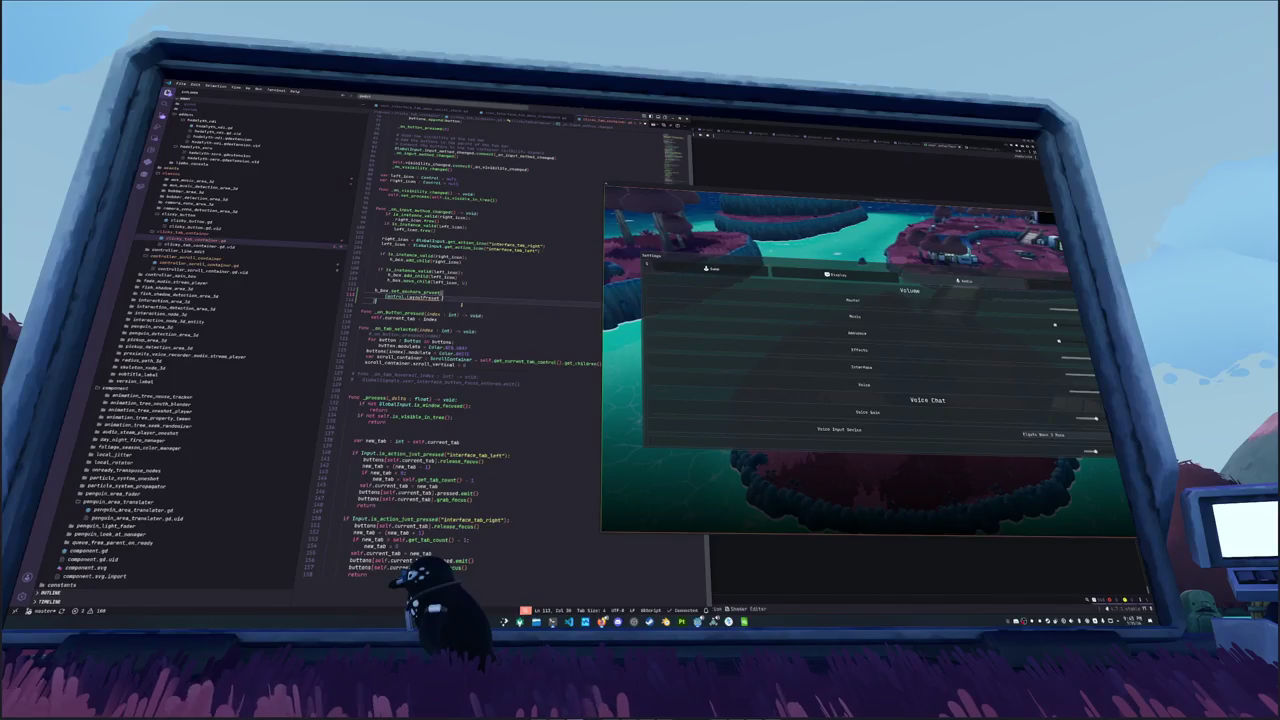
pyautogui.press('Down')
pyautogui.press('Down')
pyautogui.press('Down')
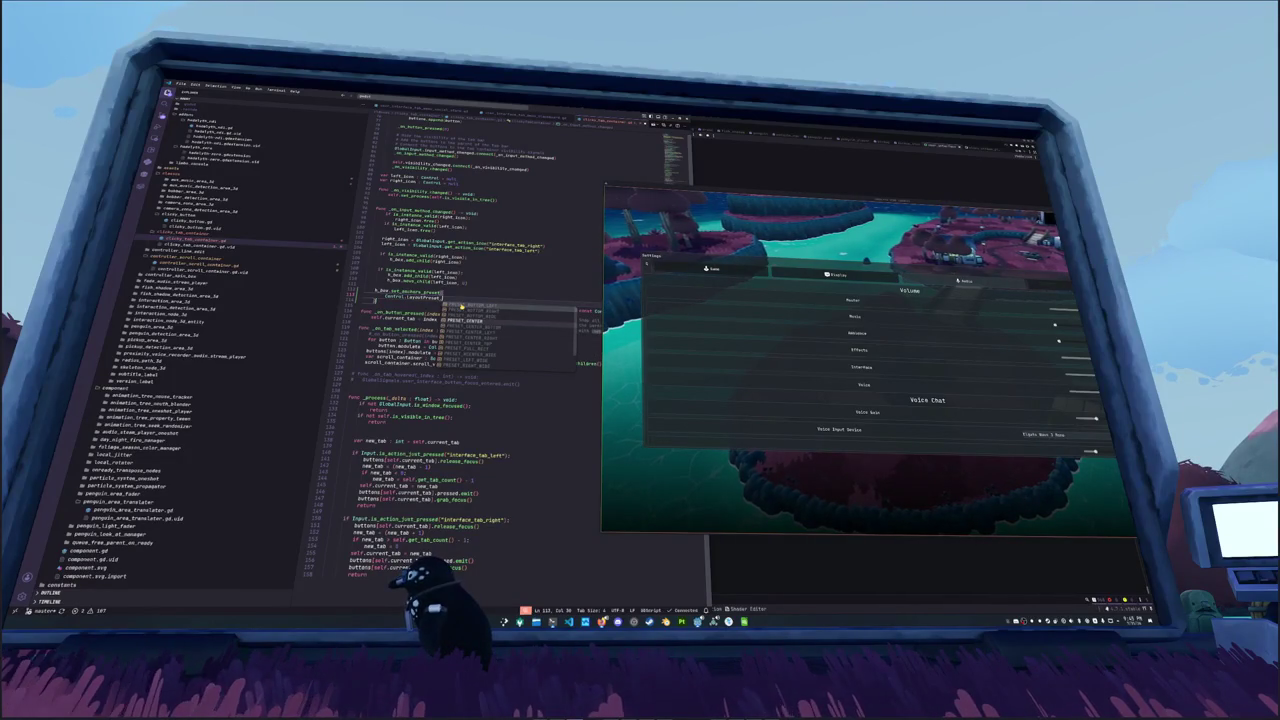
pyautogui.press('Return')
# Step: Switch the in-game settings back to General, then delete the anchors-preset lines
pyautogui.click(362, 313)
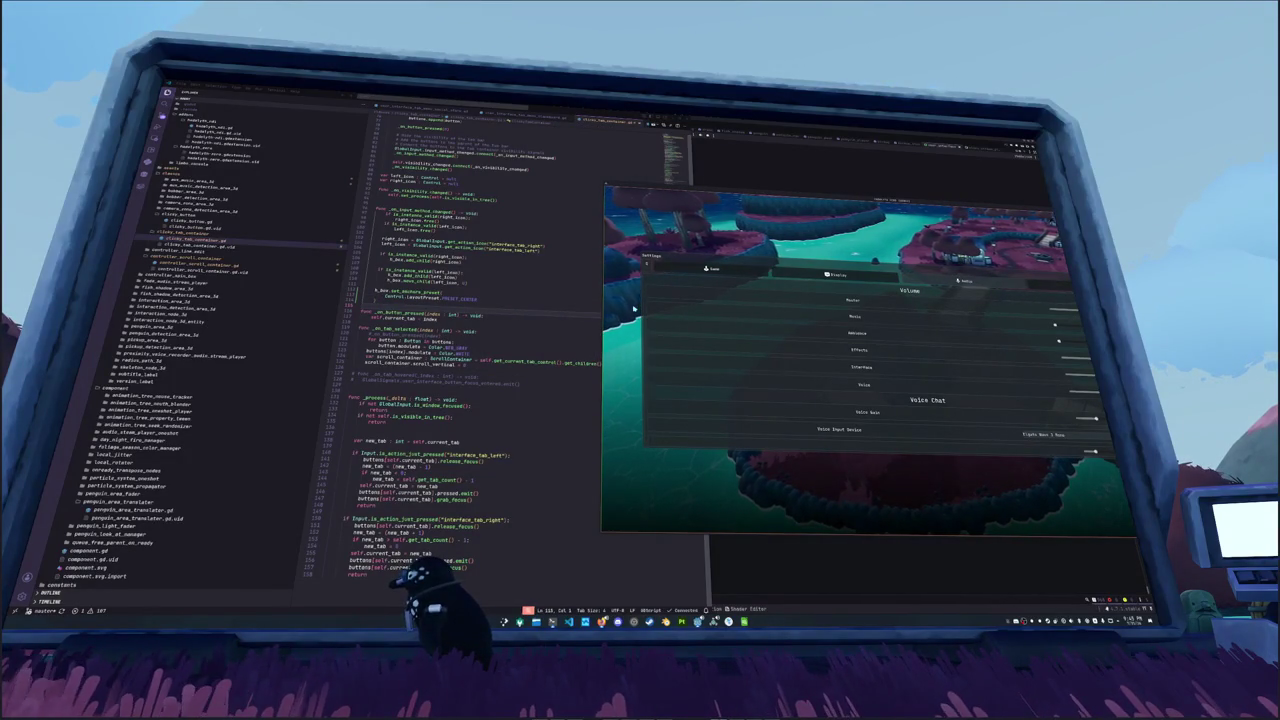
pyautogui.press('e')
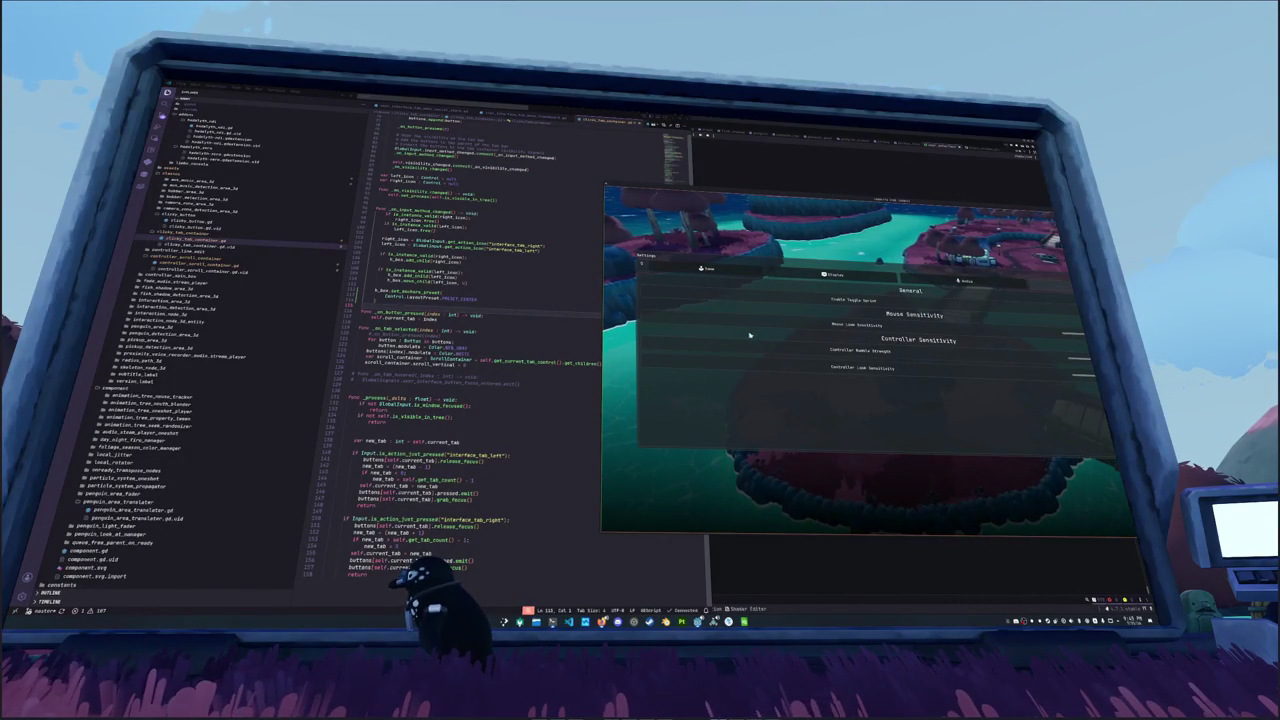
pyautogui.click(376, 300)
pyautogui.moveTo(478, 299); pyautogui.dragTo(366, 285)
pyautogui.press('BackSpace')
pyautogui.press('BackSpace')
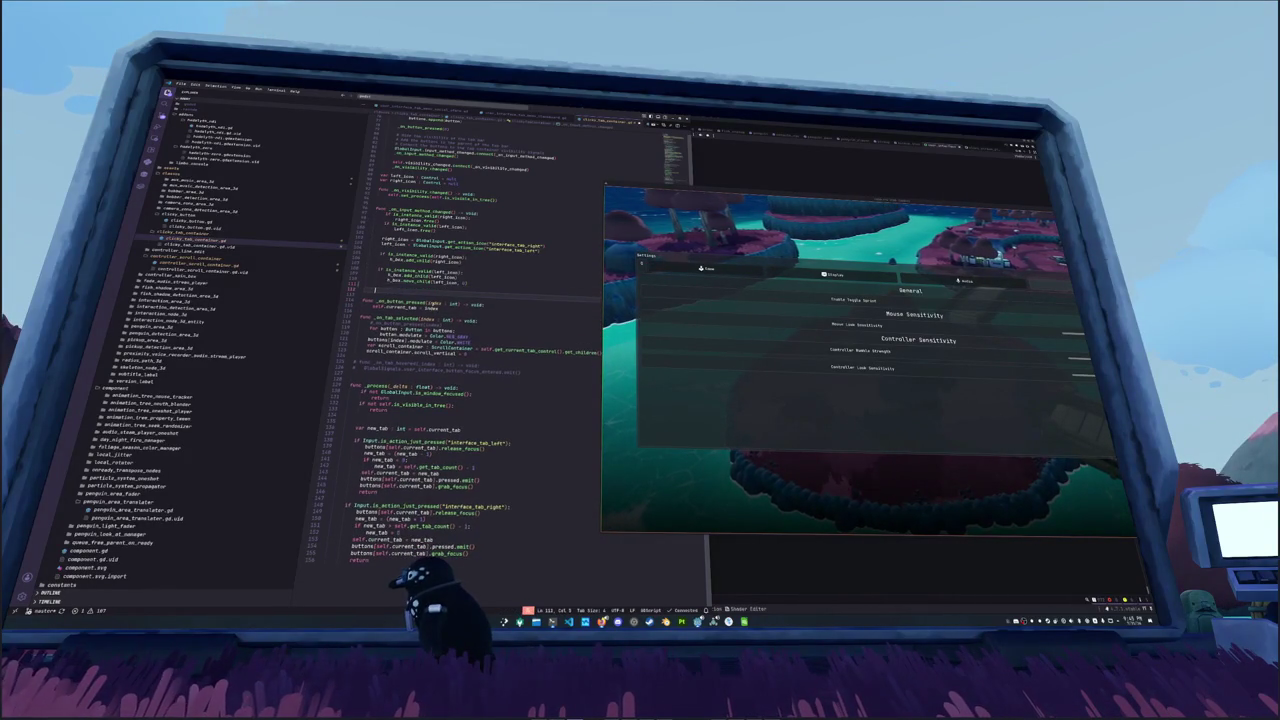
# Step: Try h_box alignment and set_size completions, then delete the set_size line
pyautogui.write('h_box.a')
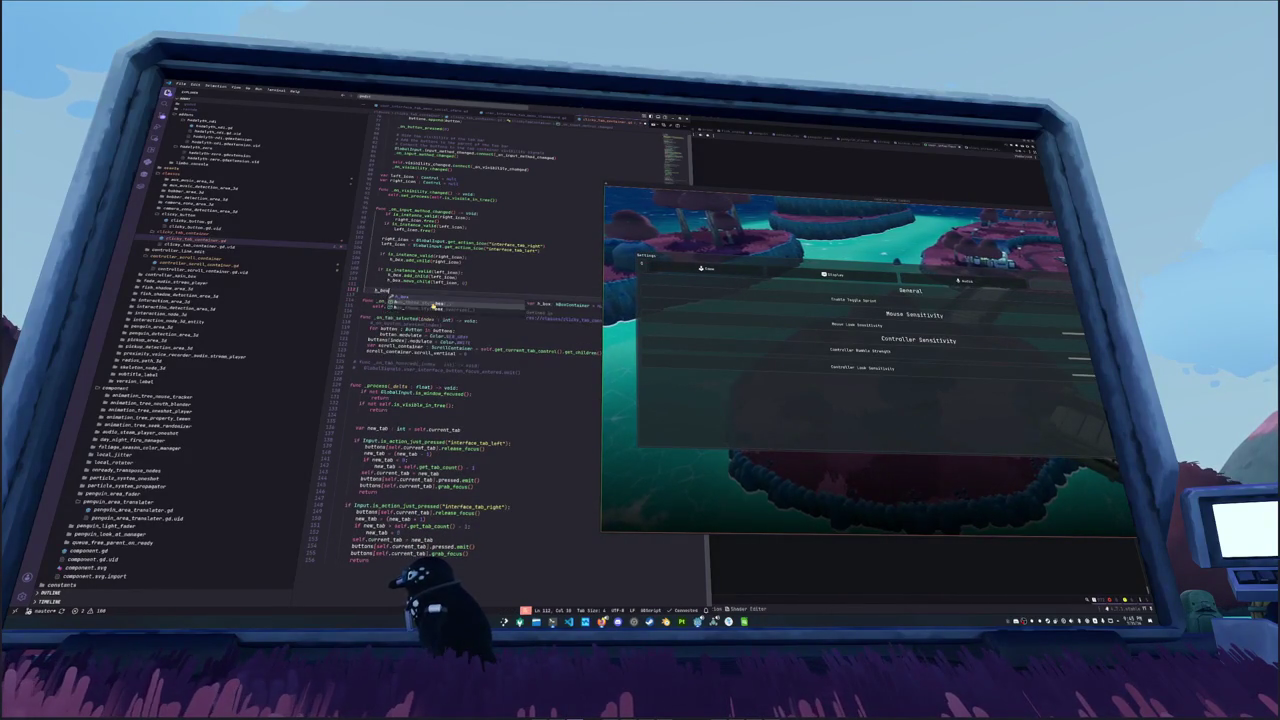
pyautogui.write('lignm')
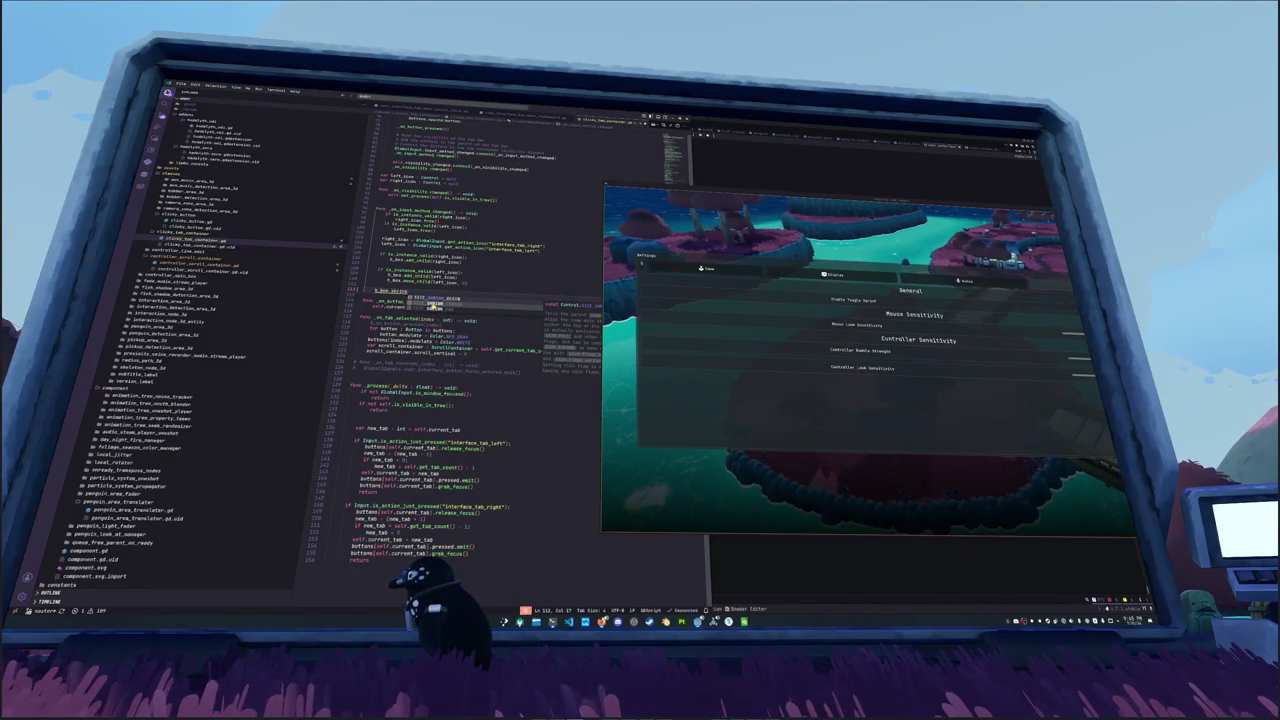
pyautogui.press('BackSpace')
pyautogui.press('BackSpace')
pyautogui.press('BackSpace')
pyautogui.write('sc')
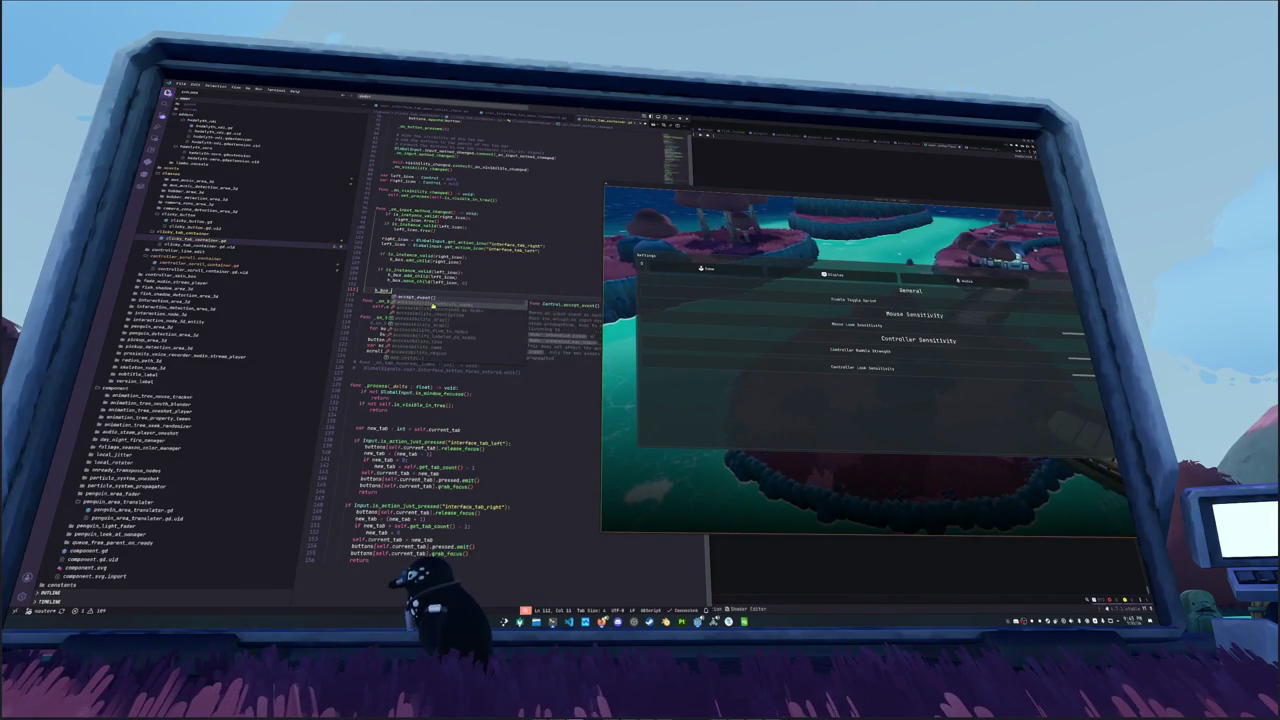
pyautogui.press('BackSpace')
pyautogui.press('BackSpace')
pyautogui.write('set_')
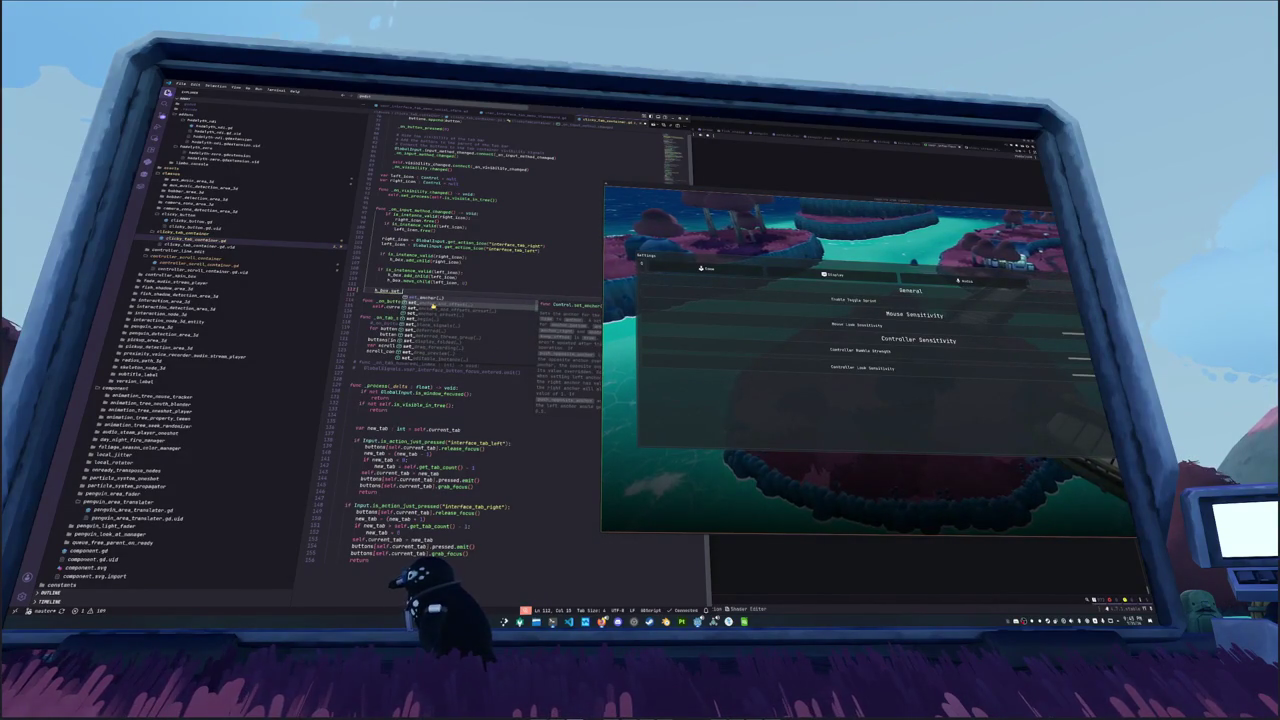
pyautogui.write('size')
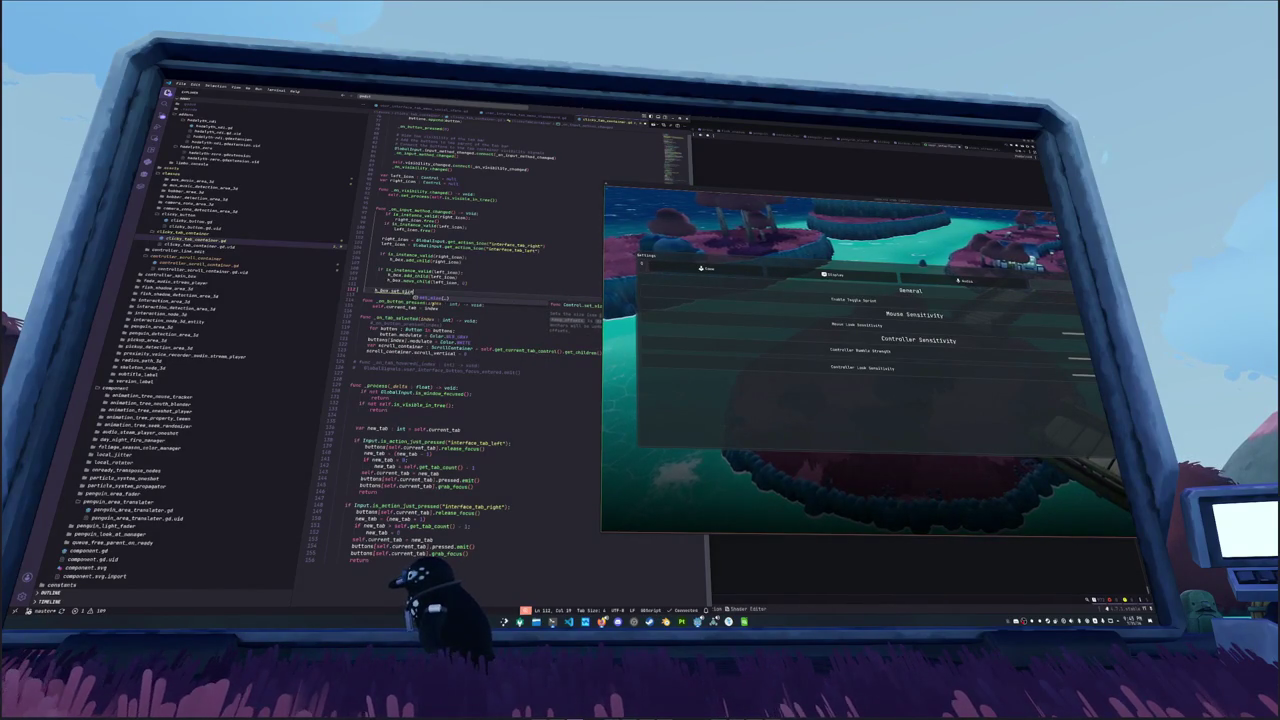
pyautogui.press('Return')
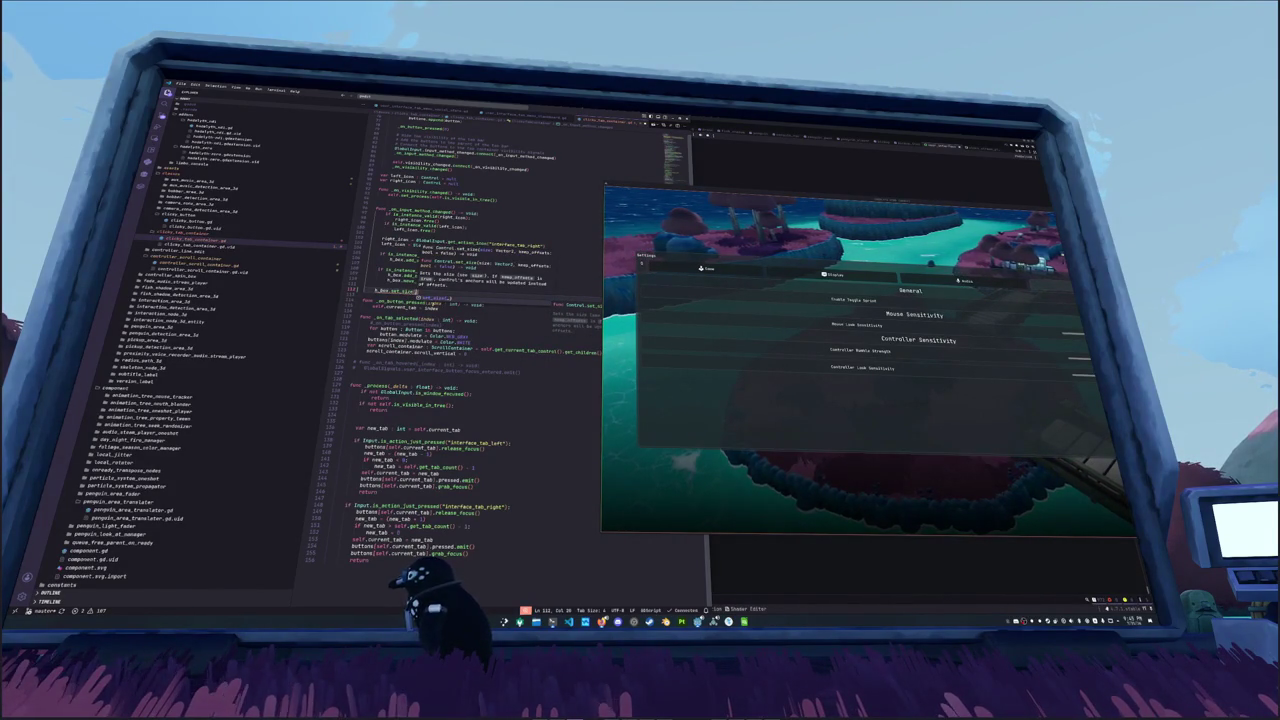
pyautogui.press('BackSpace')
pyautogui.press('BackSpace')
pyautogui.press('BackSpace')
# Step: Try other h_box members ending in set_anchors, then clear that unfinished line
pyautogui.write('h_b')
pyautogui.press('BackSpace')
pyautogui.press('BackSpace')
pyautogui.press('BackSpace')
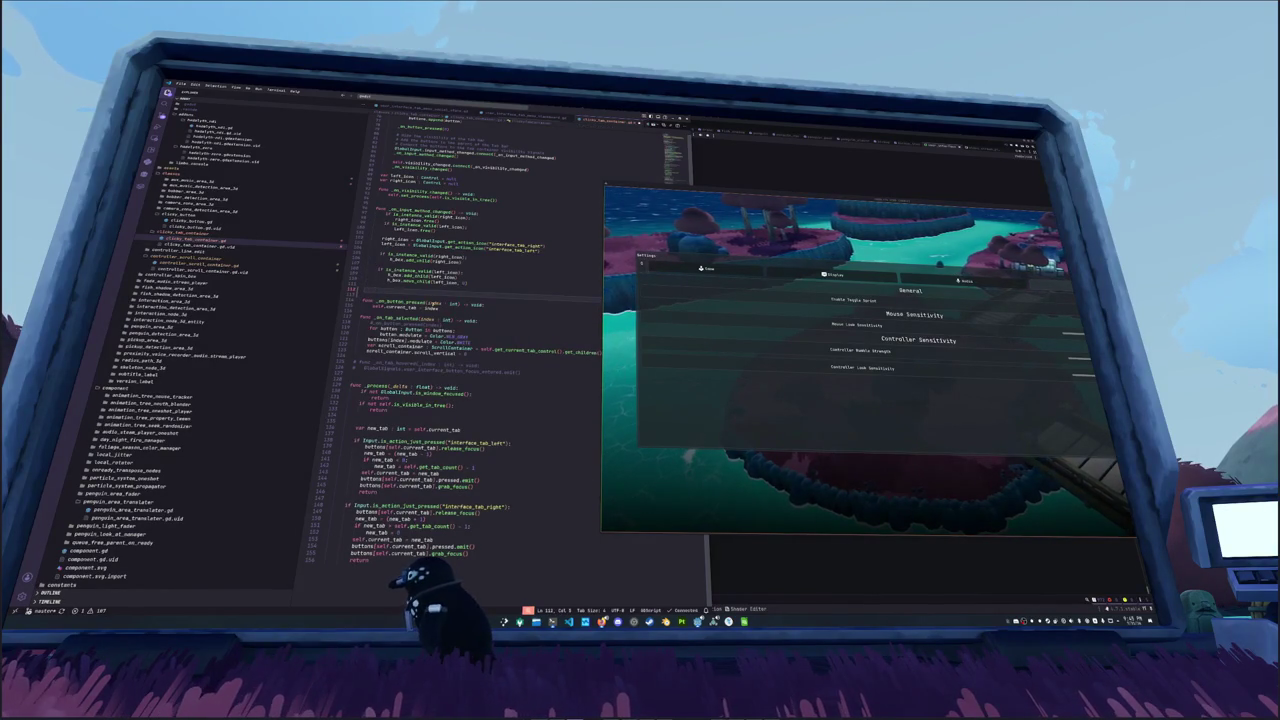
pyautogui.write('h_box.stri')
pyautogui.press('BackSpace')
pyautogui.press('BackSpace')
pyautogui.press('BackSpace')
pyautogui.write('ize')
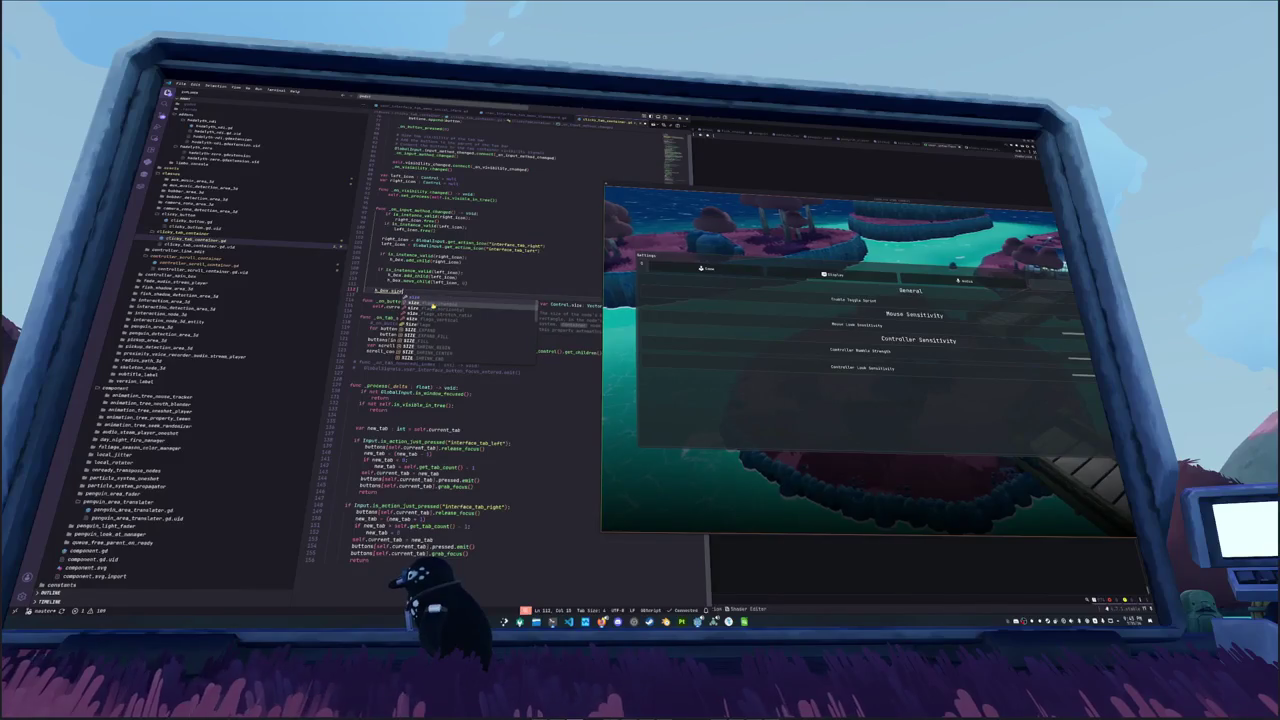
pyautogui.press('BackSpace')
pyautogui.write('et_')
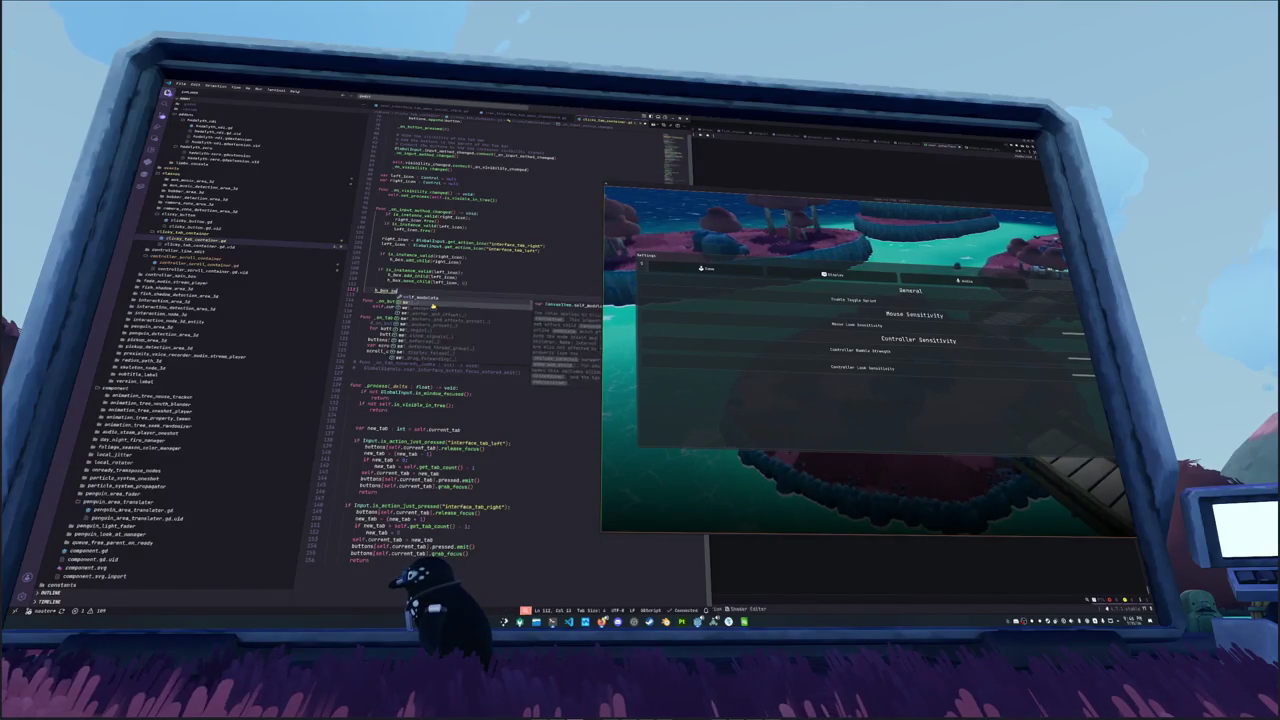
pyautogui.write('anchors')
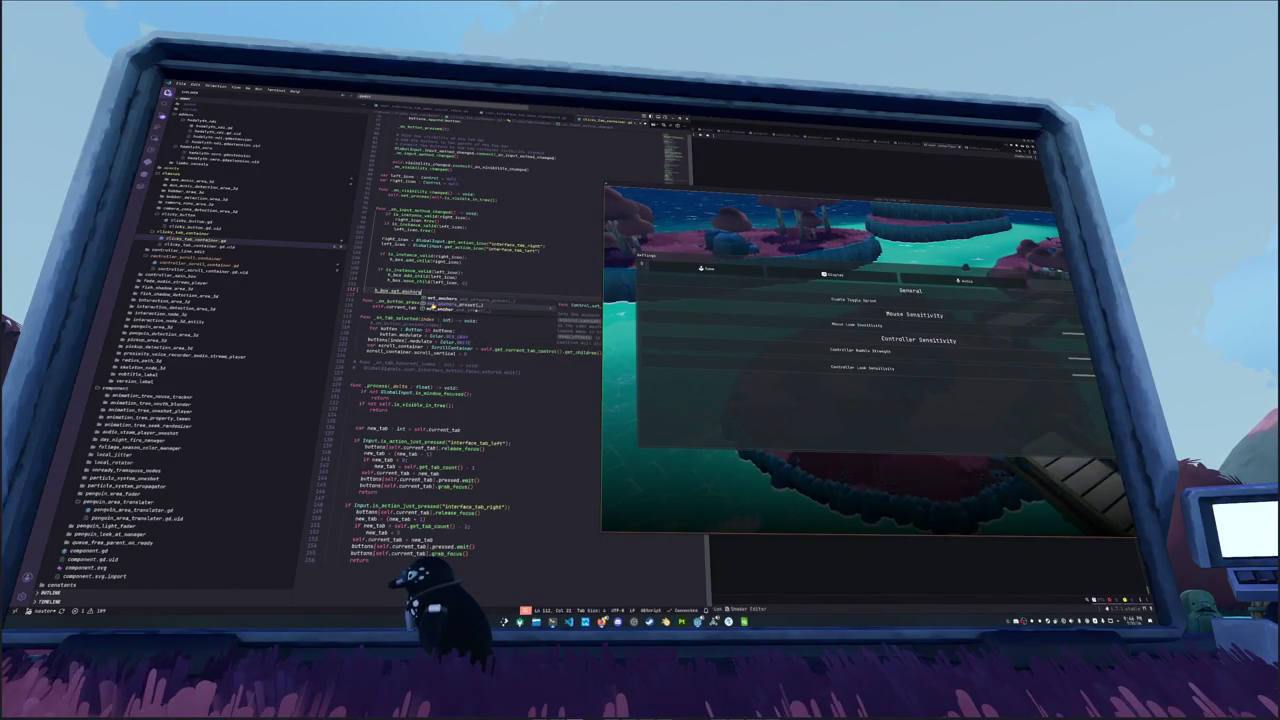
pyautogui.press('Escape')
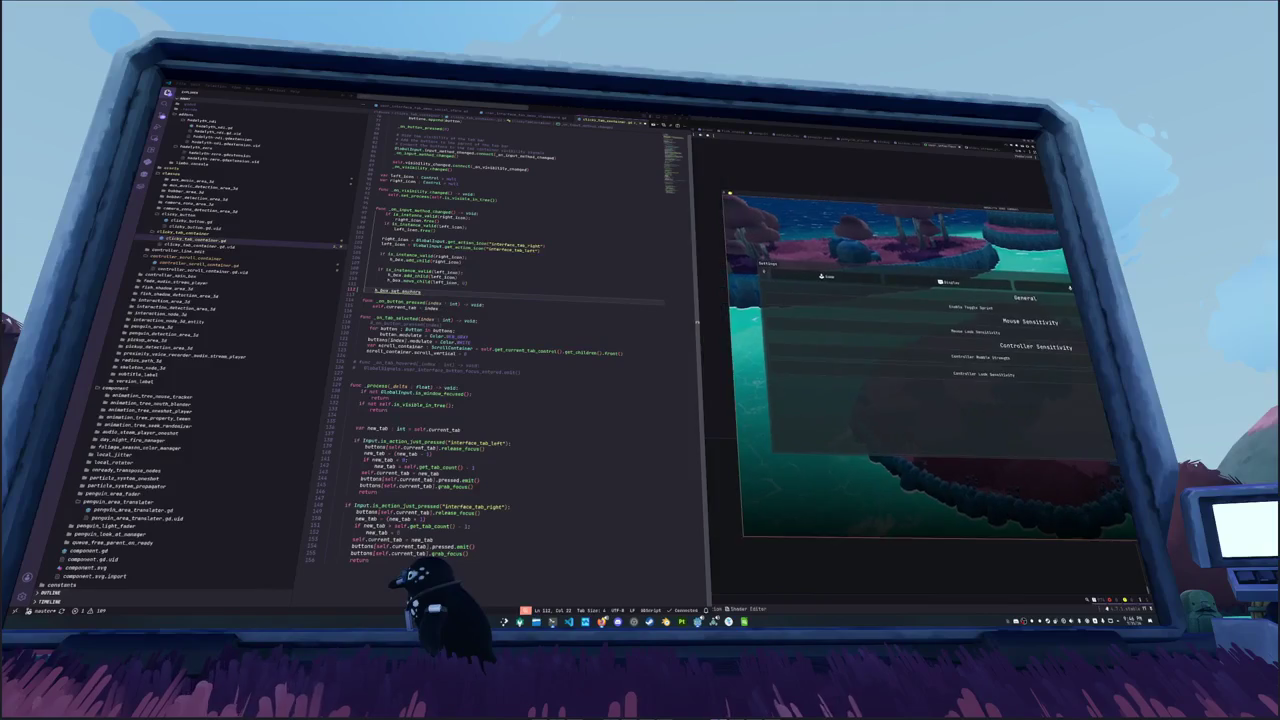
pyautogui.press('alt')
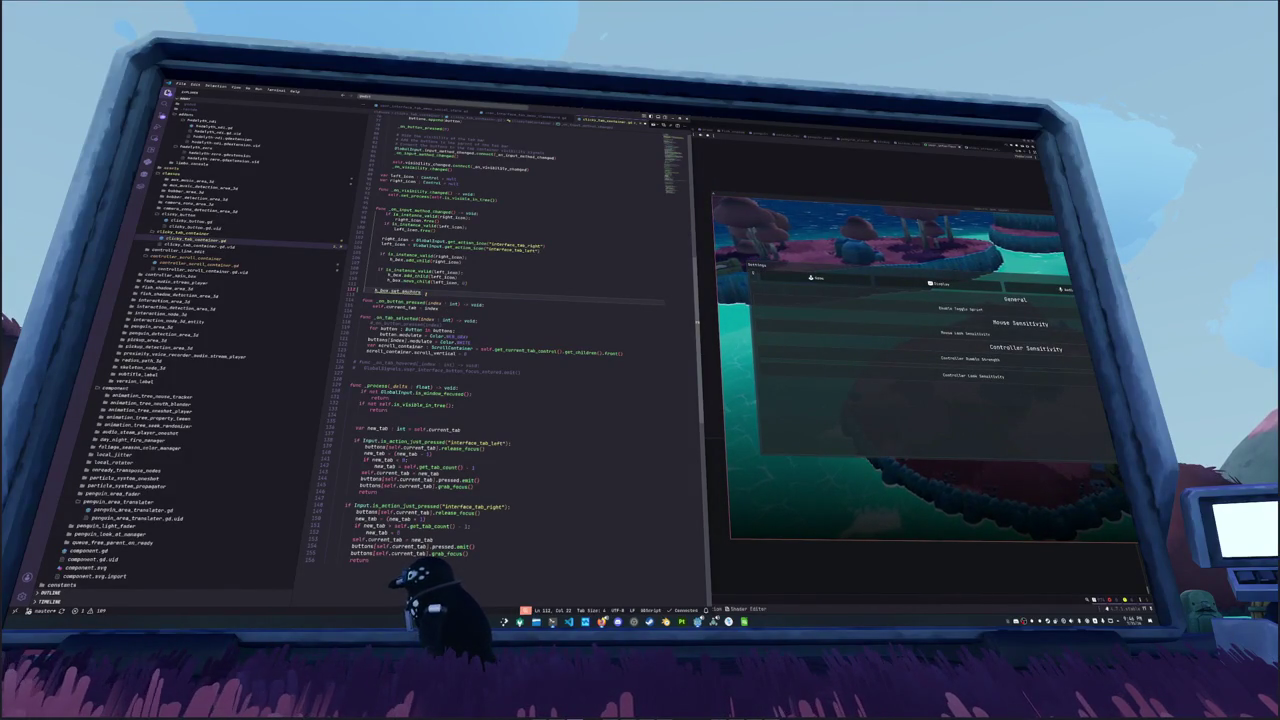
pyautogui.hotkey('shift', 'Home')
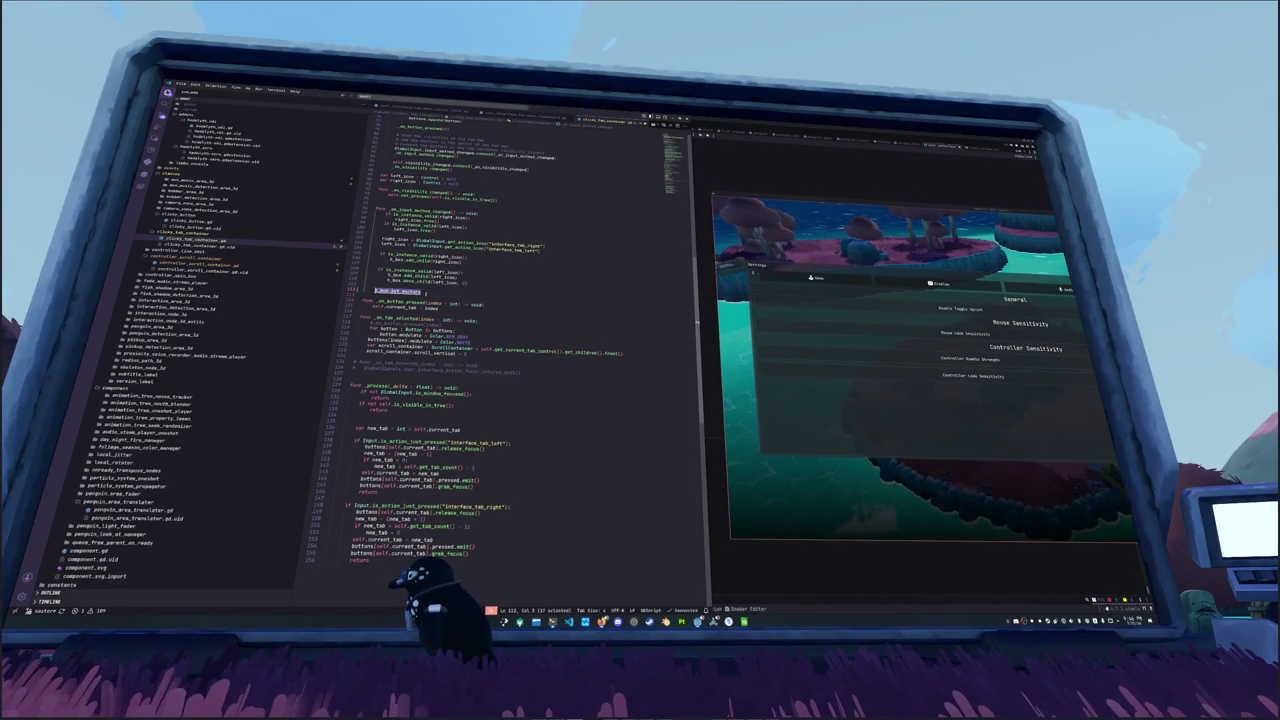
pyautogui.press('BackSpace')
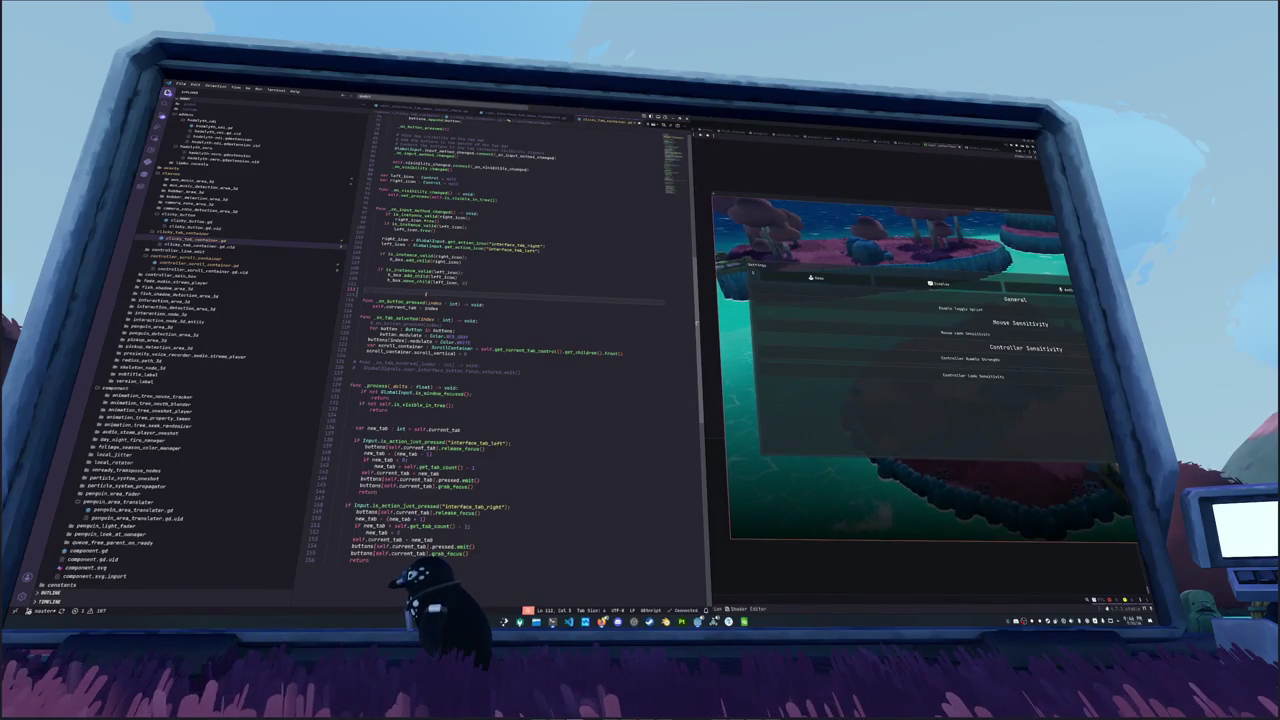
# Step: Insert an empty line below the button.pressed.connect line
pyautogui.scroll(10, 500, 350)
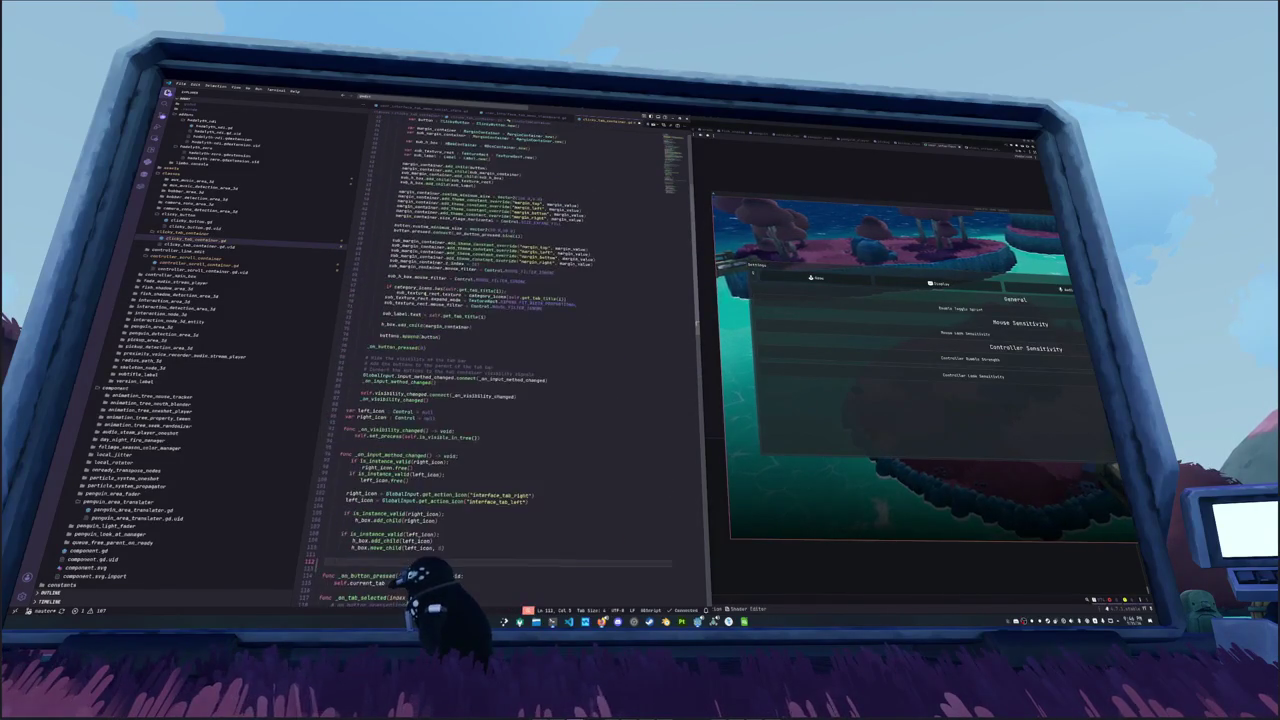
pyautogui.scroll(2, 480, 350)
pyautogui.scroll(1, 480, 350)
pyautogui.click(414, 275)
pyautogui.press('End')
pyautogui.press('Return')
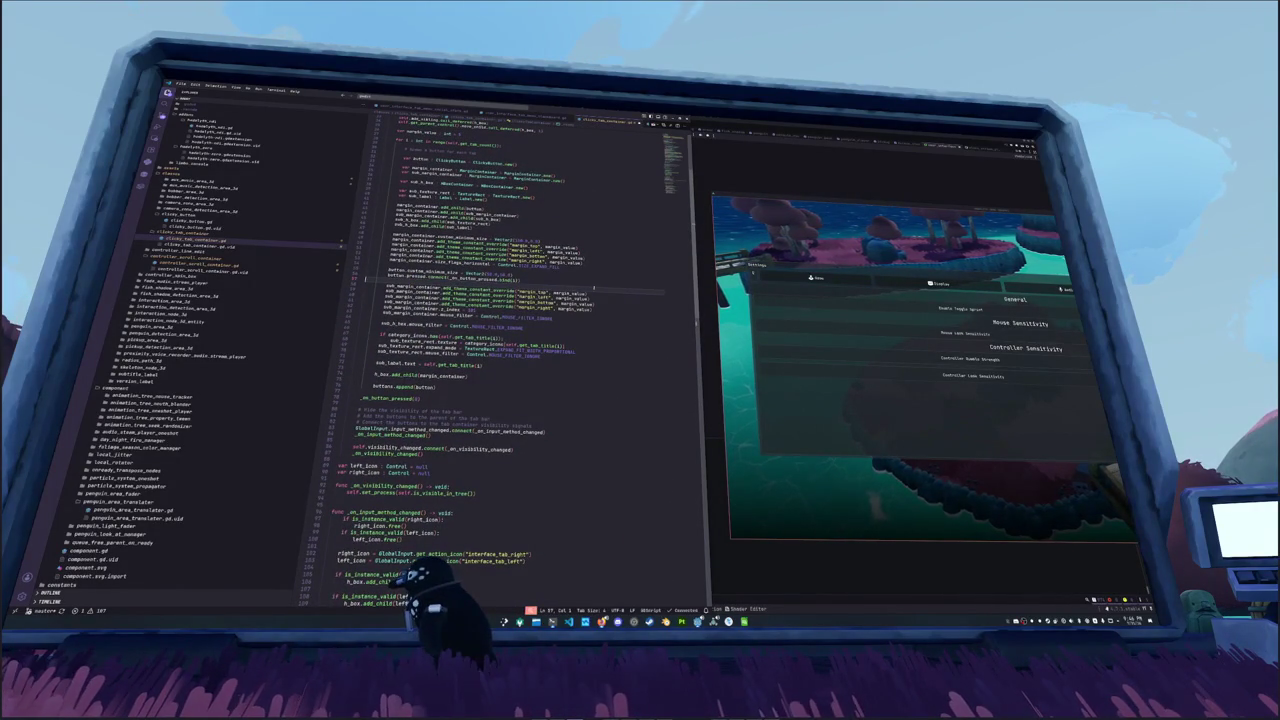
# Step: Review occurrences of button, sub_margin_container, sub_label and h_box using Ctrl+D
pyautogui.doubleClick(396, 271)
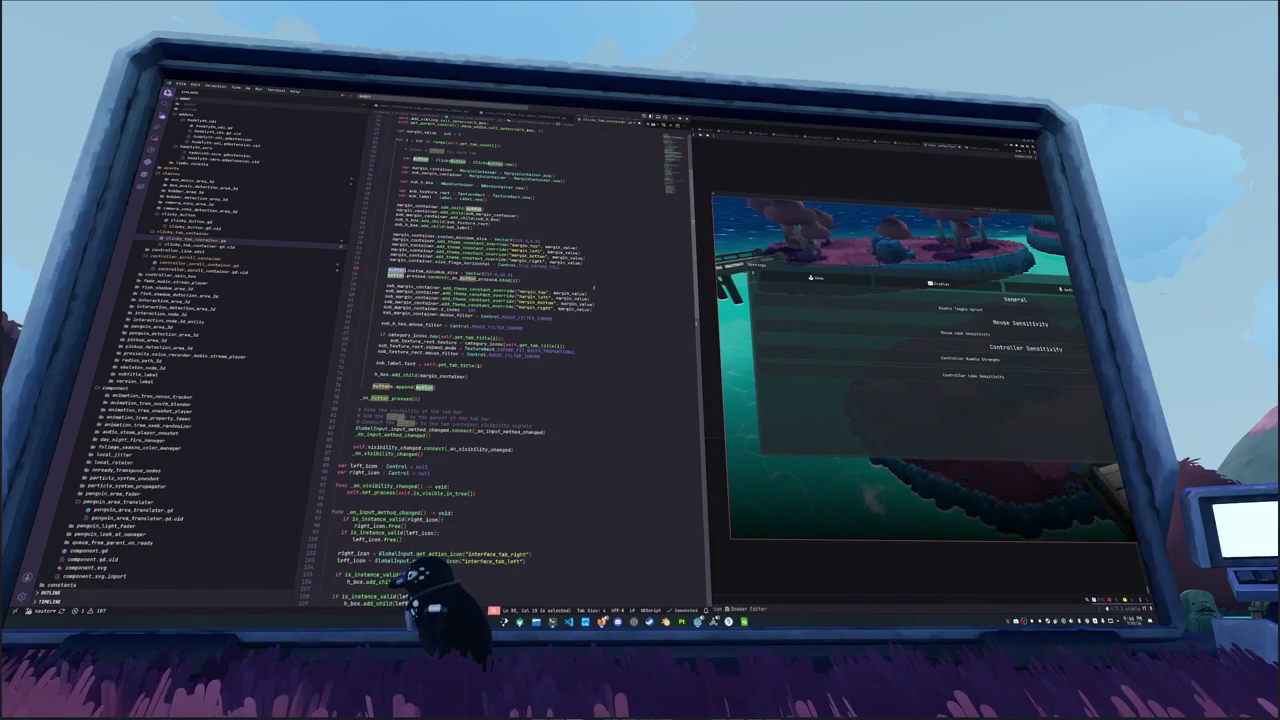
pyautogui.press('Left')
pyautogui.press('Right')
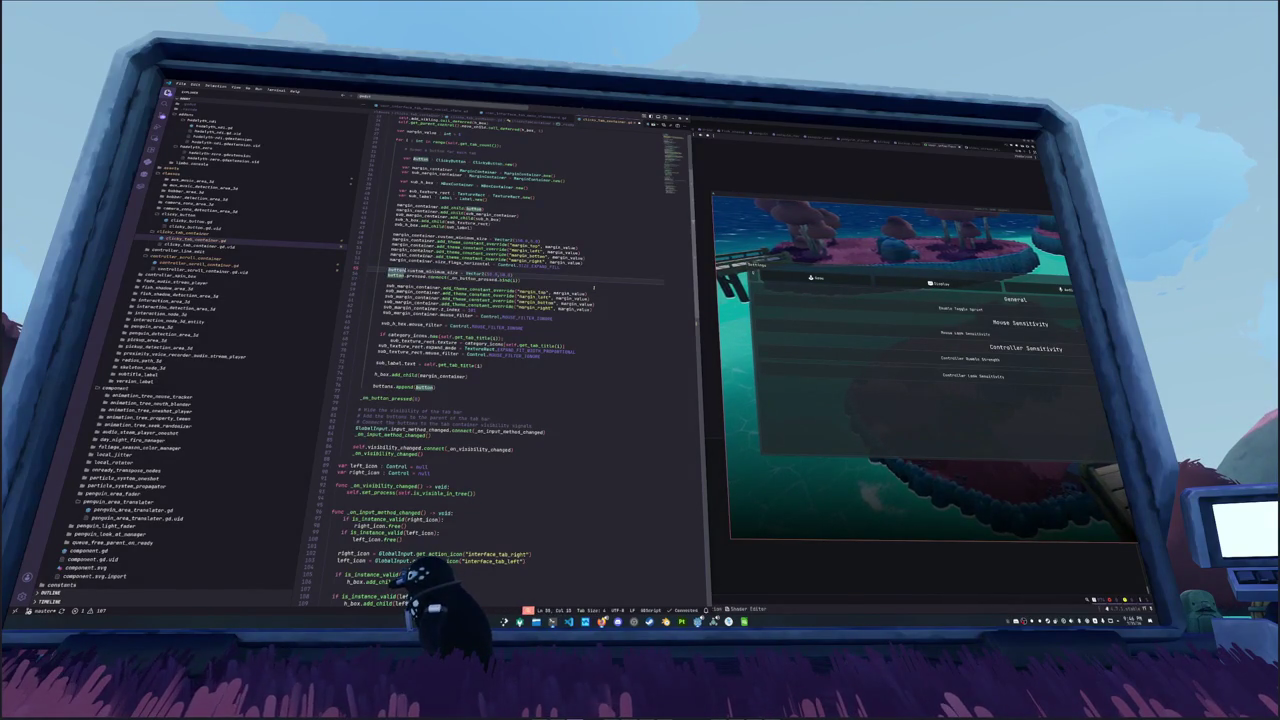
pyautogui.hotkey('ctrl', 'd')
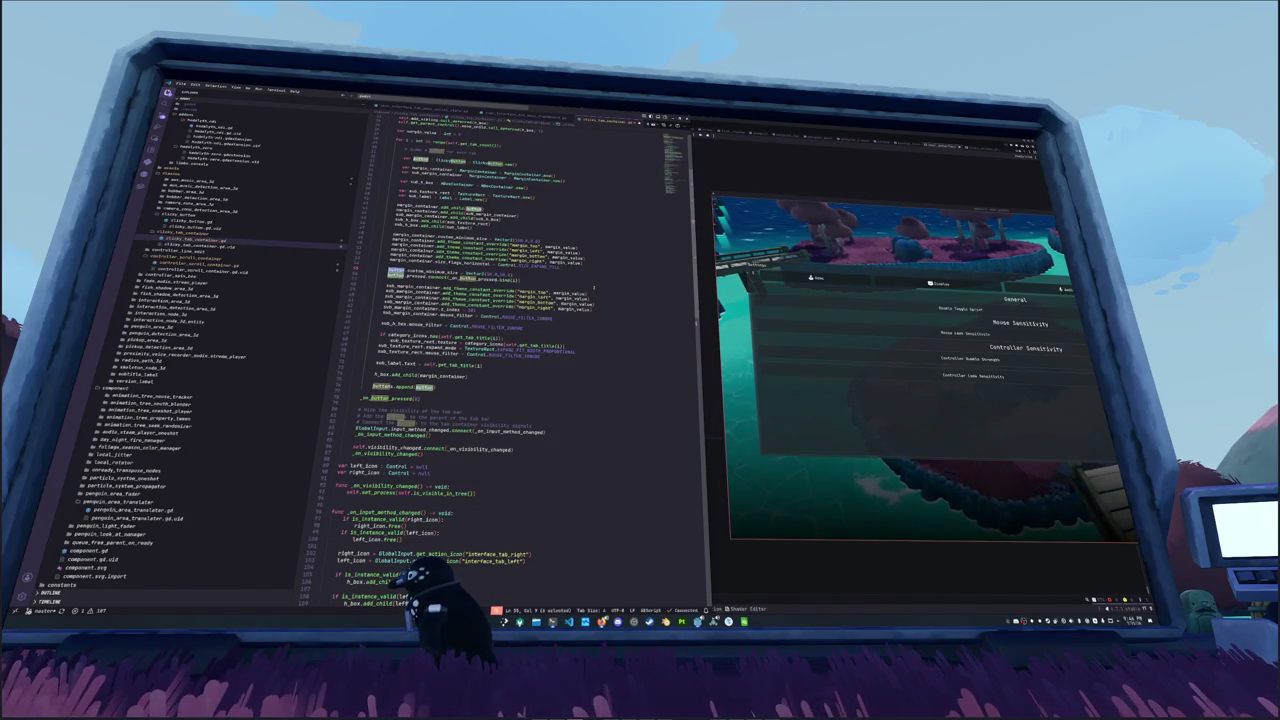
pyautogui.hotkey('ctrl', 'd')
pyautogui.hotkey('ctrl', 'd')
pyautogui.hotkey('ctrl', 'd')
pyautogui.press('Escape')
pyautogui.press('Down')
pyautogui.press('Down')
pyautogui.press('Down')
pyautogui.hotkey('ctrl', 'd')
pyautogui.press('Escape')
pyautogui.press('Down')
pyautogui.hotkey('ctrl', 'd')
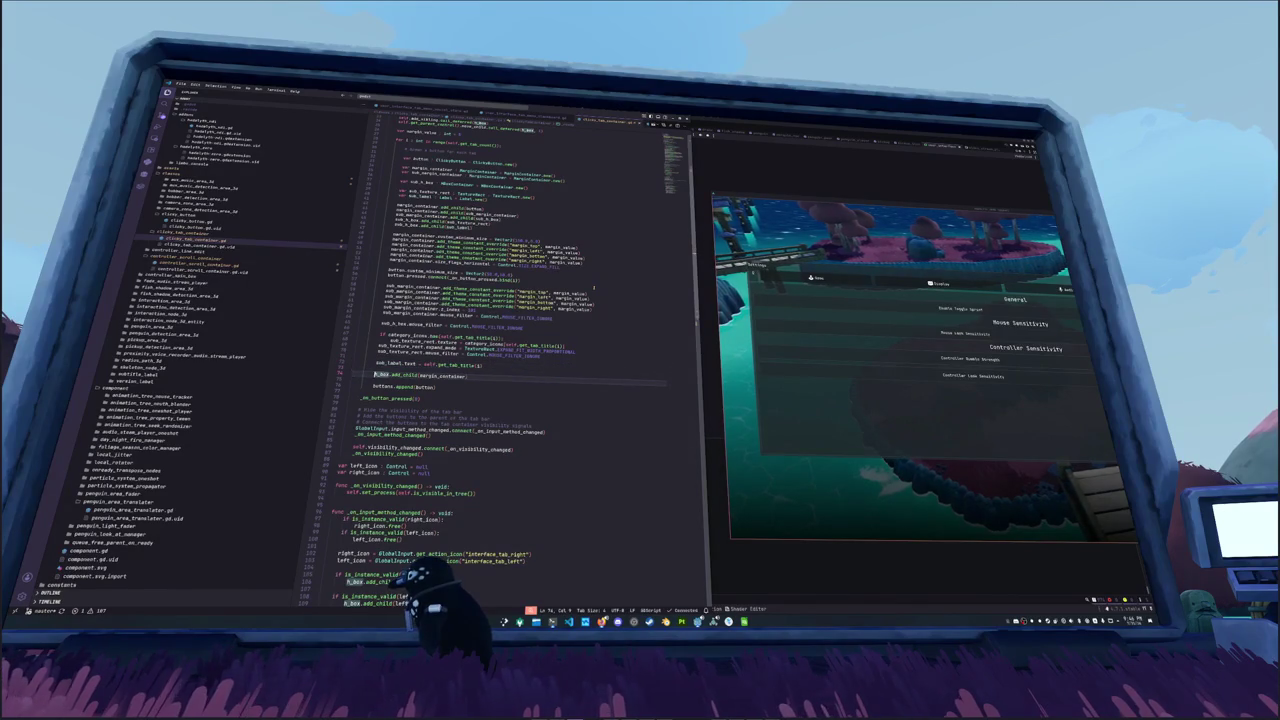
pyautogui.click(354, 357)
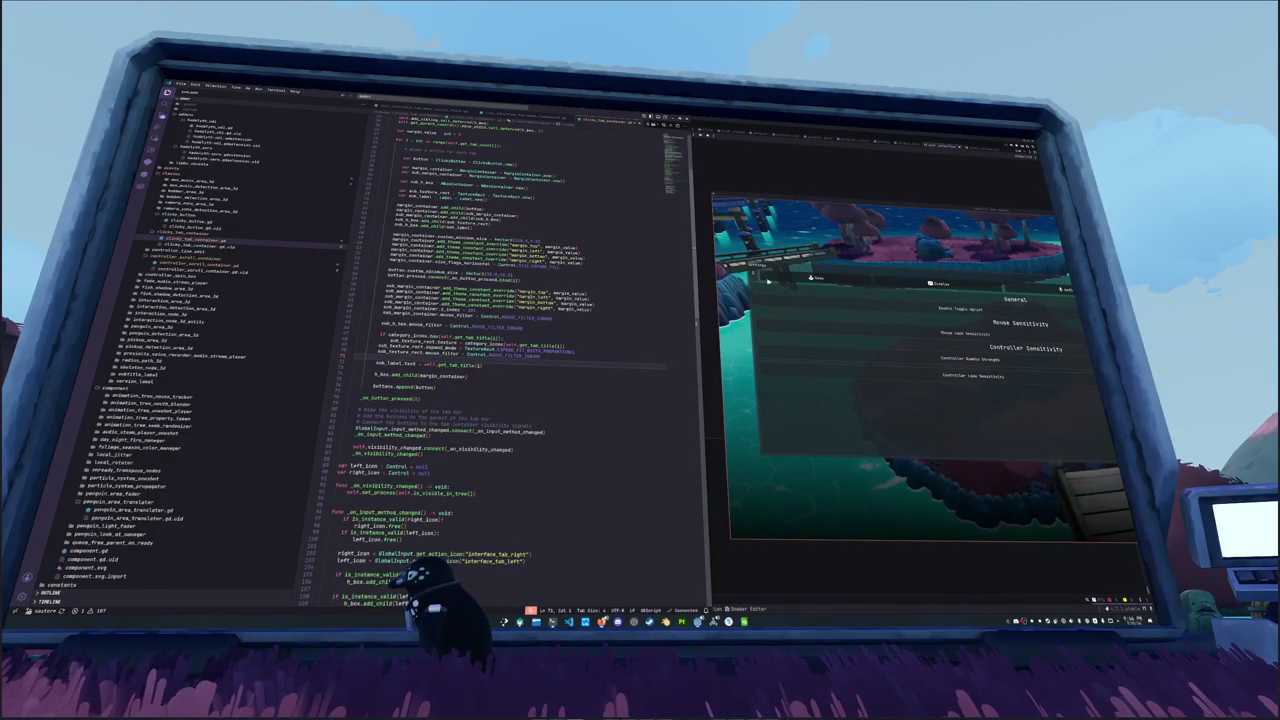
pyautogui.hotkey('alt', 'Tab')
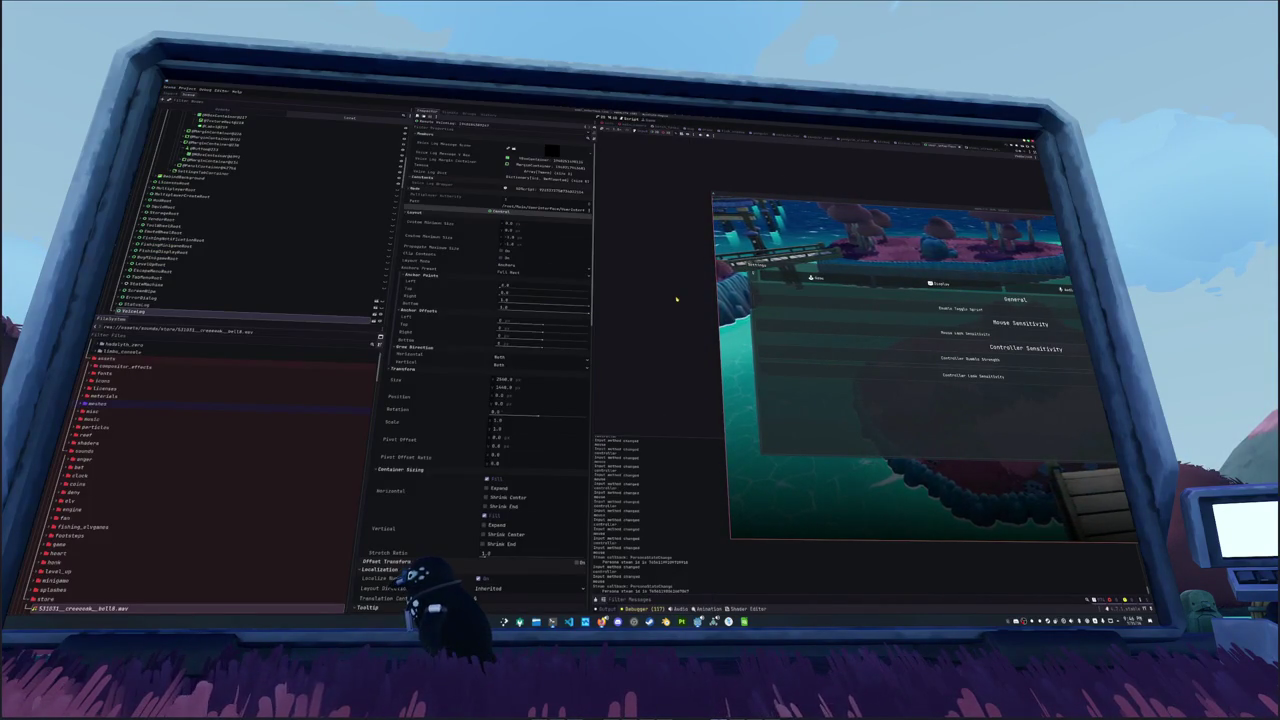
# Step: Relaunch Hadalyth Zero, move its window up-right, and choose Settings from the title menu
pyautogui.press('F5')
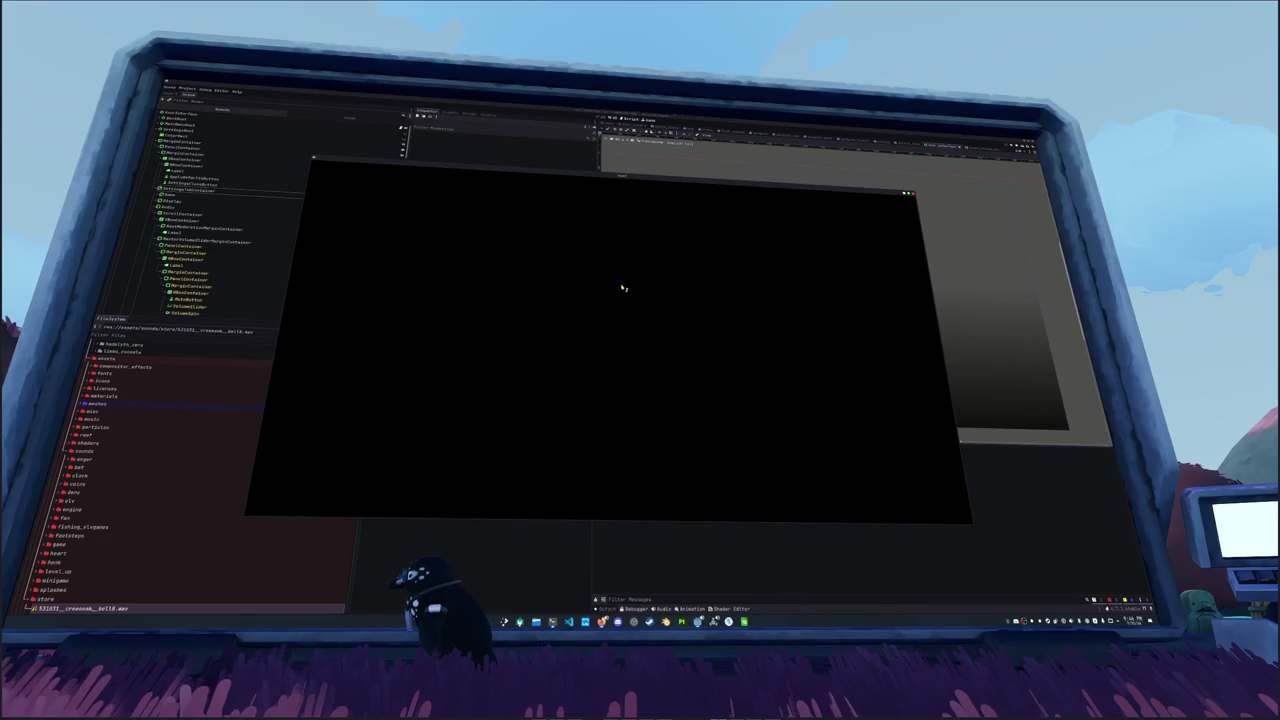
pyautogui.moveTo(578, 176); pyautogui.dragTo(701, 154)
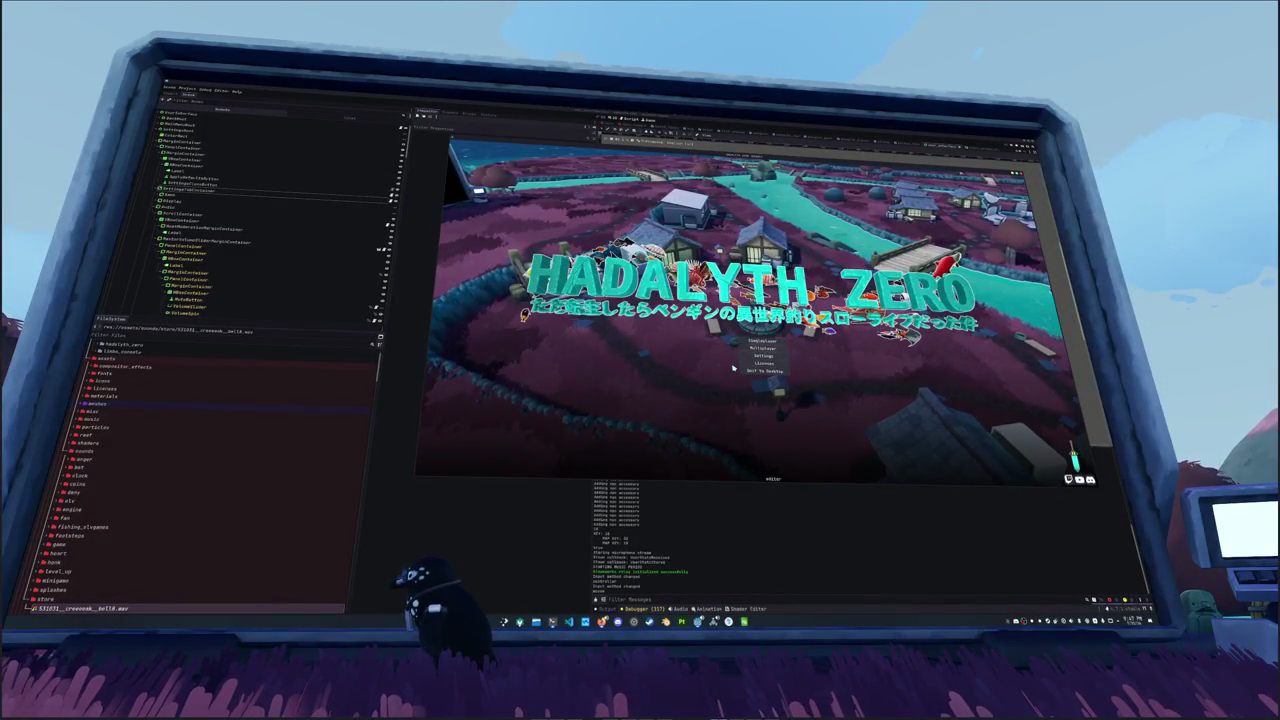
pyautogui.press('Down')
pyautogui.press('Down')
pyautogui.press('Return')
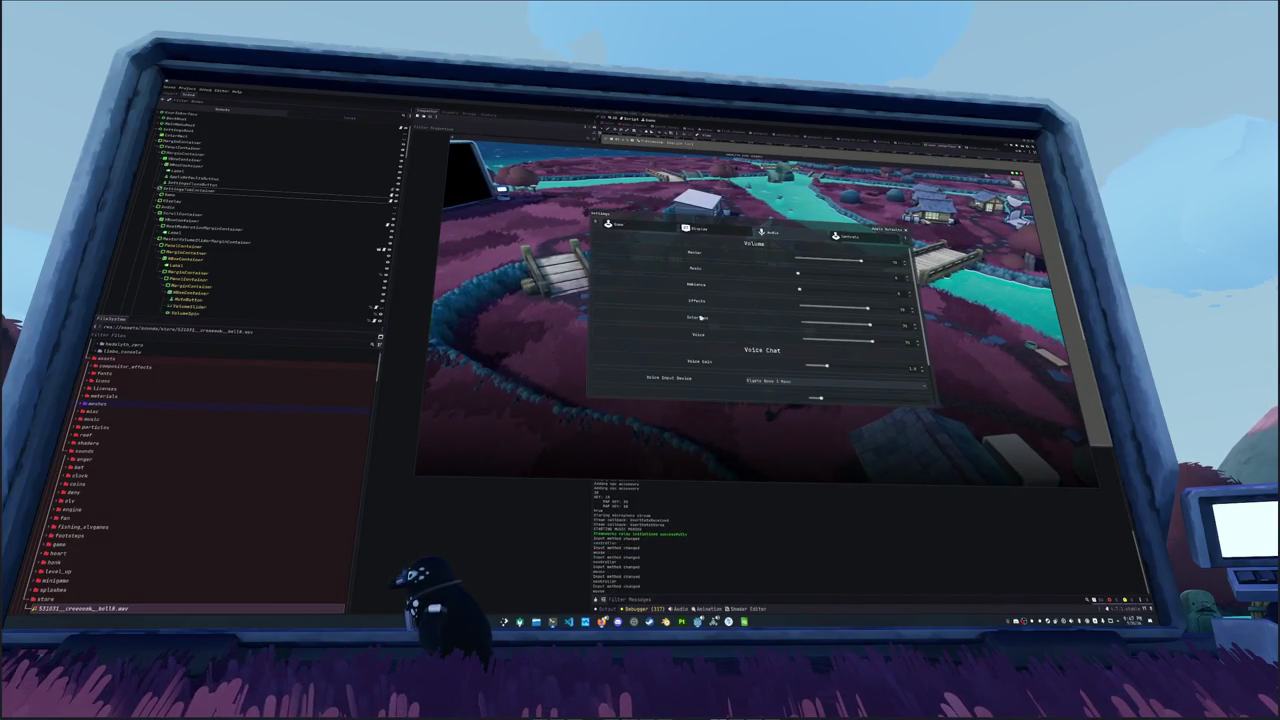
# Step: Cycle the settings tabs with Tab/Shift+Tab, then through Audio, Controls and Game with E
pyautogui.press('Tab')
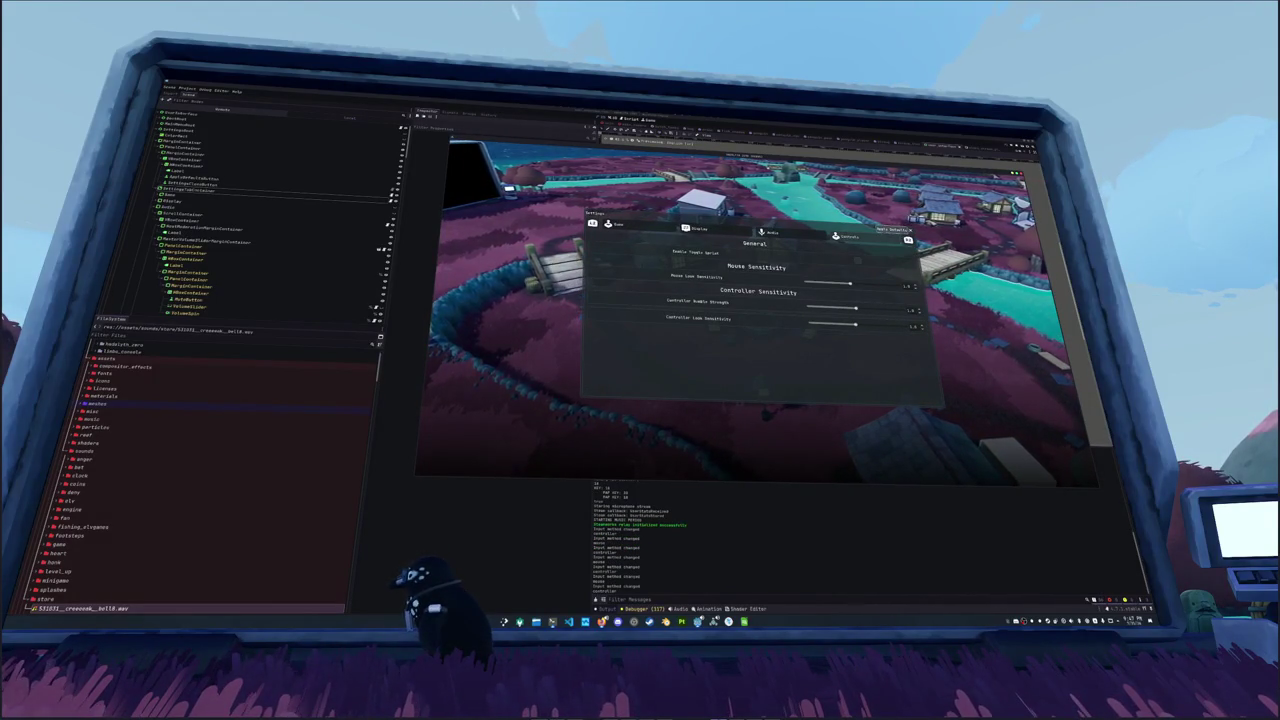
pyautogui.hotkey('shift', 'Tab')
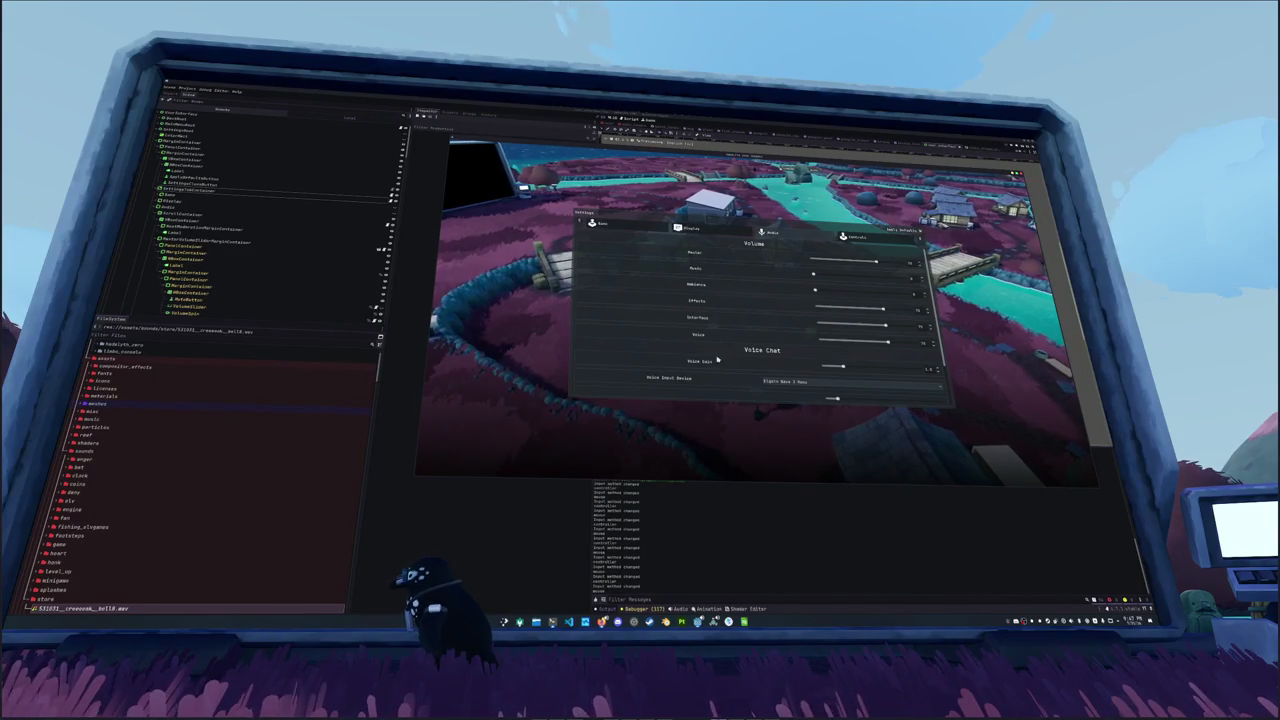
pyautogui.press('Tab')
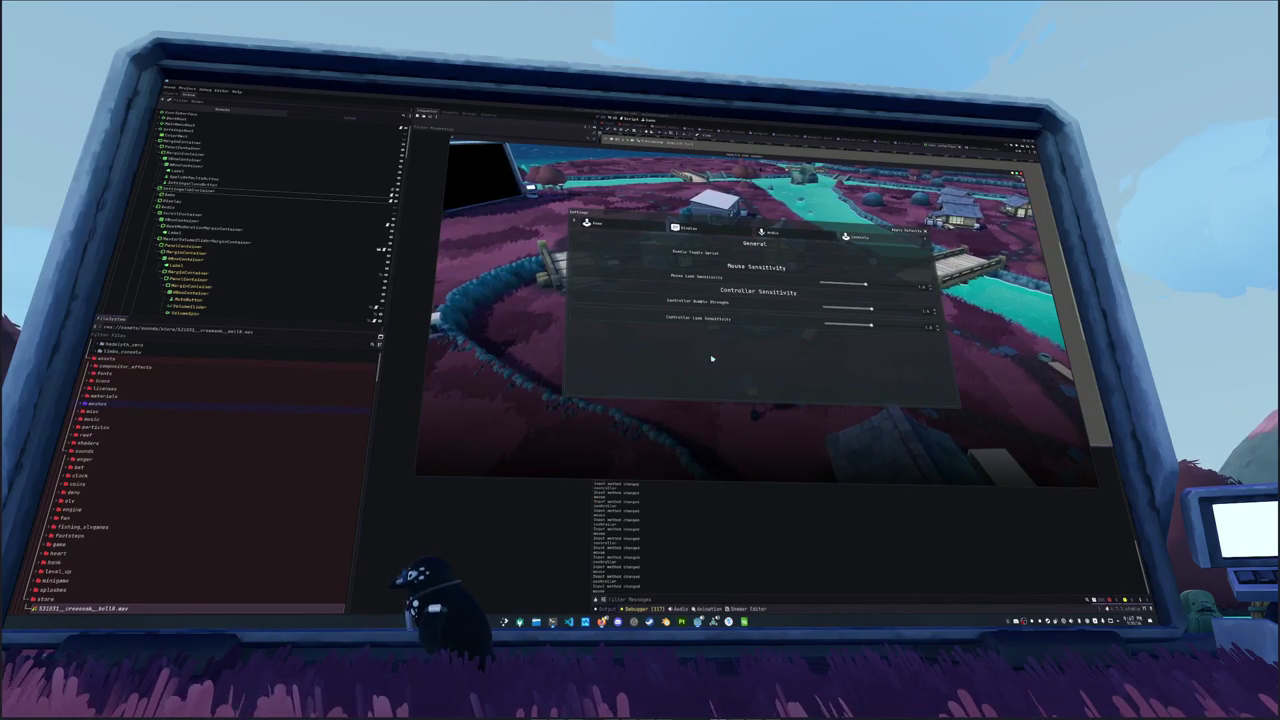
pyautogui.press('Tab')
pyautogui.press('Tab')
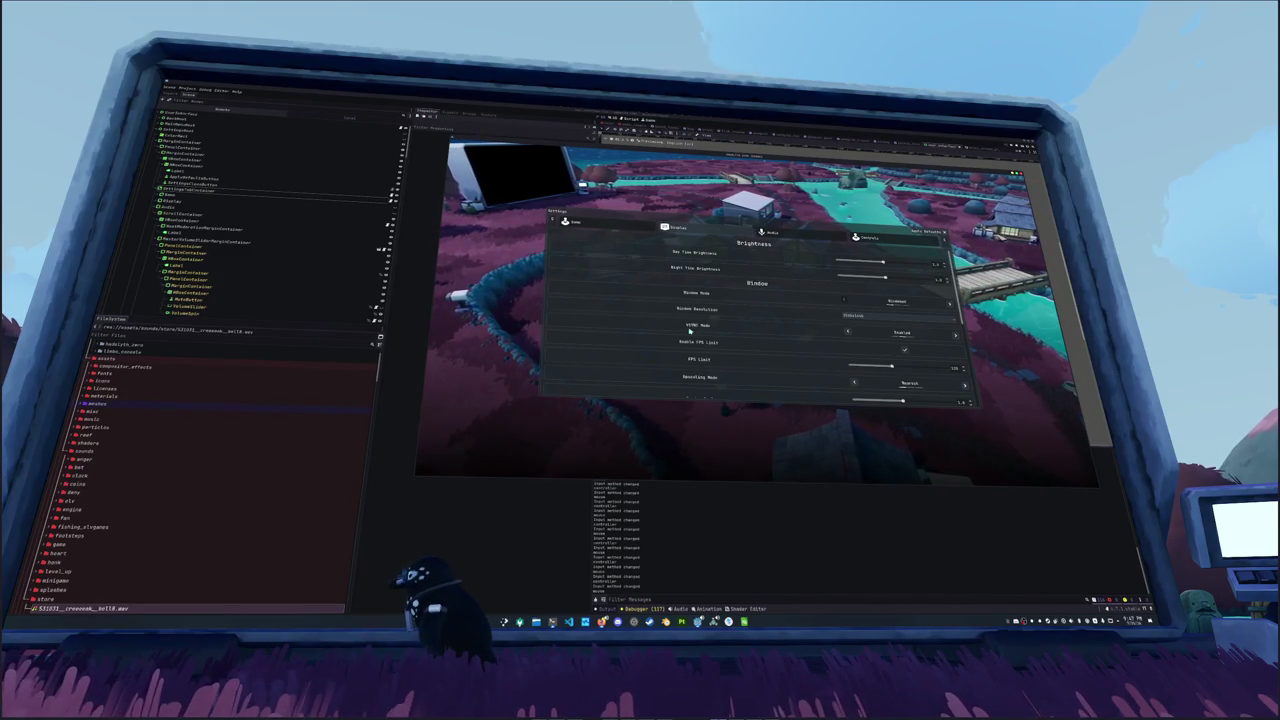
pyautogui.press('e')
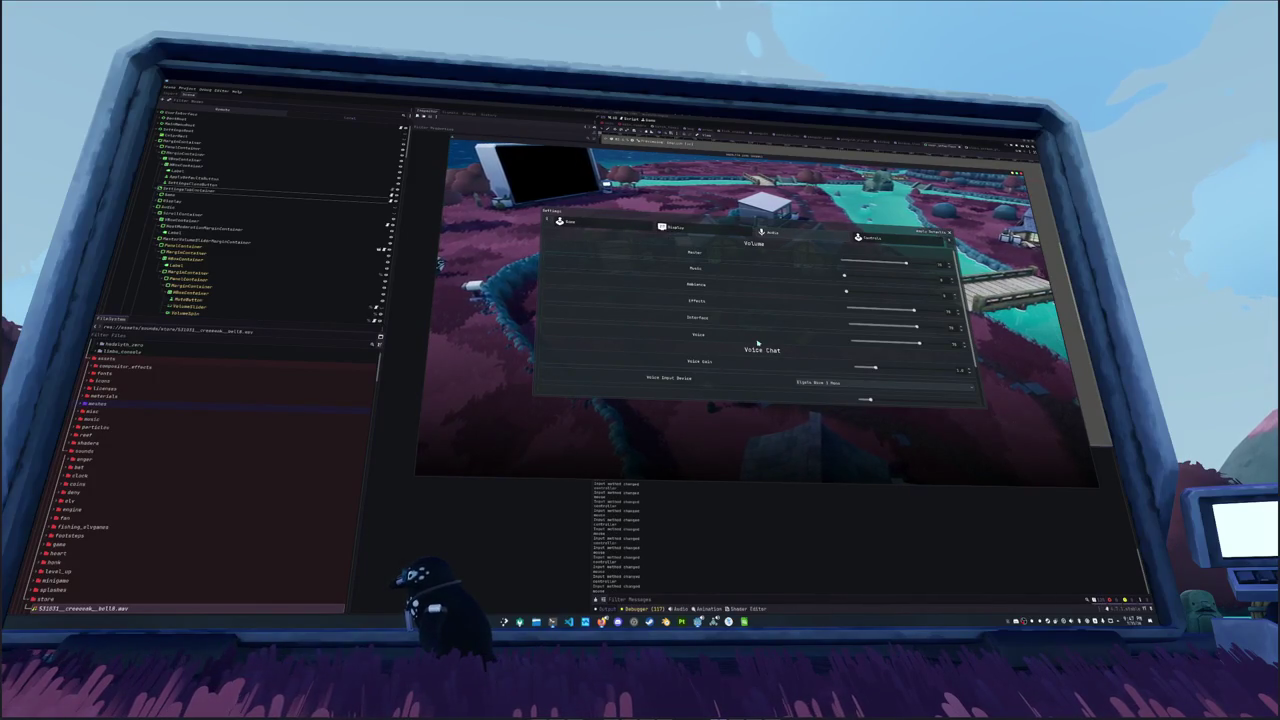
pyautogui.press('e')
pyautogui.press('e')
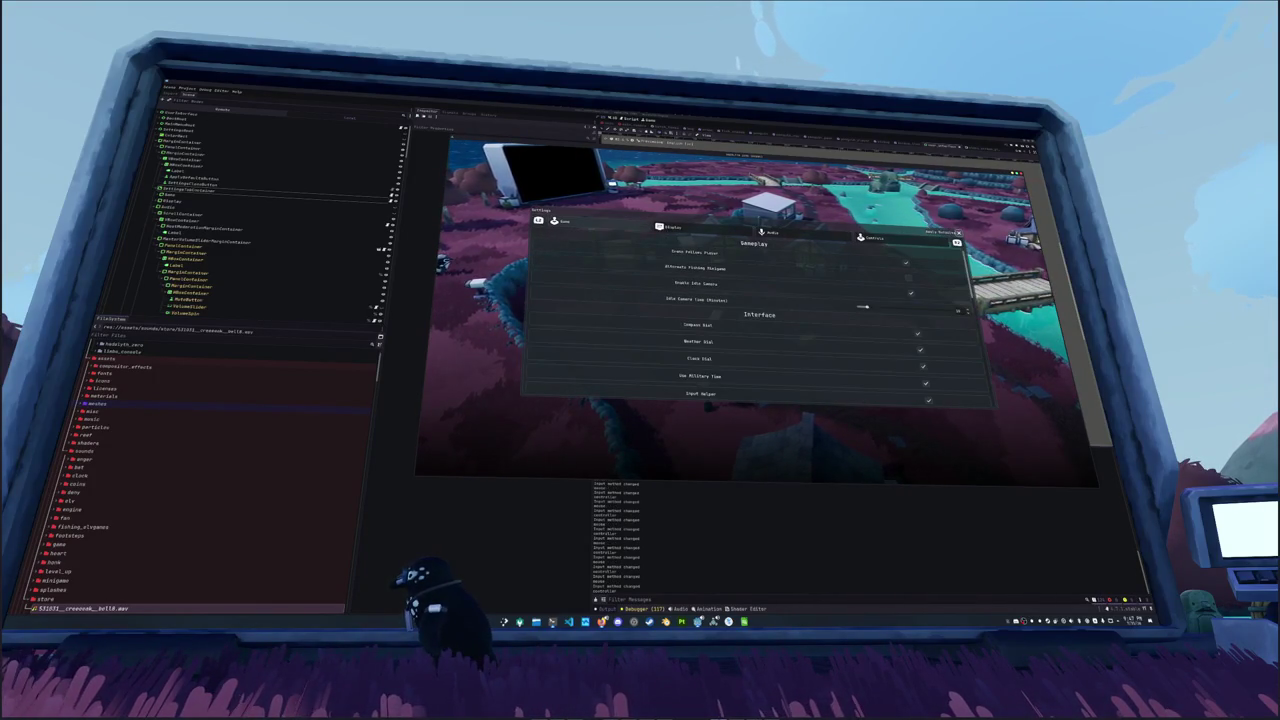
pyautogui.press('e')
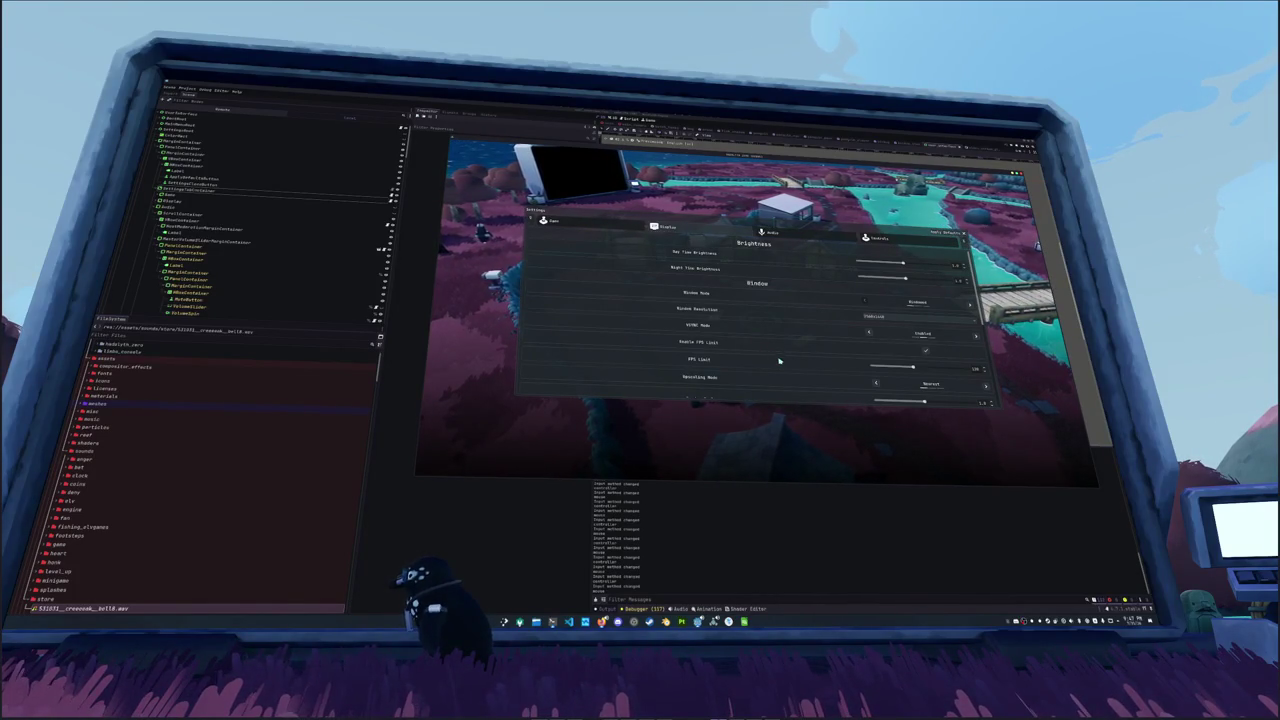
# Step: Cycle between Game and Audio tabs once more, then stop the game and save the scene
pyautogui.press('e')
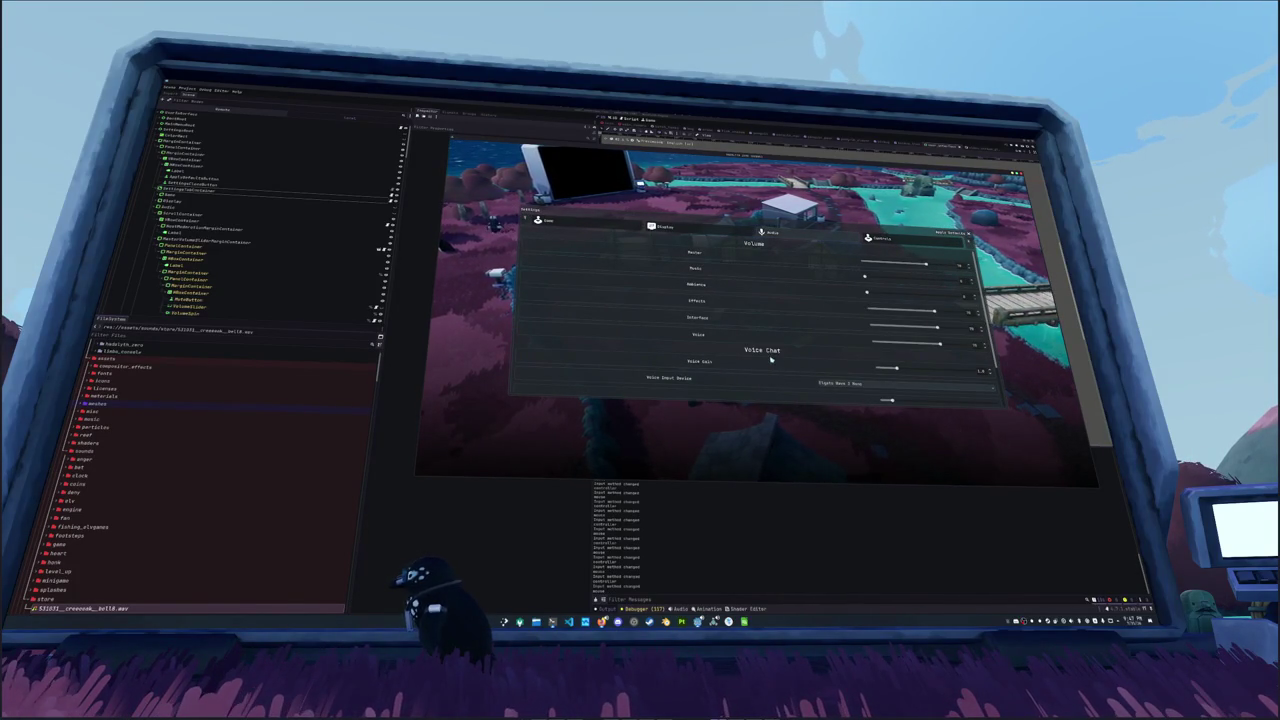
pyautogui.press('q')
pyautogui.press('q')
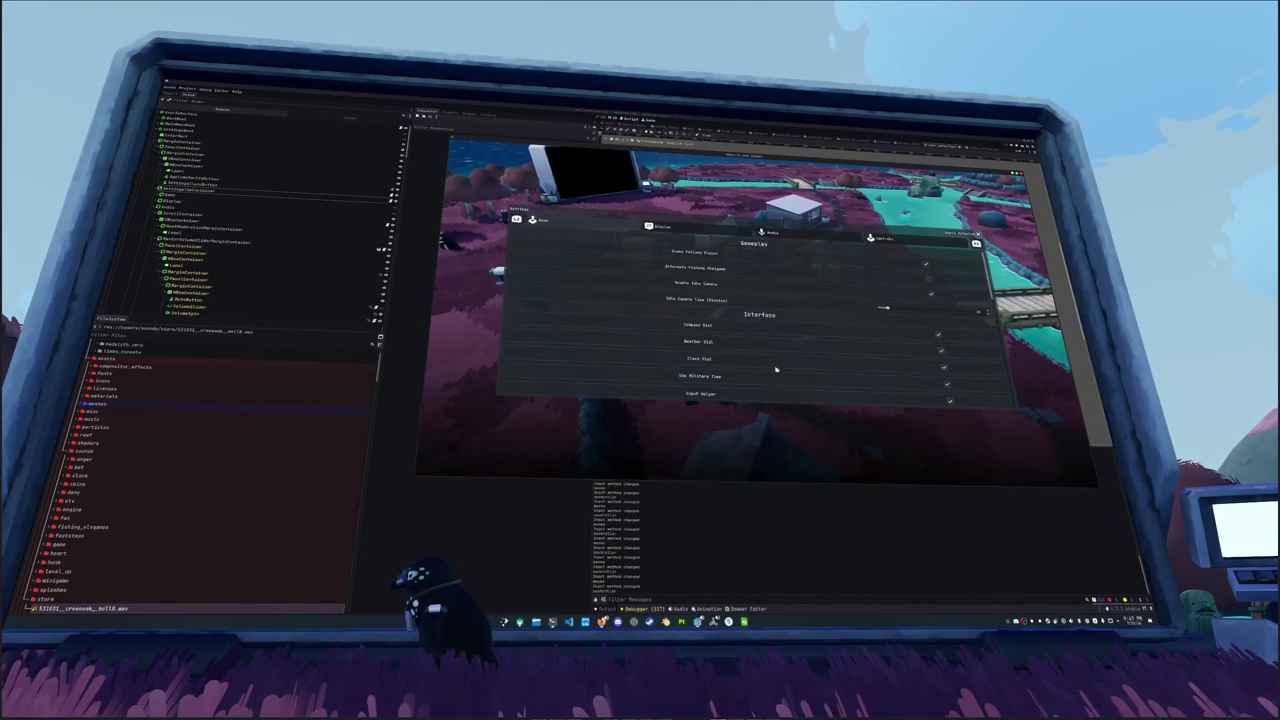
pyautogui.press('e')
pyautogui.press('e')
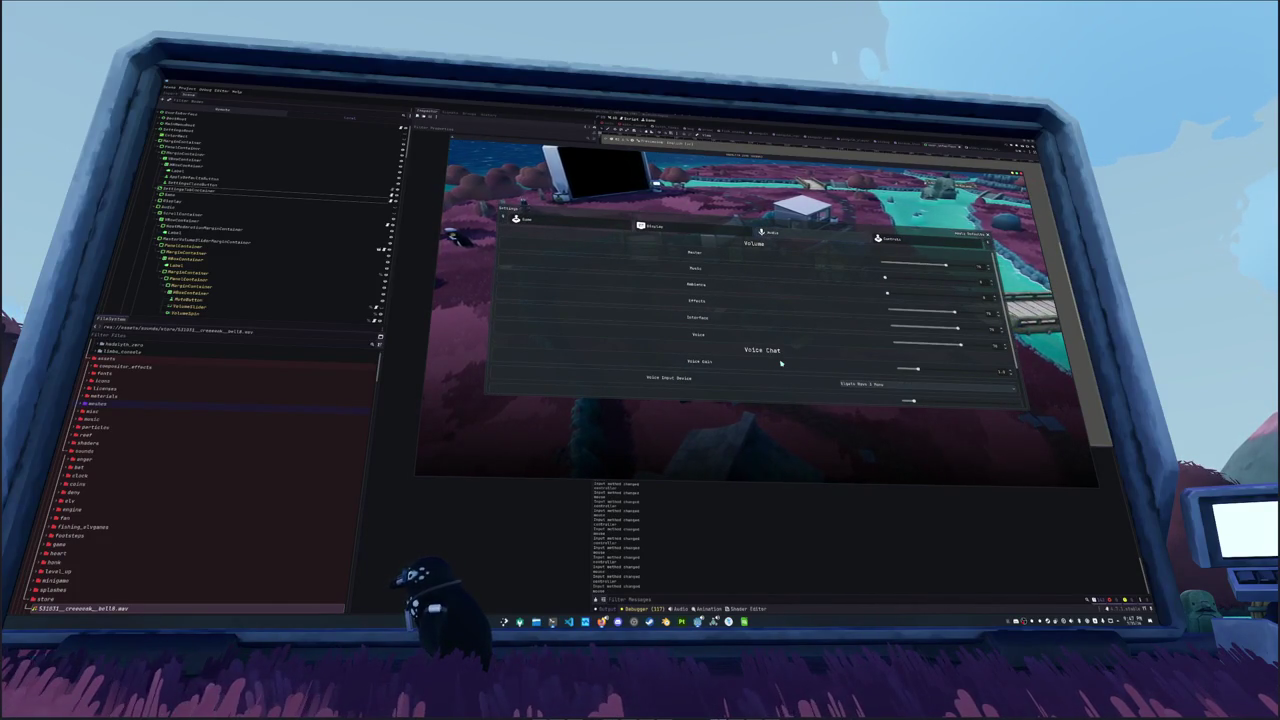
pyautogui.press('F8')
pyautogui.hotkey('ctrl', 's')
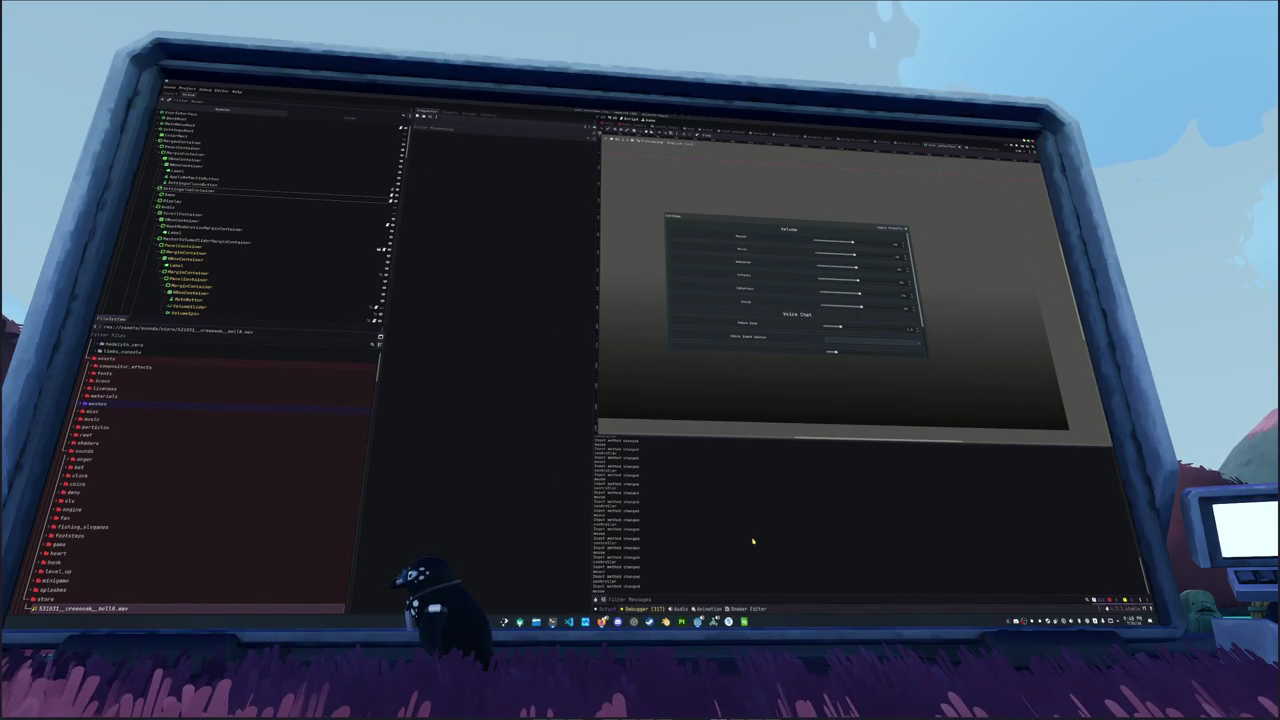
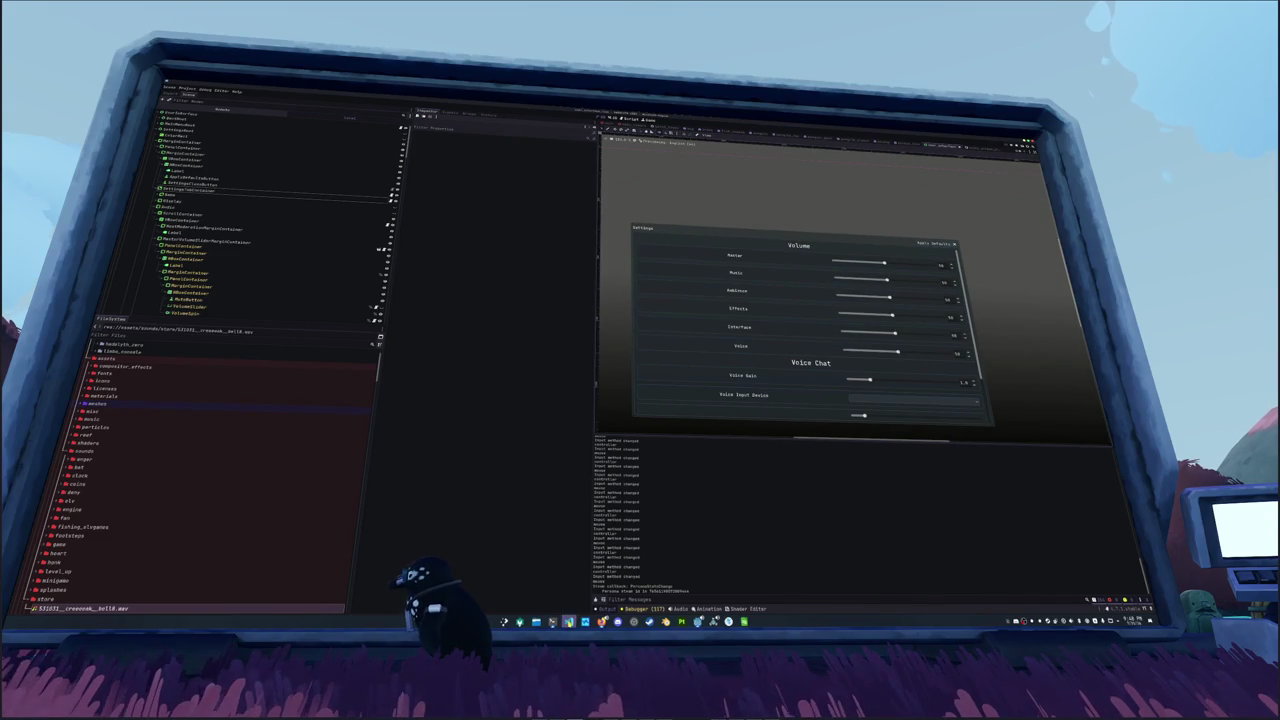
# Step: In VS Code, insert a blank line after self.current_tab = index
pyautogui.hotkey('alt', 'Tab')
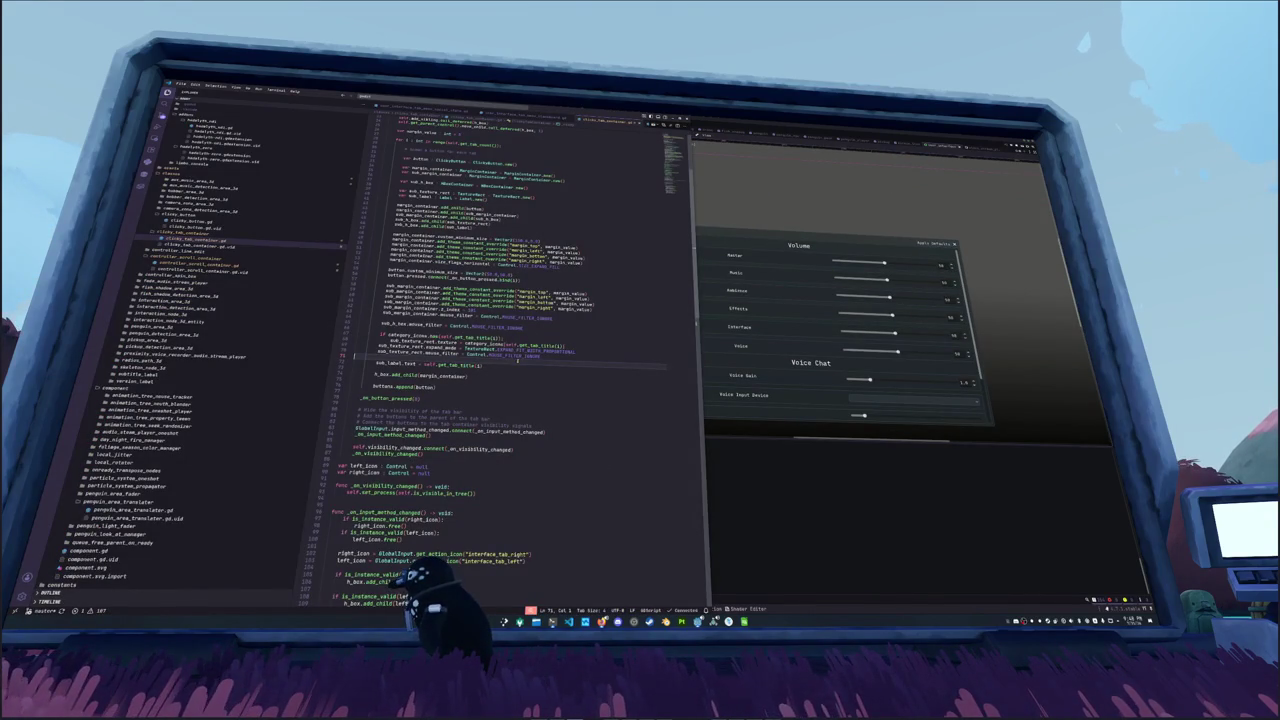
pyautogui.scroll(-15, 518, 360)
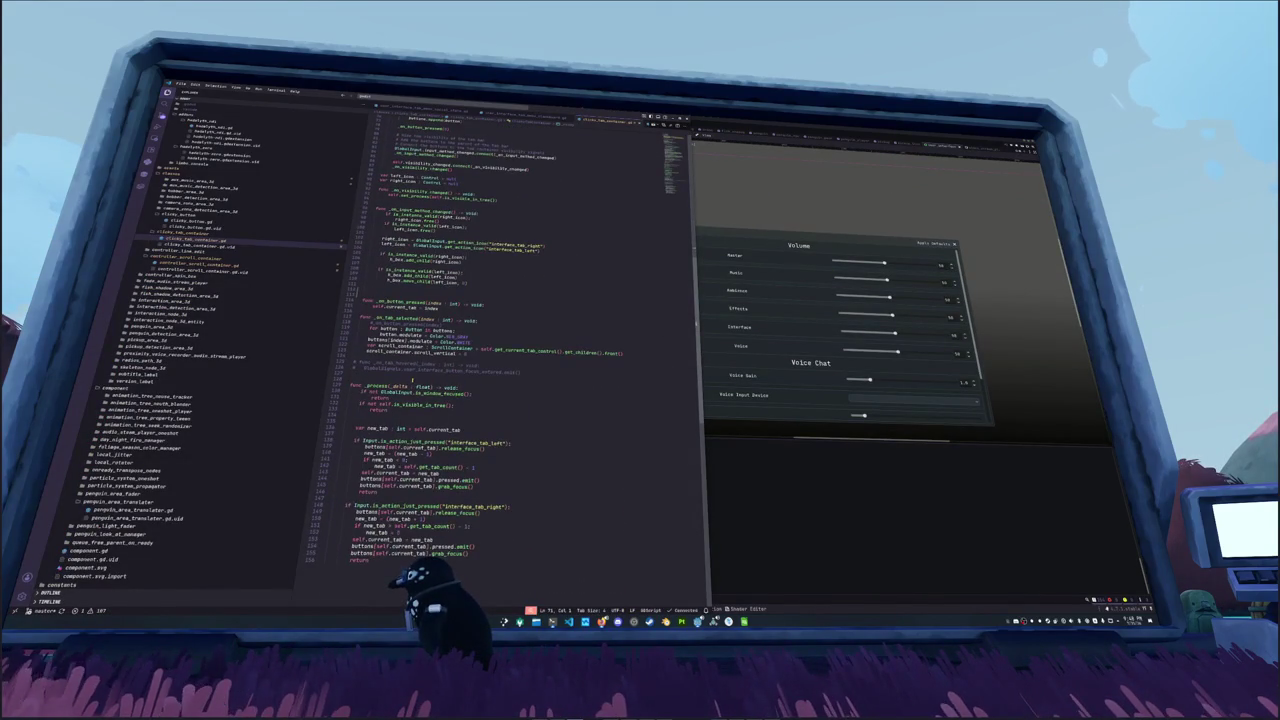
pyautogui.click(465, 354)
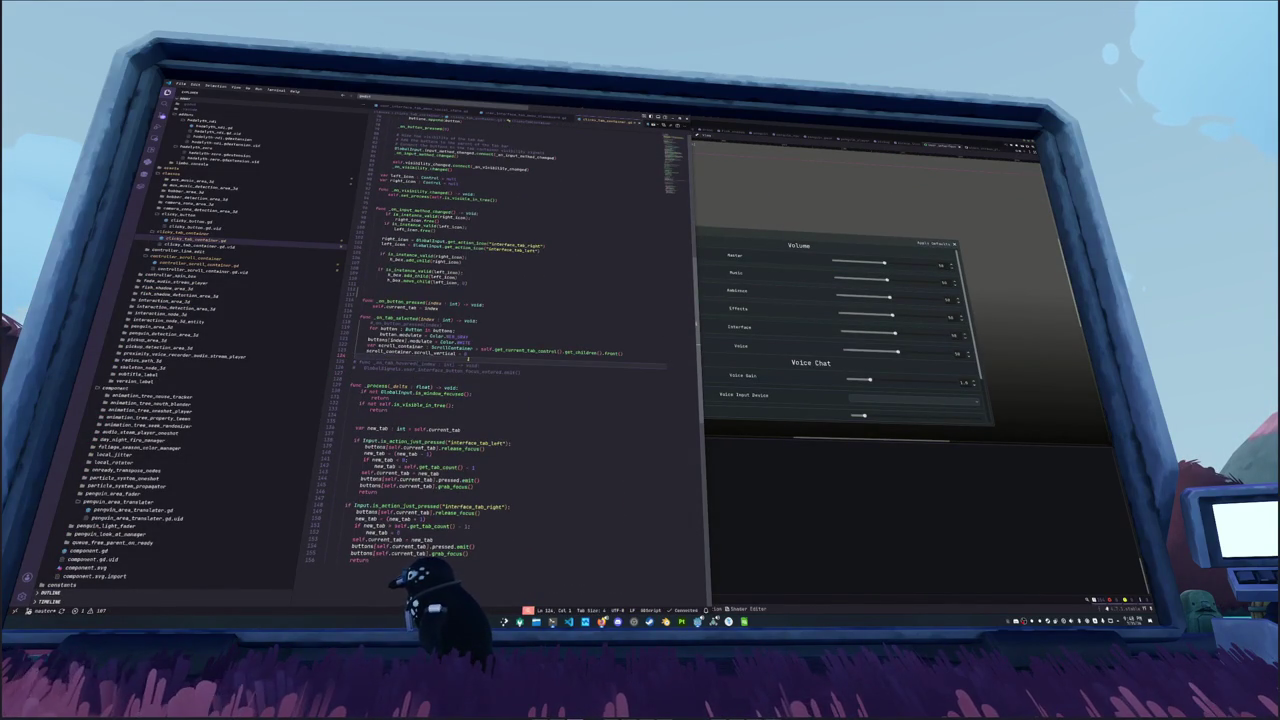
pyautogui.scroll(-2, 467, 387)
pyautogui.click(403, 368)
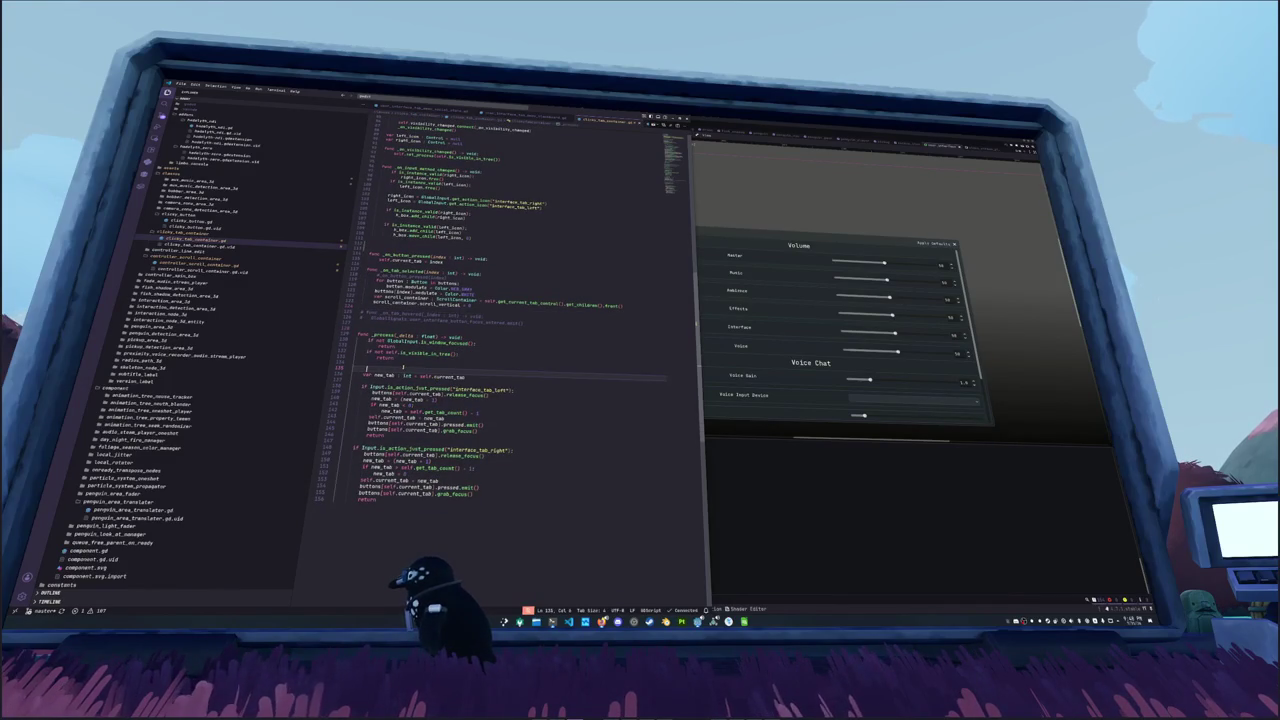
pyautogui.scroll(2, 403, 367)
pyautogui.scroll(1, 480, 350)
pyautogui.click(400, 373)
pyautogui.press('Return')
pyautogui.press('Up')
pyautogui.press('Up')
pyautogui.press('Up')
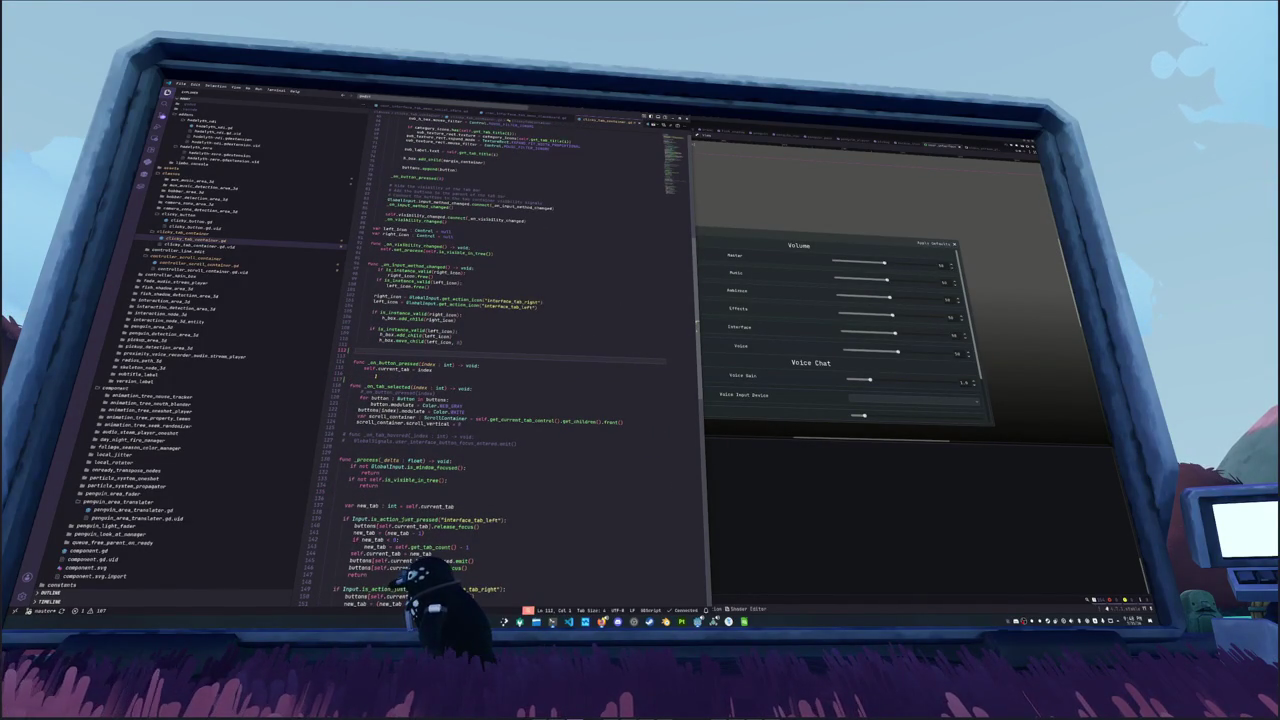
# Step: Follow get_action_icon to get_joy_button_icon in global_input.gd and select the 16 in its minimum size
pyautogui.scroll(2, 500, 330)
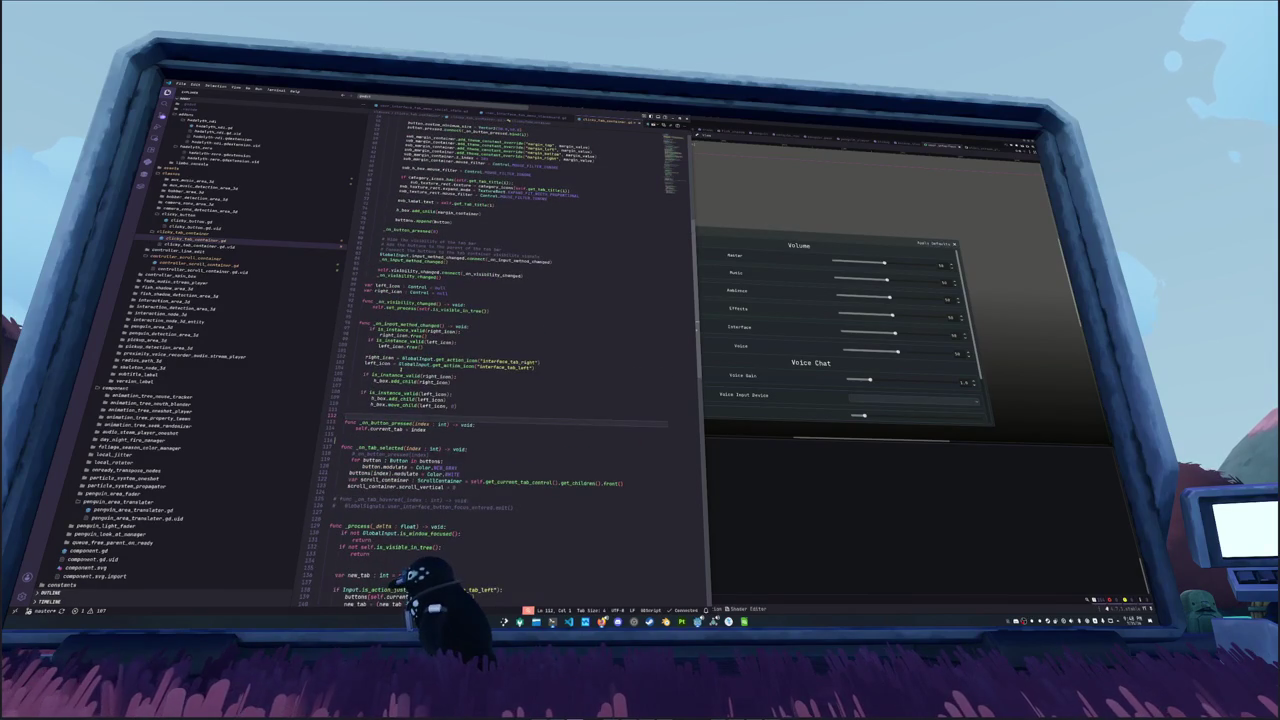
pyautogui.keyDown('ctrl'); pyautogui.click(440, 366); pyautogui.keyUp('ctrl')
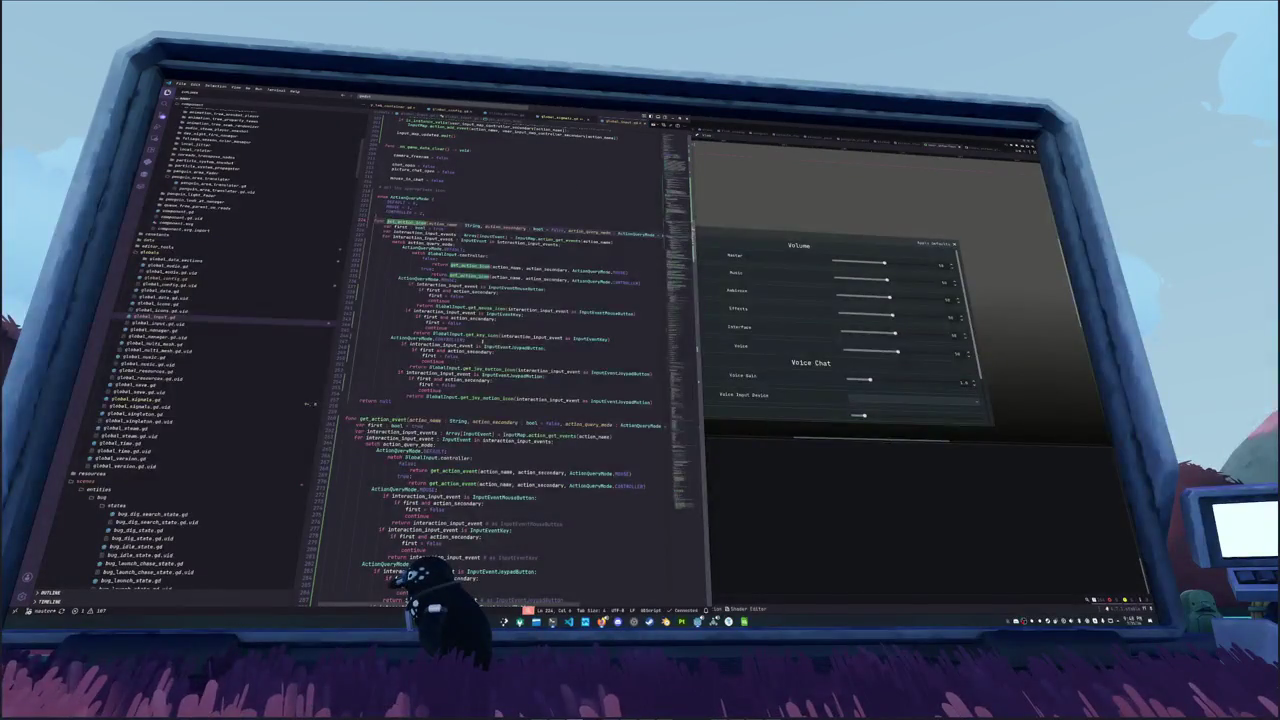
pyautogui.click(433, 263)
pyautogui.scroll(-1, 500, 380)
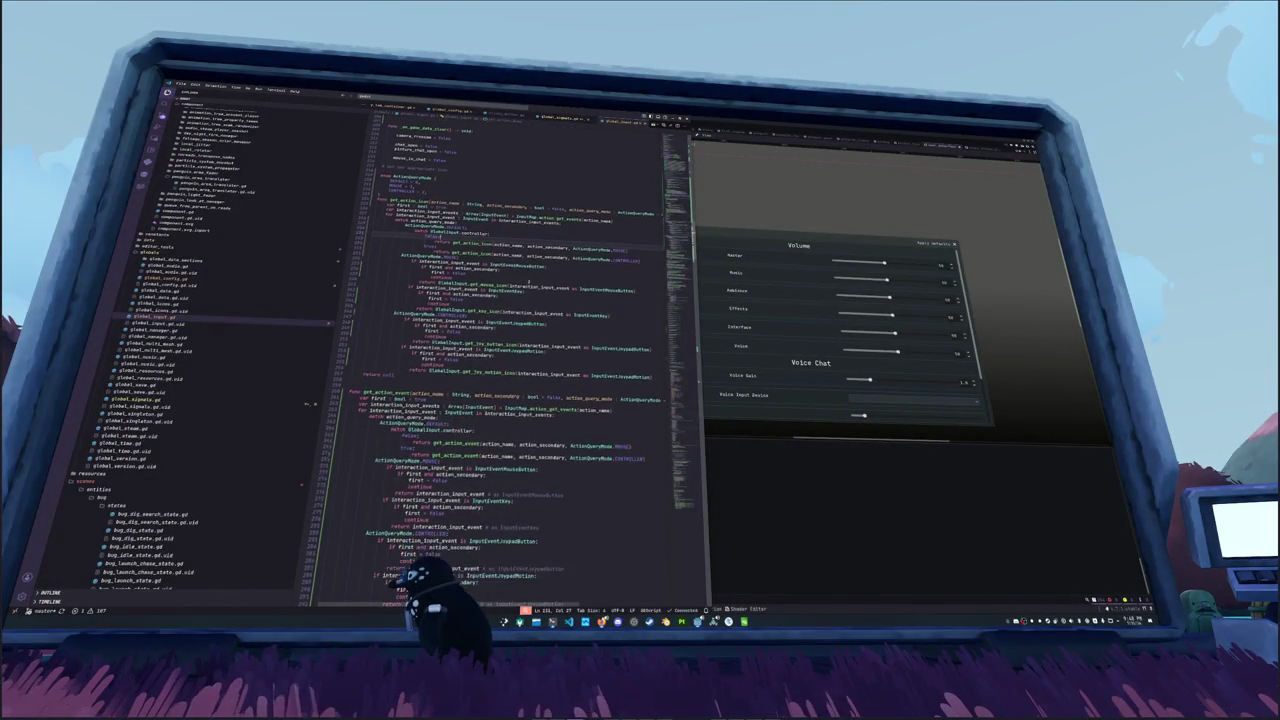
pyautogui.scroll(-1, 530, 280)
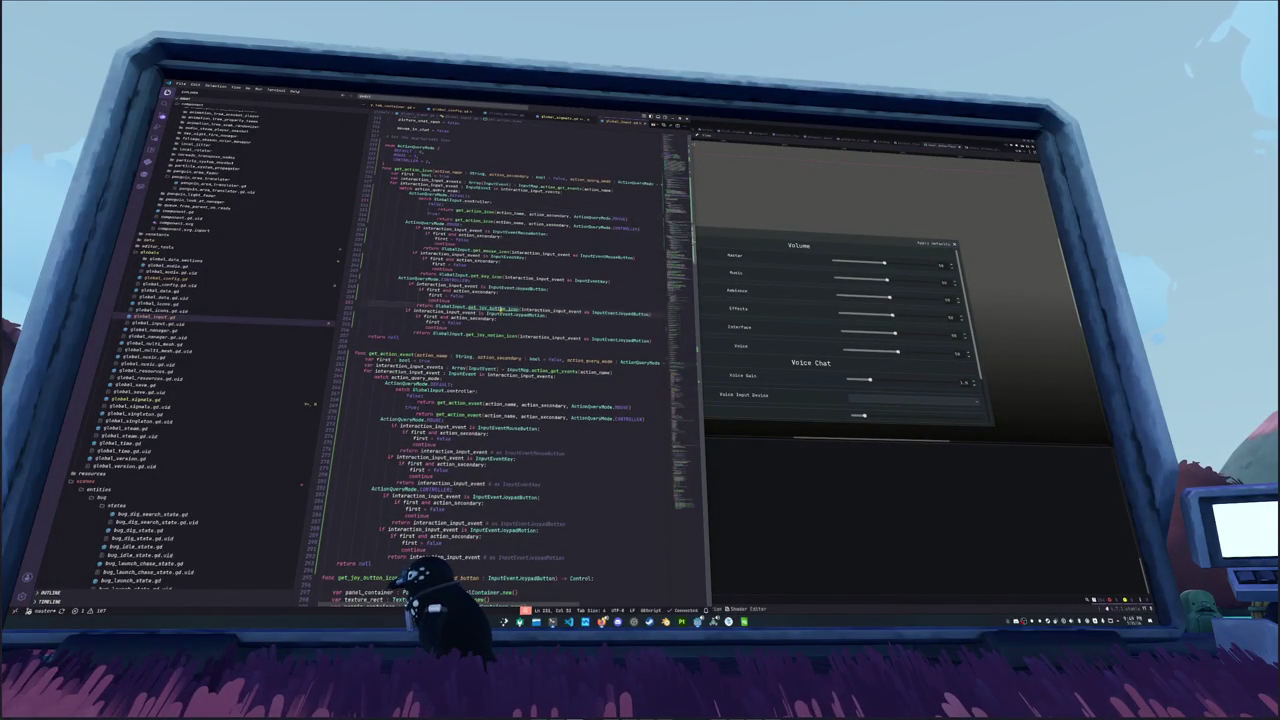
pyautogui.keyDown('ctrl'); pyautogui.click(495, 309); pyautogui.keyUp('ctrl')
pyautogui.click(483, 298)
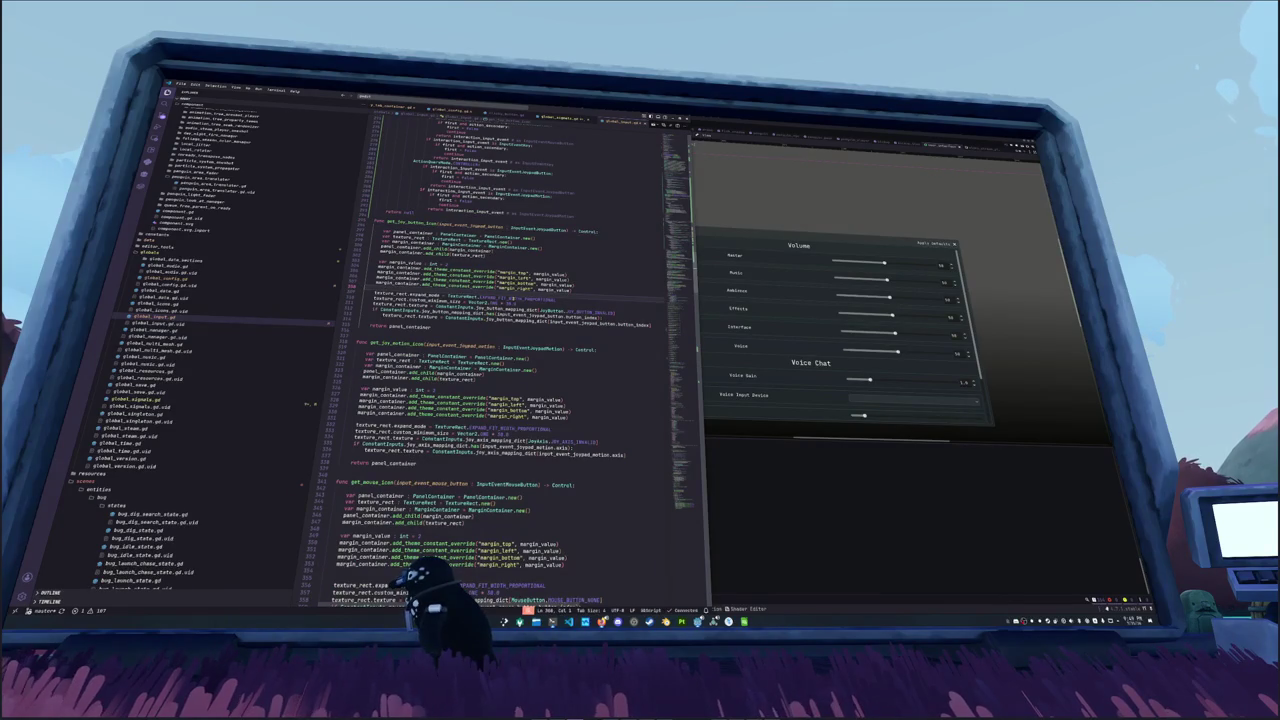
pyautogui.doubleClick(510, 302)
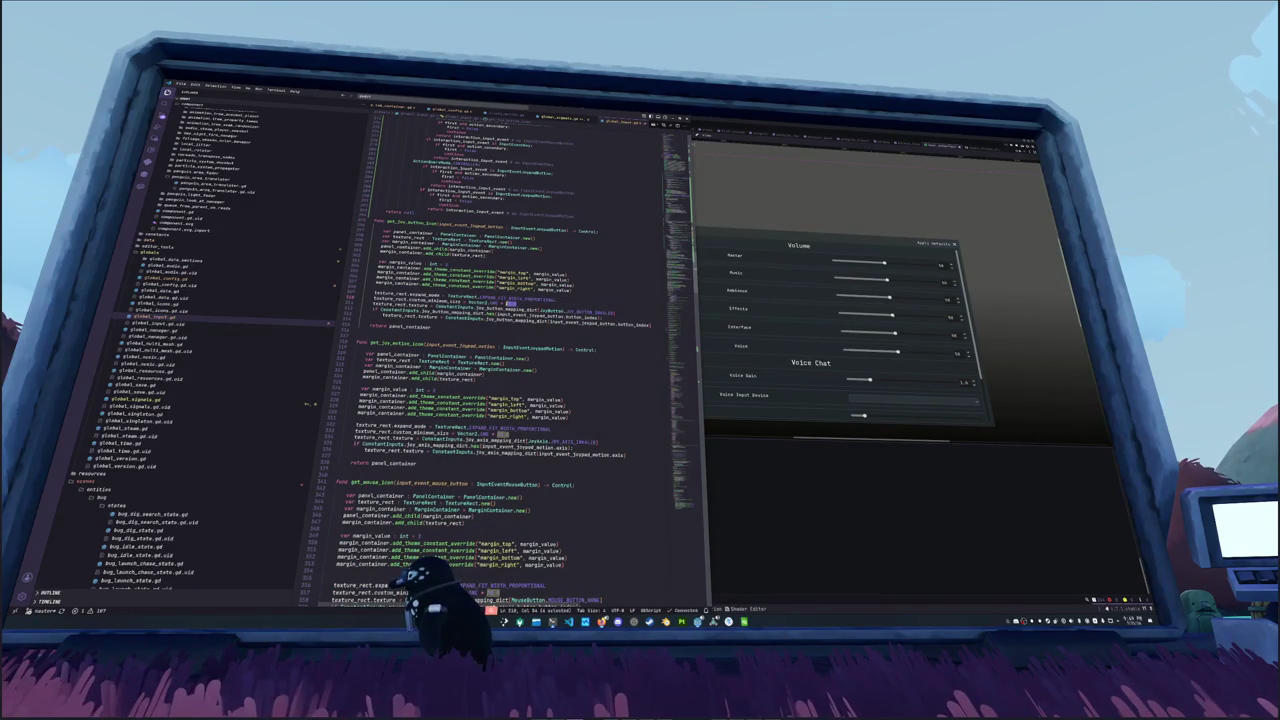
pyautogui.hotkey('alt', 'Tab')
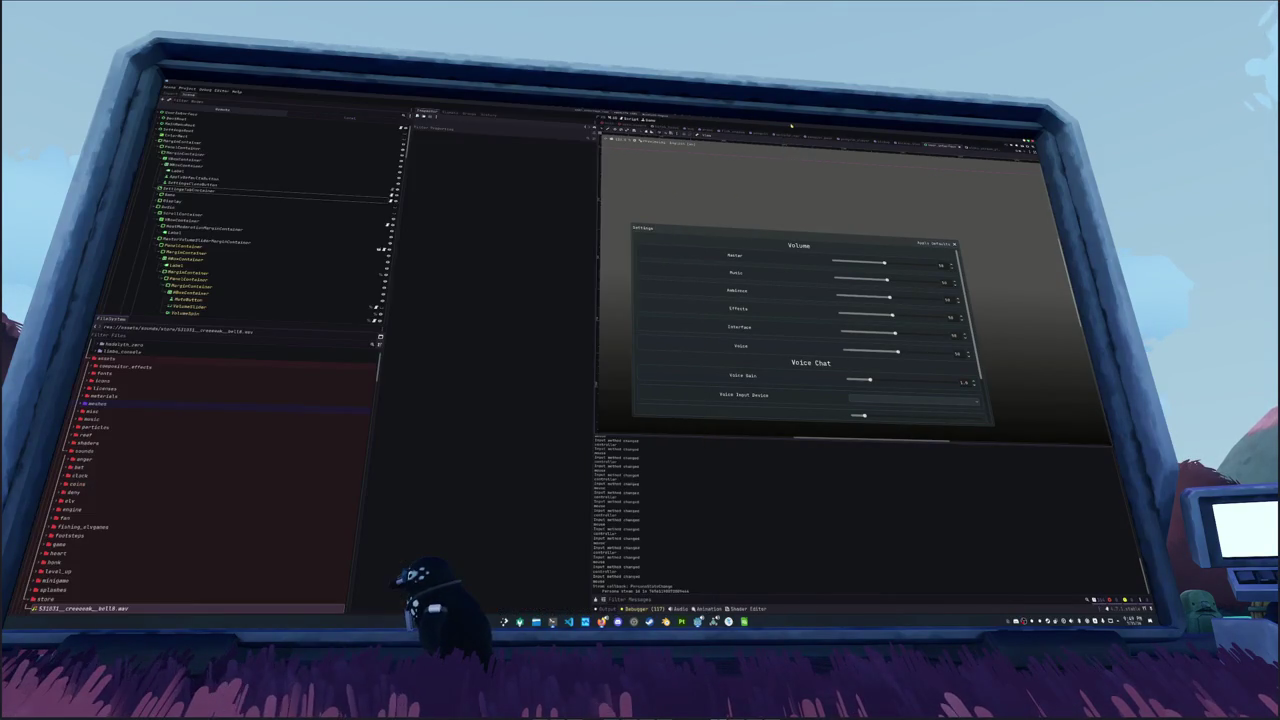
# Step: Switch the running settings menu to Display and inspect the icon's TextureRect and MarginContainer nodes
pyautogui.hotkey('alt', 'Tab')
pyautogui.hotkey('alt', 'Tab')
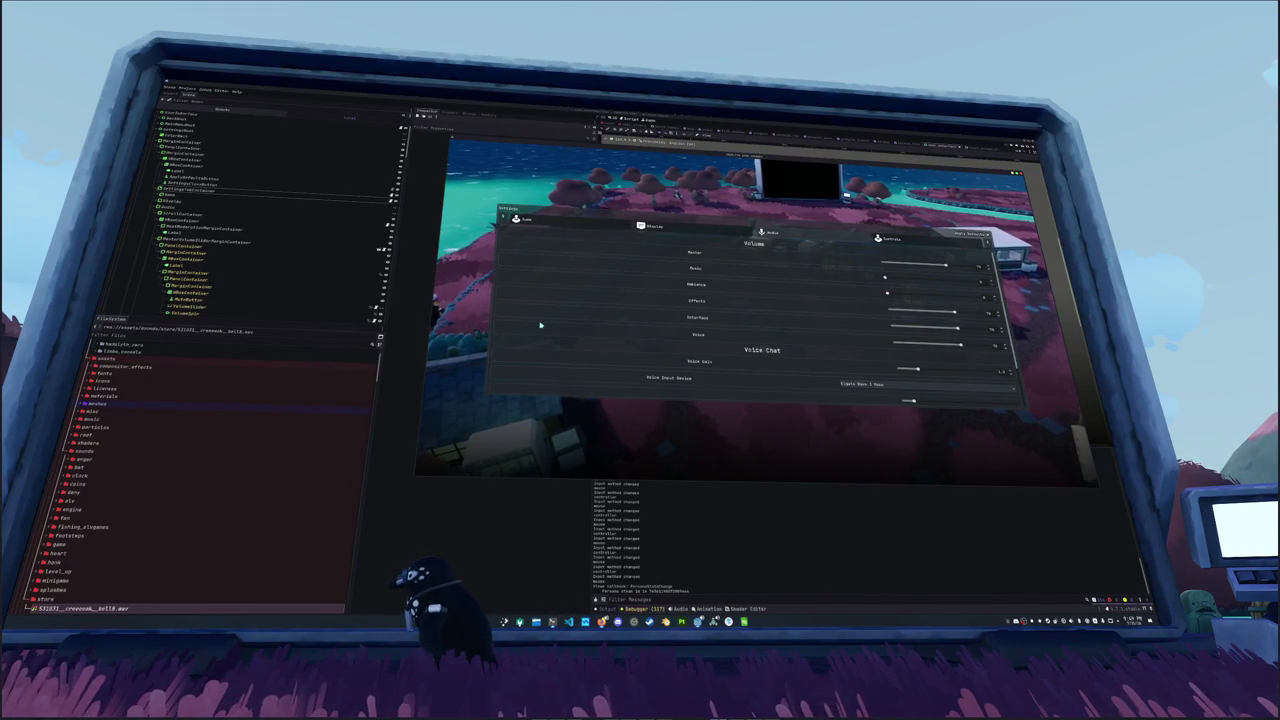
pyautogui.press('q')
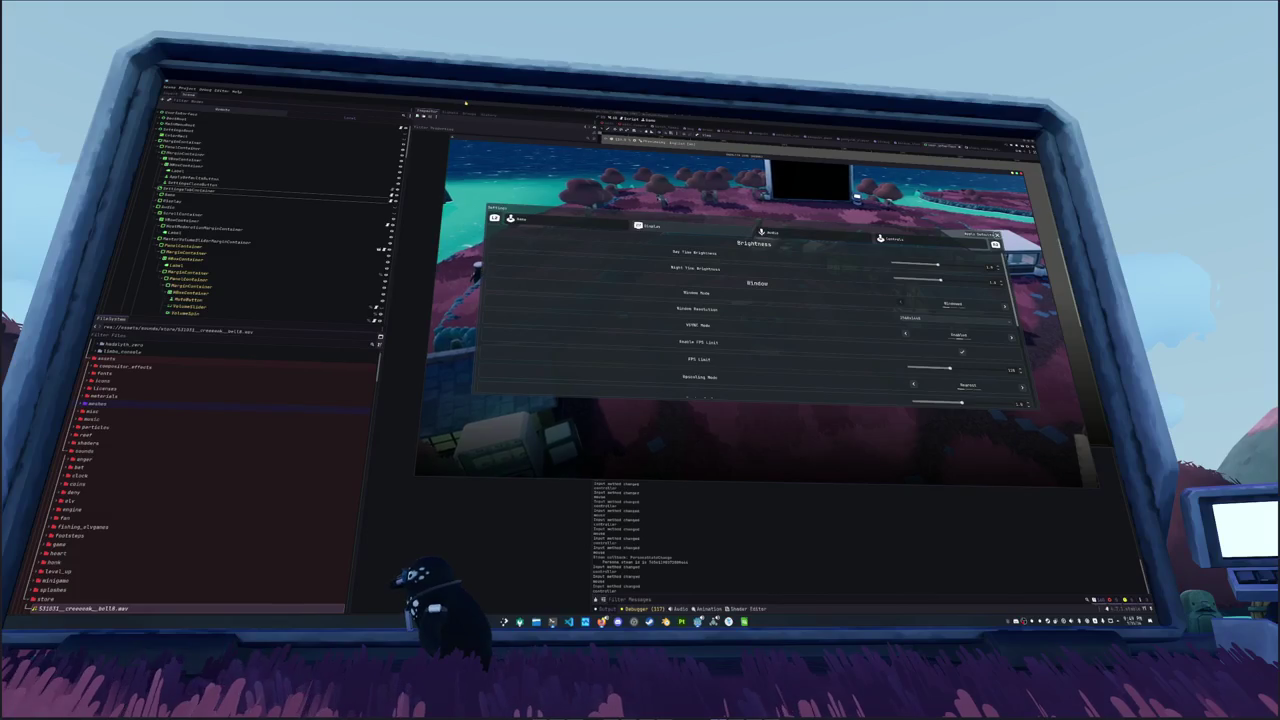
pyautogui.click(205, 210)
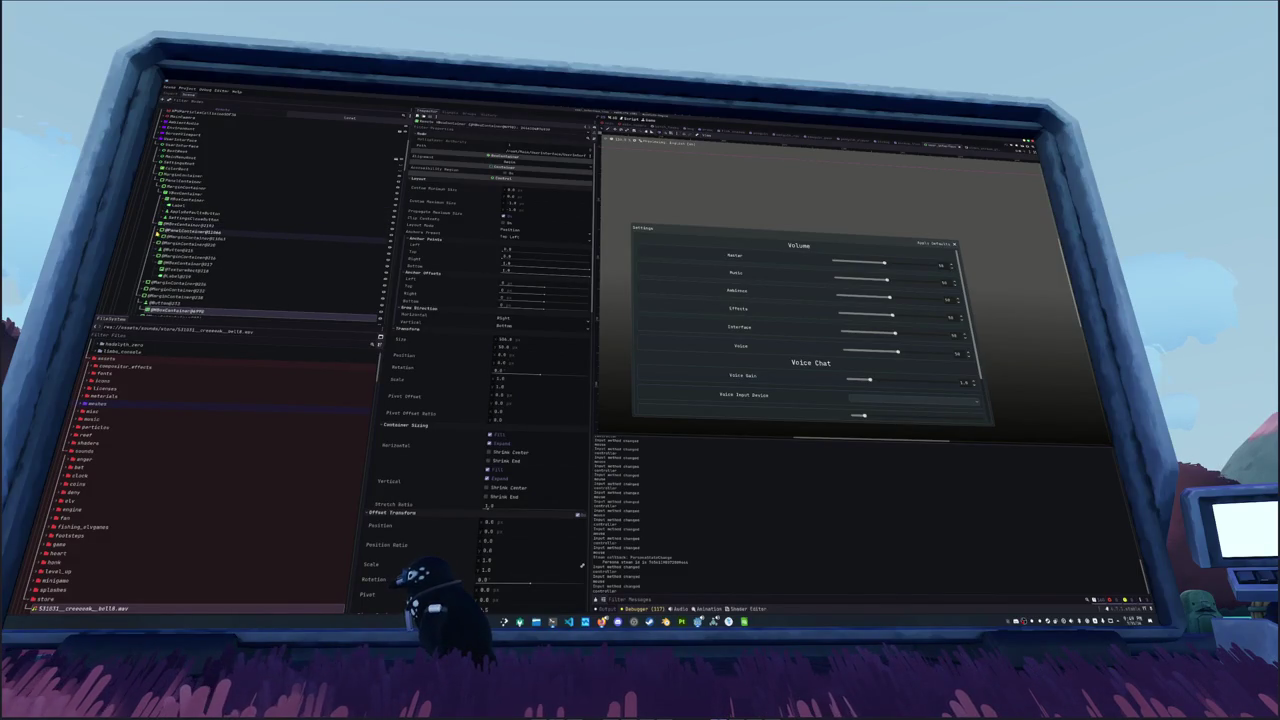
pyautogui.click(185, 243)
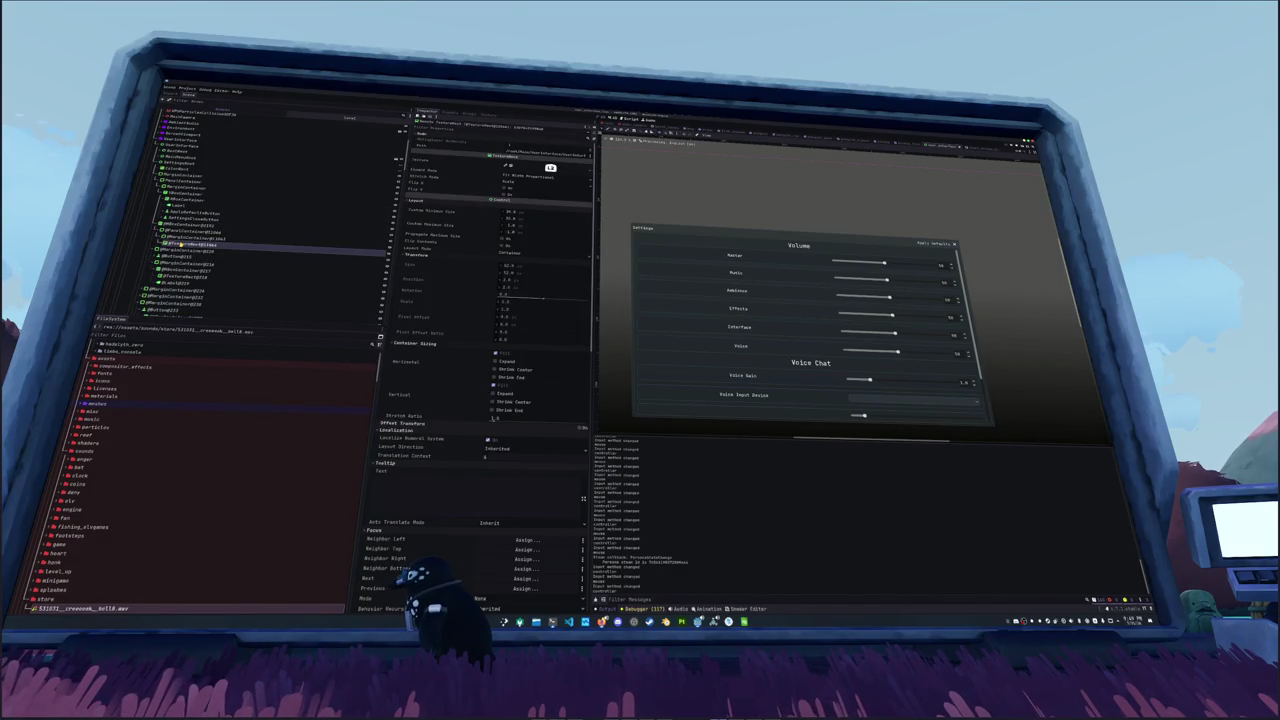
pyautogui.click(185, 238)
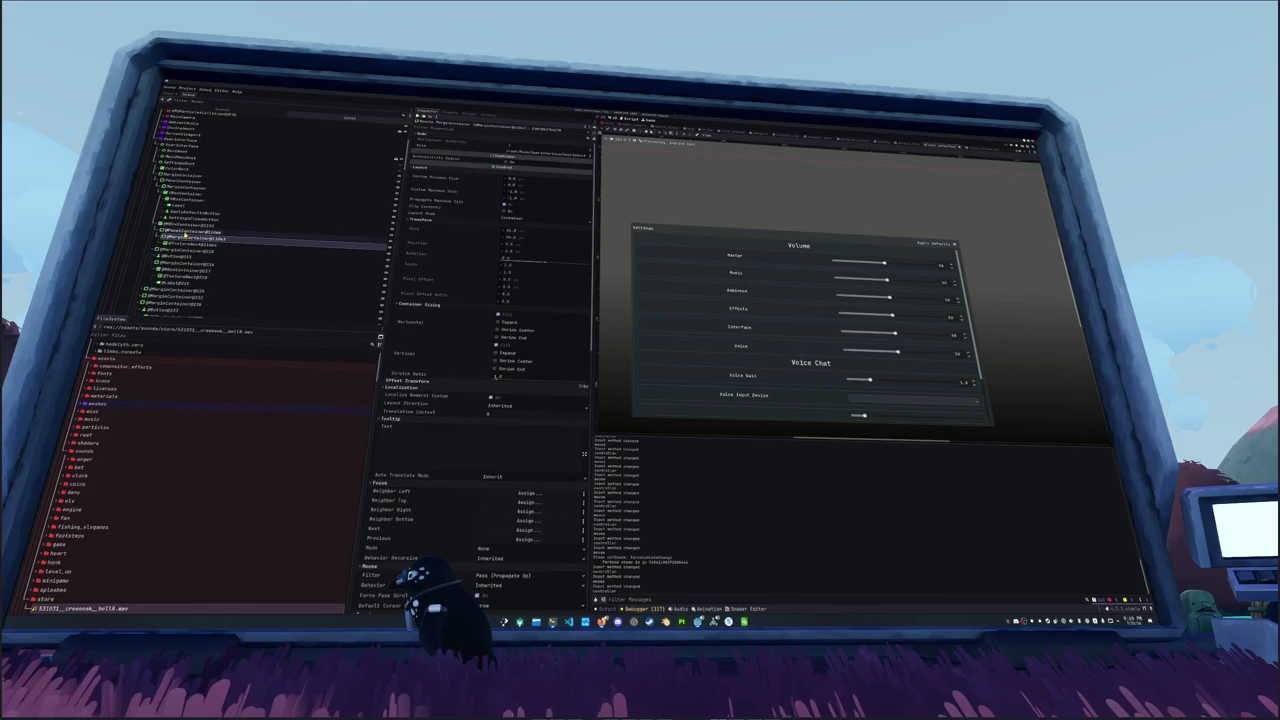
# Step: Inspect the PanelContainer and neighbouring generated nodes in the Remote tree before returning to VS Code
pyautogui.click(185, 231)
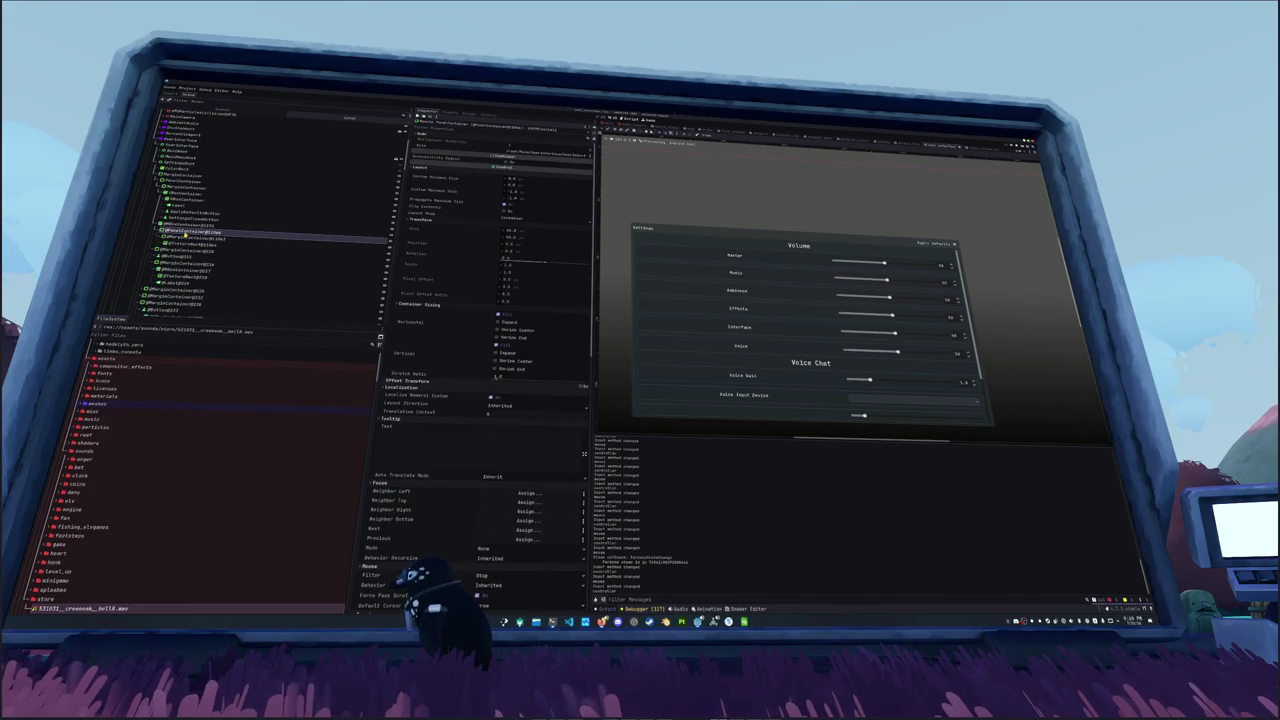
pyautogui.click(183, 238)
pyautogui.click(185, 231)
pyautogui.scroll(-3, 185, 231)
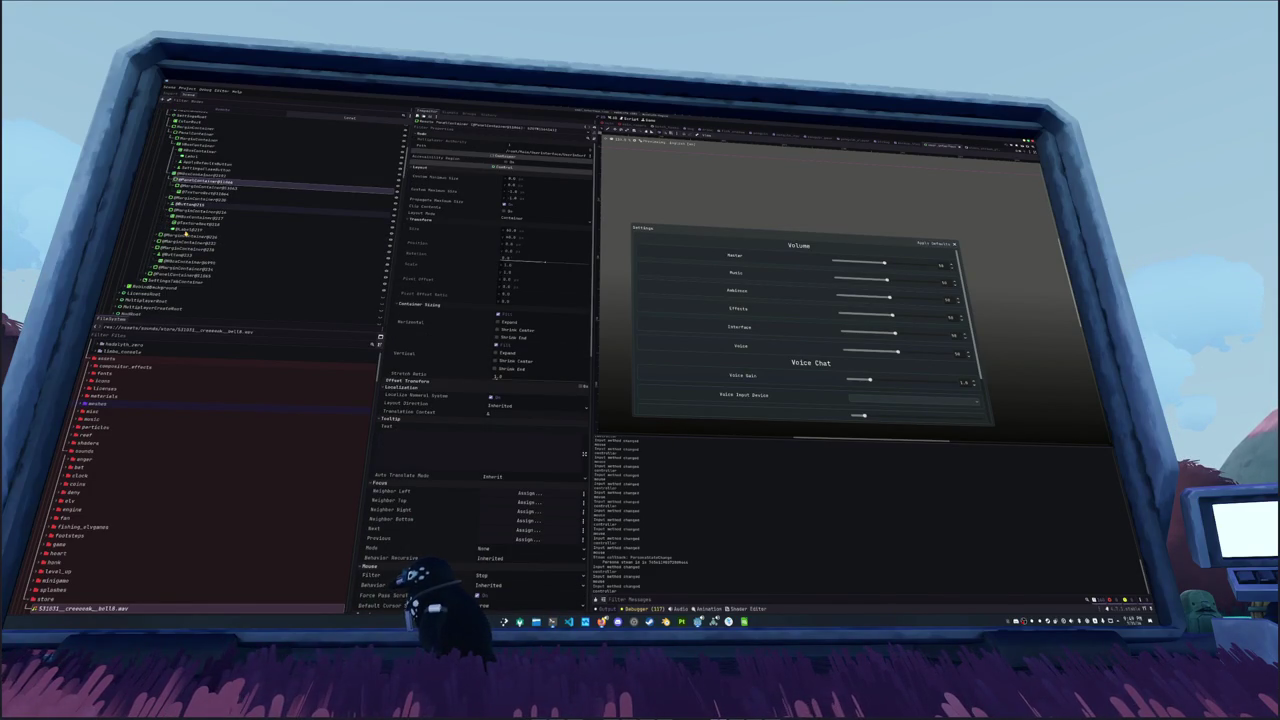
pyautogui.click(196, 181)
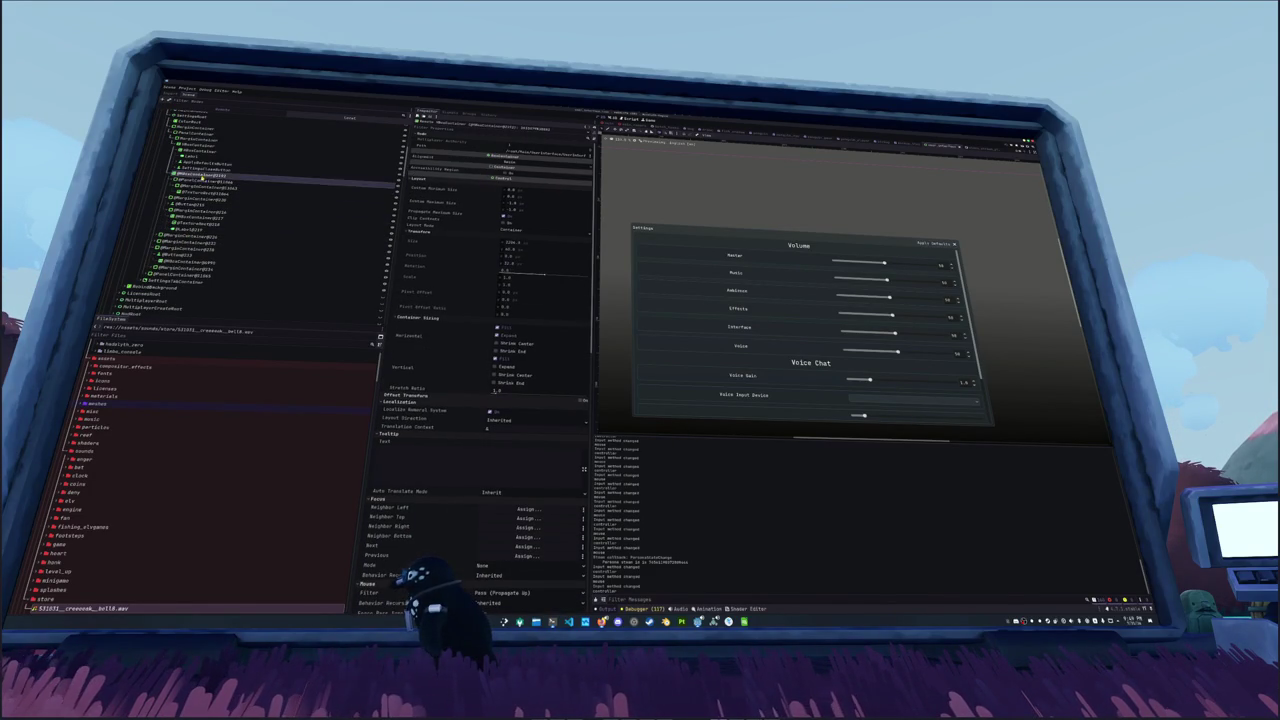
pyautogui.click(198, 186)
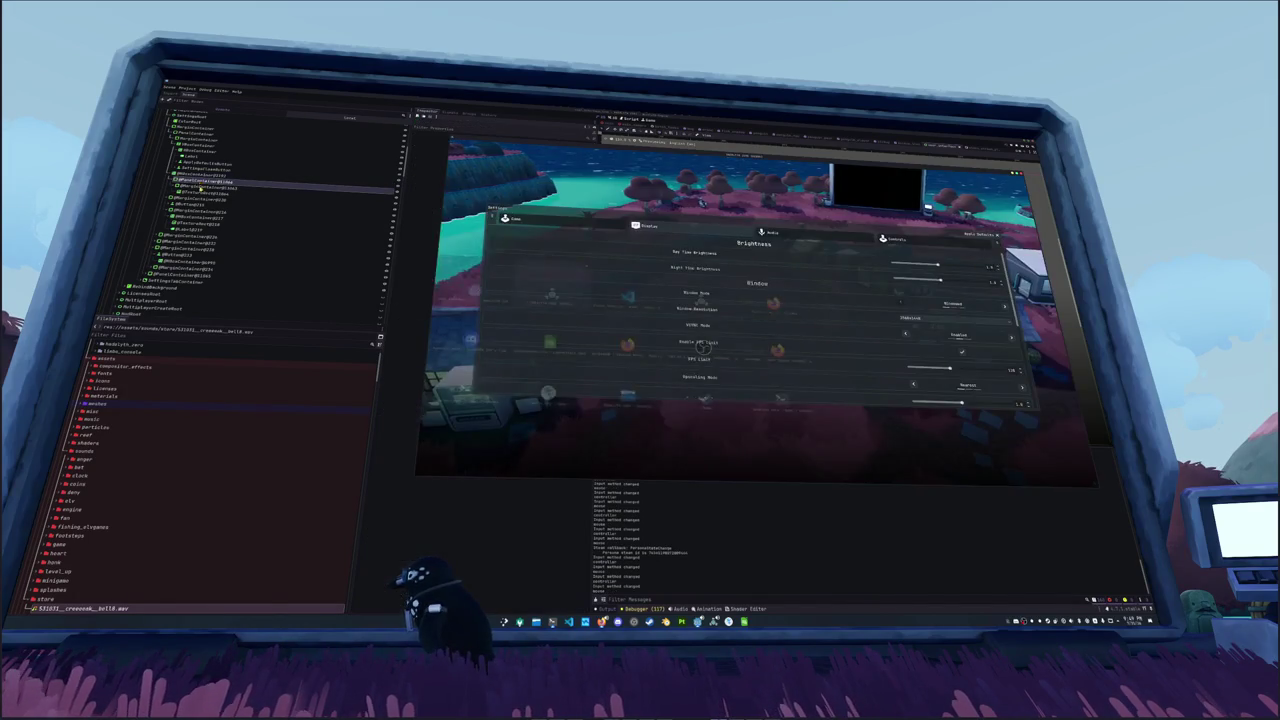
pyautogui.hotkey('alt', 'Tab')
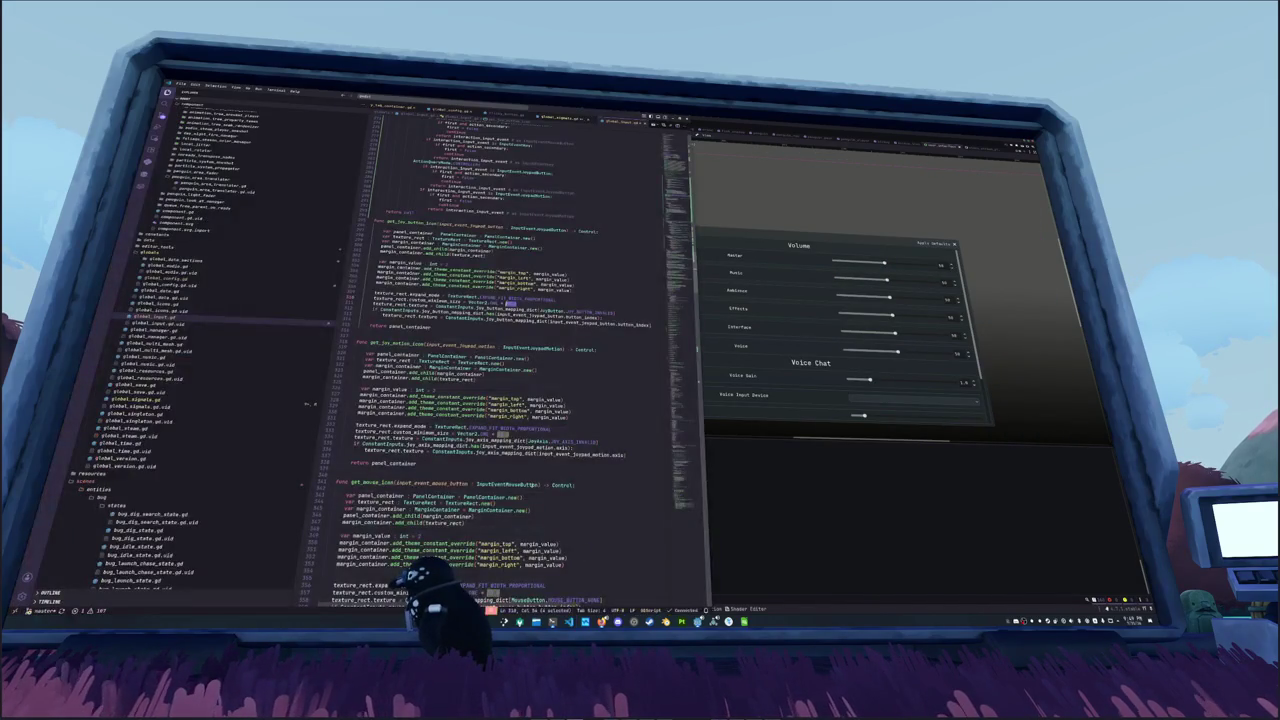
# Step: Change the joypad icon size to Vector2.ONE * 16.0 and open sticky_tab_container.gd
pyautogui.hotkey('ctrl', 'v')
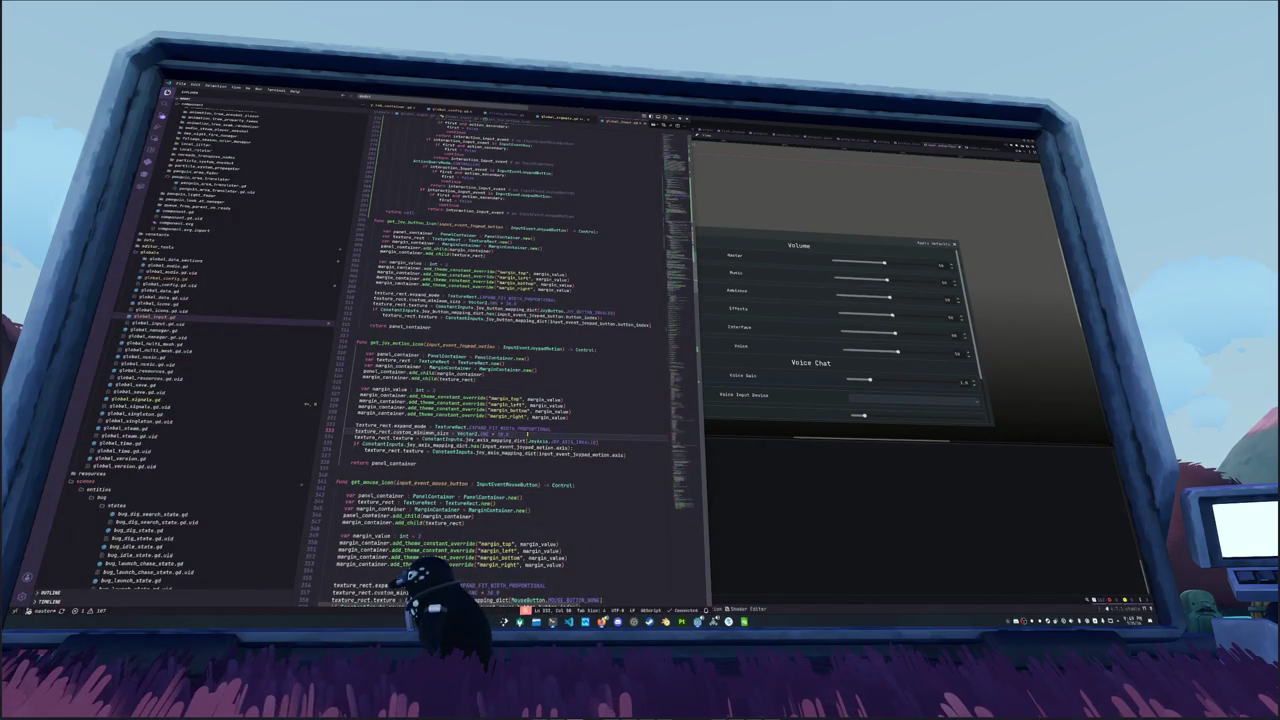
pyautogui.click(540, 114)
pyautogui.click(490, 112)
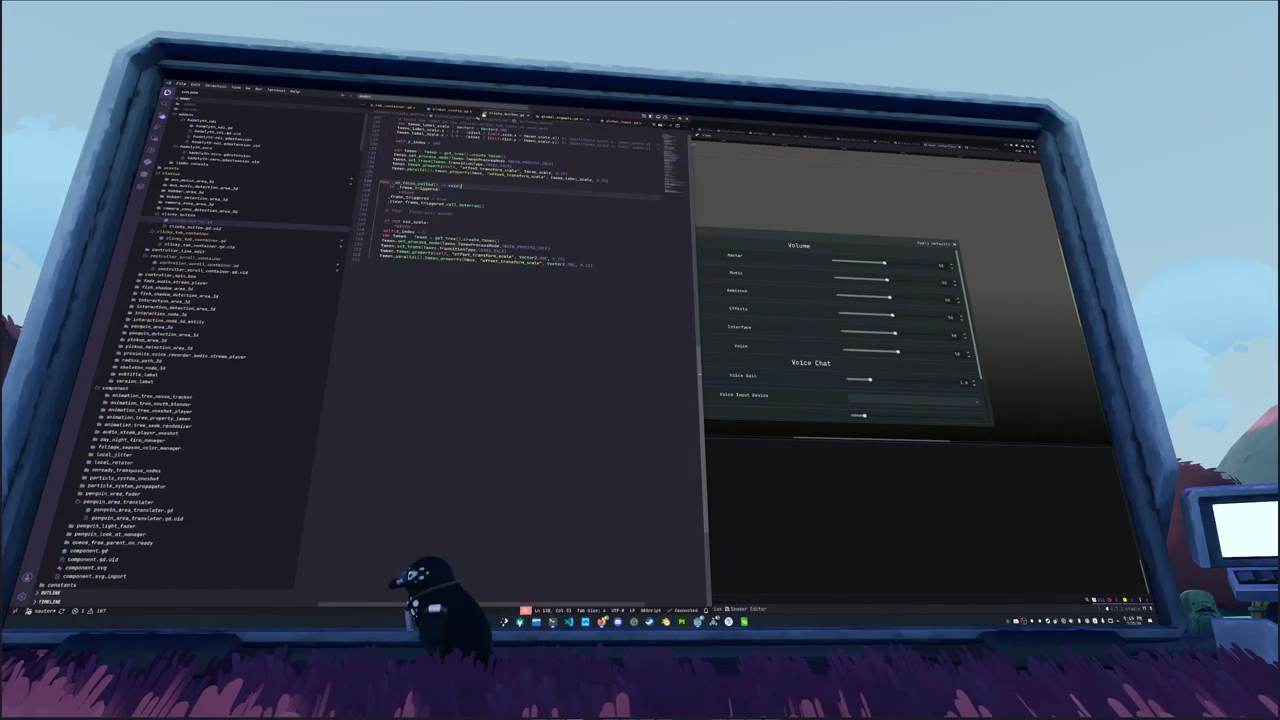
pyautogui.click(447, 112)
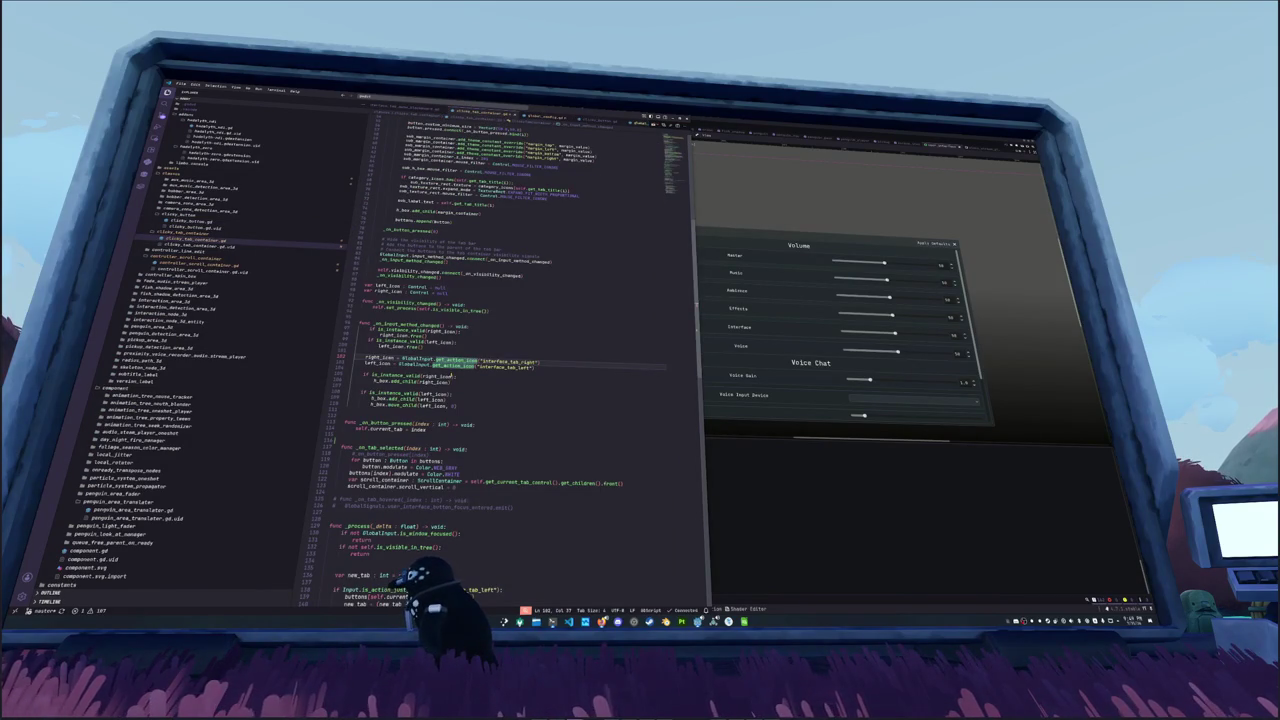
# Step: Add a right_icon.custom_minimum_size = Vector2(...) line below left_icon's assignment
pyautogui.press('End')
pyautogui.press('Return')
pyautogui.write('rig')
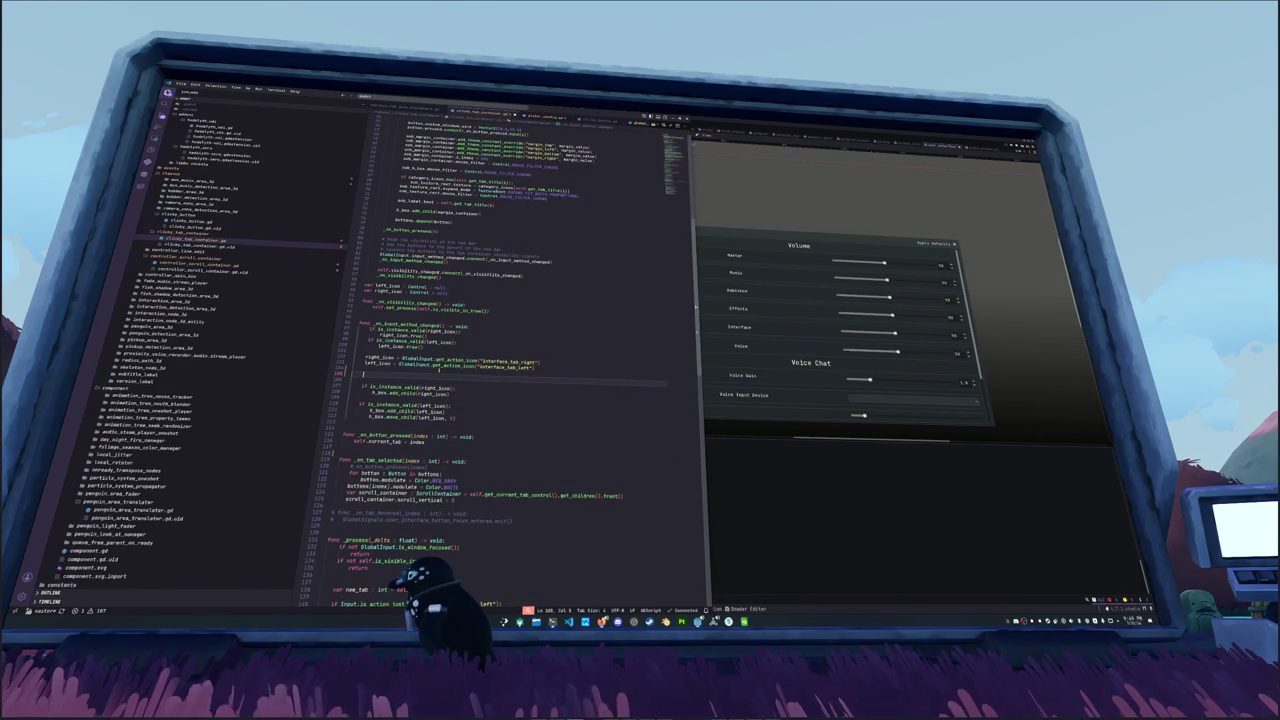
pyautogui.write('ht_icon.')
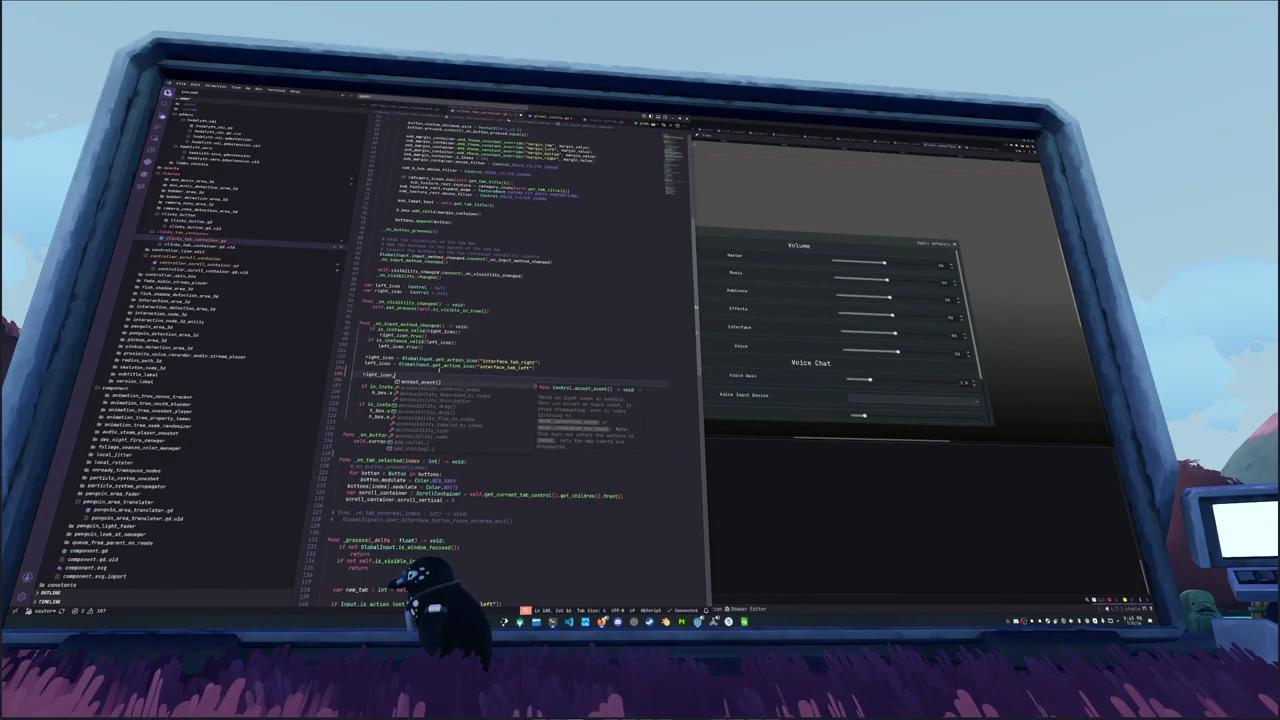
pyautogui.write('custom_min')
pyautogui.press('Return')
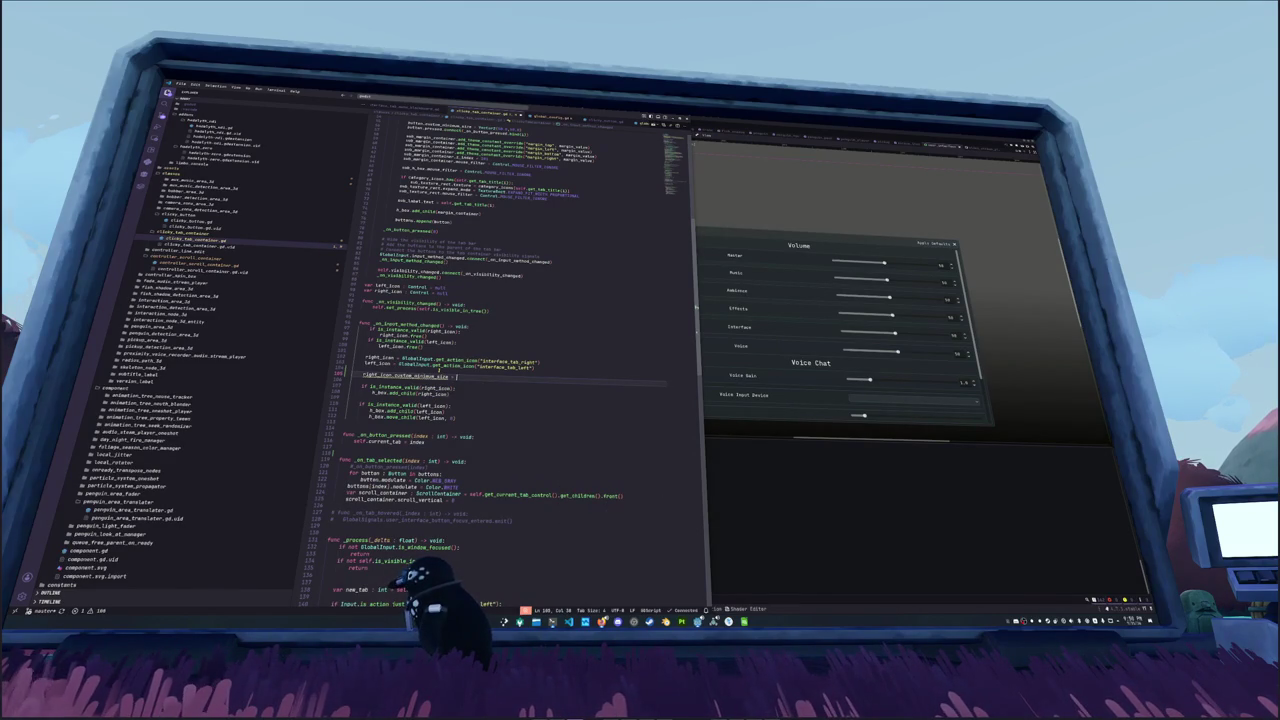
pyautogui.write('Vector2(32, 32')
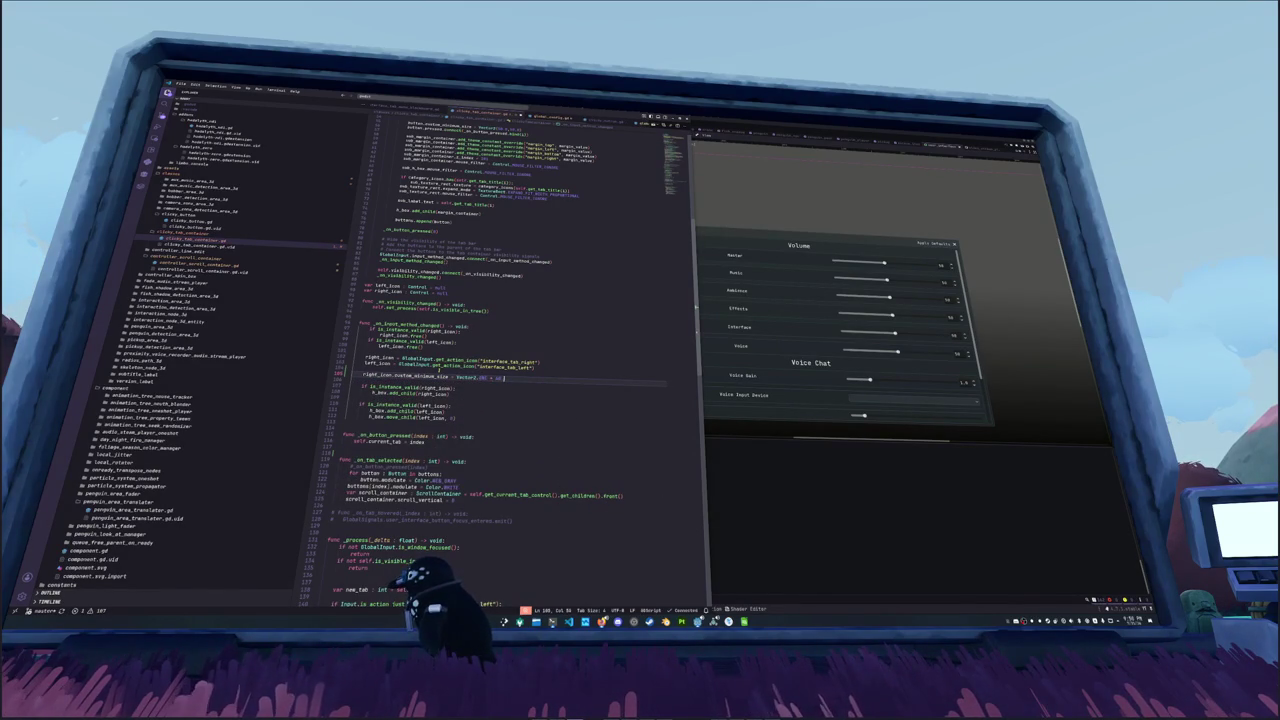
# Step: Add left_icon.custom_minimum_size = Vector2.ZERO and return to Godot to reload scripts
pyautogui.press('Return')
pyautogui.write('left_icon.custom_mini')
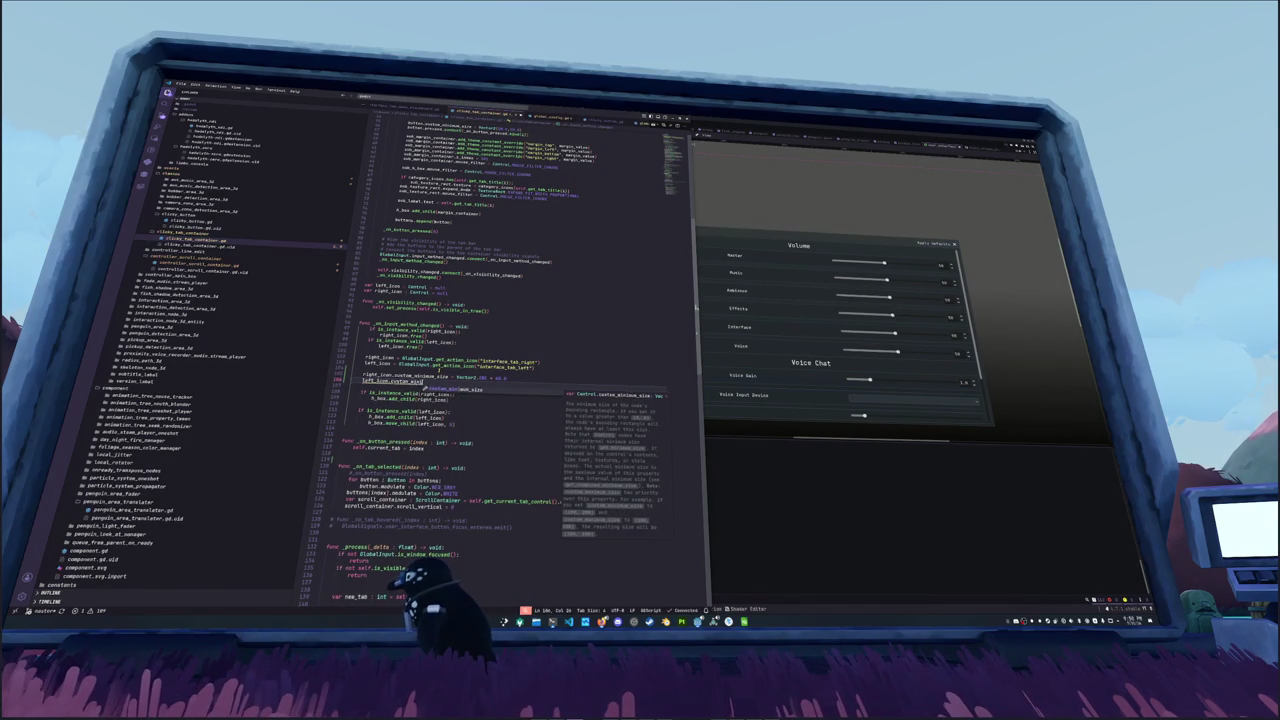
pyautogui.press('Return')
pyautogui.write('= Vector2.ZE')
pyautogui.press('Return')
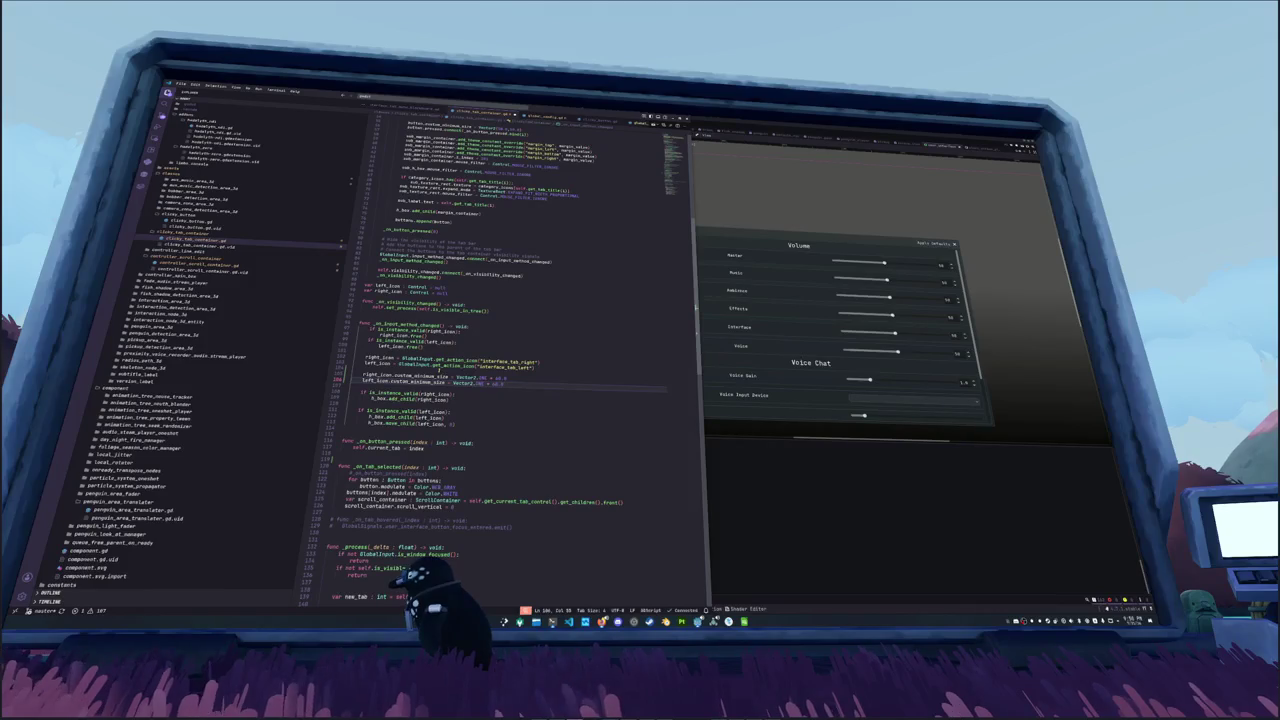
pyautogui.hotkey('alt', 'Tab')
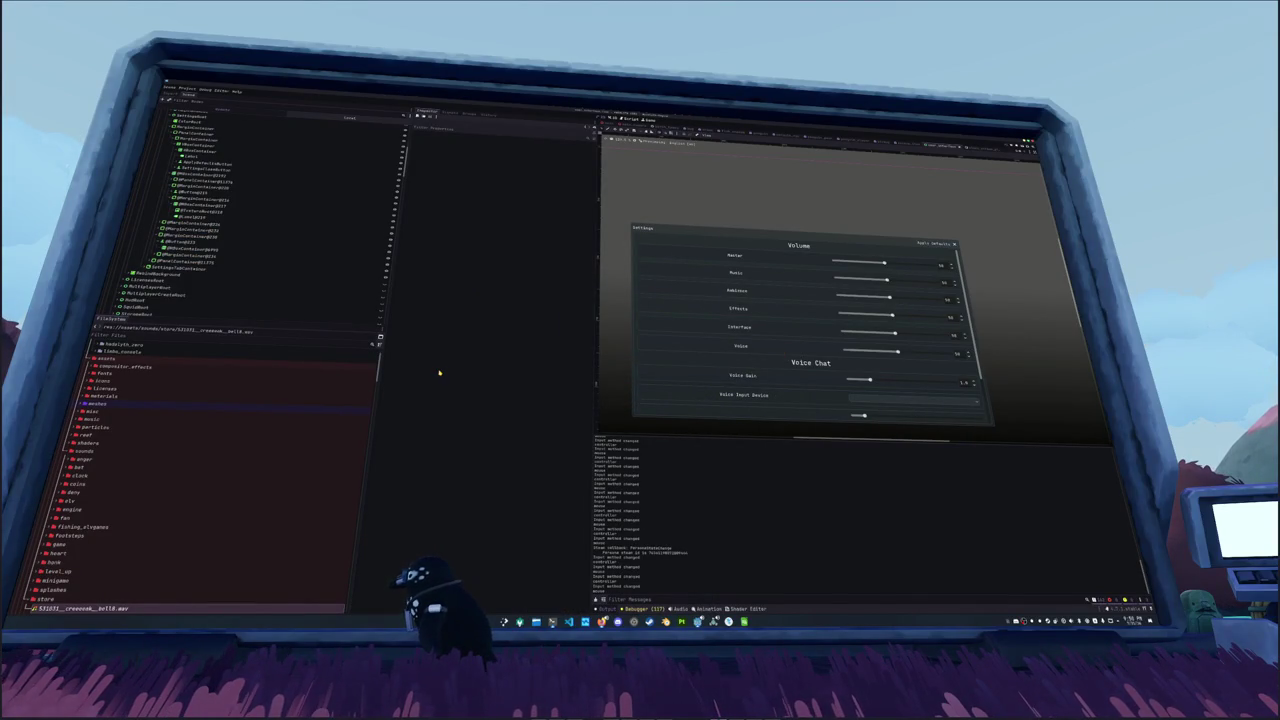
# Step: Page the running game's settings through Display, Audio, Gameplay and Controls, then bring VS Code forward
pyautogui.hotkey('alt', 'Tab')
pyautogui.hotkey('alt', 'Tab')
pyautogui.hotkey('alt', 'Tab')
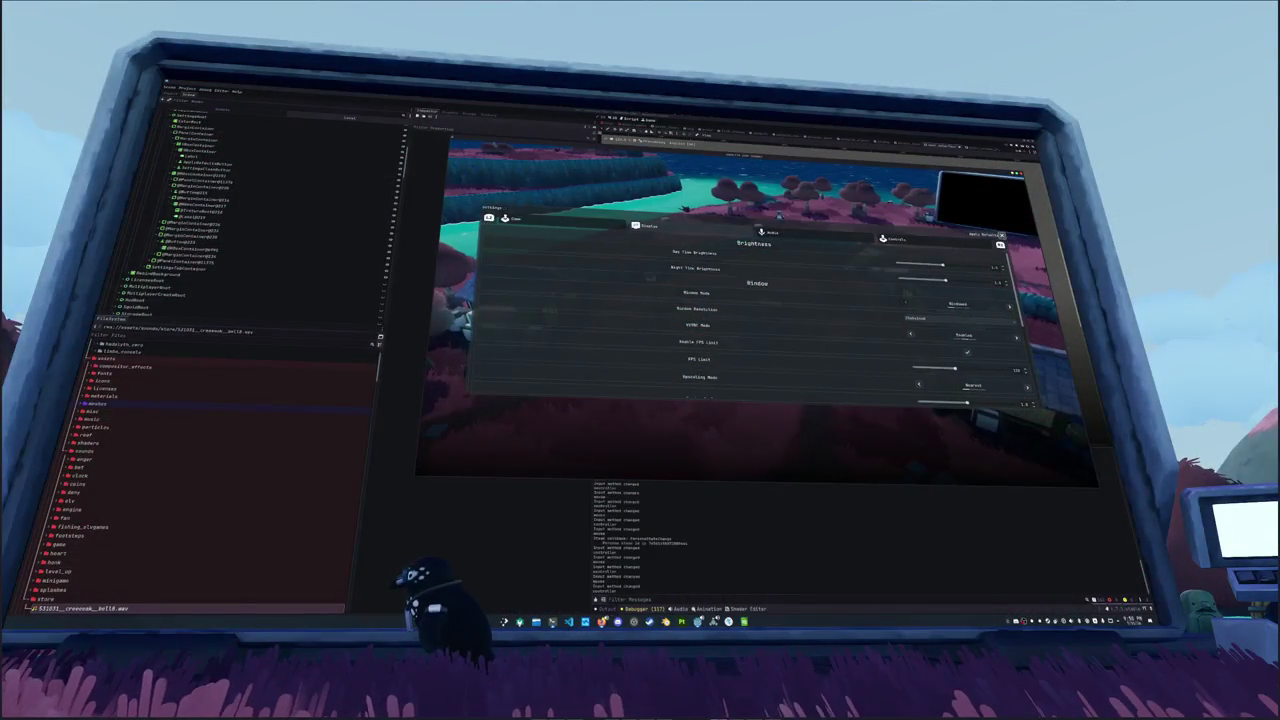
pyautogui.press('e')
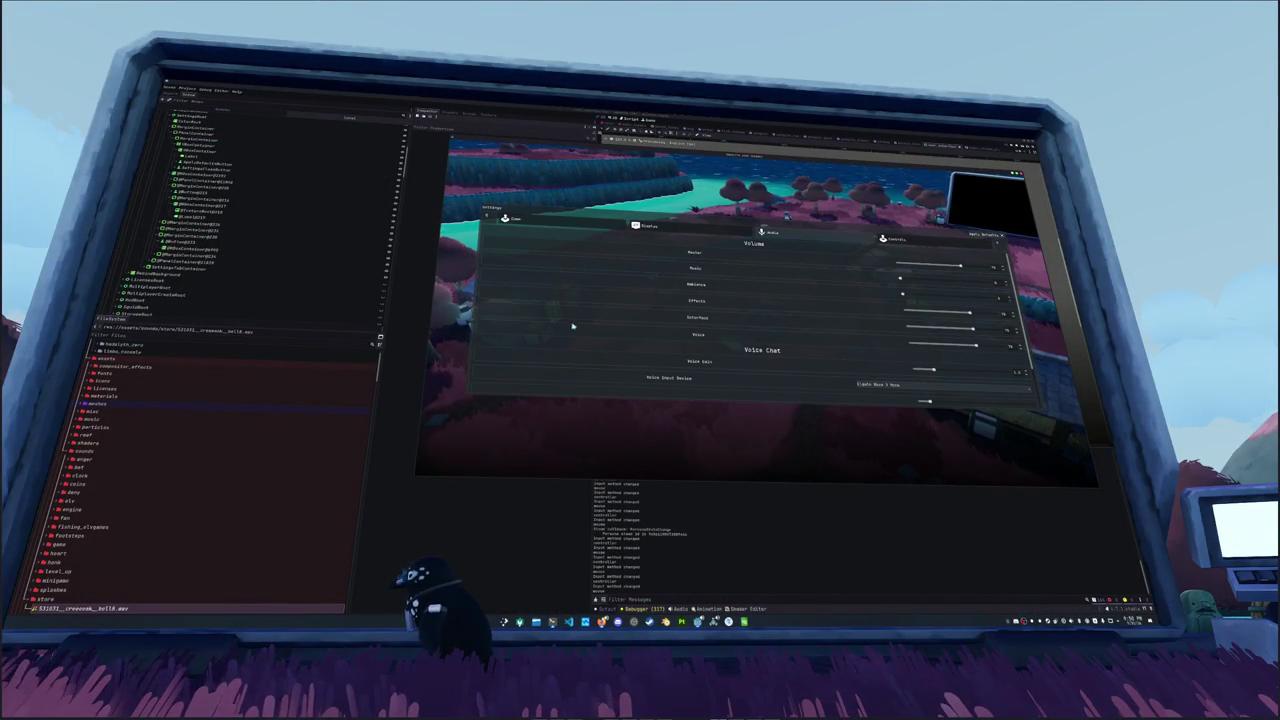
pyautogui.press('q')
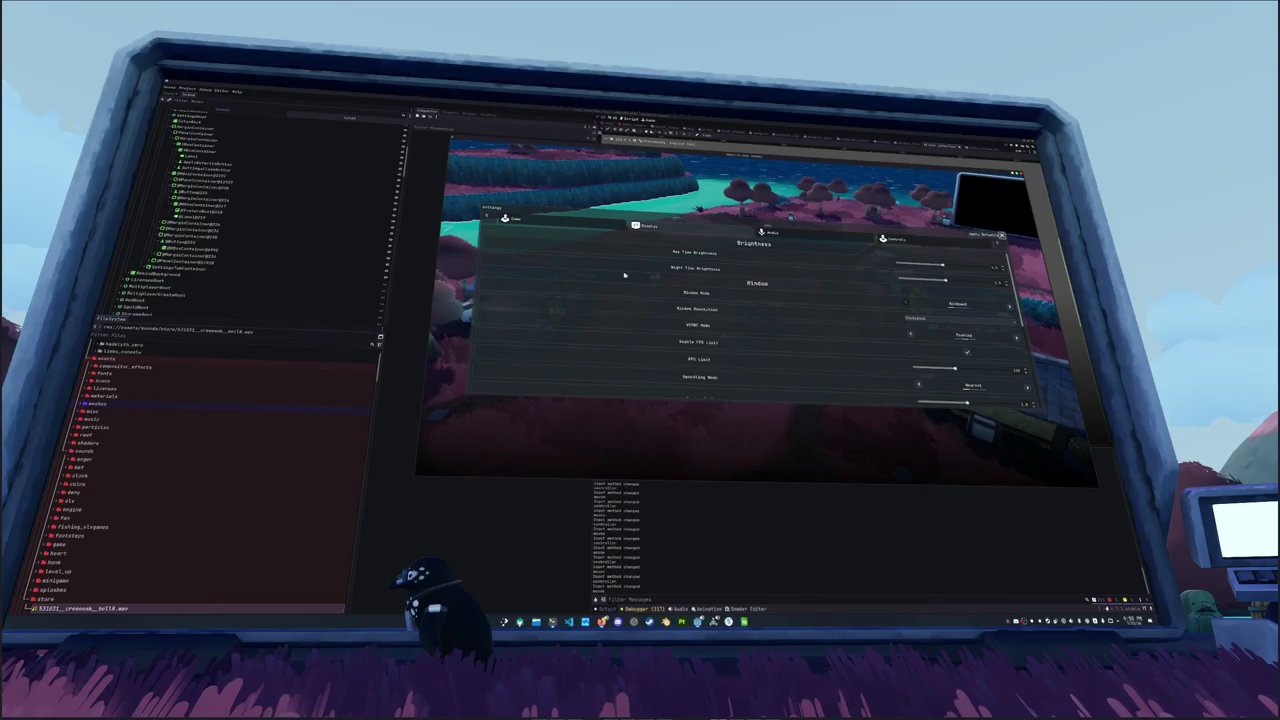
pyautogui.press('e')
pyautogui.press('q')
pyautogui.press('q')
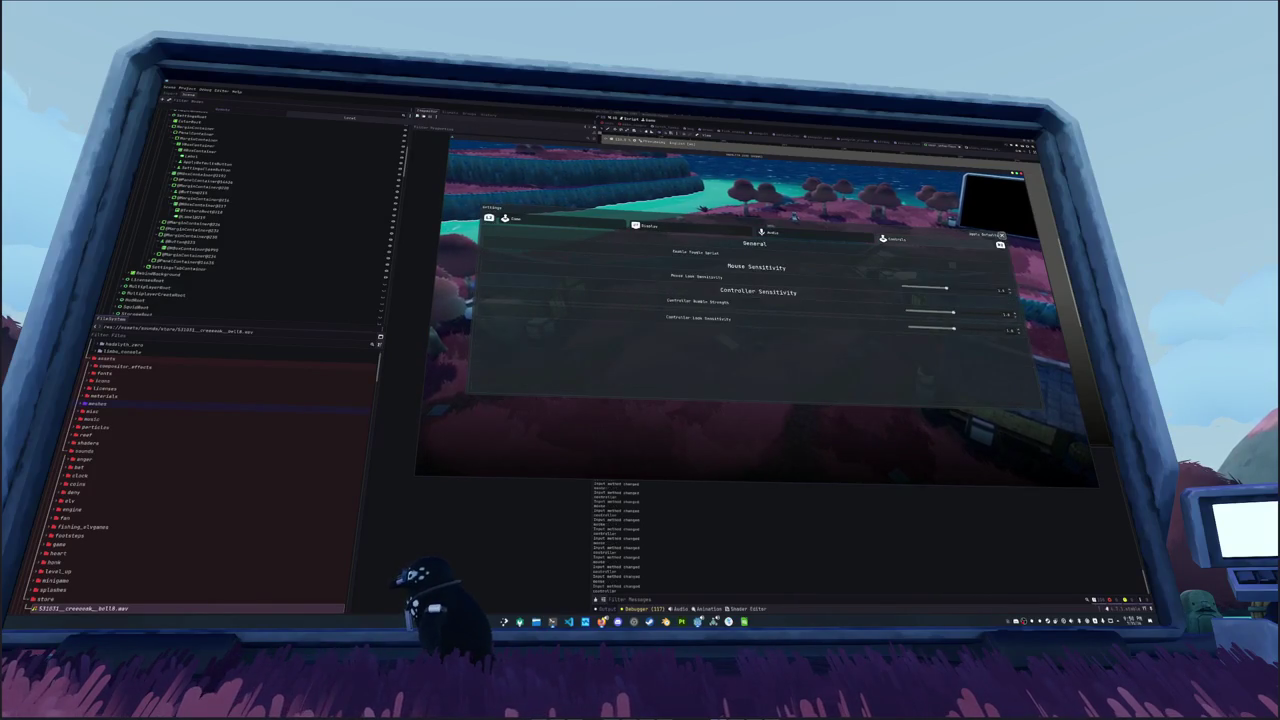
pyautogui.press('e')
pyautogui.press('e')
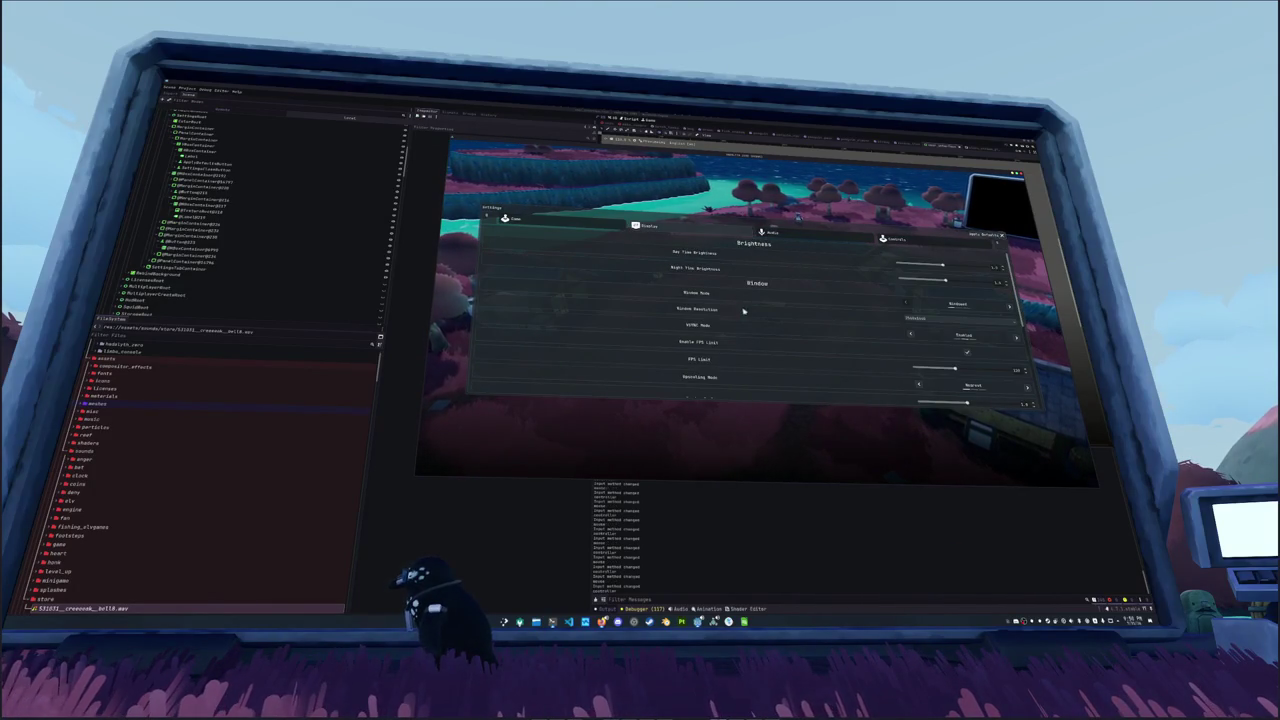
pyautogui.press('e')
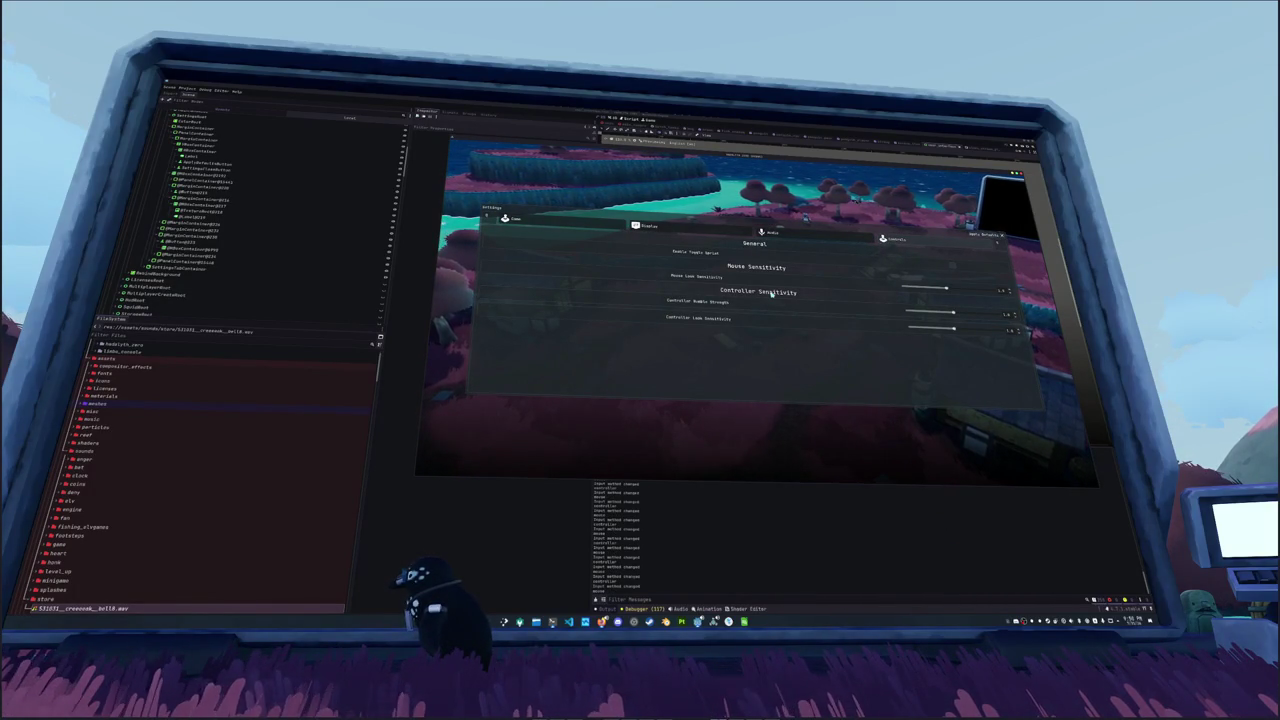
pyautogui.click(569, 621)
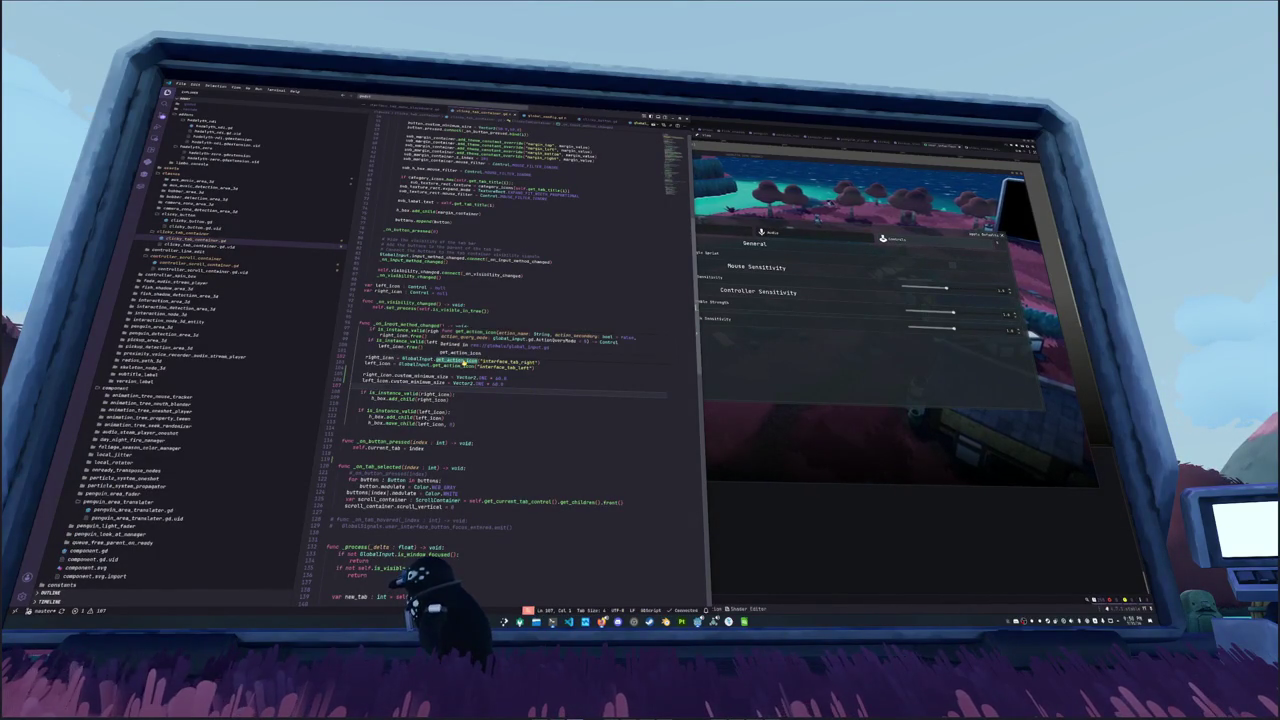
# Step: Follow get_action_icon to the get_key_icon function in global_input.gd
pyautogui.keyDown('ctrl'); pyautogui.click(465, 362); pyautogui.keyUp('ctrl')
pyautogui.scroll(-3, 380, 367)
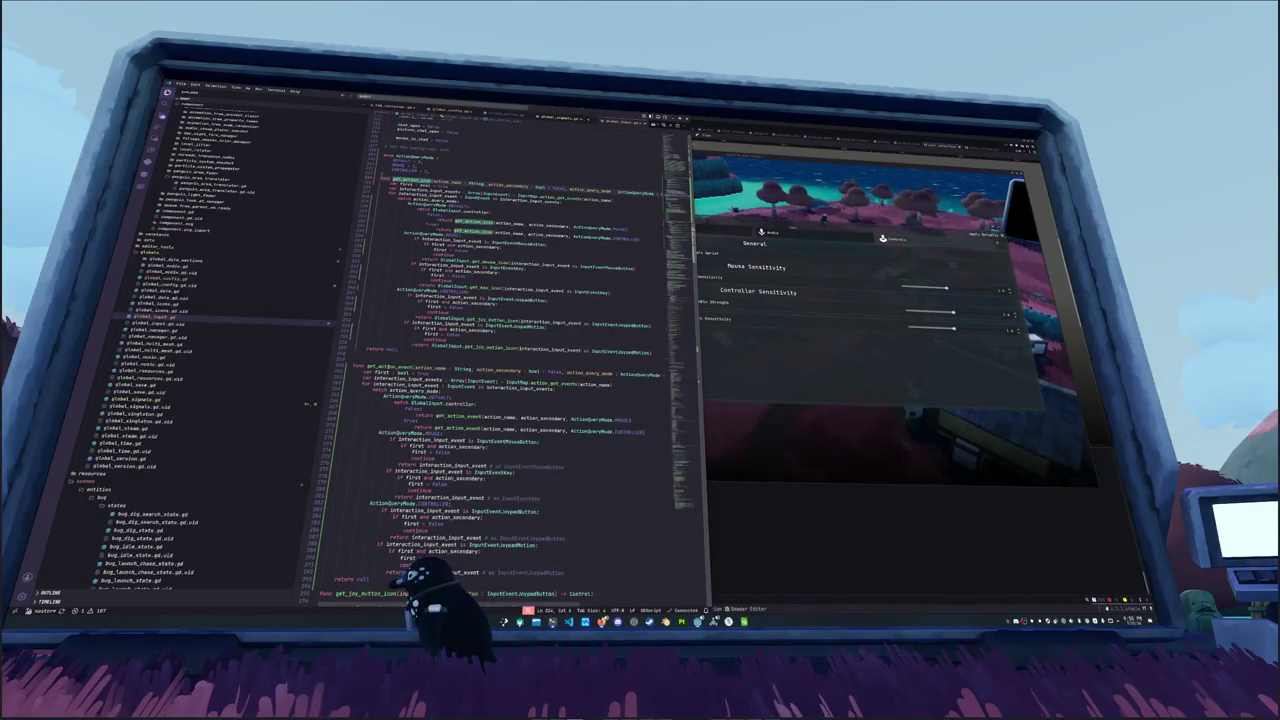
pyautogui.click(470, 229)
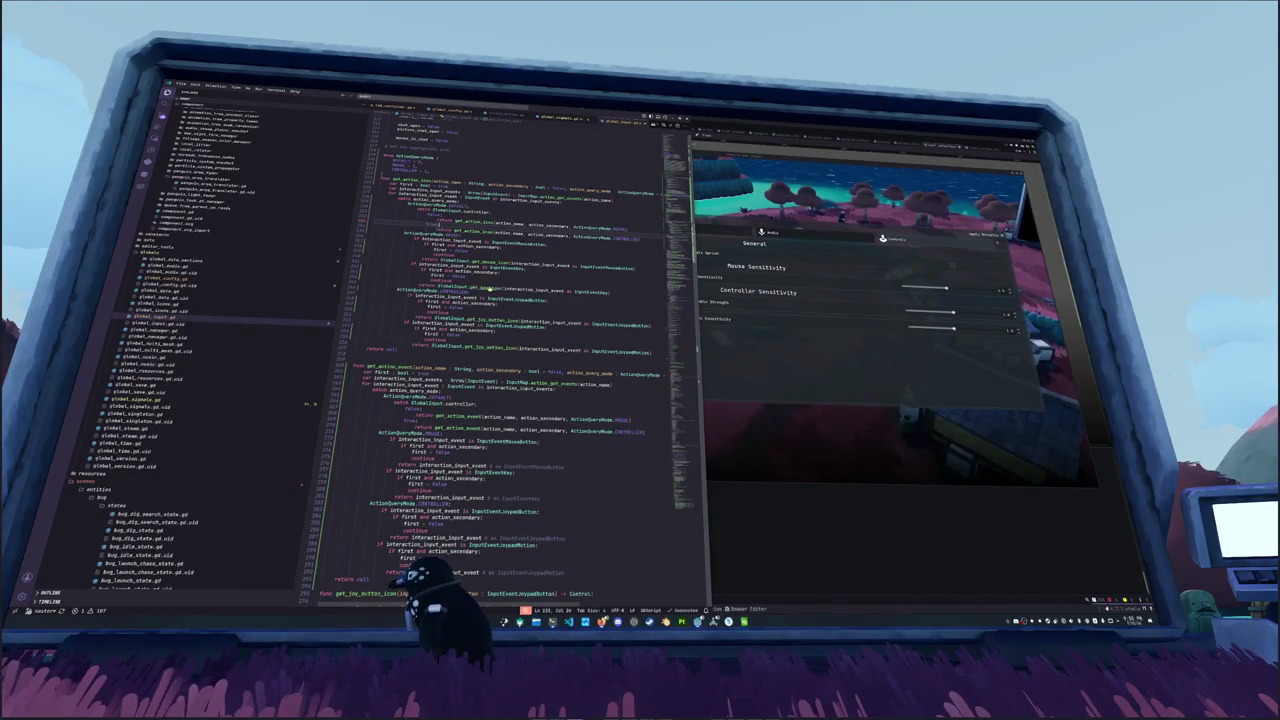
pyautogui.keyDown('ctrl'); pyautogui.click(486, 288); pyautogui.keyUp('ctrl')
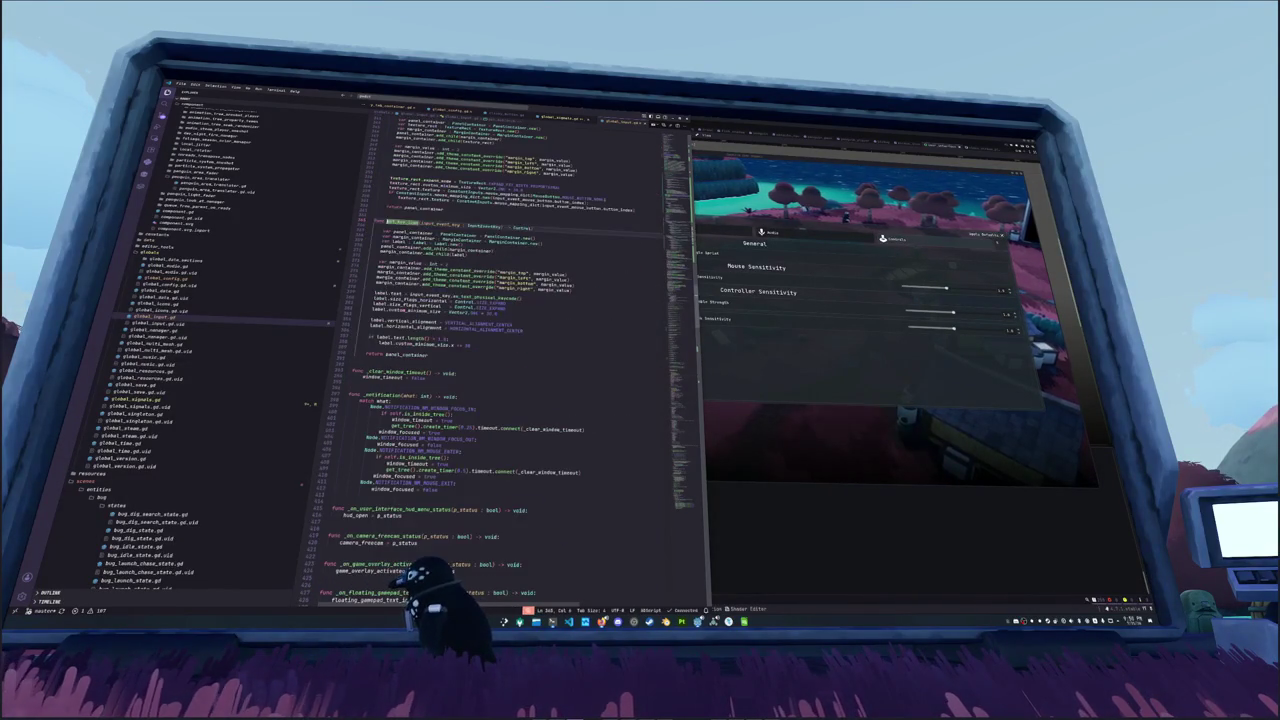
# Step: Select the label size flag and custom_minimum_size lines below margin_top for review
pyautogui.click(448, 264)
pyautogui.click(380, 270)
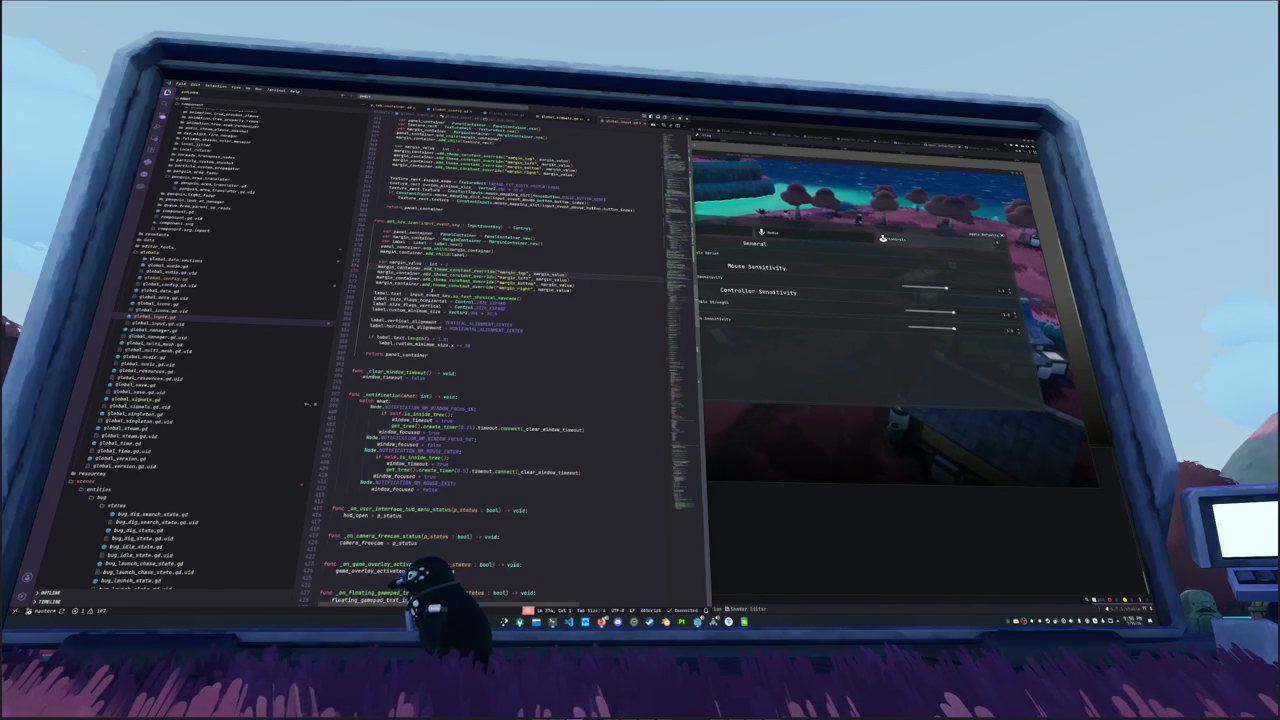
pyautogui.press('Down')
pyautogui.press('Down')
pyautogui.press('Down')
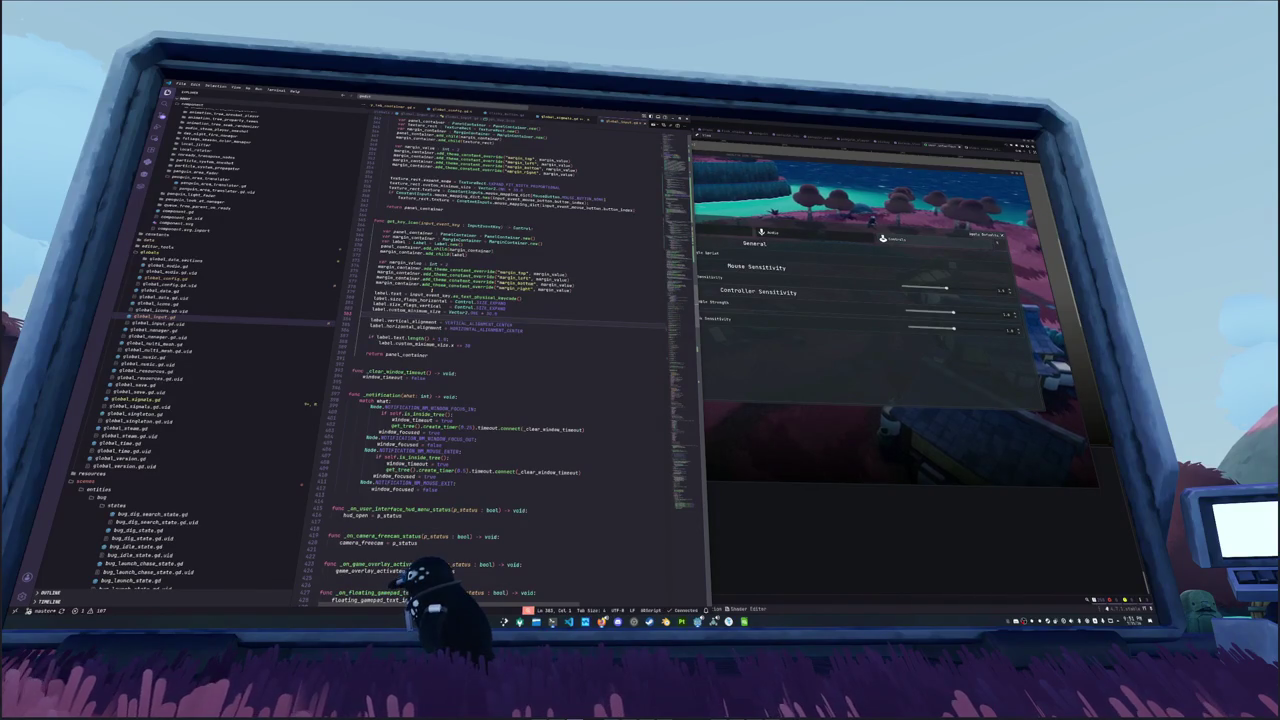
pyautogui.press('Down')
pyautogui.press('Down')
pyautogui.press('End')
pyautogui.hotkey('shift', 'Up')
pyautogui.hotkey('shift', 'Up')
pyautogui.hotkey('shift', 'Up')
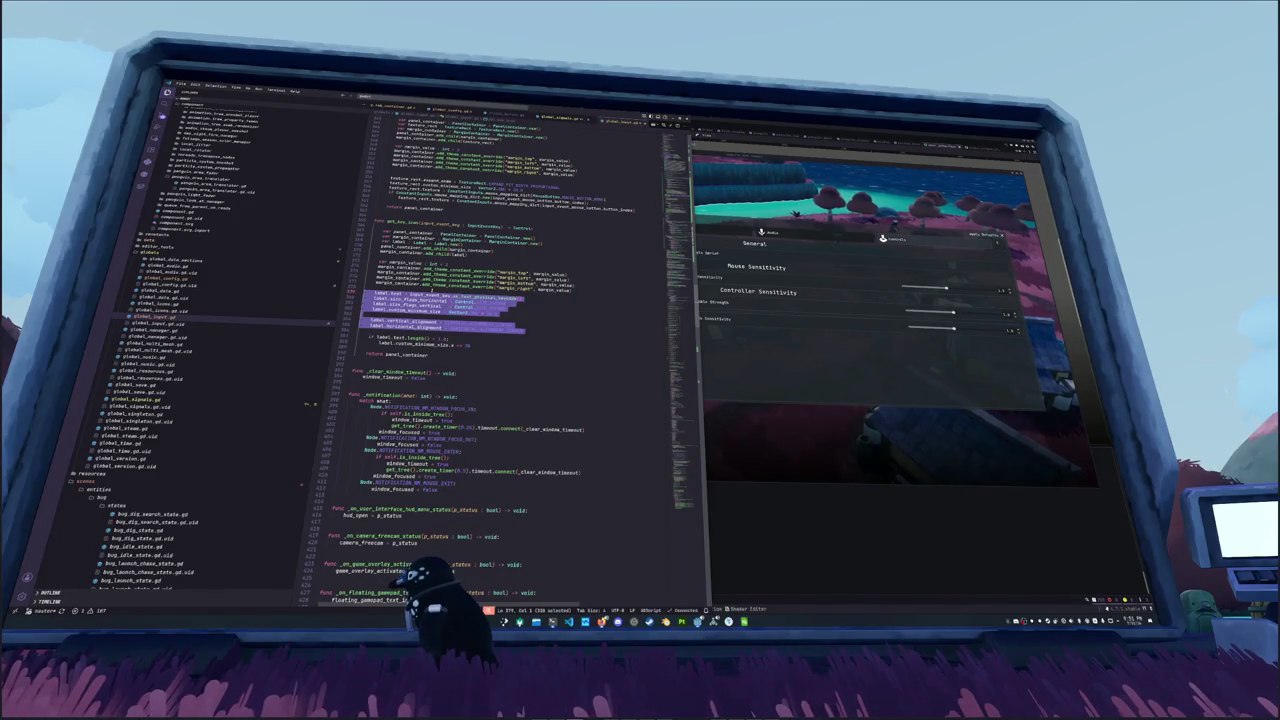
pyautogui.press('Escape')
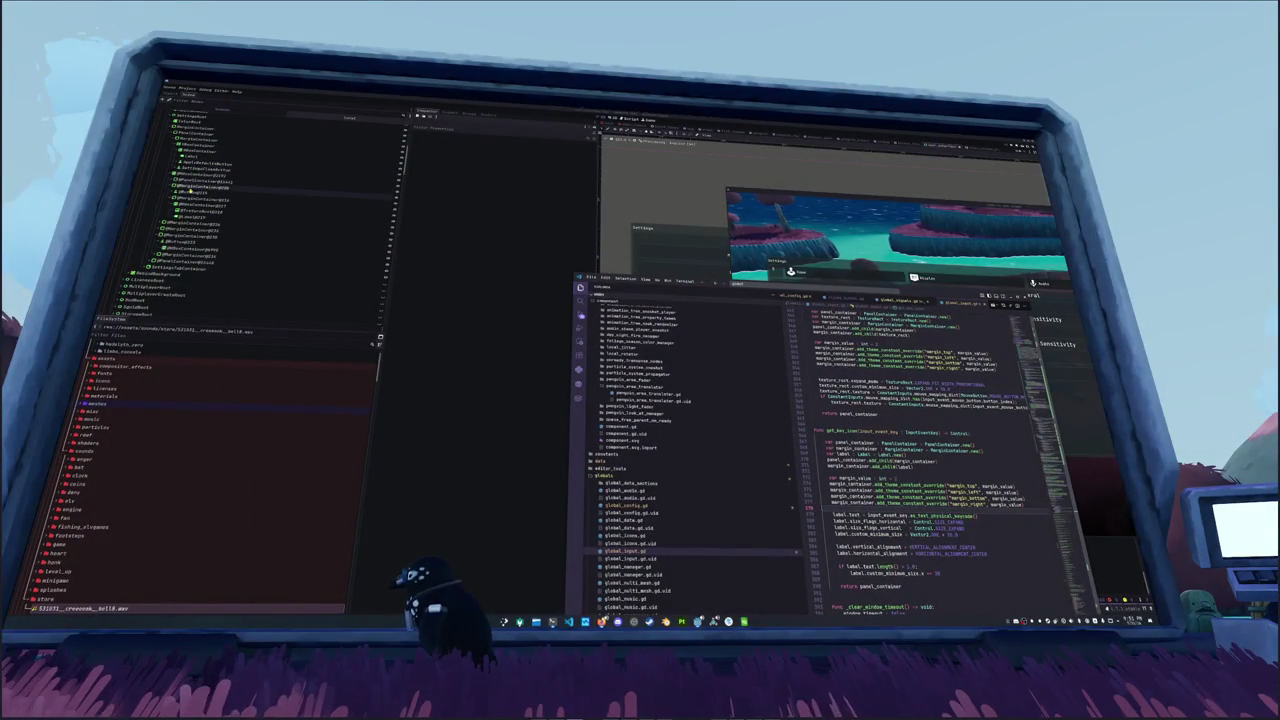
# Step: Select Label nodes in the settings scene and scroll the Inspector to their Container Sizing properties
pyautogui.click(188, 193)
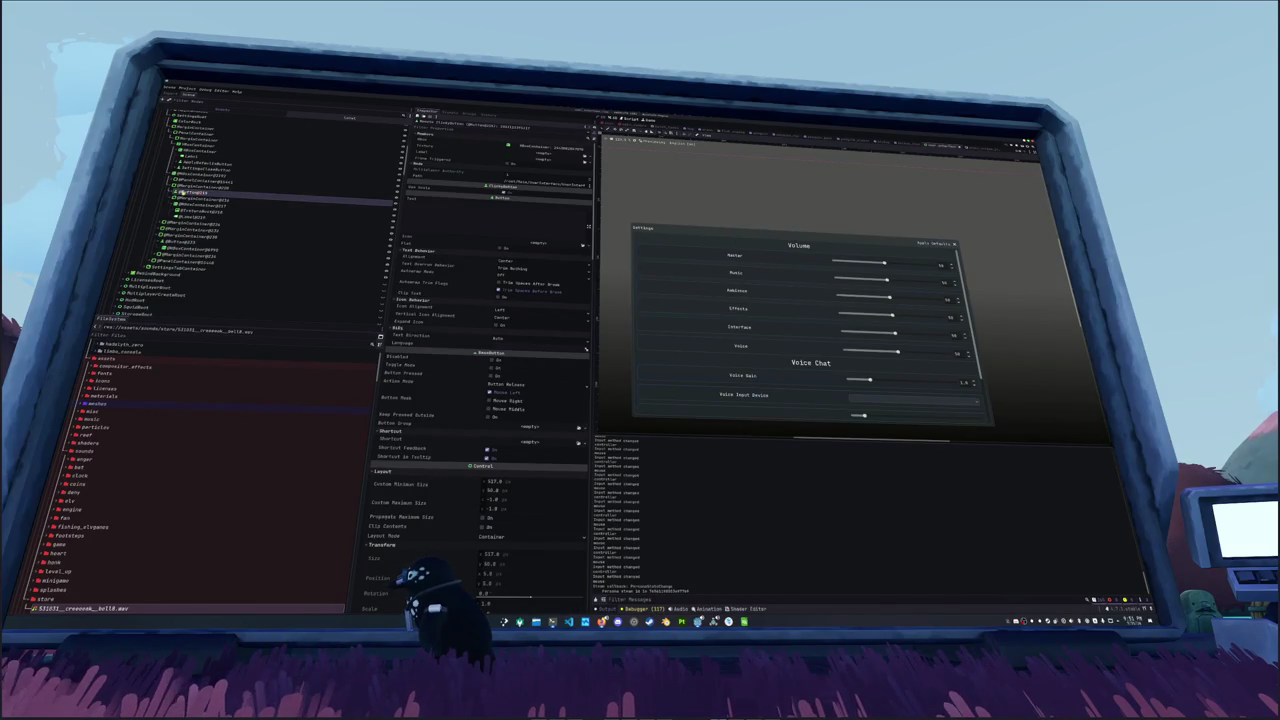
pyautogui.click(190, 201)
pyautogui.click(183, 193)
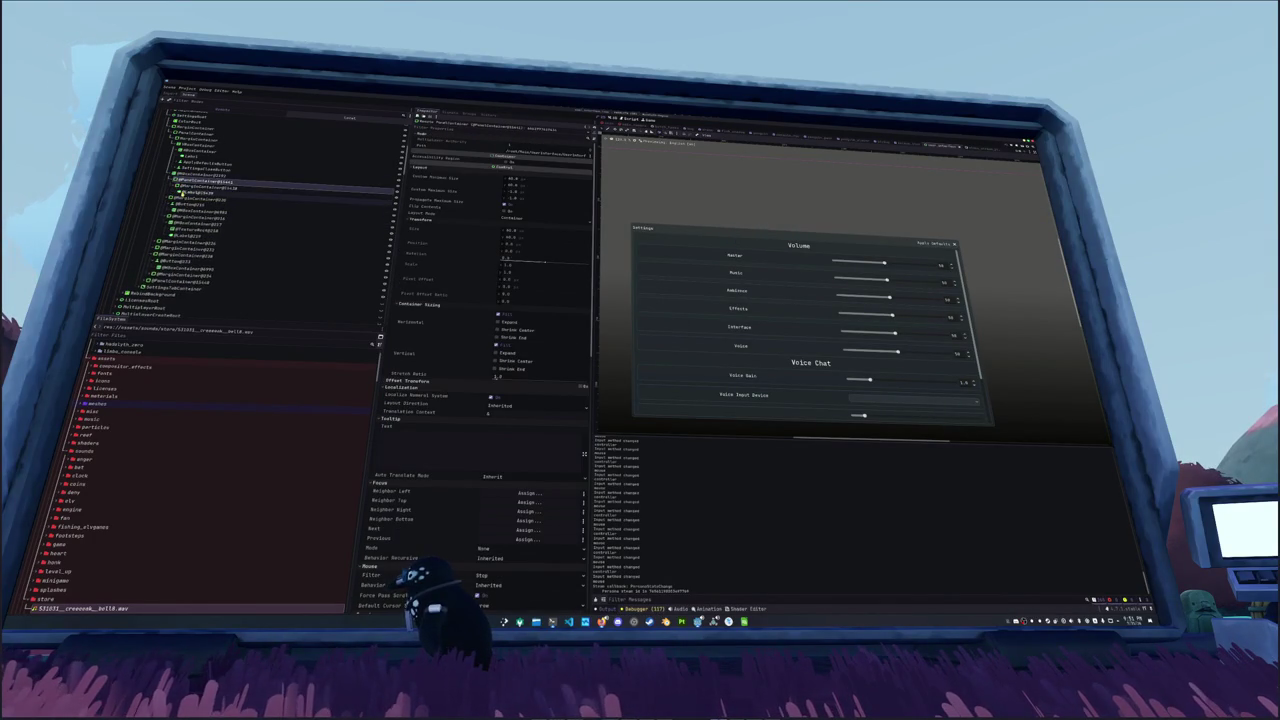
pyautogui.click(190, 191)
pyautogui.hotkey('alt', 'Tab')
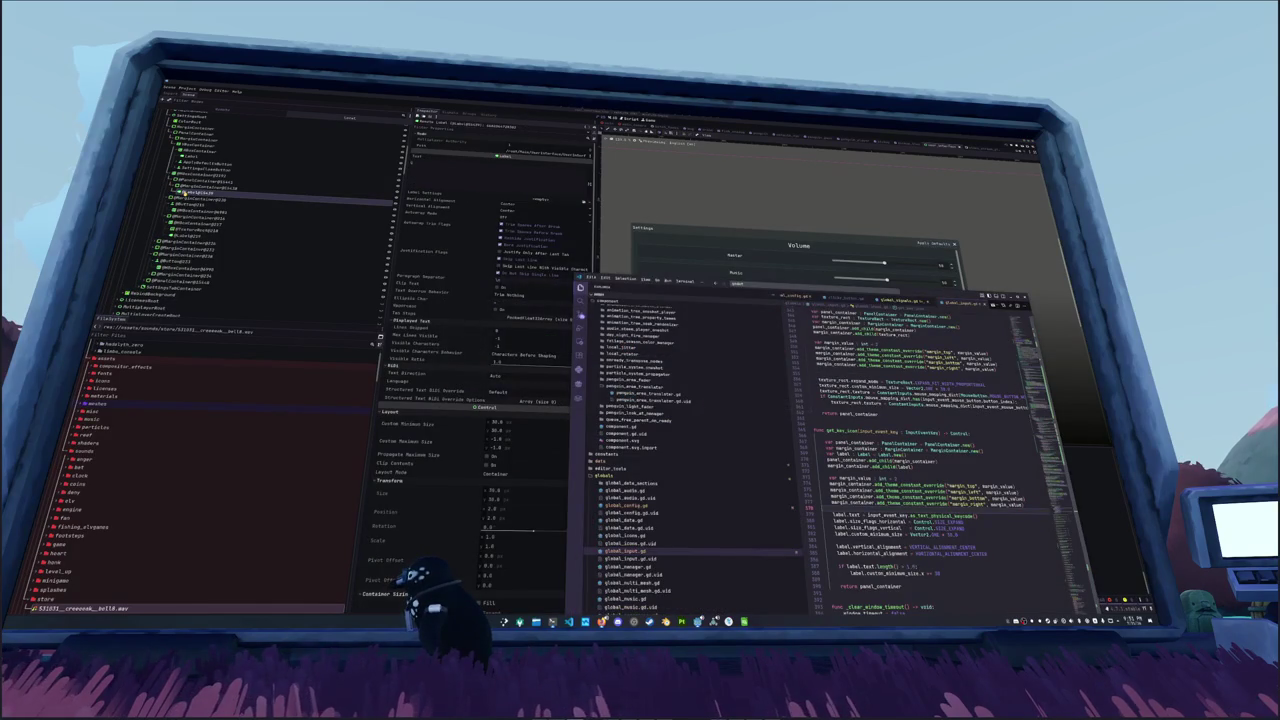
pyautogui.hotkey('alt', 'Tab')
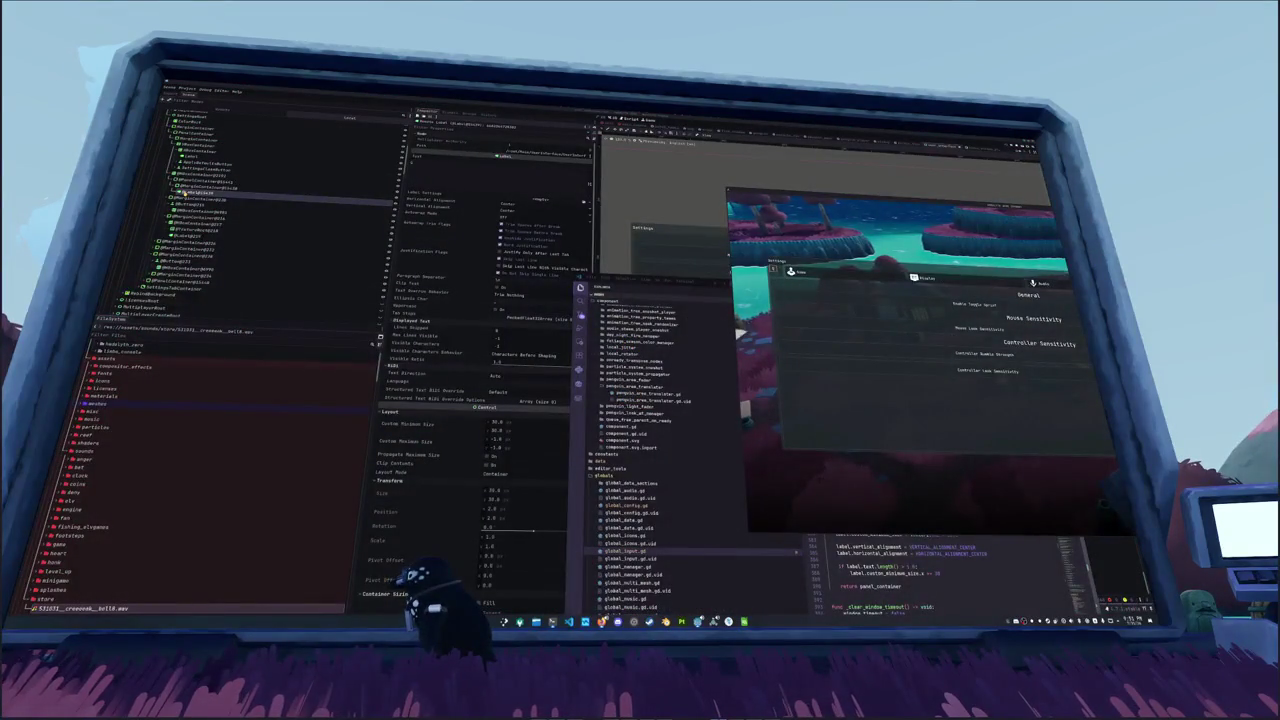
pyautogui.hotkey('alt', 'Tab')
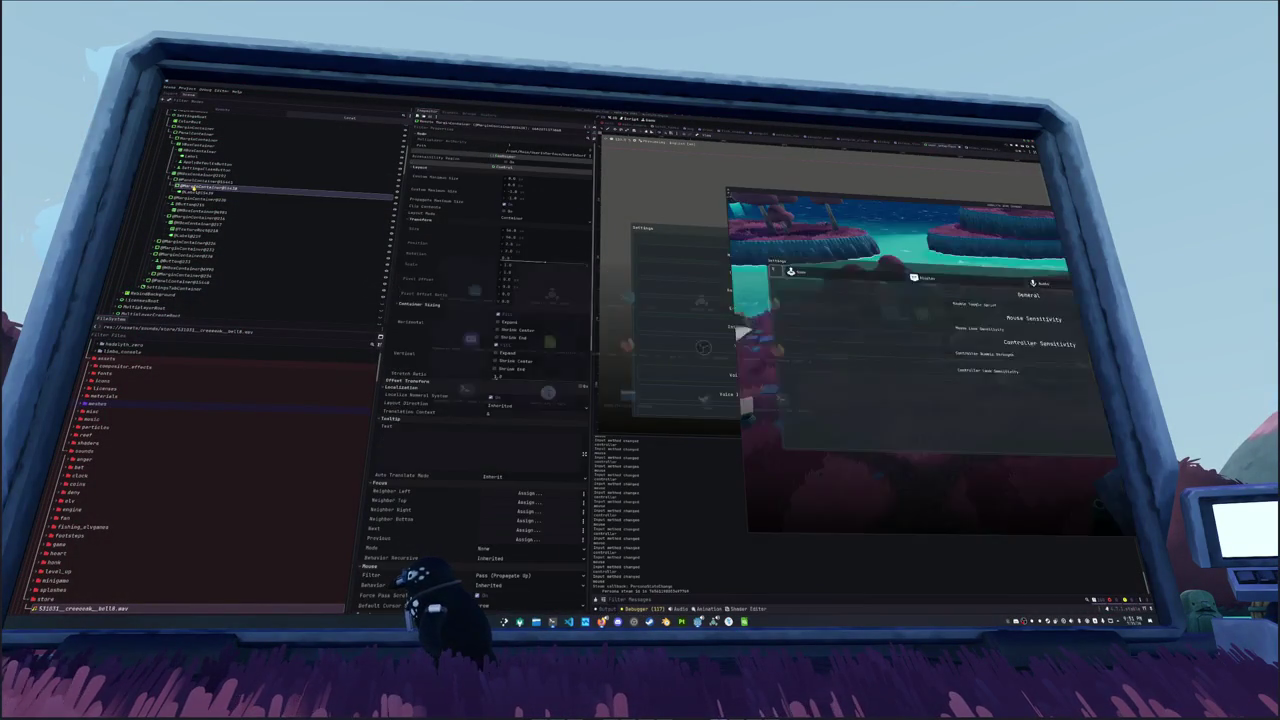
pyautogui.click(195, 193)
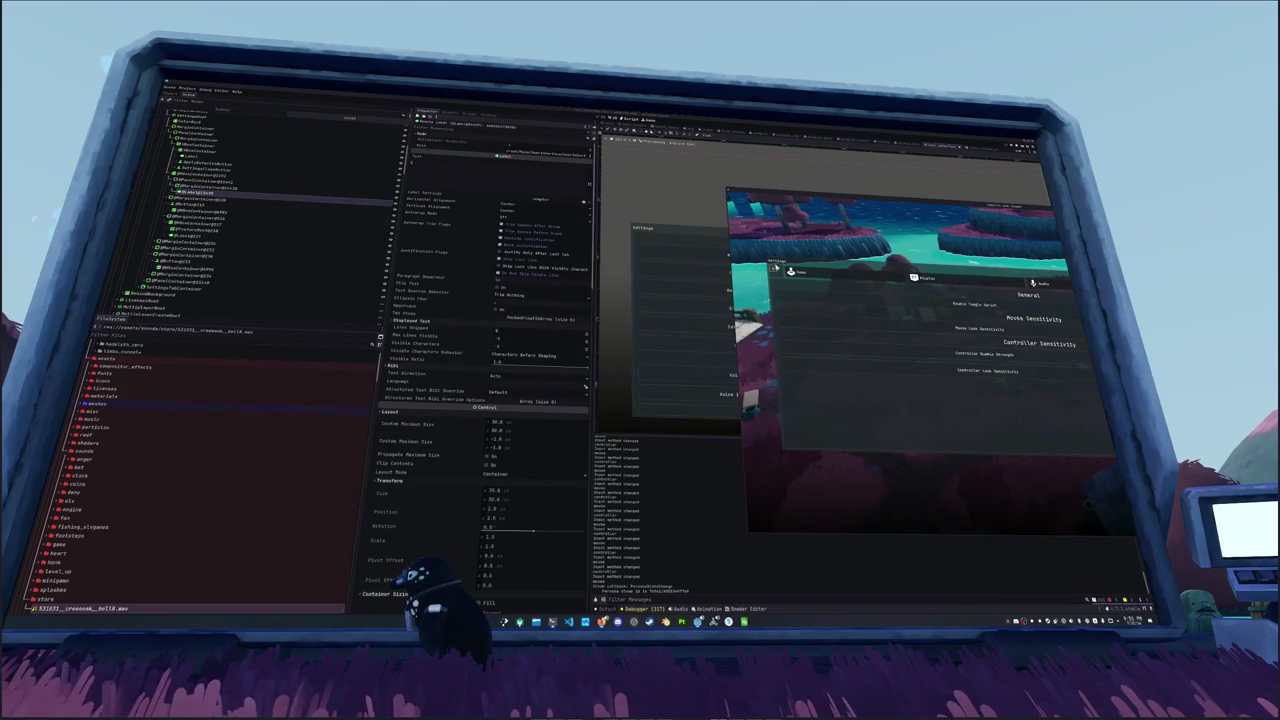
pyautogui.scroll(-5, 455, 391)
pyautogui.scroll(3, 452, 390)
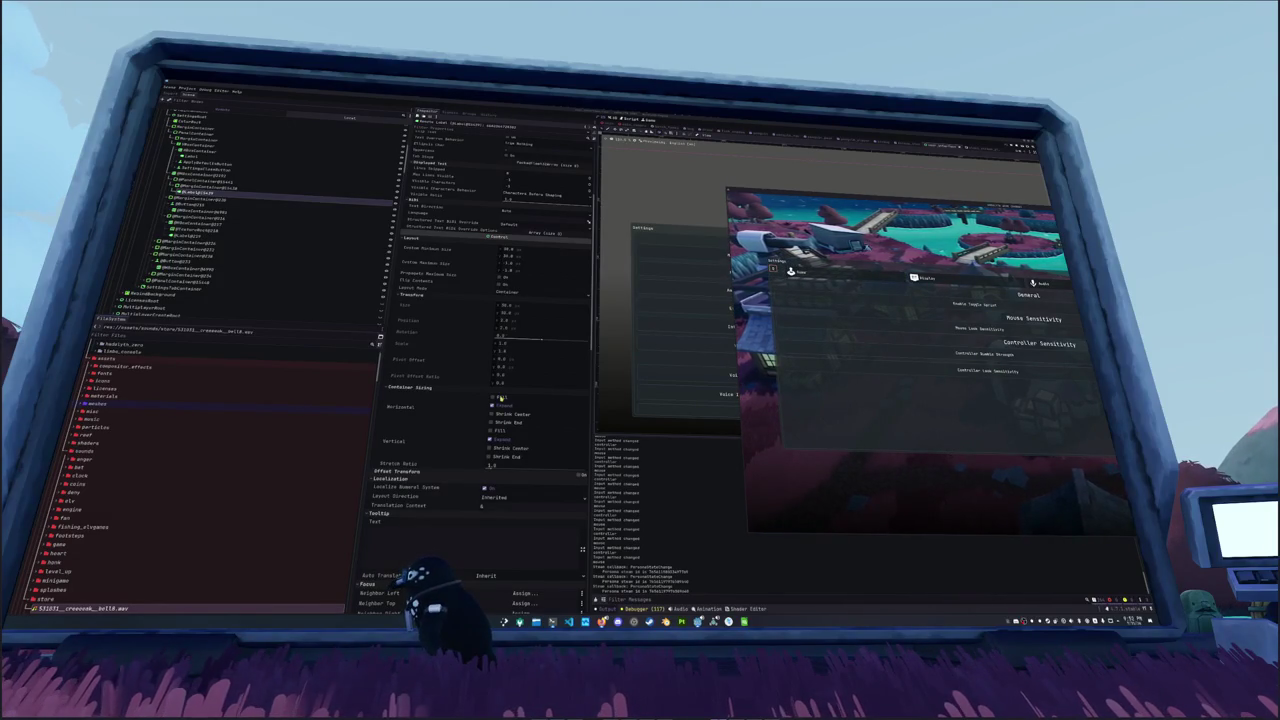
# Step: Stop, relaunch and close the game with F8/F5 to test the settings menu
pyautogui.press('F8')
pyautogui.press('F5')
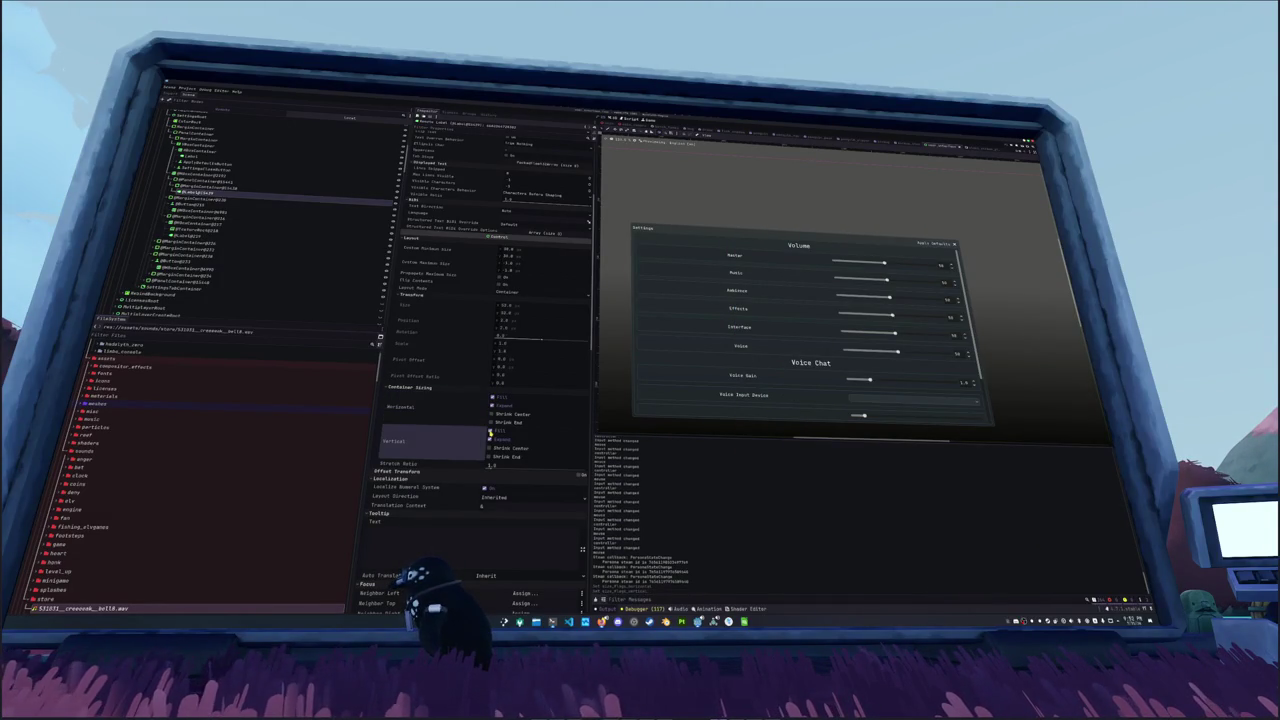
pyautogui.press('F8')
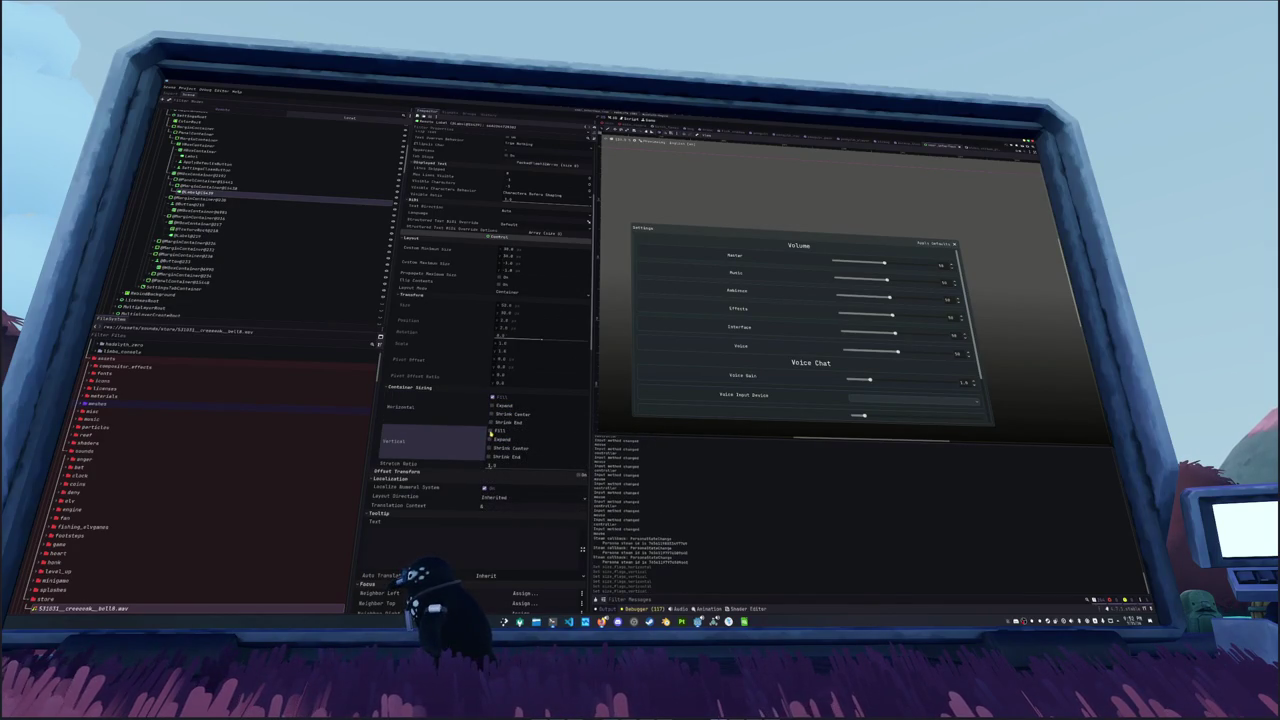
pyautogui.hotkey('alt', 'Tab')
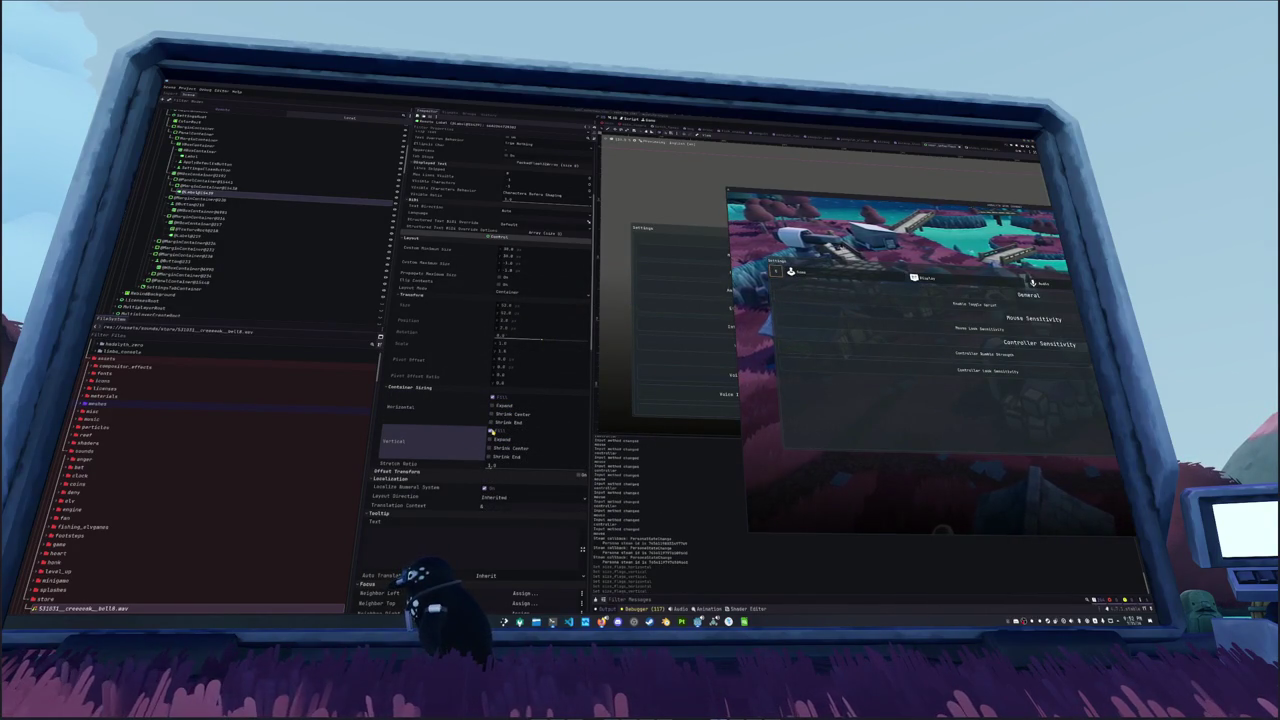
pyautogui.hotkey('alt', 'Tab')
# Step: Toggle the Label's horizontal container sizing flag, read its docs tooltip, and retest the Controls page
pyautogui.hotkey('alt', 'Tab')
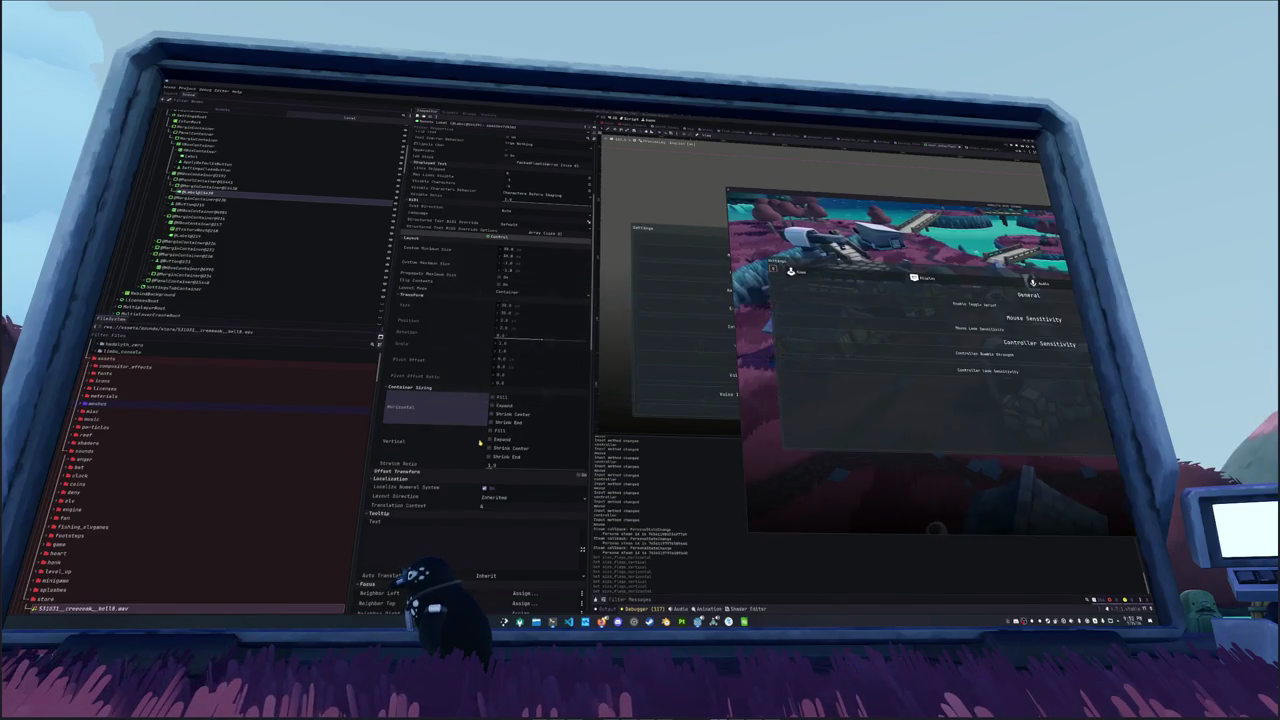
pyautogui.click(493, 406)
pyautogui.hotkey('alt', 'Tab')
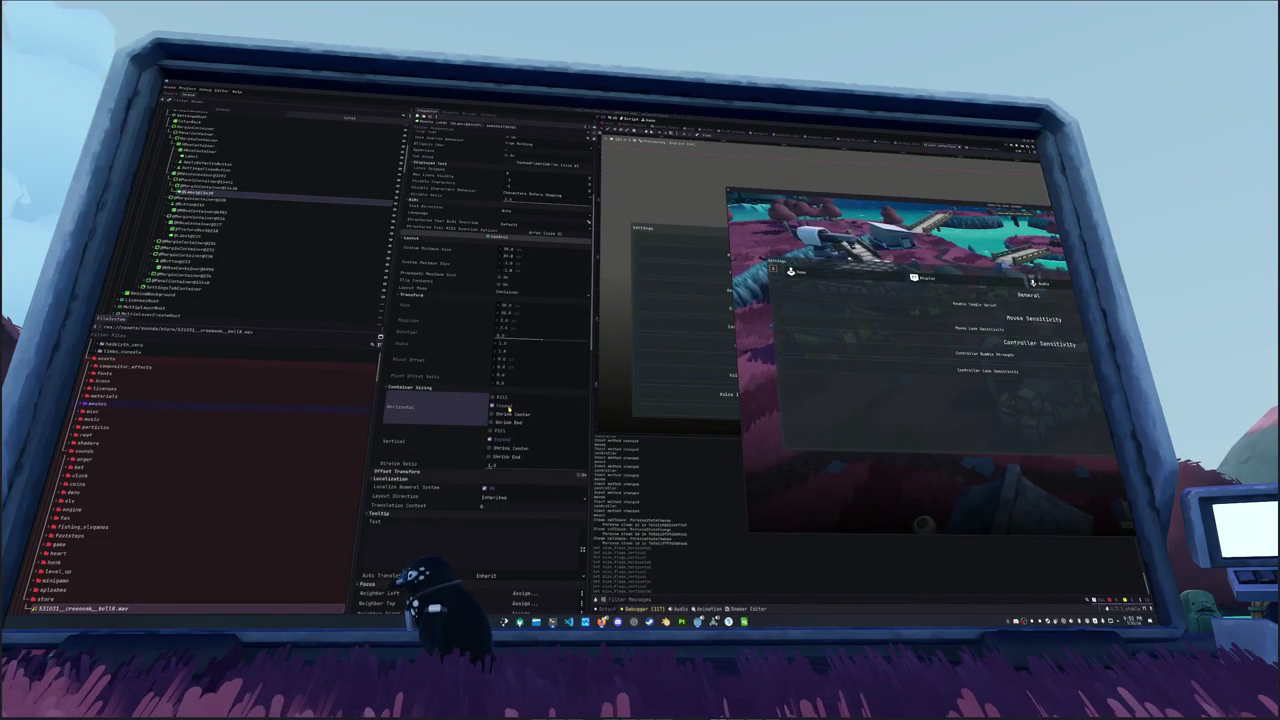
pyautogui.moveTo(469, 414)
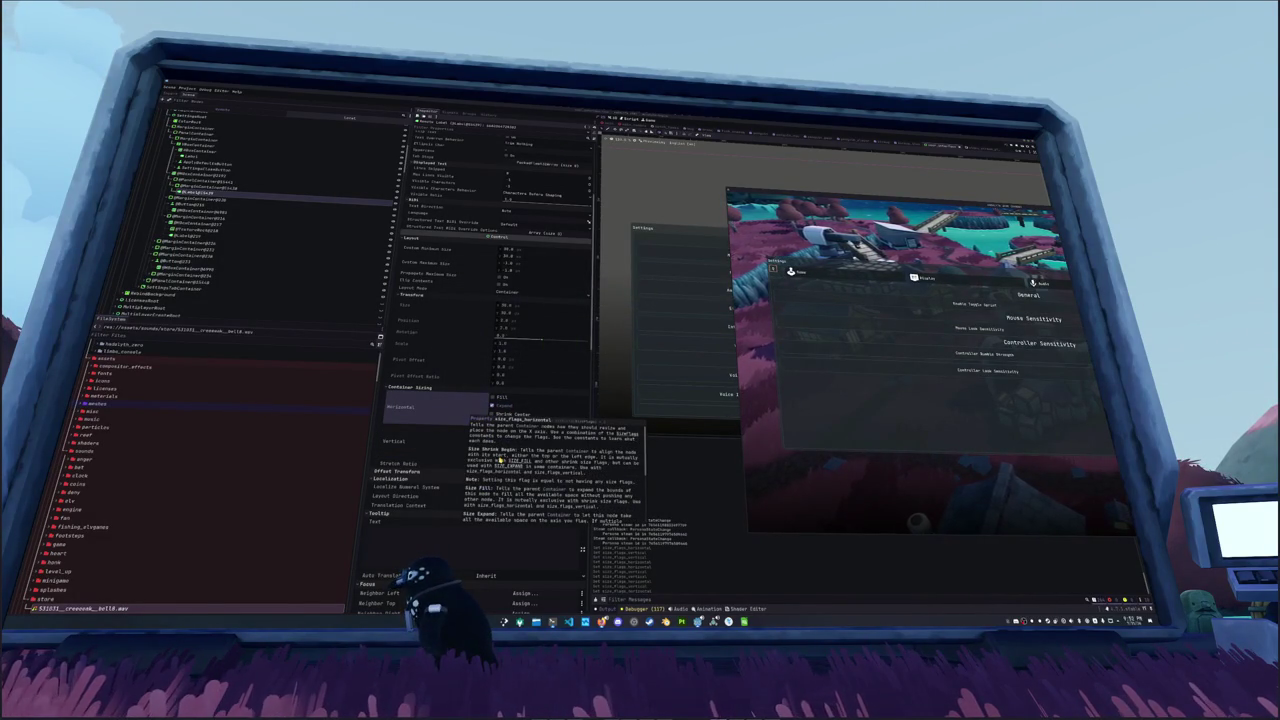
pyautogui.scroll(-2, 505, 470)
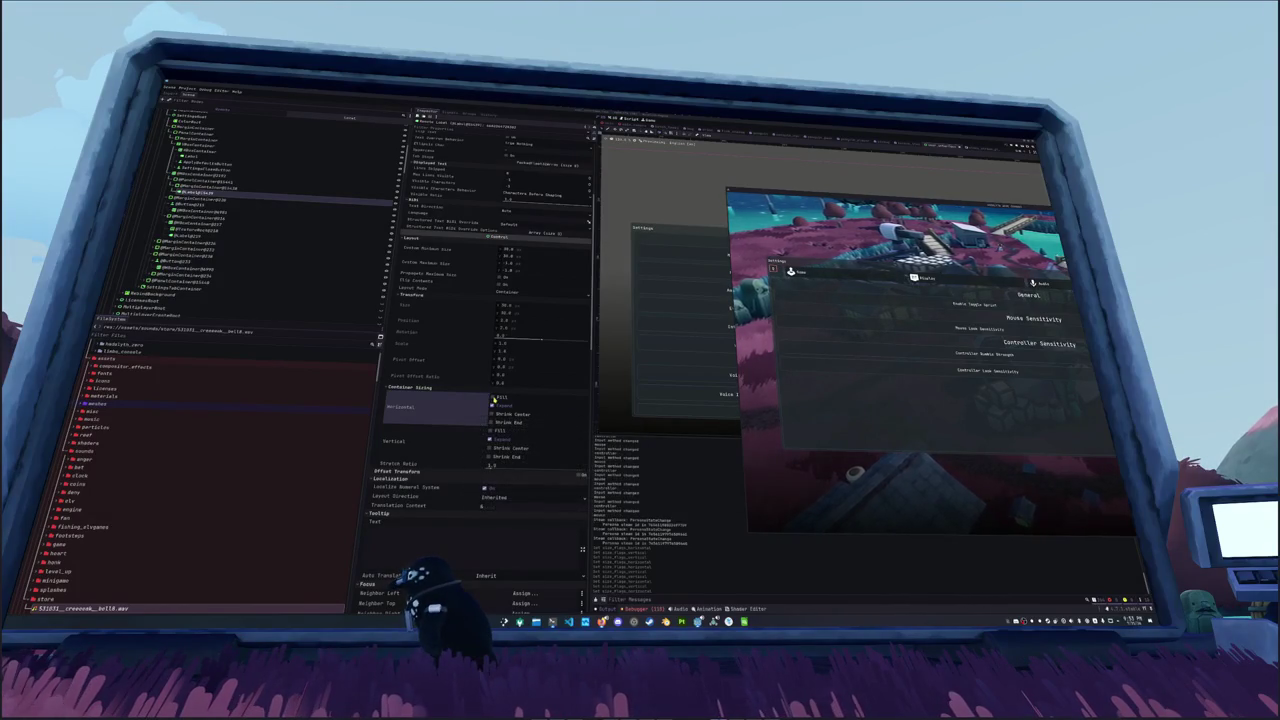
pyautogui.click(494, 402)
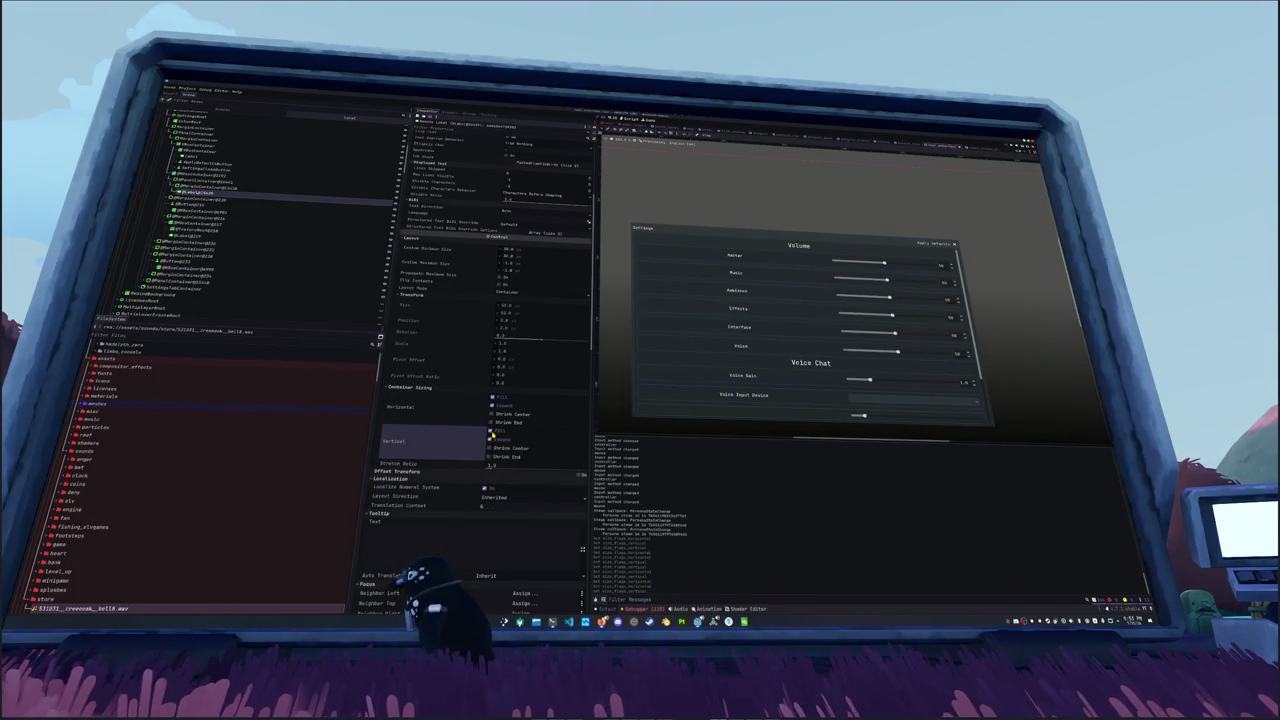
pyautogui.hotkey('alt', 'Tab')
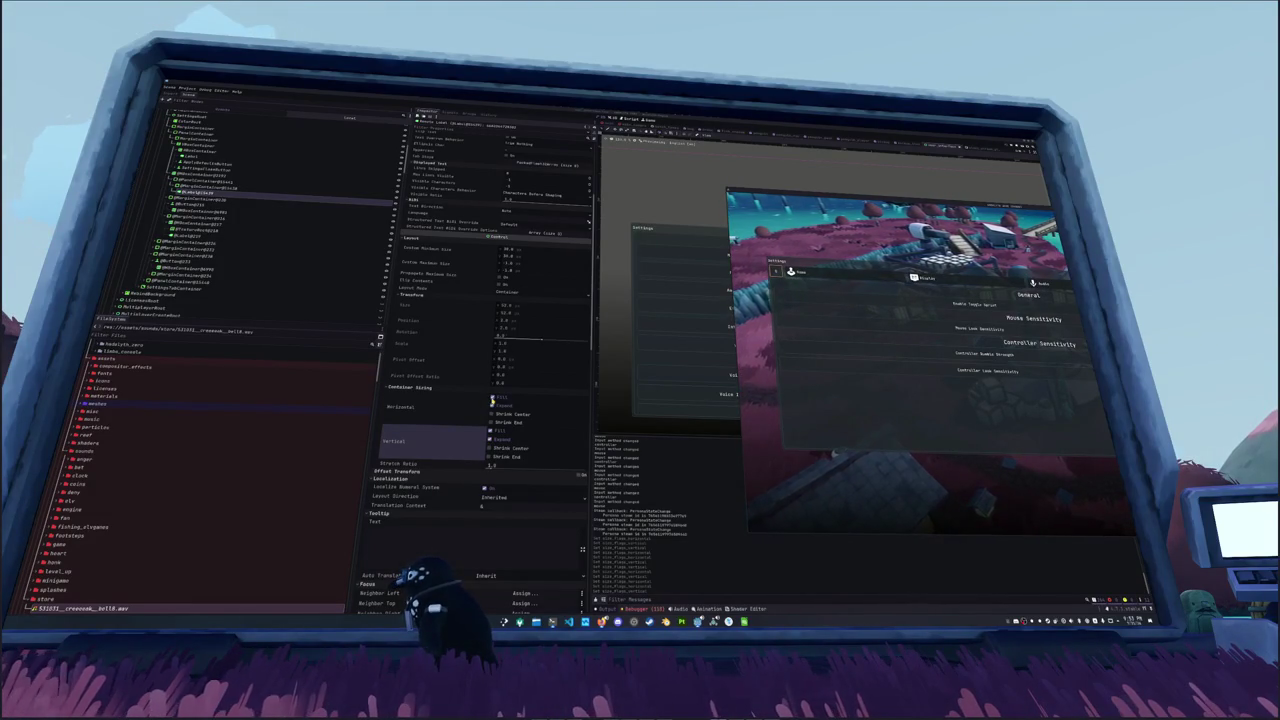
pyautogui.hotkey('alt', 'Tab')
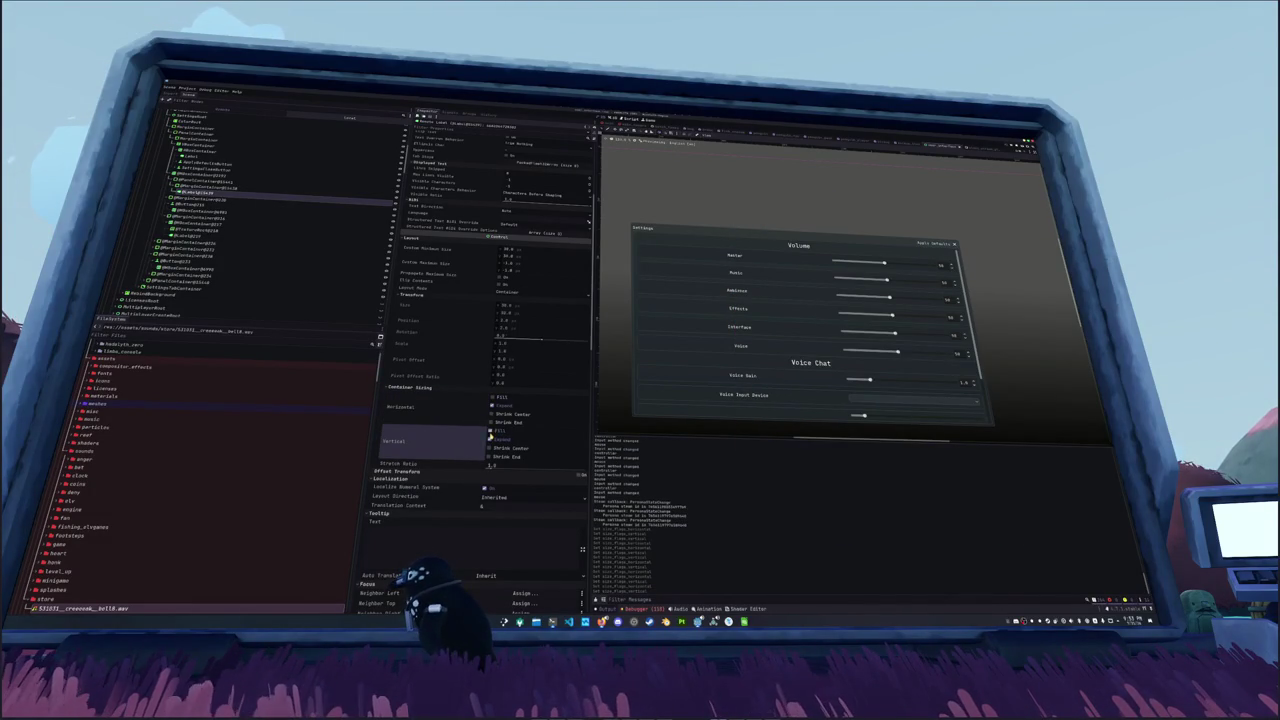
pyautogui.click(569, 621)
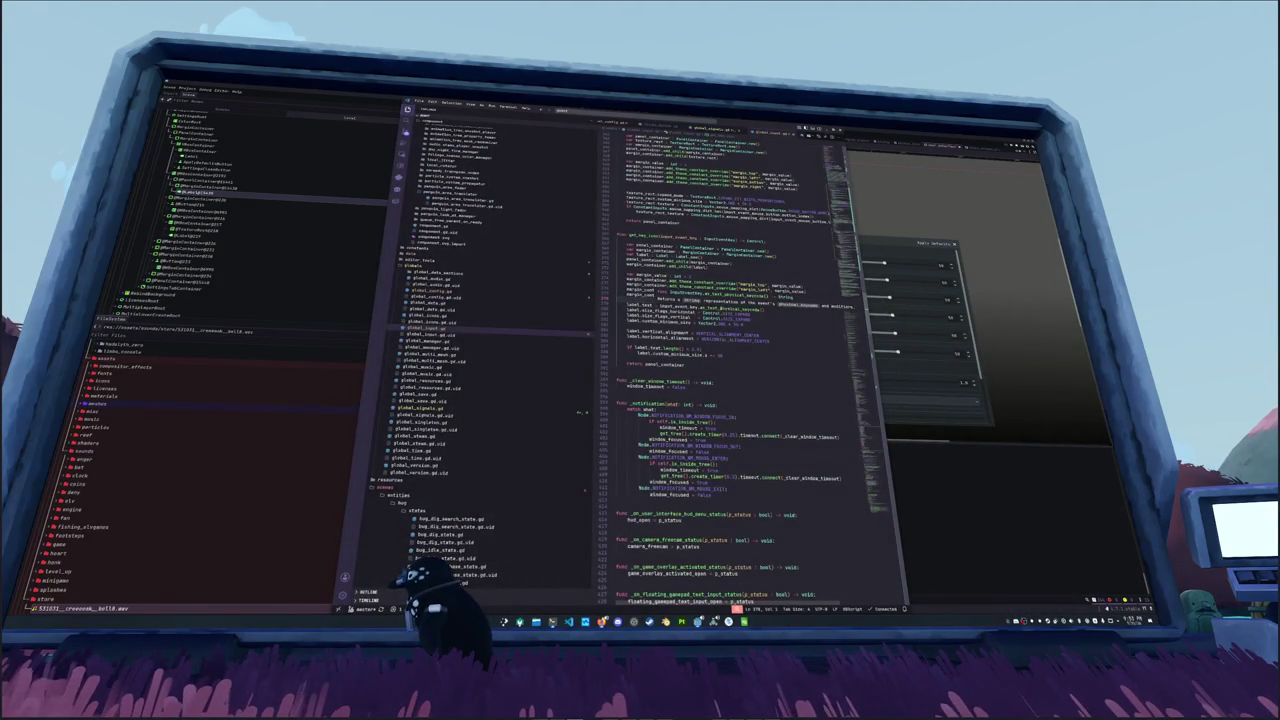
# Step: Narrow the file explorer and move the caret up to the end of line 380
pyautogui.moveTo(637, 295); pyautogui.dragTo(515, 300)
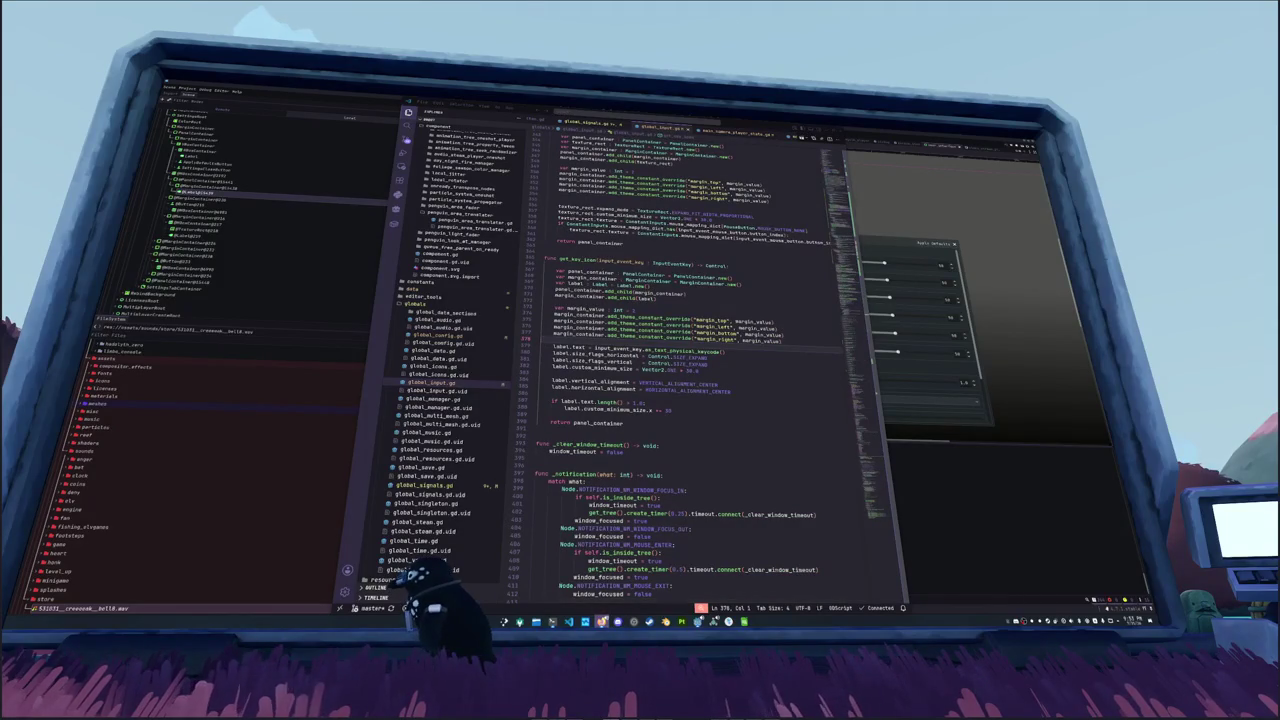
pyautogui.click(682, 475)
pyautogui.click(683, 448)
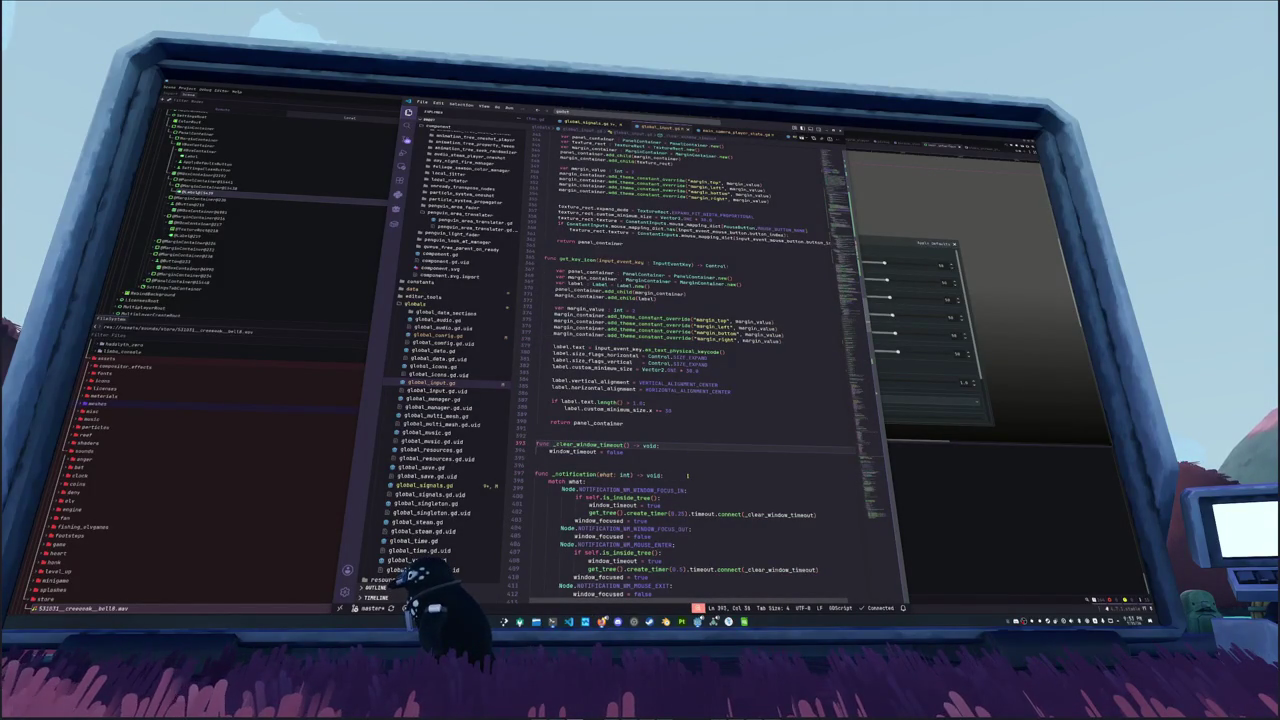
pyautogui.click(638, 432)
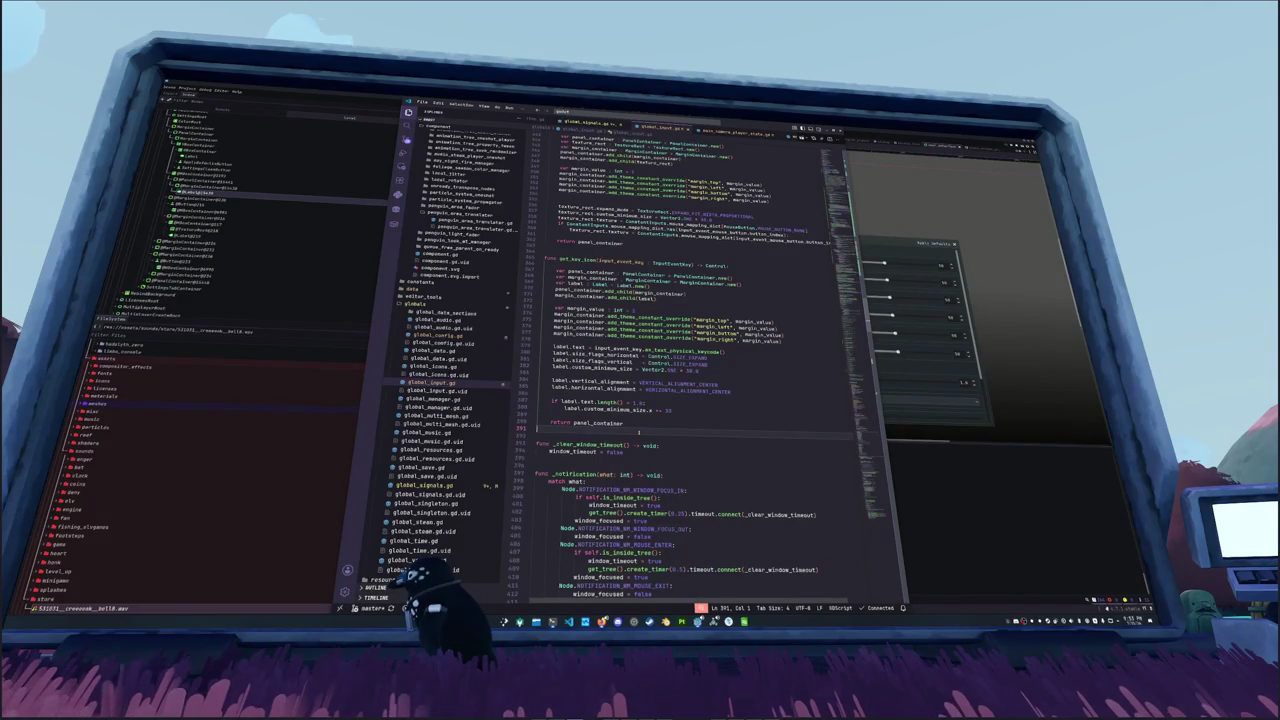
pyautogui.press('Up')
pyautogui.press('Up')
pyautogui.press('Up')
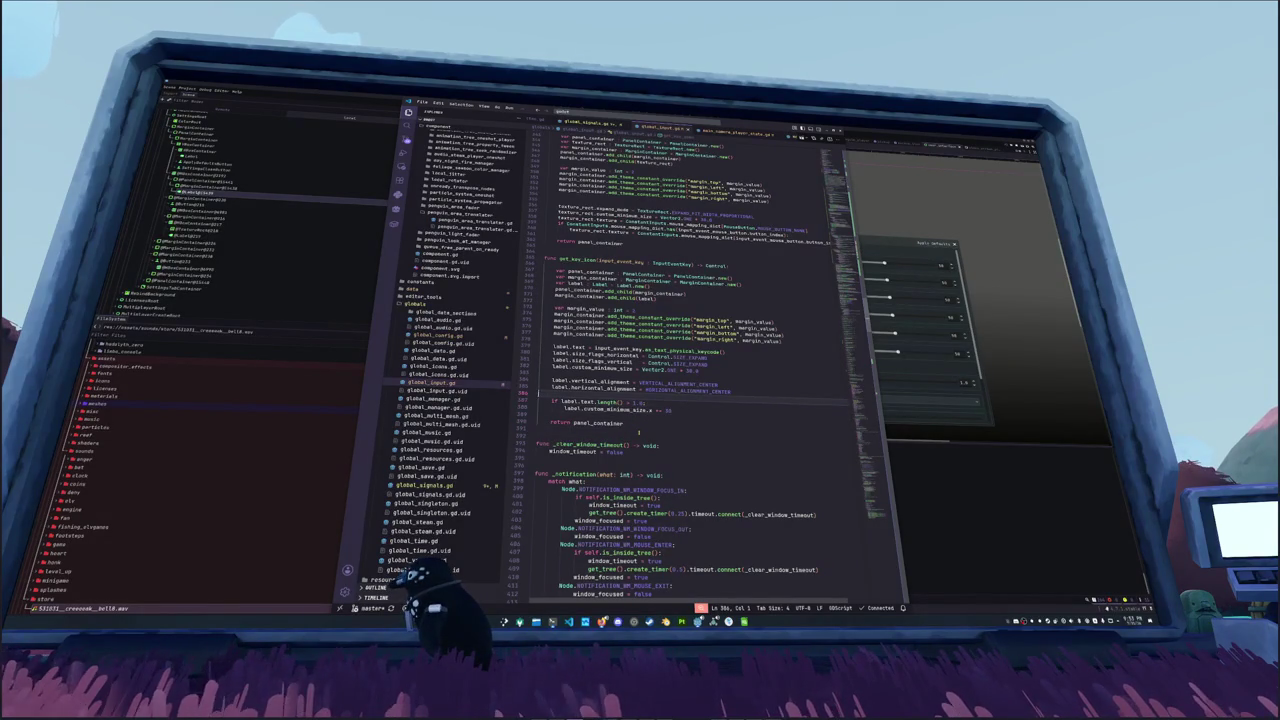
pyautogui.press('Up')
pyautogui.press('Up')
pyautogui.press('Up')
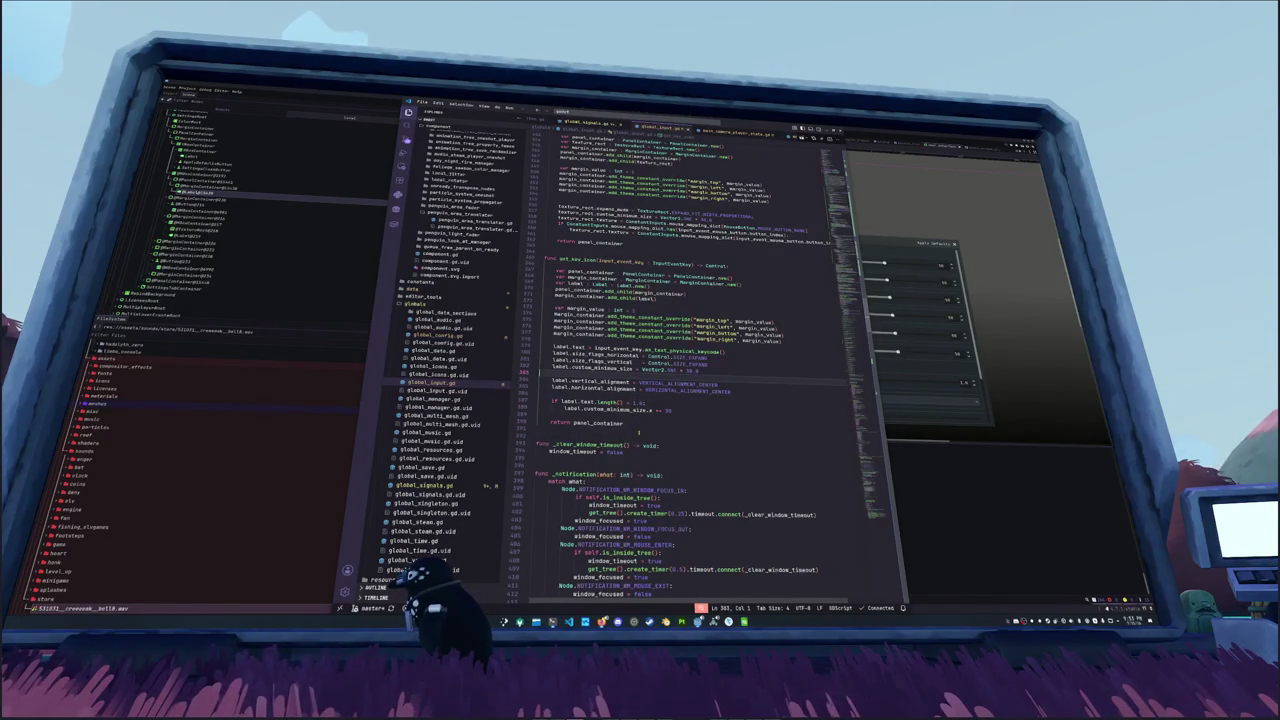
pyautogui.press('Up')
pyautogui.press('Up')
pyautogui.press('Up')
pyautogui.press('End')
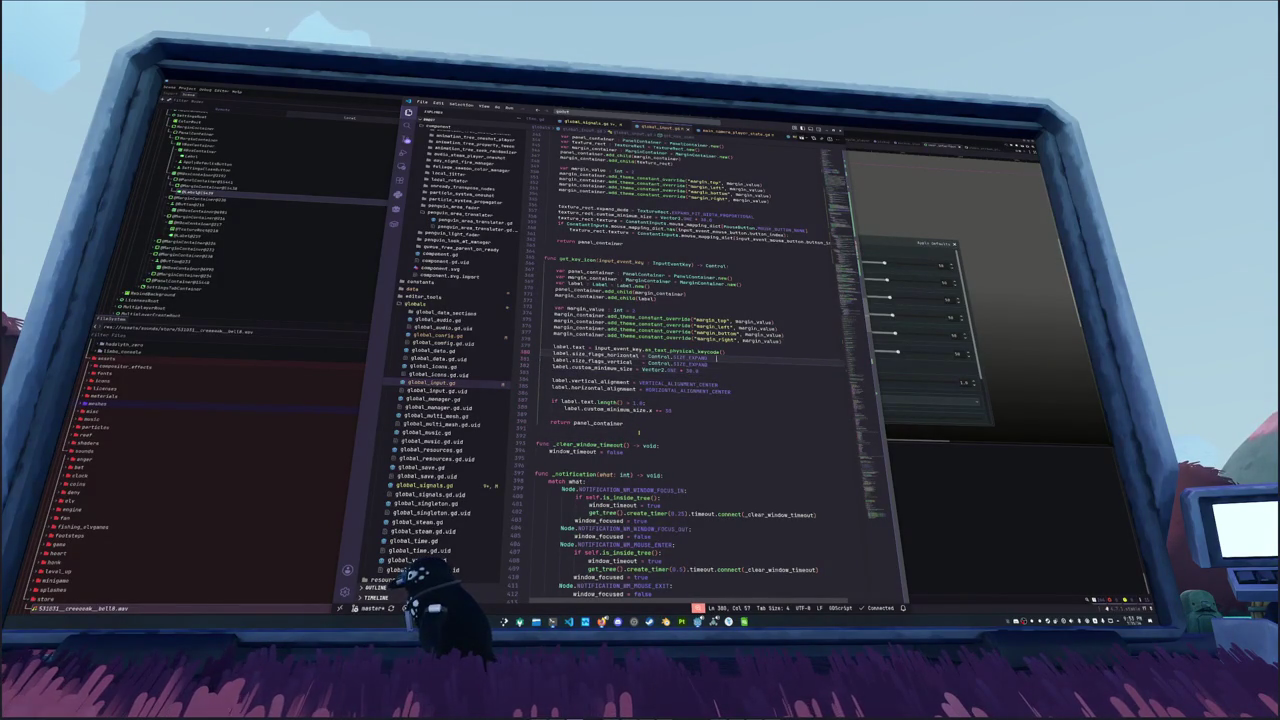
# Step: Change line 381's vertical size flag to Control.SIZE_EXPAND_FILL and run the project
pyautogui.press('Down')
pyautogui.hotkey('ctrl', 'shift', 'Left')
pyautogui.press('BackSpace')
pyautogui.hotkey('ctrl', 'space')
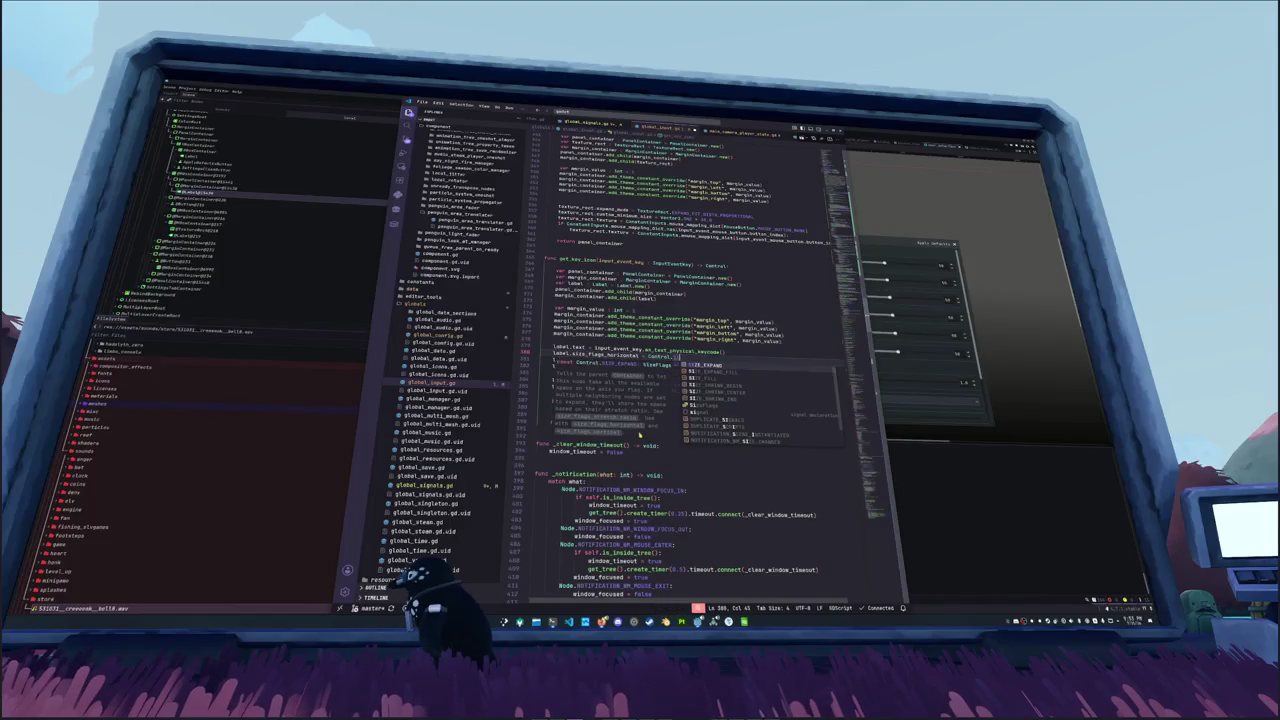
pyautogui.press('Down')
pyautogui.press('Down')
pyautogui.press('Return')
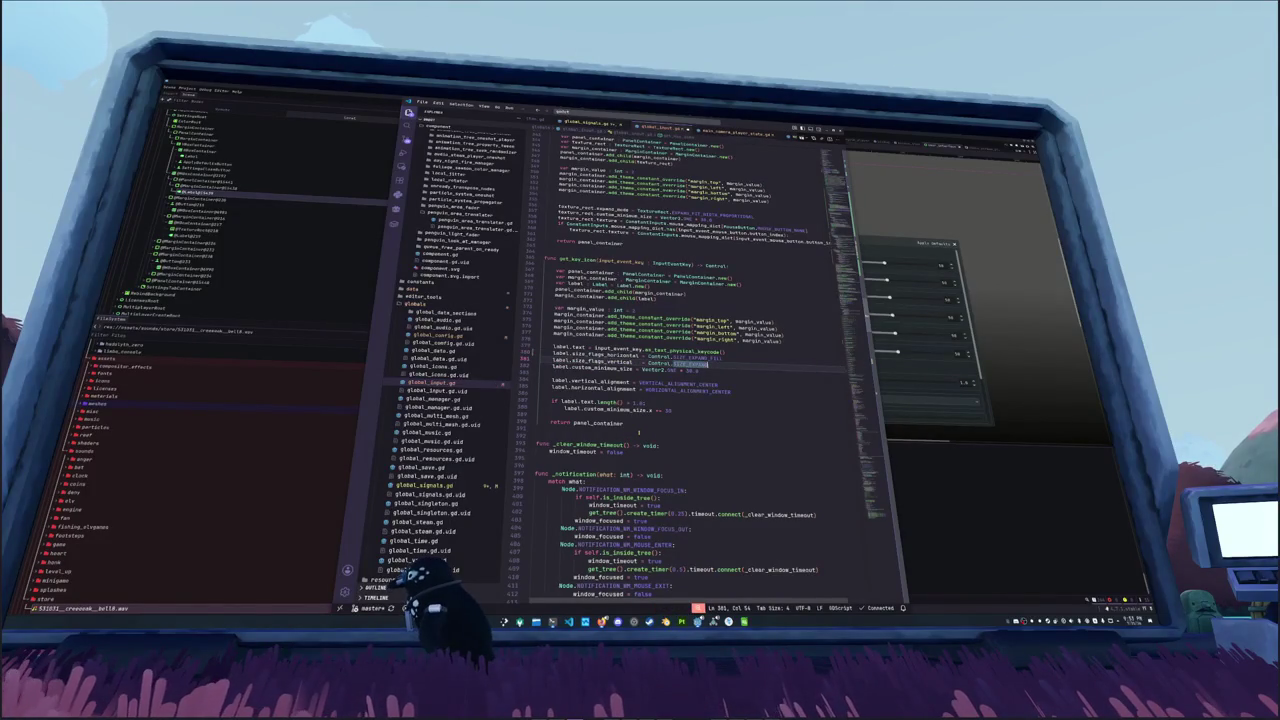
pyautogui.press('Down')
pyautogui.press('Home')
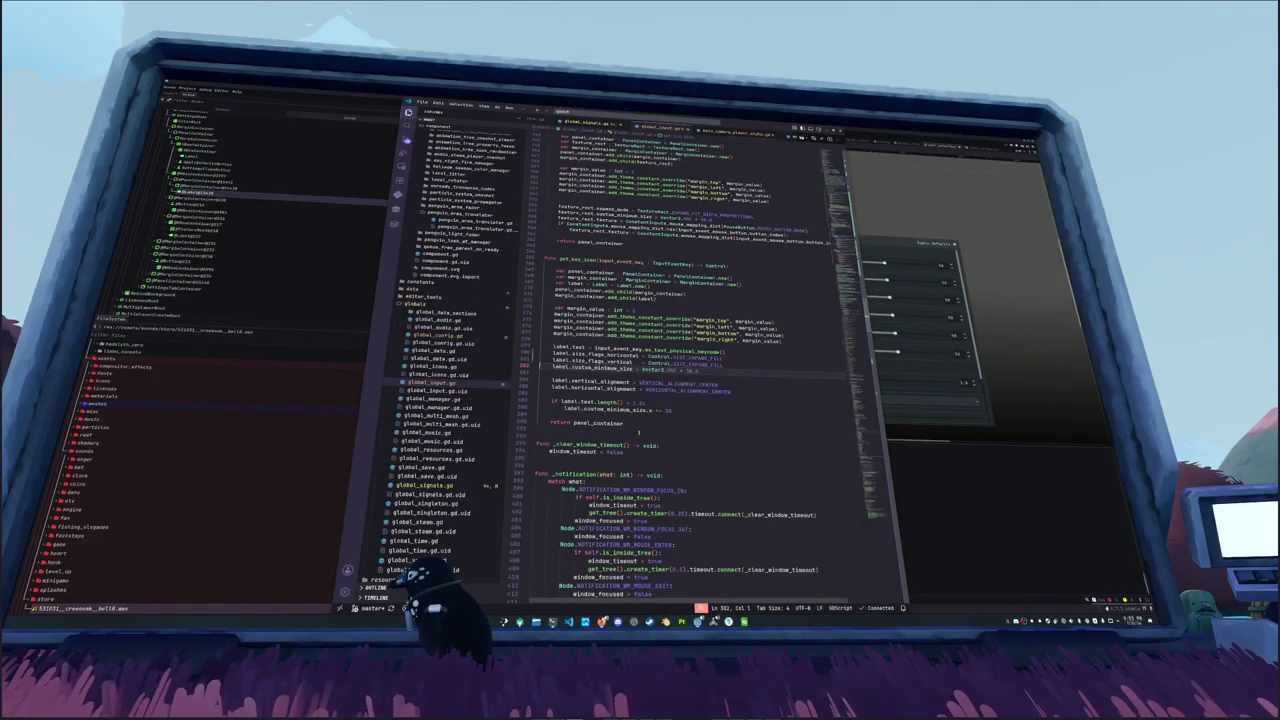
pyautogui.press('F6')
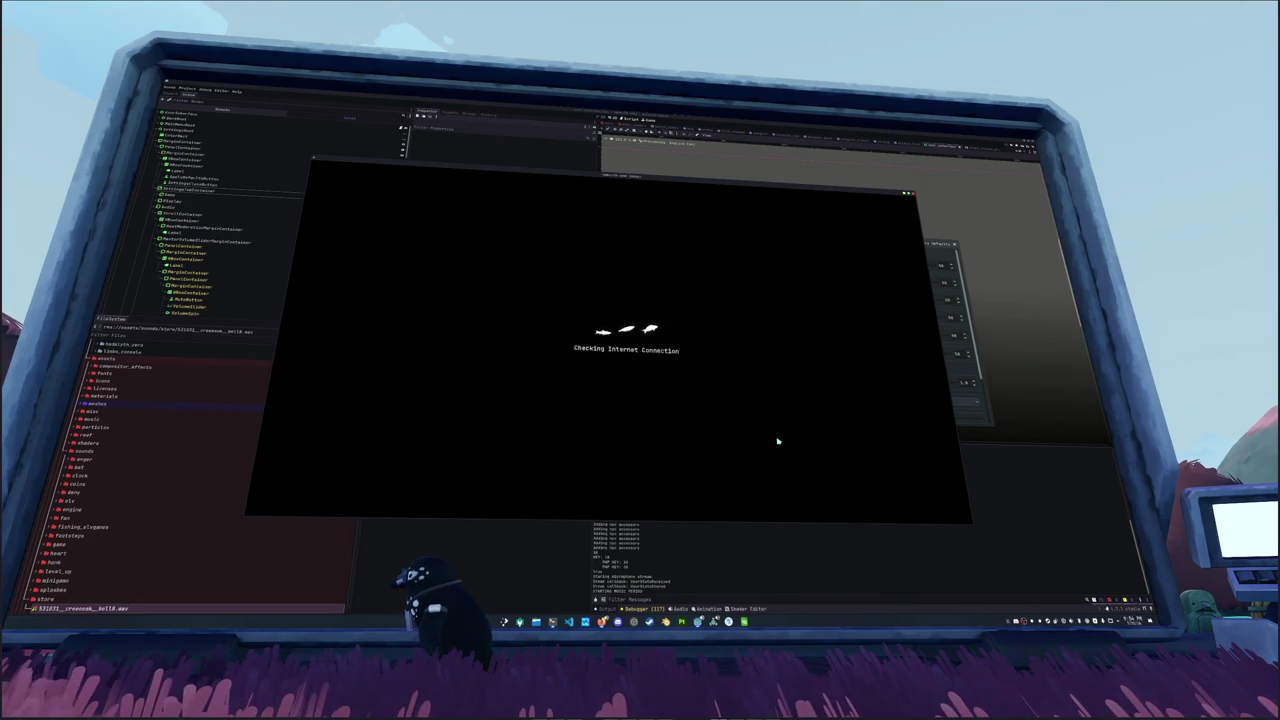
# Step: Open the game's Settings, cycle to the Game tab and scroll through its options
pyautogui.press('Down')
pyautogui.press('Down')
pyautogui.press('Return')
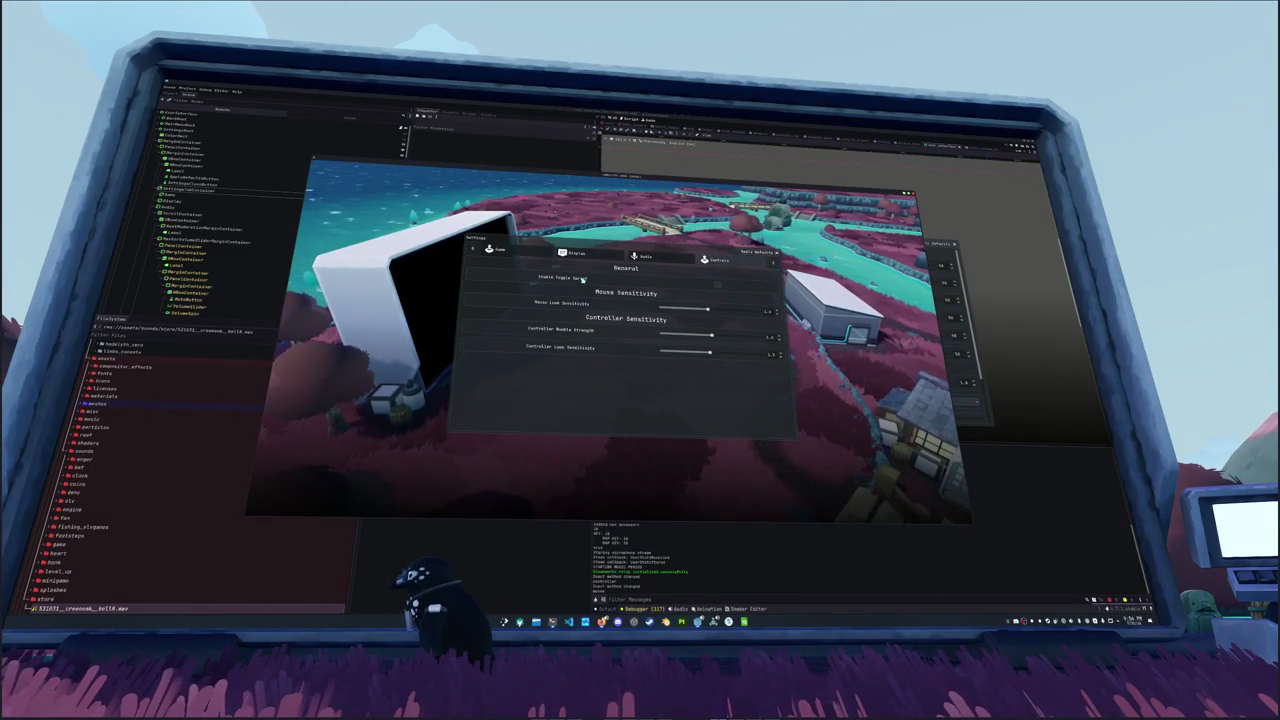
pyautogui.press('q')
pyautogui.press('q')
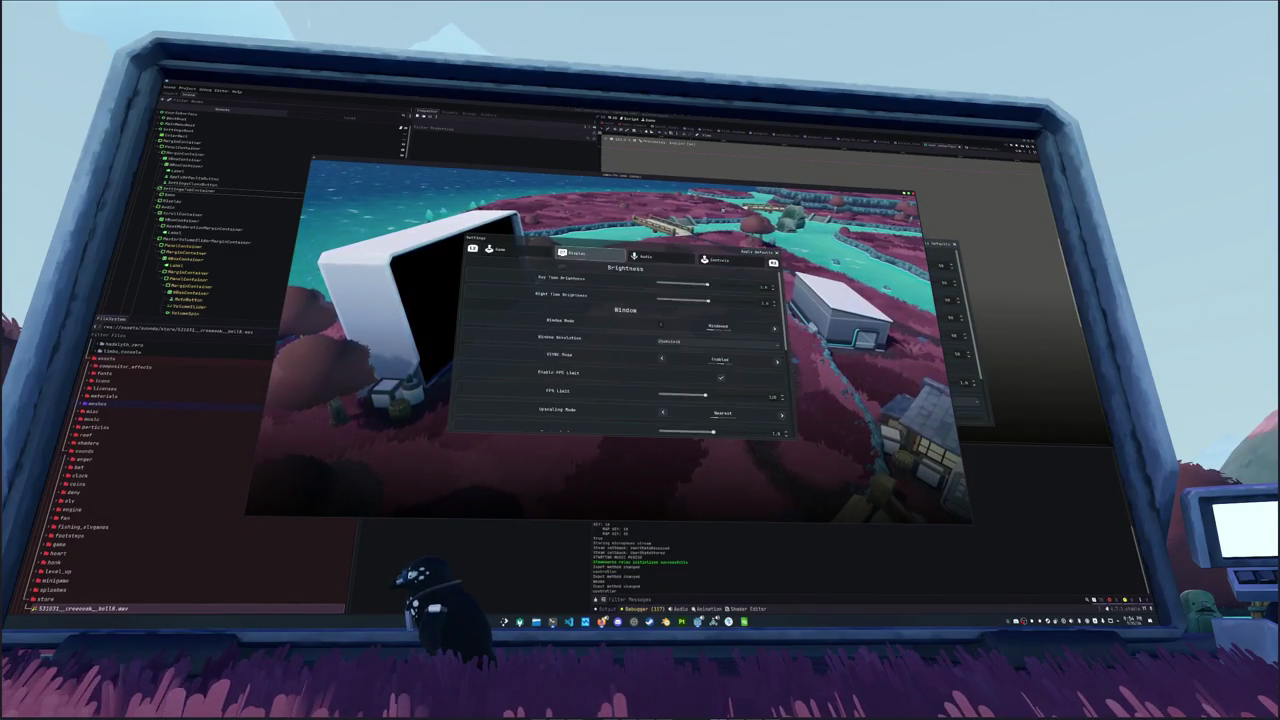
pyautogui.press('e')
pyautogui.press('e')
pyautogui.press('e')
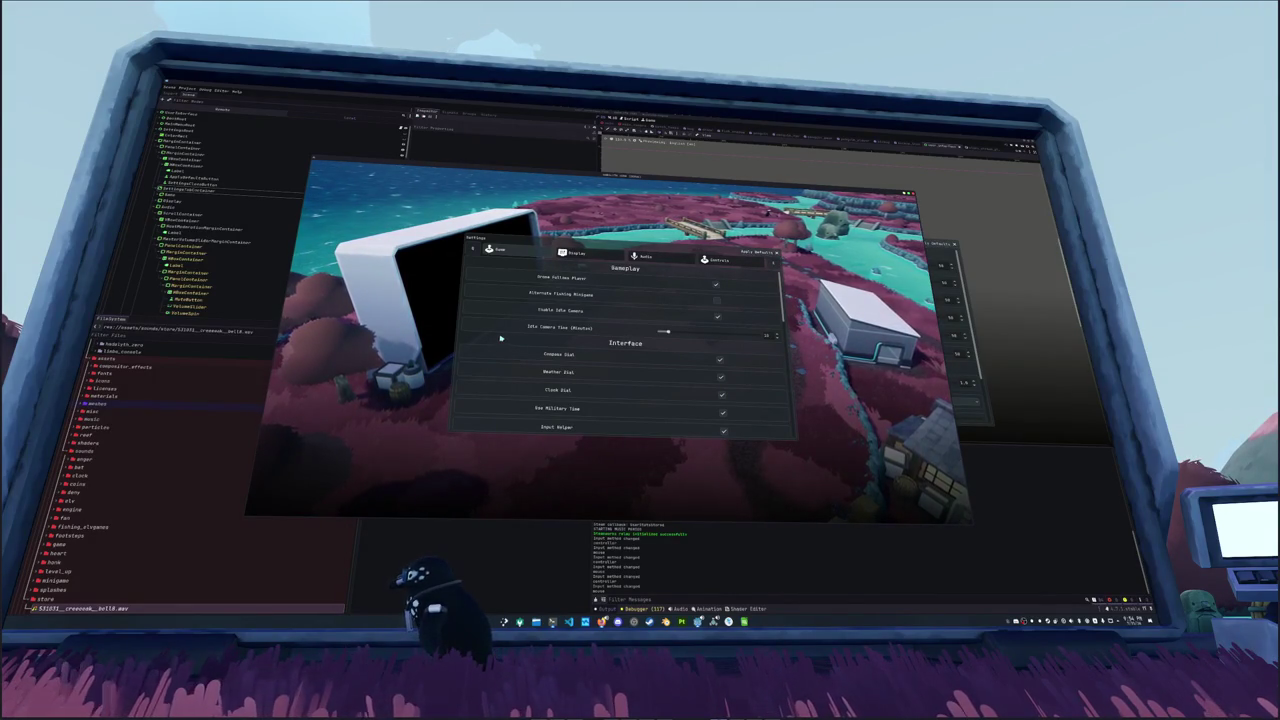
pyautogui.scroll(-3, 500, 339)
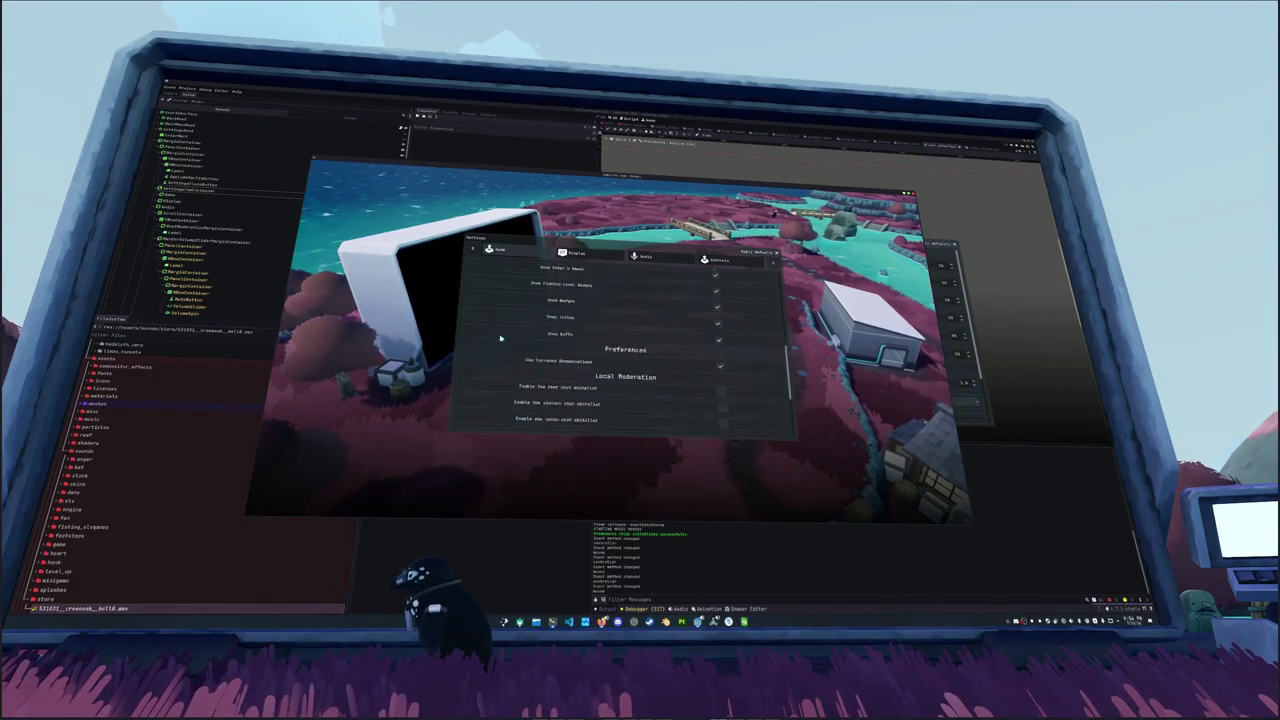
pyautogui.scroll(2, 500, 339)
pyautogui.scroll(-5, 500, 339)
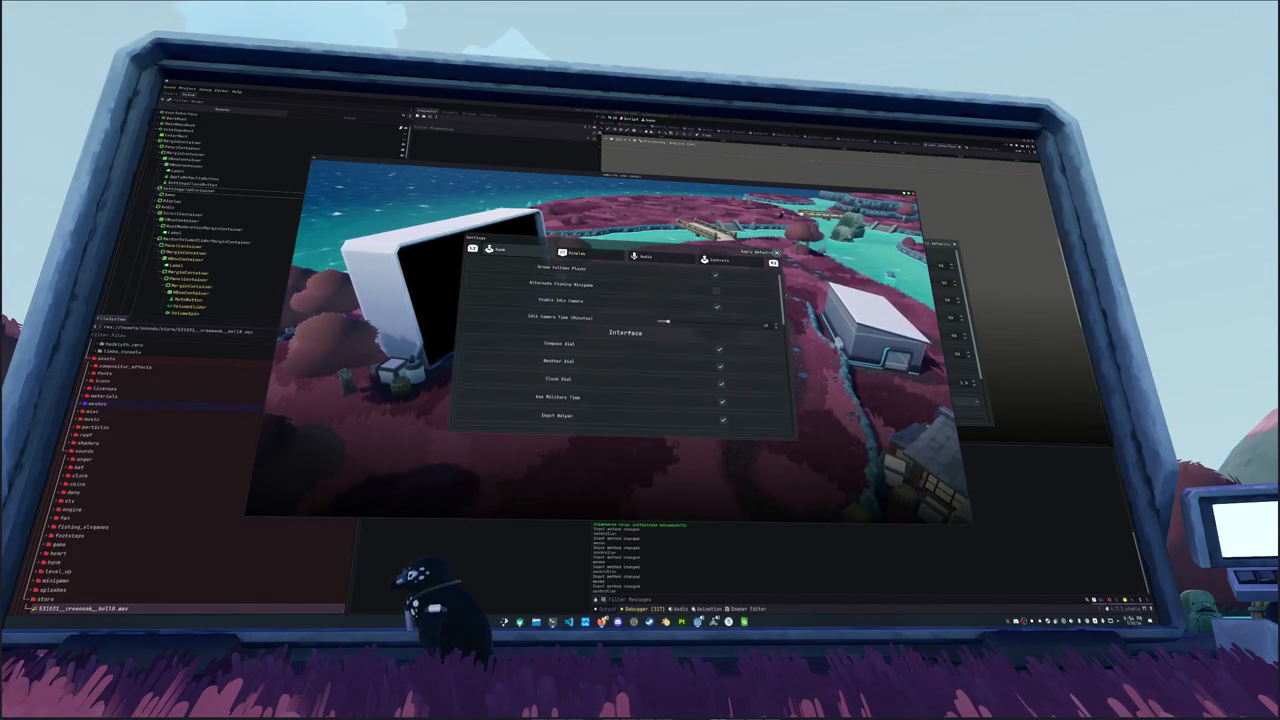
pyautogui.scroll(-8, 625, 350)
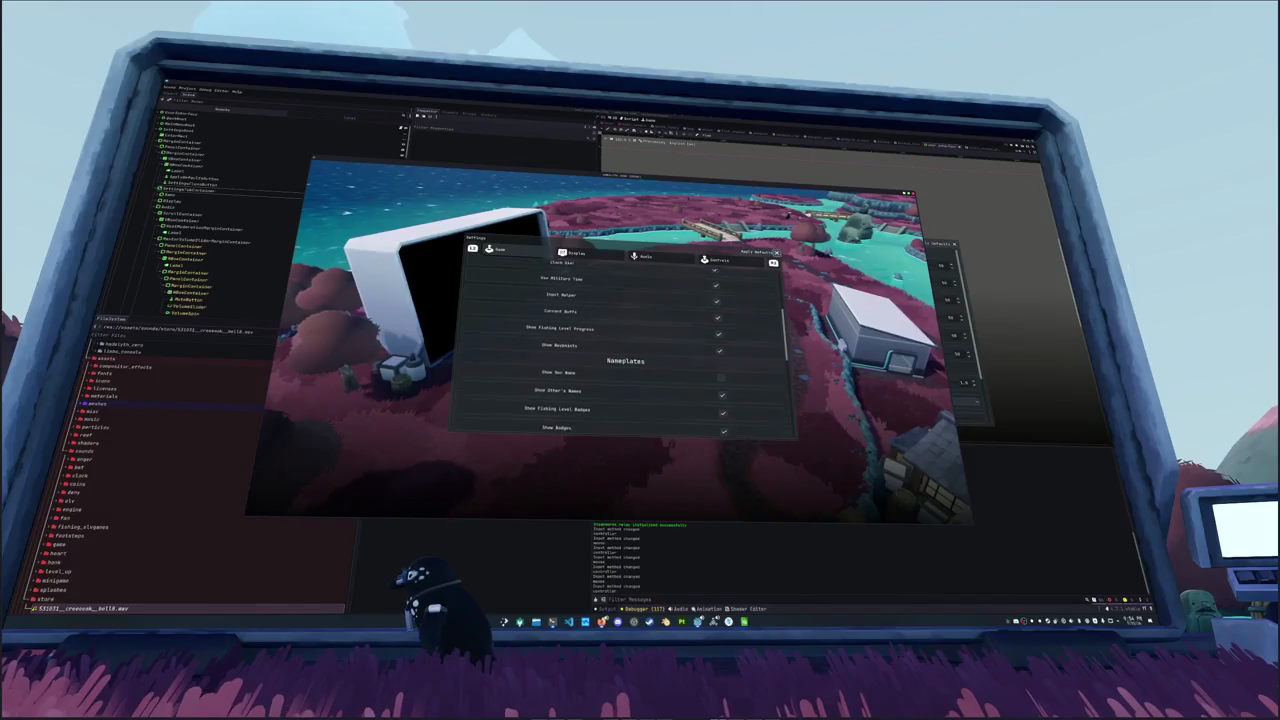
pyautogui.scroll(-2, 625, 350)
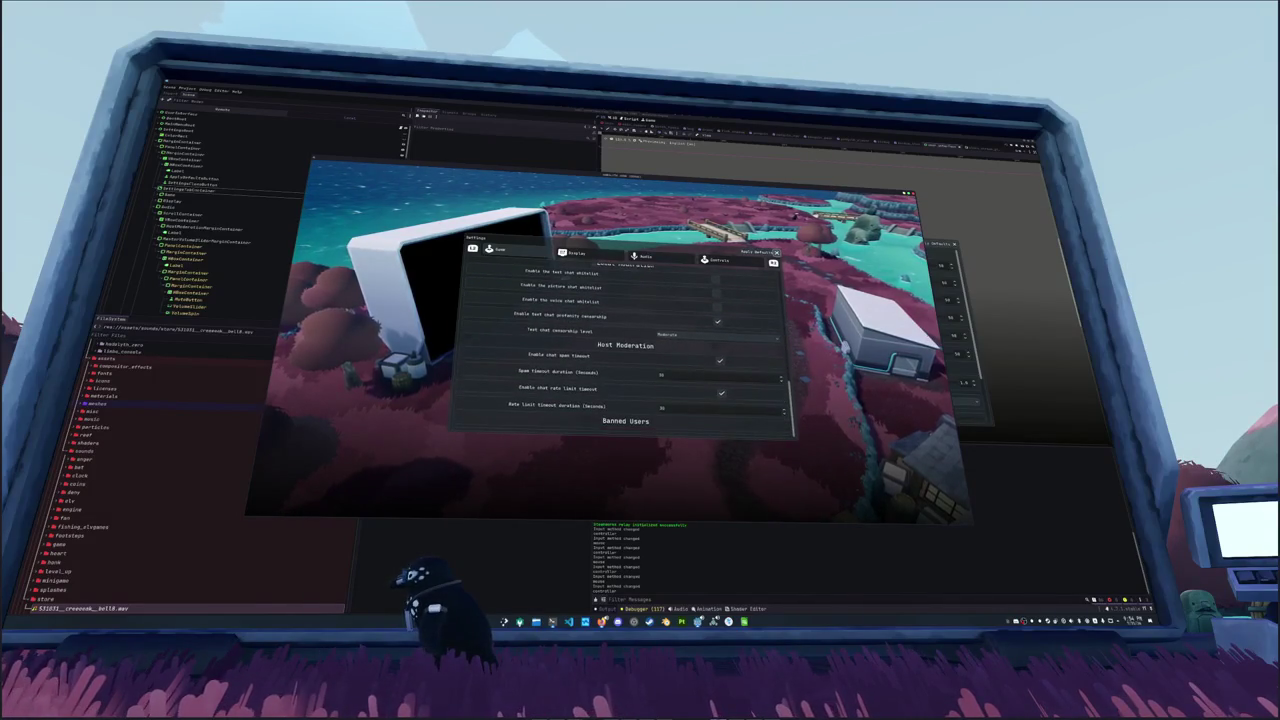
pyautogui.scroll(2, 720, 358)
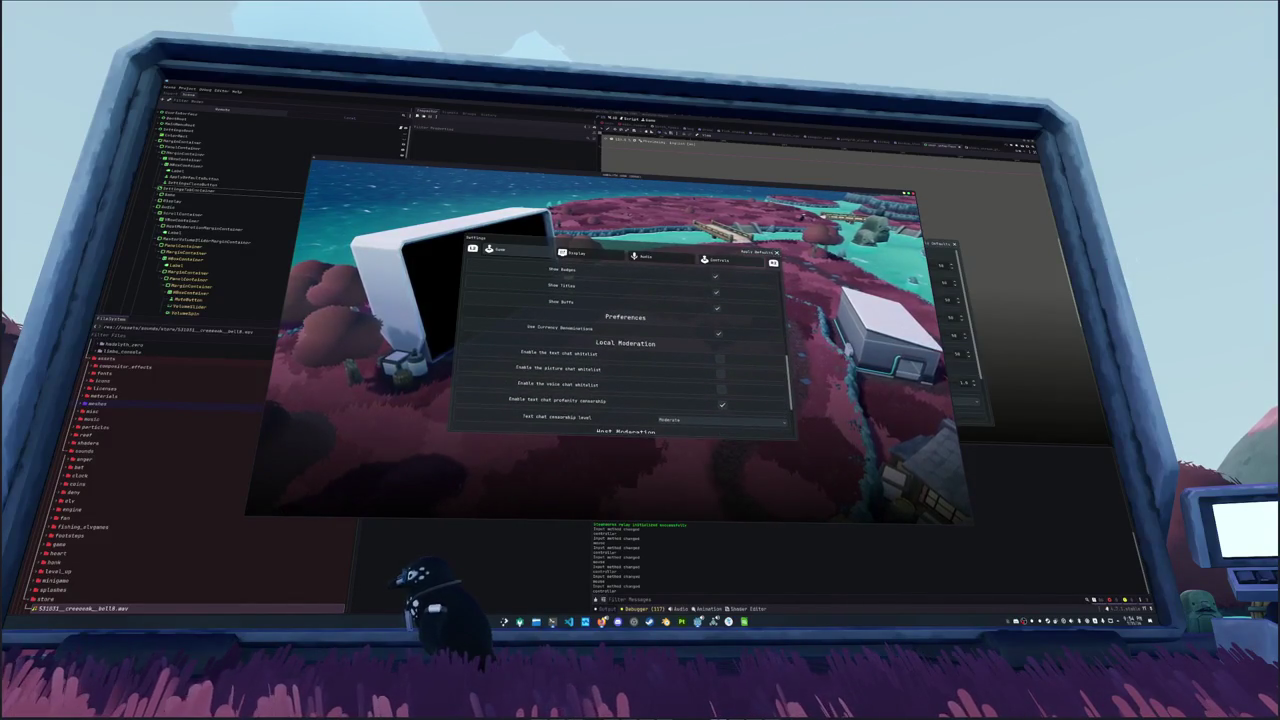
pyautogui.scroll(-5, 625, 350)
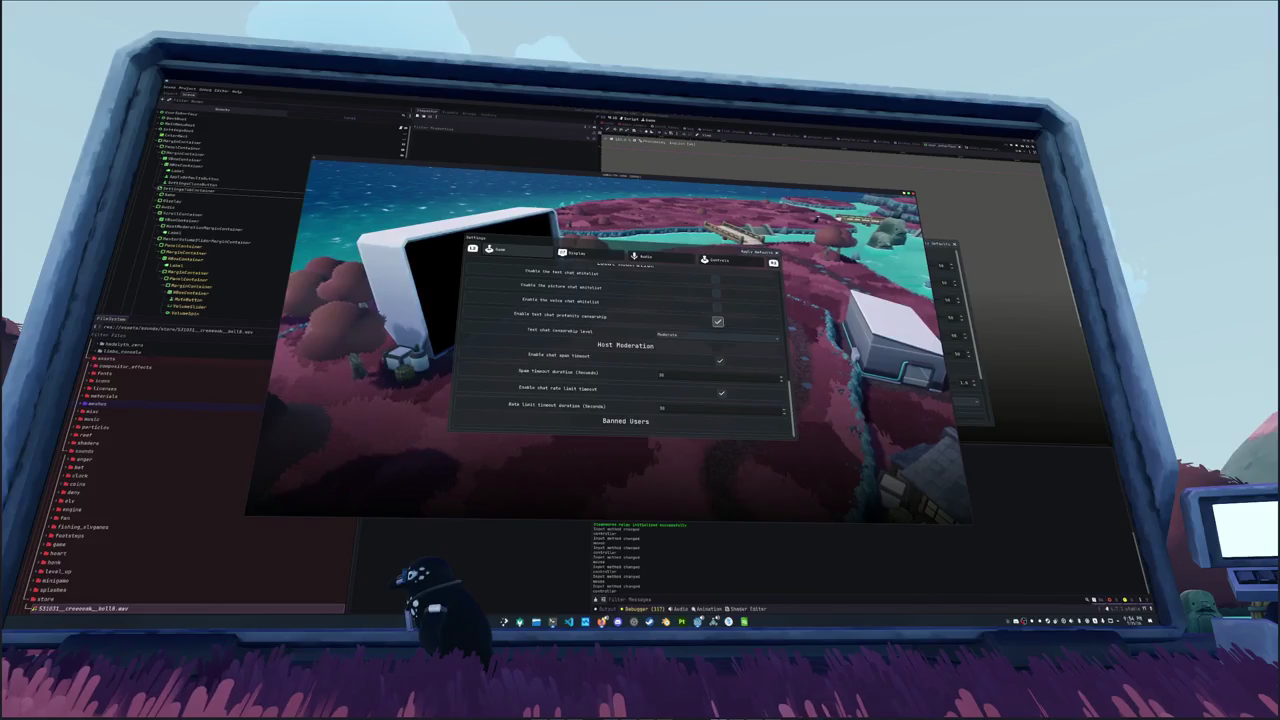
pyautogui.click(718, 375)
pyautogui.scroll(4, 722, 400)
pyautogui.scroll(5, 625, 345)
pyautogui.scroll(3, 625, 345)
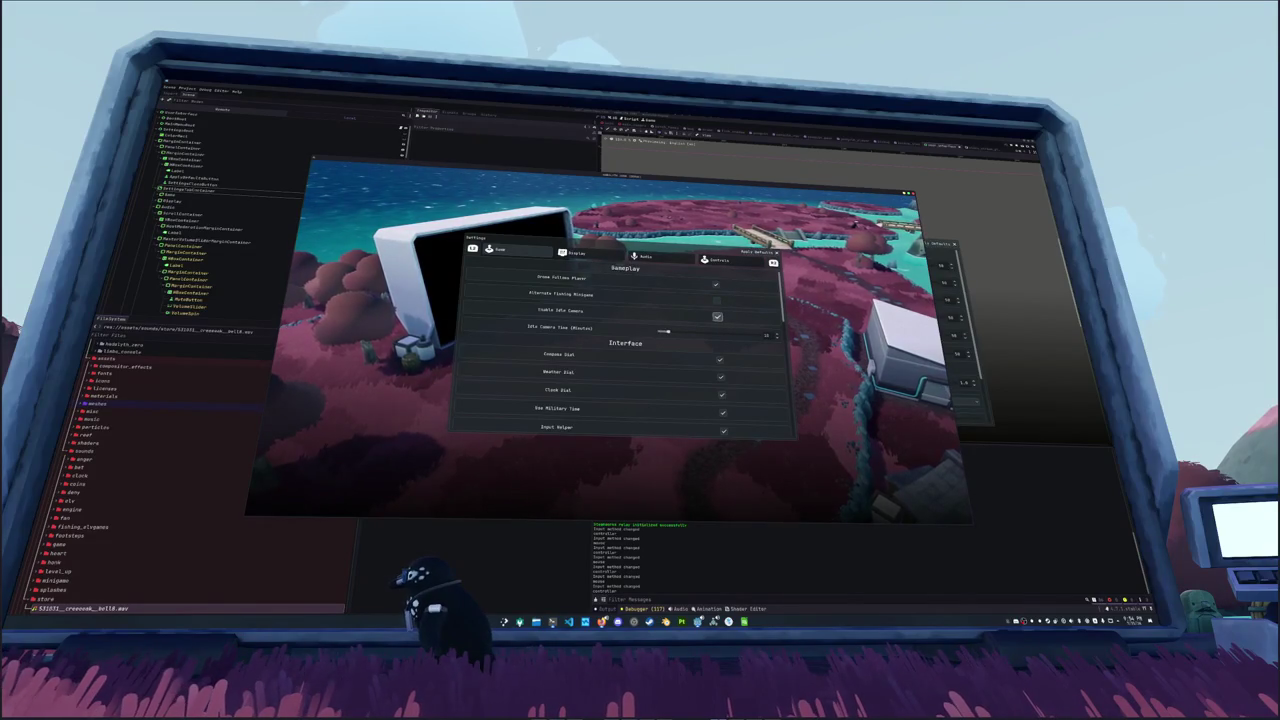
# Step: Uncheck Enable FPS Limit on the Display settings tab
pyautogui.press('e')
pyautogui.press('Down')
pyautogui.press('Down')
pyautogui.press('Down')
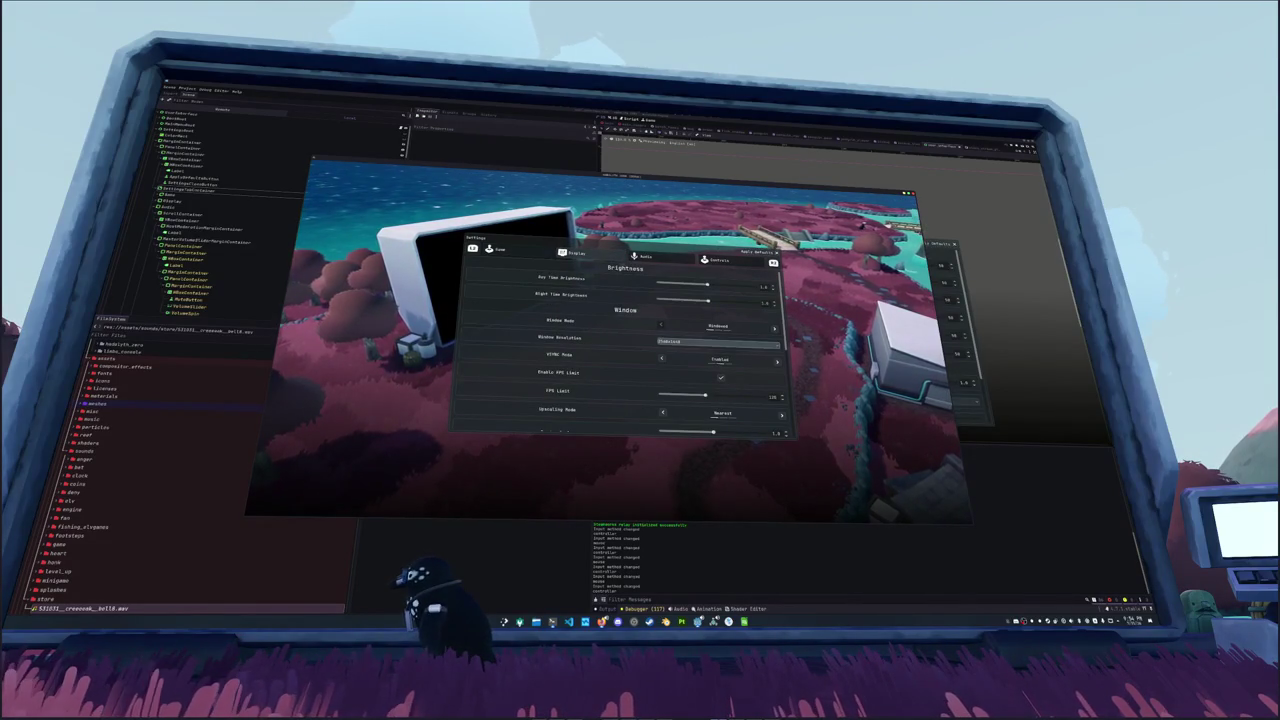
pyautogui.press('Down')
pyautogui.press('Down')
pyautogui.press('Down')
pyautogui.press('Up')
pyautogui.press('Up')
pyautogui.press('Return')
# Step: Close Settings and open the game's Licenses screen from the title menu
pyautogui.press('e')
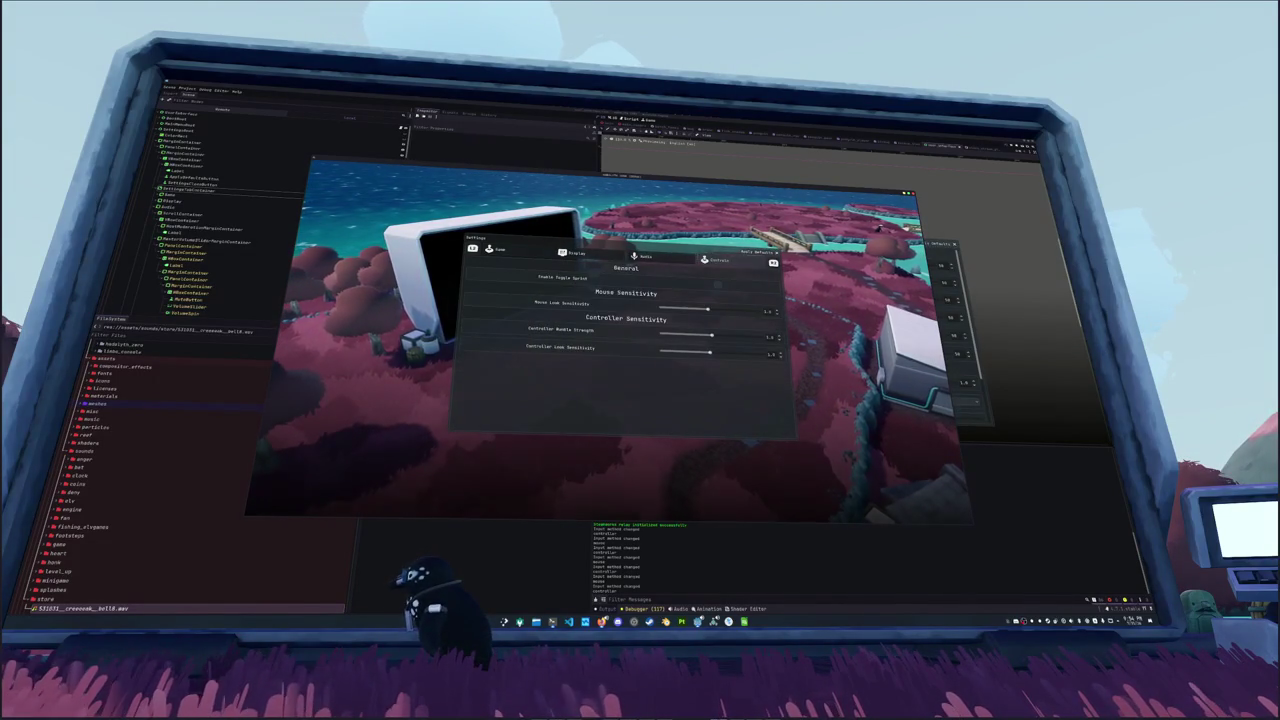
pyautogui.press('Escape')
pyautogui.press('Return')
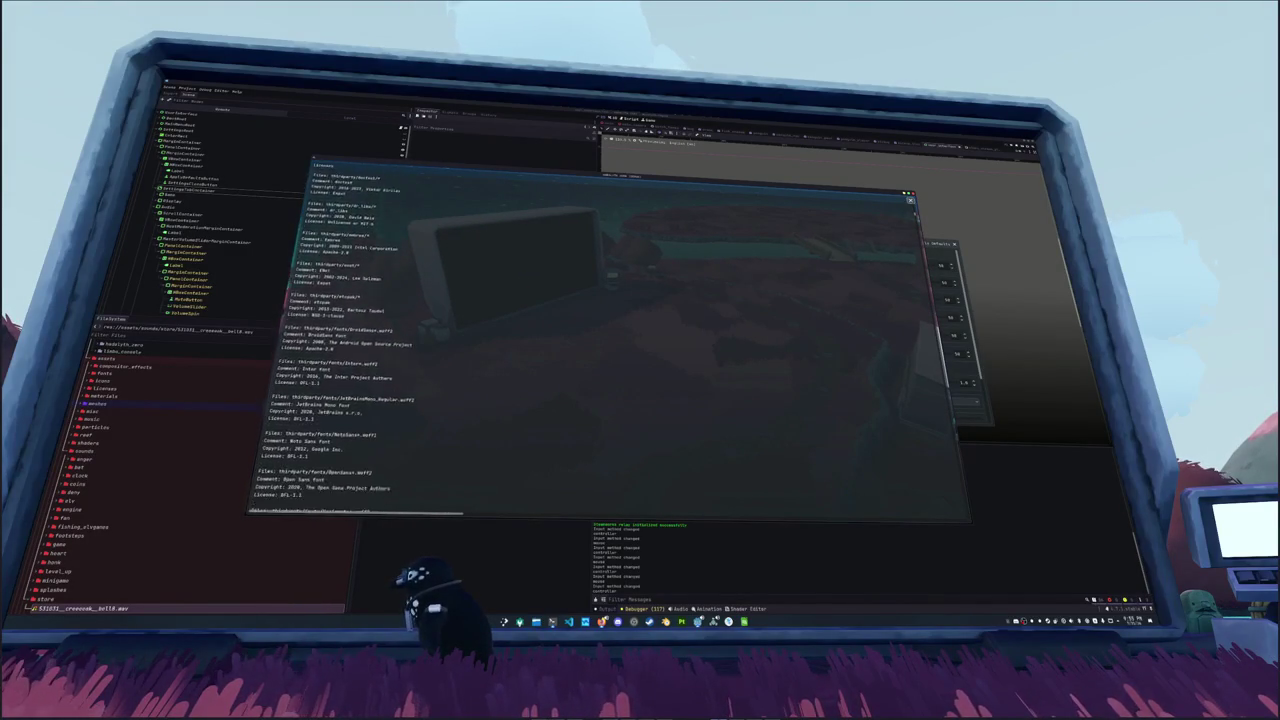
# Step: Close the Licenses window to return to the Hadalyth Zero title menu
pyautogui.press('Escape')
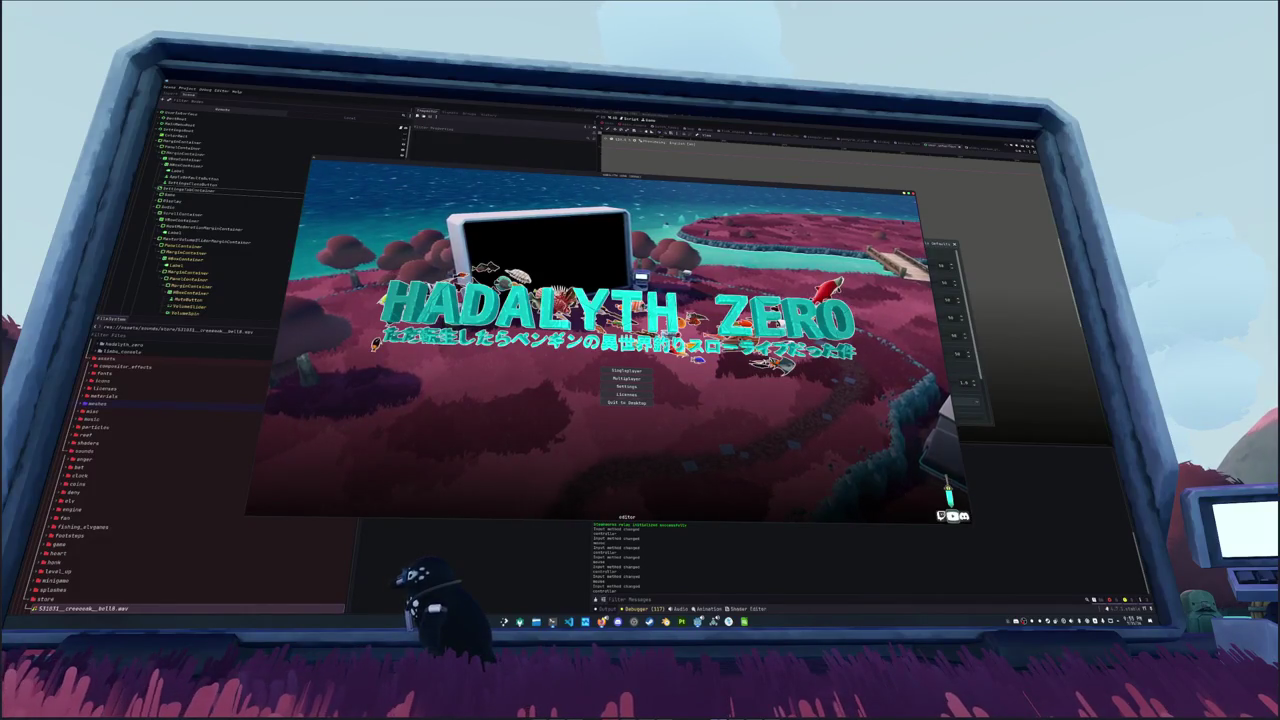
# Step: Use the controller to choose Quit to Desktop in the game's main menu and confirm, closing the game
pyautogui.press('Up')
pyautogui.press('Up')
pyautogui.press('Up')
pyautogui.press('Up')
pyautogui.press('Down')
pyautogui.press('Down')
pyautogui.press('Down')
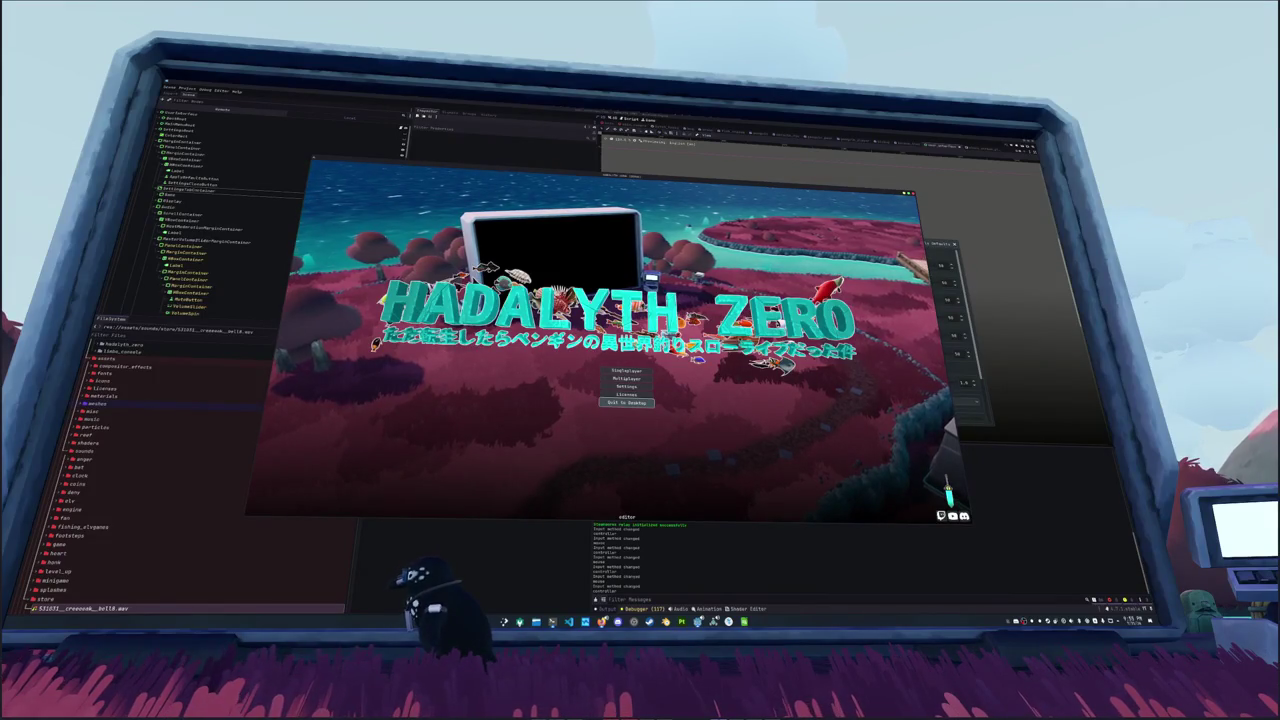
pyautogui.press('Return')
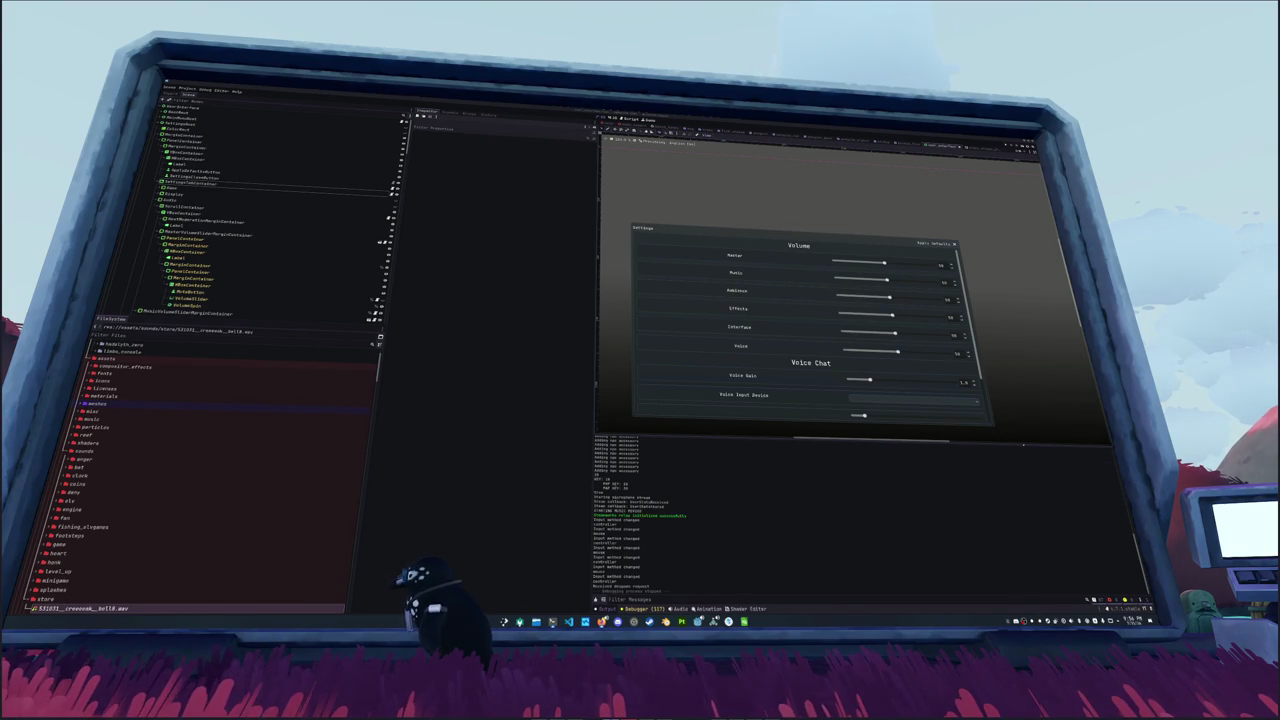
# Step: Bring the godotengine/godot GitHub page to the front and look over the repository home page
pyautogui.click(601, 621)
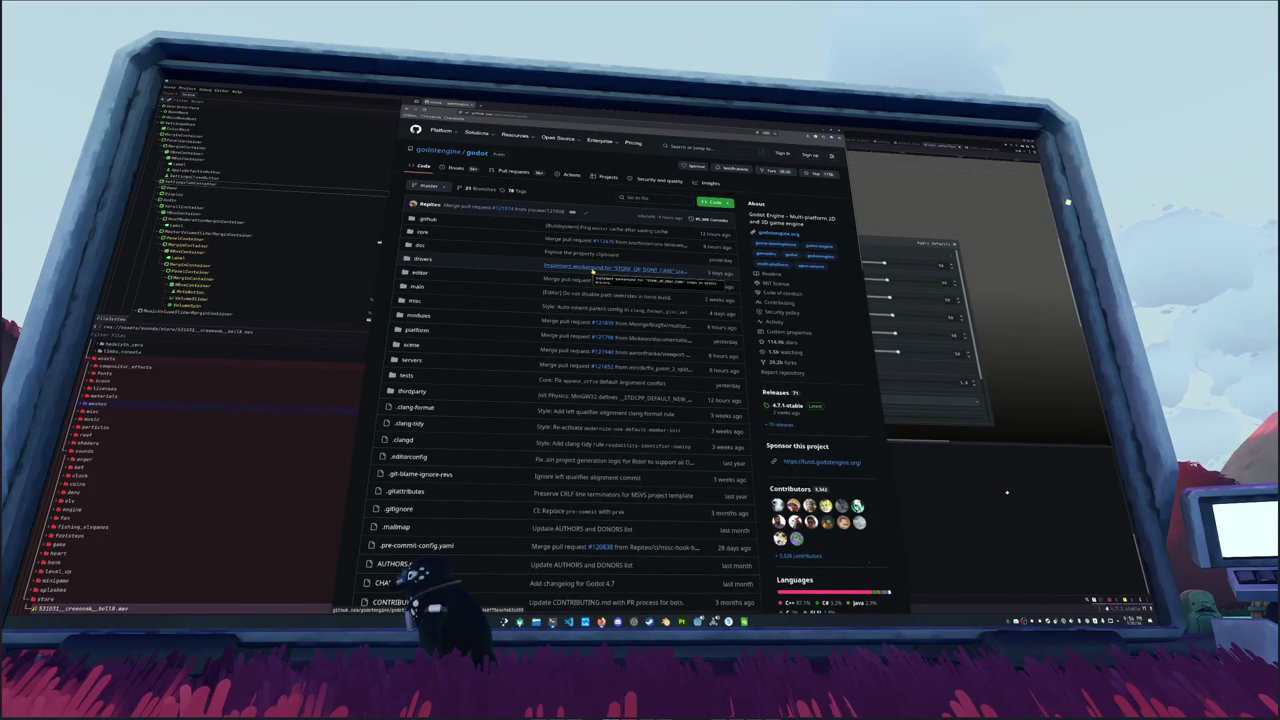
pyautogui.scroll(-3, 593, 270)
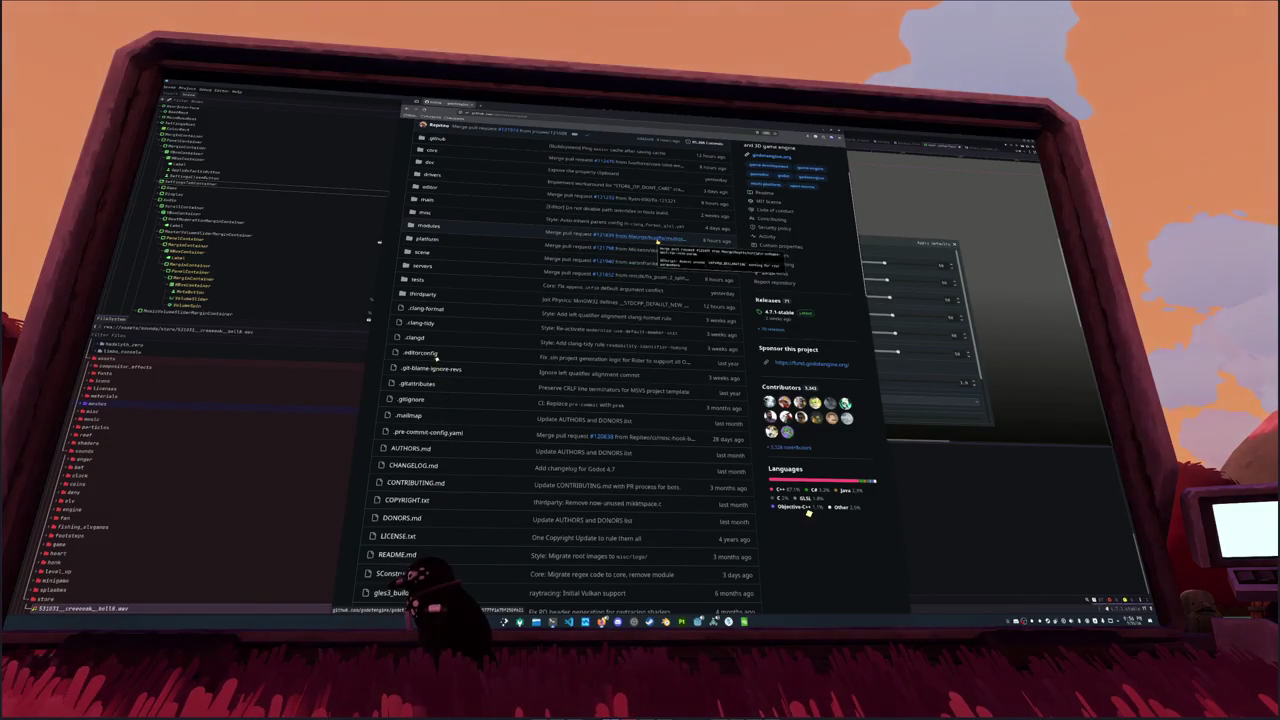
pyautogui.scroll(-5, 526, 349)
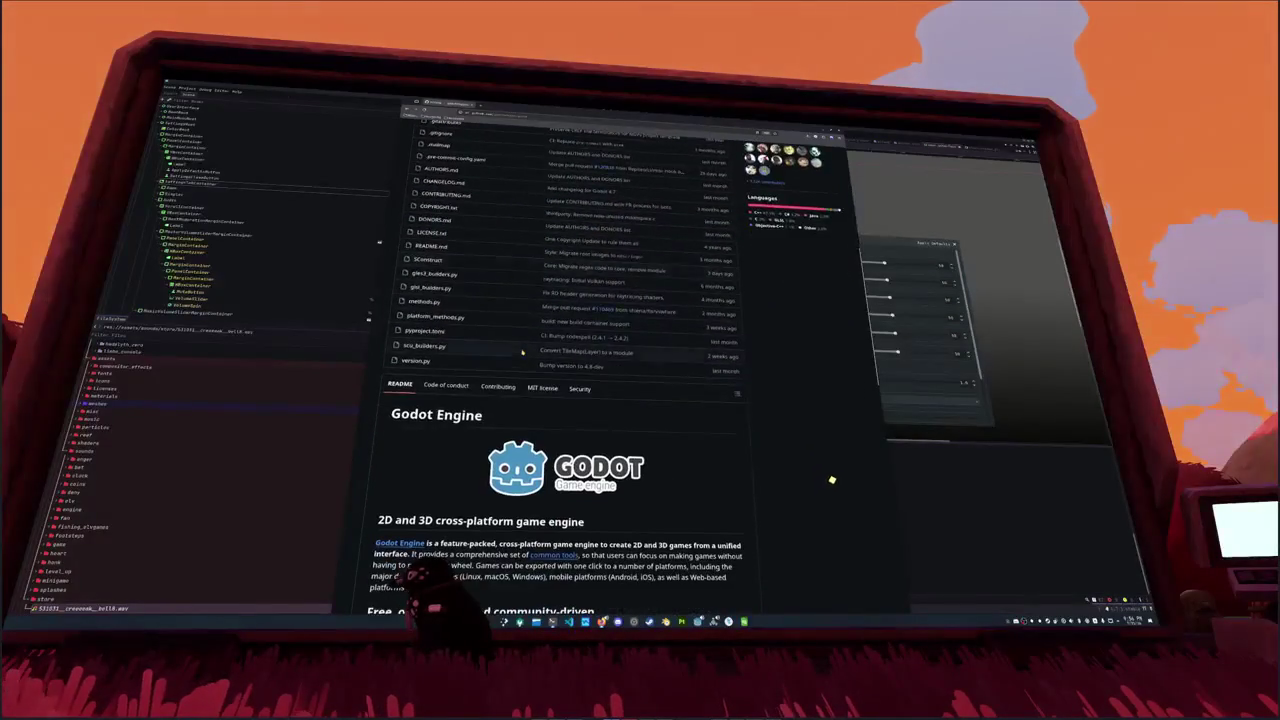
pyautogui.scroll(10, 519, 355)
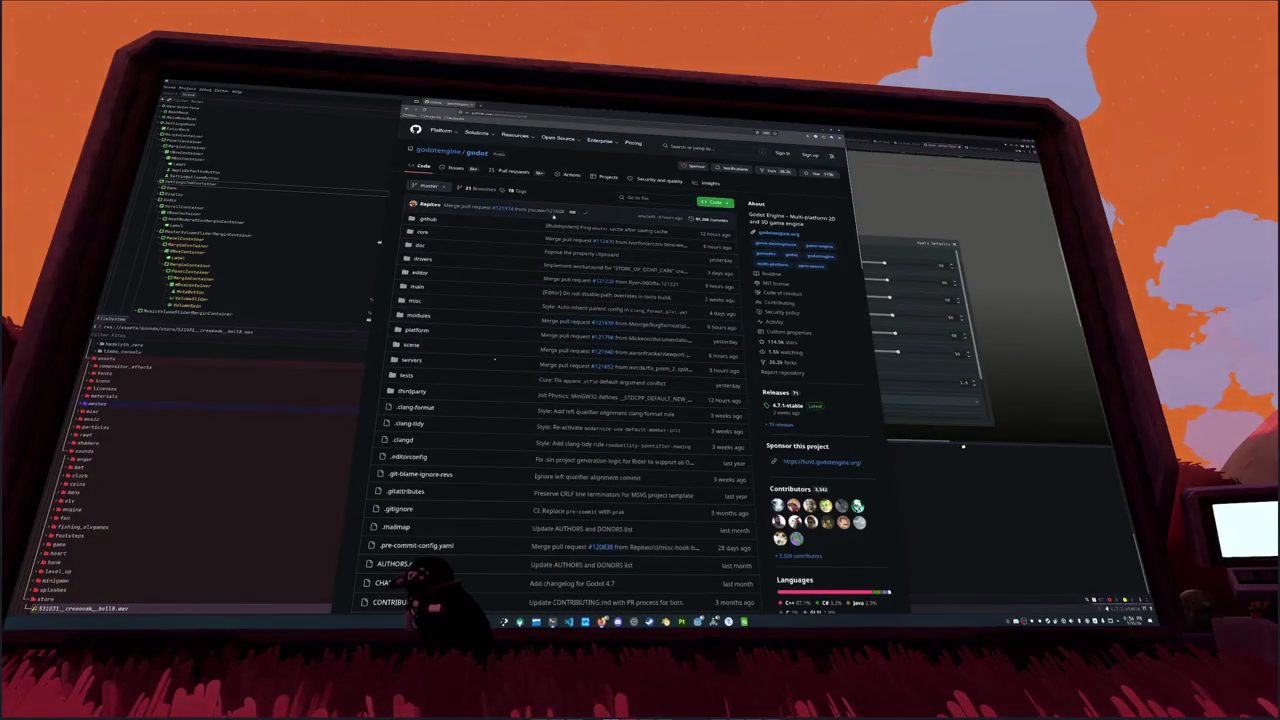
# Step: Scroll the commit history to the end of the first page and open the editor regressions fix merge commit
pyautogui.click(711, 219)
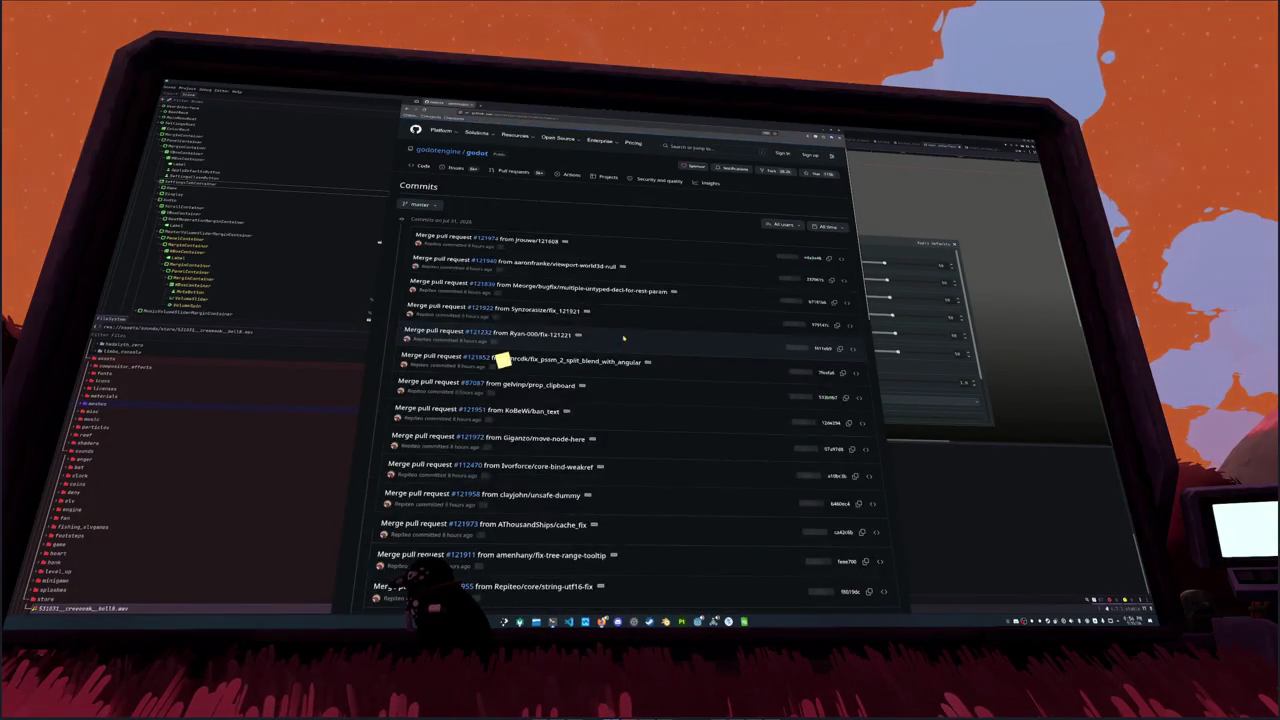
pyautogui.scroll(-2, 511, 354)
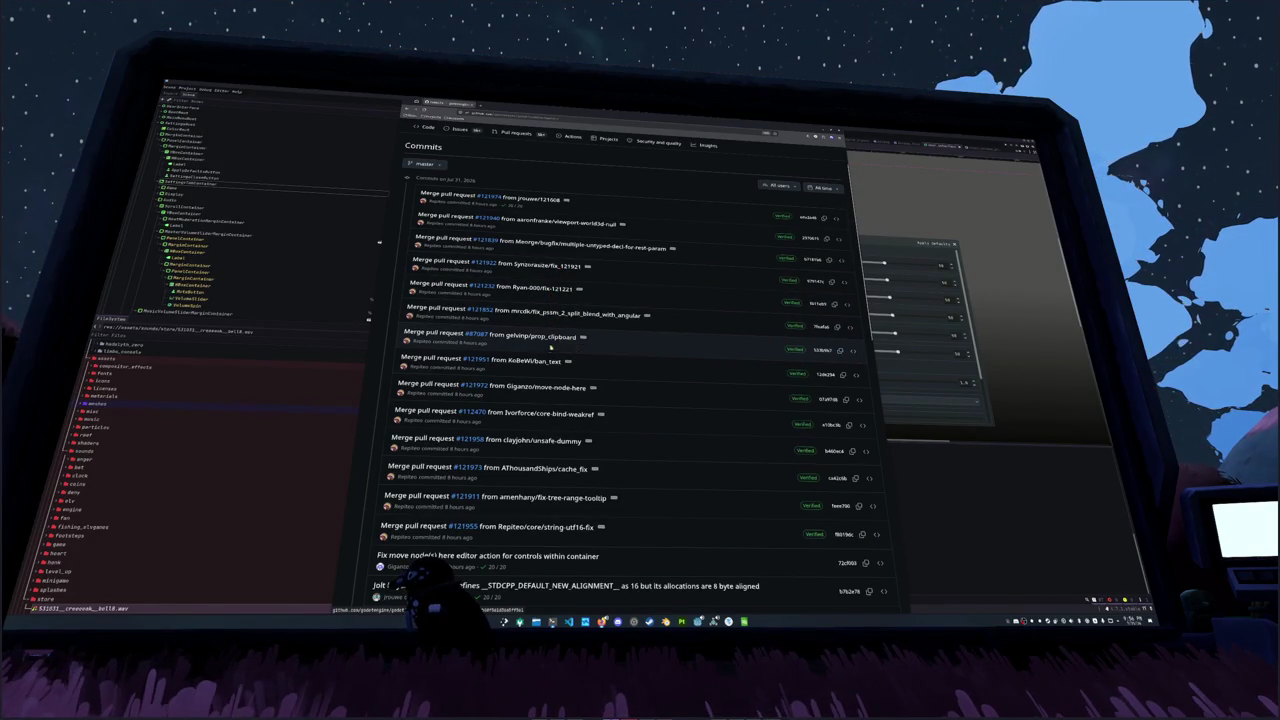
pyautogui.scroll(-2, 560, 342)
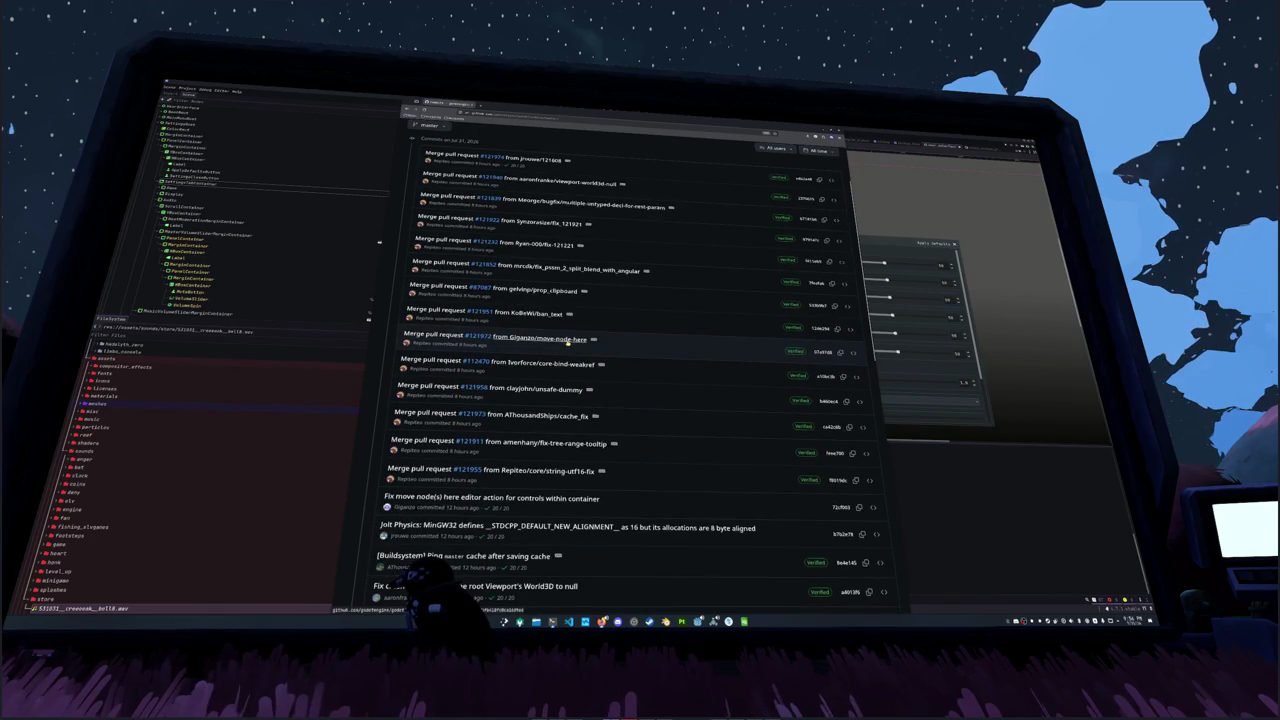
pyautogui.scroll(-2, 565, 360)
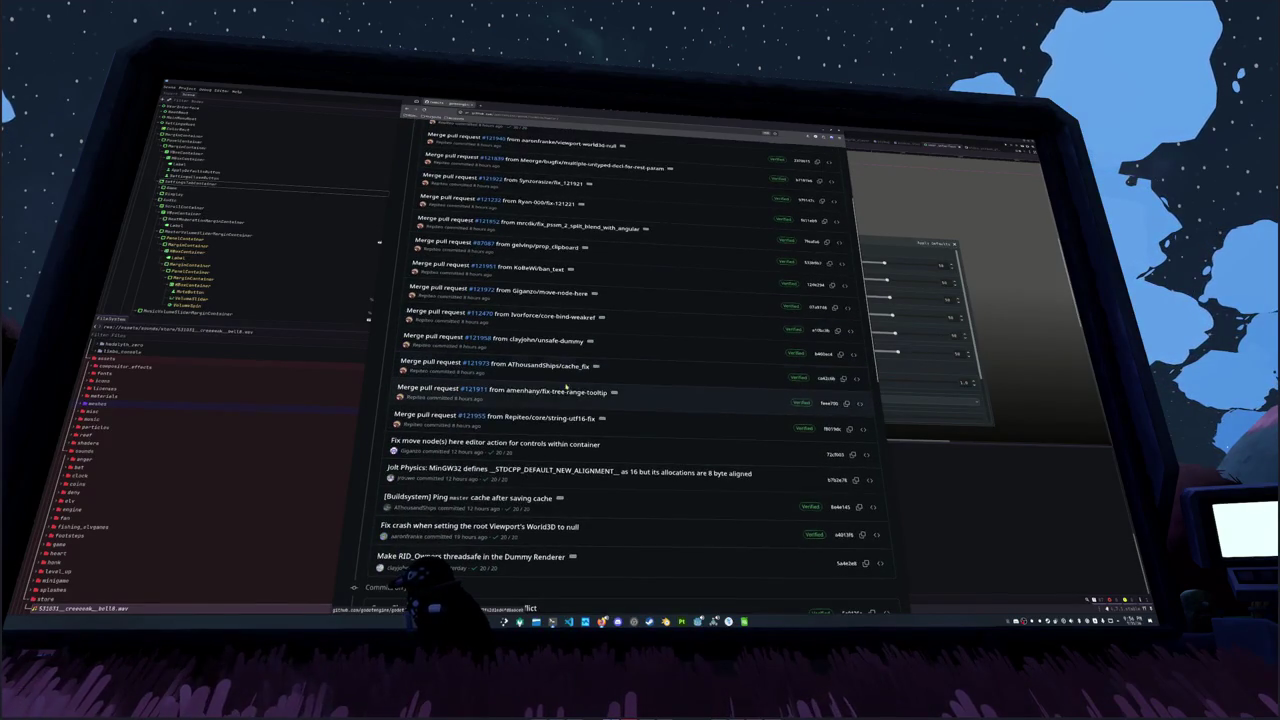
pyautogui.scroll(-5, 567, 444)
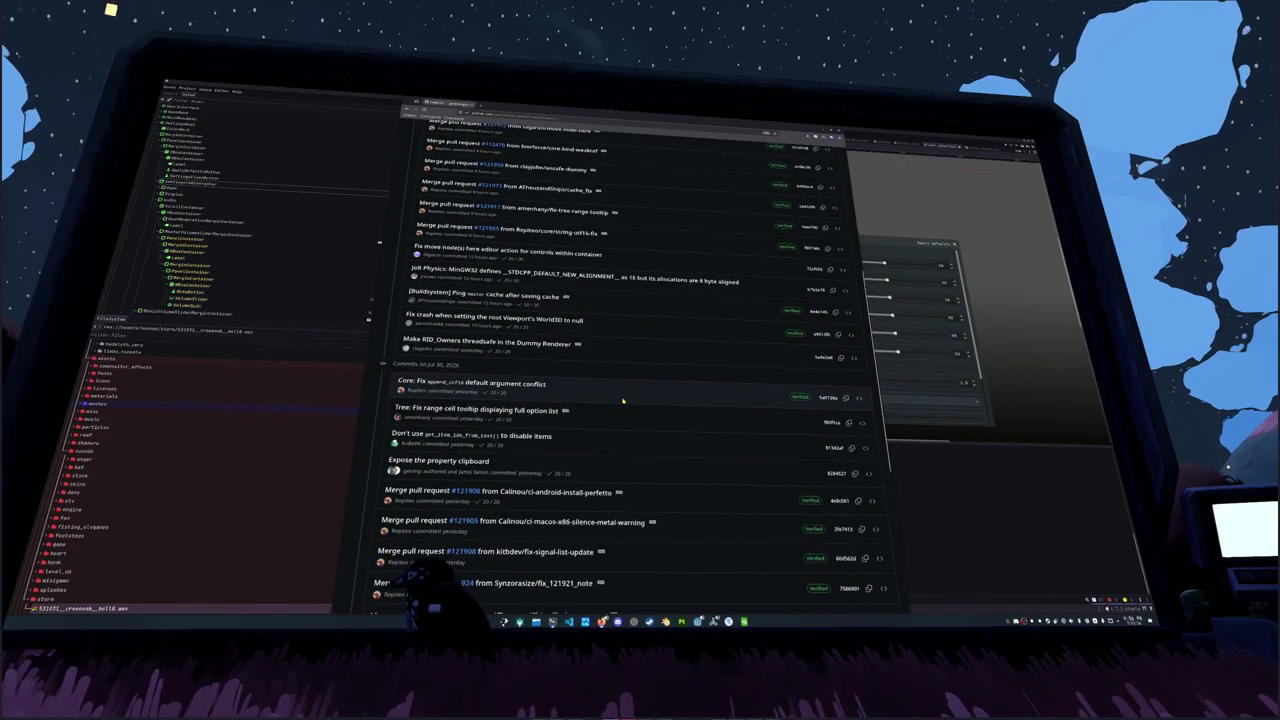
pyautogui.scroll(-3, 697, 386)
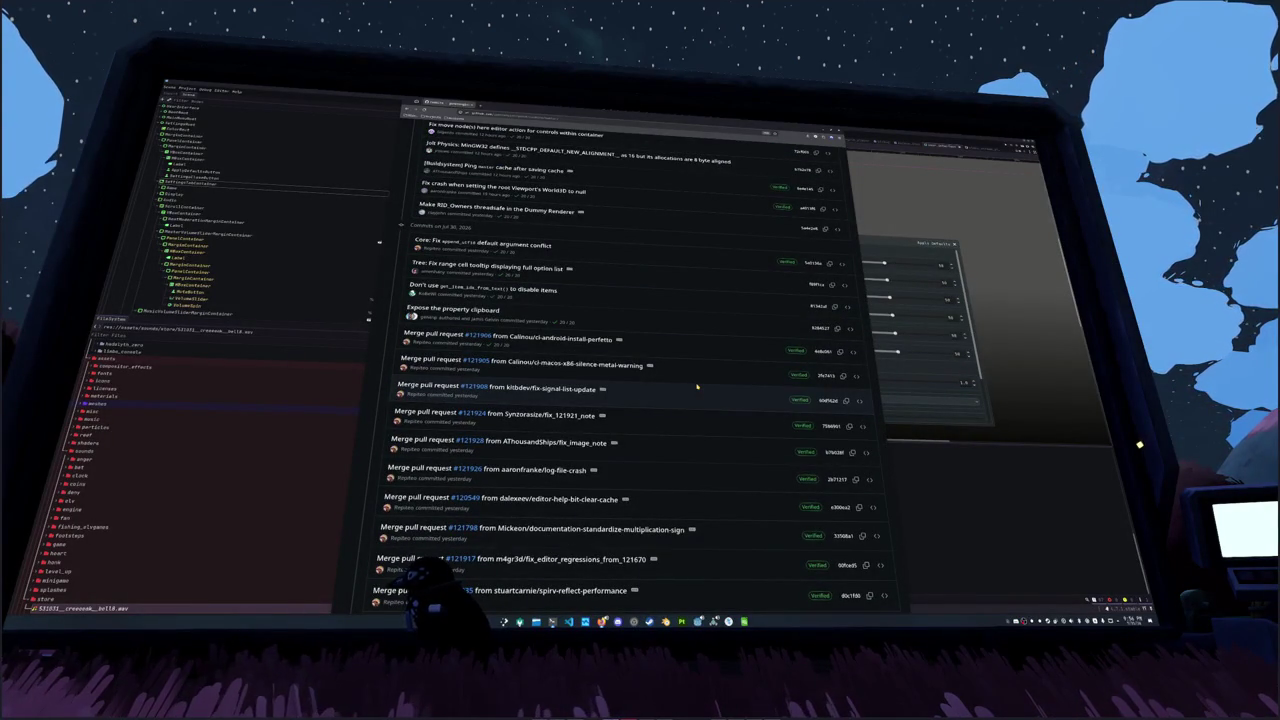
pyautogui.scroll(-3, 697, 386)
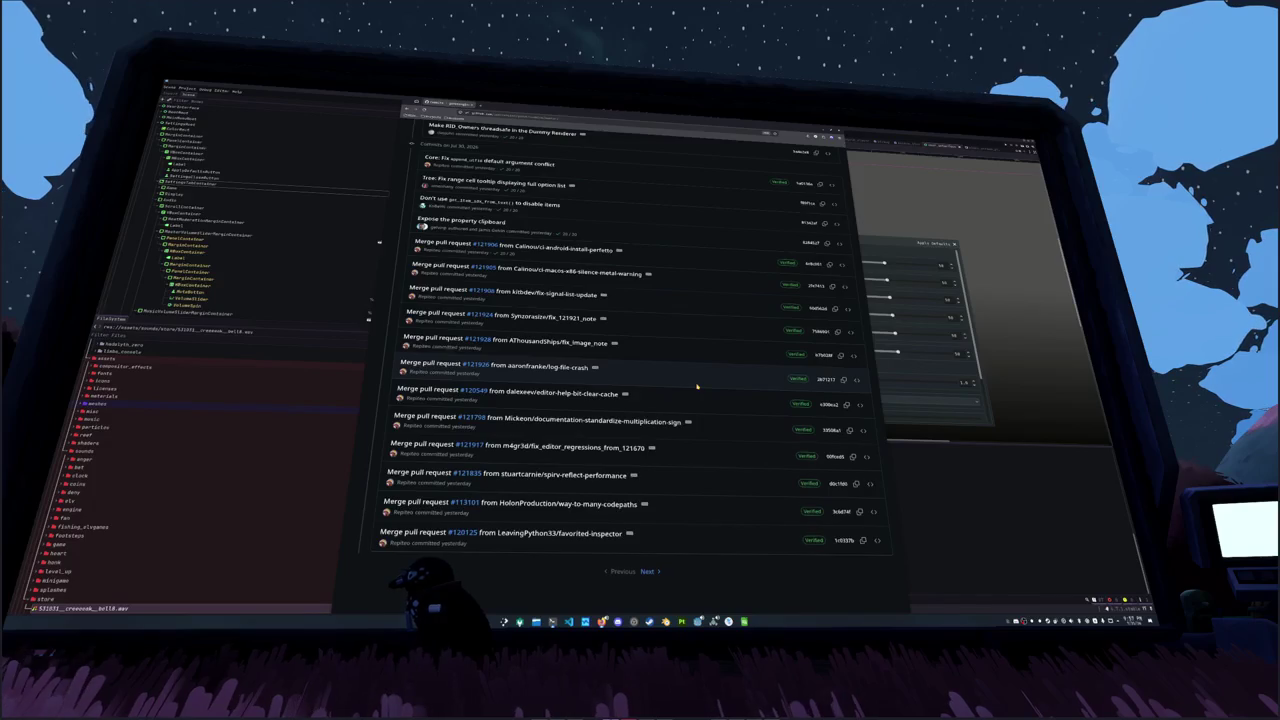
pyautogui.scroll(-2, 697, 386)
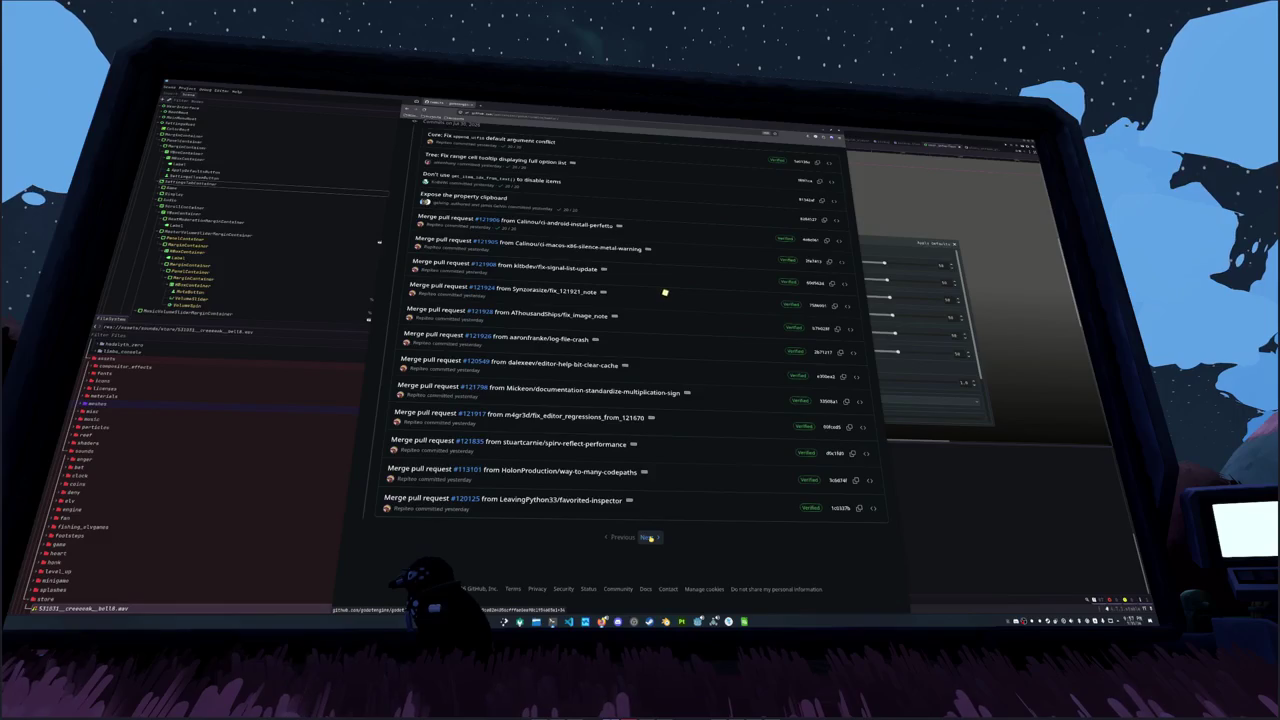
pyautogui.click(585, 417)
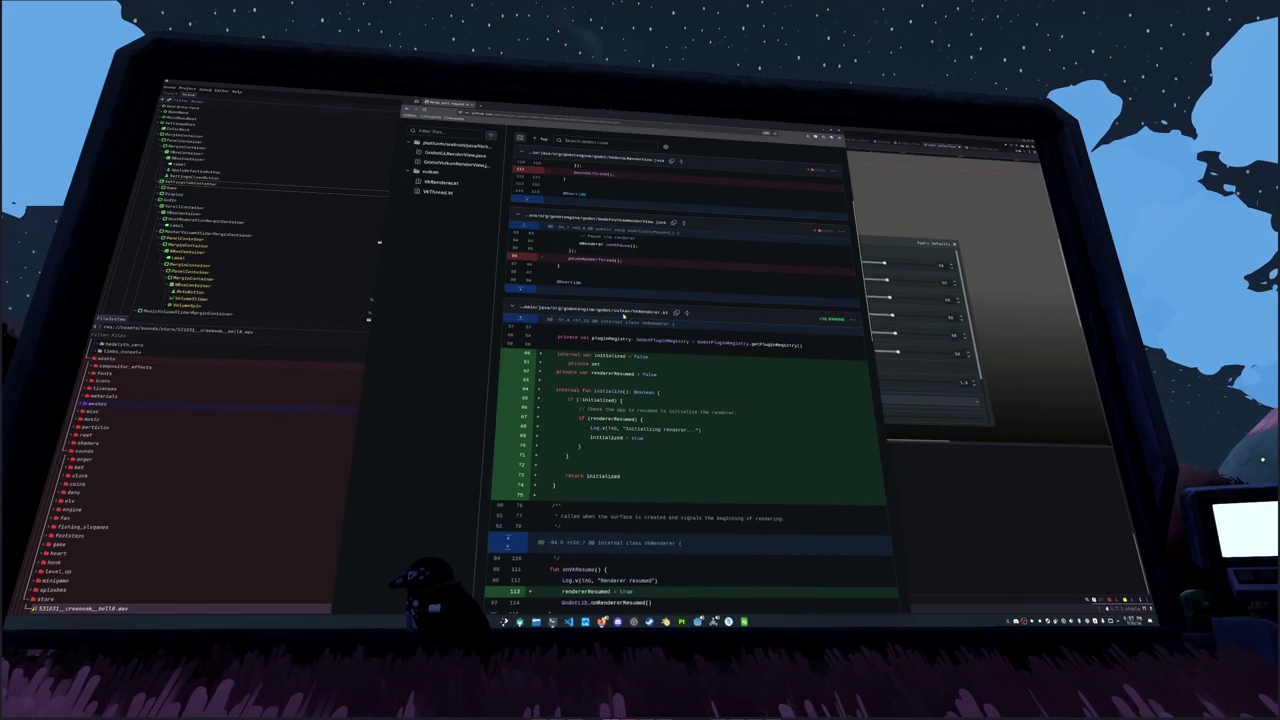
pyautogui.scroll(3, 622, 317)
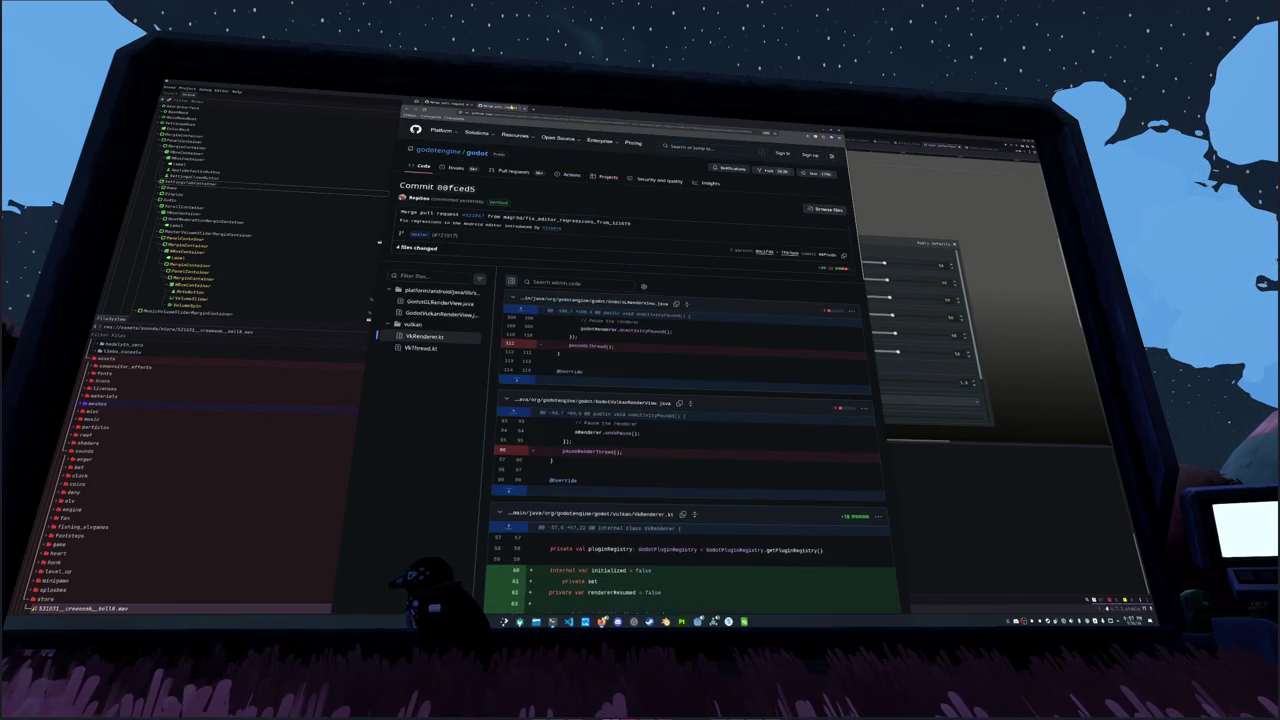
pyautogui.scroll(-3, 563, 334)
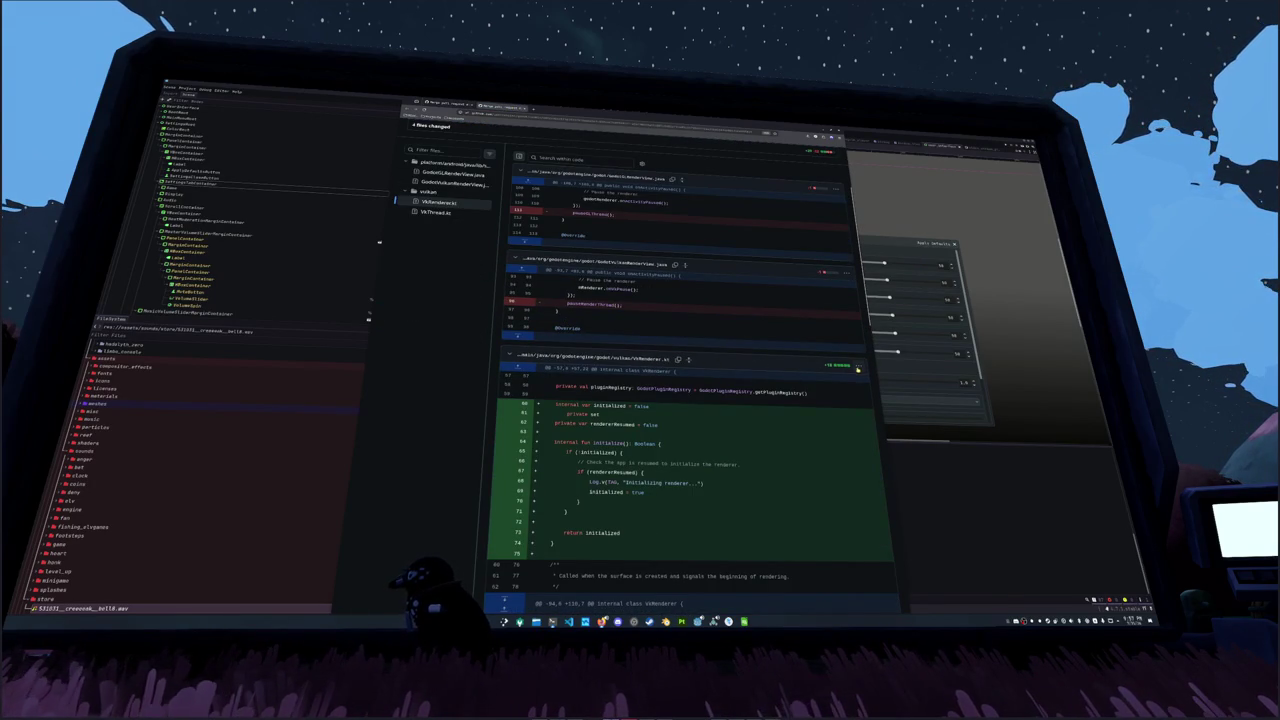
pyautogui.click(688, 360)
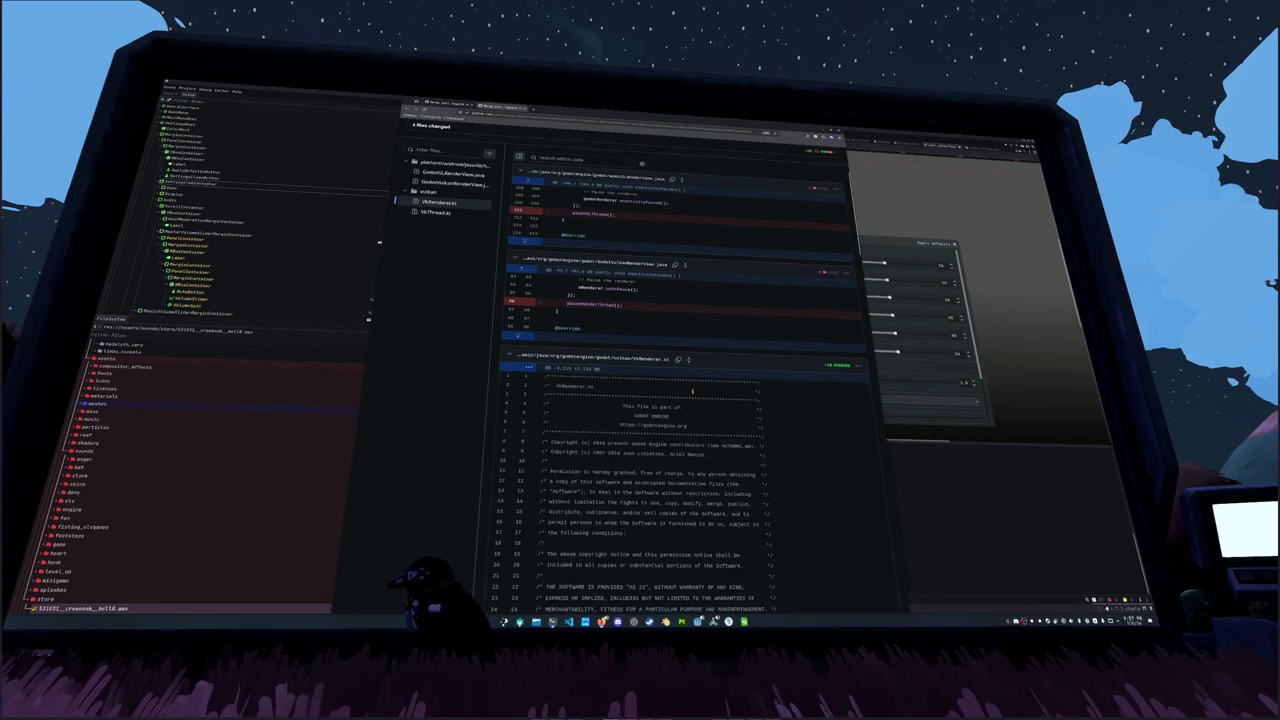
pyautogui.scroll(-10, 693, 392)
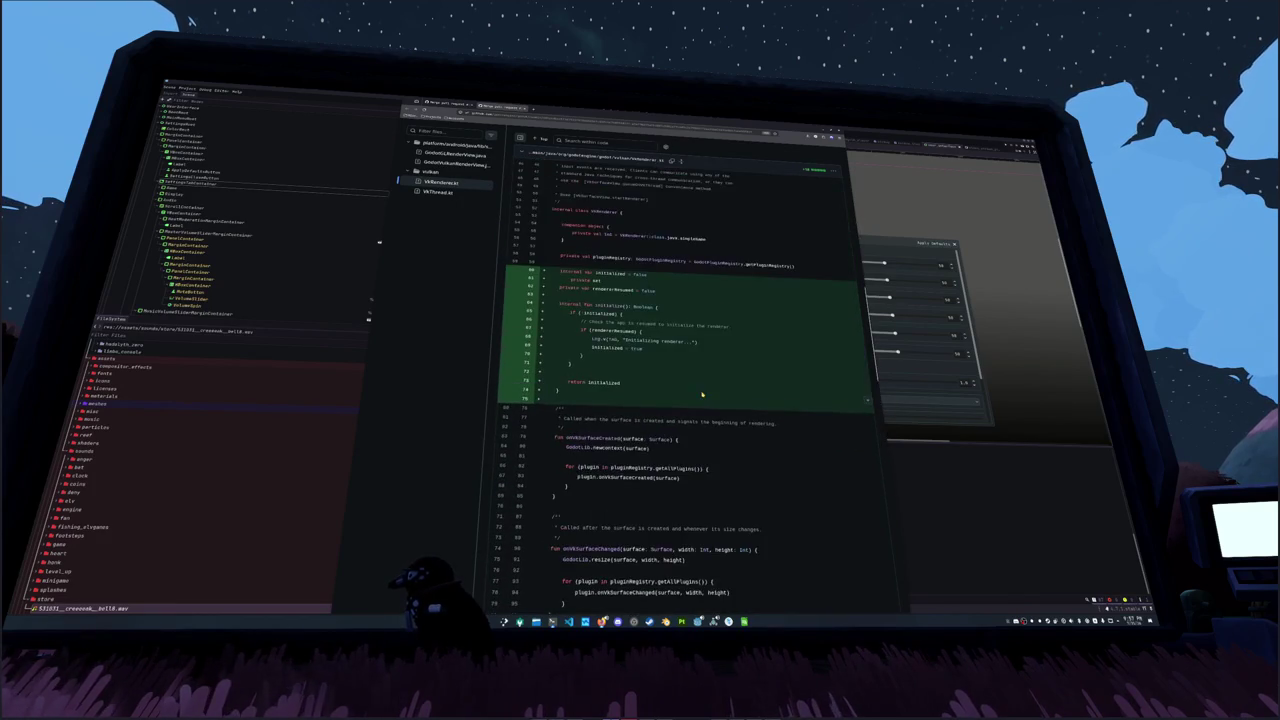
pyautogui.scroll(2, 702, 395)
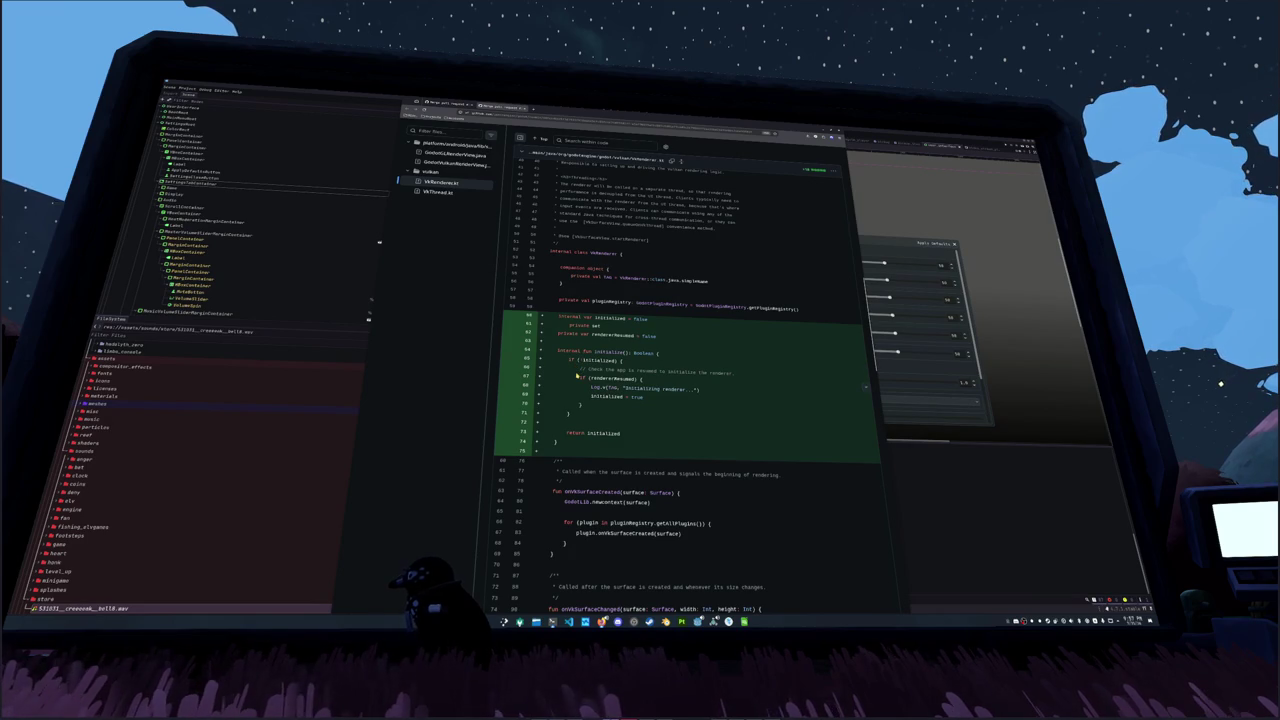
pyautogui.scroll(-15, 578, 376)
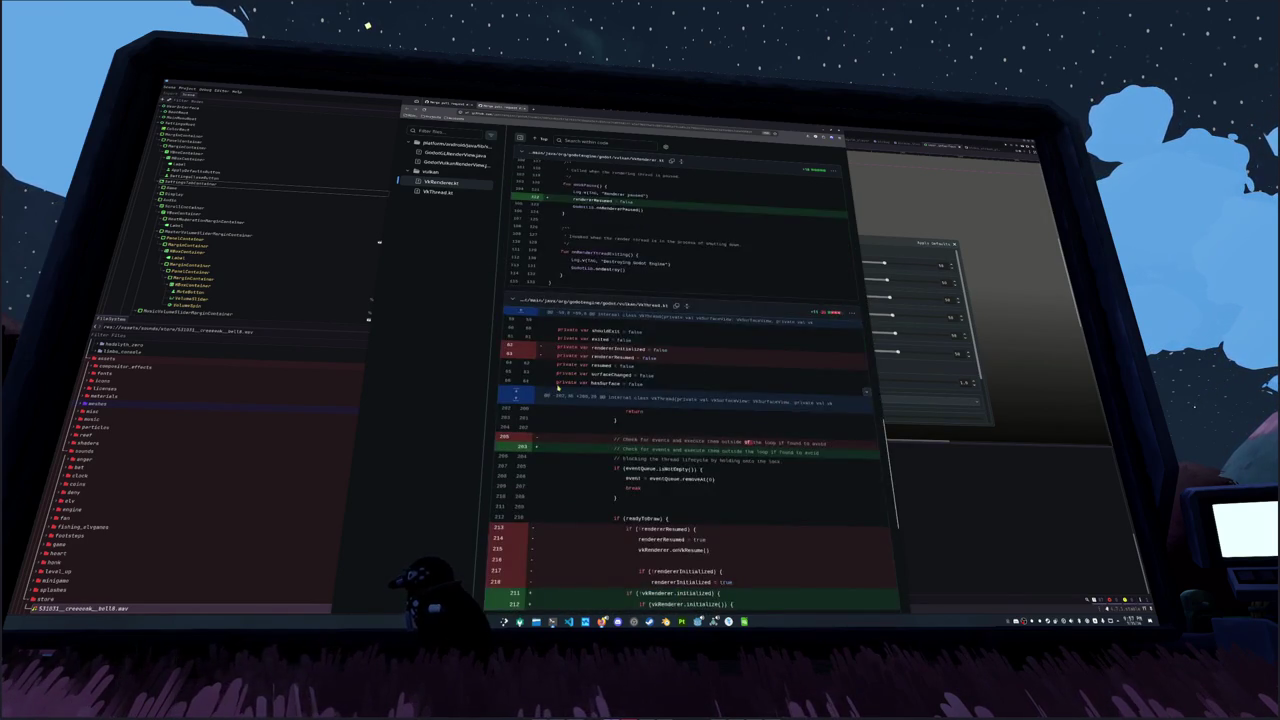
pyautogui.scroll(-3, 558, 388)
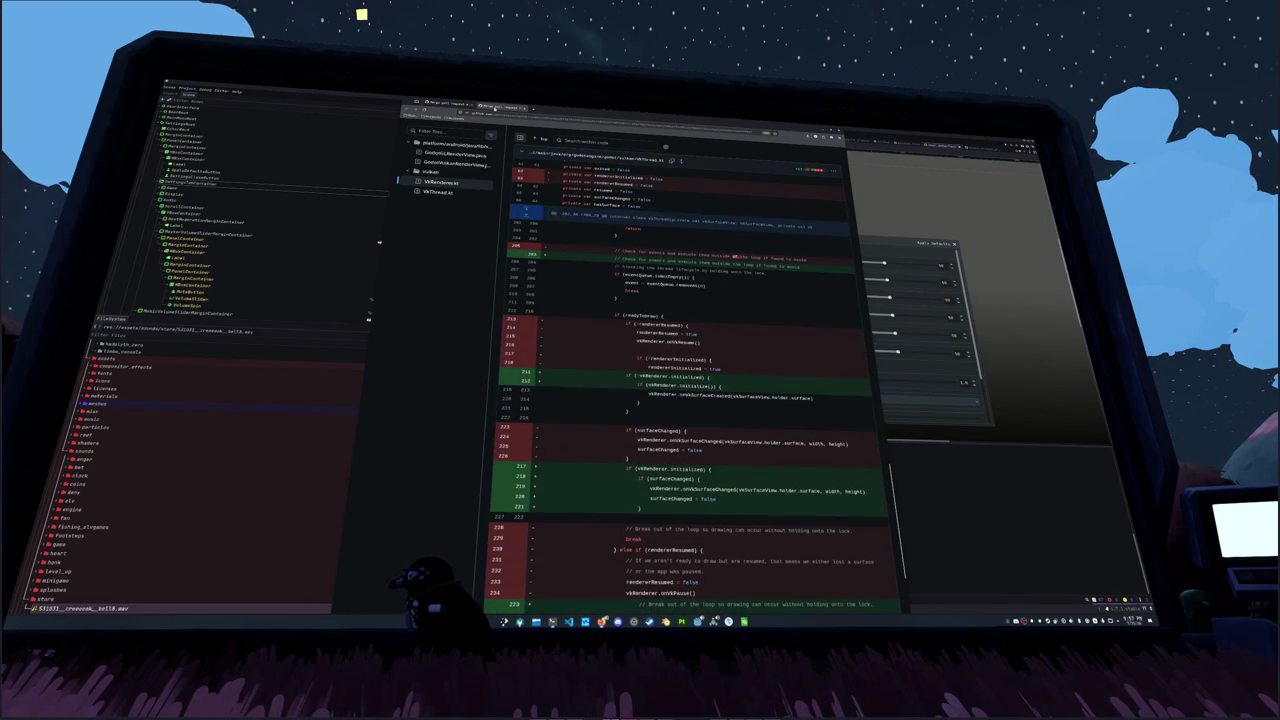
pyautogui.scroll(5, 521, 357)
pyautogui.scroll(-4, 521, 357)
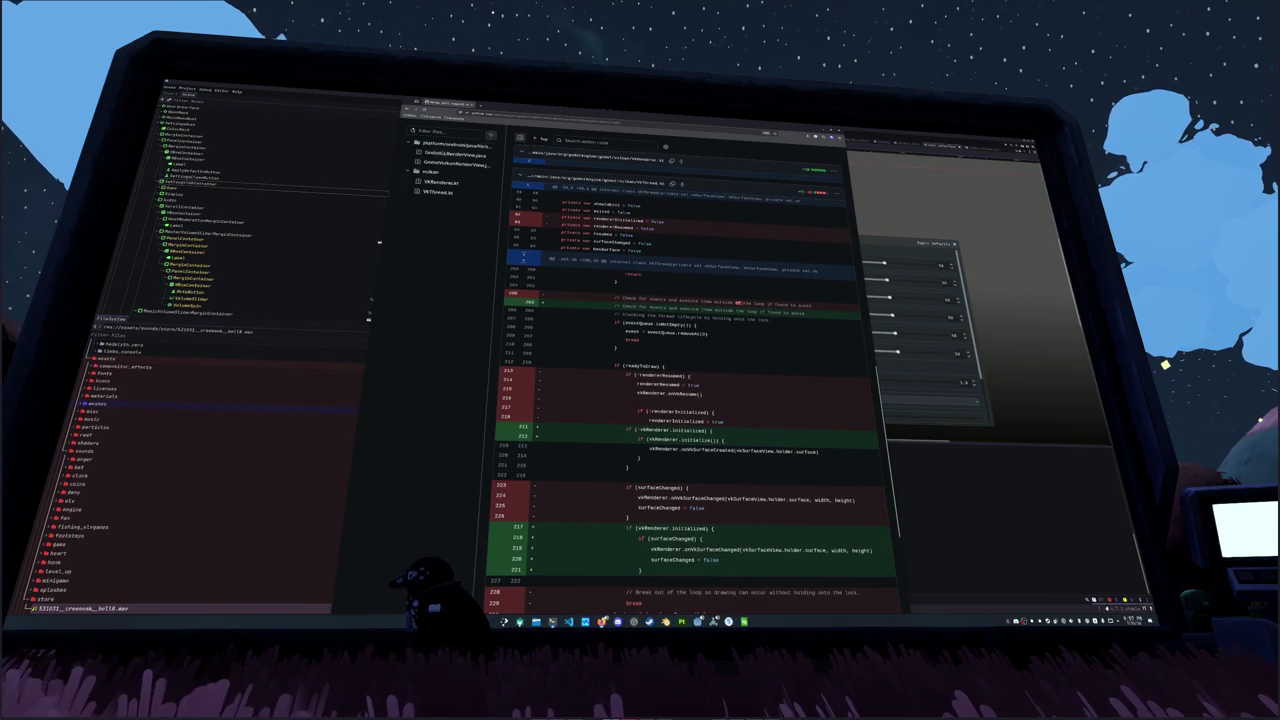
pyautogui.scroll(-3, 548, 369)
pyautogui.hotkey('alt', 'Left')
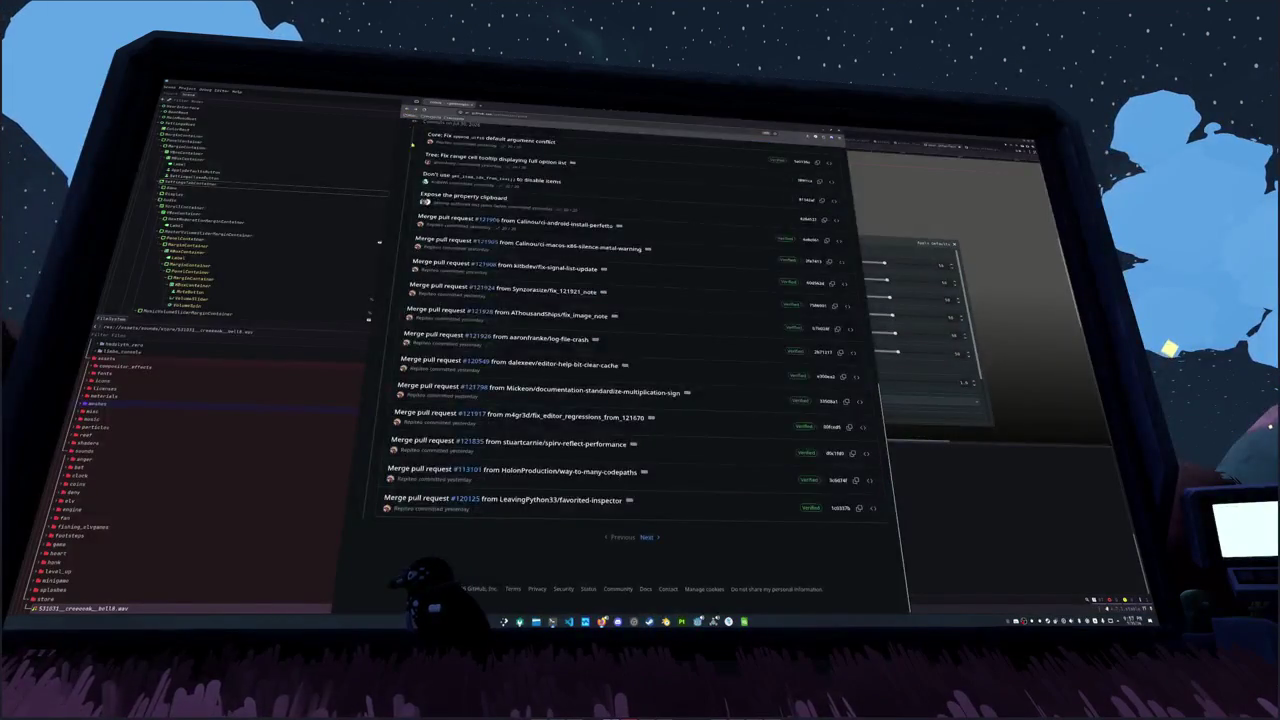
# Step: From the repository home, go through Issues to Projects and open '4.x Release Priorities & Blockers'
pyautogui.hotkey('alt', 'Left')
pyautogui.click(456, 168)
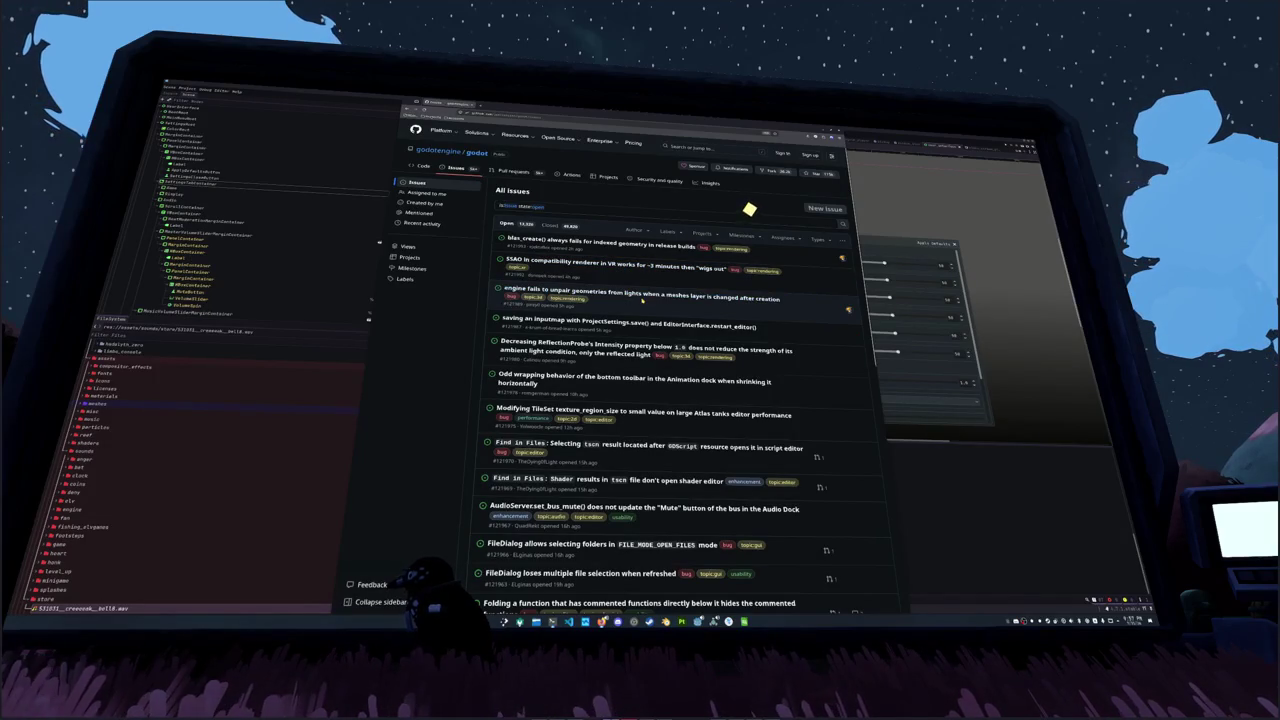
pyautogui.scroll(-1, 646, 341)
pyautogui.scroll(1, 646, 341)
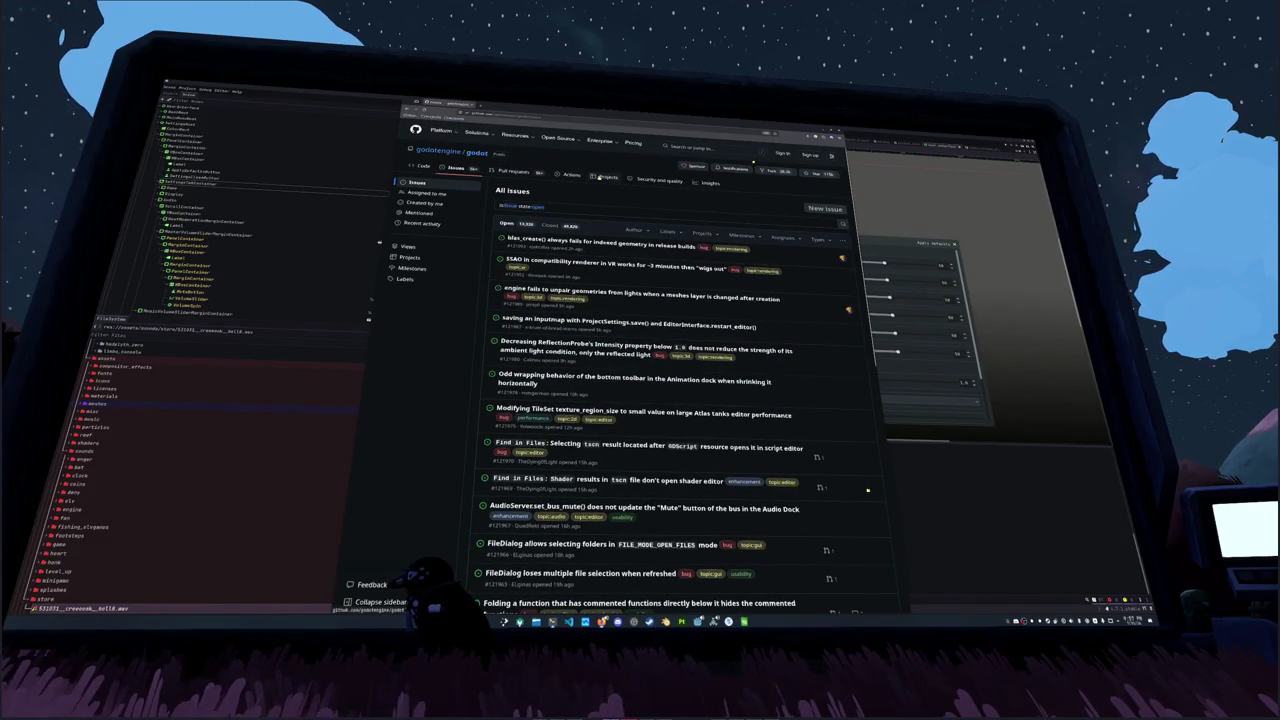
pyautogui.click(607, 177)
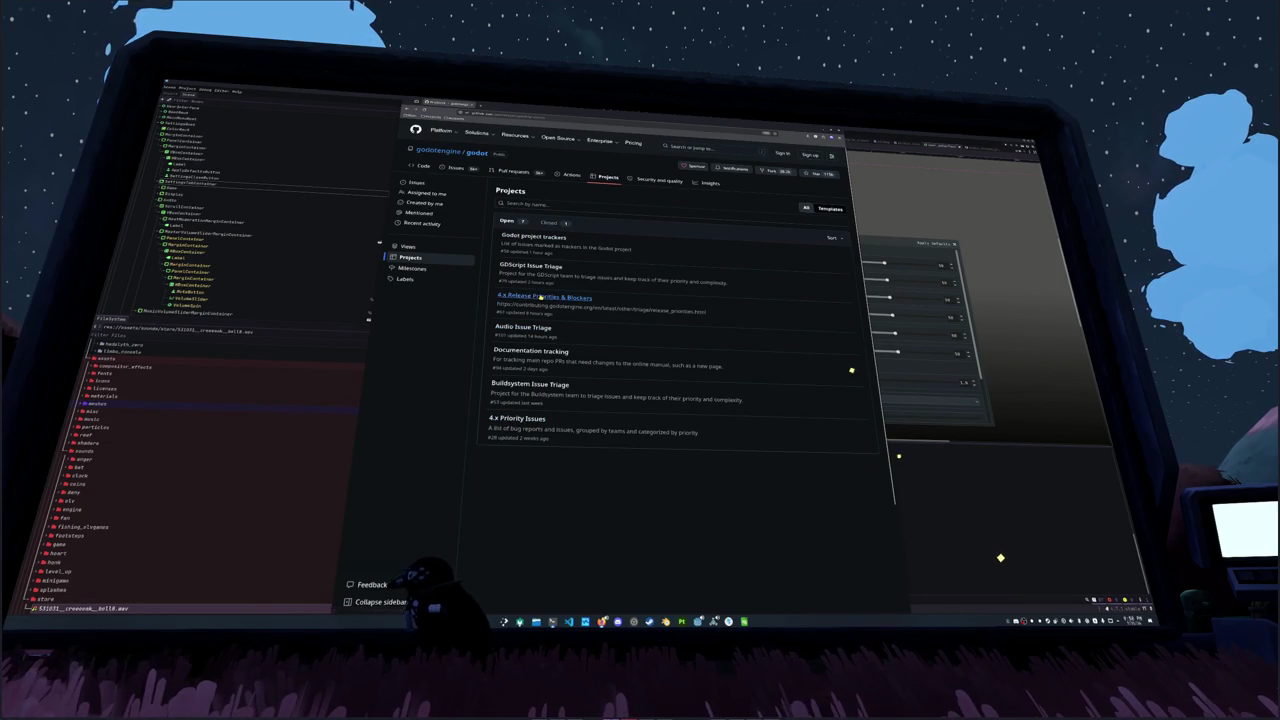
pyautogui.click(540, 297)
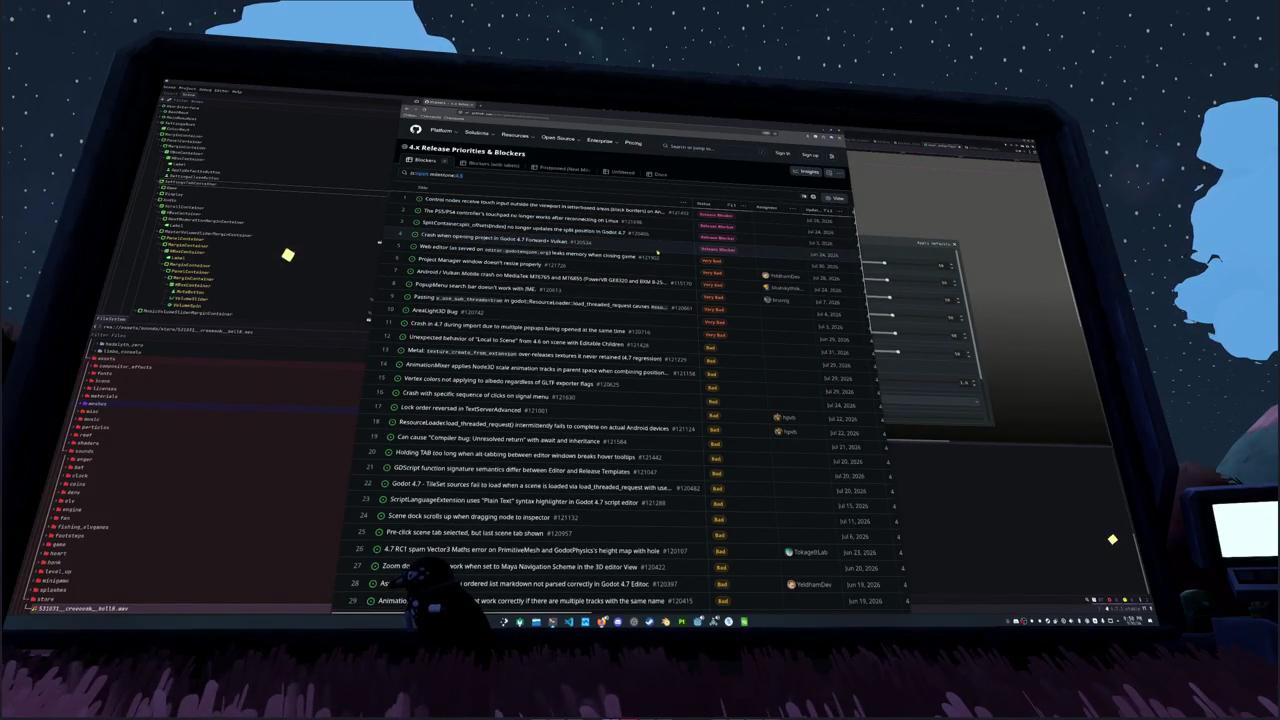
# Step: Scroll through the project's table of blocker issues and open the Asset Store list markdown issue
pyautogui.hscroll(5, 657, 253)
pyautogui.hscroll(-5, 700, 251)
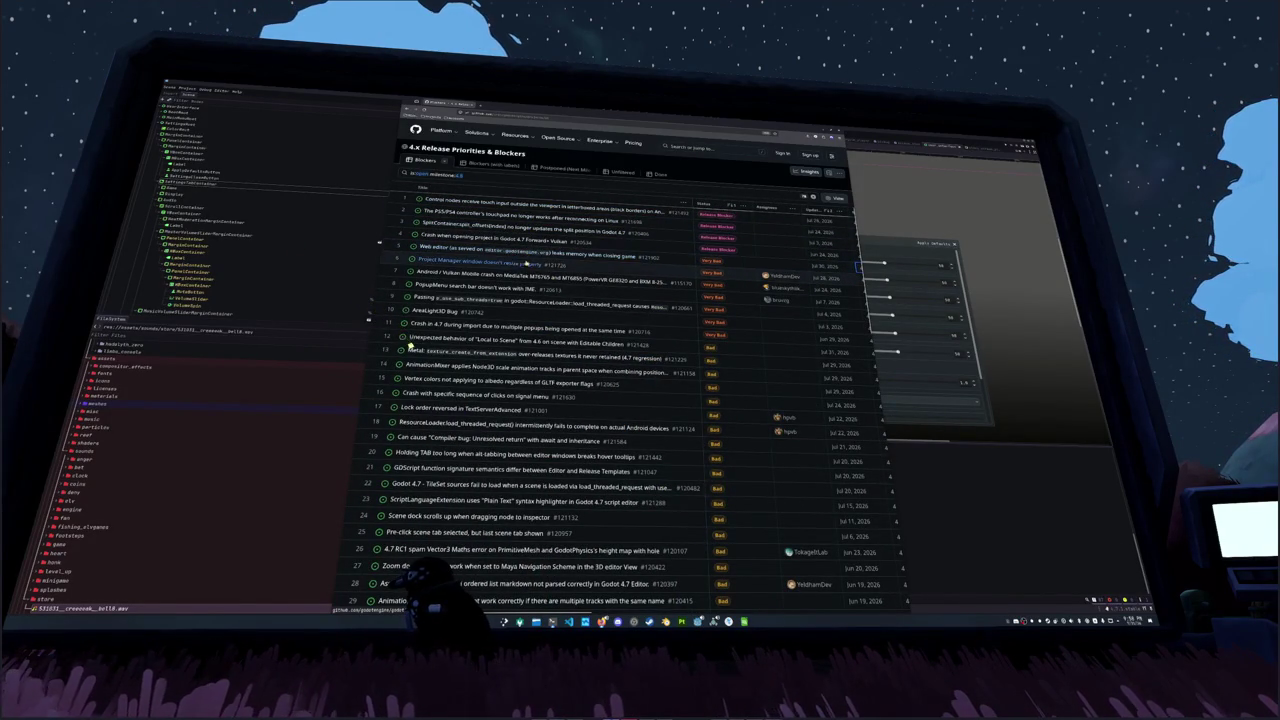
pyautogui.scroll(-1, 525, 268)
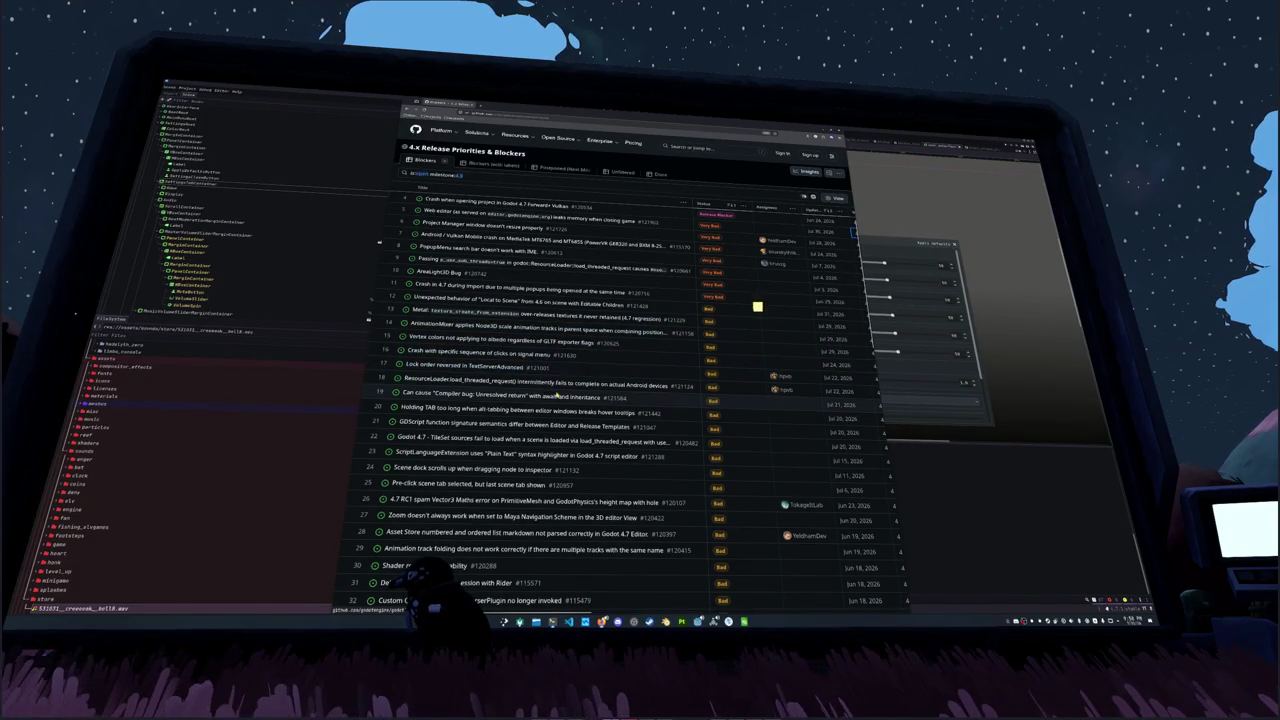
pyautogui.scroll(-1, 660, 385)
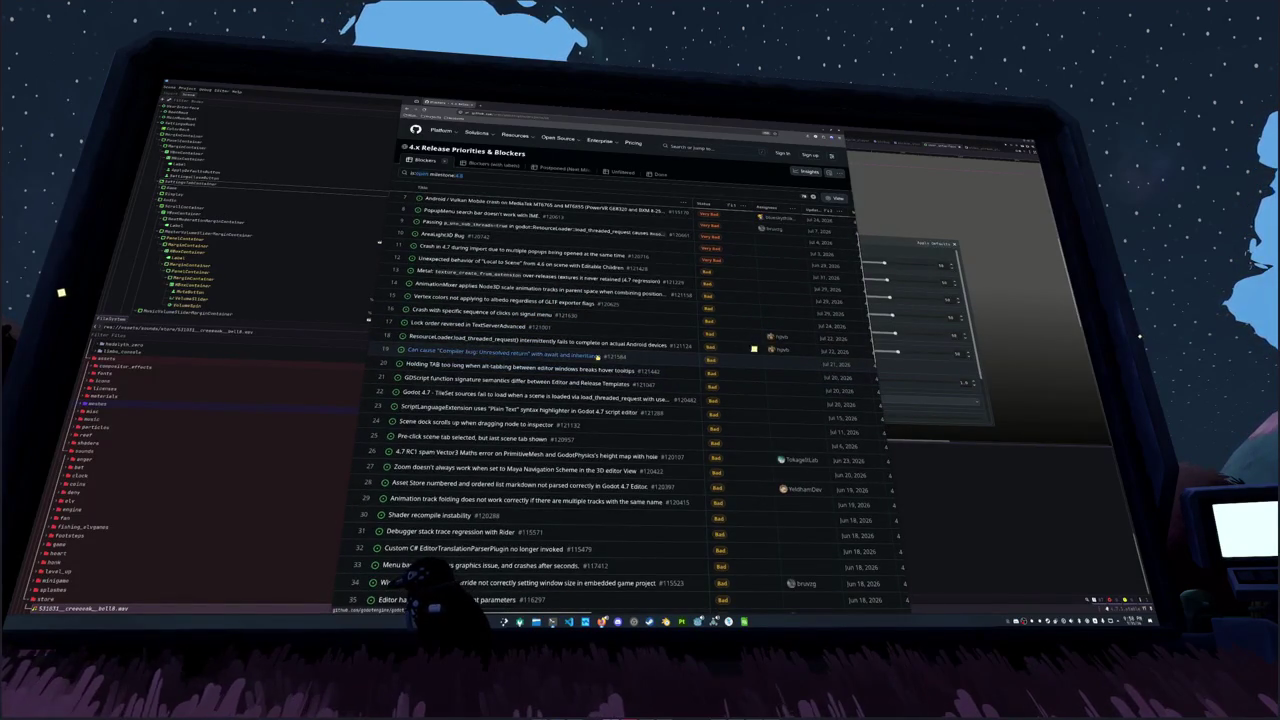
pyautogui.scroll(-1, 633, 371)
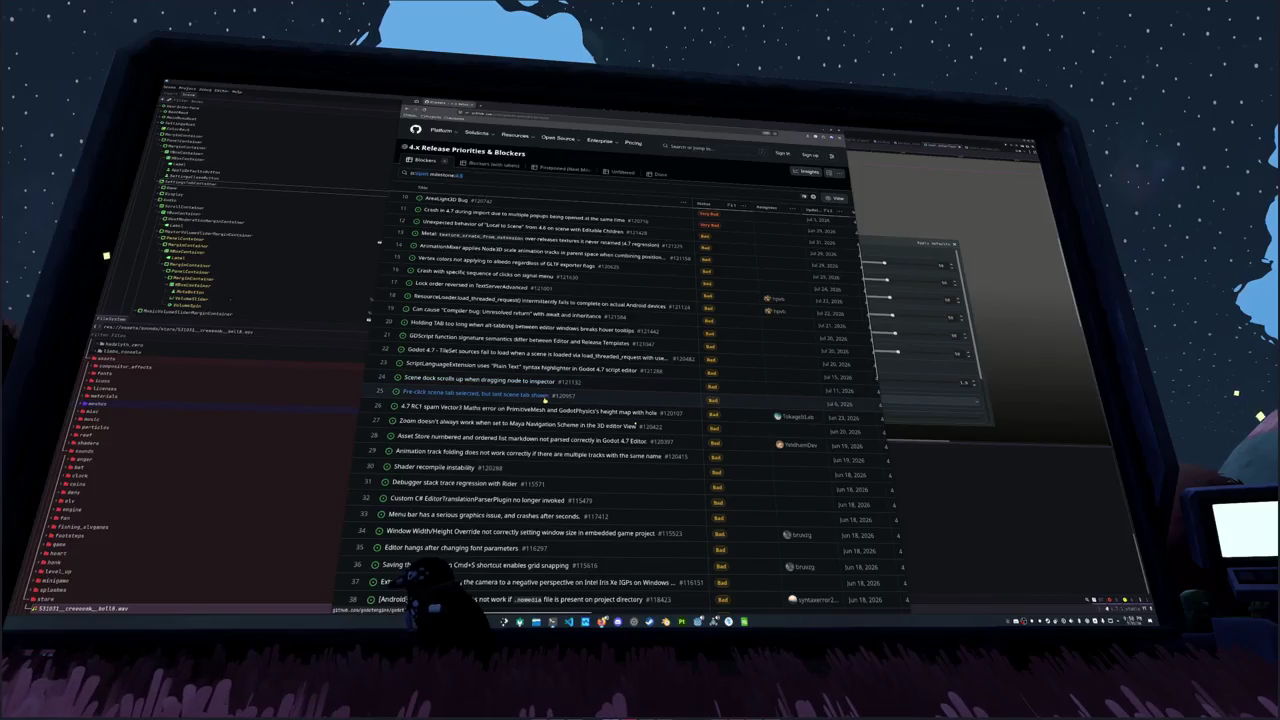
pyautogui.scroll(-1, 632, 386)
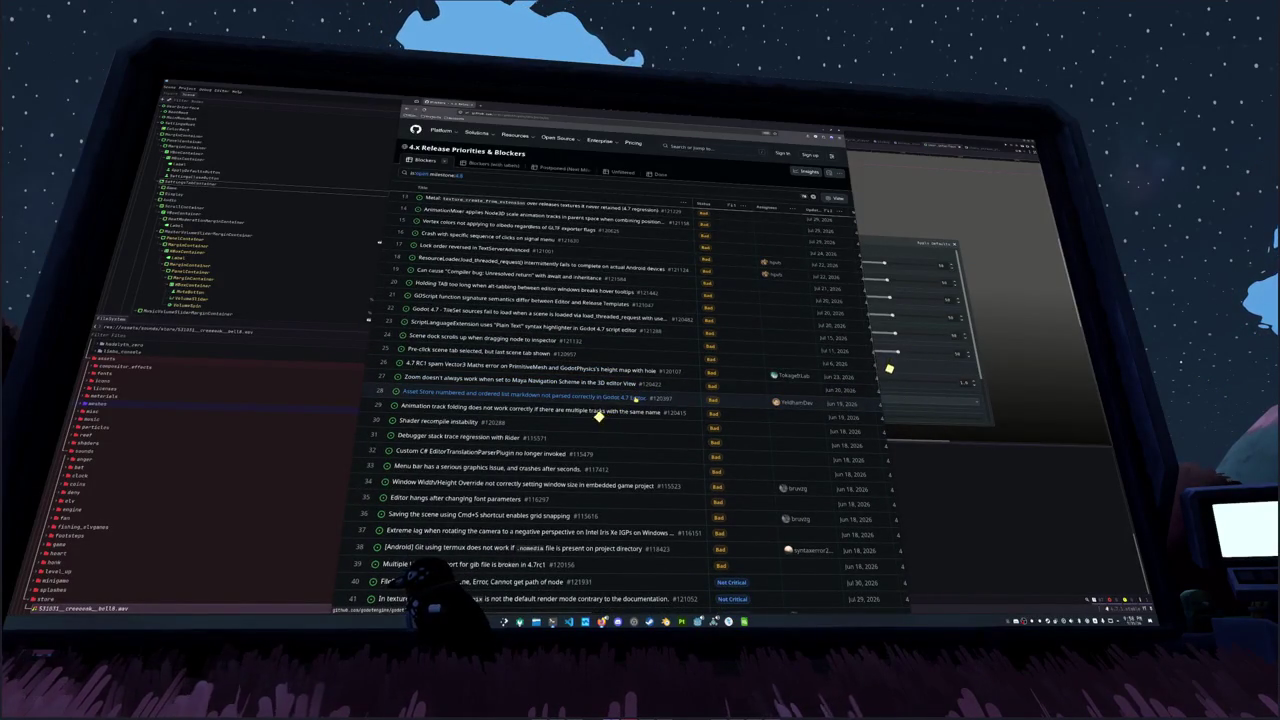
pyautogui.scroll(-2, 634, 399)
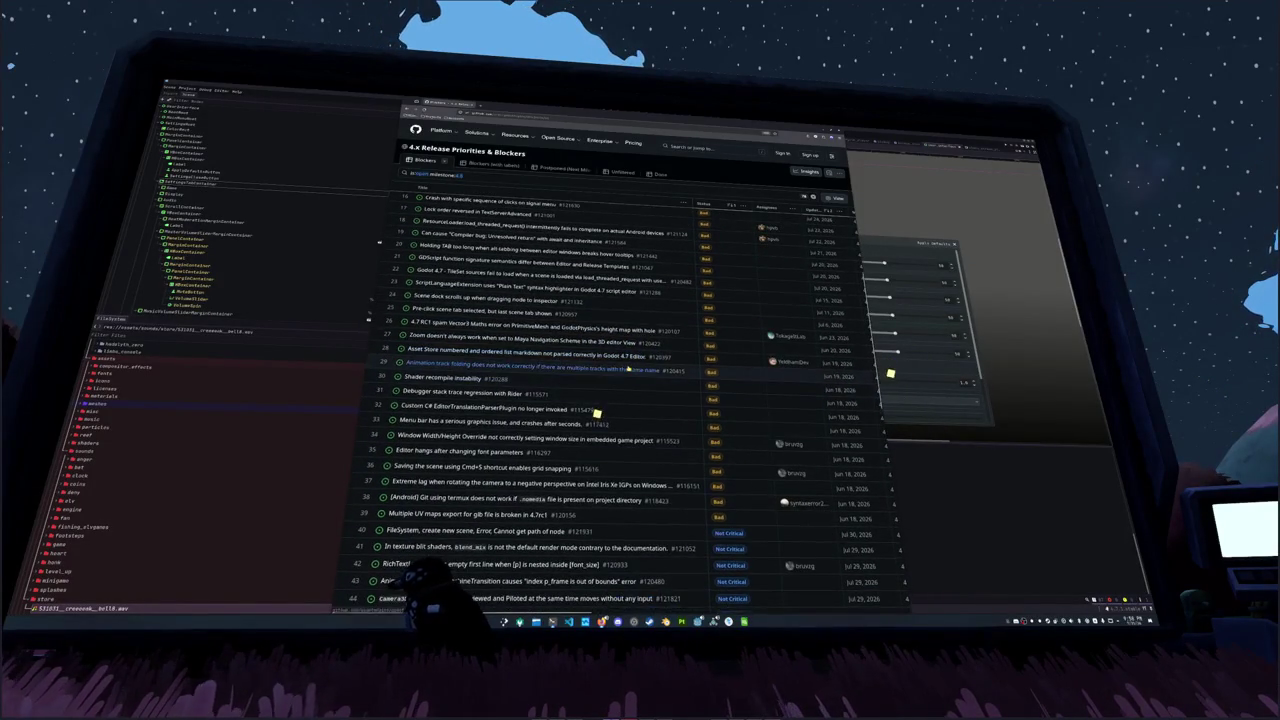
pyautogui.click(467, 353)
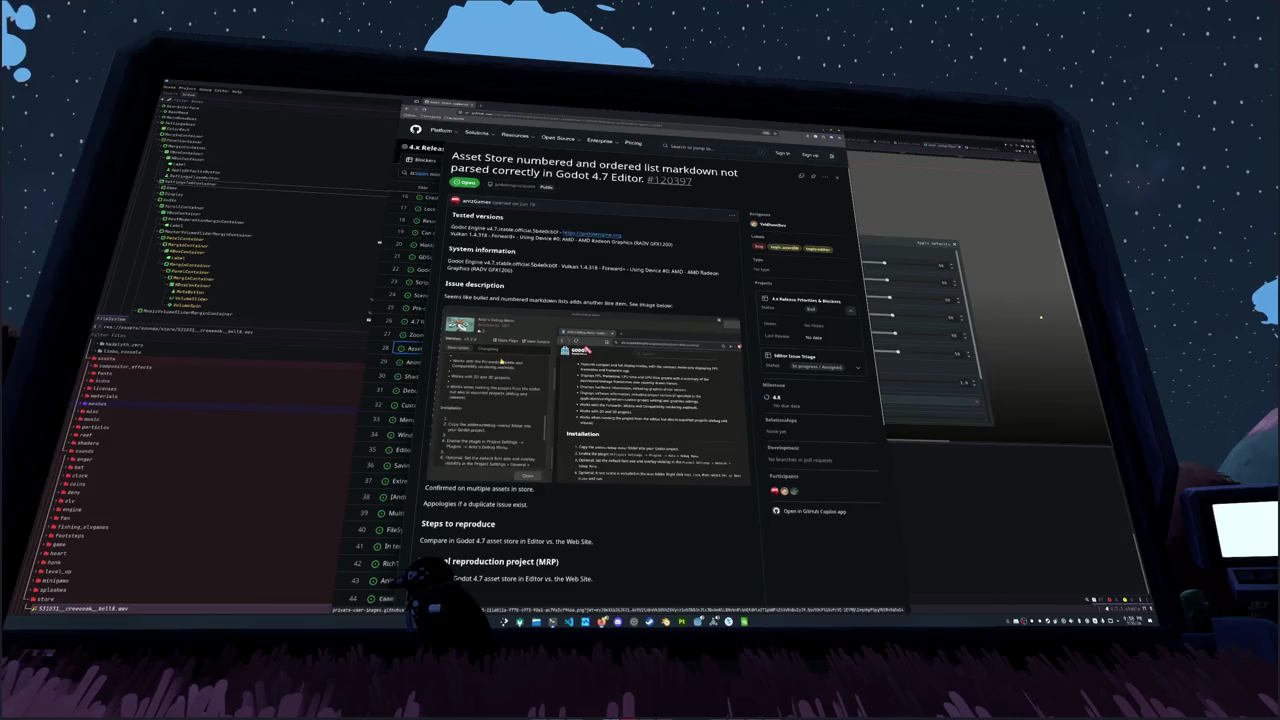
# Step: Skim issue #120397, then leave the browser and bring up the Godot Asset Store window
pyautogui.scroll(-3, 500, 363)
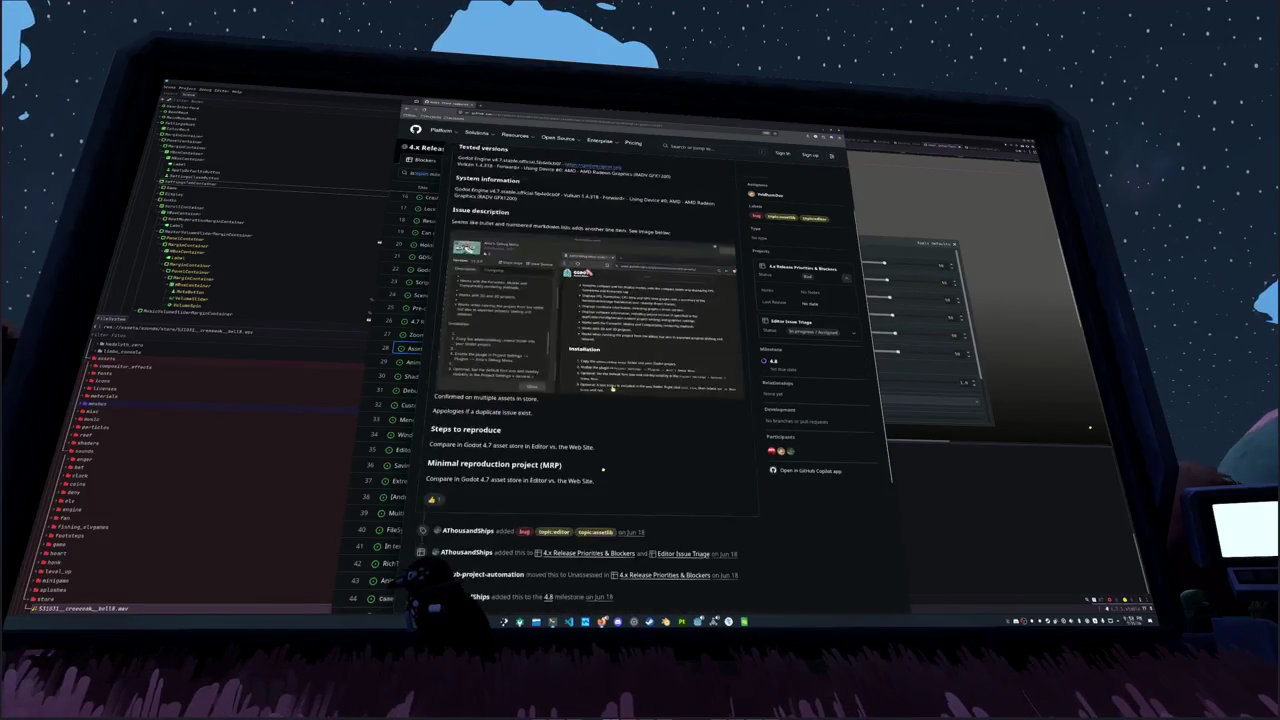
pyautogui.scroll(3, 603, 468)
pyautogui.hotkey('alt', 'Tab')
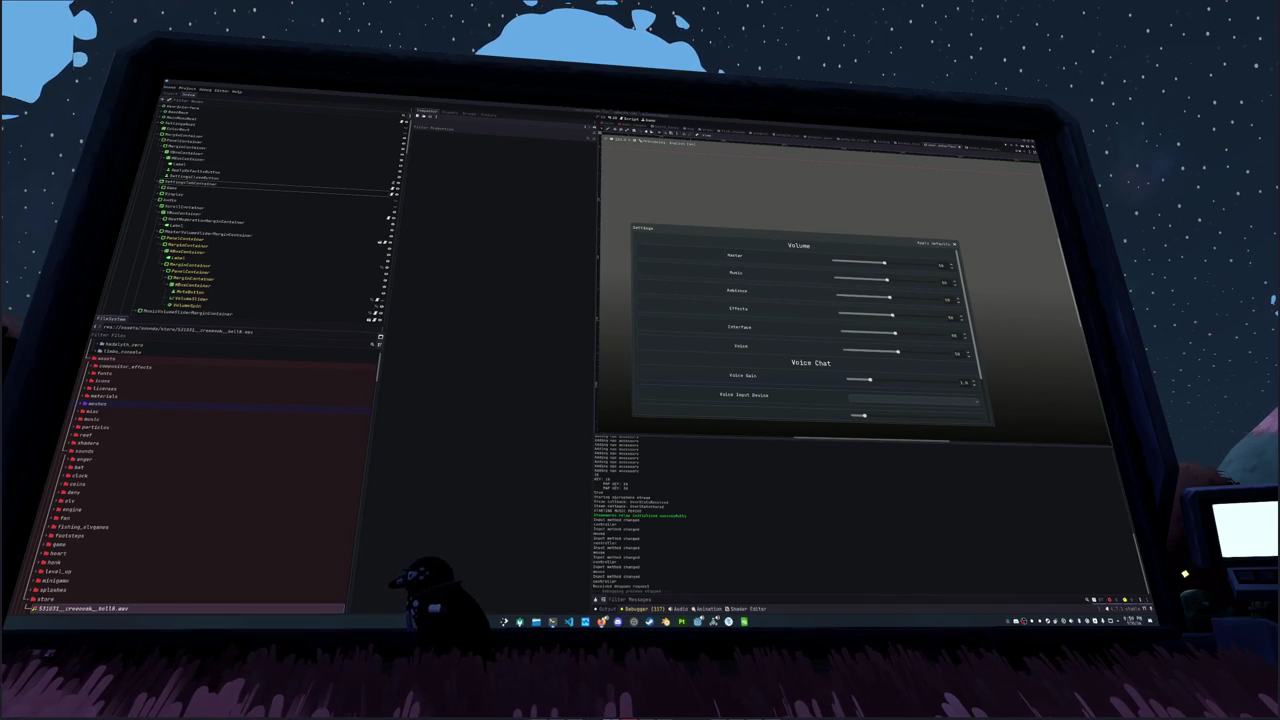
pyautogui.hotkey('alt', 'Tab')
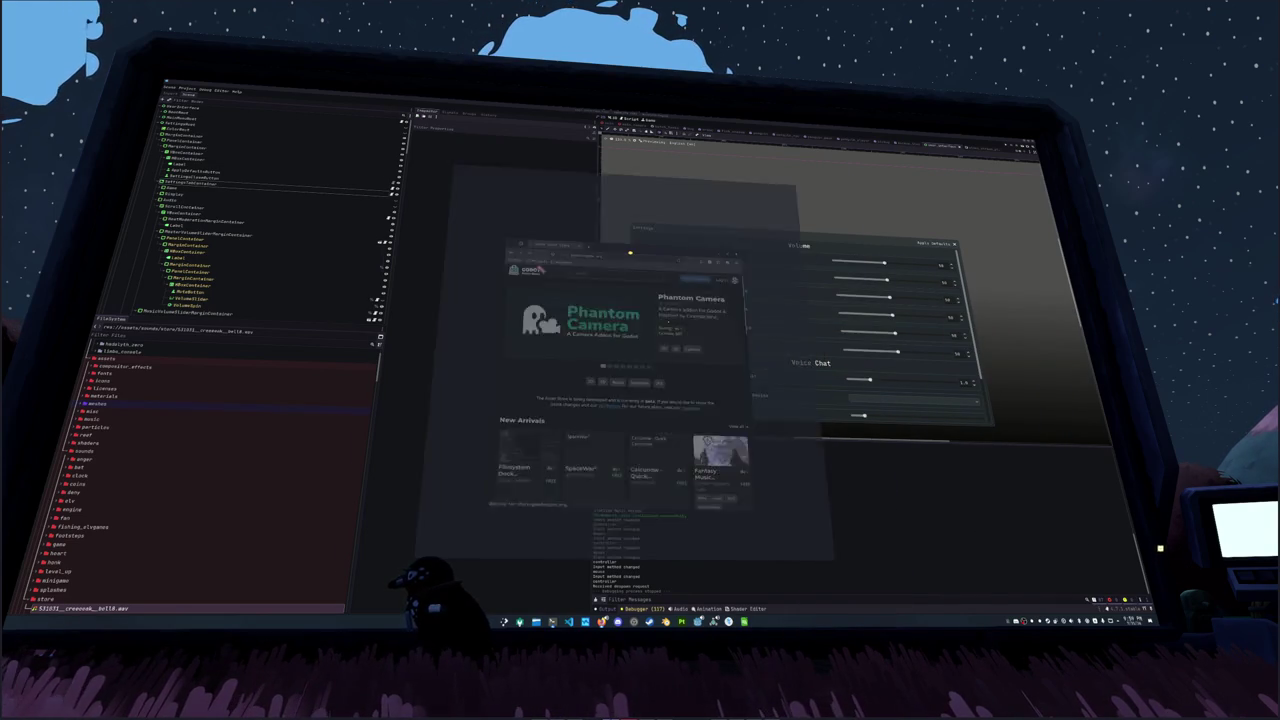
# Step: Zoom in the Asset Store page two steps and cycle the banner through GodotSteam and Dialogue Manager to Vertex Studio
pyautogui.hotkey('ctrl', '+')
pyautogui.hotkey('ctrl', '+')
pyautogui.hotkey('ctrl', '+')
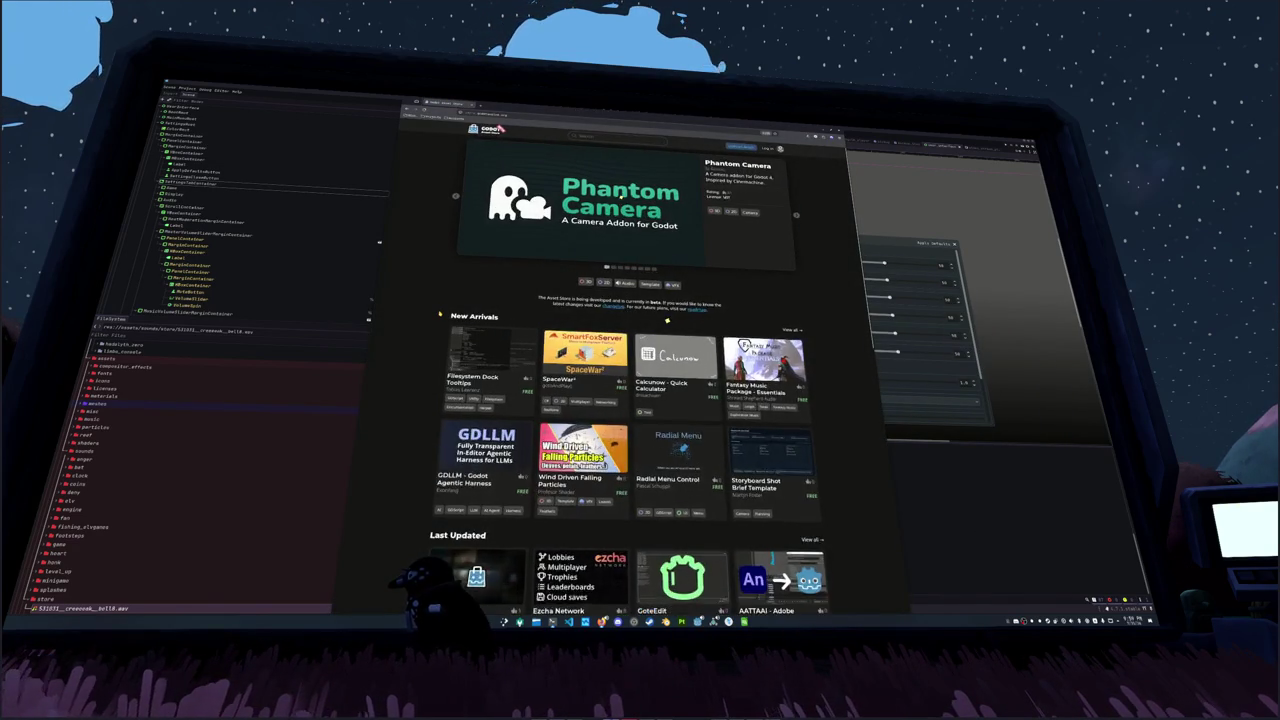
pyautogui.hotkey('ctrl', '+')
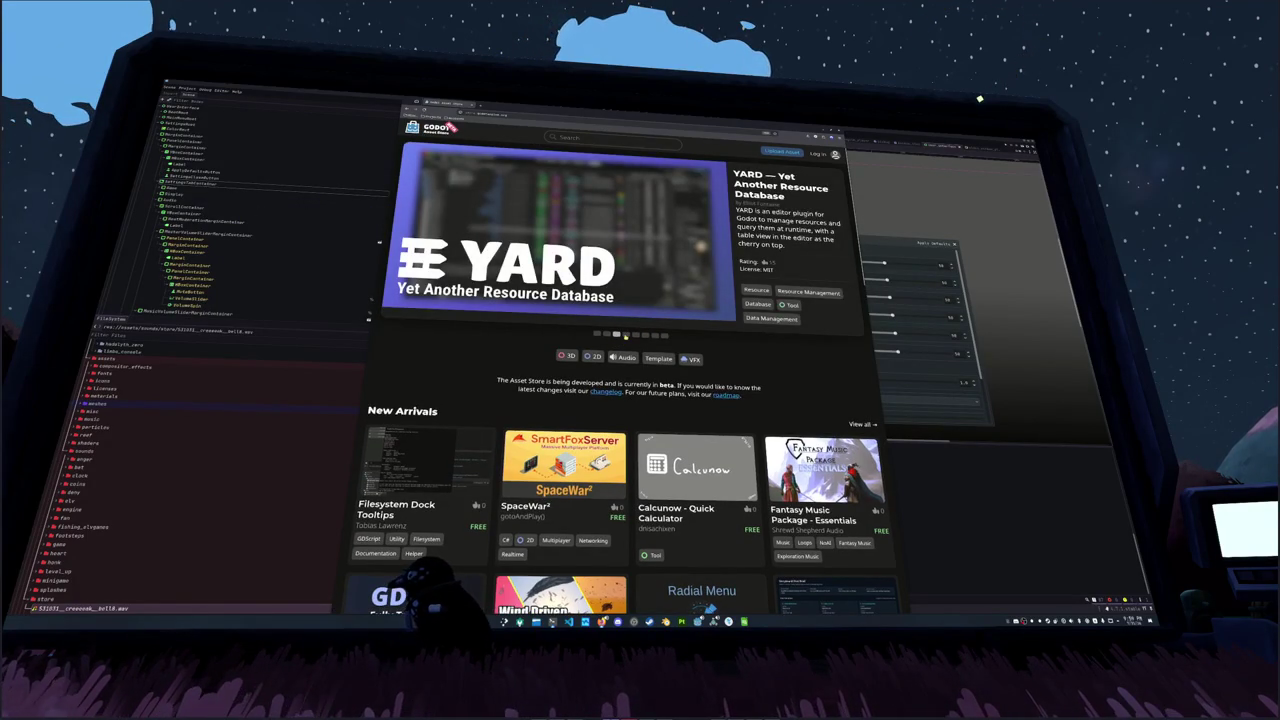
pyautogui.click(627, 335)
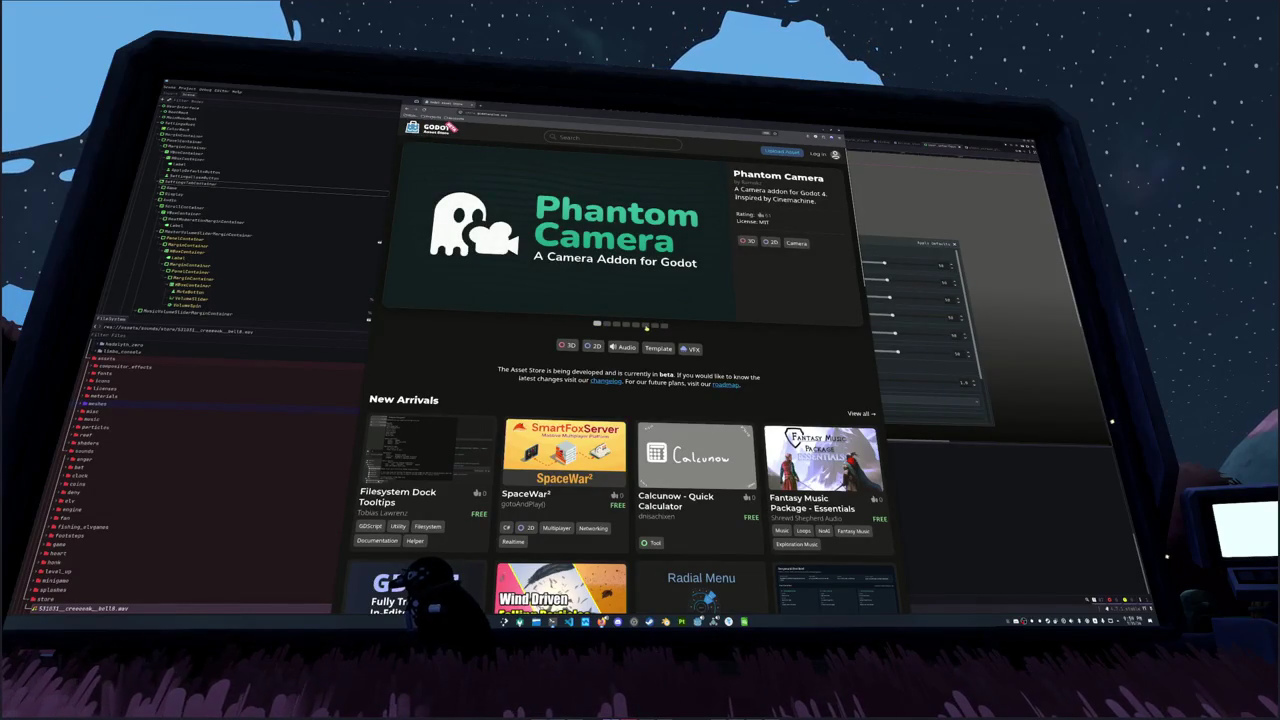
pyautogui.click(648, 326)
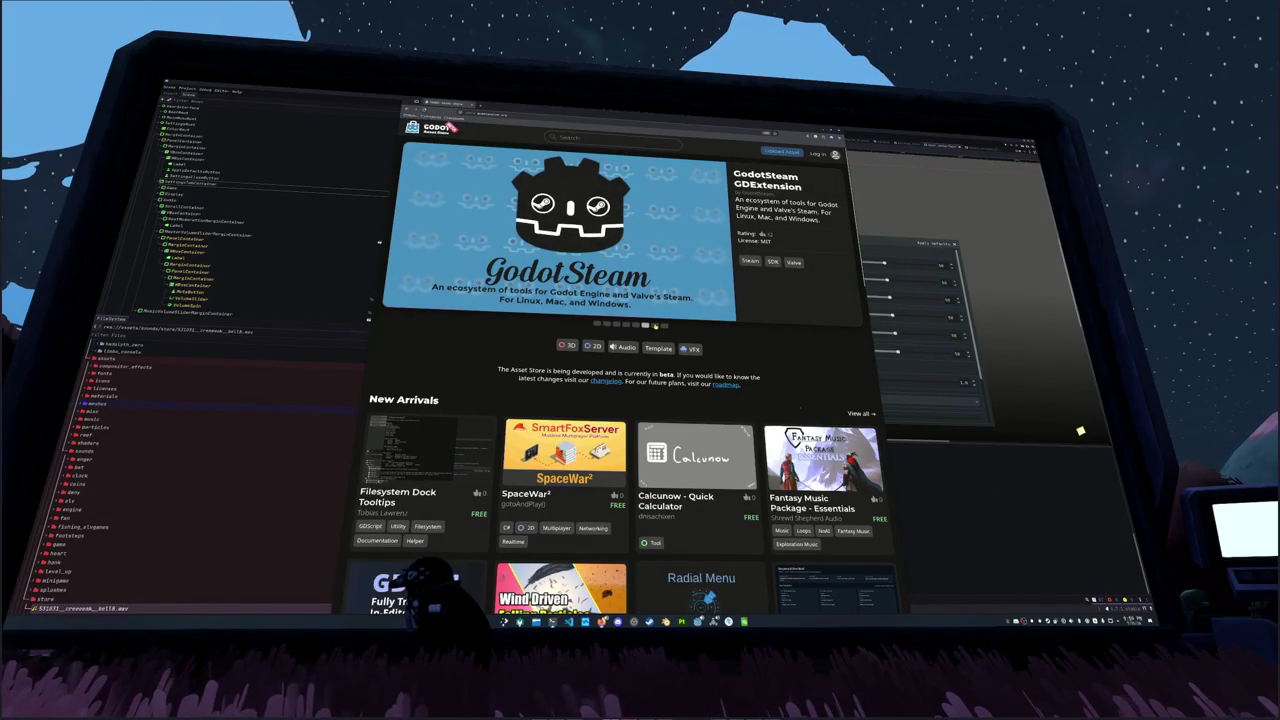
pyautogui.click(655, 326)
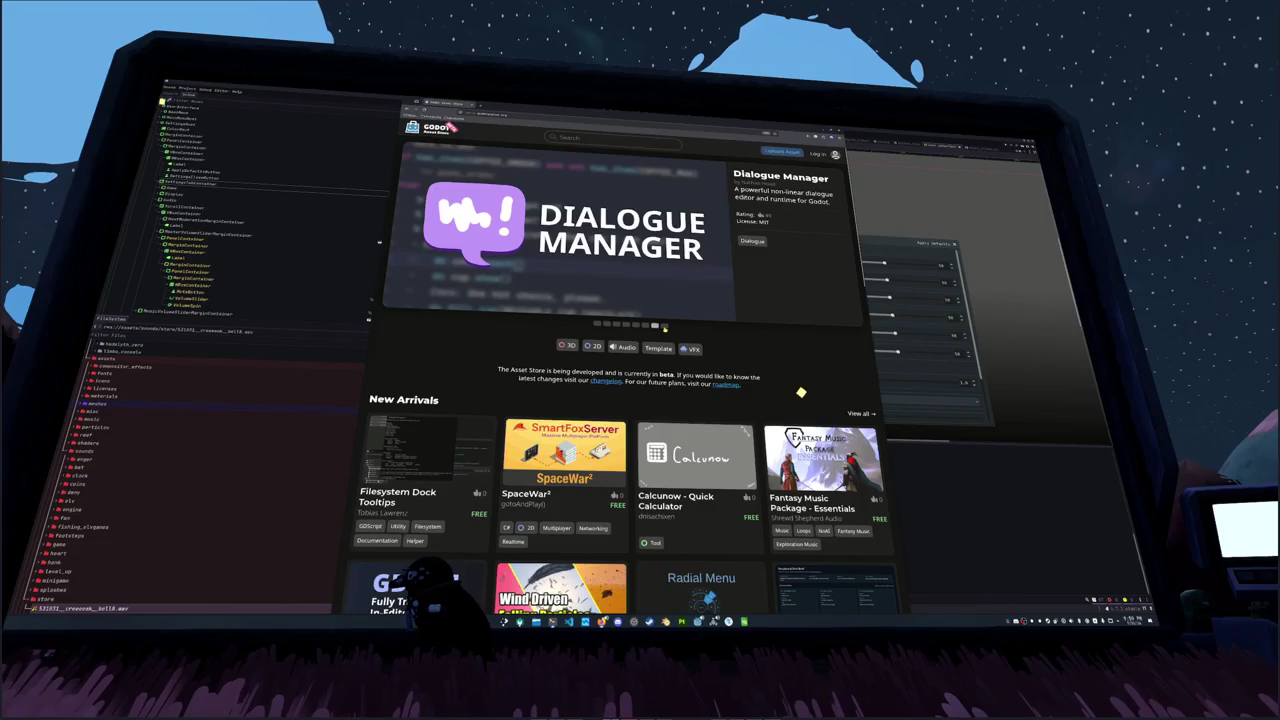
pyautogui.click(664, 326)
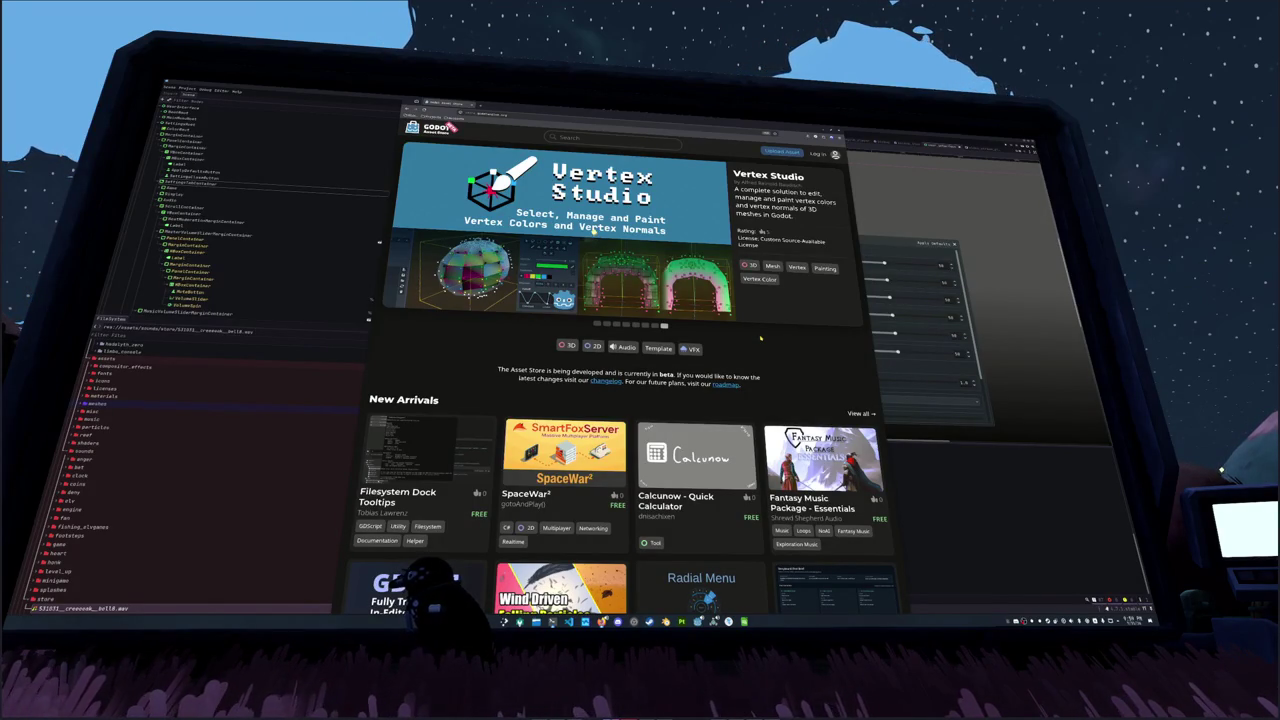
# Step: Scroll down the Asset Store home page past New Arrivals toward the Last Updated row
pyautogui.scroll(-4, 760, 338)
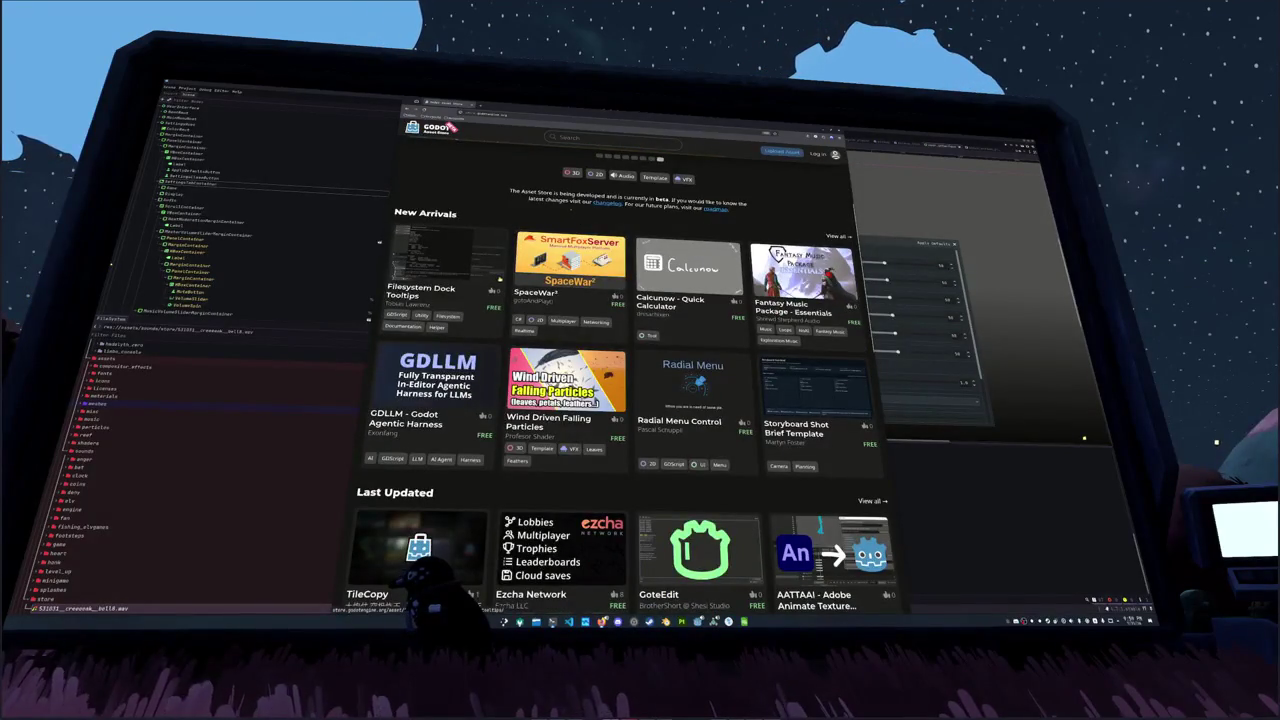
pyautogui.scroll(-1, 497, 300)
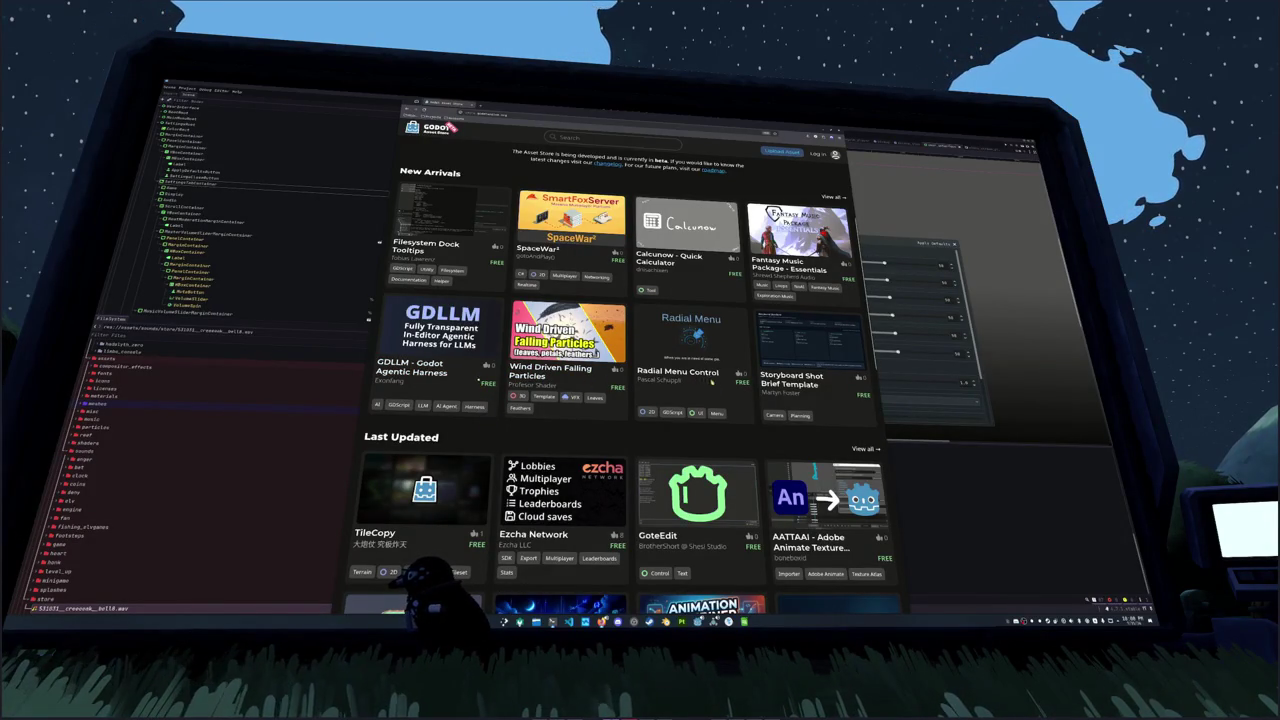
pyautogui.scroll(-3, 815, 400)
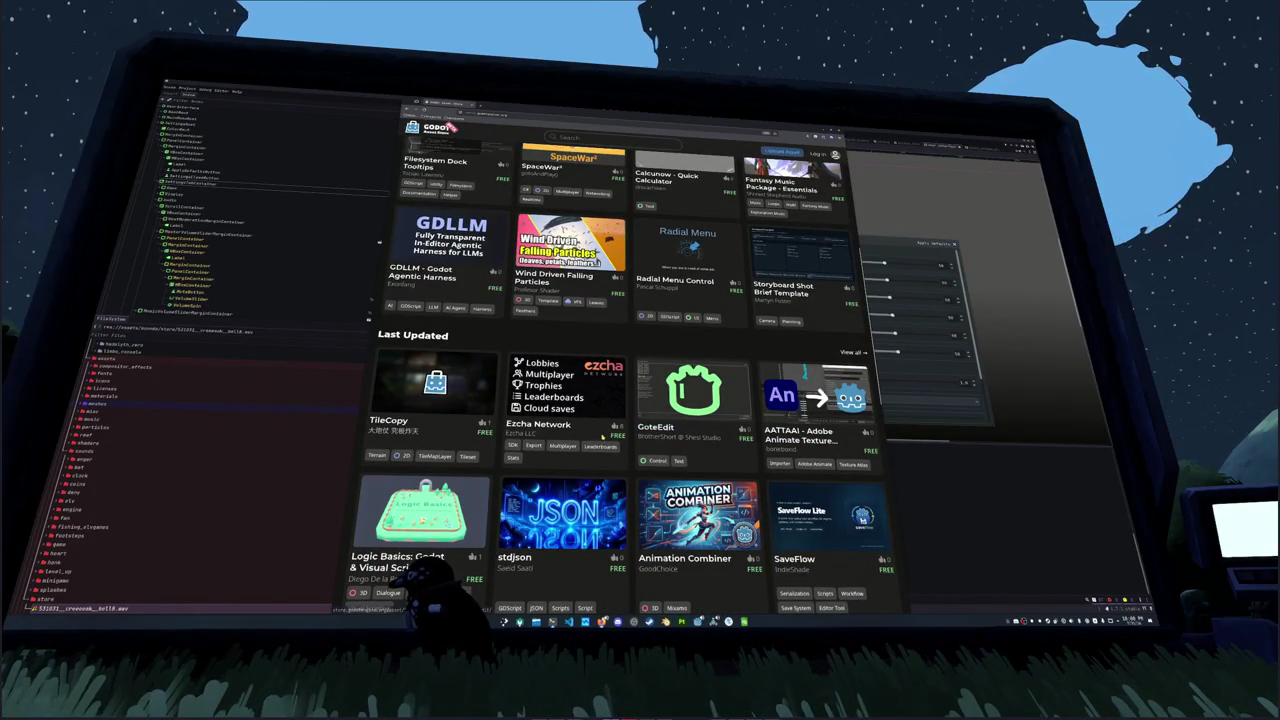
pyautogui.scroll(-3, 554, 432)
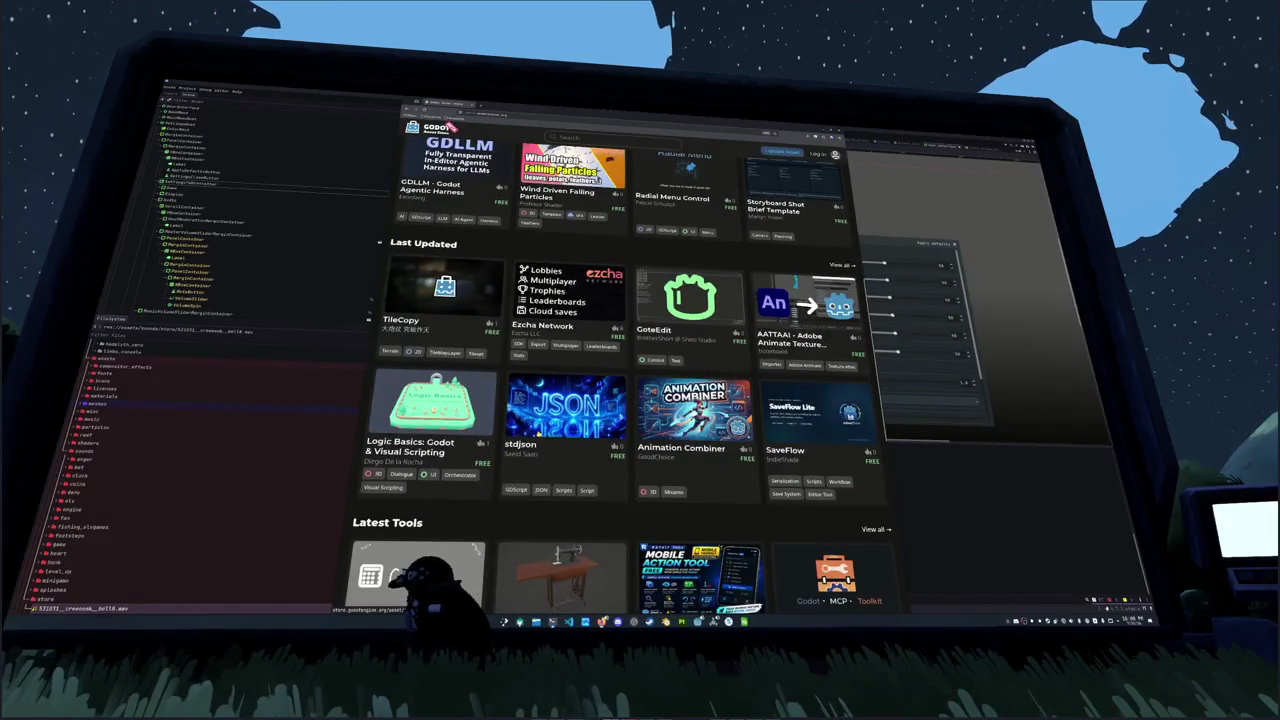
pyautogui.scroll(-5, 555, 420)
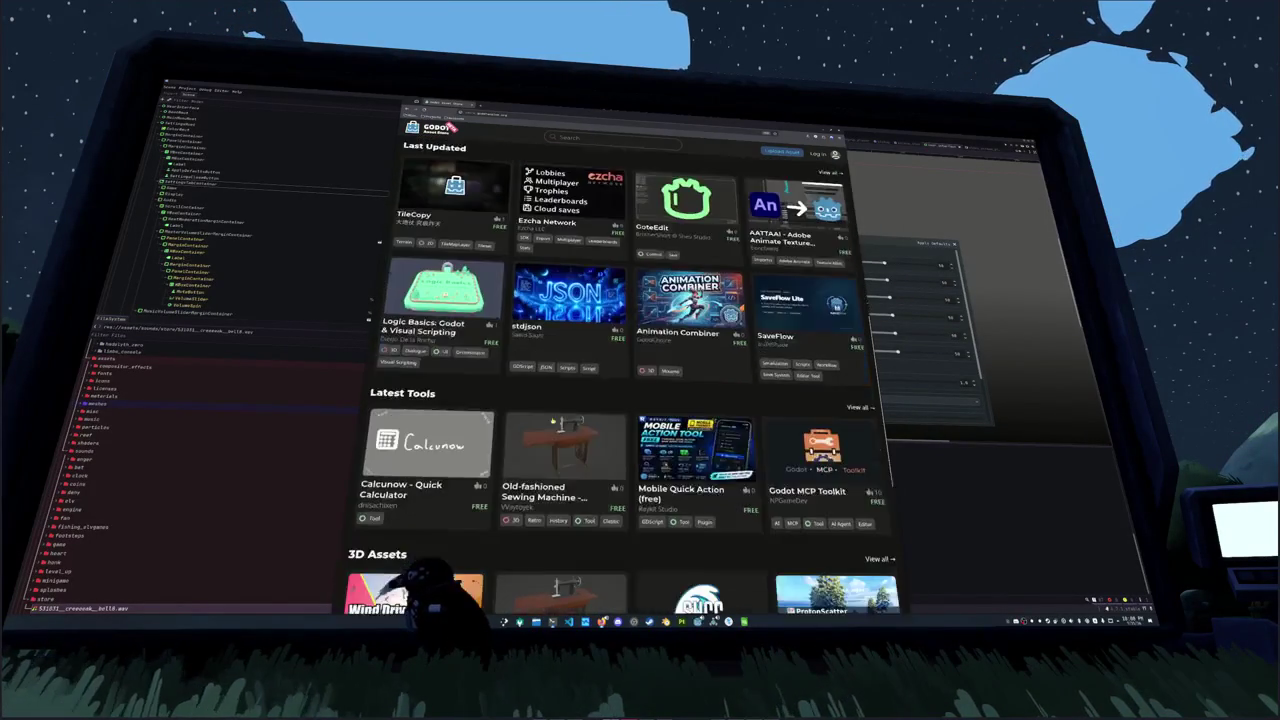
pyautogui.scroll(2, 555, 418)
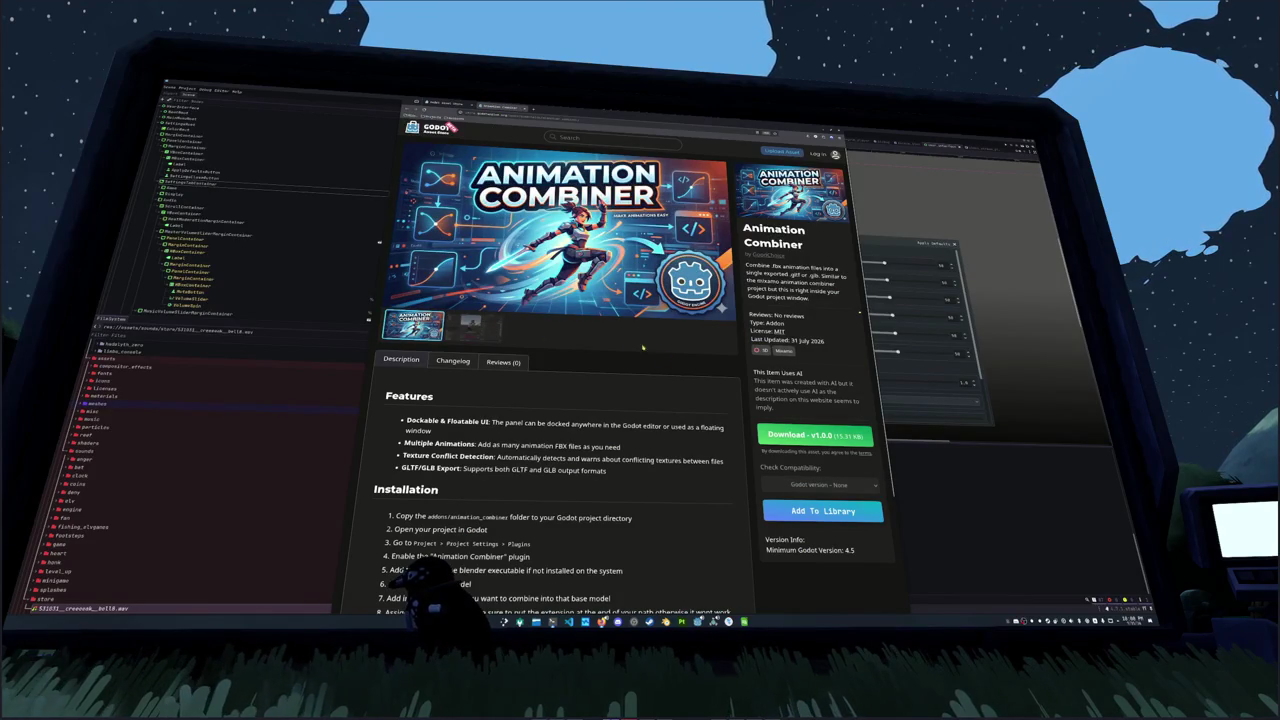
# Step: View the second Animation Combiner screenshot, return to the store home, and scroll to the footer and back
pyautogui.click(488, 336)
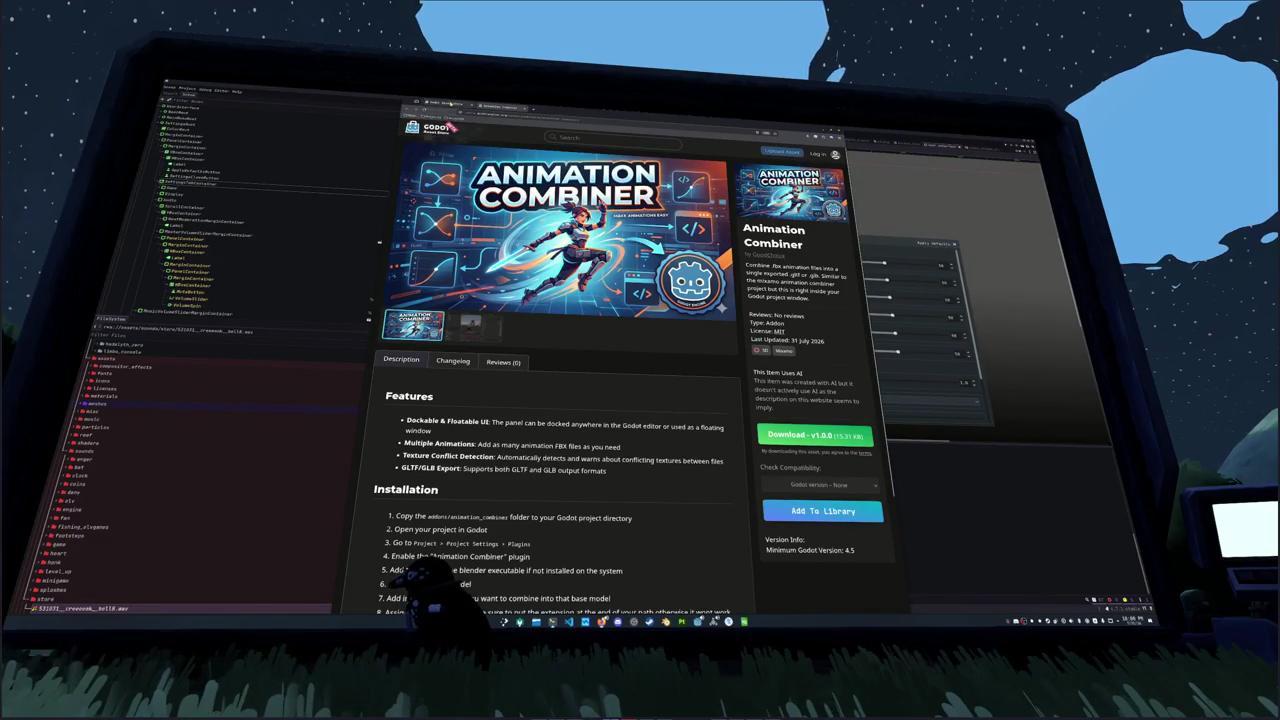
pyautogui.click(440, 127)
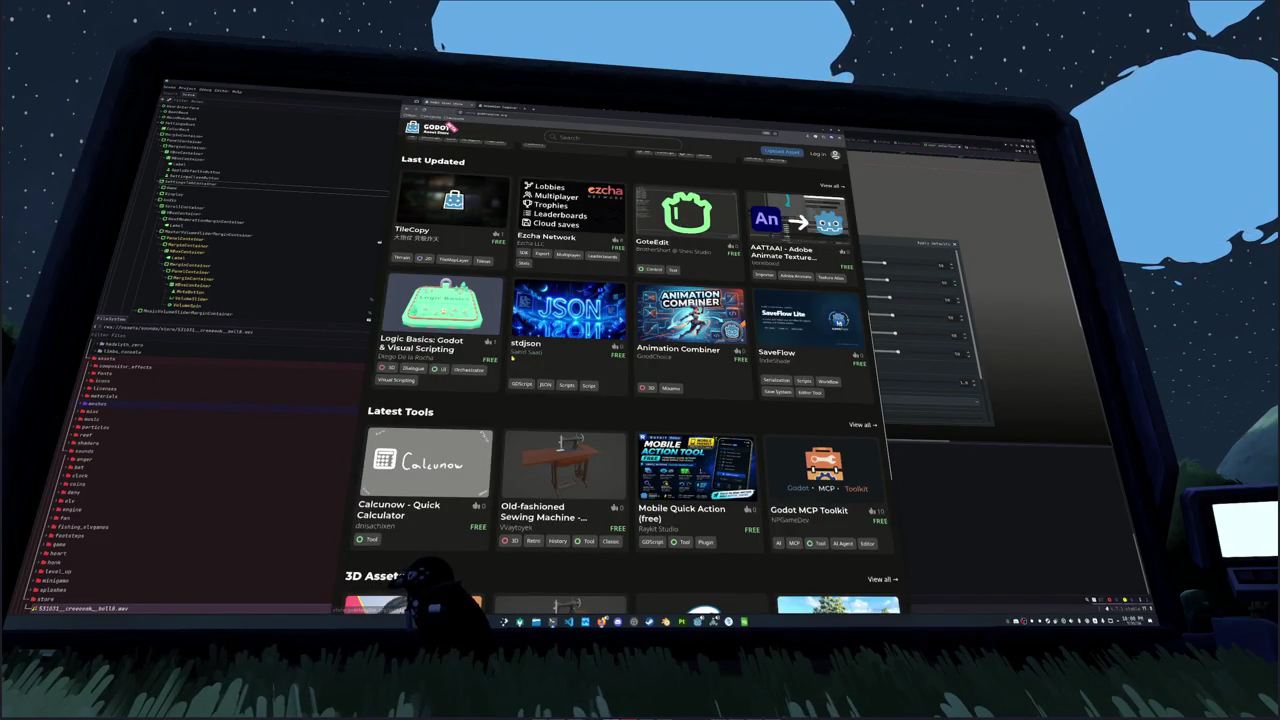
pyautogui.scroll(-2, 621, 372)
pyautogui.scroll(-1, 766, 254)
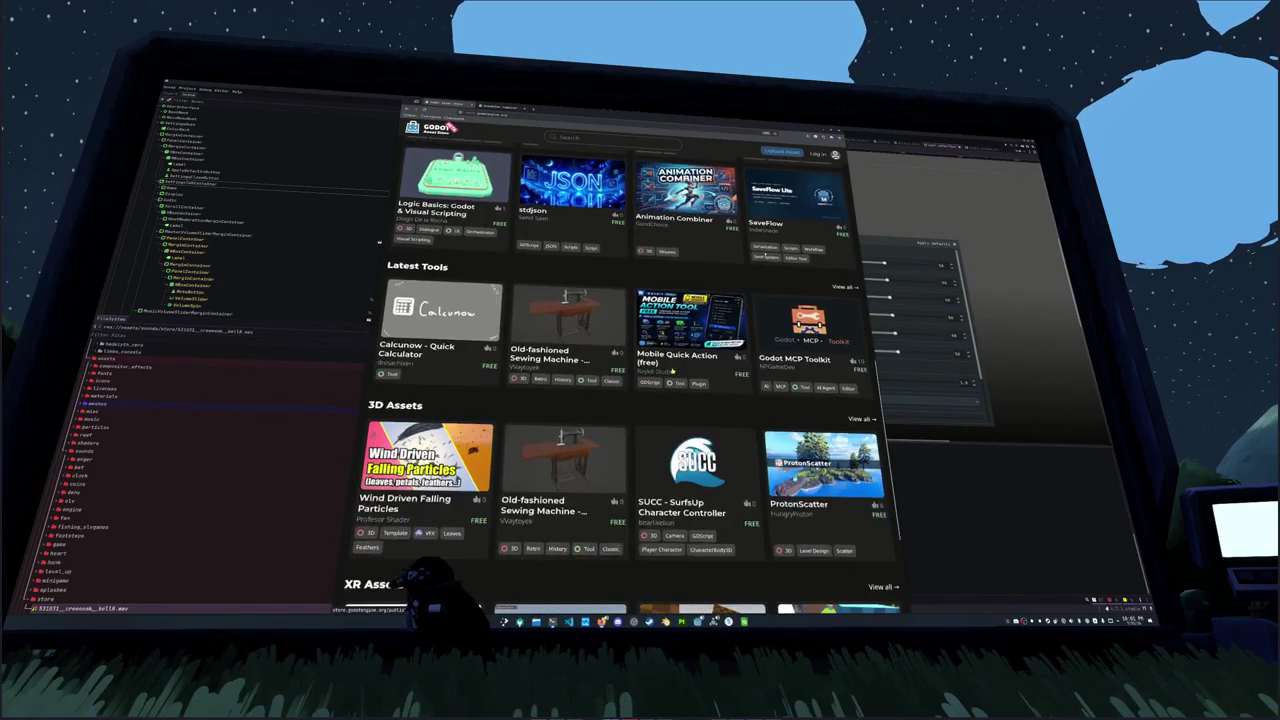
pyautogui.scroll(-1, 766, 254)
pyautogui.scroll(-1, 766, 254)
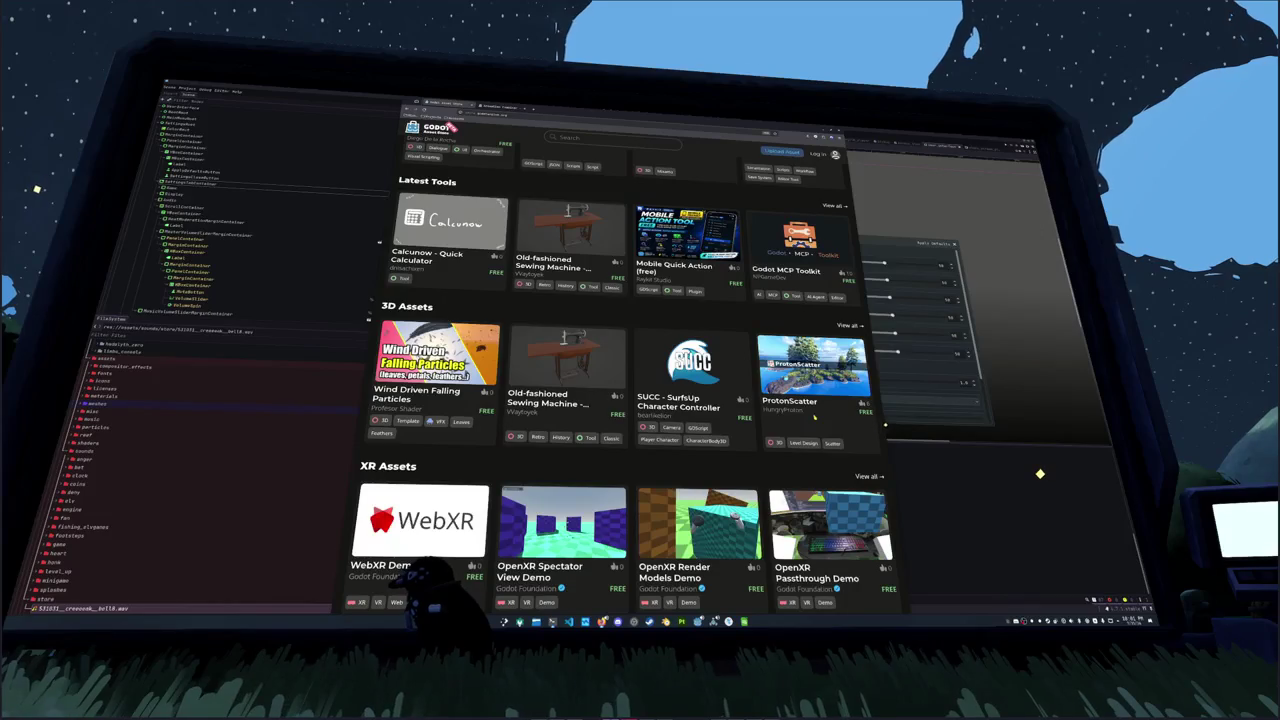
pyautogui.scroll(-2, 815, 416)
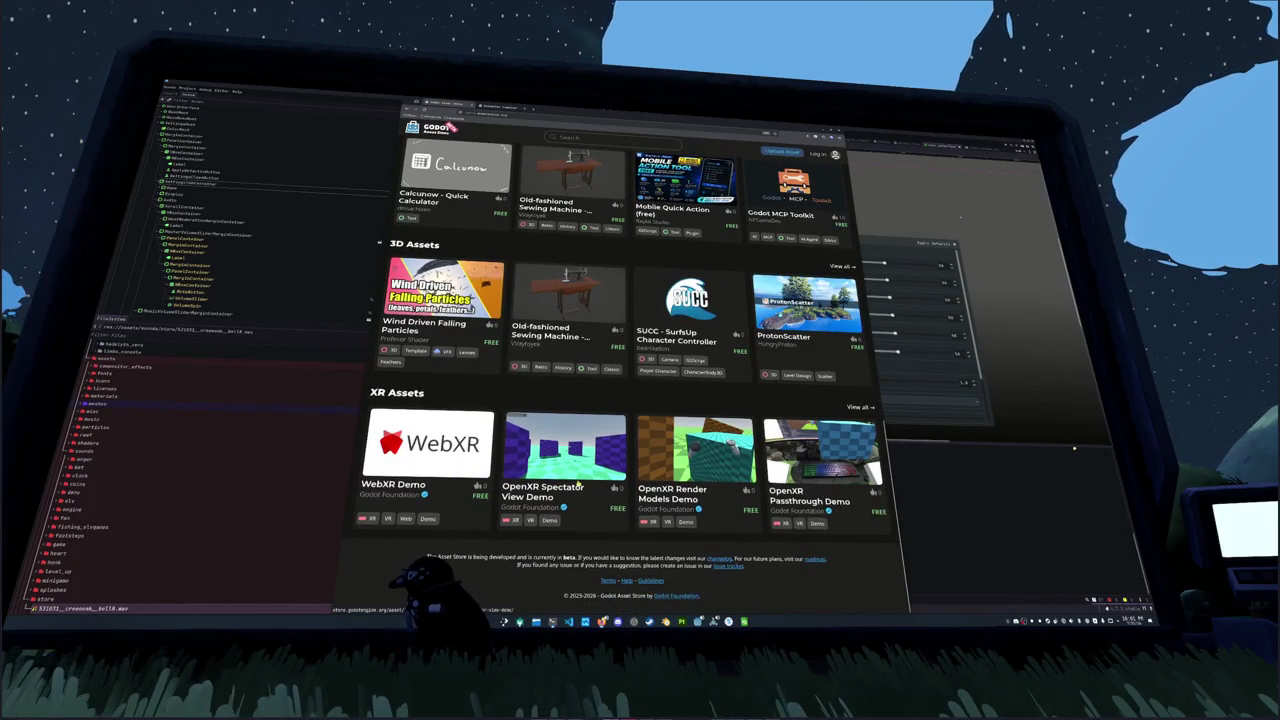
pyautogui.scroll(10, 586, 369)
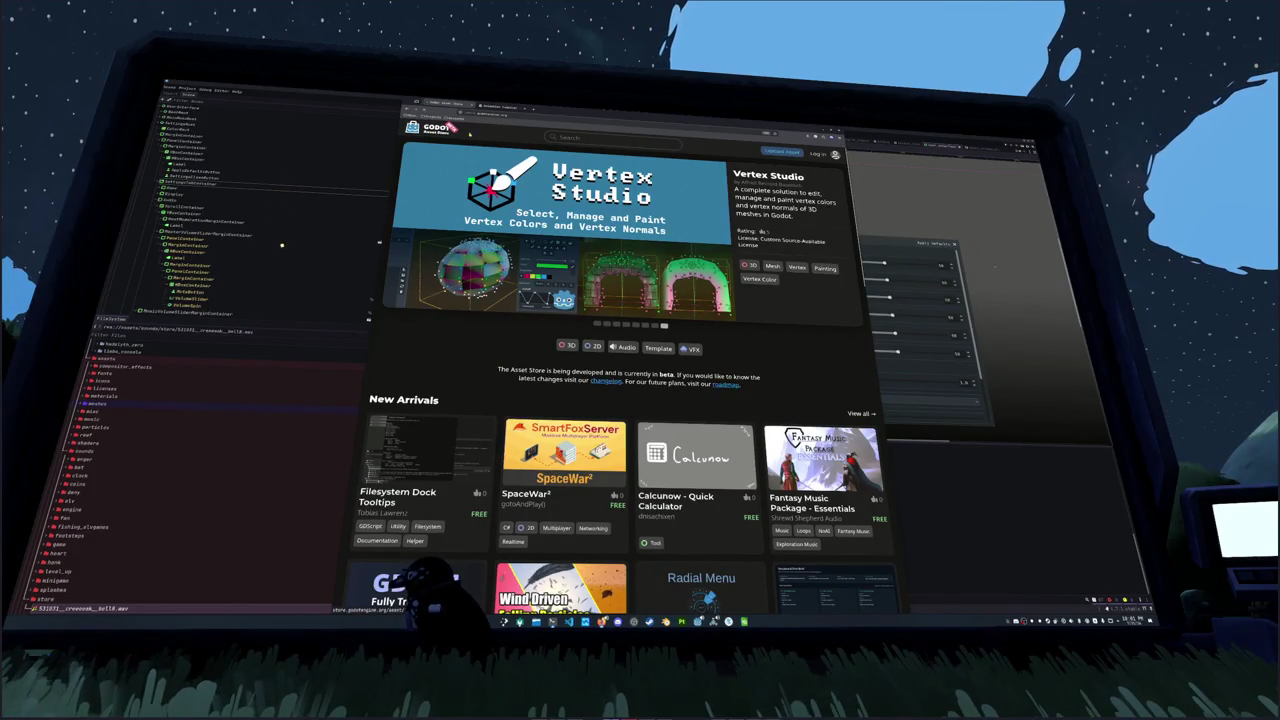
# Step: Reload the store page, zoom it out one step, and switch to the Unity Asset Store tab
pyautogui.press('F5')
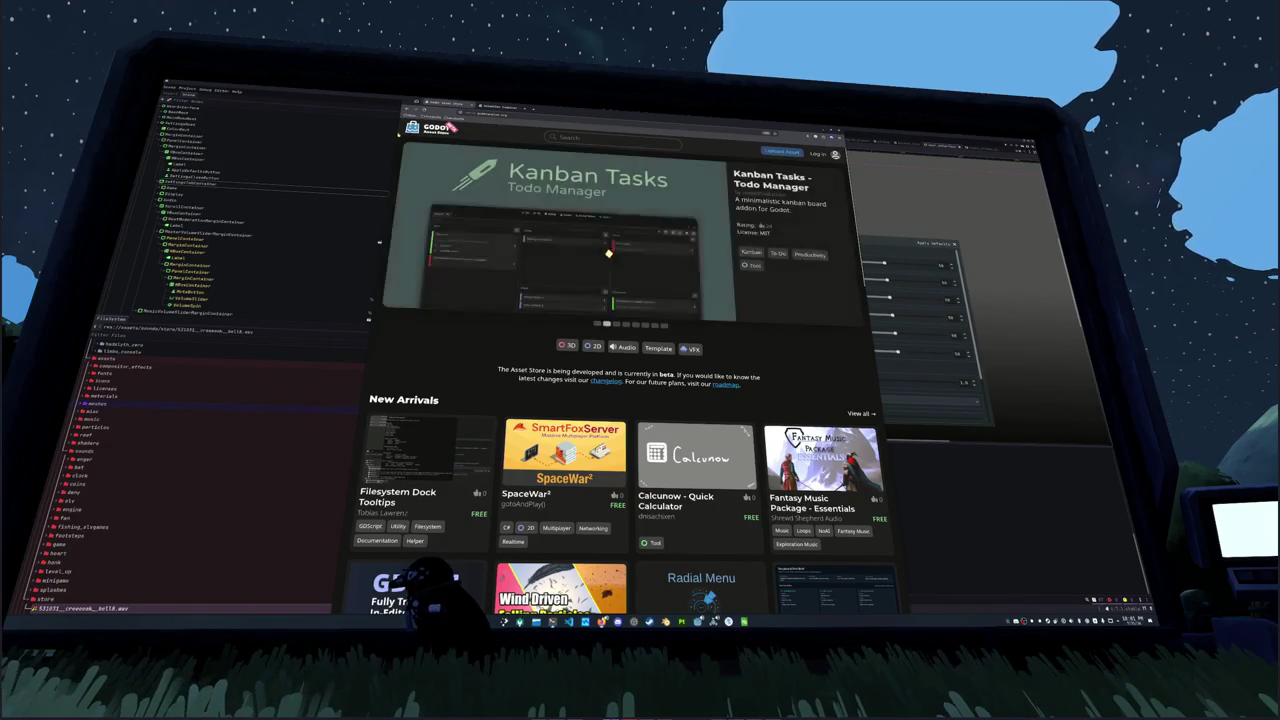
pyautogui.hotkey('ctrl', '-')
pyautogui.hotkey('ctrl', '-')
pyautogui.hotkey('ctrl', '-')
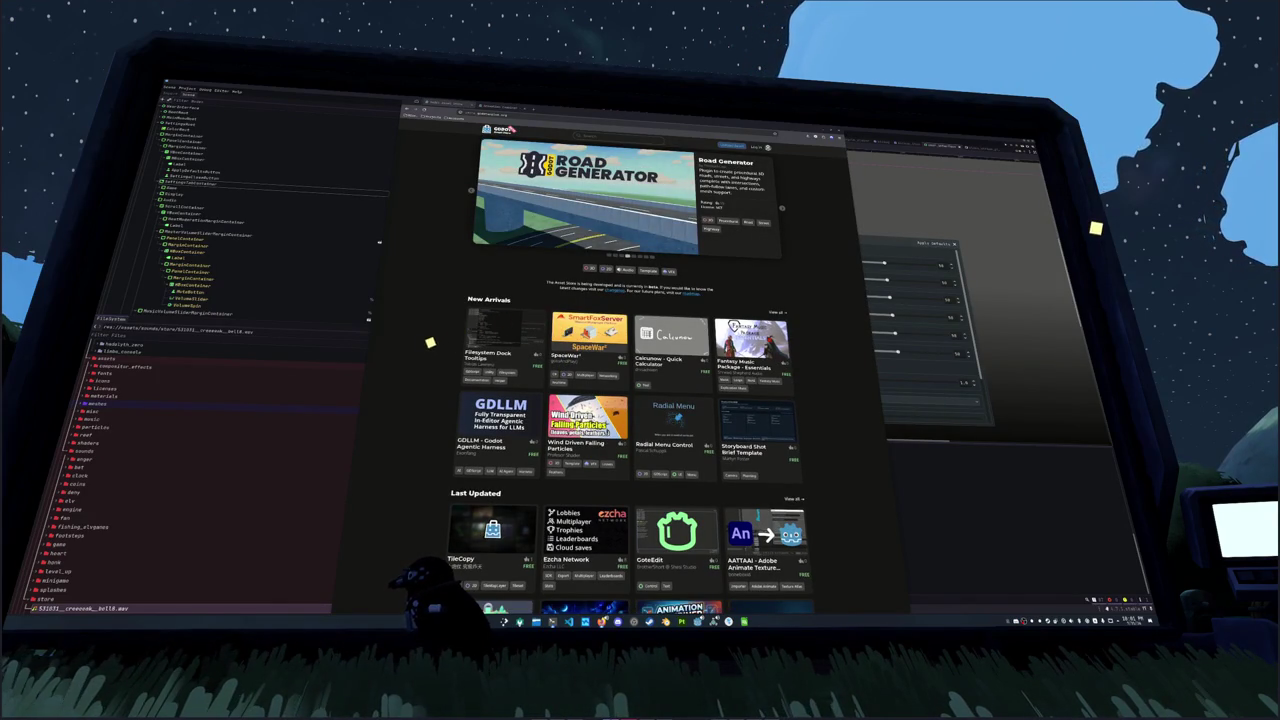
pyautogui.hotkey('ctrl', 'Tab')
pyautogui.click(497, 171)
pyautogui.moveTo(596, 157)
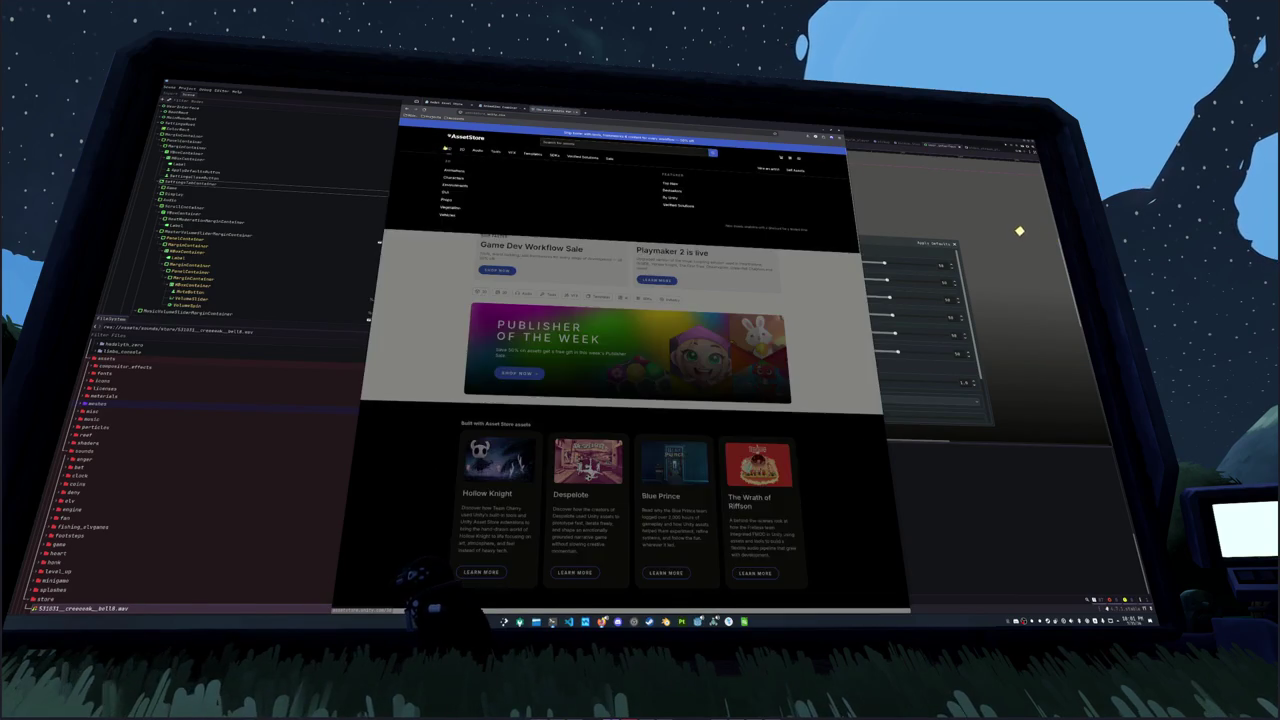
pyautogui.moveTo(450, 150)
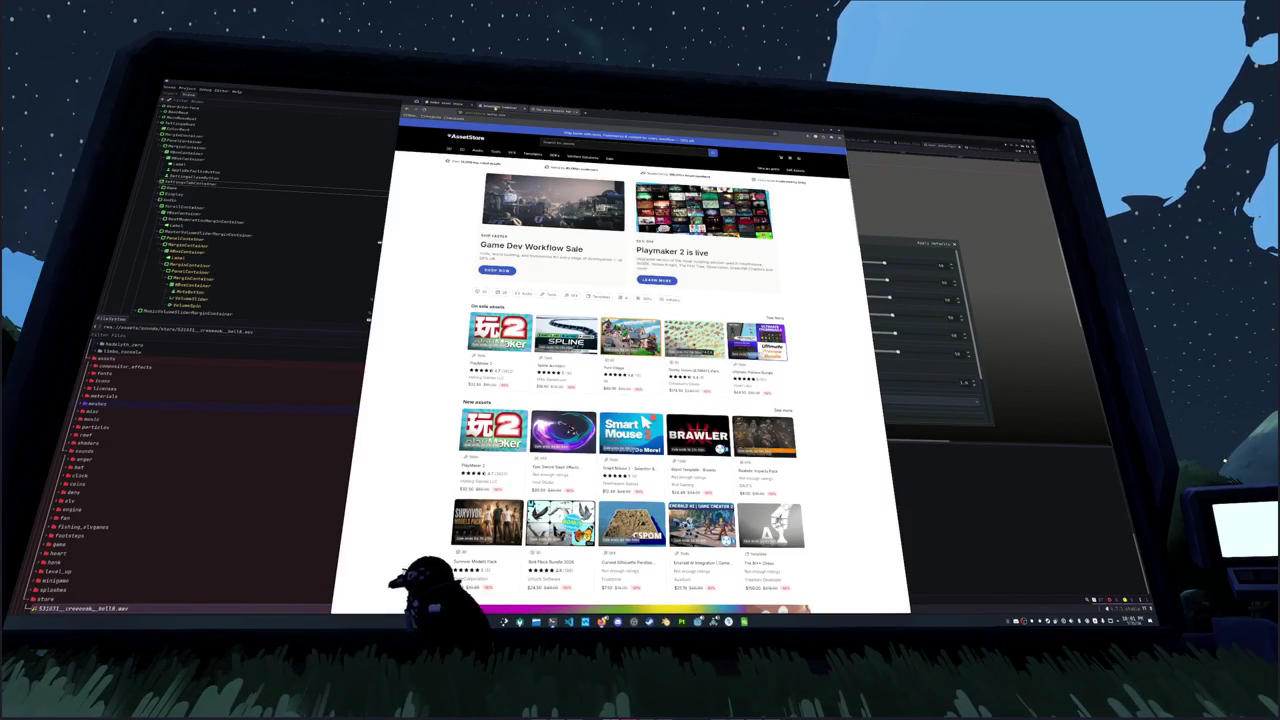
pyautogui.hotkey('ctrl', 'shift', 'Tab')
pyautogui.hotkey('ctrl', 'shift', 'Tab')
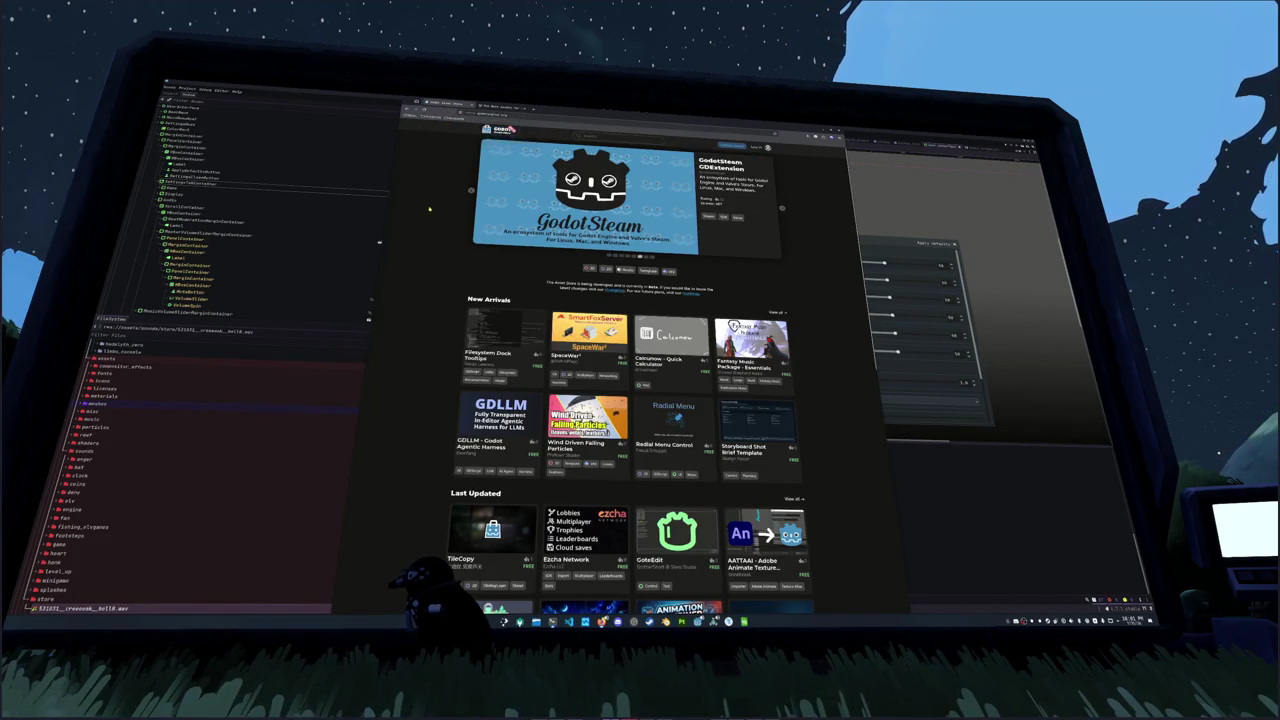
pyautogui.scroll(-3, 431, 219)
pyautogui.scroll(2, 431, 219)
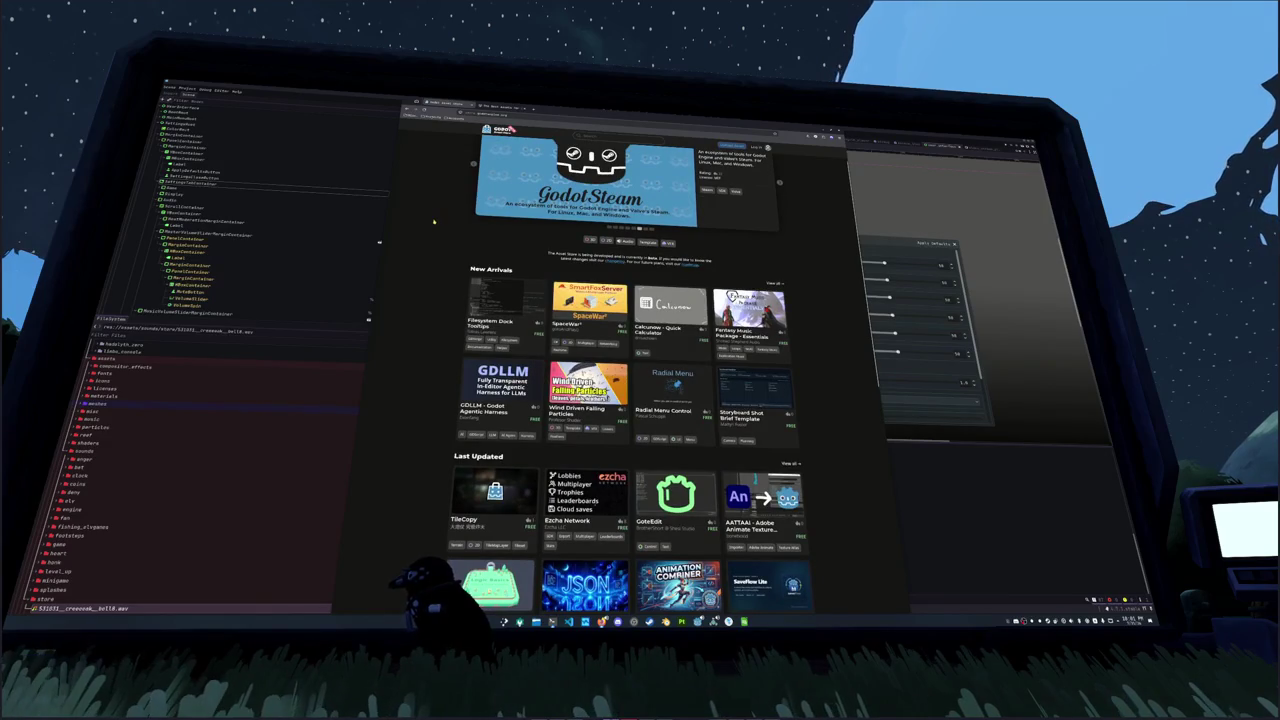
pyautogui.hotkey('ctrl', '+')
pyautogui.hotkey('ctrl', '+')
pyautogui.hotkey('ctrl', '+')
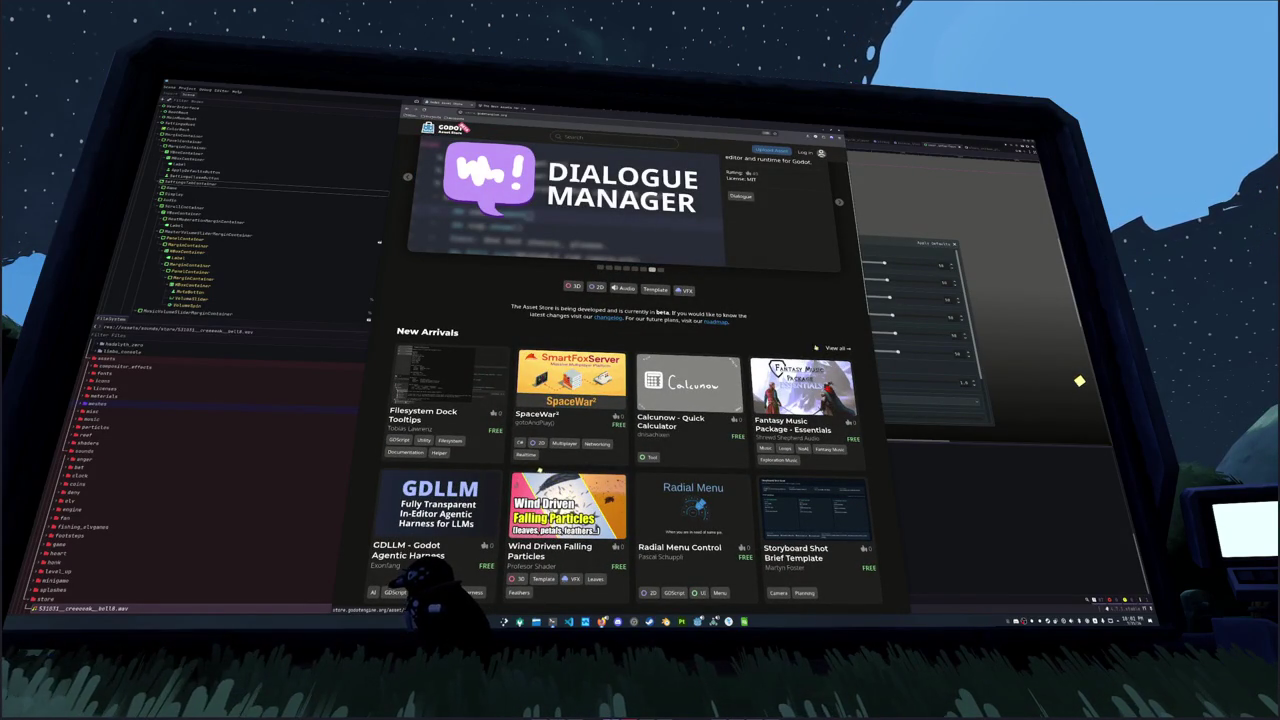
# Step: Run an empty search to list all assets newest first, then scroll down to reach GdUnit4
pyautogui.click(836, 347)
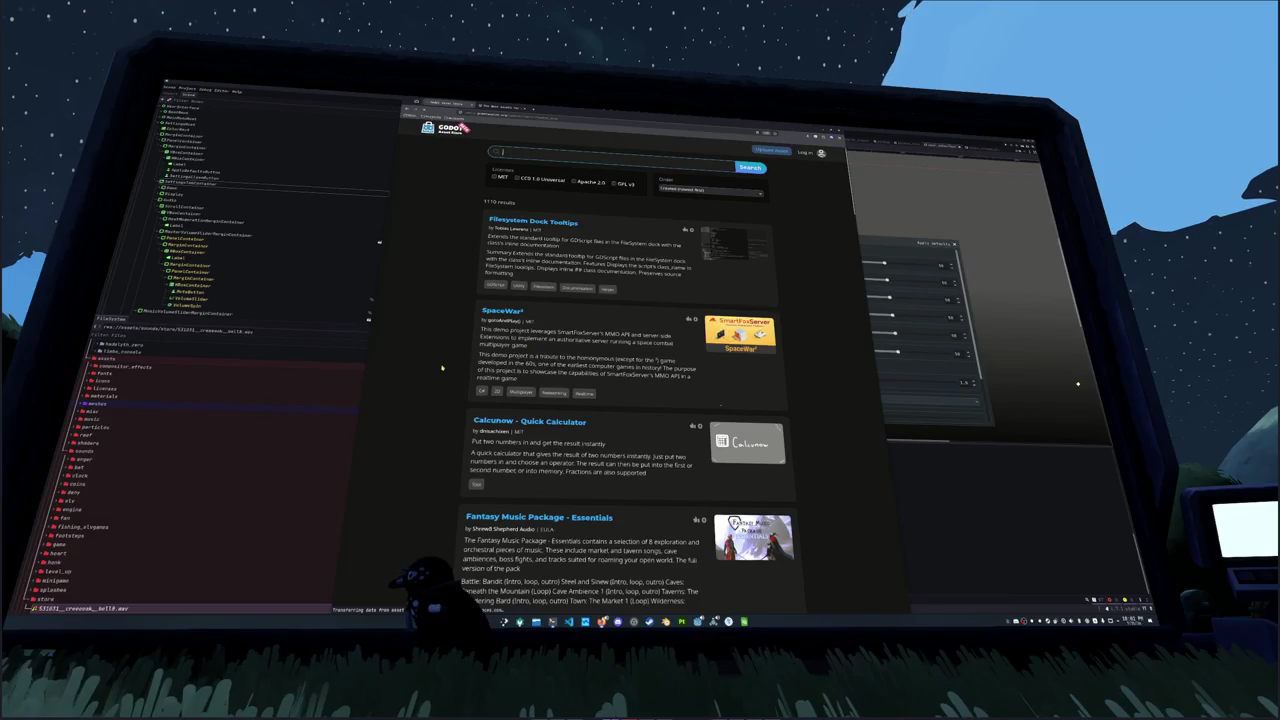
pyautogui.scroll(-4, 717, 404)
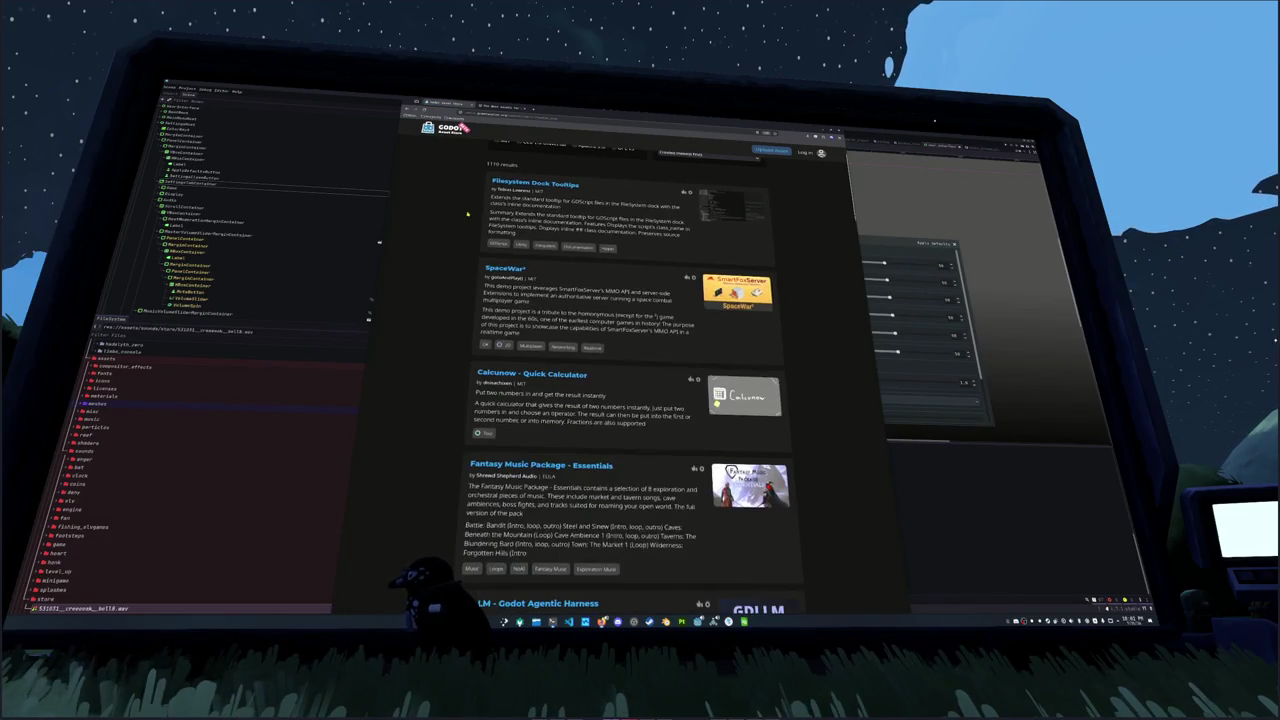
pyautogui.scroll(-3, 460, 360)
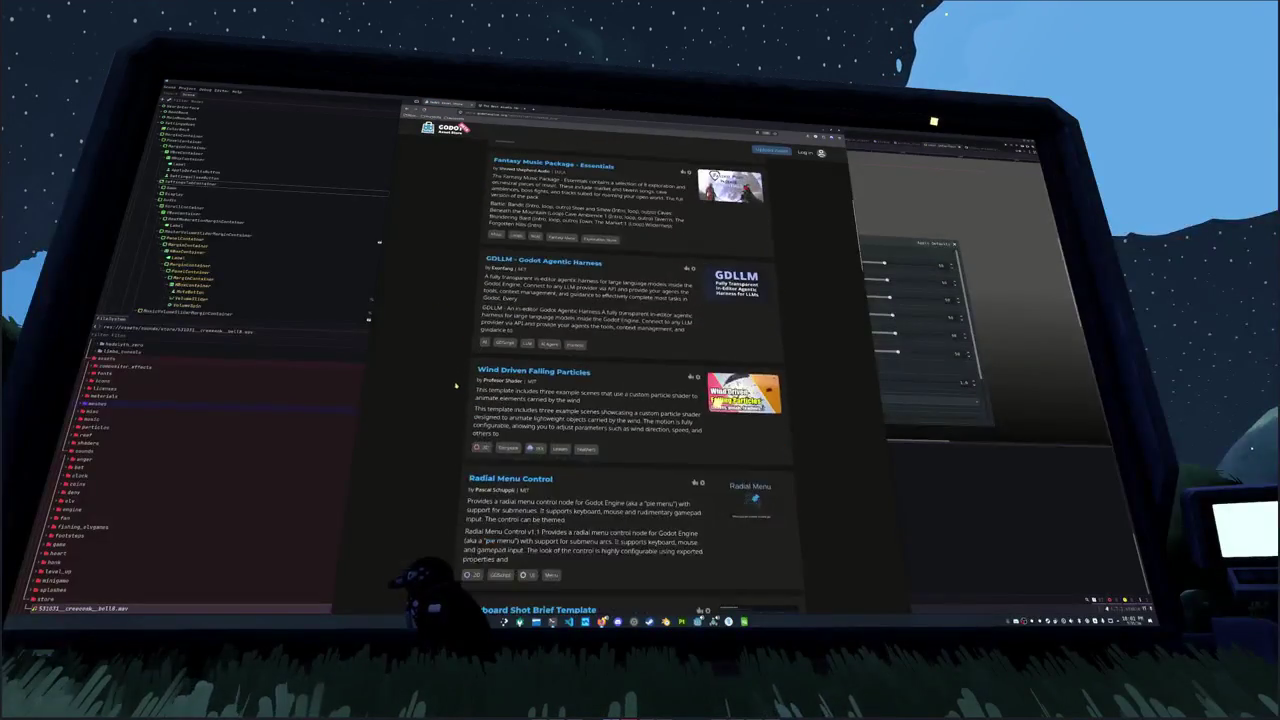
pyautogui.scroll(-2, 539, 330)
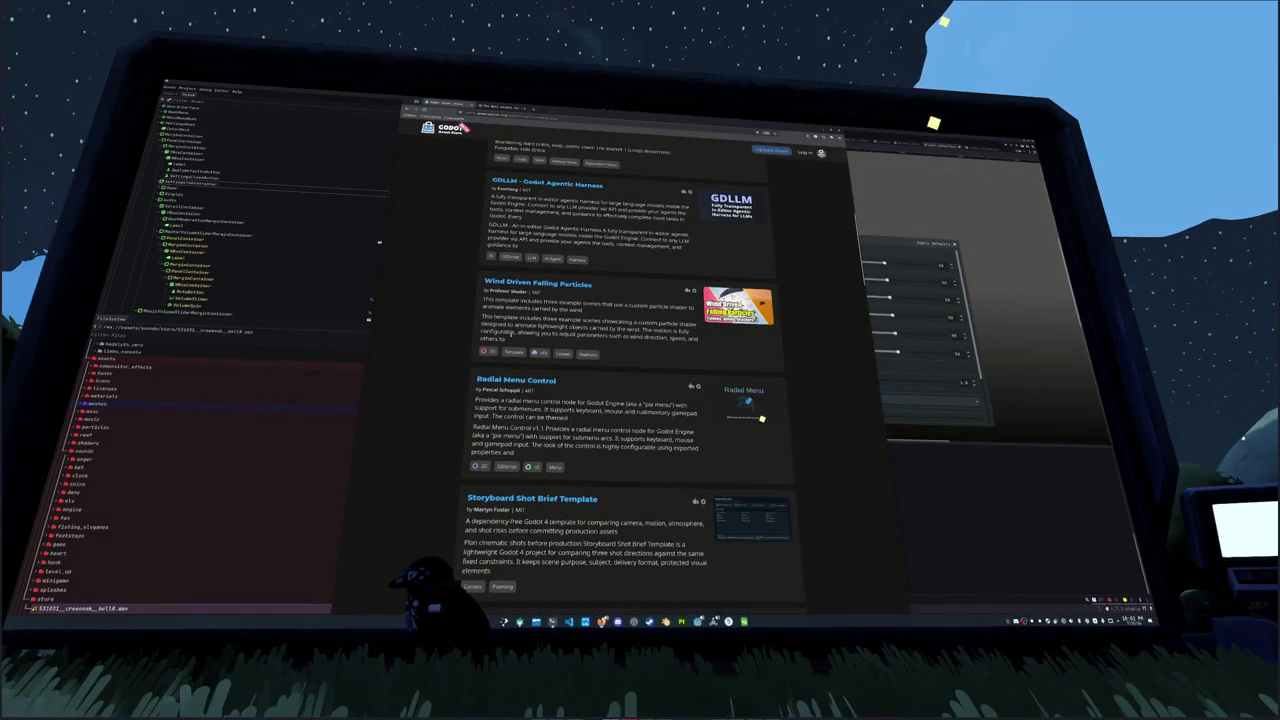
pyautogui.scroll(-1, 451, 343)
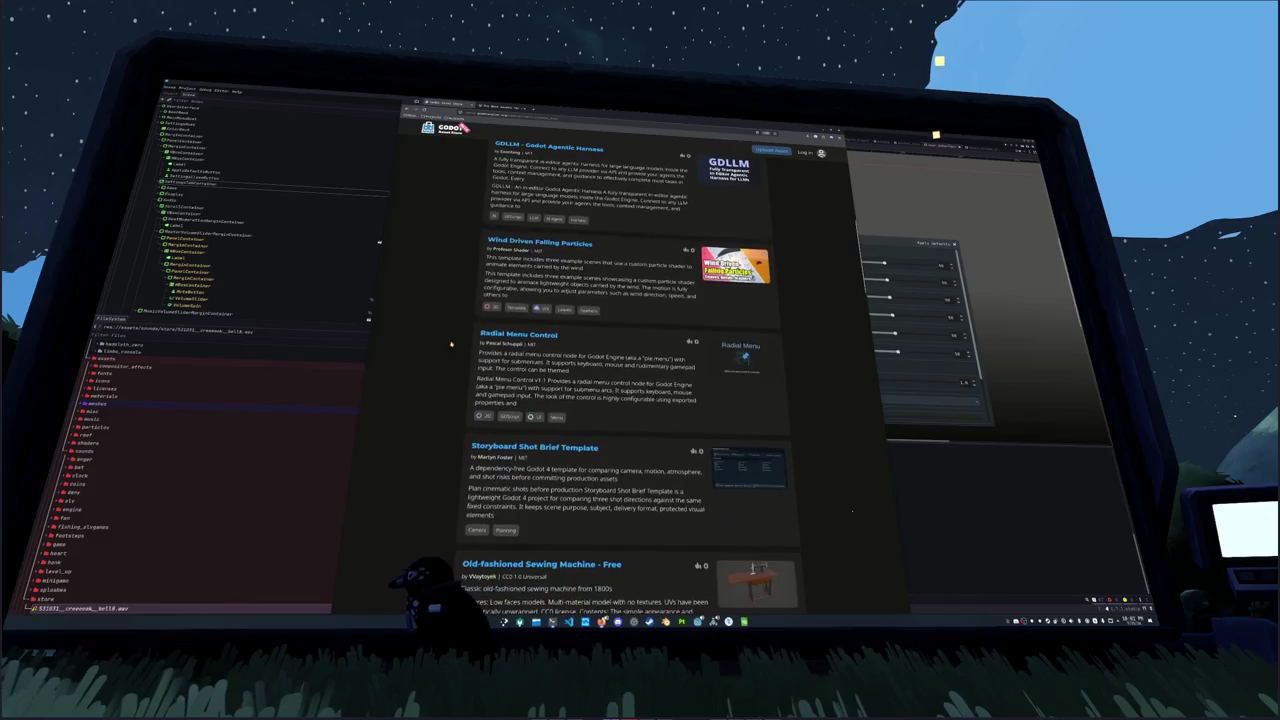
pyautogui.scroll(-1, 494, 378)
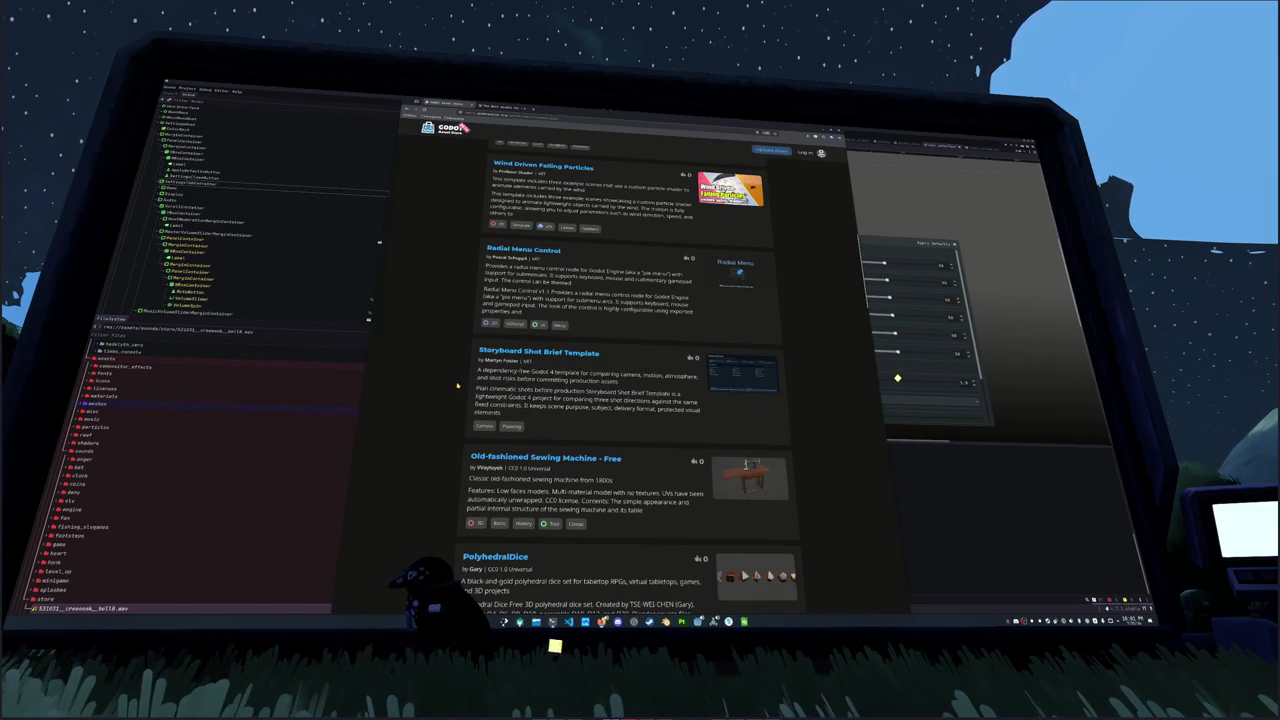
pyautogui.scroll(-2, 456, 372)
pyautogui.scroll(-3, 456, 372)
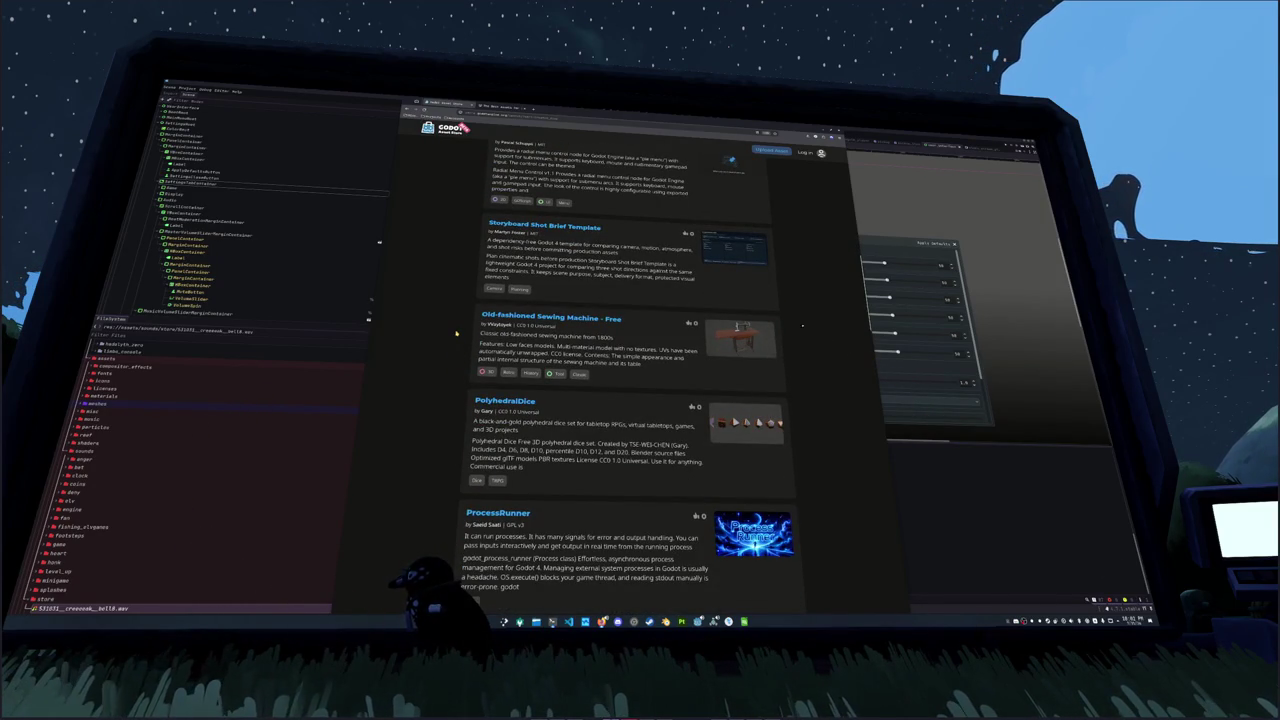
pyautogui.scroll(-2, 456, 333)
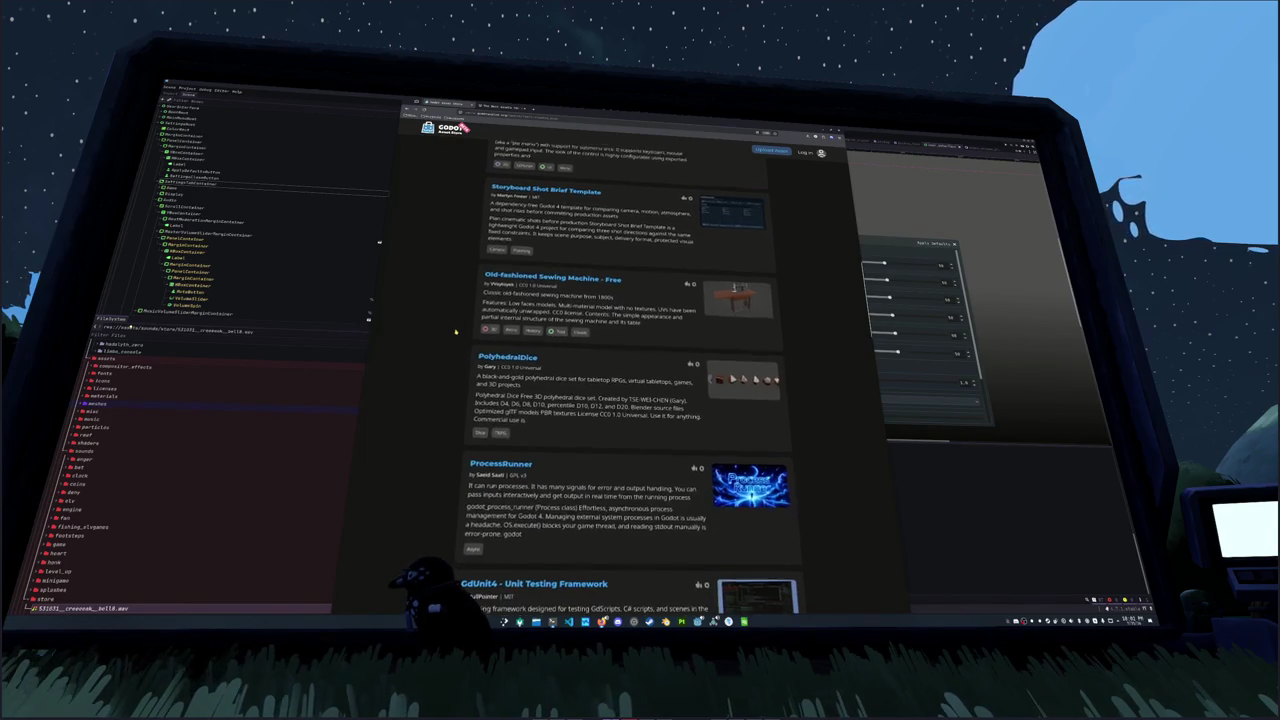
# Step: Open the Old-fashioned Sewing Machine - Free page, go back to the results, and scroll on to stdjson
pyautogui.click(492, 273)
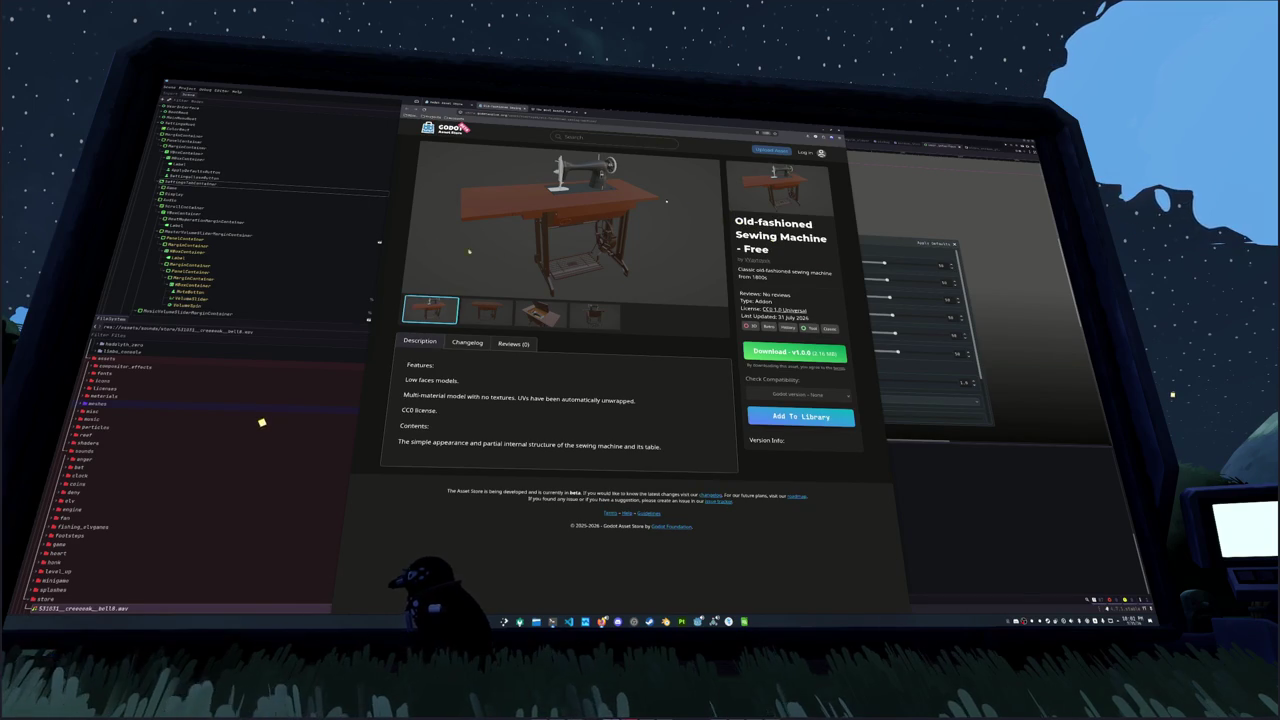
pyautogui.hotkey('alt', 'Left')
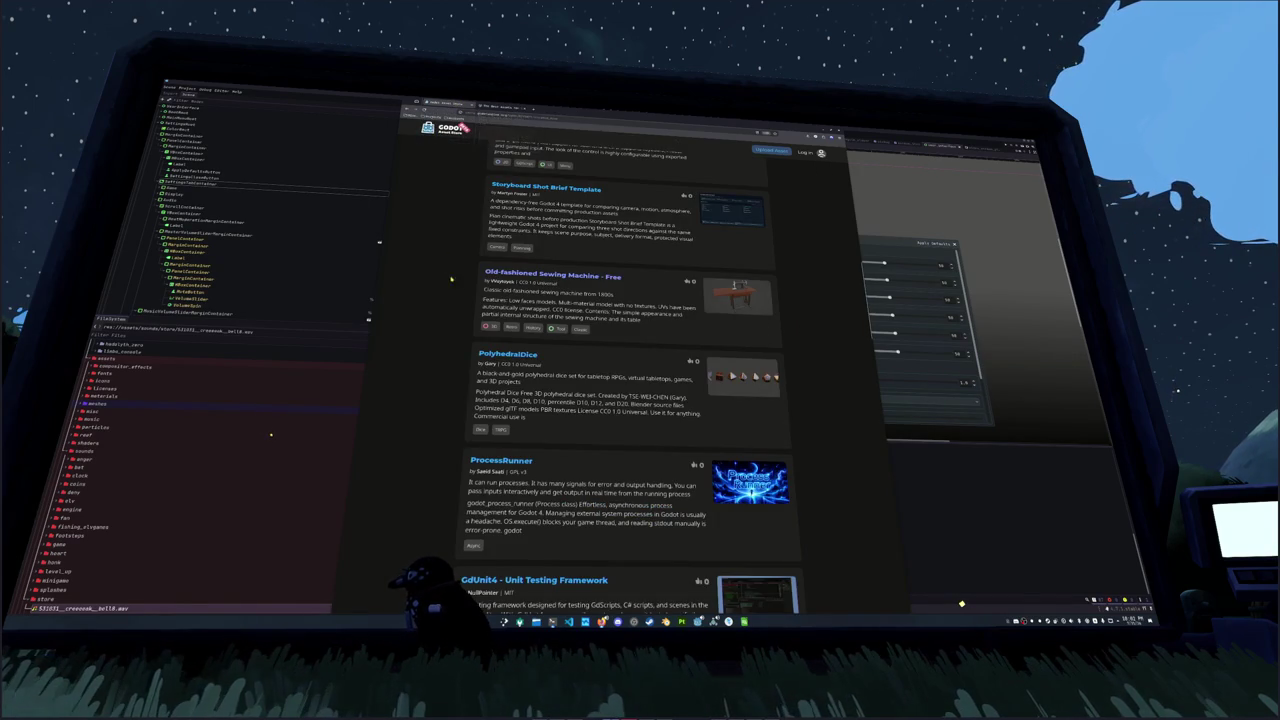
pyautogui.scroll(-2, 465, 291)
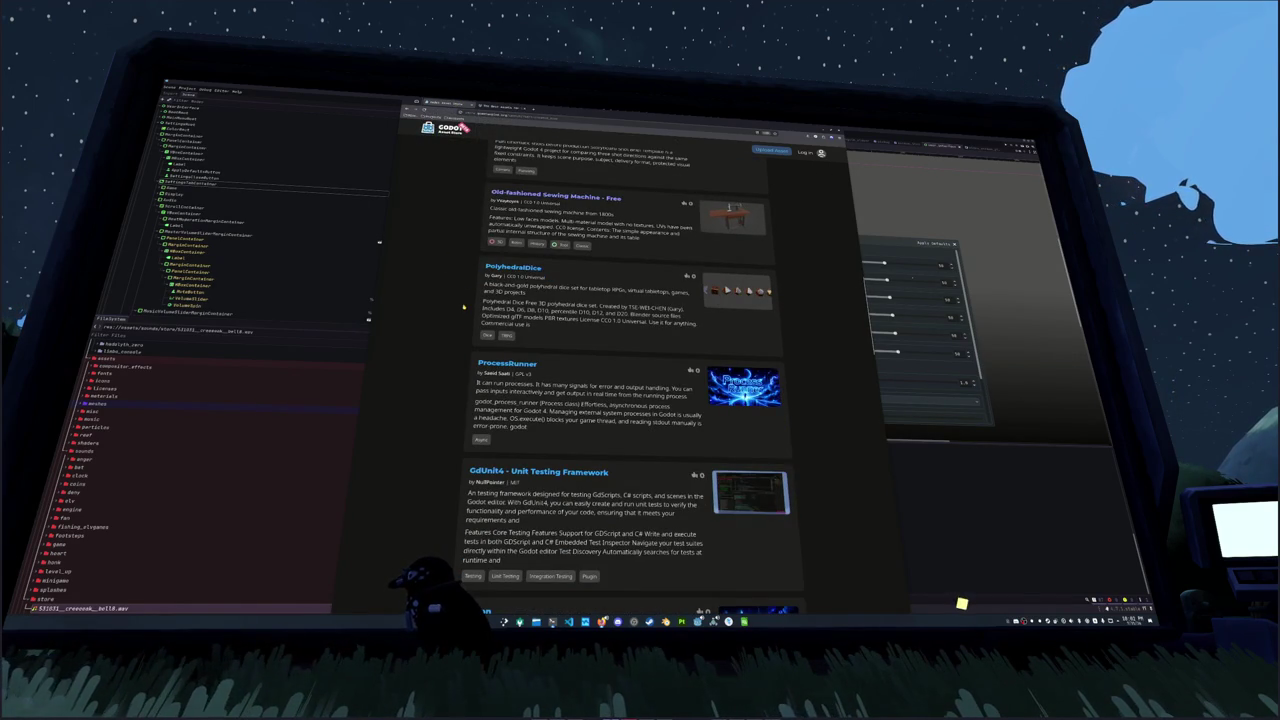
pyautogui.scroll(-2, 463, 307)
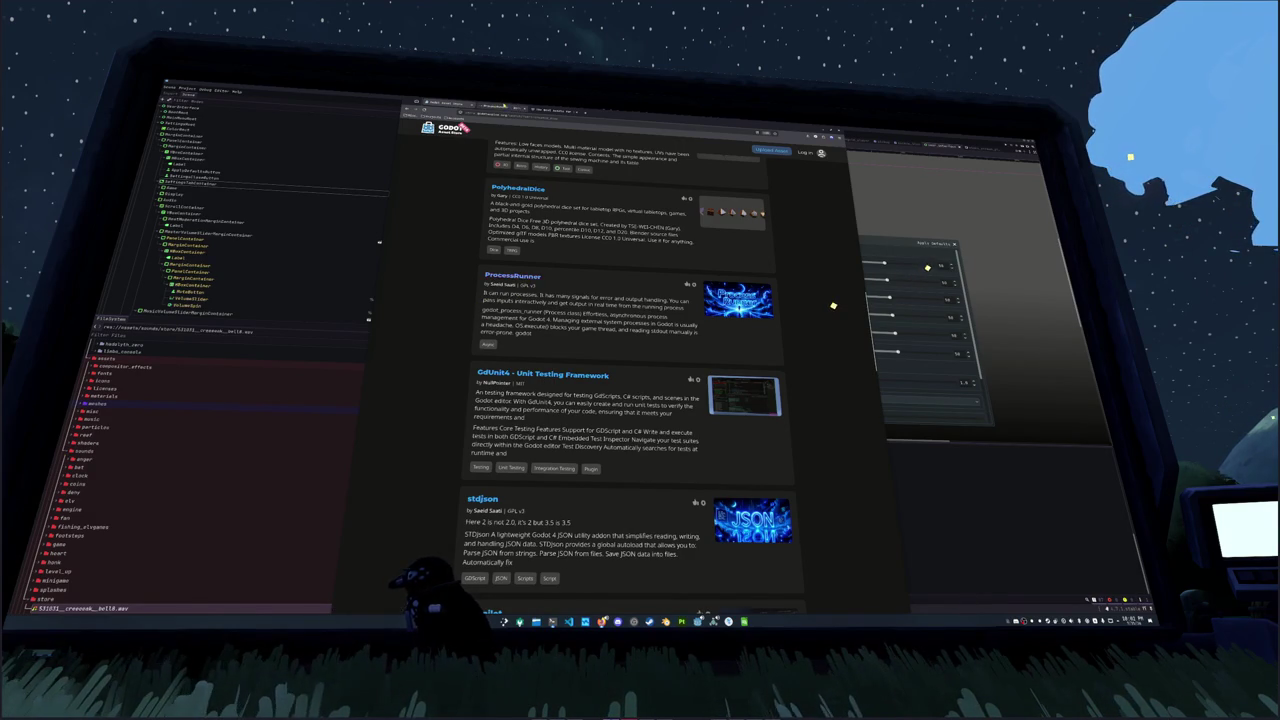
pyautogui.click(481, 305)
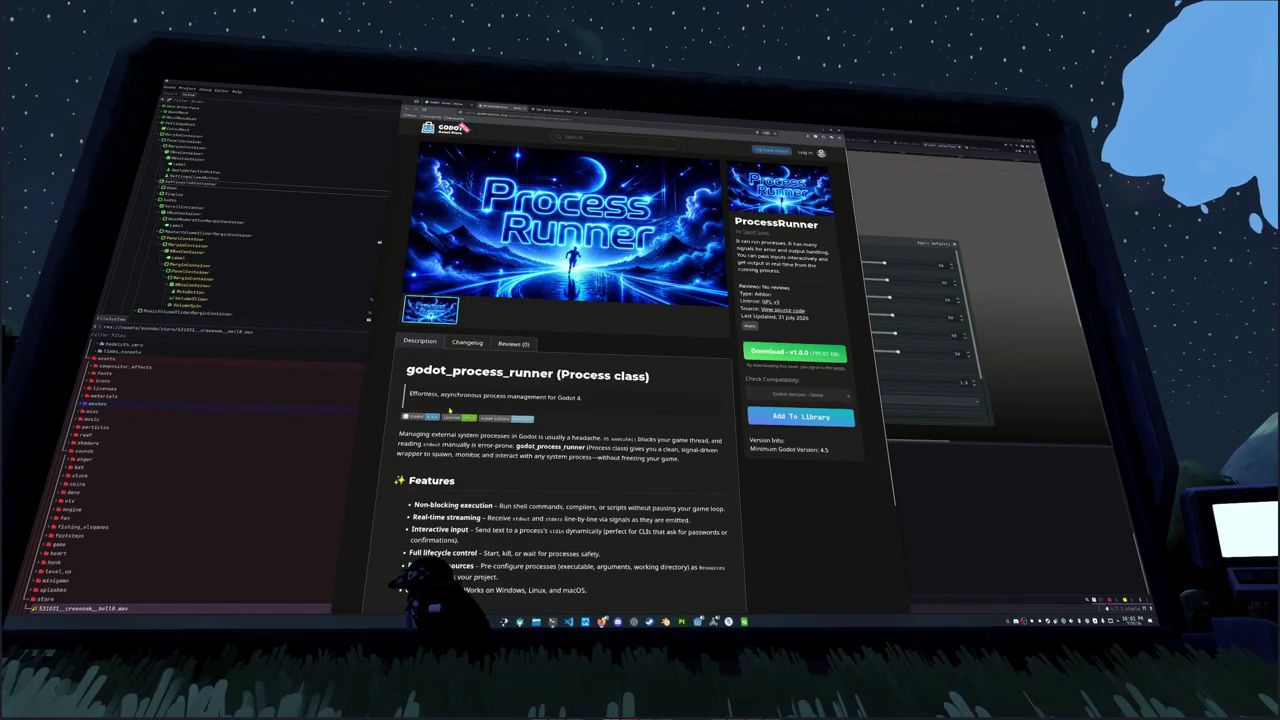
pyautogui.scroll(-2, 449, 410)
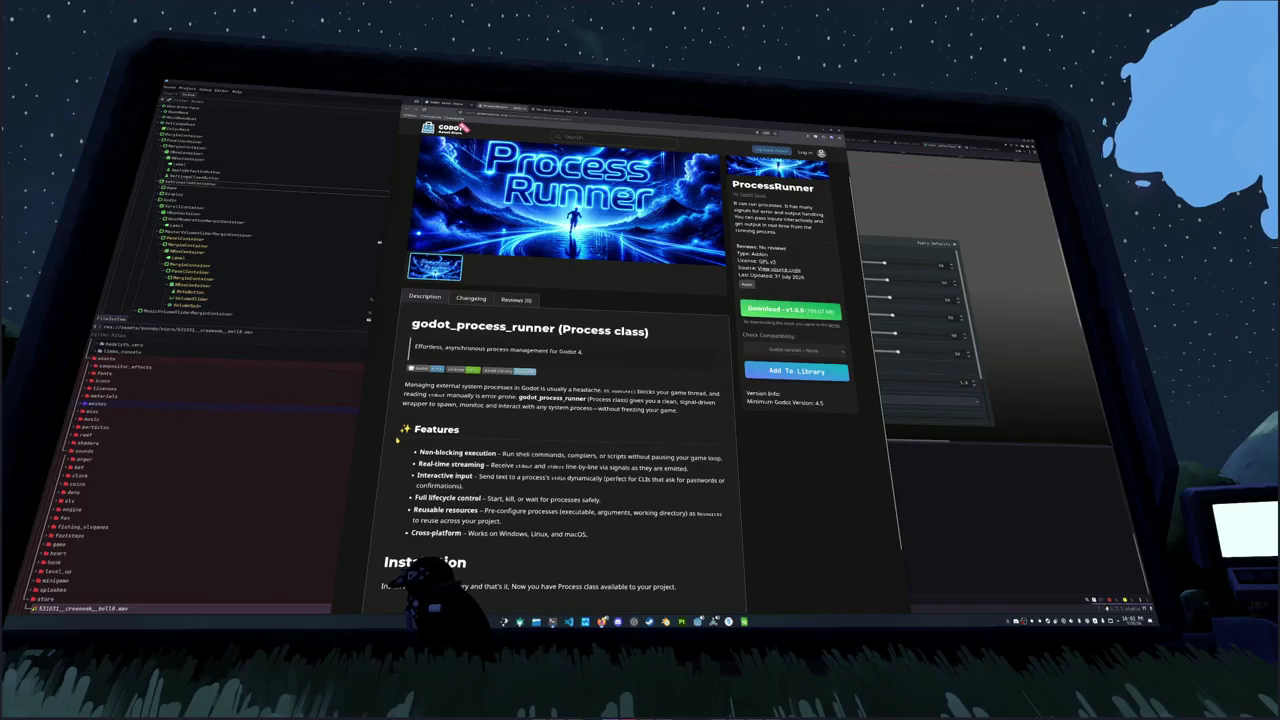
pyautogui.scroll(-3, 397, 437)
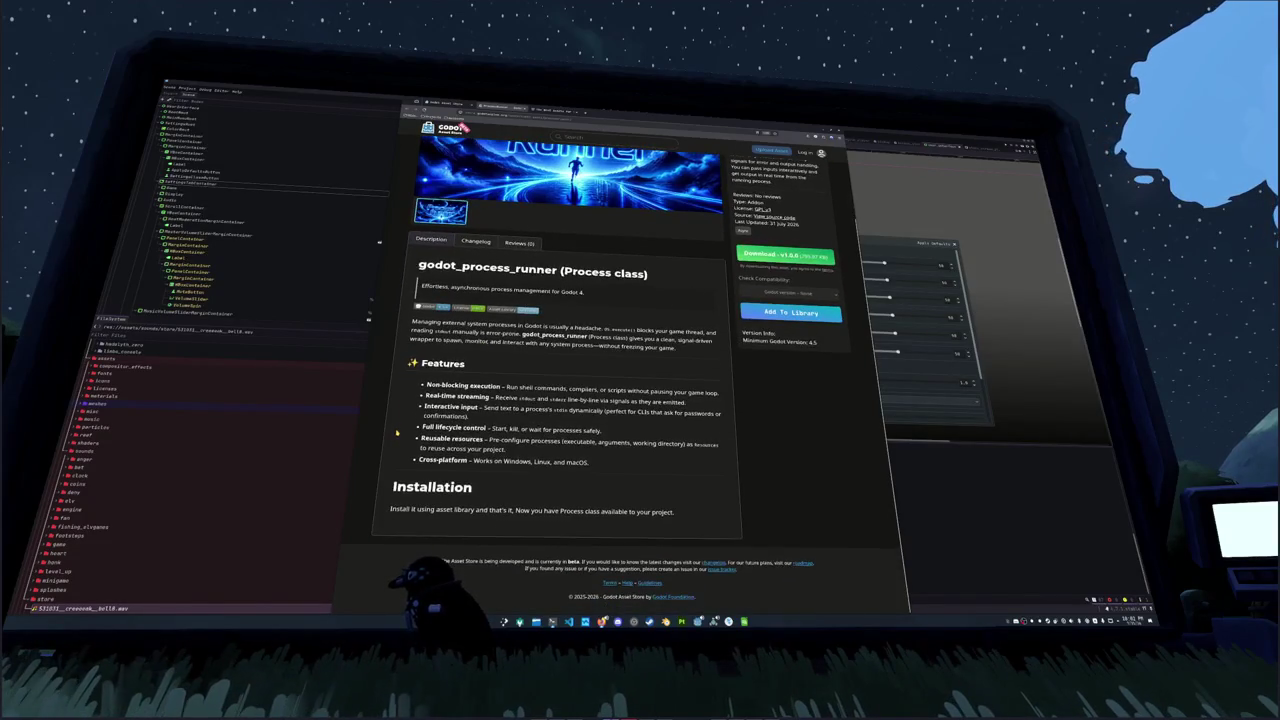
pyautogui.scroll(5, 397, 432)
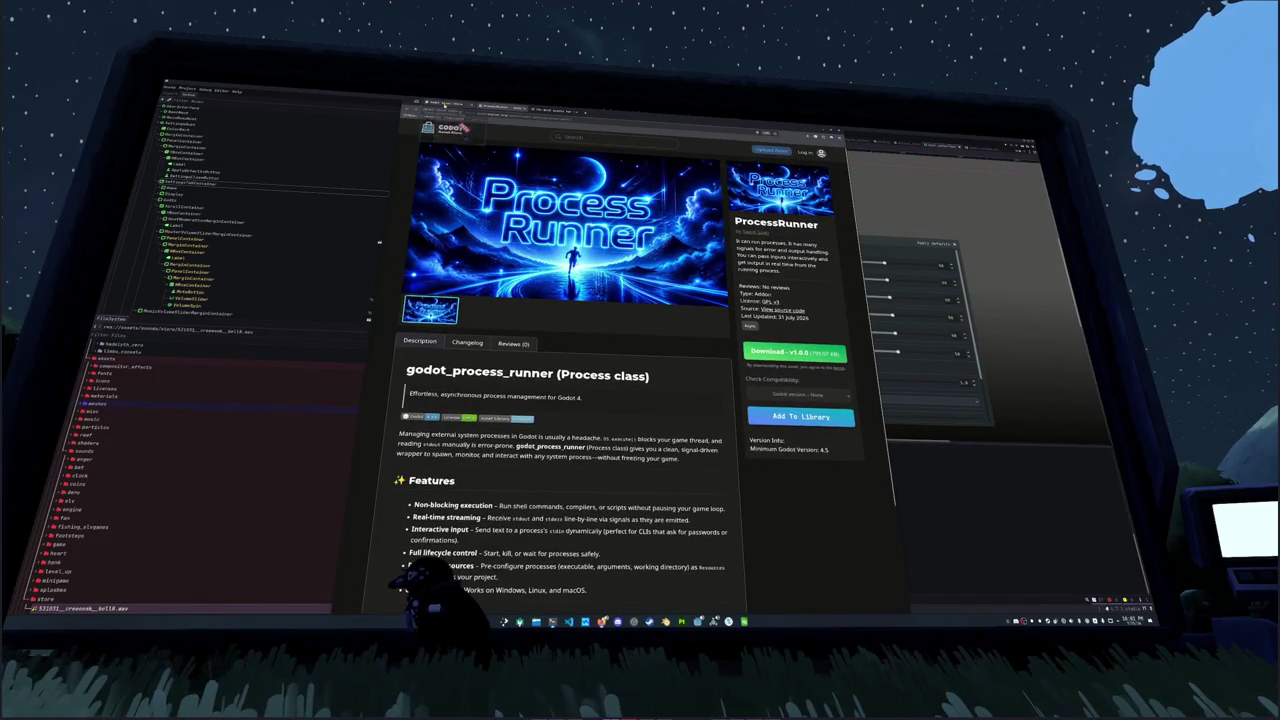
pyautogui.hotkey('alt', 'Left')
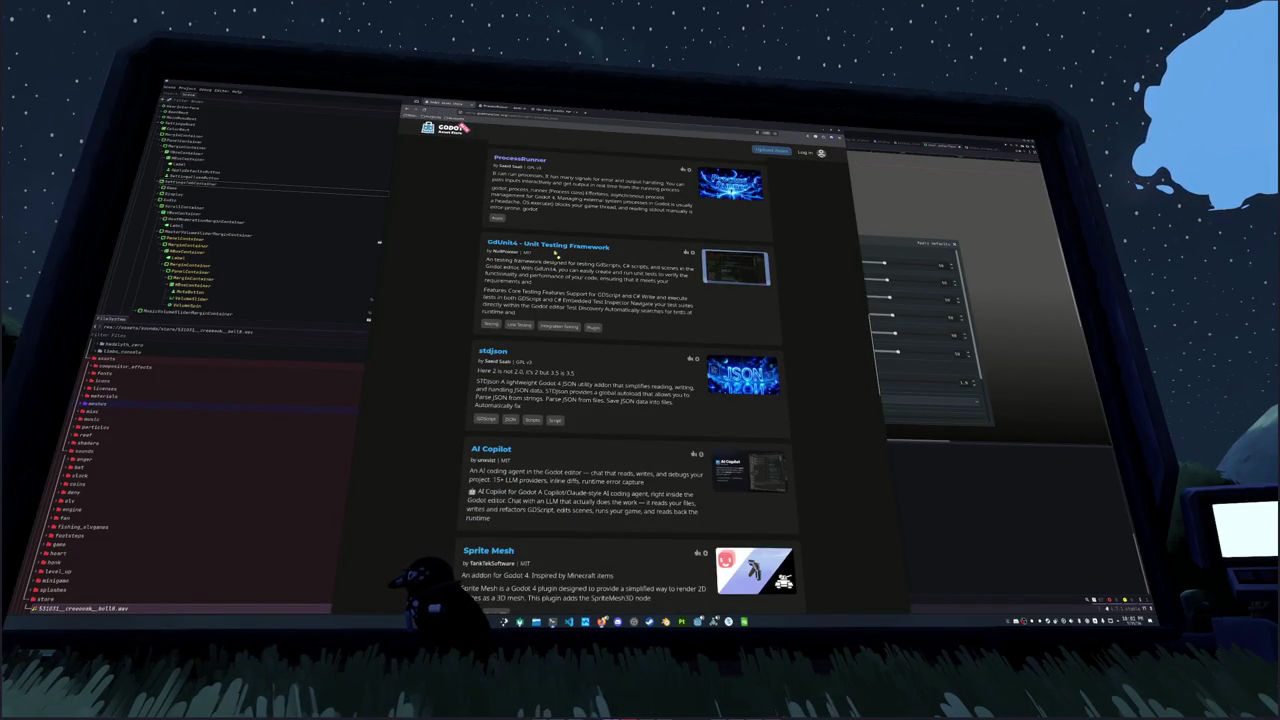
pyautogui.scroll(-4, 557, 260)
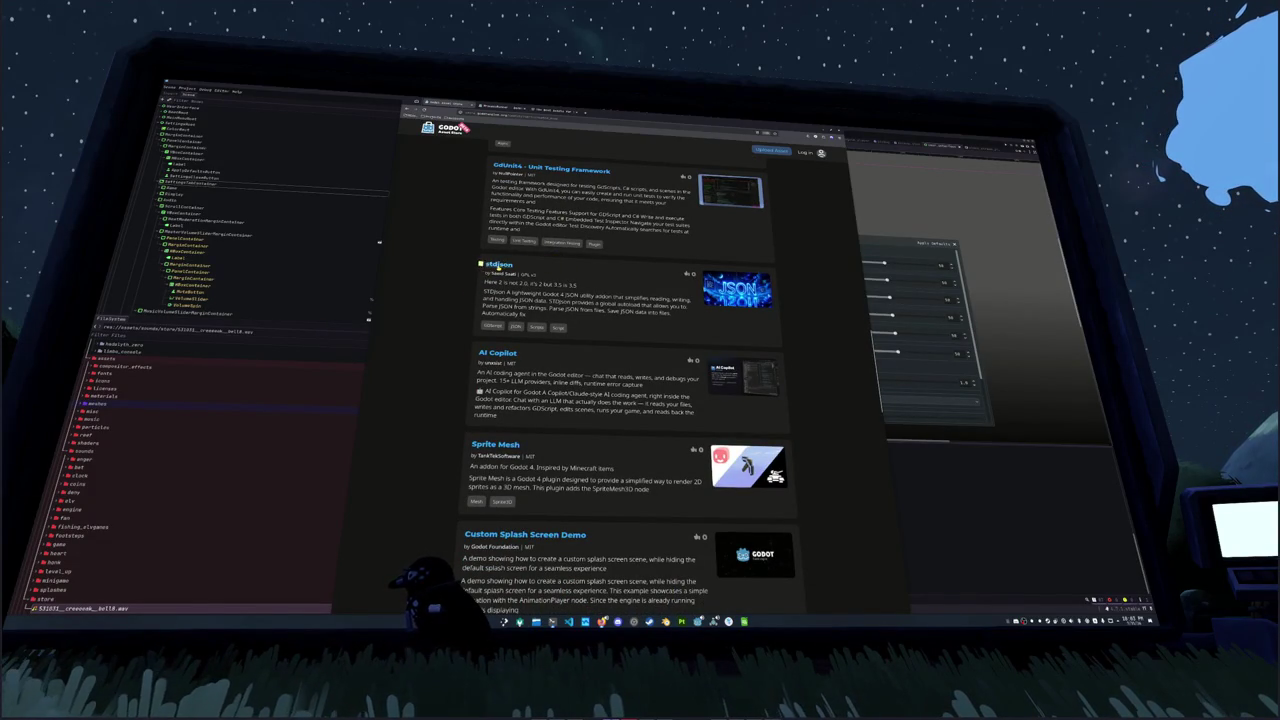
pyautogui.click(498, 264)
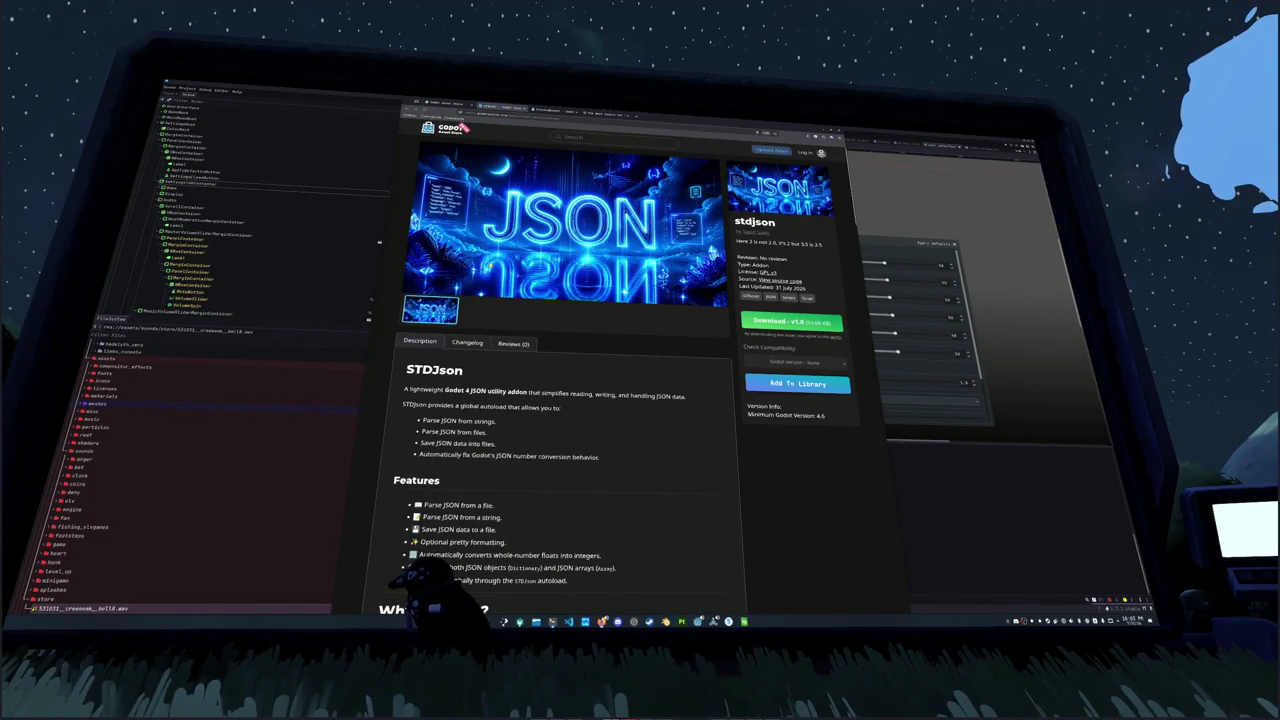
pyautogui.scroll(-1, 555, 338)
pyautogui.scroll(1, 592, 385)
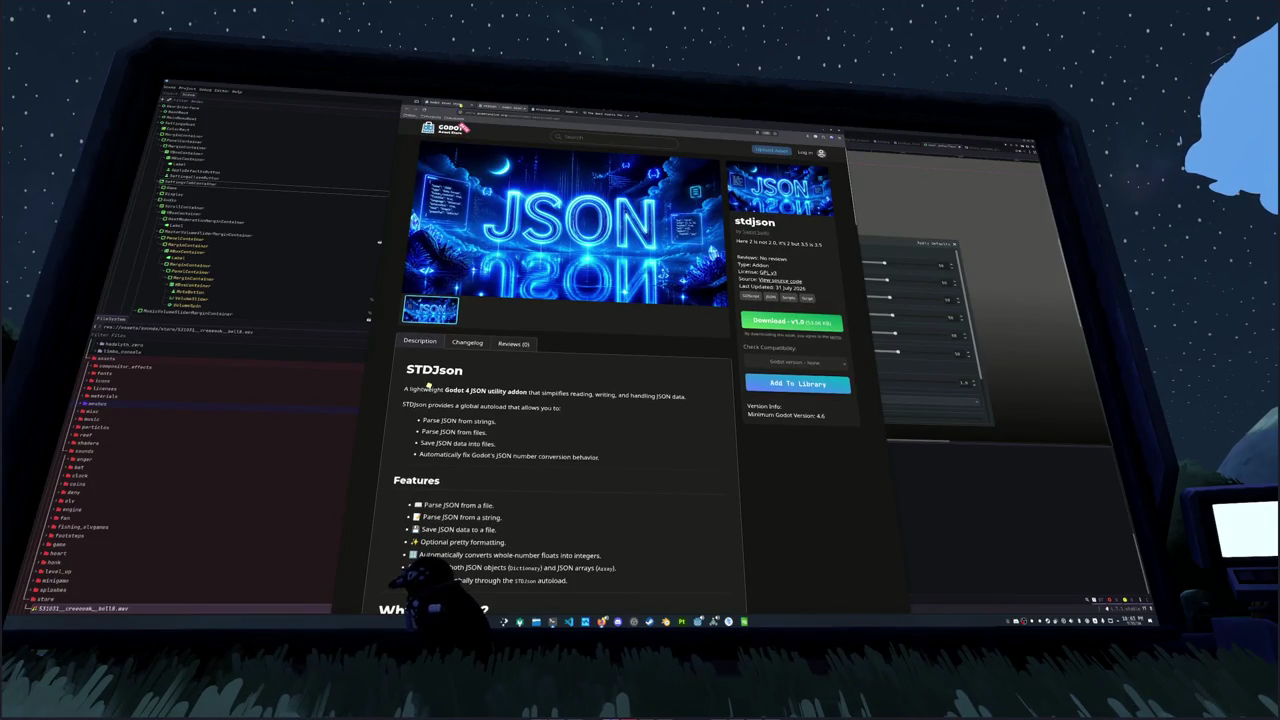
pyautogui.hotkey('alt', 'Left')
pyautogui.scroll(-2, 426, 384)
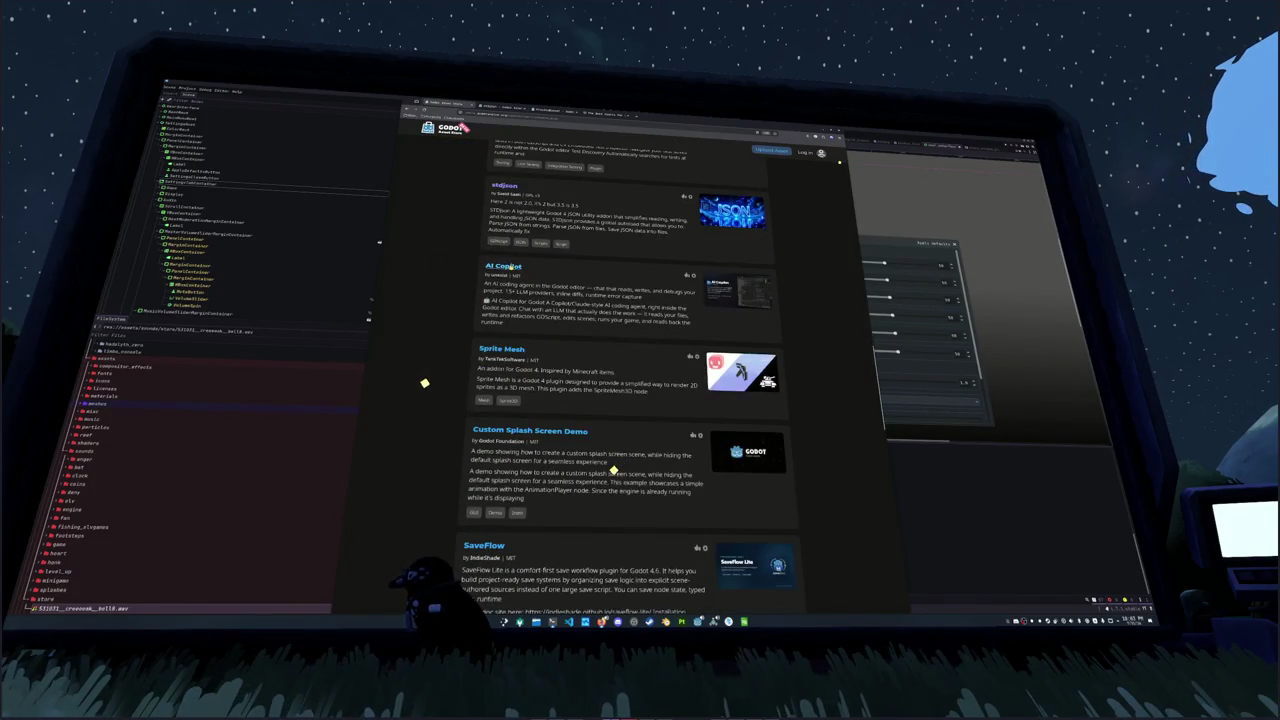
pyautogui.scroll(-2, 423, 380)
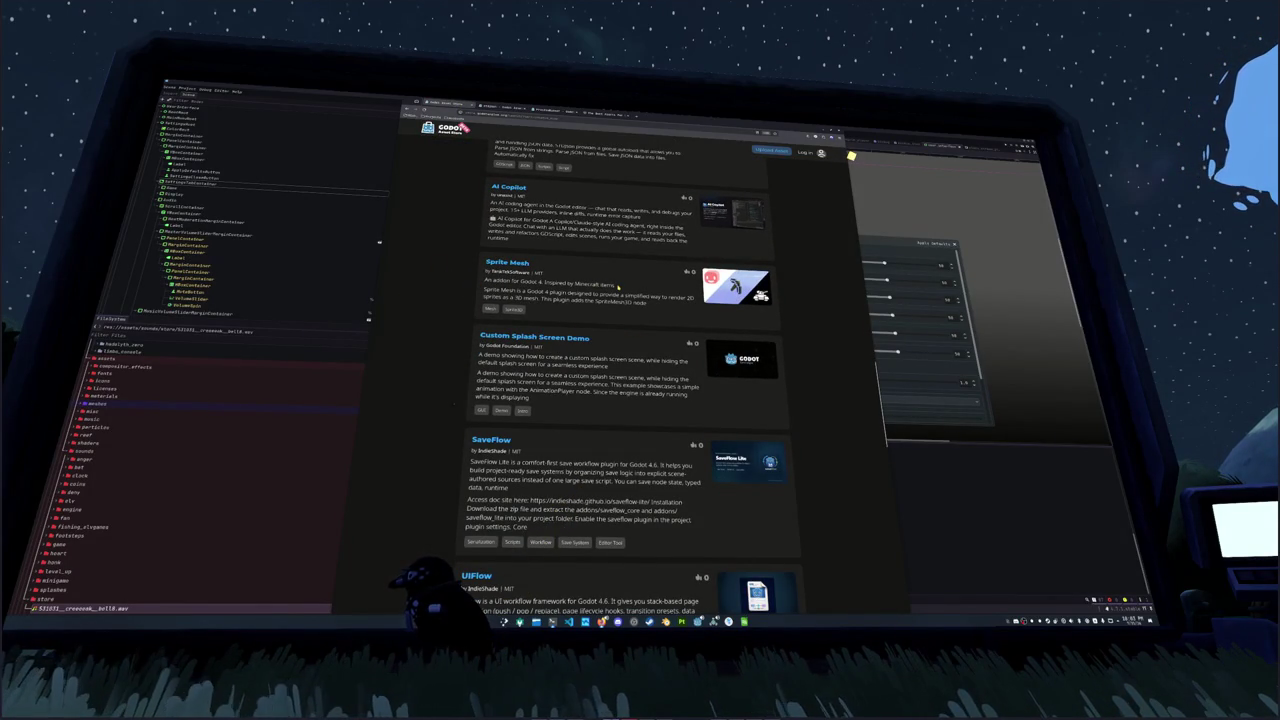
pyautogui.moveTo(651, 307); pyautogui.dragTo(479, 283)
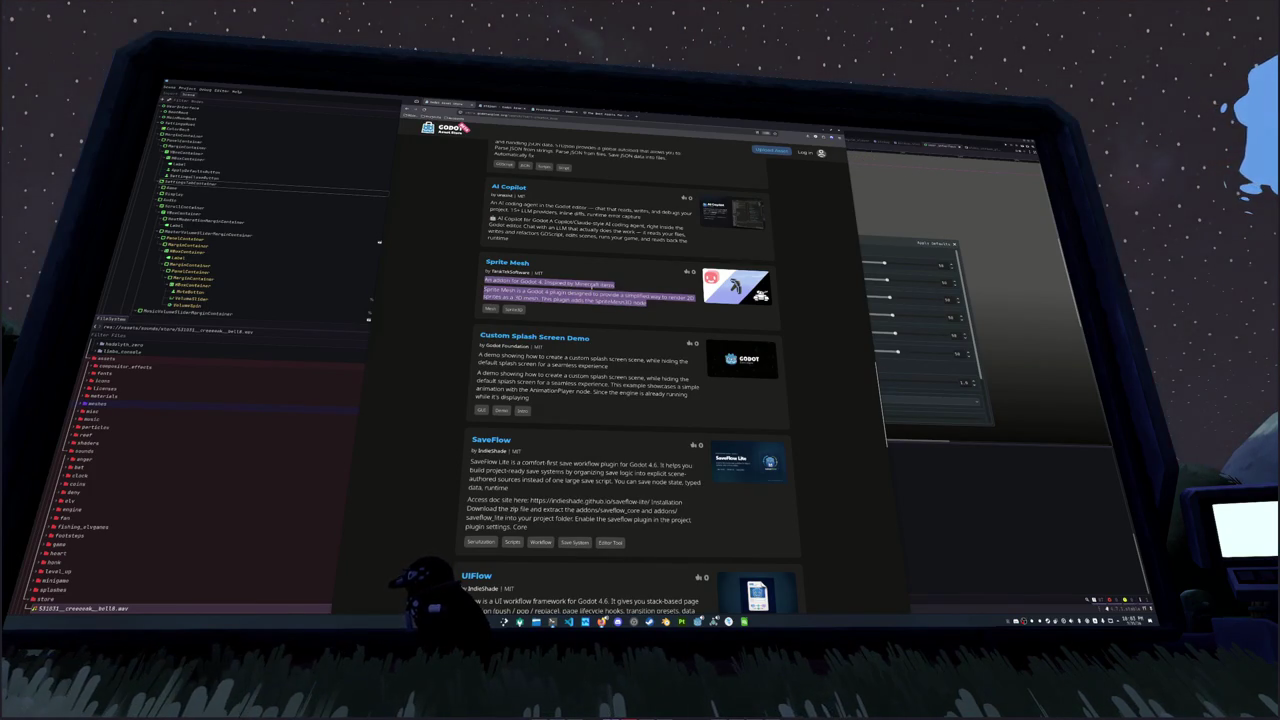
pyautogui.click(507, 262)
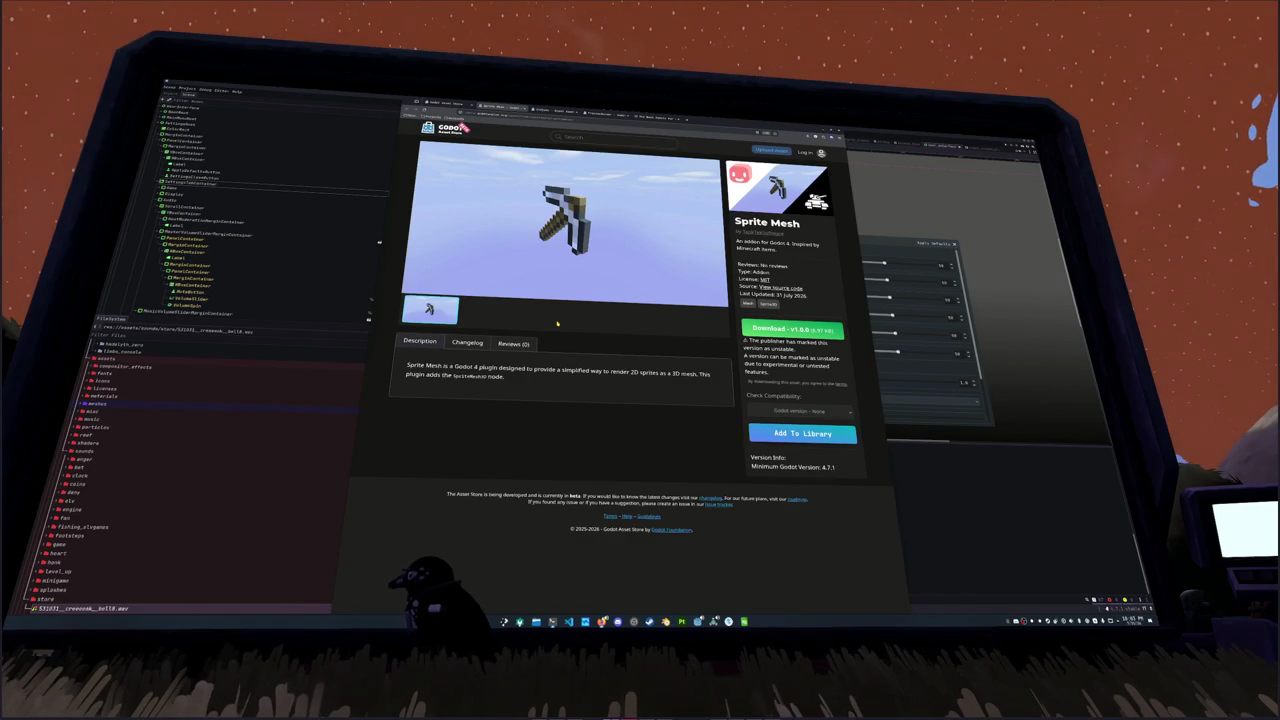
pyautogui.click(468, 344)
pyautogui.click(432, 342)
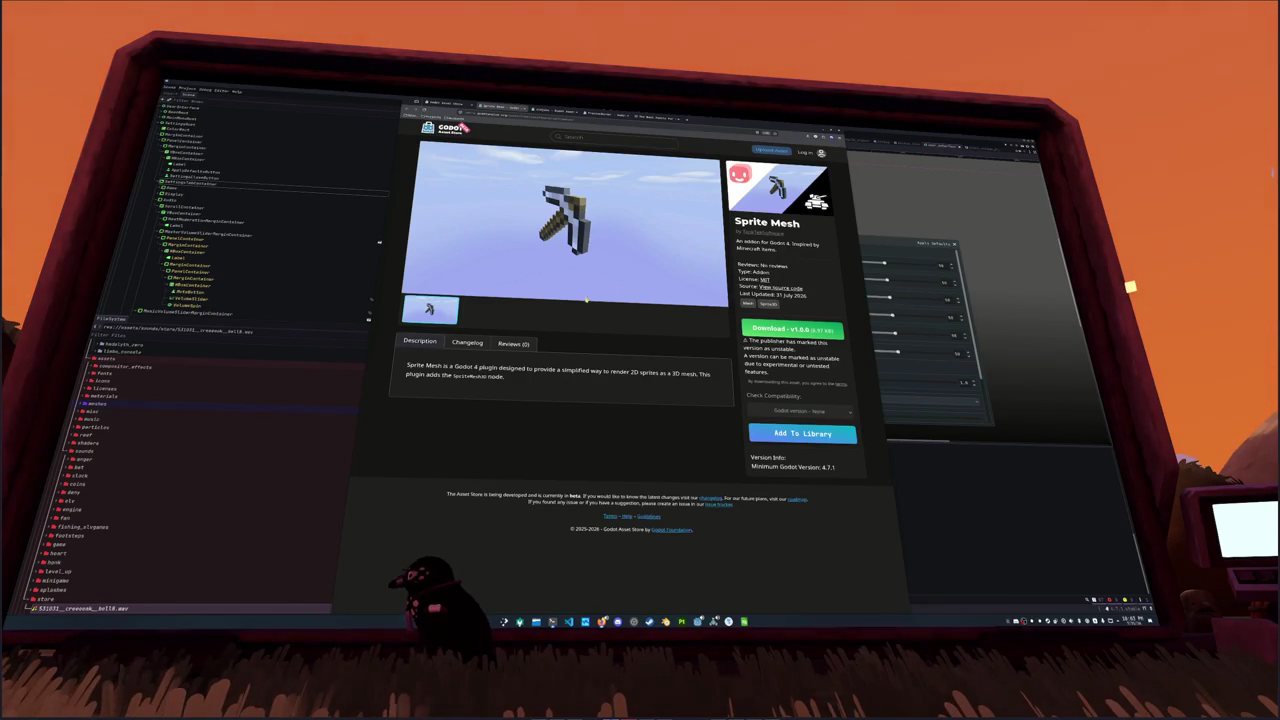
pyautogui.hotkey('alt', 'Left')
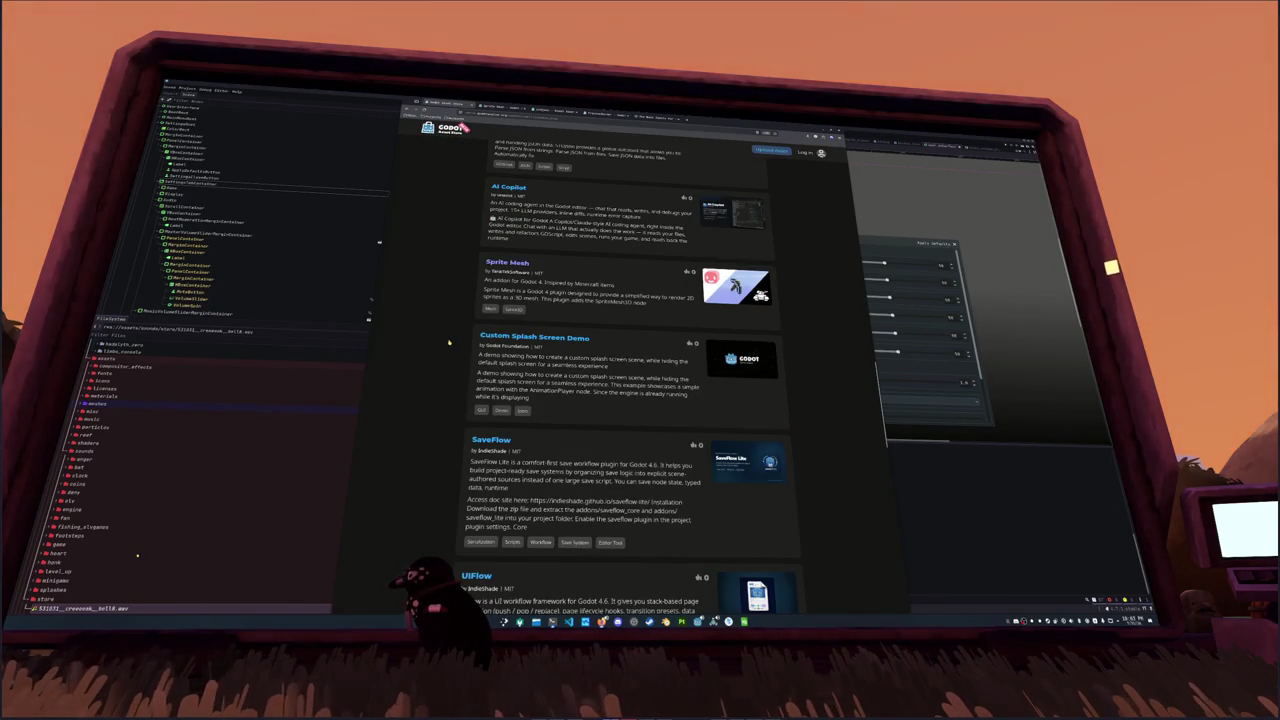
pyautogui.scroll(-2, 464, 390)
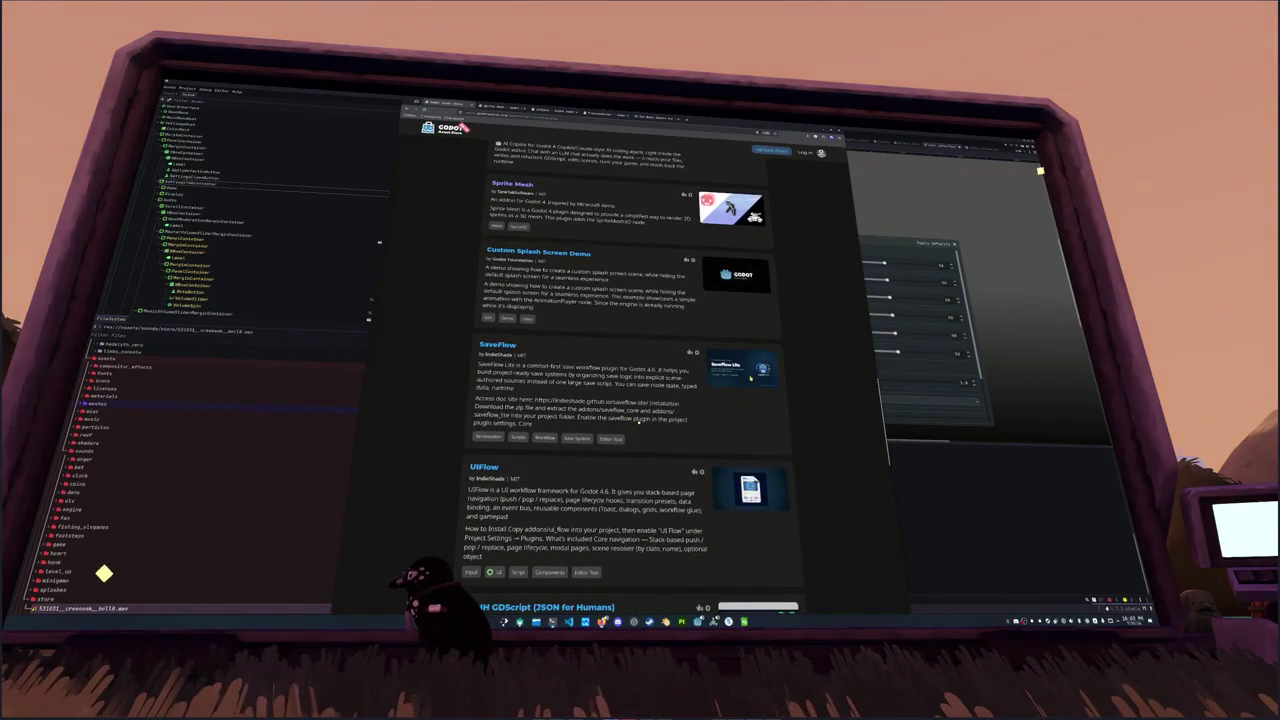
pyautogui.scroll(-2, 638, 422)
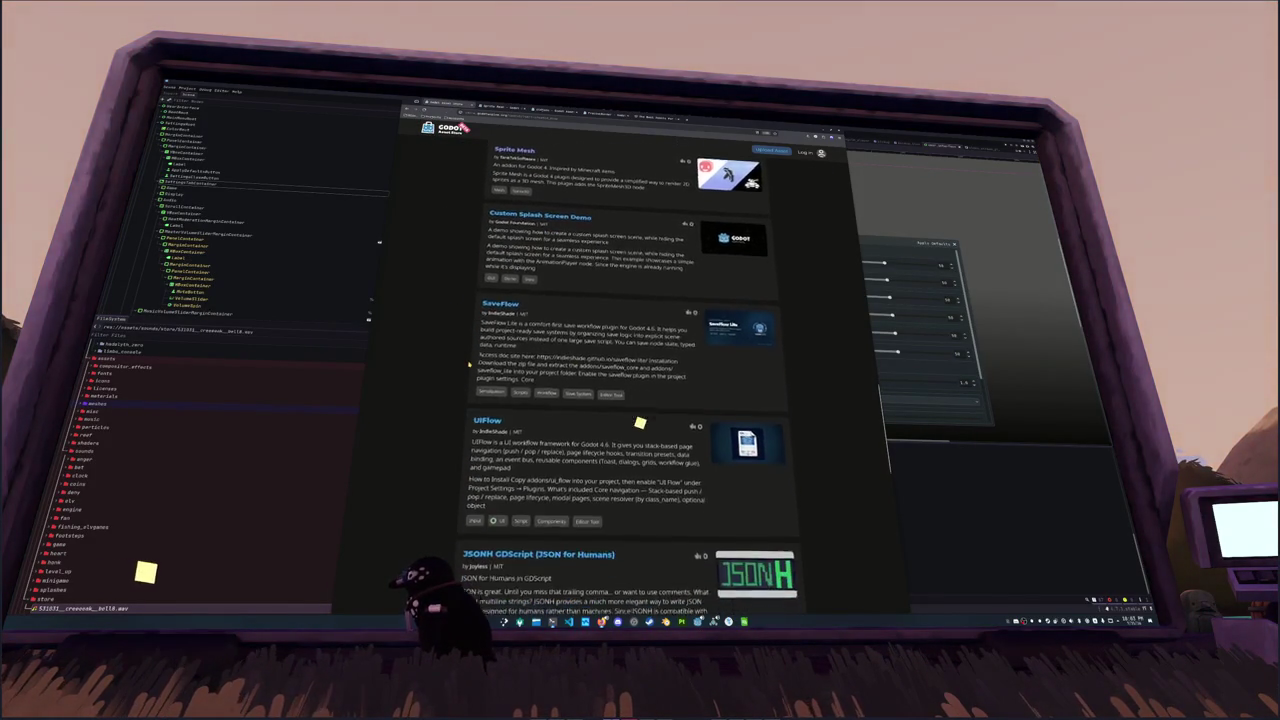
pyautogui.scroll(-2, 638, 422)
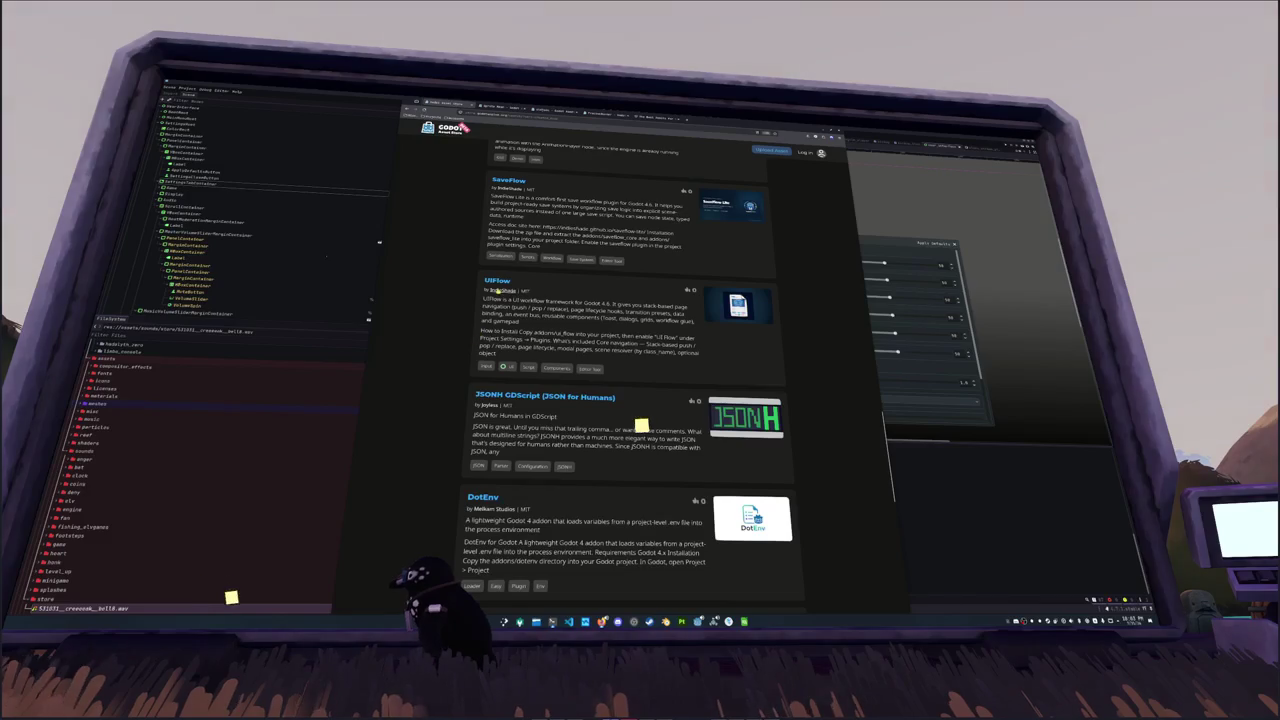
pyautogui.scroll(-2, 640, 436)
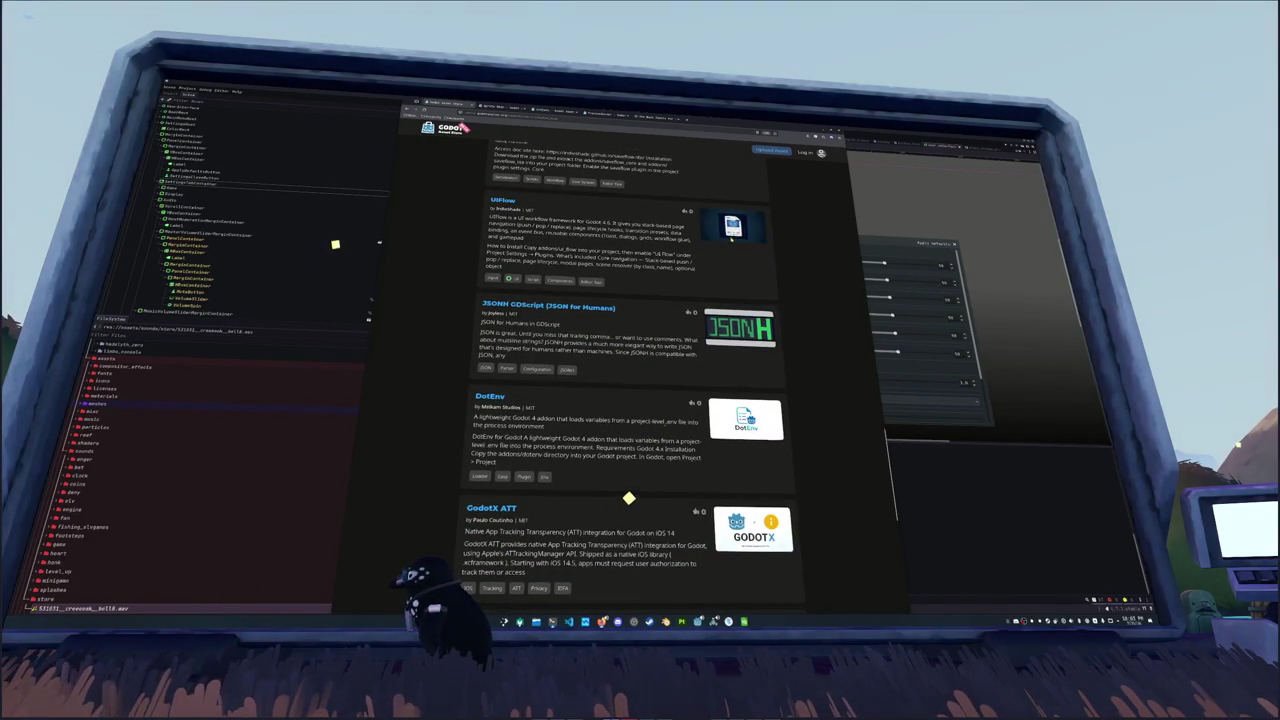
pyautogui.scroll(-2, 628, 498)
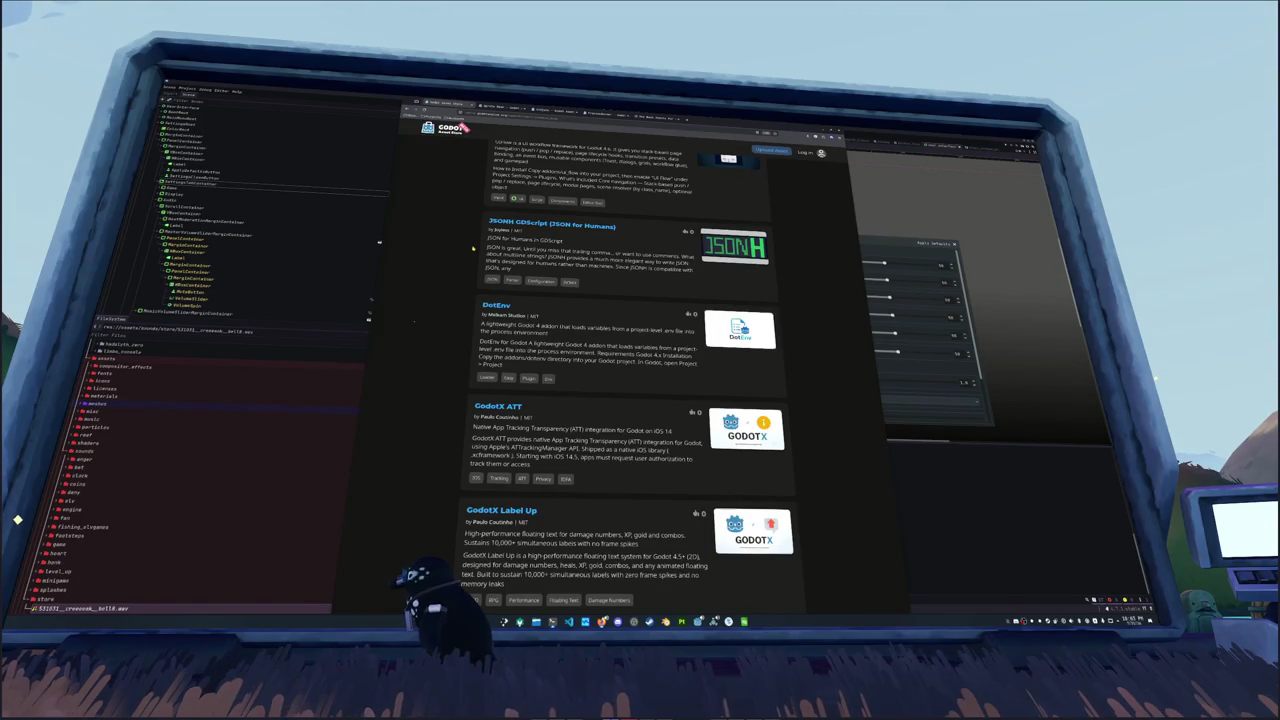
pyautogui.scroll(-2, 413, 321)
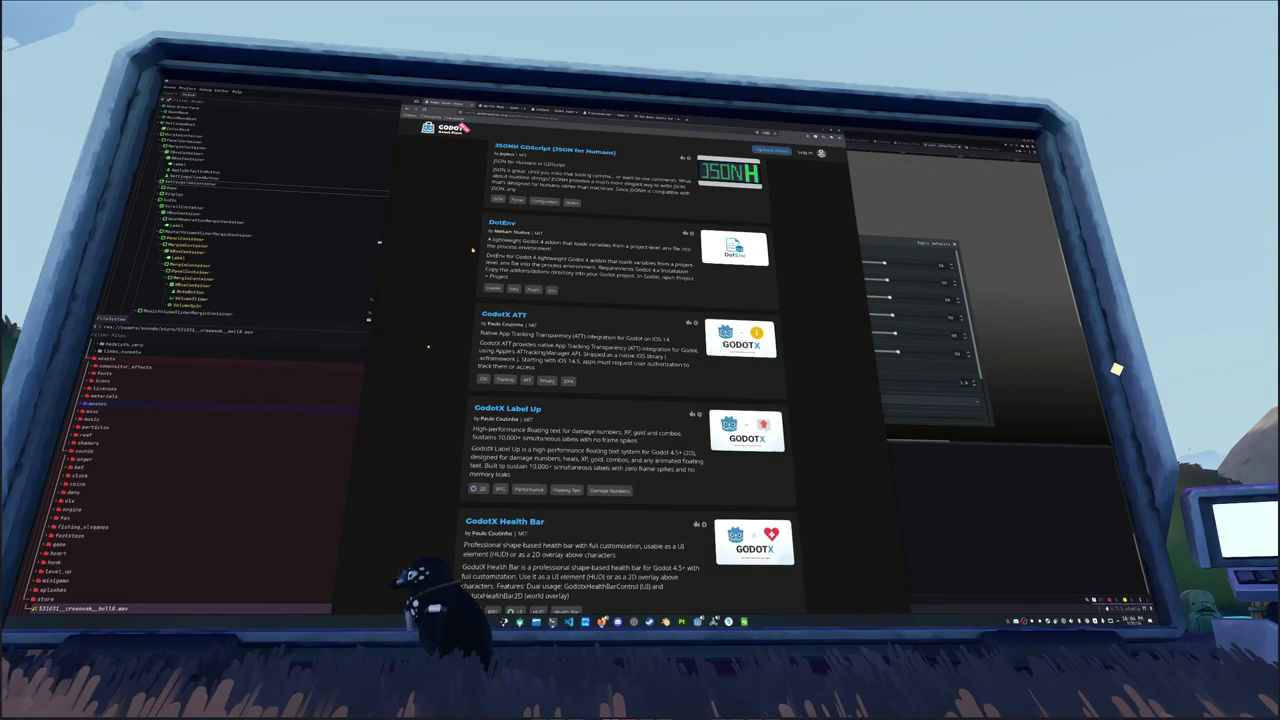
pyautogui.scroll(-2, 472, 250)
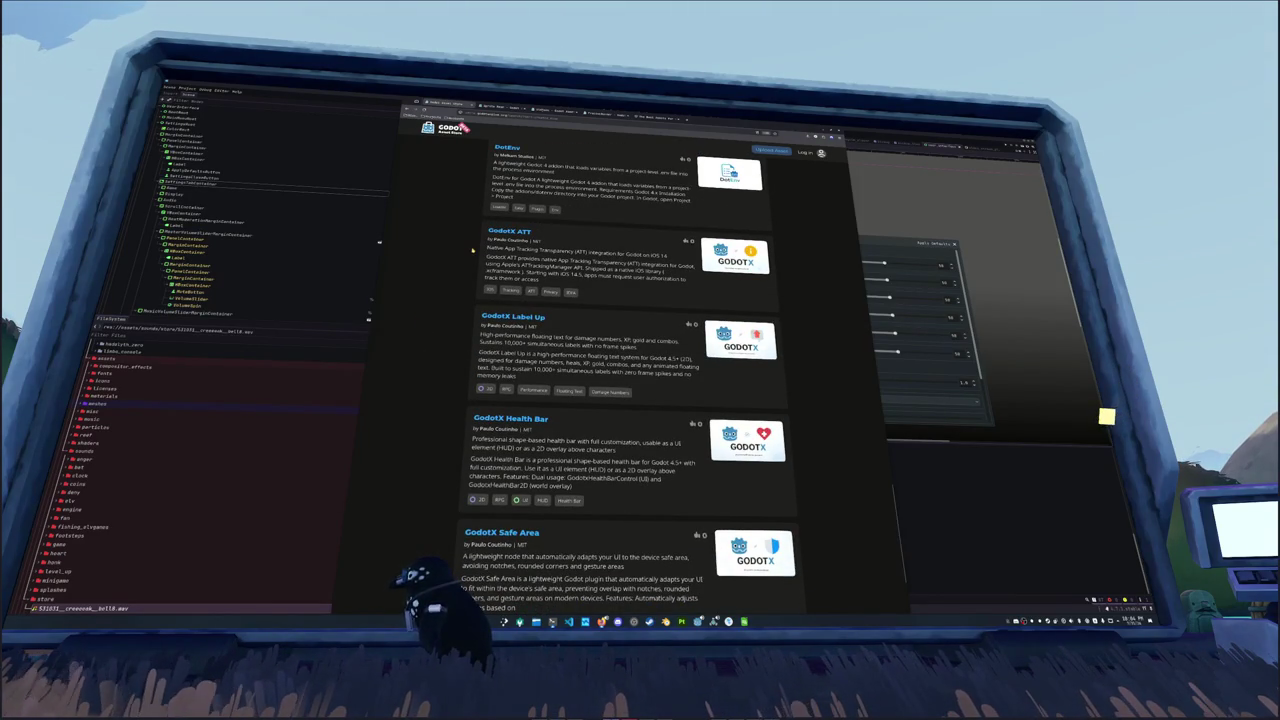
pyautogui.scroll(-4, 472, 257)
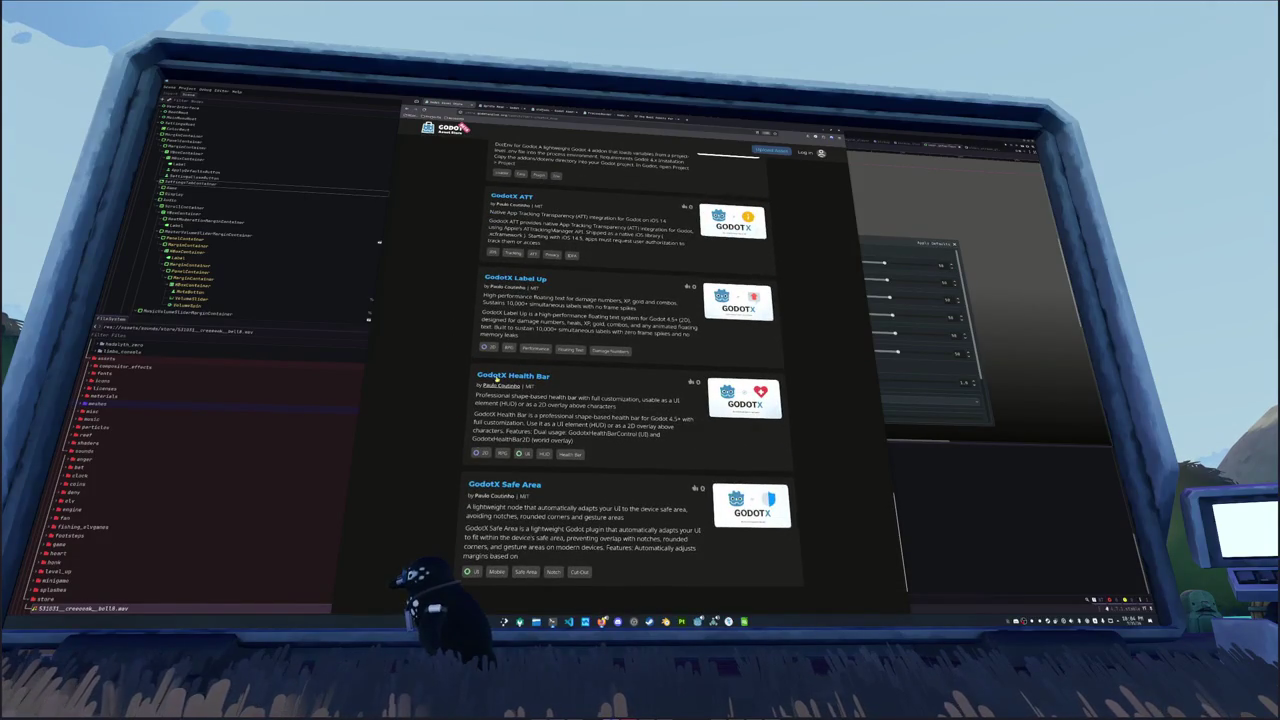
pyautogui.scroll(-3, 450, 495)
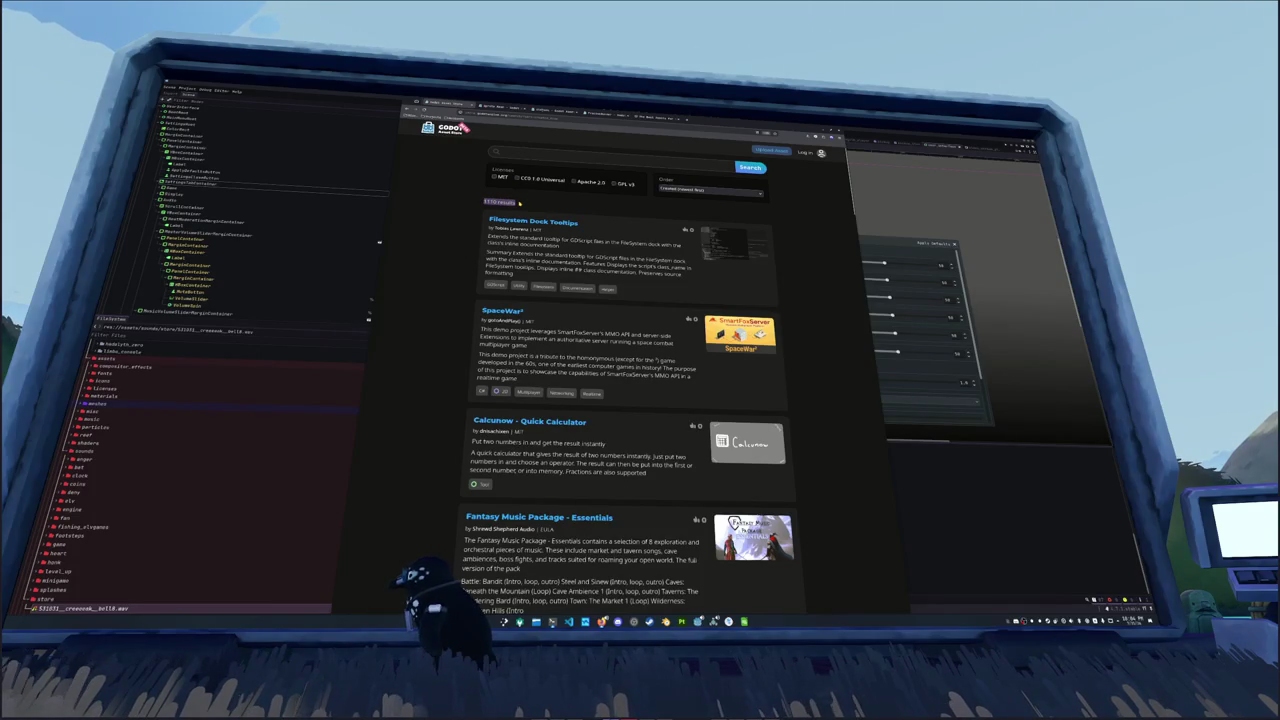
# Step: Scroll the Asset Library results and go back two pages toward the ProcessRunner asset
pyautogui.scroll(-10, 464, 214)
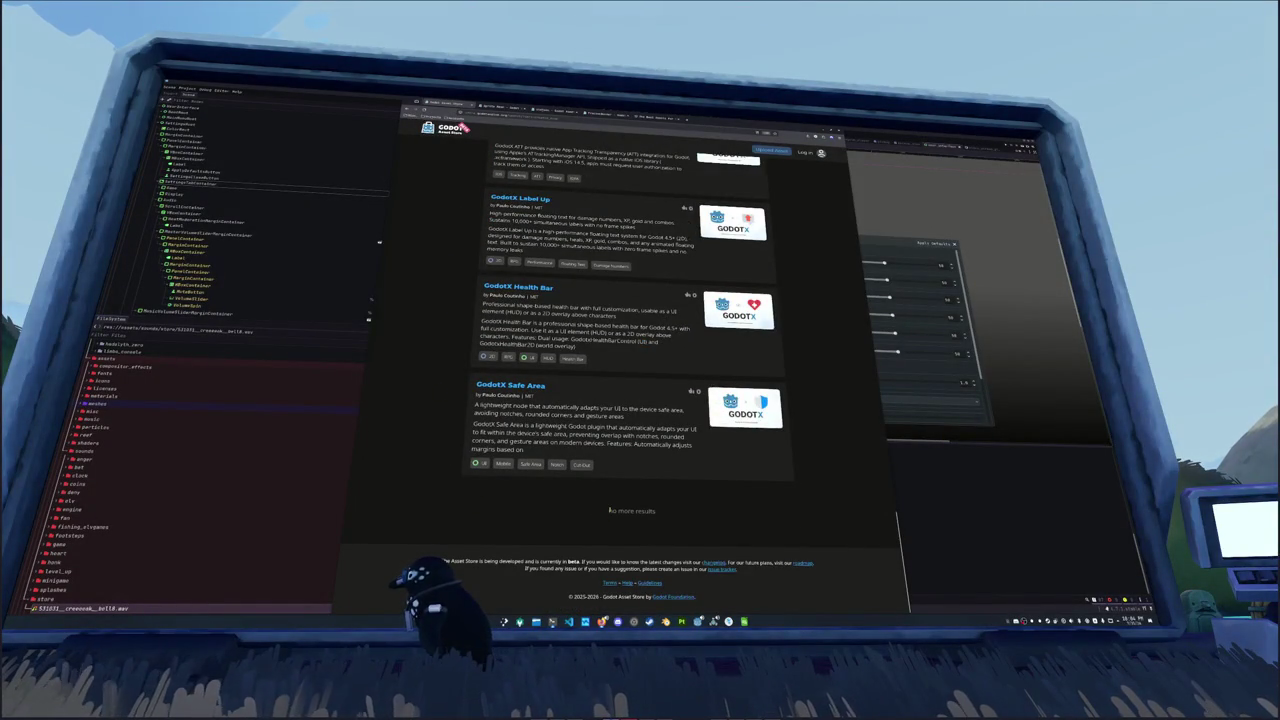
pyautogui.scroll(15, 441, 515)
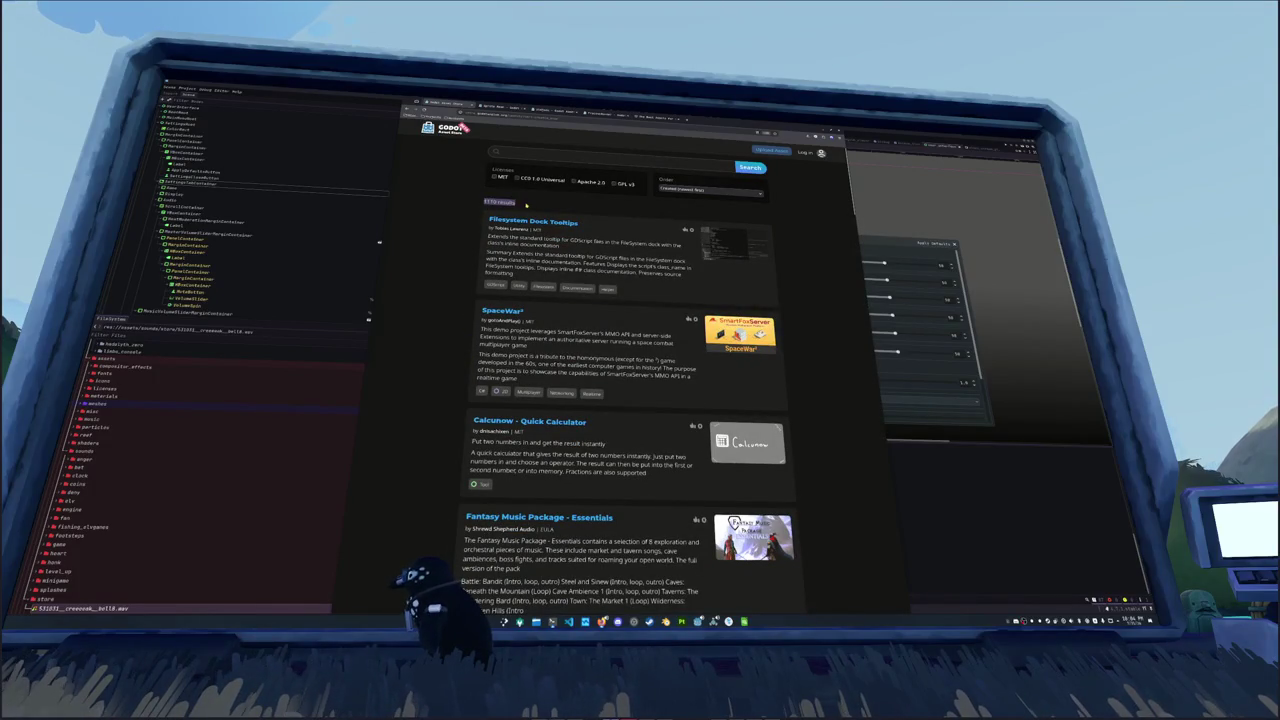
pyautogui.scroll(-8, 470, 250)
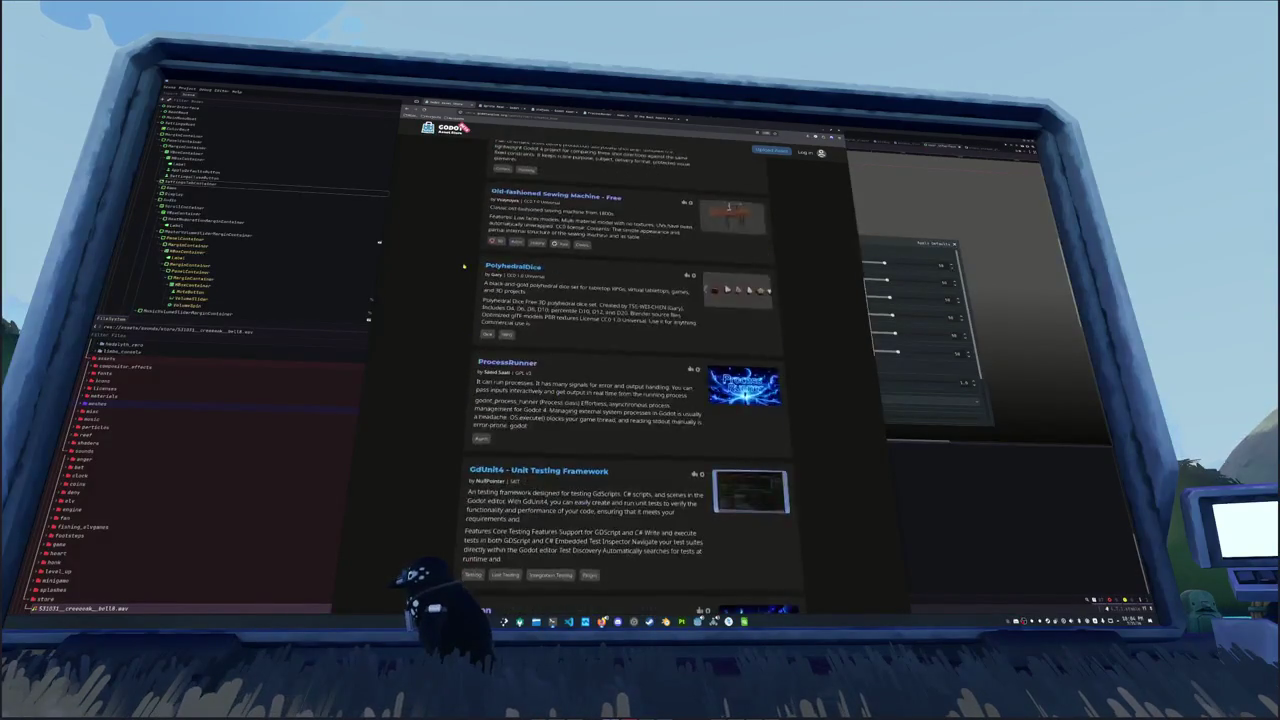
pyautogui.scroll(-10, 464, 267)
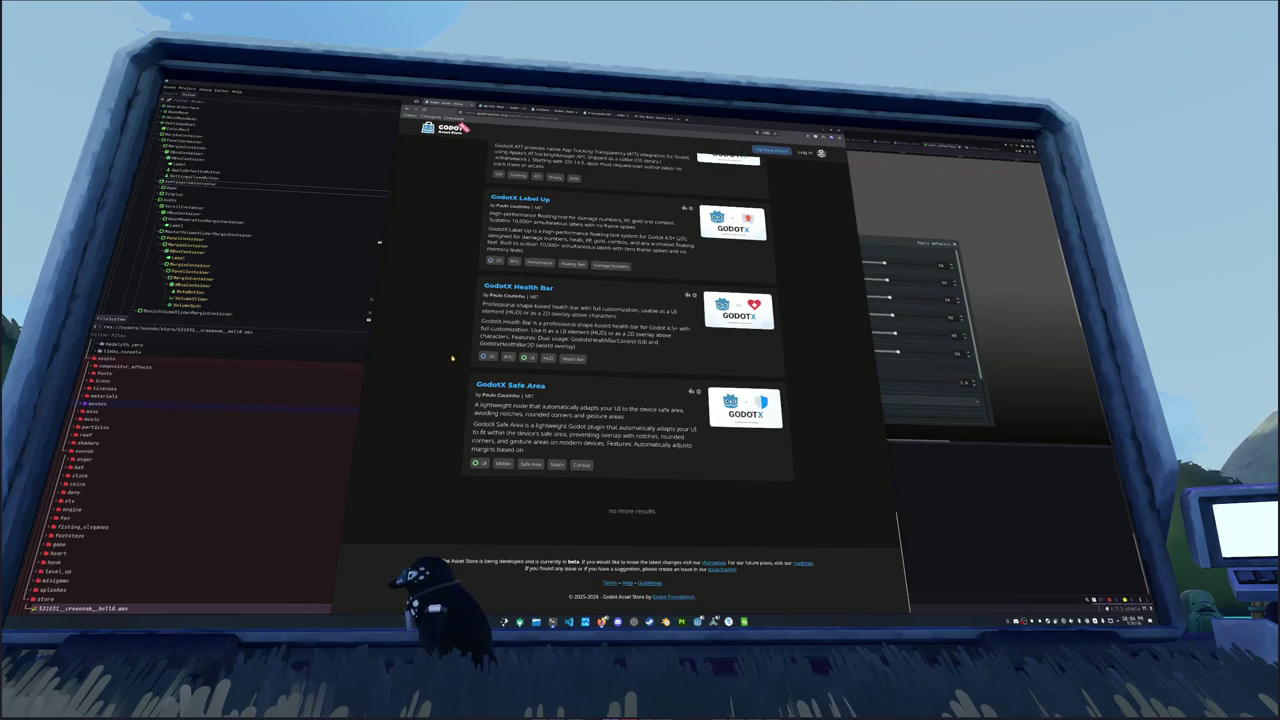
pyautogui.scroll(10, 452, 361)
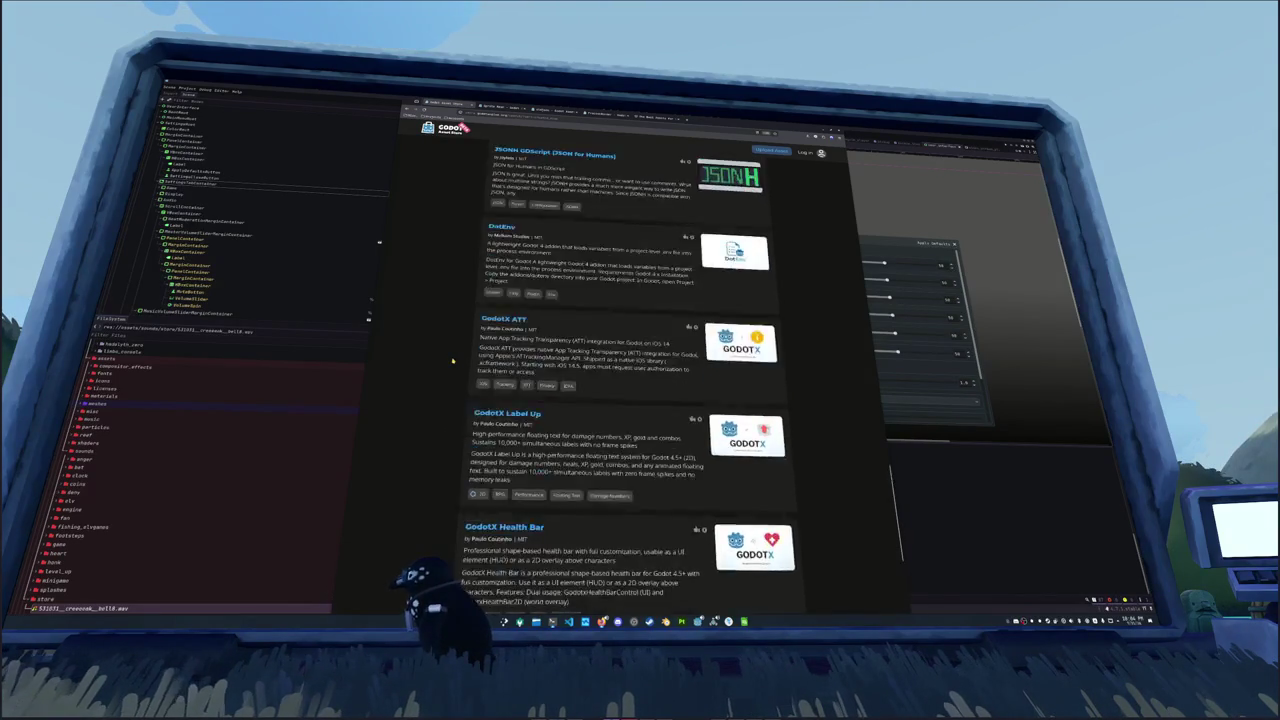
pyautogui.scroll(10, 452, 361)
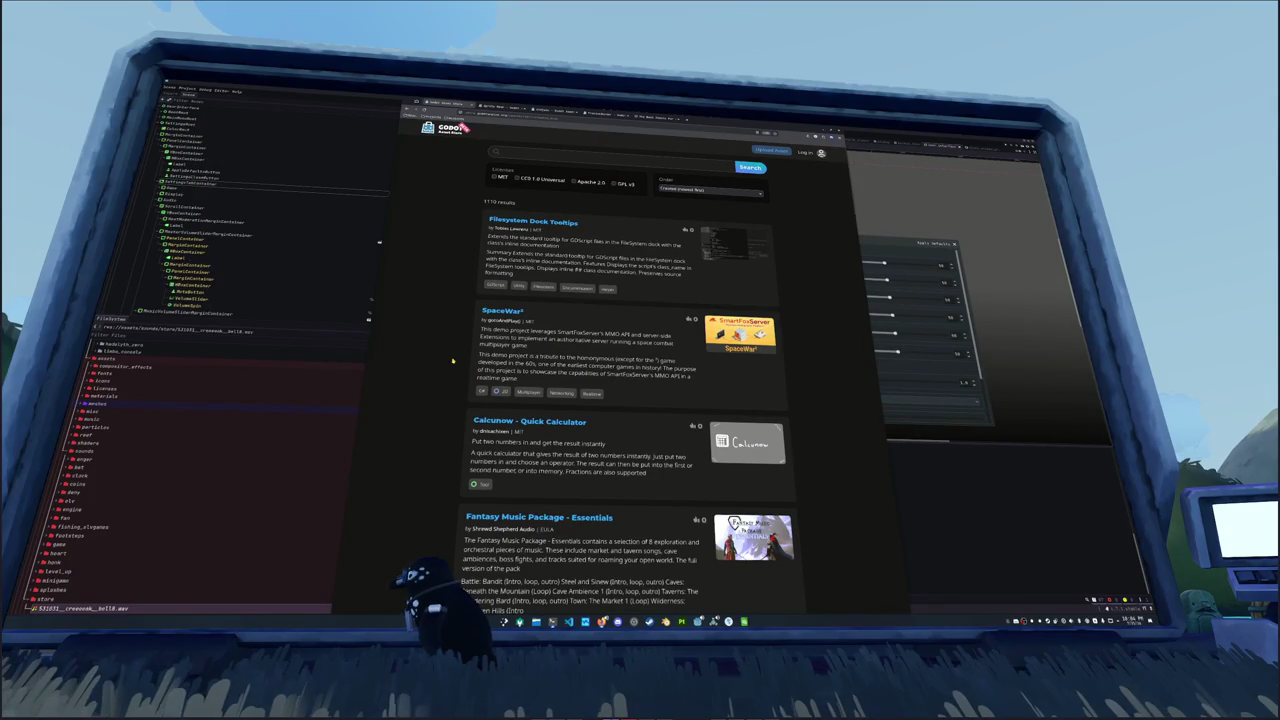
pyautogui.hotkey('alt', 'Left')
pyautogui.hotkey('alt', 'Left')
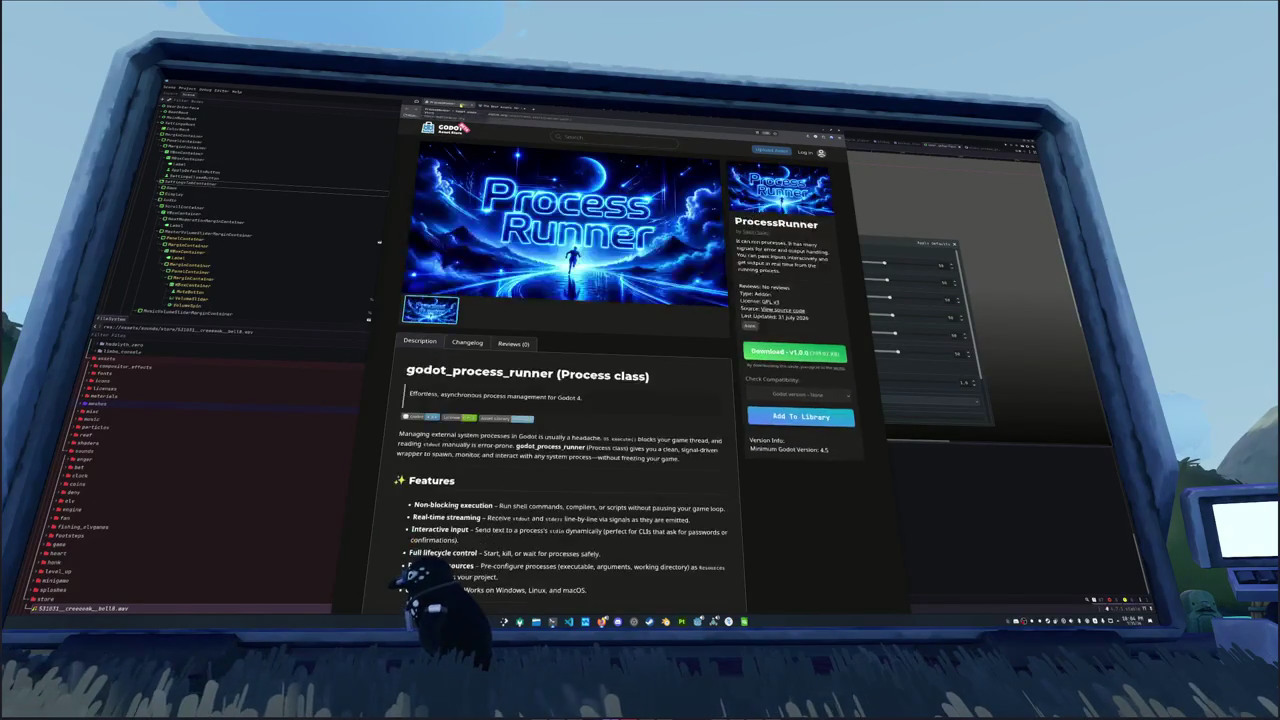
pyautogui.hotkey('alt', 'Left')
pyautogui.scroll(-3, 453, 282)
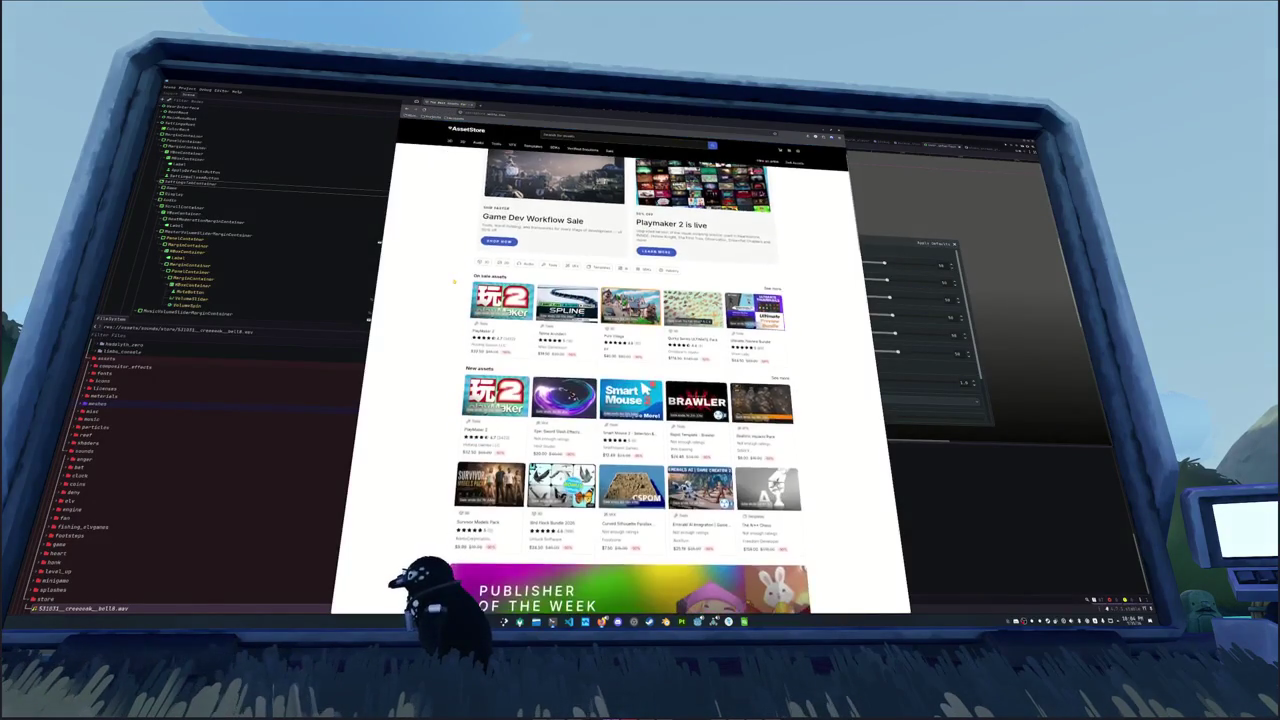
# Step: Browse the Unity Asset Store home page, look through its AI solutions page, then return
pyautogui.scroll(-2, 454, 281)
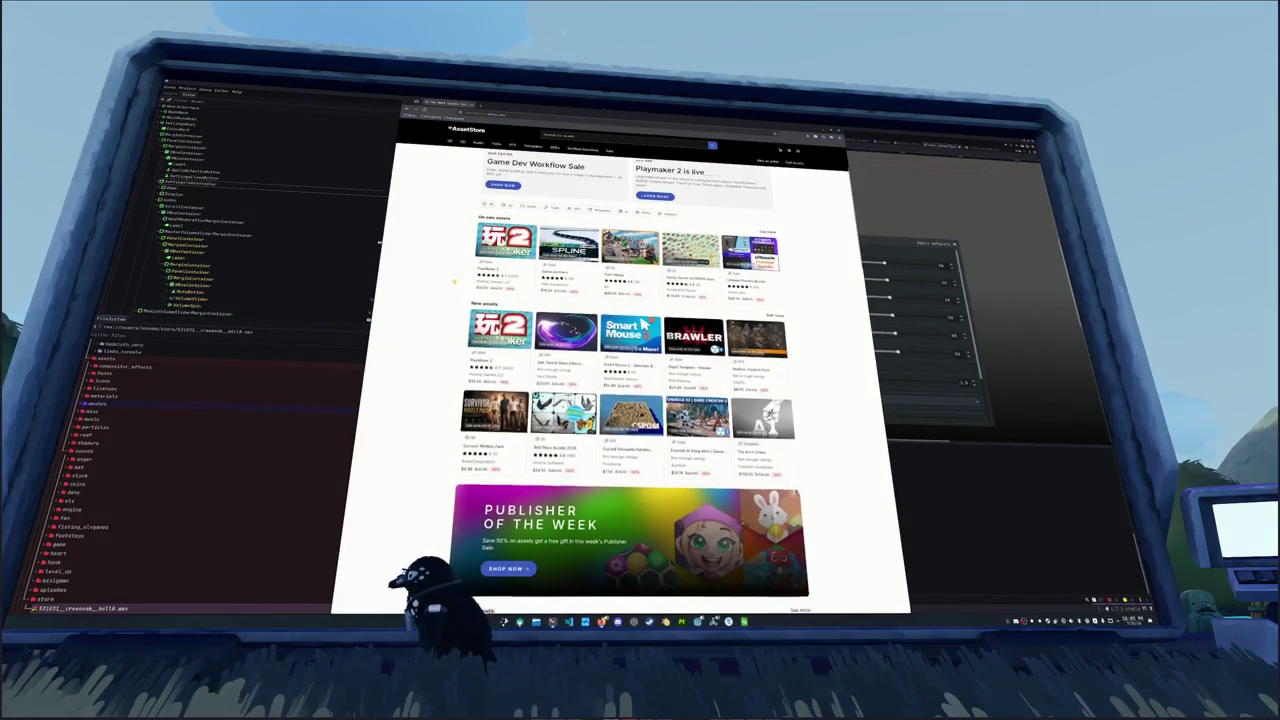
pyautogui.scroll(-3, 453, 282)
pyautogui.scroll(3, 453, 282)
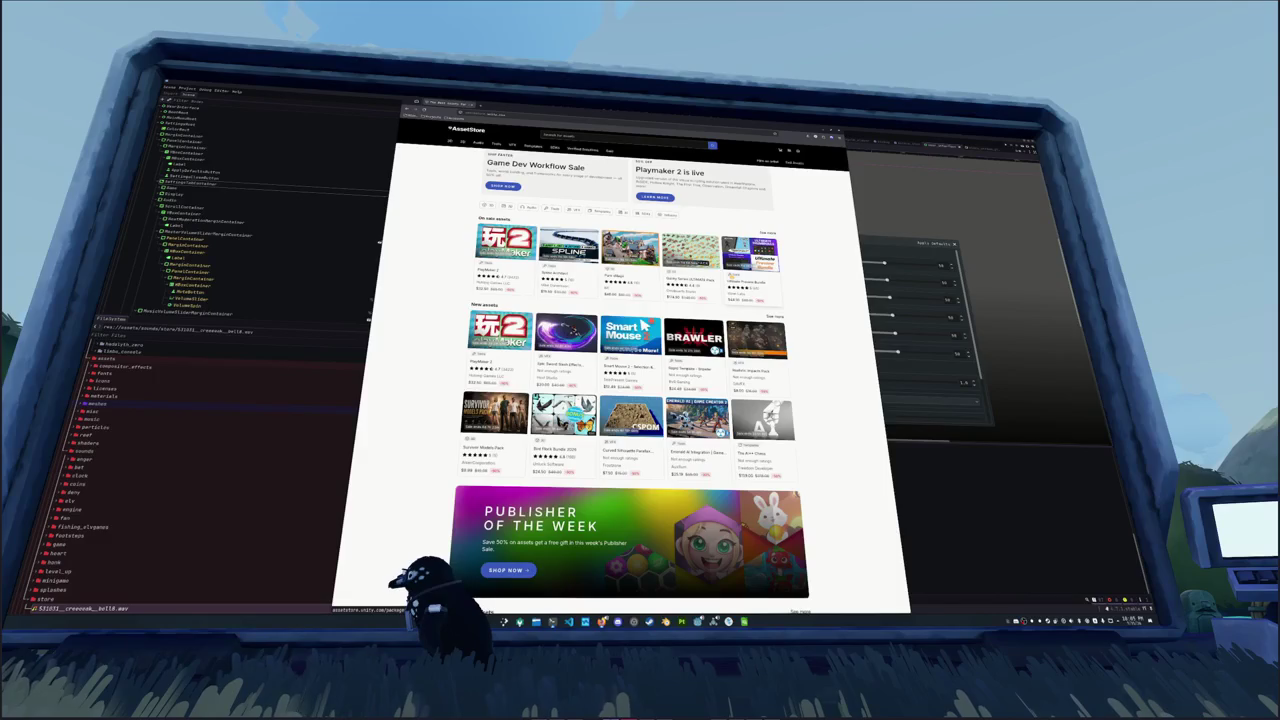
pyautogui.scroll(-5, 445, 287)
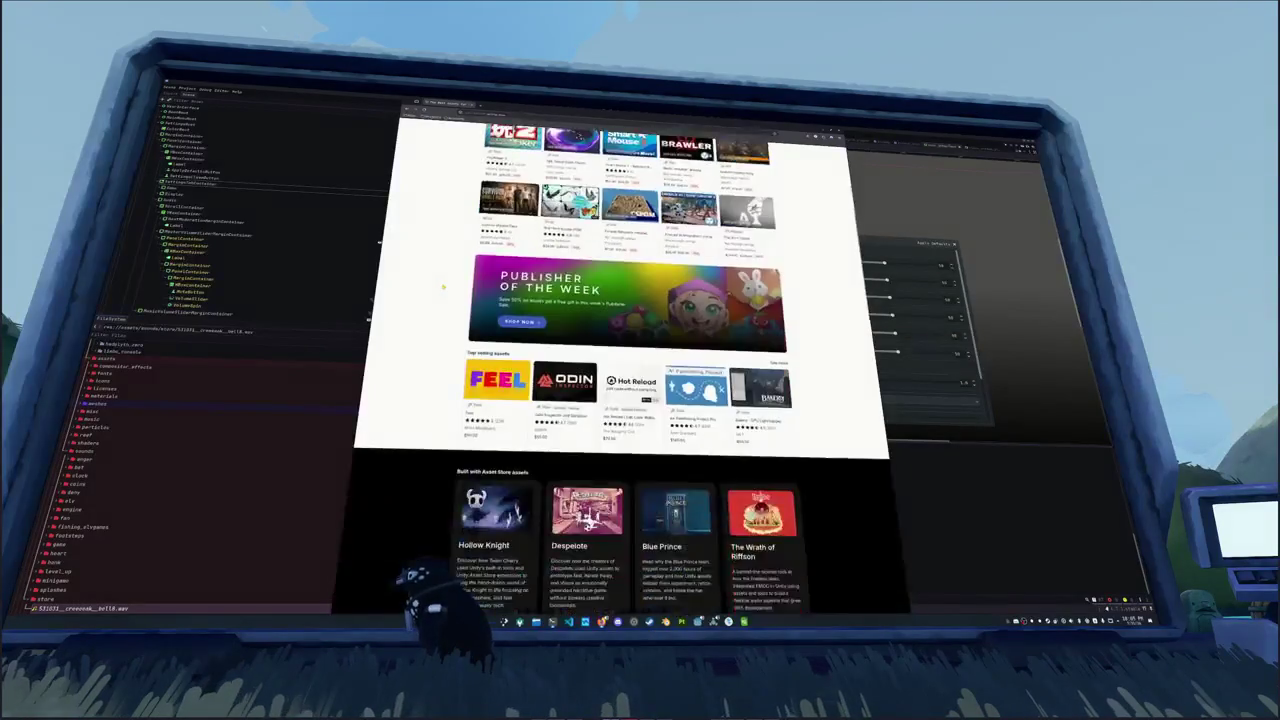
pyautogui.scroll(6, 445, 287)
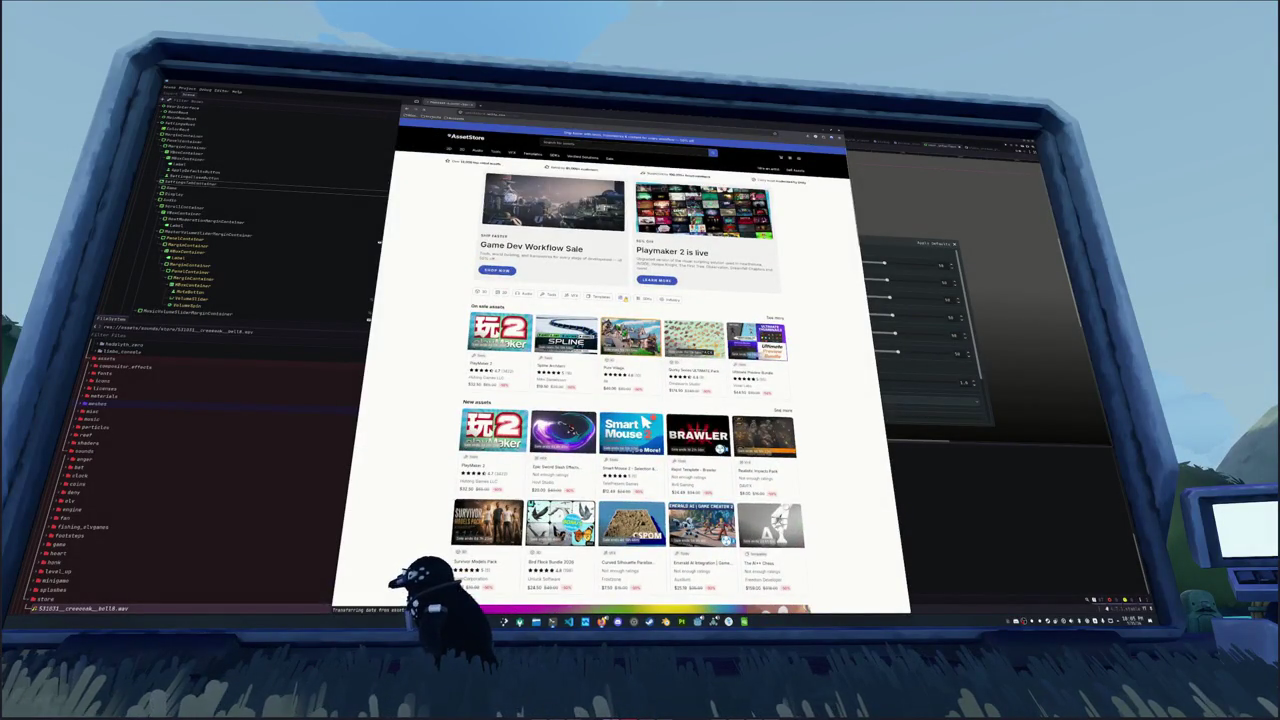
pyautogui.click(622, 297)
pyautogui.scroll(-5, 451, 305)
pyautogui.scroll(-5, 451, 305)
pyautogui.scroll(7, 445, 273)
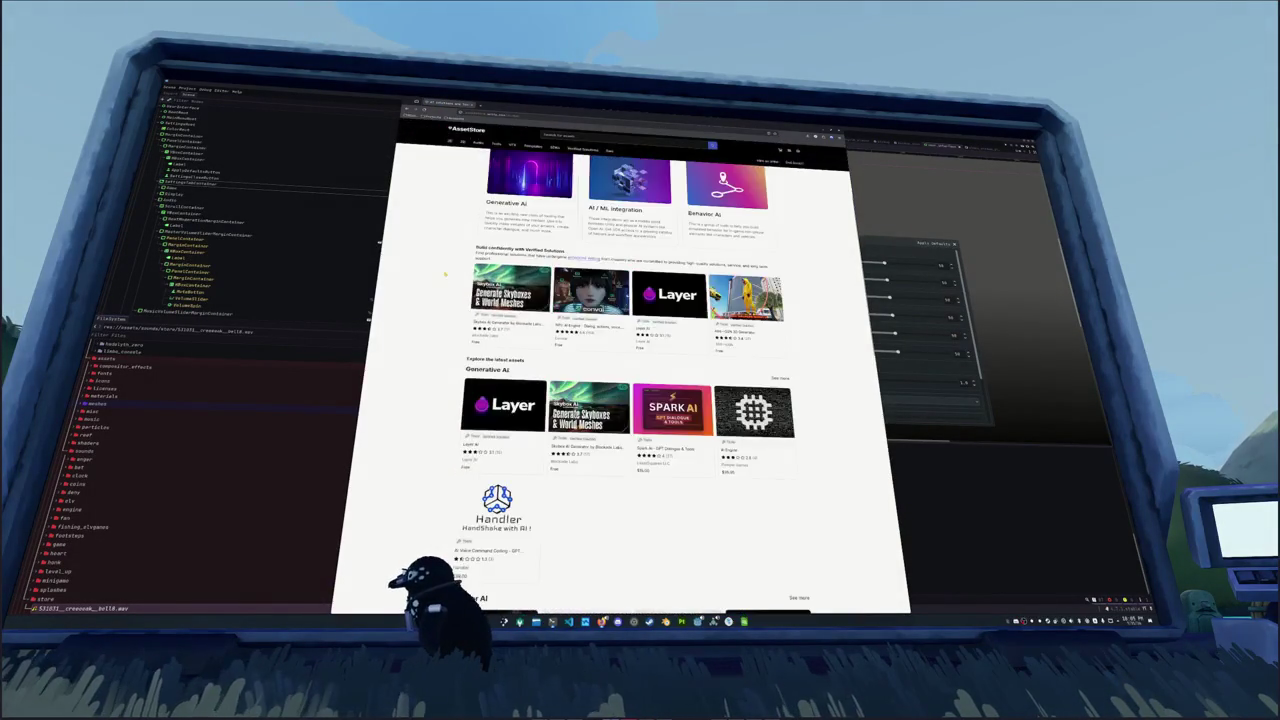
pyautogui.scroll(3, 445, 273)
pyautogui.hotkey('alt', 'Left')
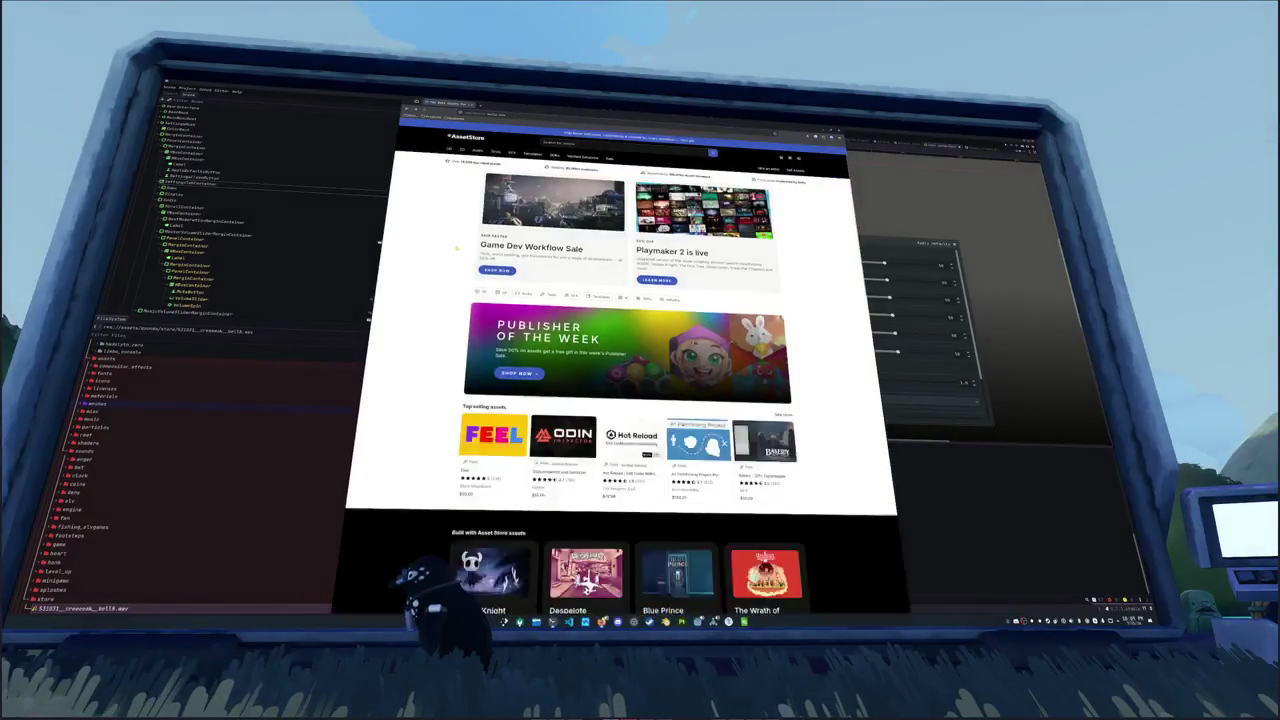
# Step: Scroll through the rest of the store home page, then switch back to the Godot editor
pyautogui.scroll(-5, 443, 295)
pyautogui.scroll(-5, 443, 295)
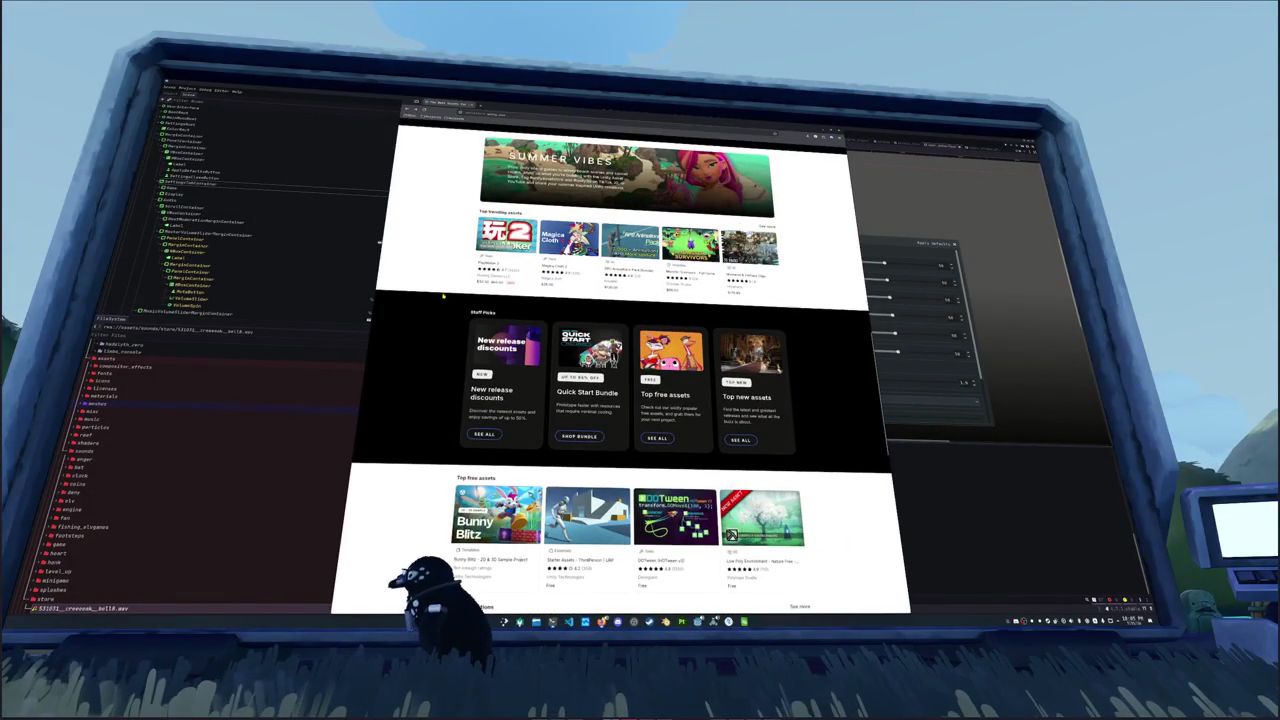
pyautogui.scroll(-3, 443, 295)
pyautogui.scroll(-5, 443, 296)
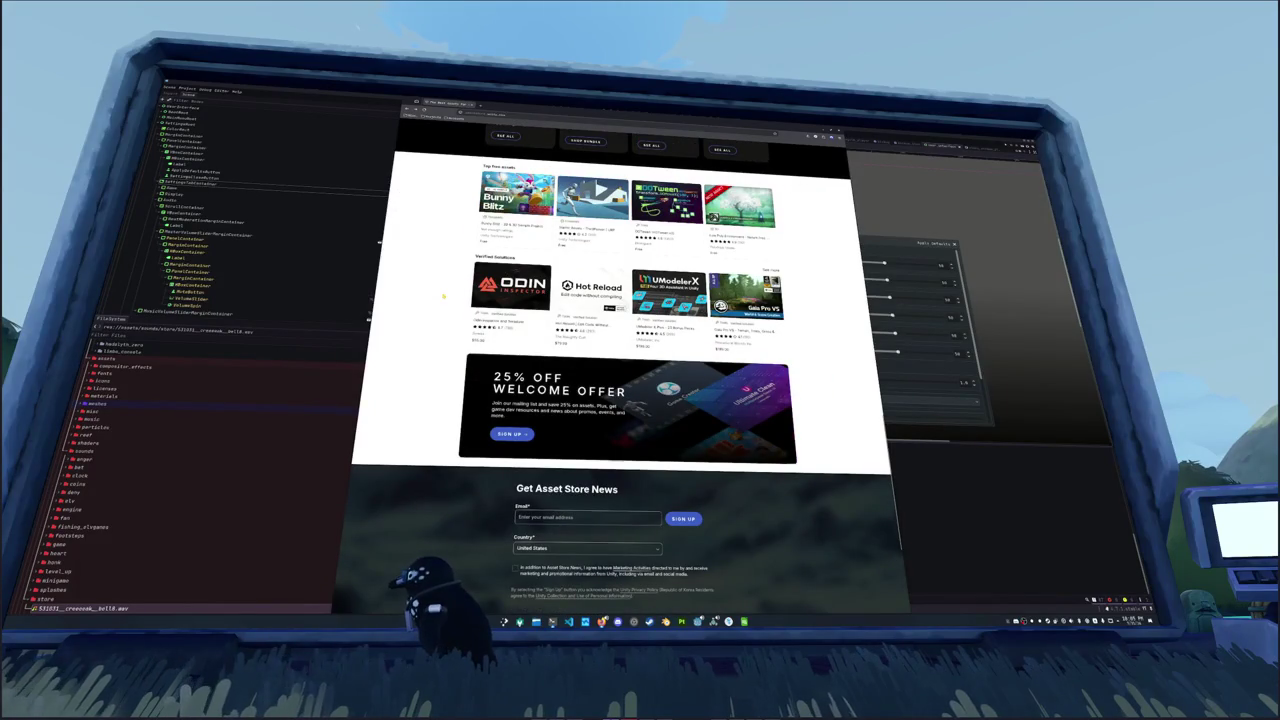
pyautogui.scroll(-2, 443, 295)
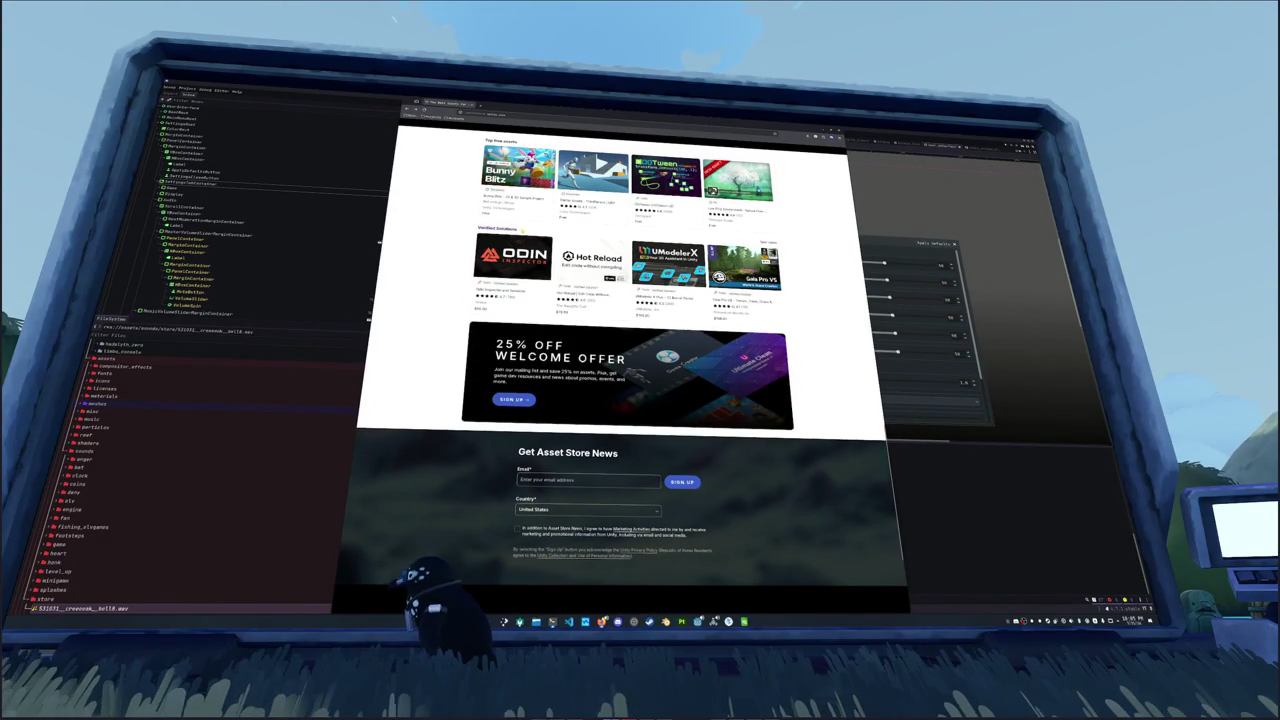
pyautogui.scroll(-3, 459, 284)
pyautogui.scroll(6, 455, 287)
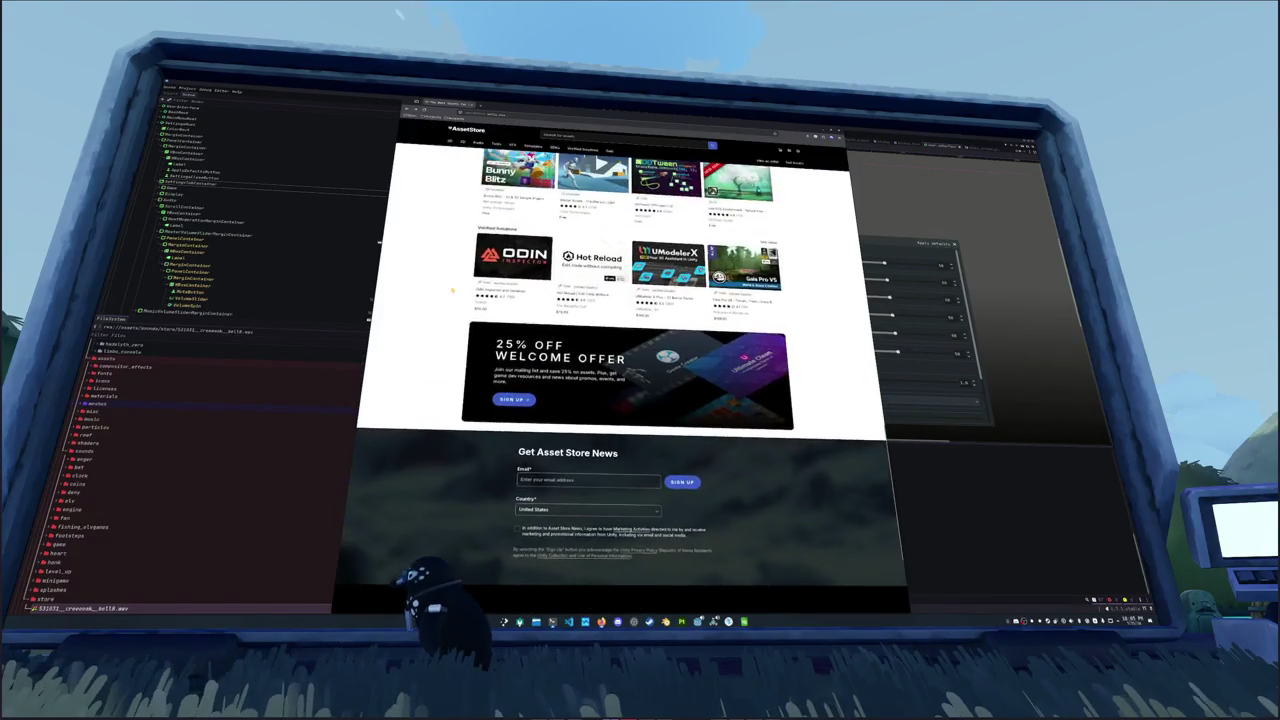
pyautogui.scroll(3, 452, 290)
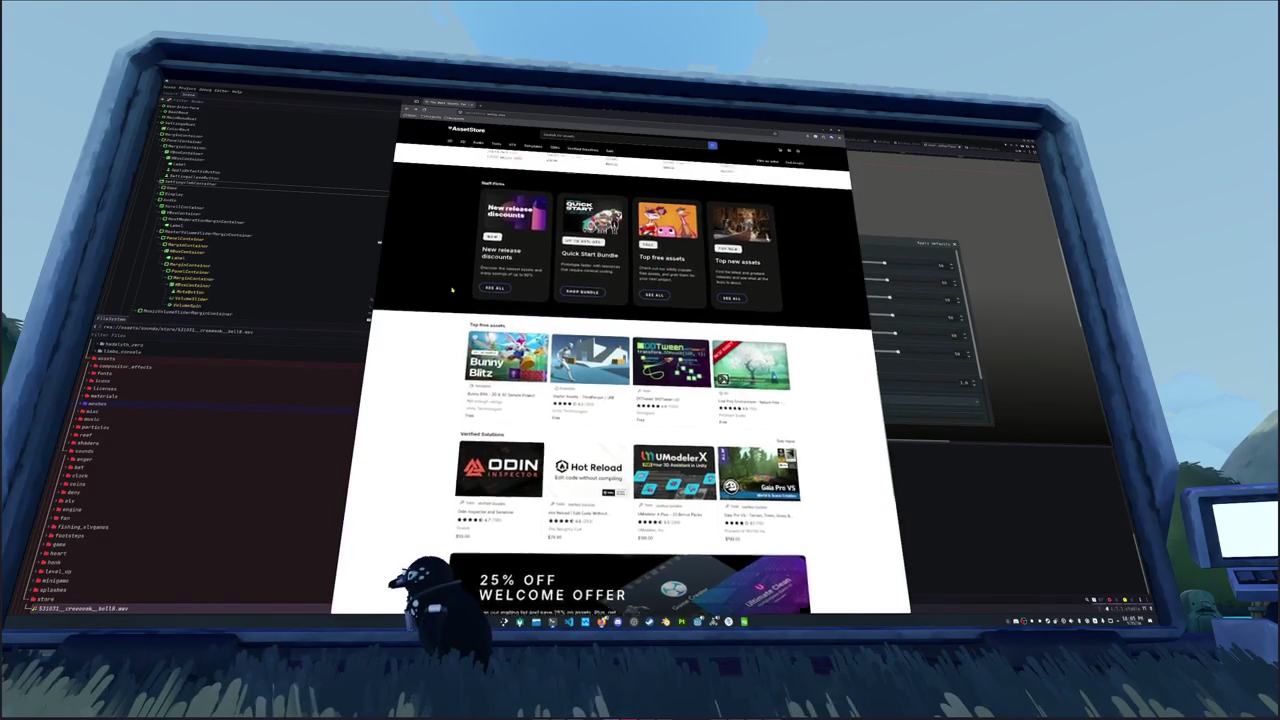
pyautogui.scroll(10, 453, 290)
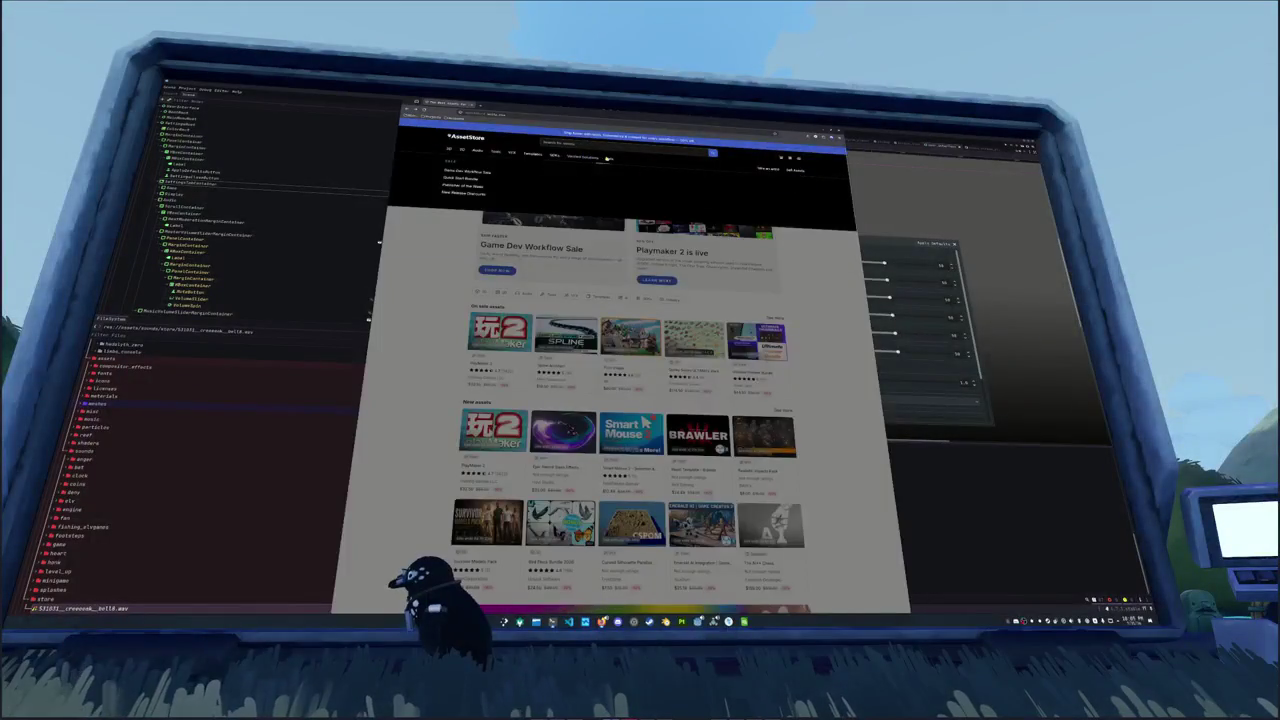
pyautogui.moveTo(449, 150)
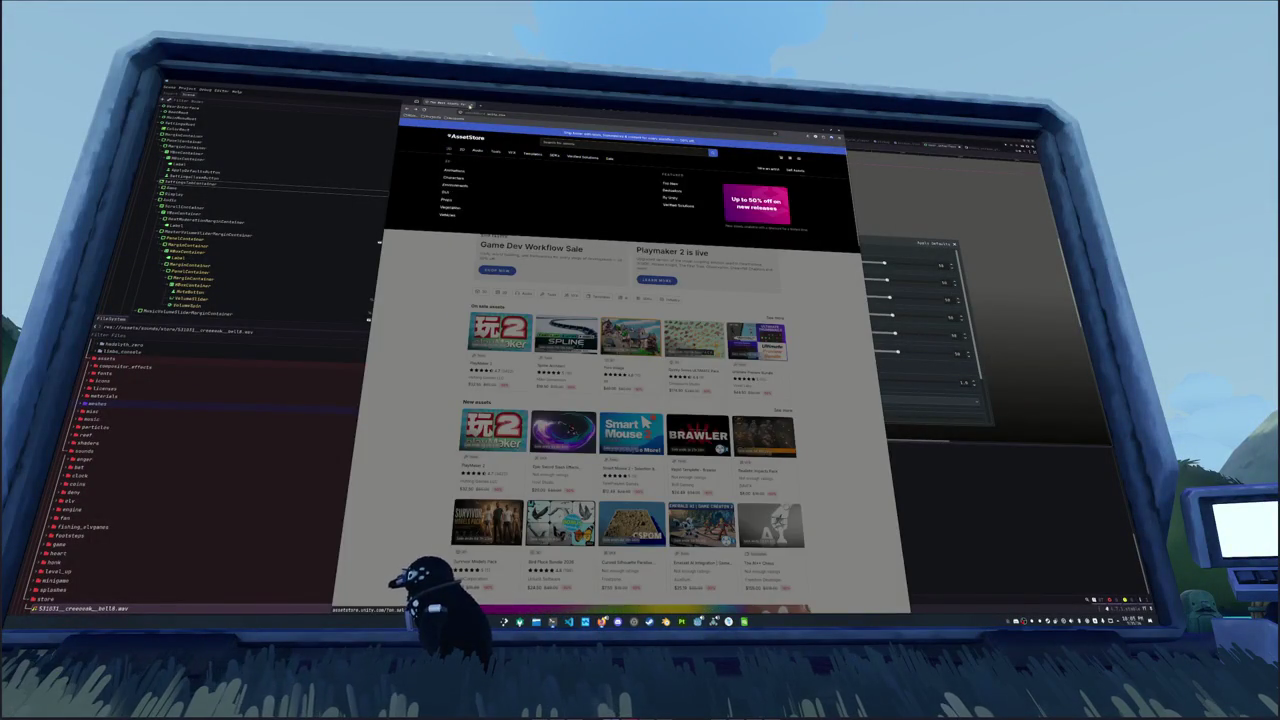
pyautogui.hotkey('alt', 'Tab')
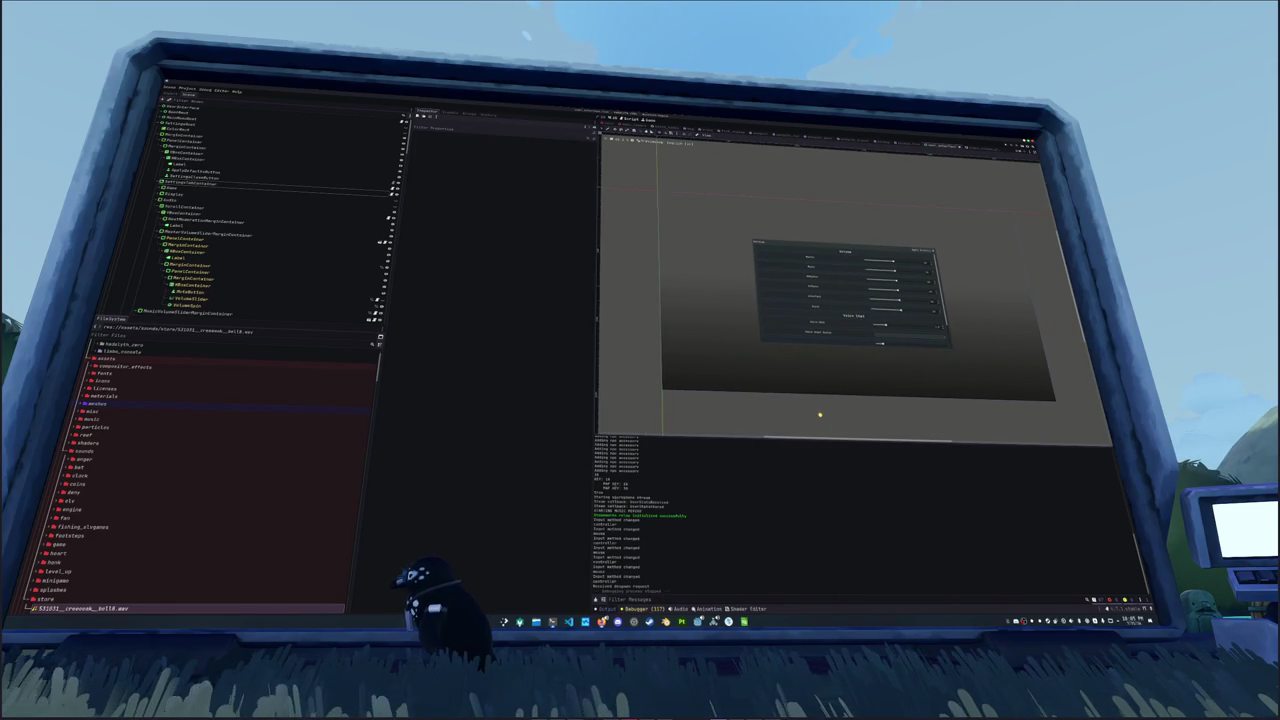
# Step: Move the 'Implement steam input api' and 'Add control rebinding' tasks to the list's end
pyautogui.click(552, 621)
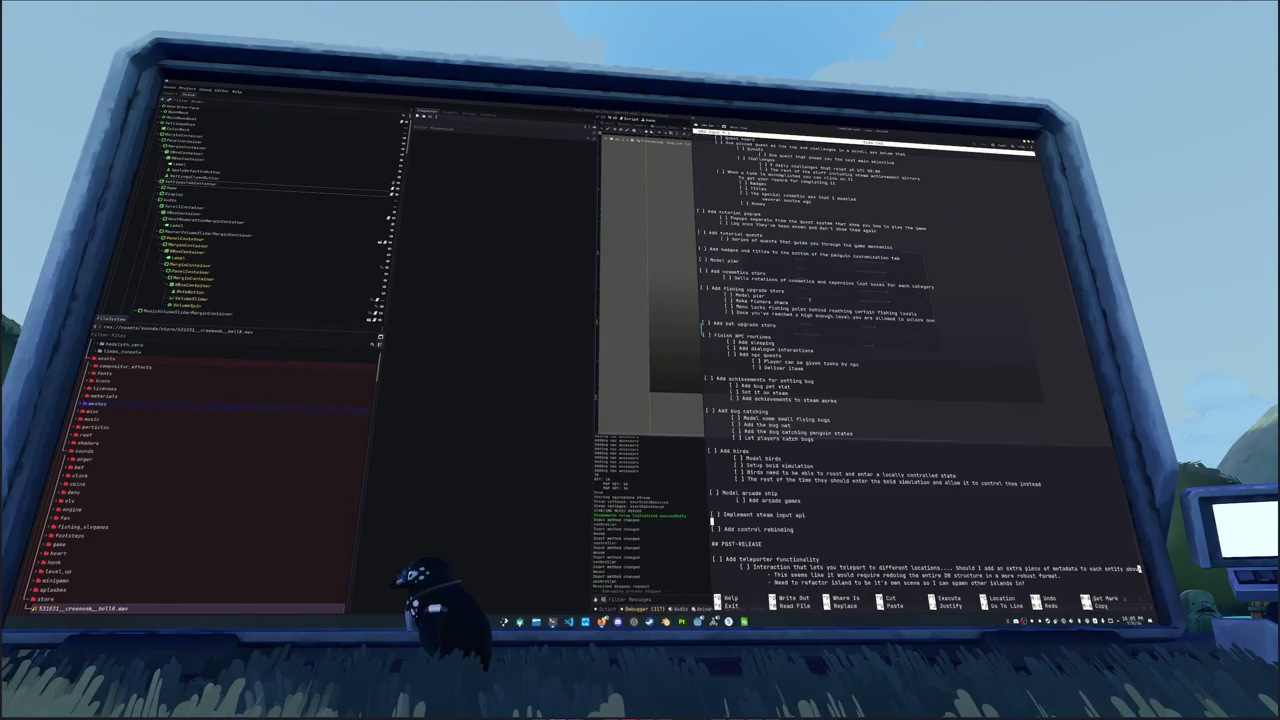
pyautogui.click(709, 452)
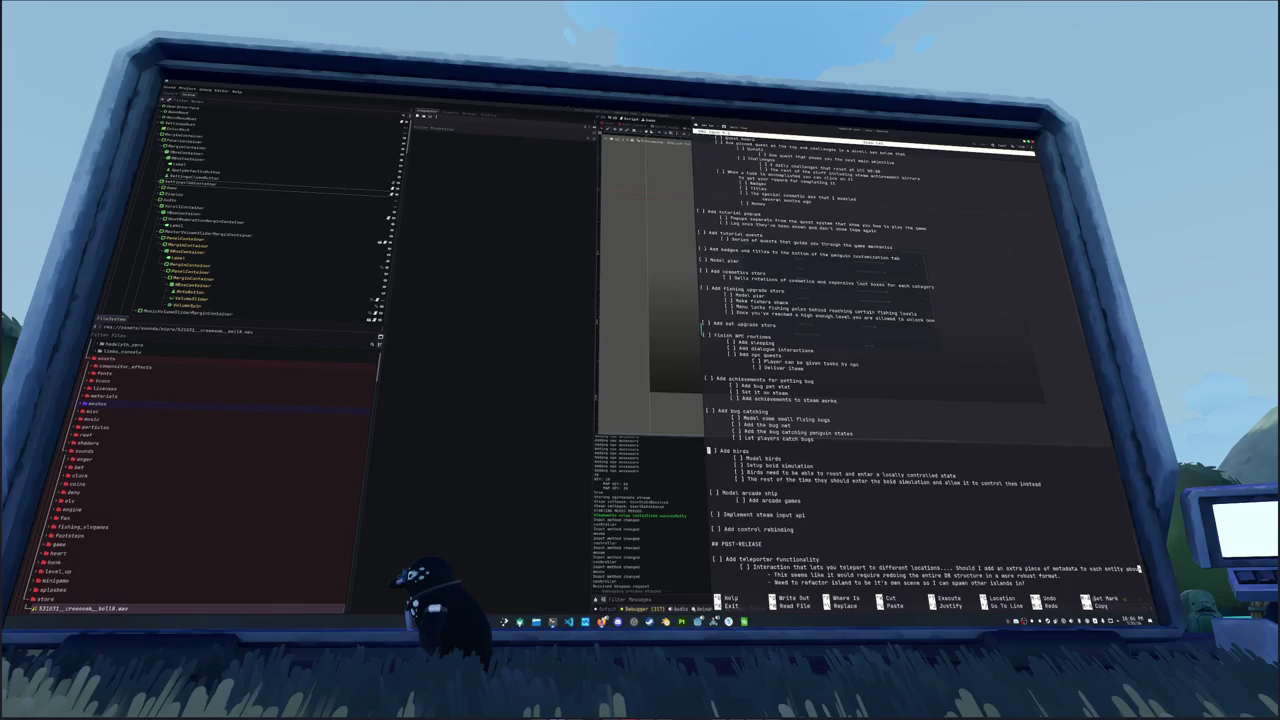
pyautogui.press('Down')
pyautogui.press('Down')
pyautogui.press('Down')
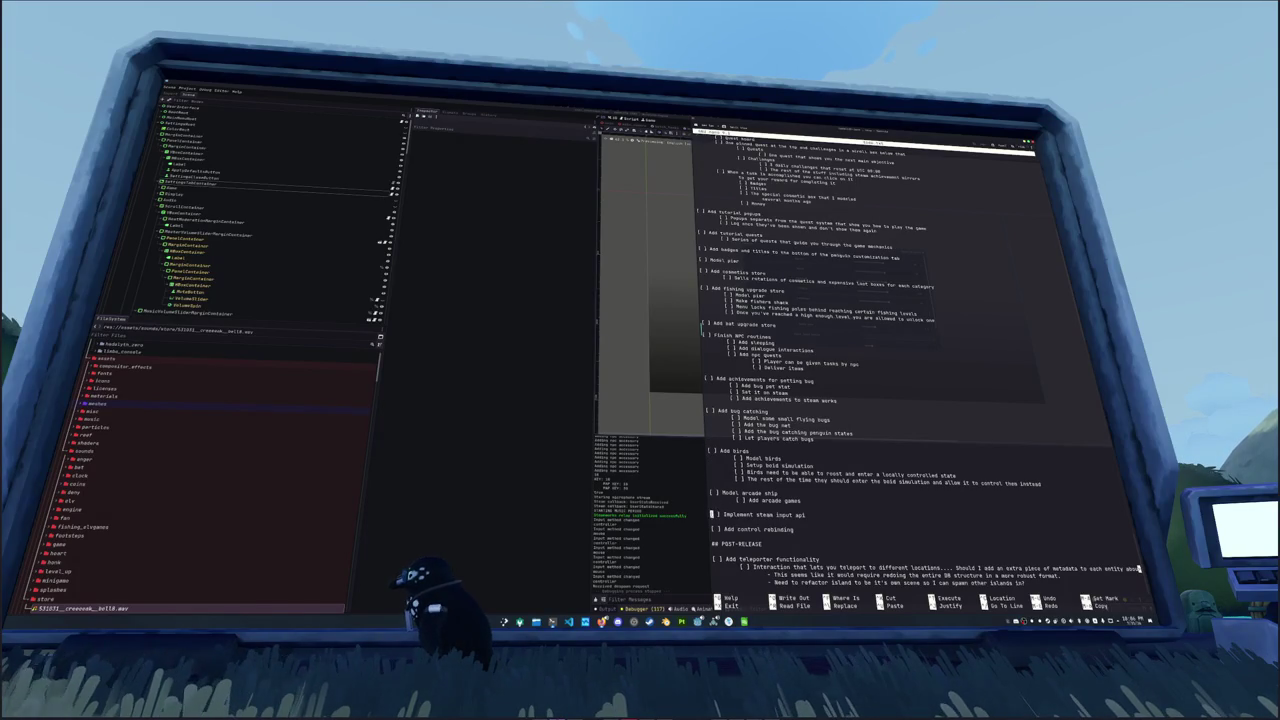
pyautogui.hotkey('shift', 'Up')
pyautogui.hotkey('shift', 'Up')
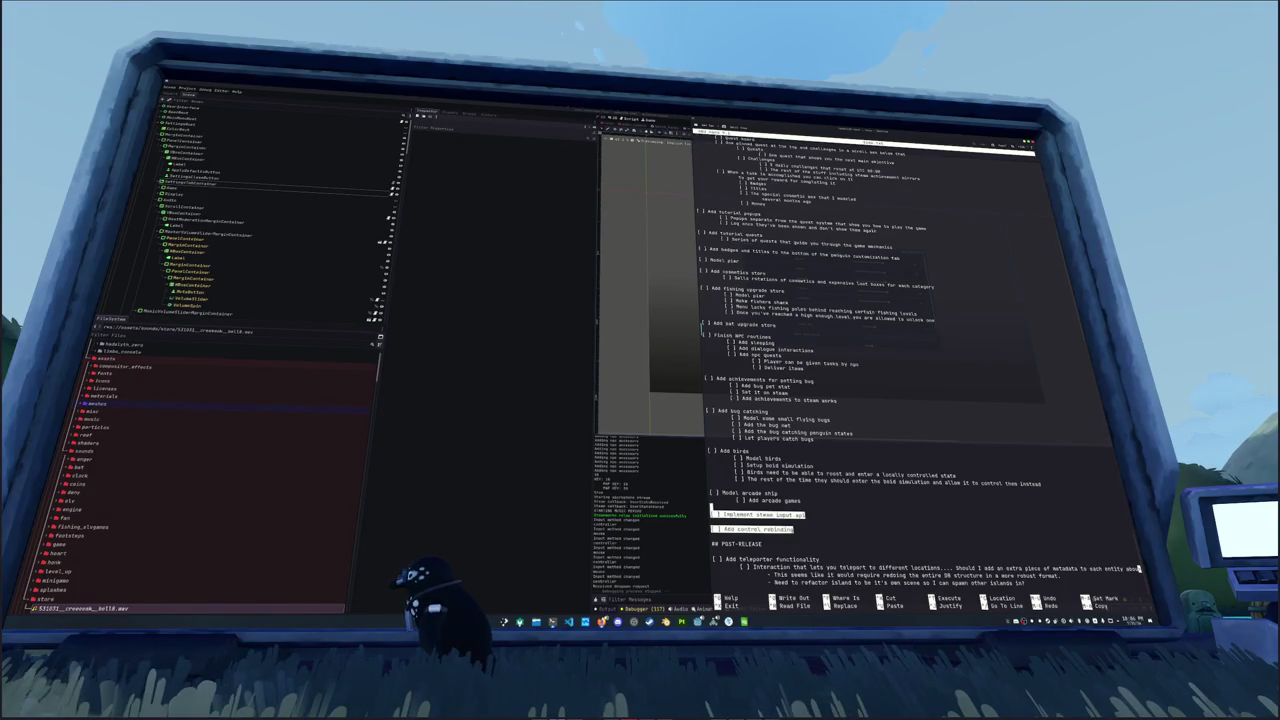
pyautogui.hotkey('ctrl', 'k')
pyautogui.press('Down')
pyautogui.press('Down')
pyautogui.press('Down')
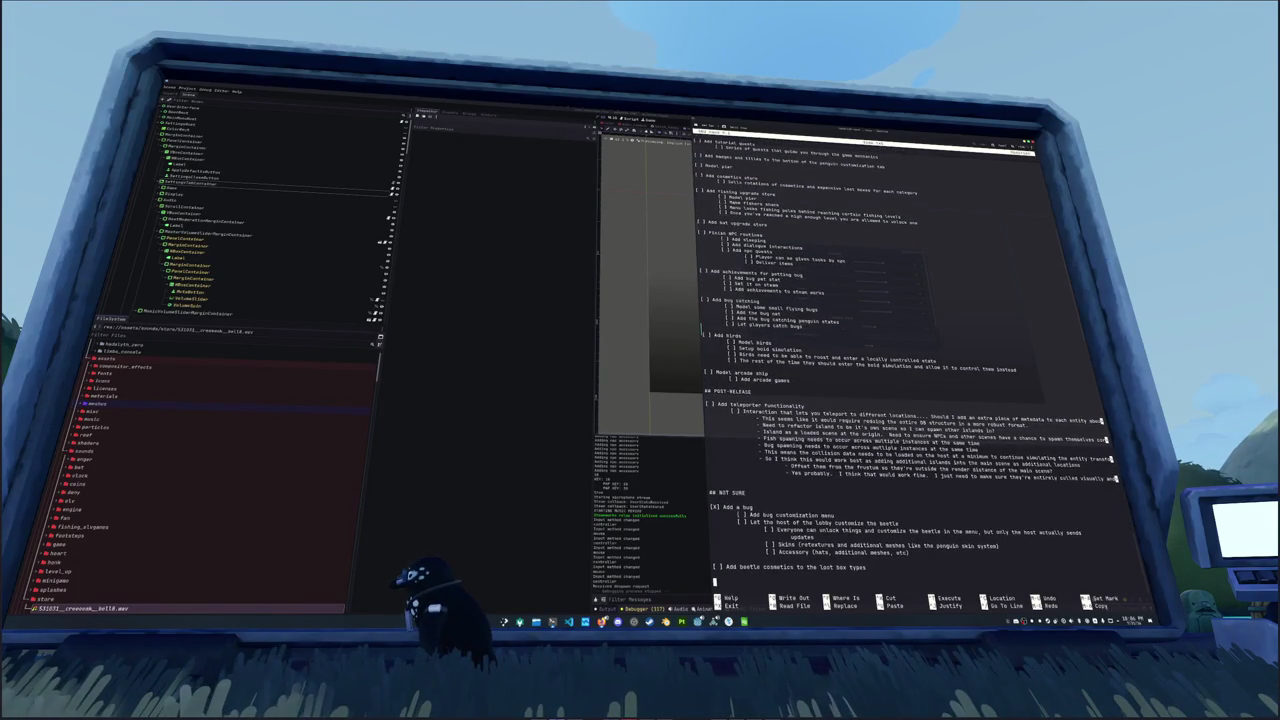
pyautogui.hotkey('ctrl', 'u')
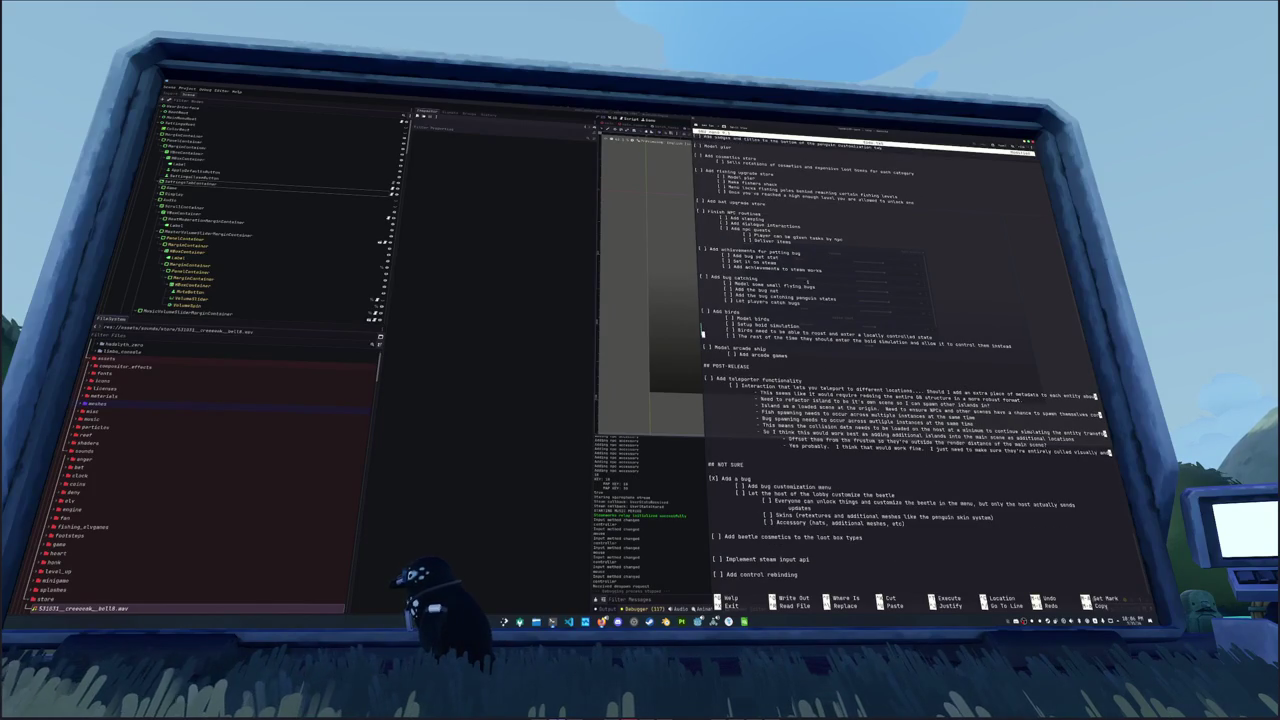
# Step: Delete the top three lines of the to-do list and return to Godot
pyautogui.scroll(10, 906, 356)
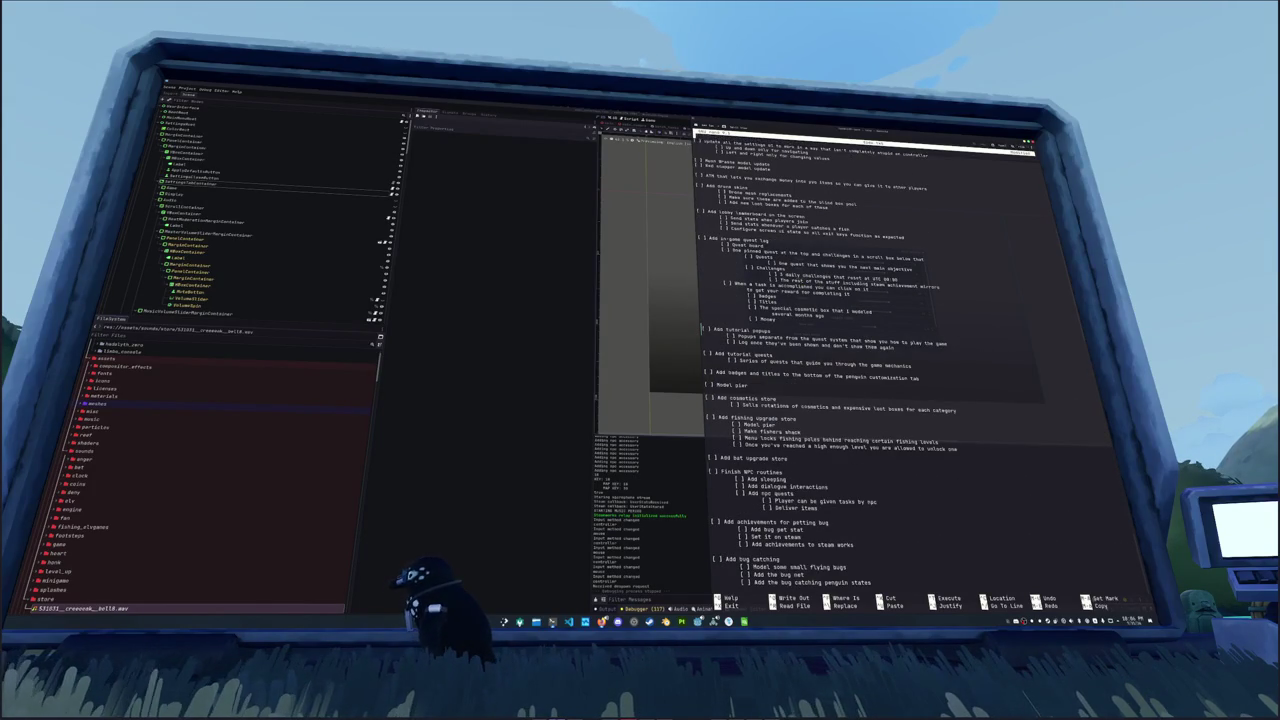
pyautogui.hotkey('shift', 'Down')
pyautogui.hotkey('shift', 'Down')
pyautogui.hotkey('shift', 'Down')
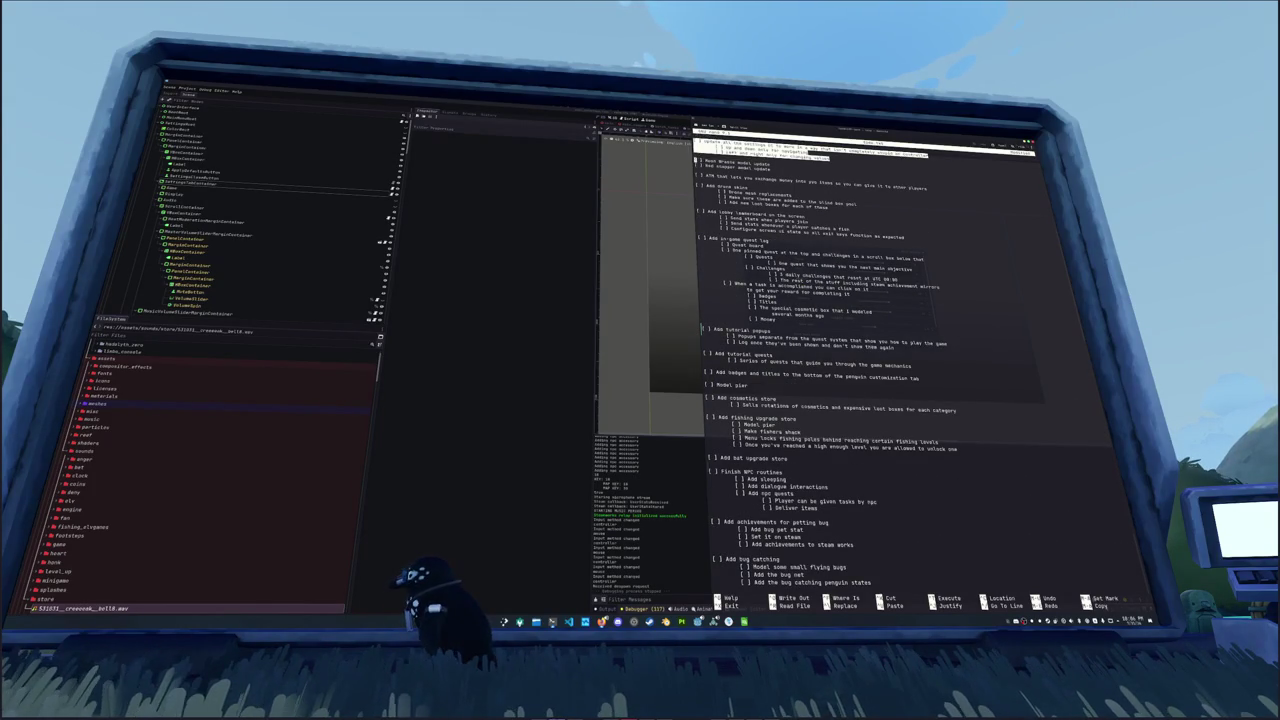
pyautogui.hotkey('ctrl', 'k')
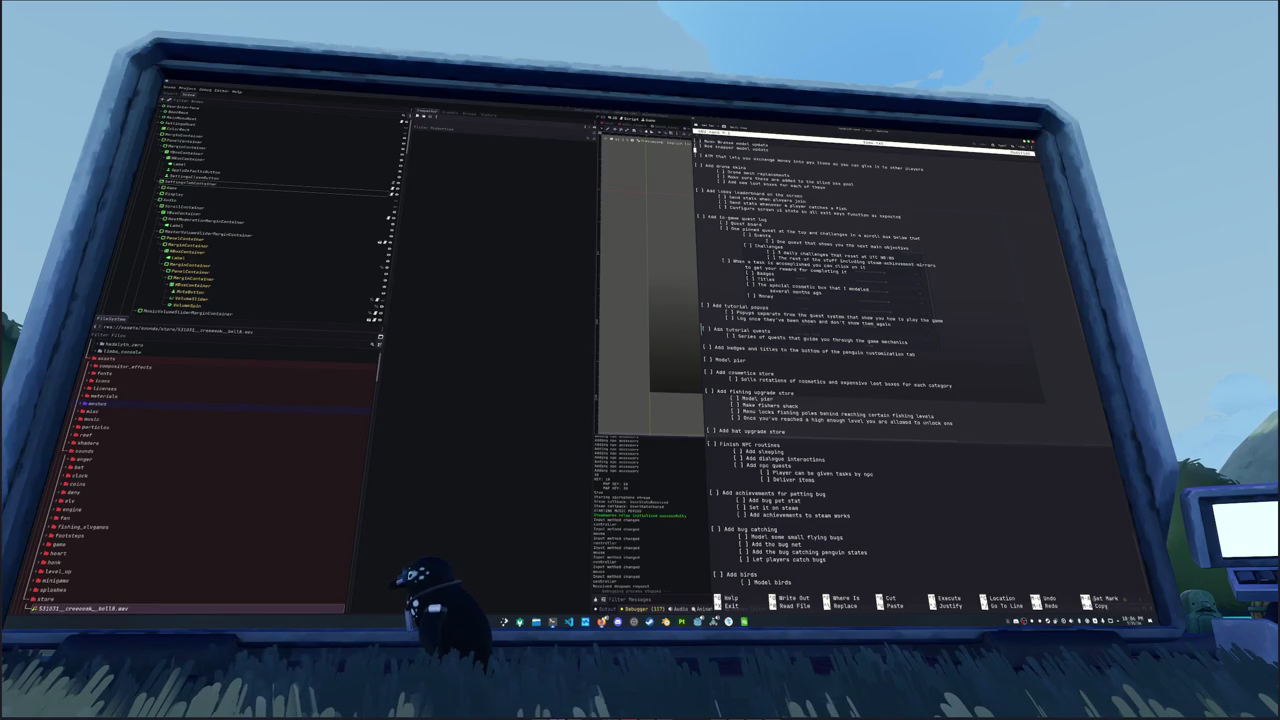
pyautogui.click(549, 338)
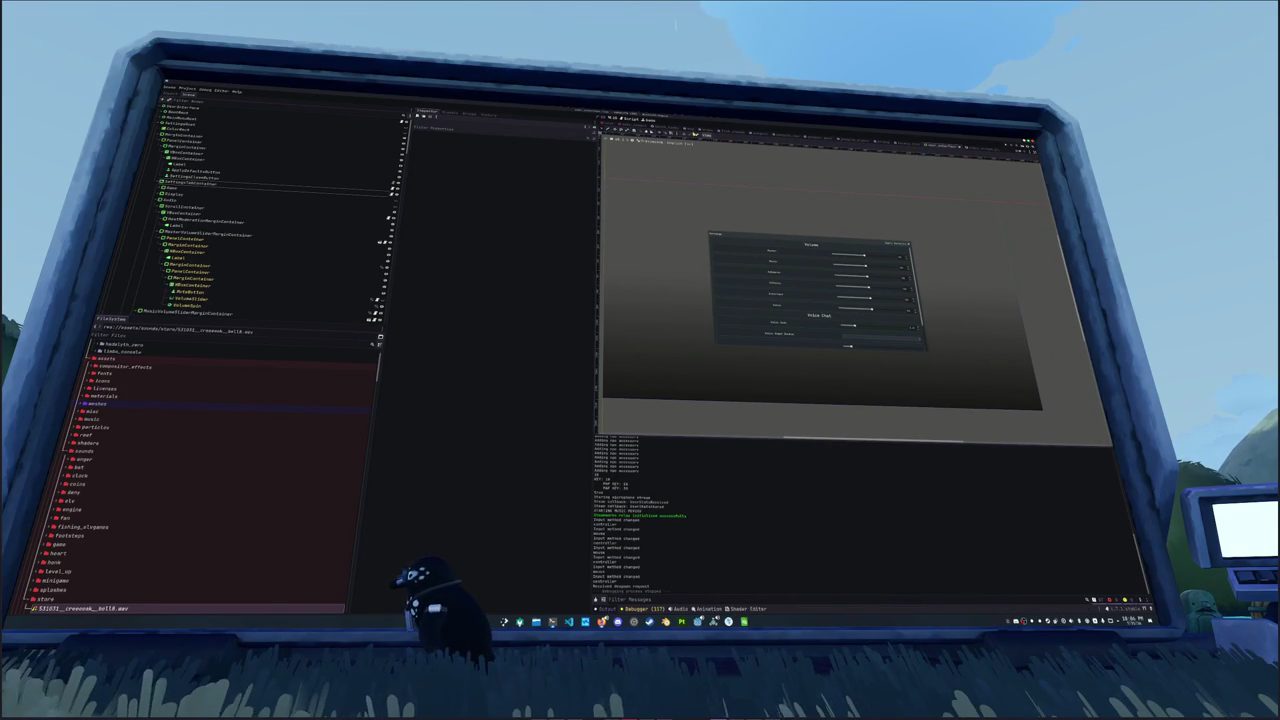
# Step: Restart the game, show the controller joy button textures scene, and bring the to-do list forward
pyautogui.click(627, 132)
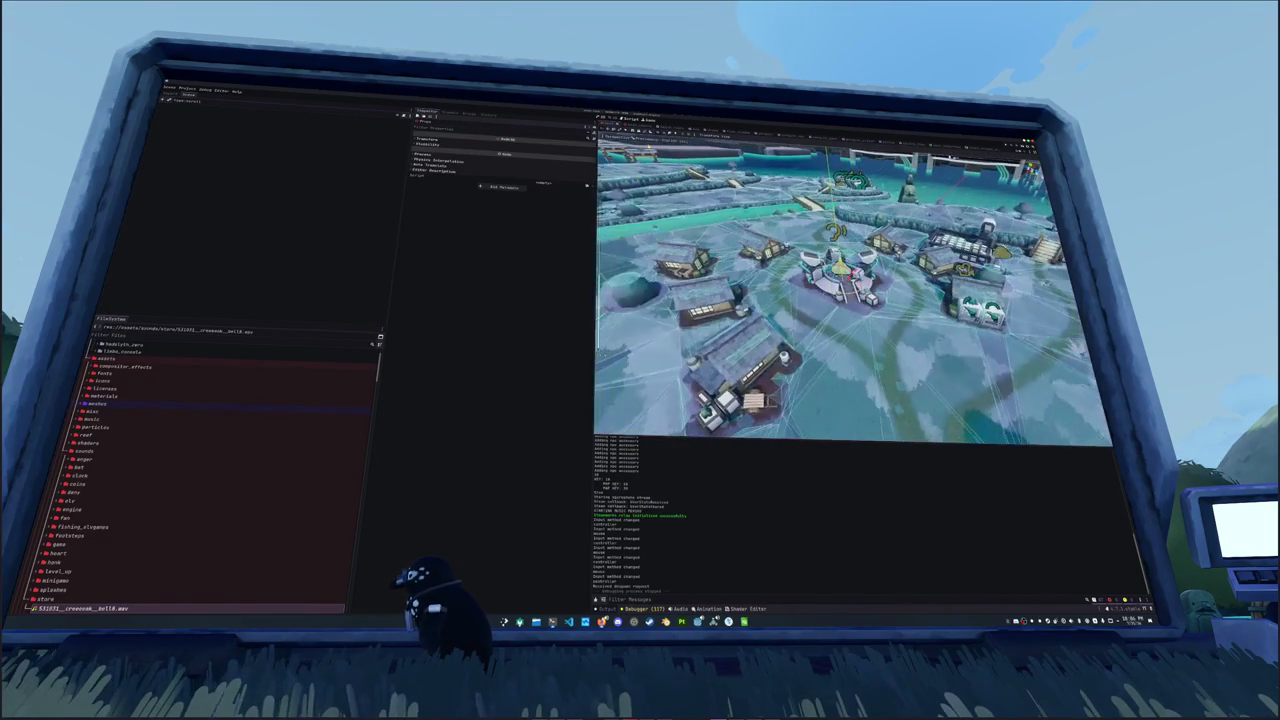
pyautogui.click(666, 131)
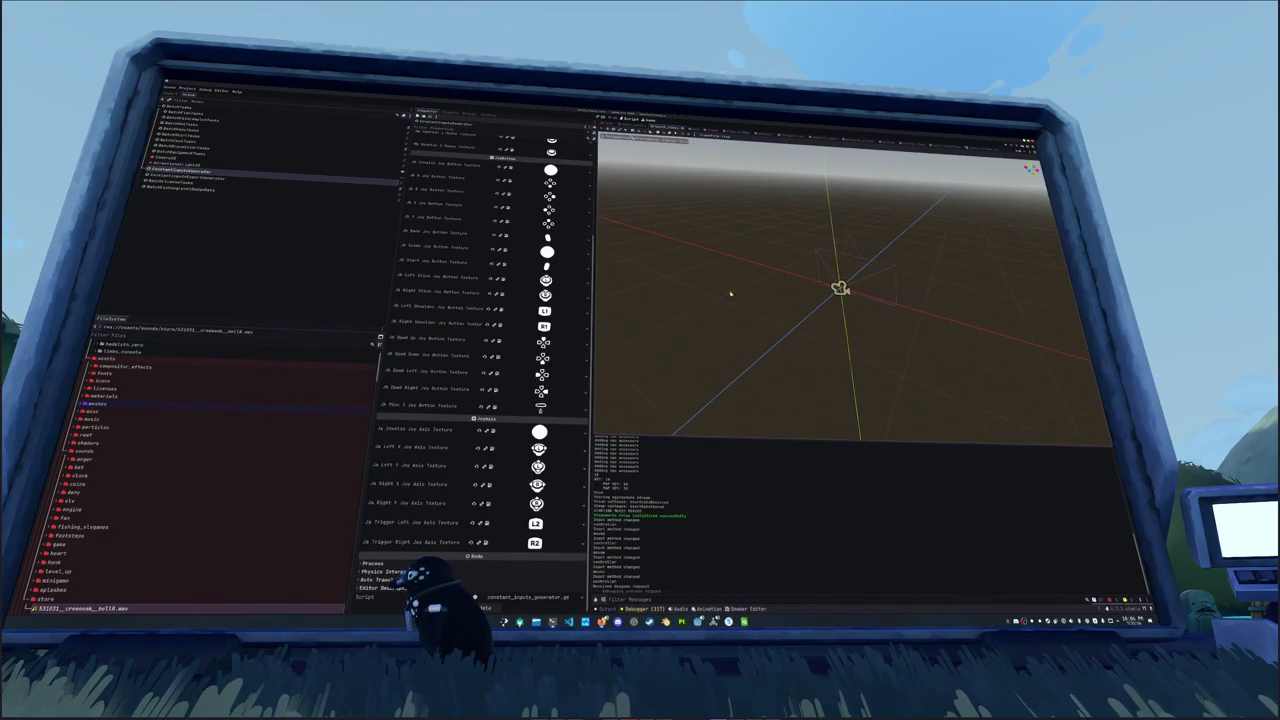
pyautogui.hotkey('alt', 'Tab')
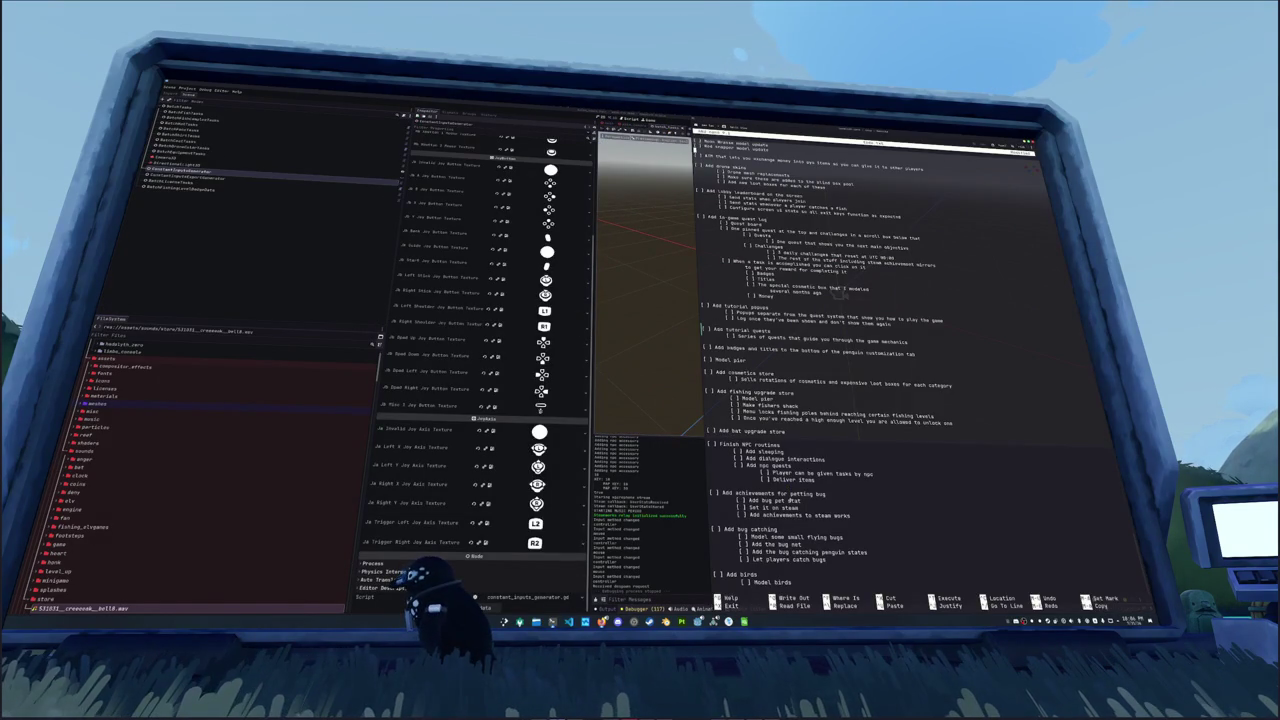
# Step: Place the caret above the 'Add bug catching' task, then bring the Godot editor to the front
pyautogui.press('Up')
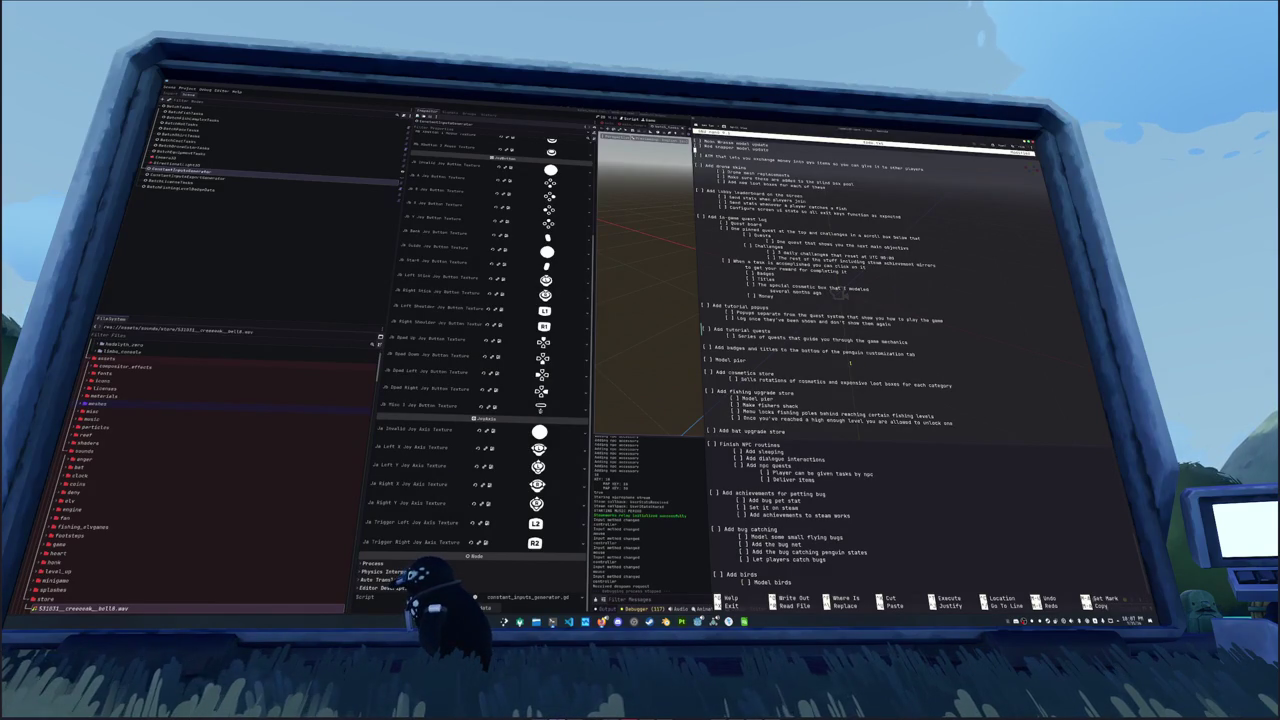
pyautogui.click(668, 464)
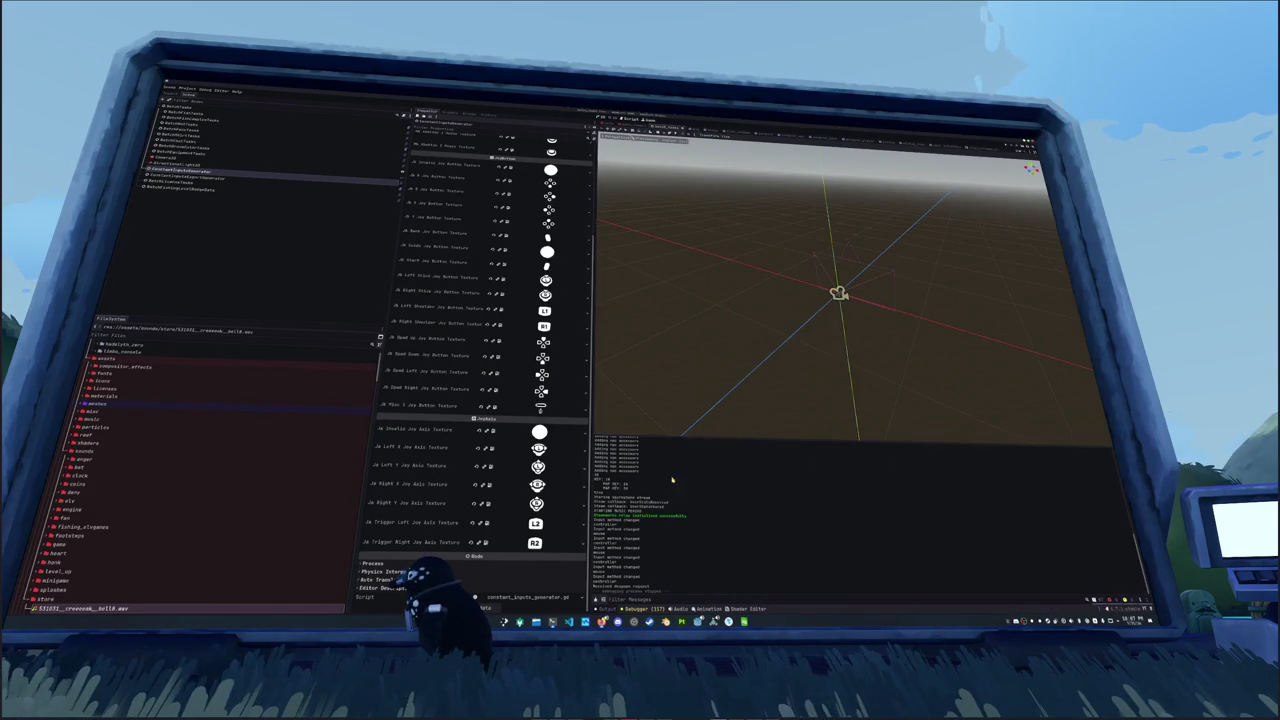
# Step: Clear the log in Godot's Output panel
pyautogui.click(596, 601)
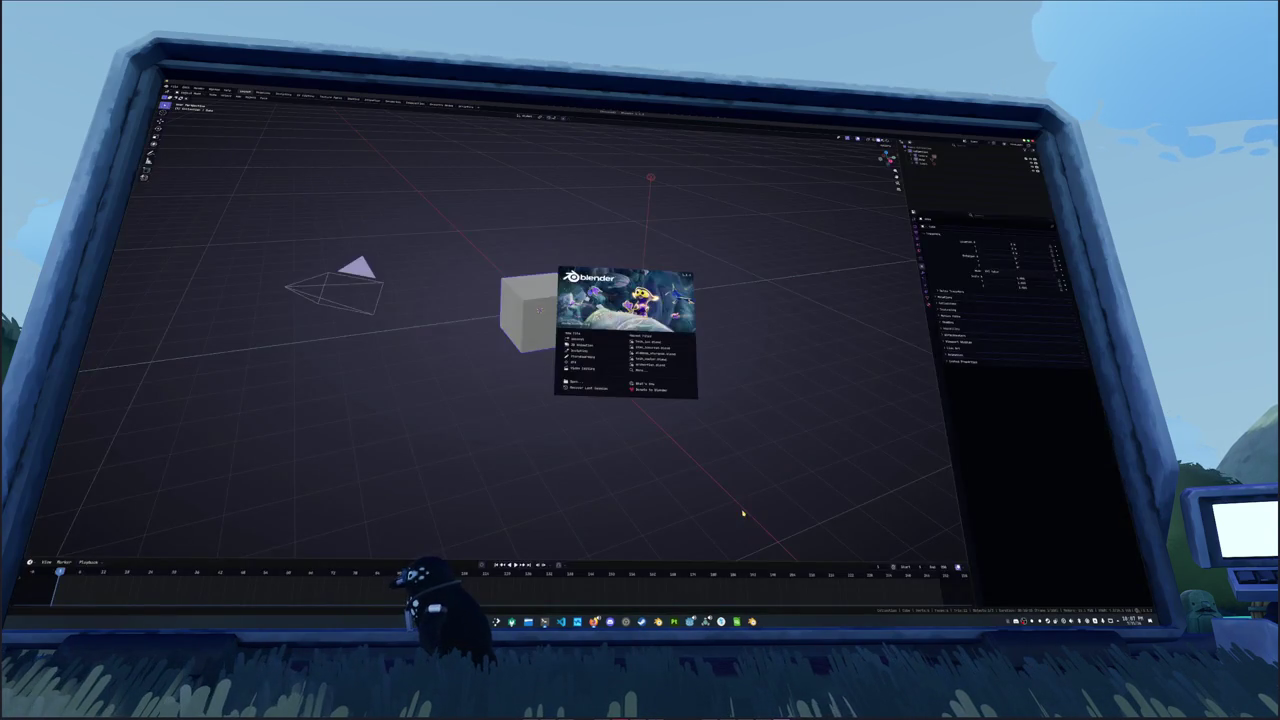
# Step: Dismiss the splash screen and delete the default cube, camera and light
pyautogui.click(612, 343)
pyautogui.press('a')
pyautogui.press('x')
pyautogui.click(648, 347)
# Step: Open the file browser into the project's subfolders, then switch to the sturgeon image results
pyautogui.hotkey('ctrl', 'o')
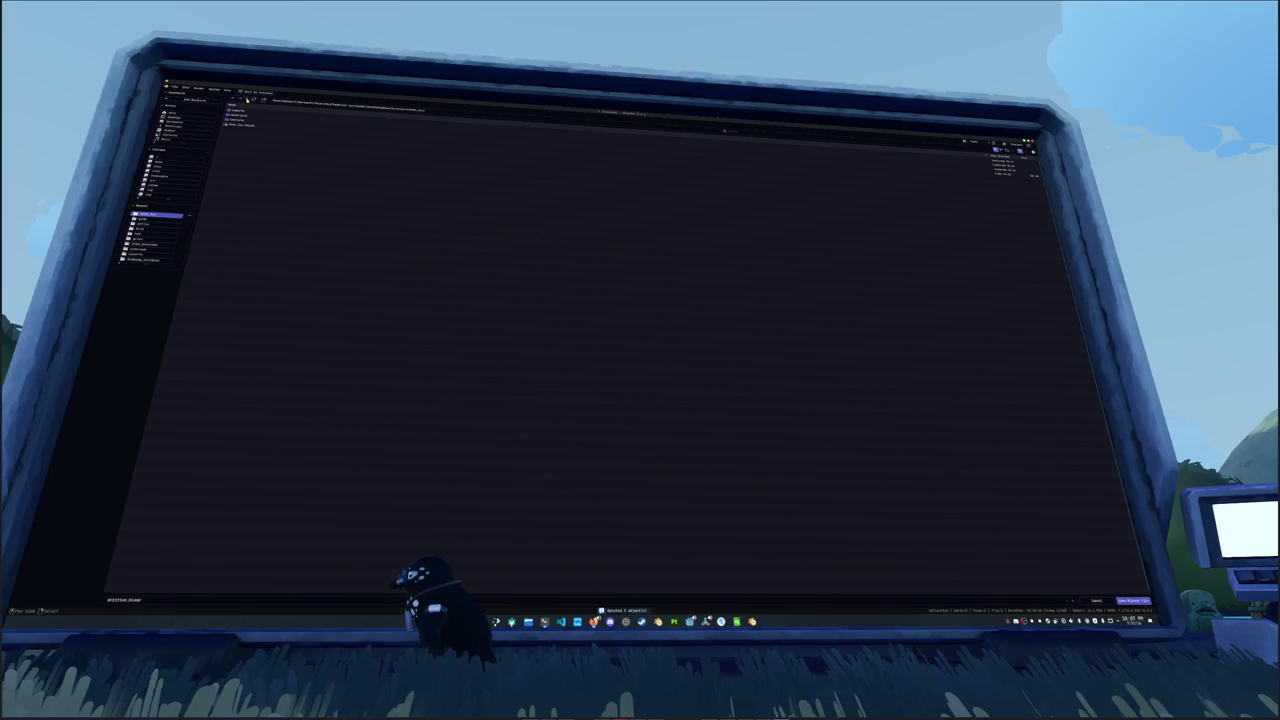
pyautogui.click(247, 100)
pyautogui.click(236, 130)
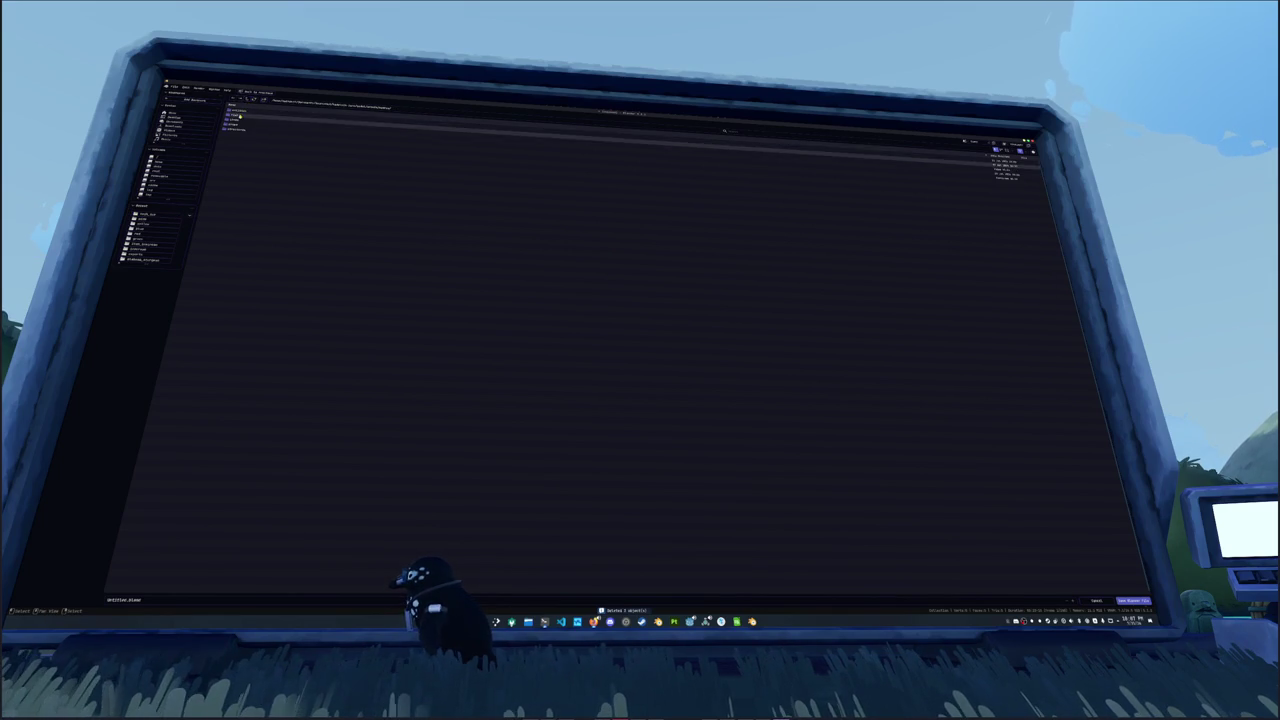
pyautogui.click(236, 129)
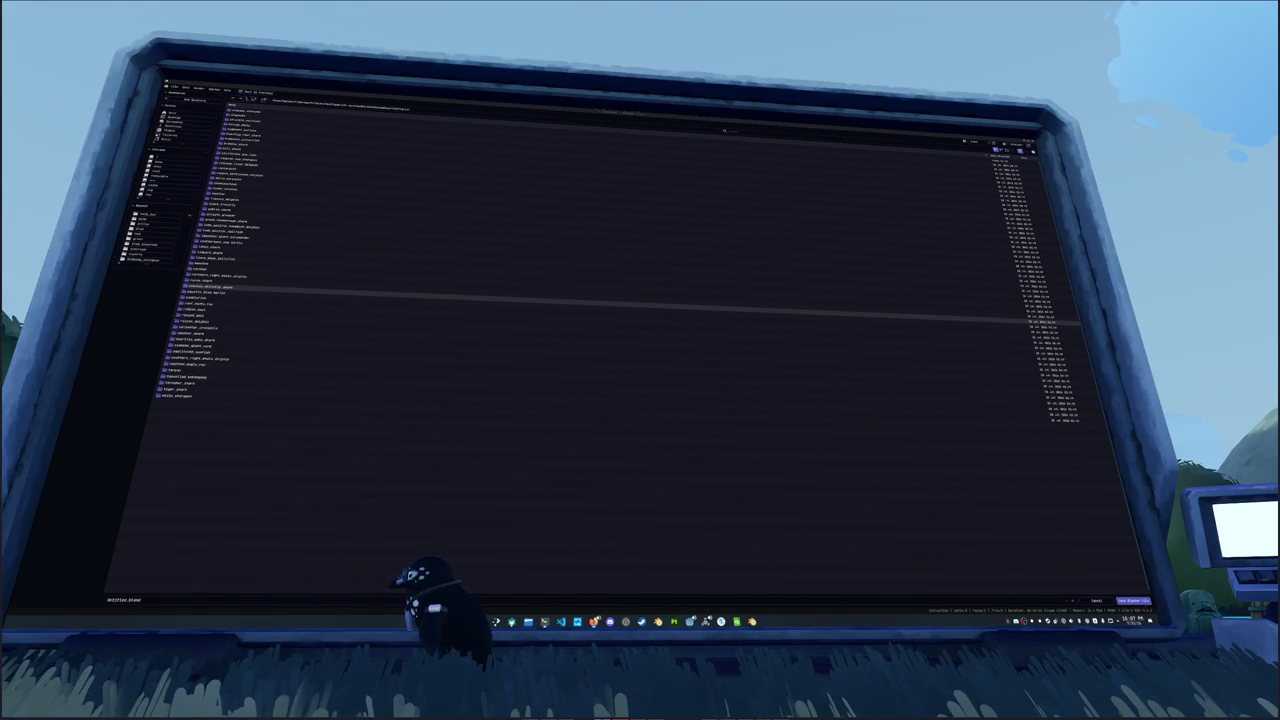
pyautogui.hotkey('alt', 'Tab')
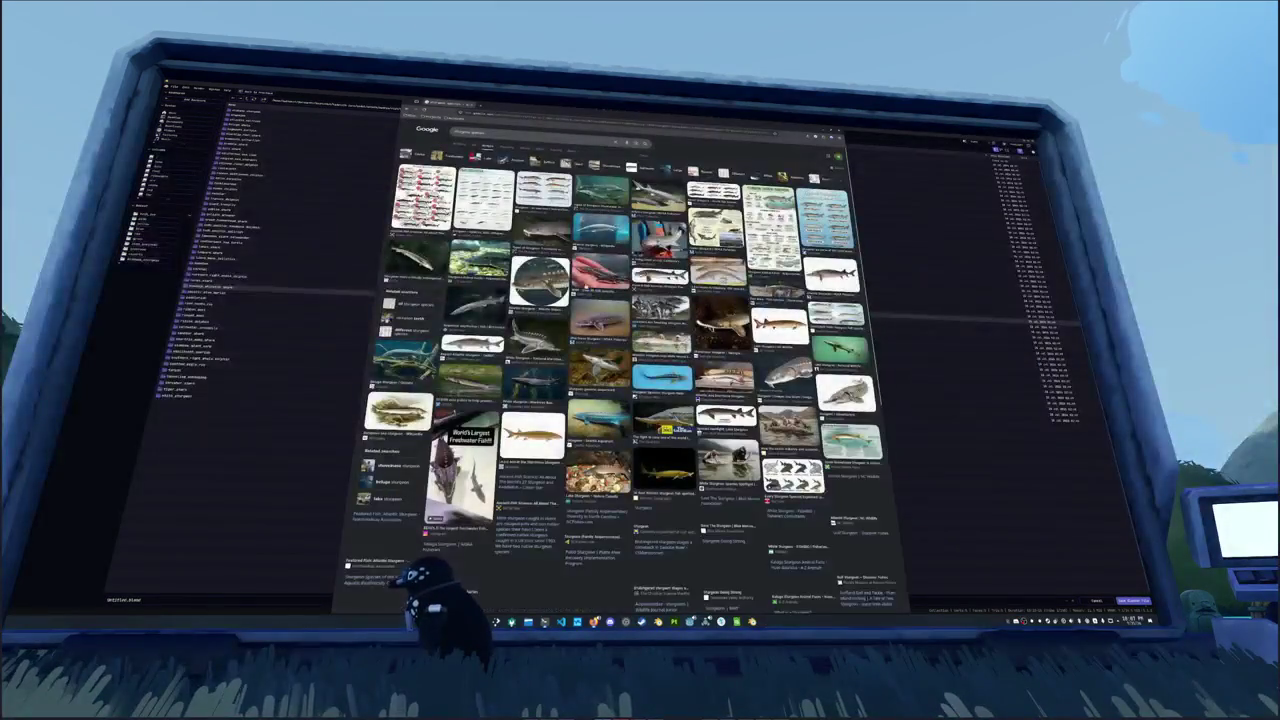
# Step: Preview the Sturgeon Species of The World chart and the white and green sturgeon photo
pyautogui.click(425, 195)
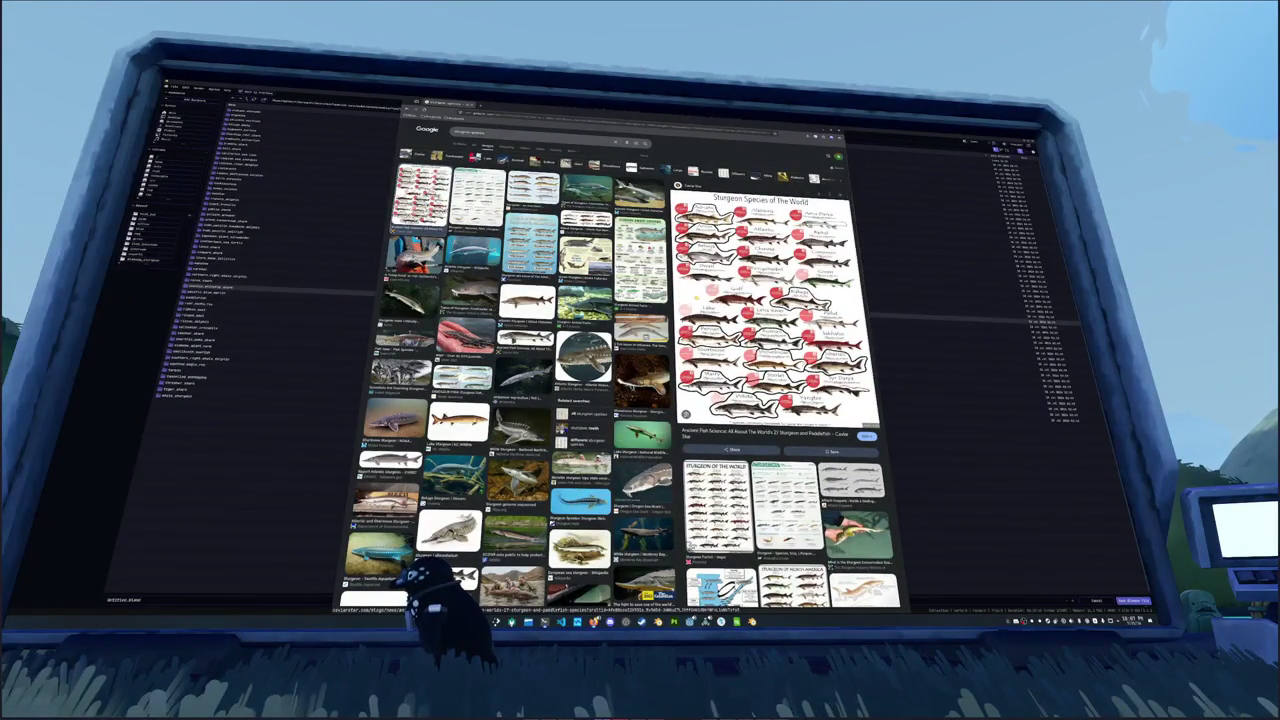
pyautogui.scroll(-10, 590, 600)
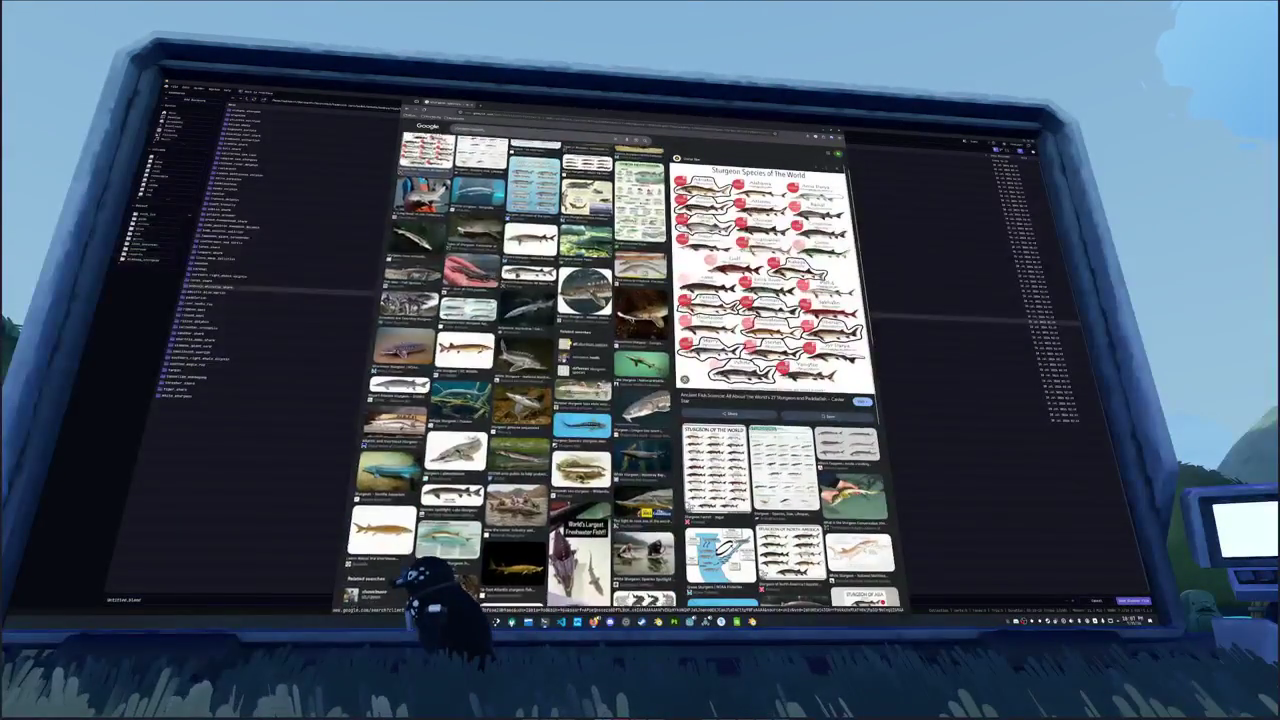
pyautogui.scroll(-5, 515, 375)
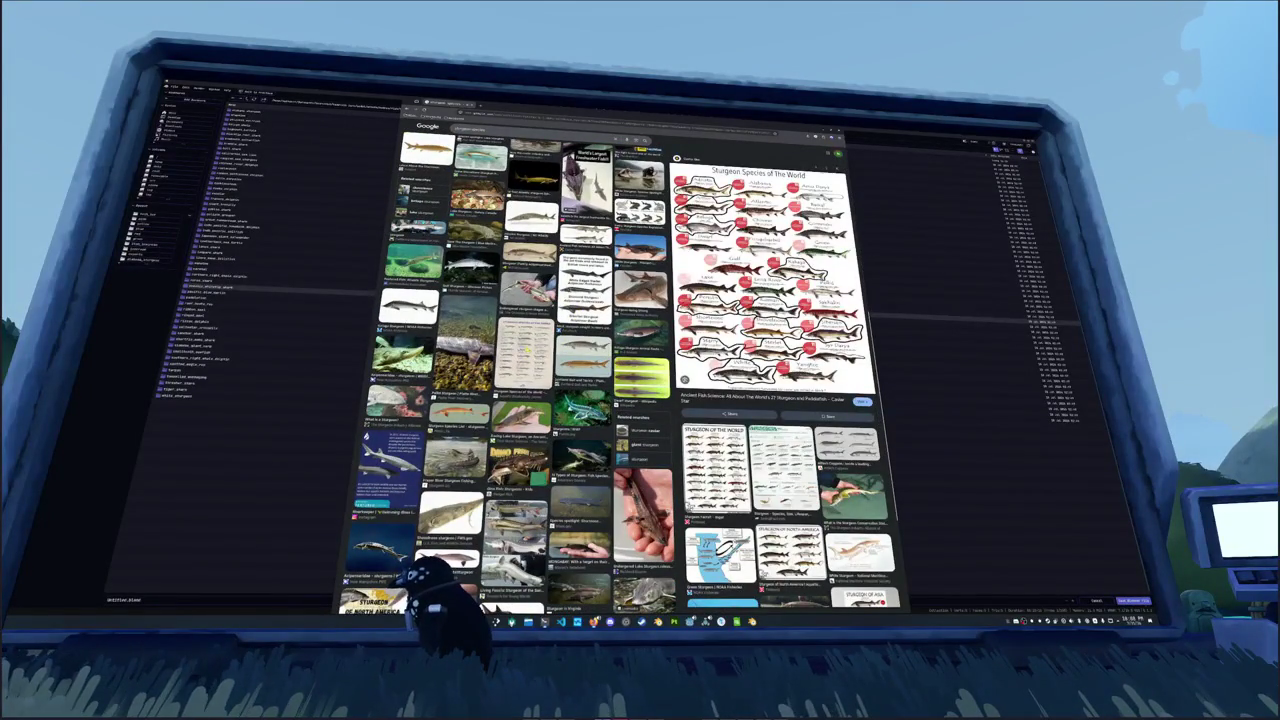
pyautogui.scroll(-7, 513, 375)
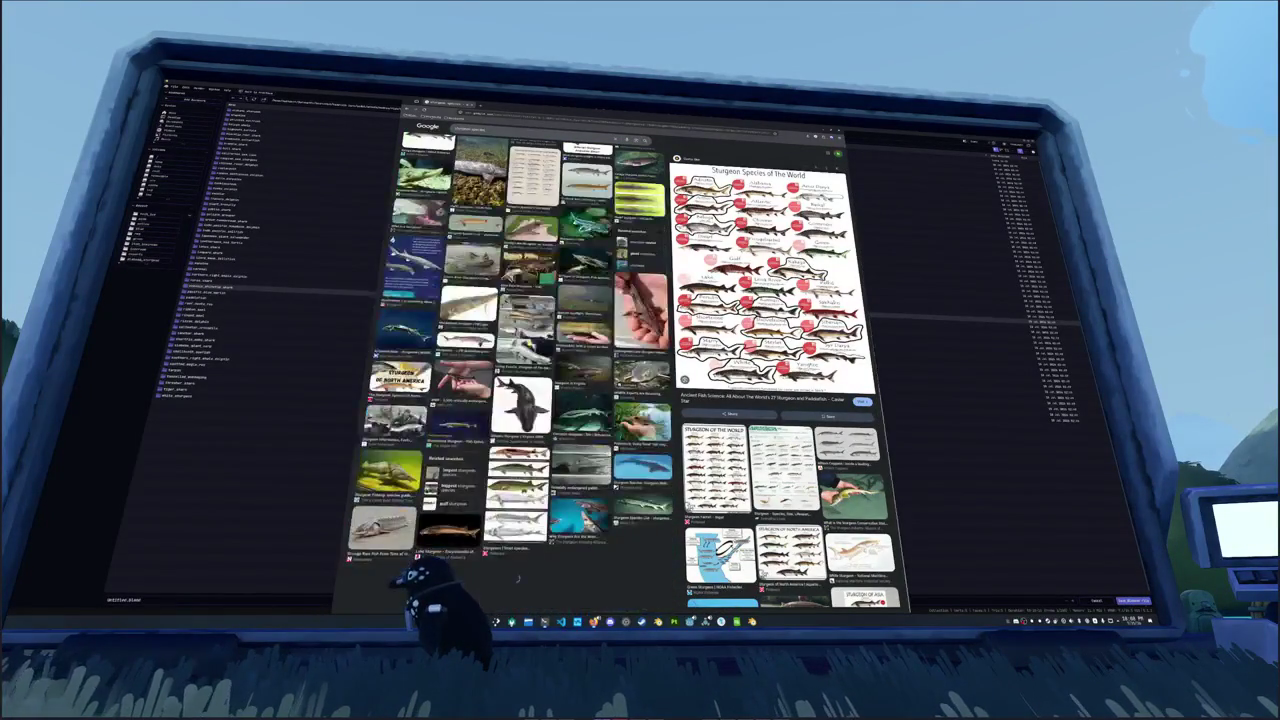
pyautogui.click(525, 325)
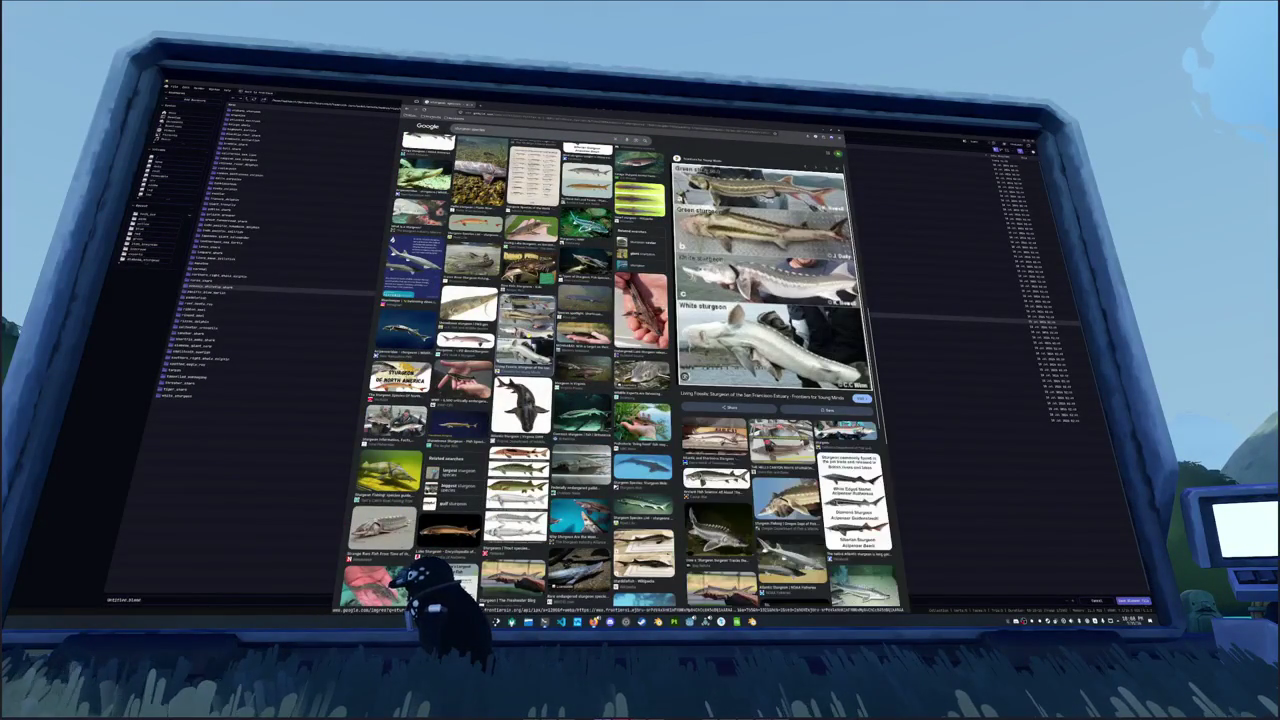
pyautogui.scroll(-10, 508, 375)
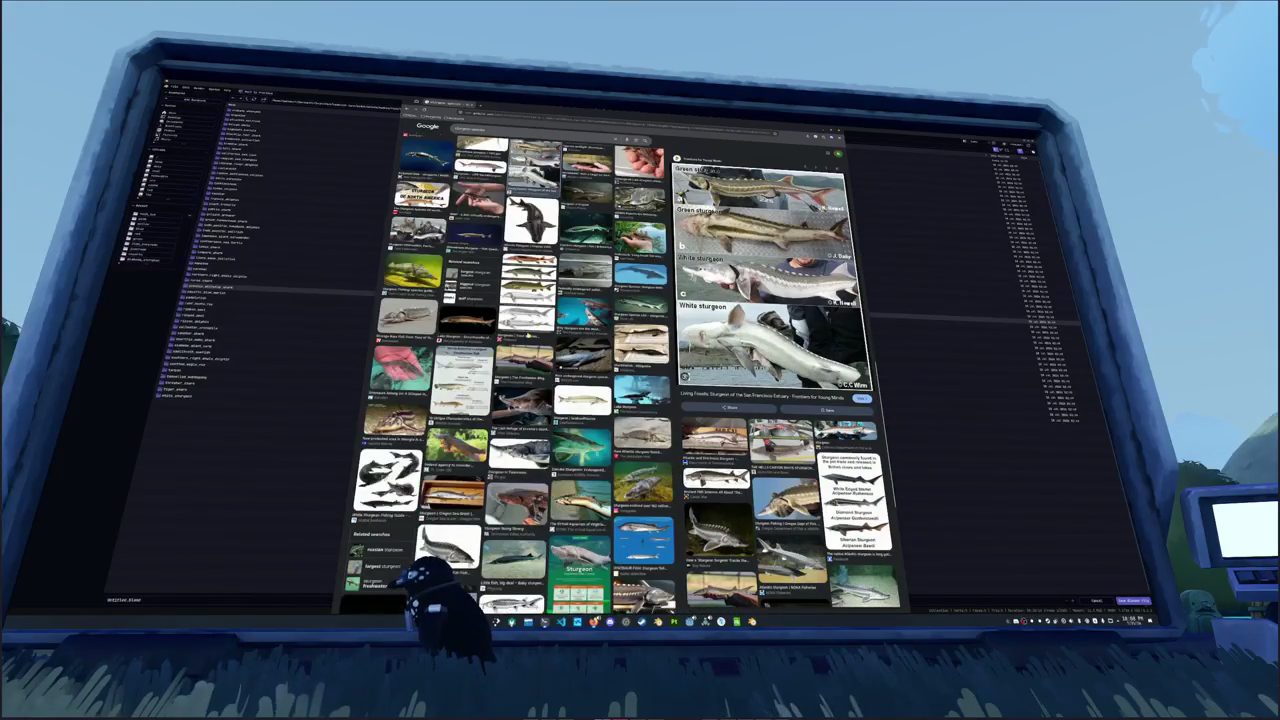
pyautogui.scroll(4, 513, 375)
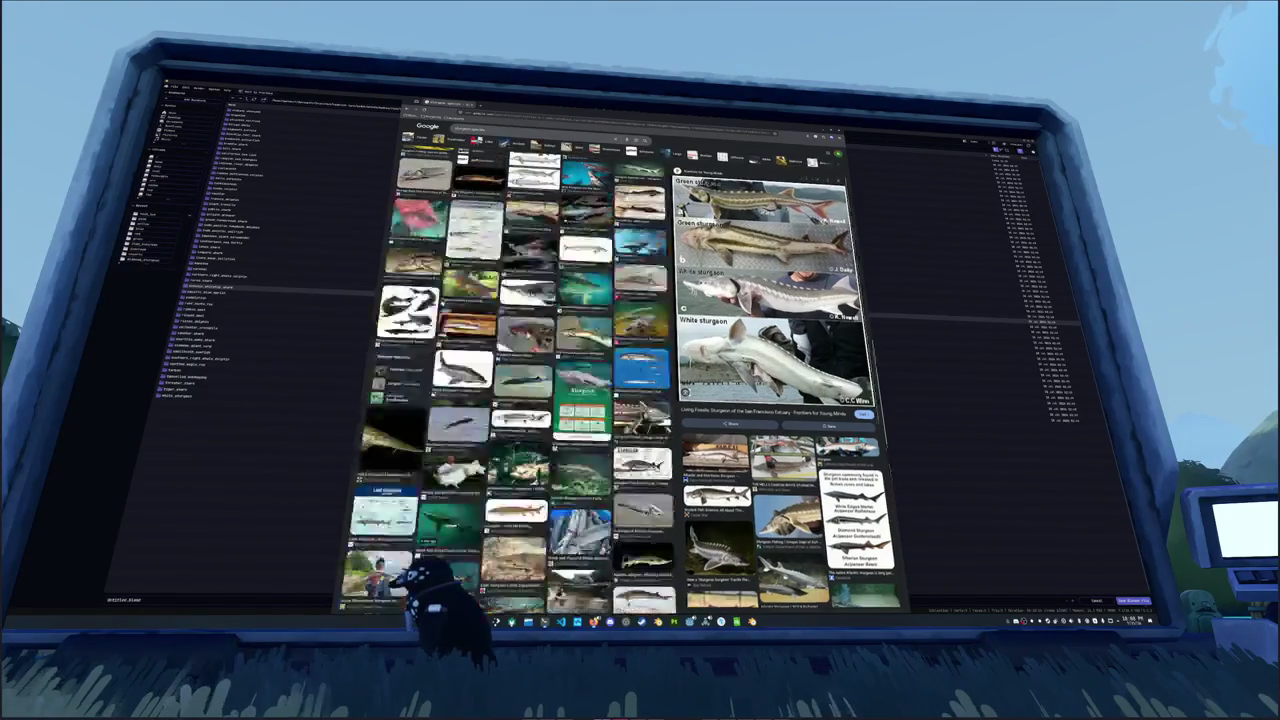
pyautogui.scroll(5, 513, 375)
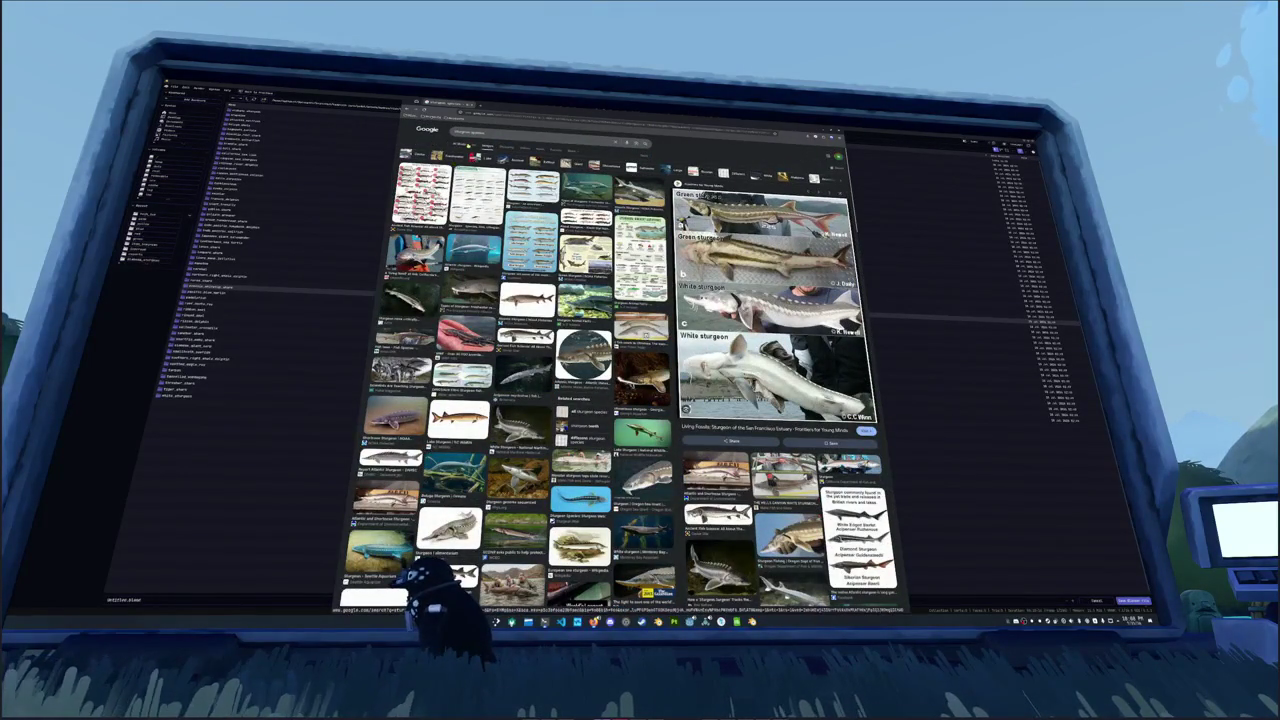
# Step: Search Google Images for 'fish species'
pyautogui.click(530, 131)
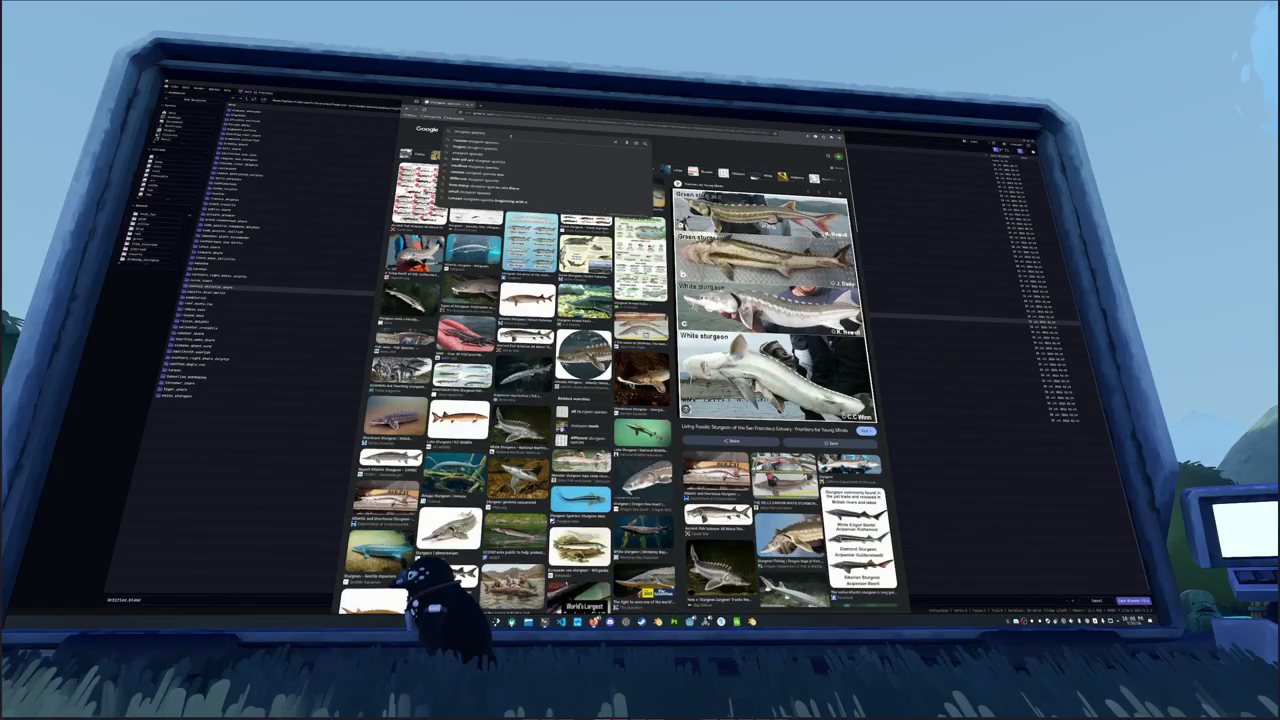
pyautogui.press('Escape')
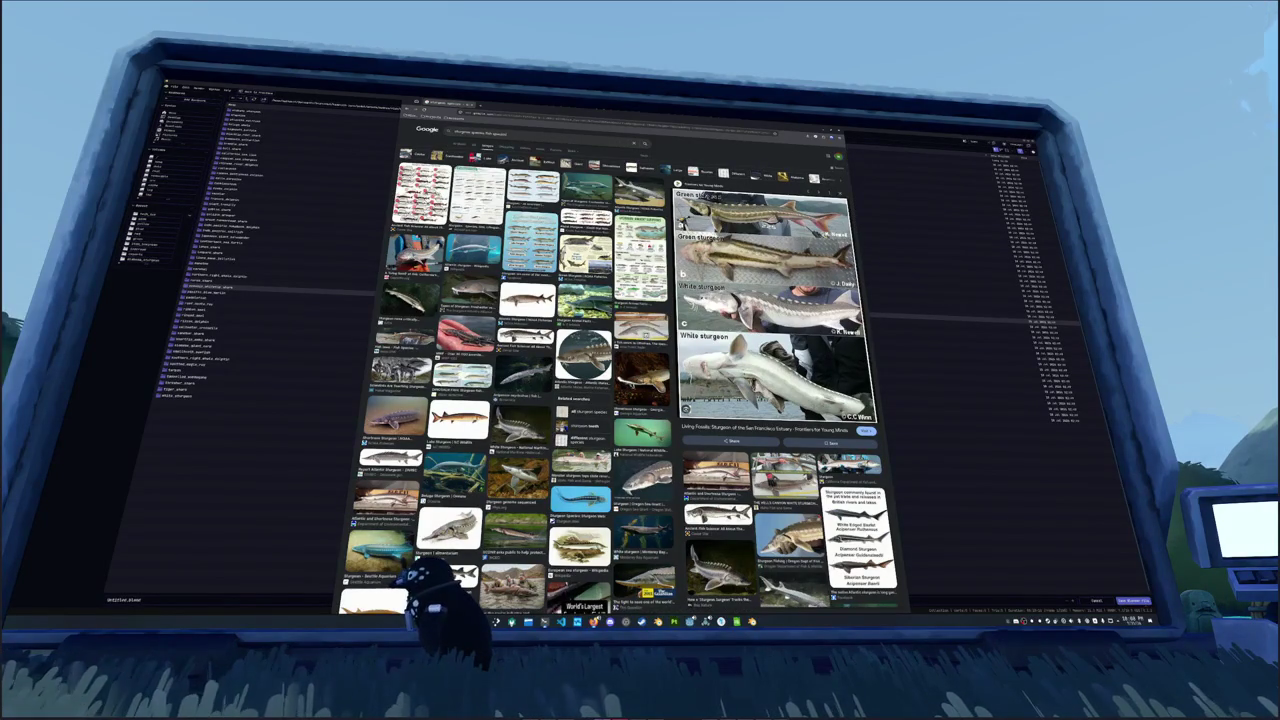
pyautogui.write('fish species')
pyautogui.press('Return')
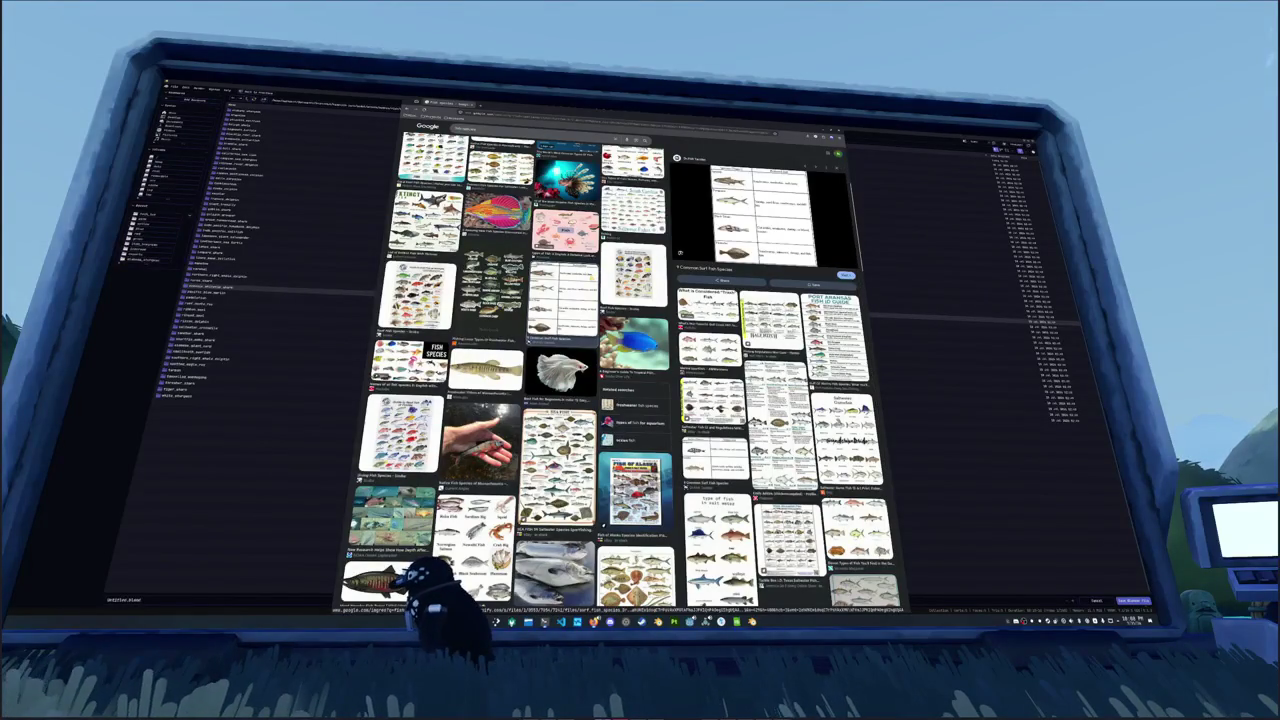
# Step: Preview the Types Of Fishes chart and the tuna species profile image
pyautogui.scroll(-3, 514, 370)
pyautogui.scroll(-5, 514, 370)
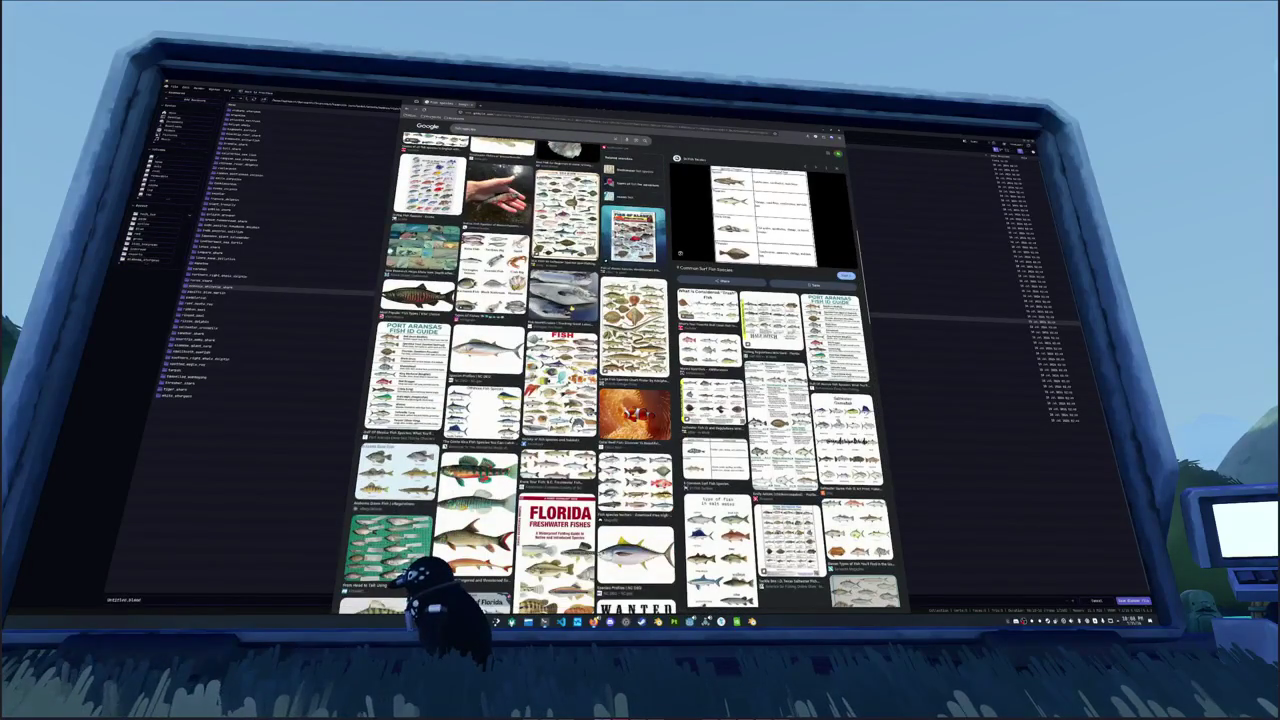
pyautogui.click(492, 272)
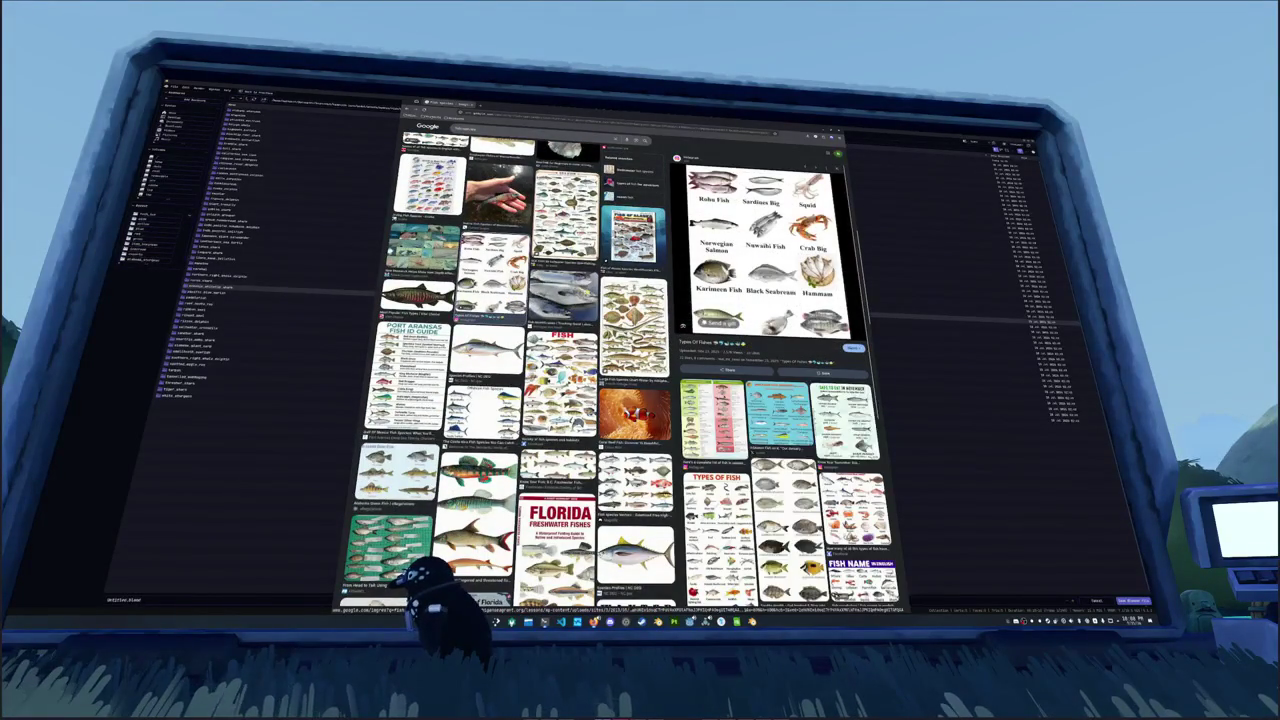
pyautogui.scroll(-5, 514, 370)
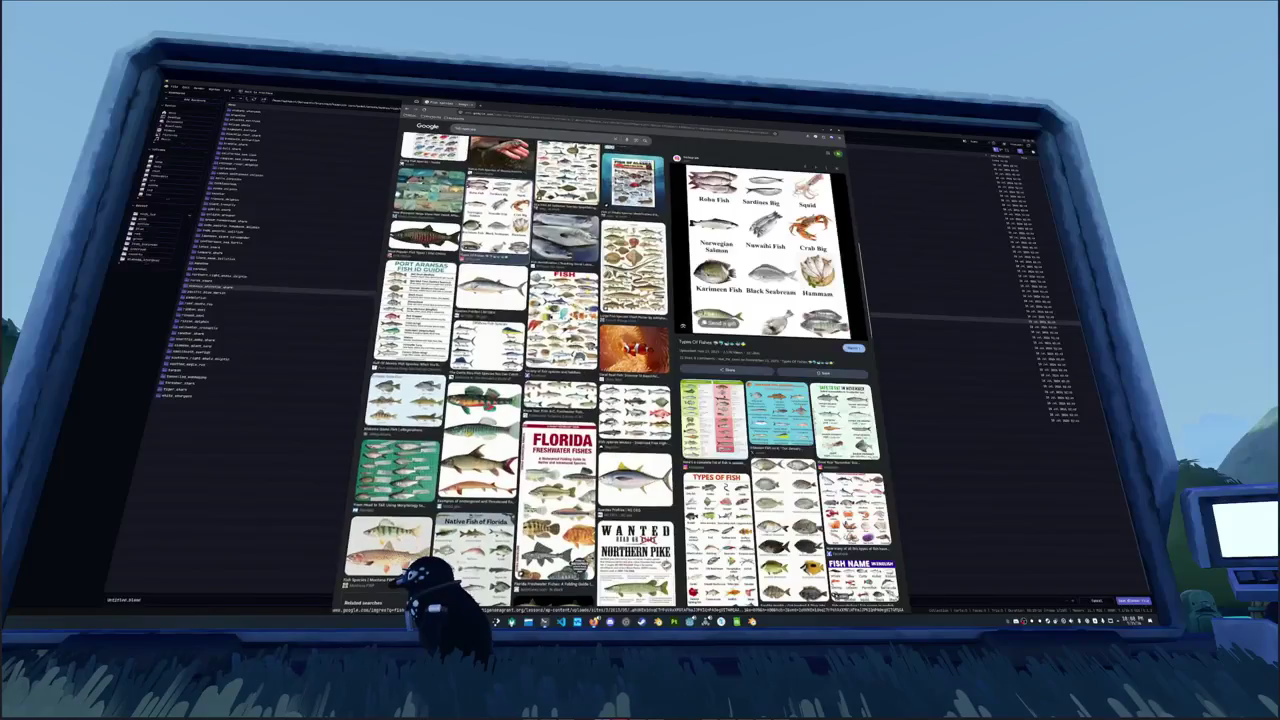
pyautogui.scroll(-5, 514, 370)
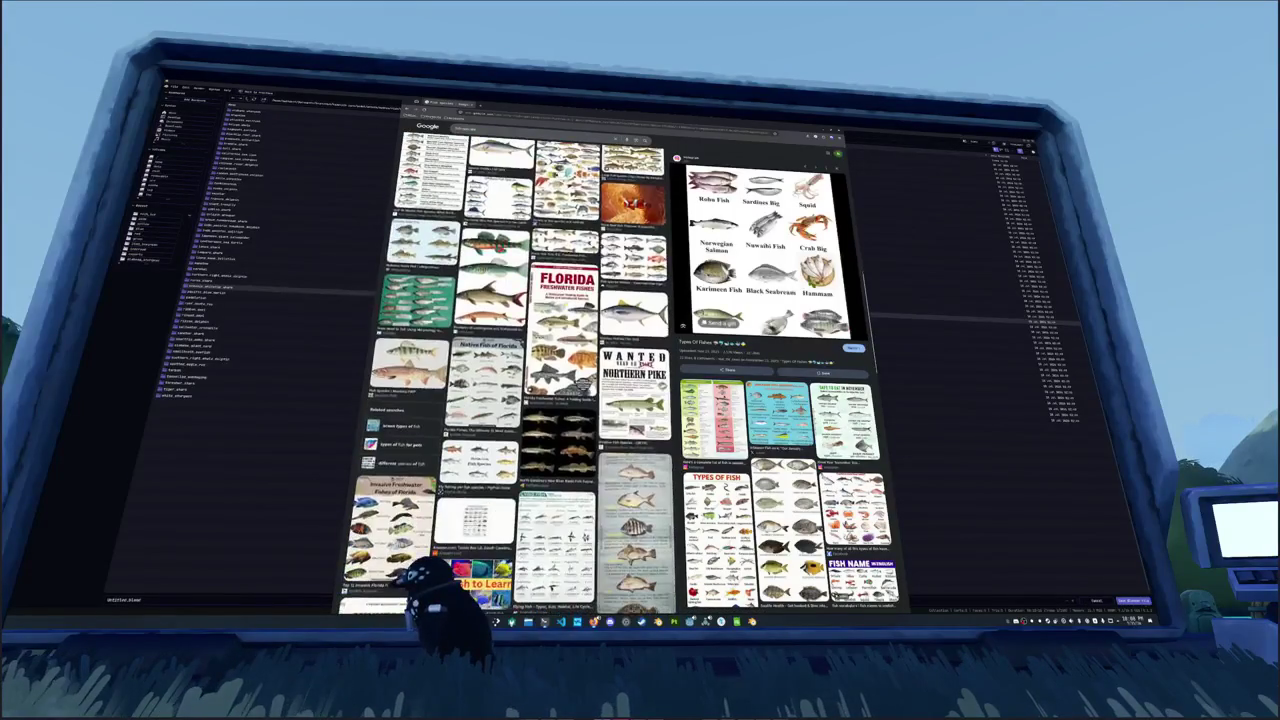
pyautogui.scroll(-5, 514, 370)
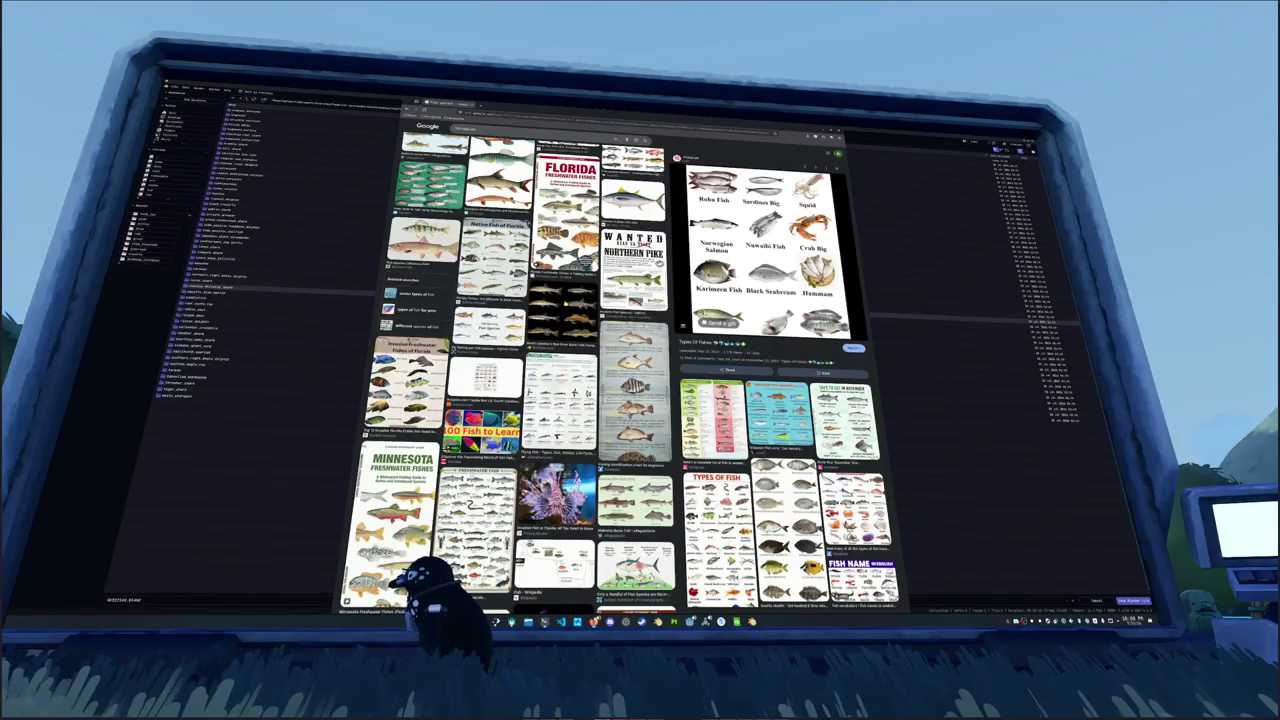
pyautogui.scroll(-2, 508, 374)
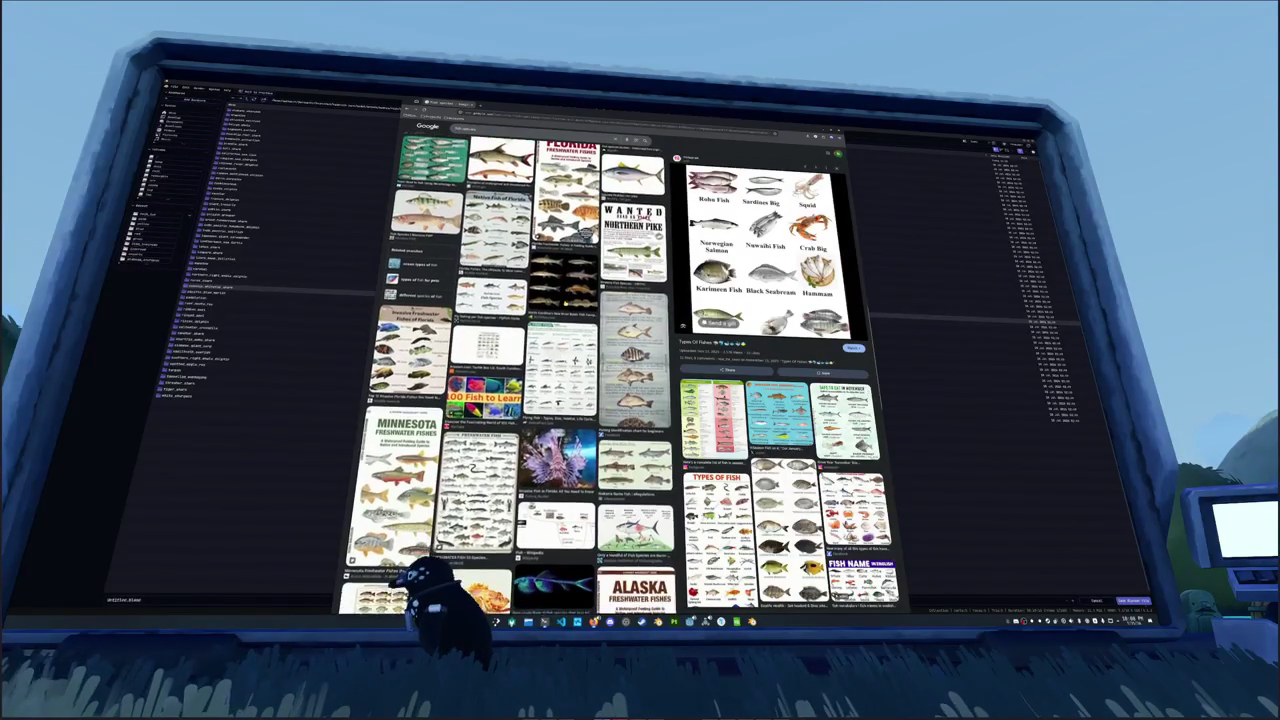
pyautogui.scroll(3, 508, 374)
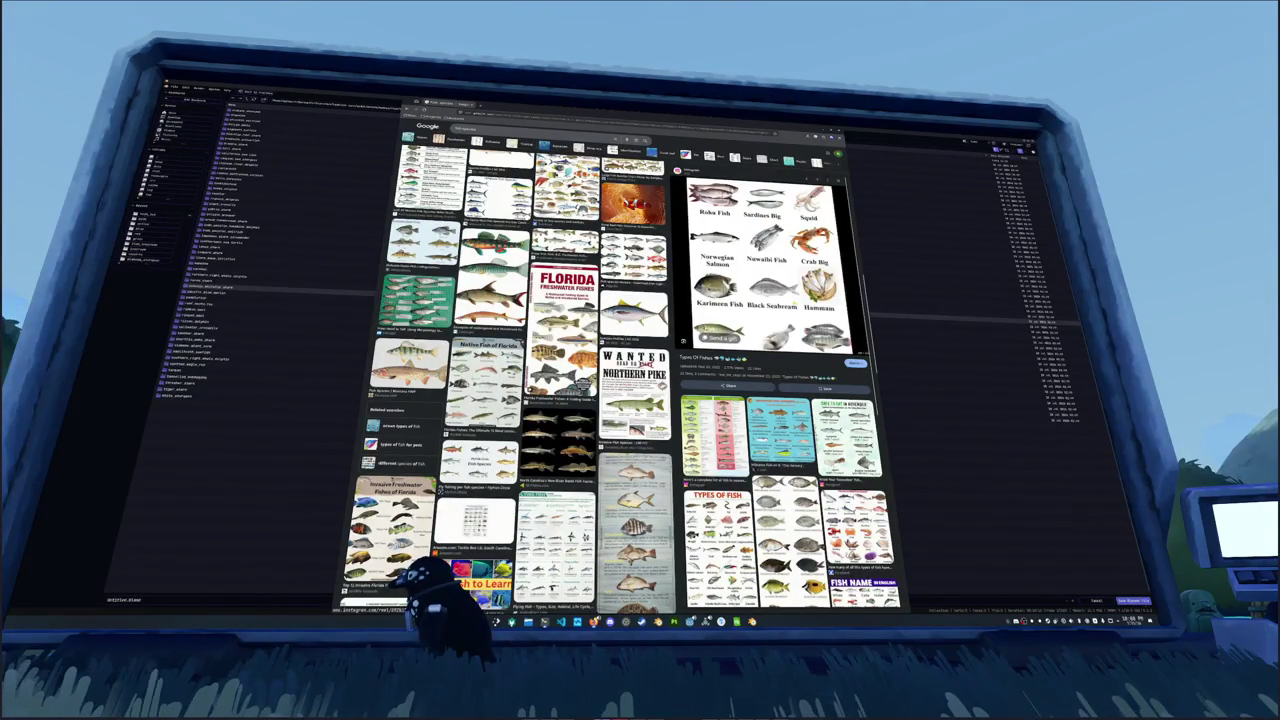
pyautogui.scroll(2, 508, 380)
pyautogui.scroll(5, 508, 380)
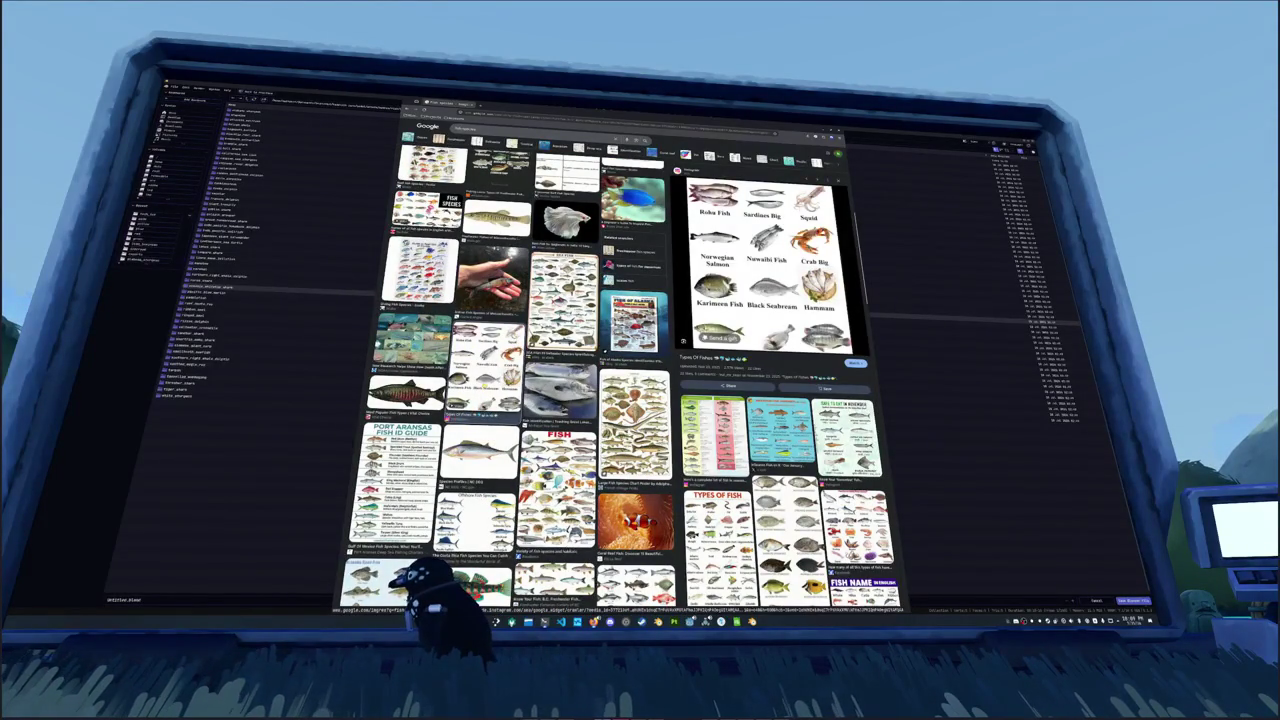
pyautogui.scroll(-3, 510, 370)
pyautogui.click(485, 345)
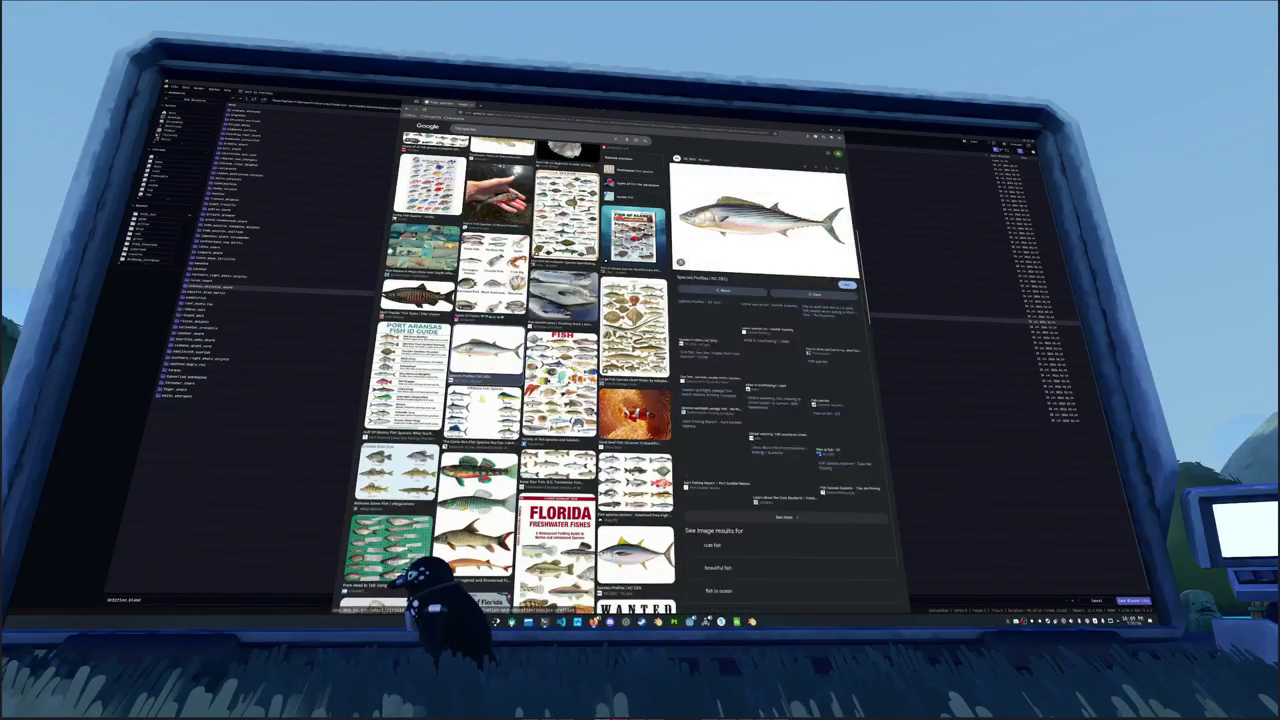
# Step: Preview the offshore fish, invasive Florida freshwater fish, angelfish, jack fish and lionfish images
pyautogui.click(483, 405)
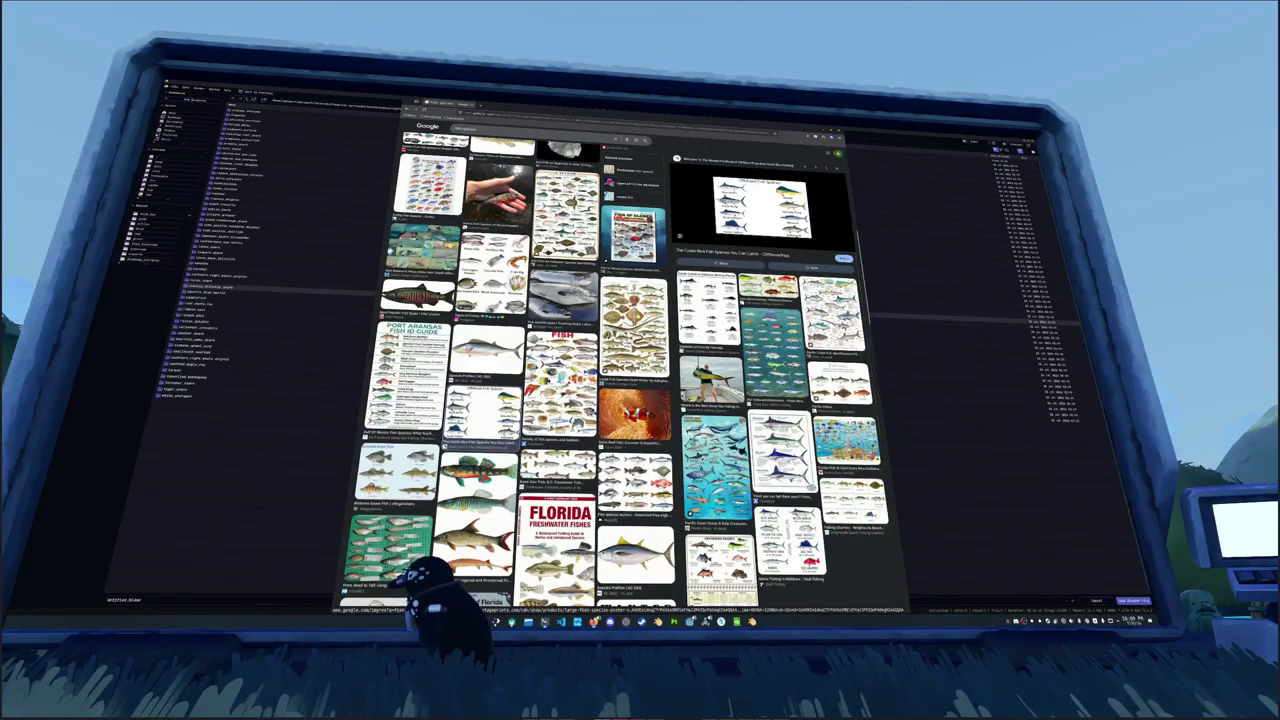
pyautogui.scroll(-3, 514, 378)
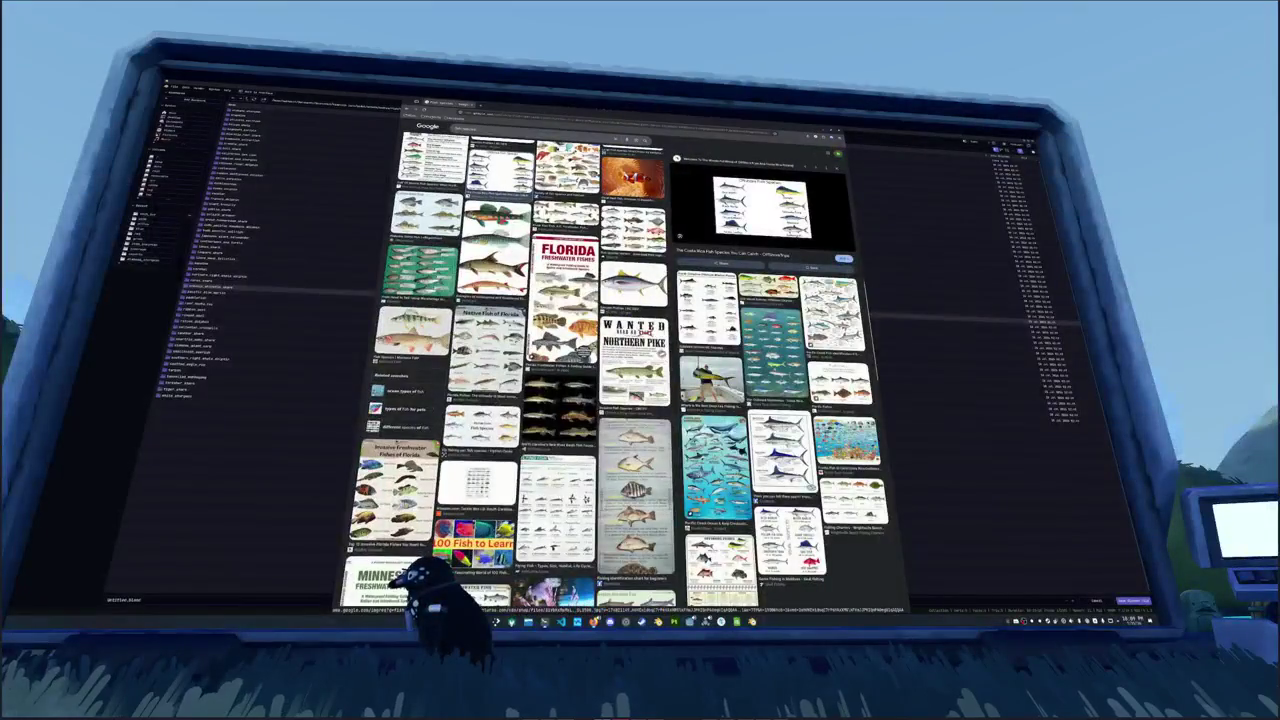
pyautogui.scroll(-3, 514, 378)
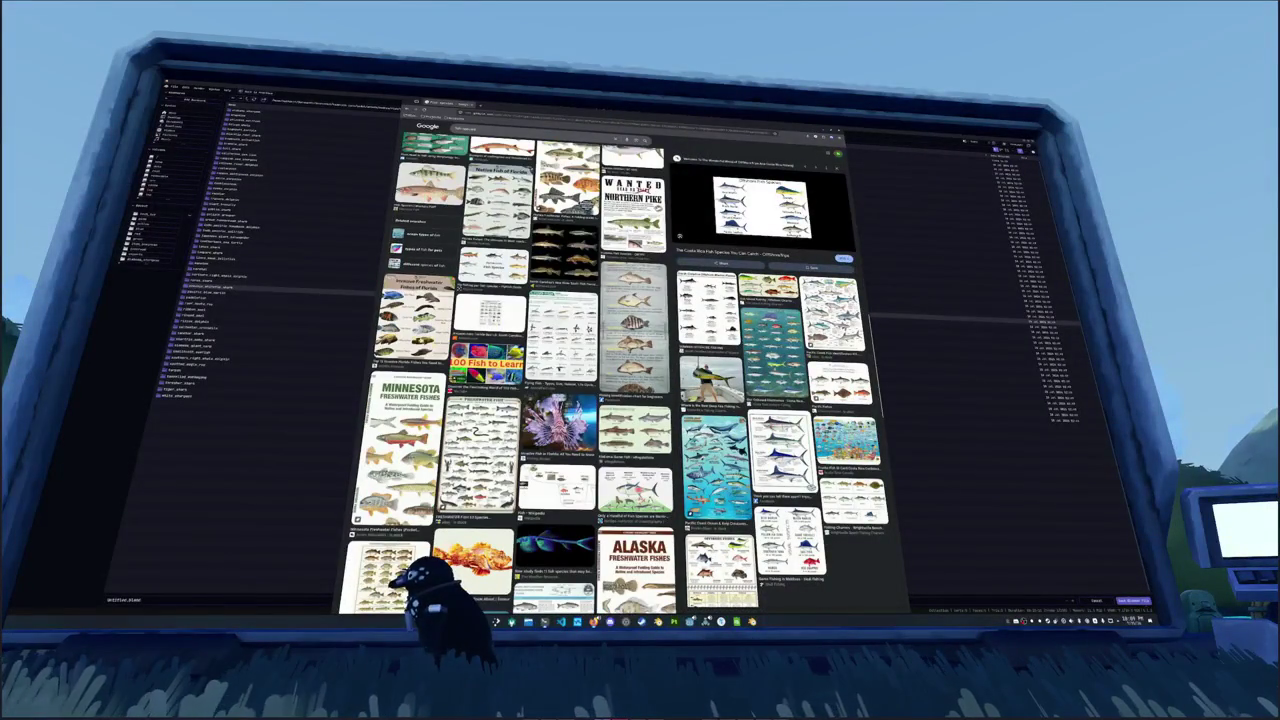
pyautogui.click(414, 318)
pyautogui.scroll(-3, 514, 378)
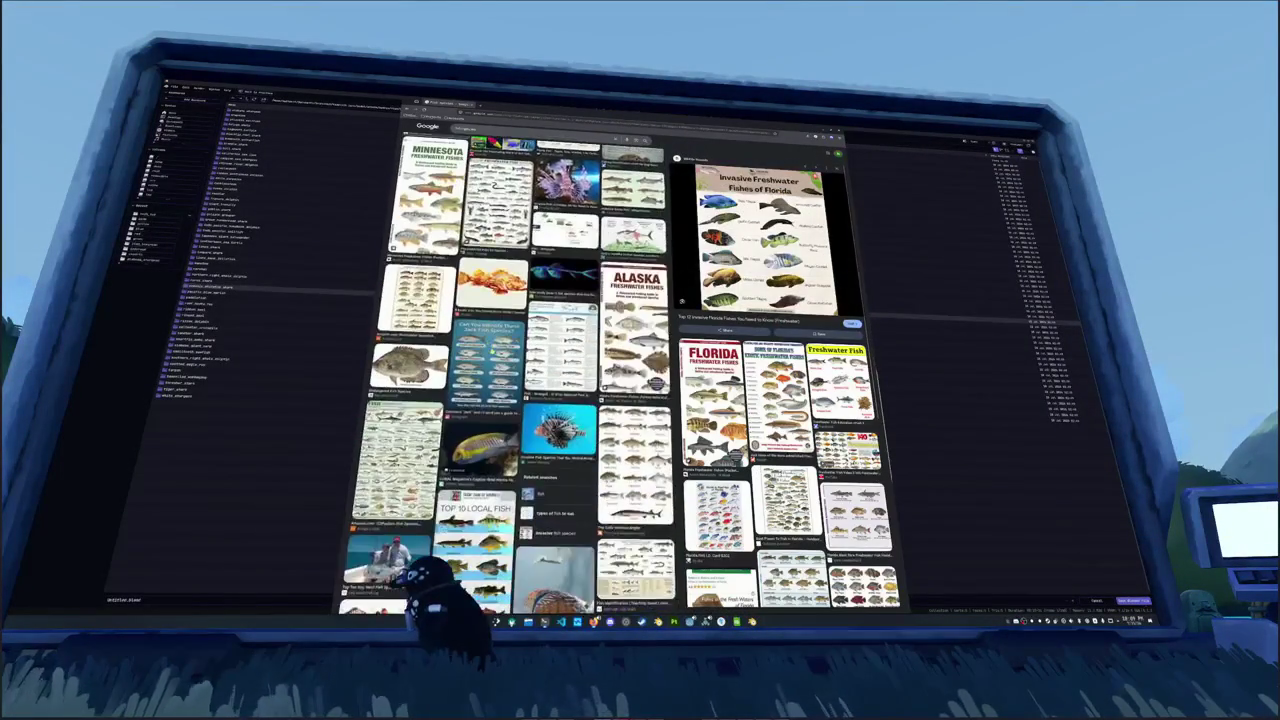
pyautogui.scroll(-3, 514, 378)
pyautogui.click(487, 343)
pyautogui.click(490, 265)
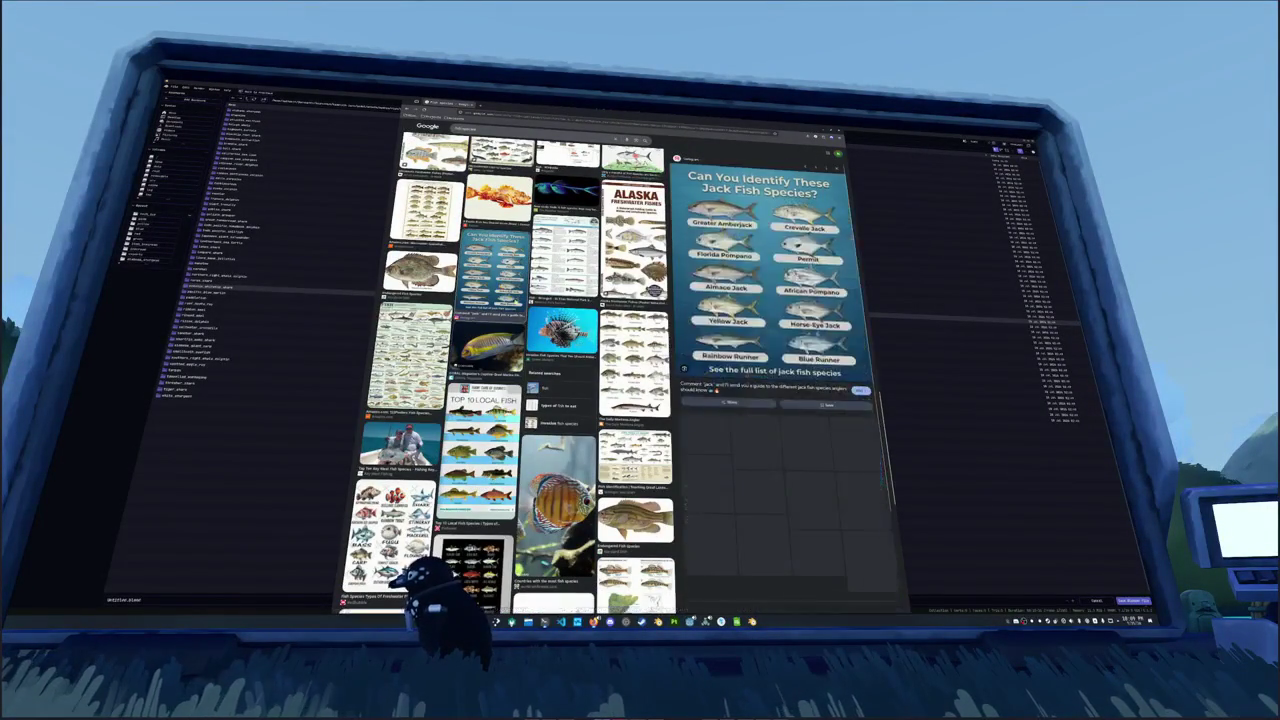
pyautogui.click(562, 330)
# Step: Preview the Alaska, Montana angler, brown fish and marlin charts, ending on the male/female tetra chart
pyautogui.click(634, 362)
pyautogui.click(634, 240)
pyautogui.click(634, 360)
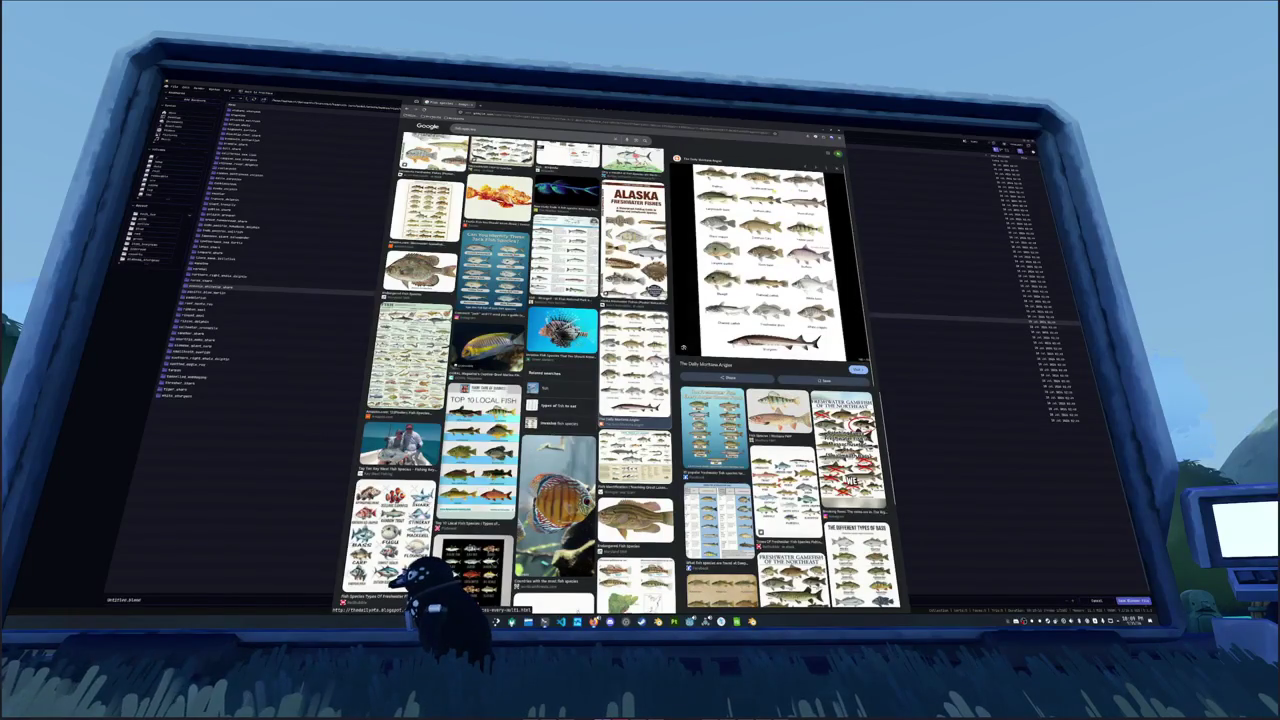
pyautogui.scroll(-5, 520, 380)
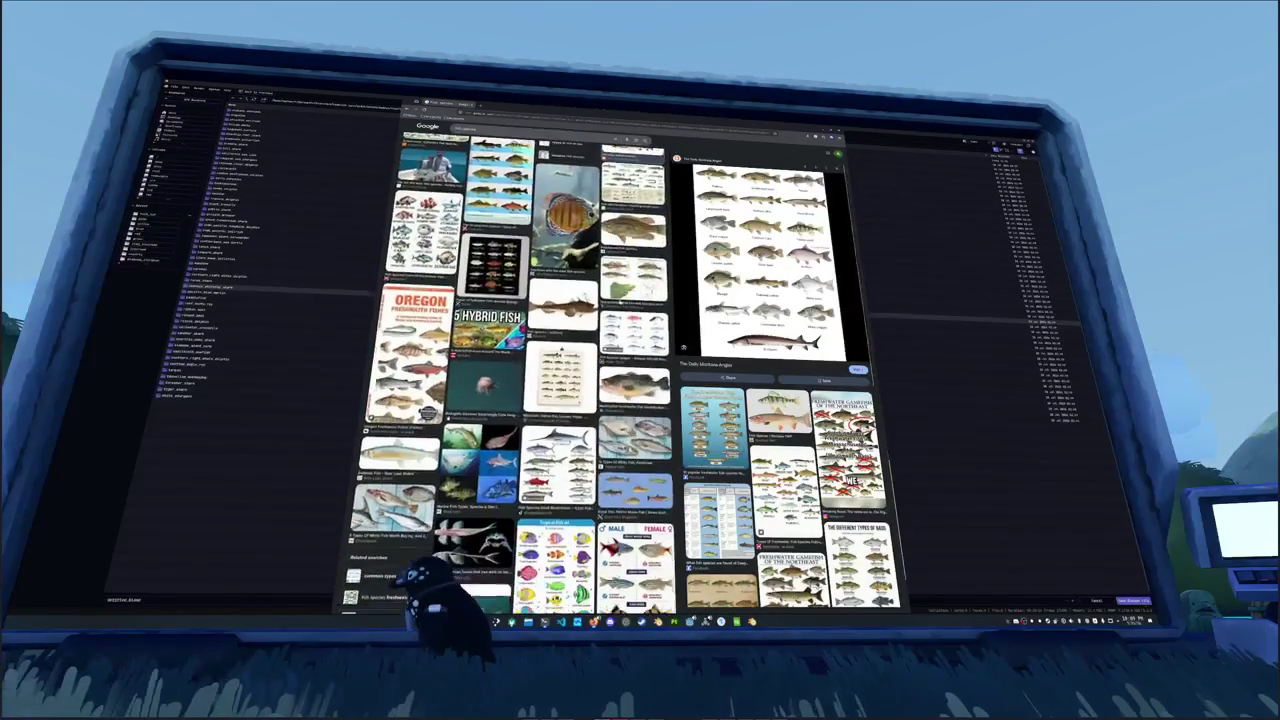
pyautogui.click(563, 308)
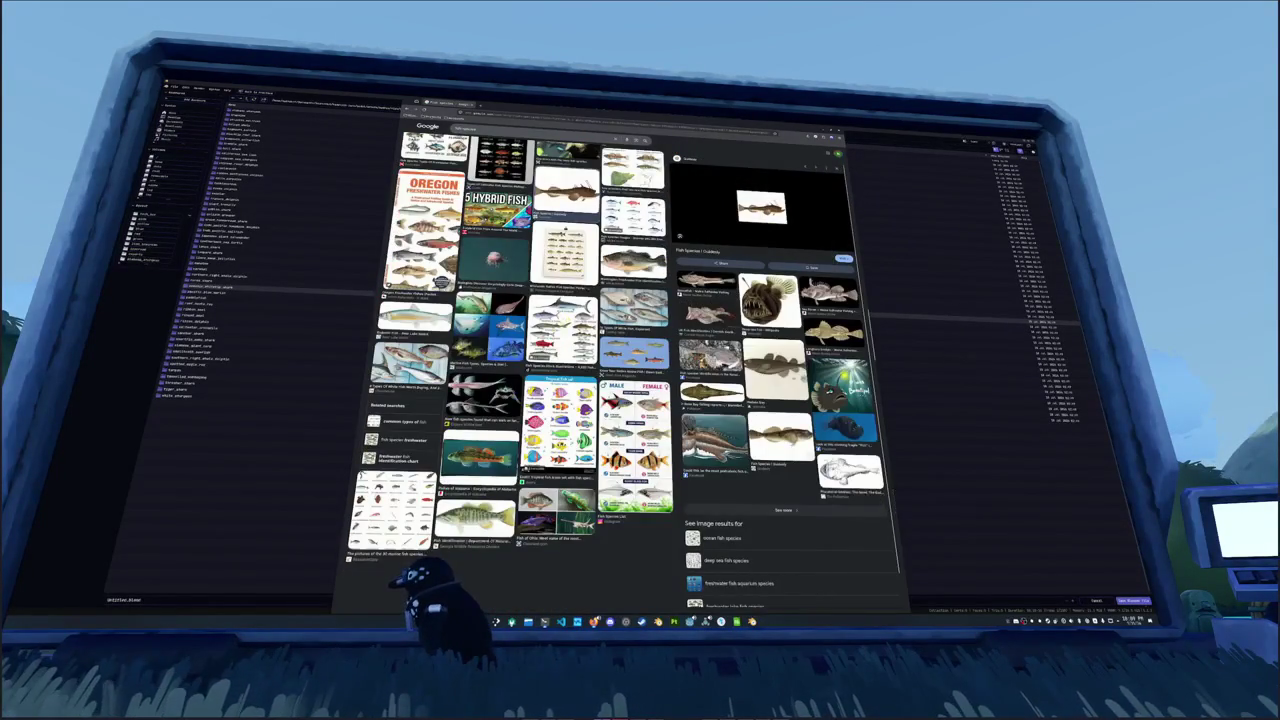
pyautogui.click(562, 327)
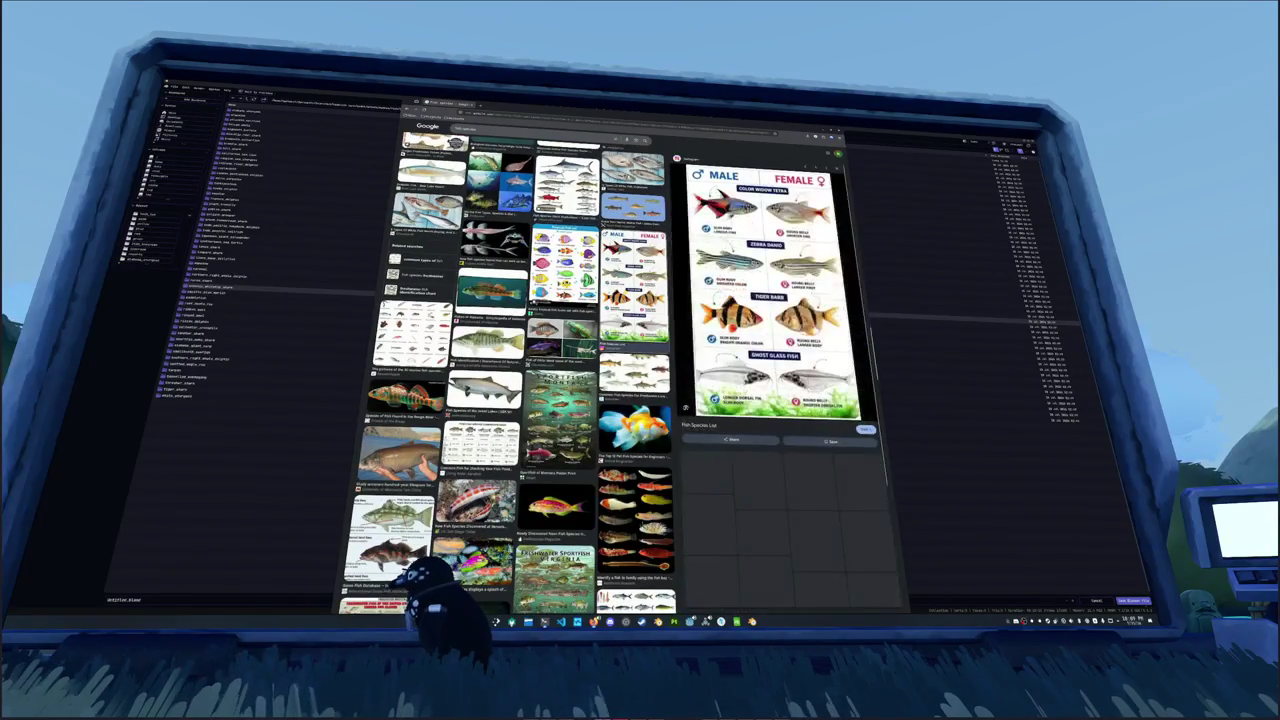
pyautogui.click(634, 290)
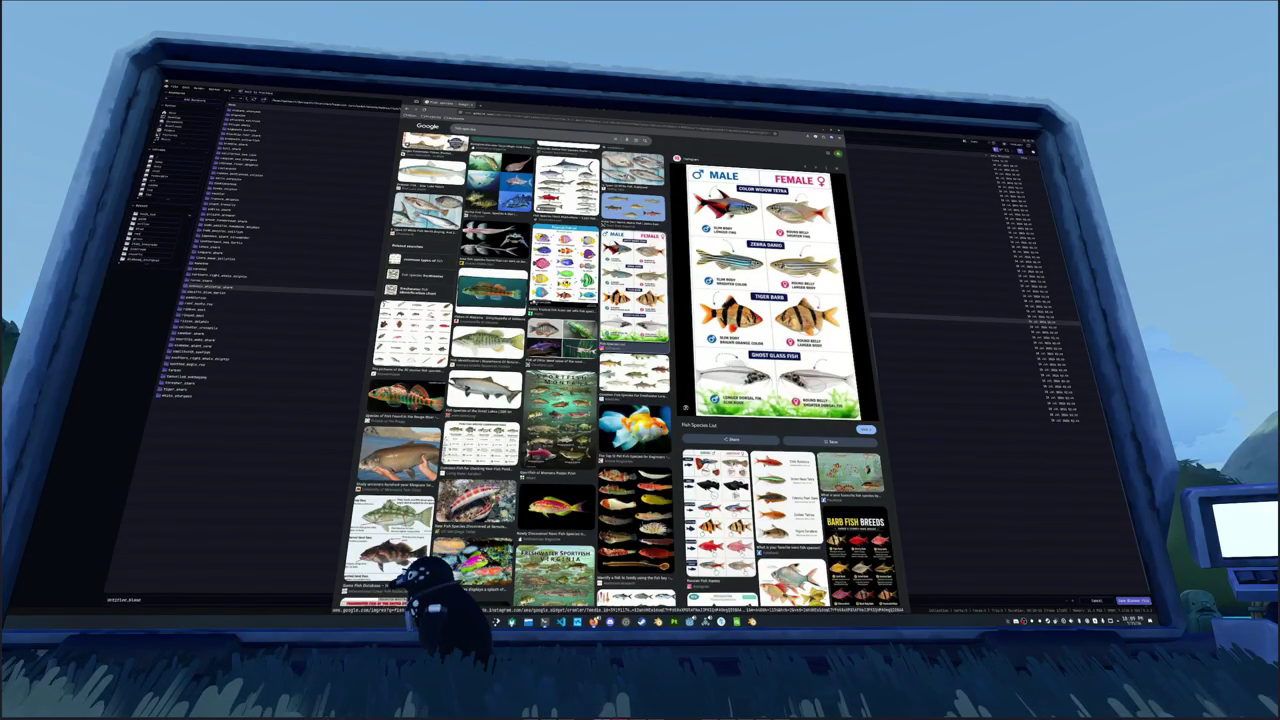
# Step: Preview the Sportfish of Montana poster, Game Fish Database image, CA bass and Alaska salmon chart
pyautogui.scroll(-2, 558, 400)
pyautogui.click(558, 355)
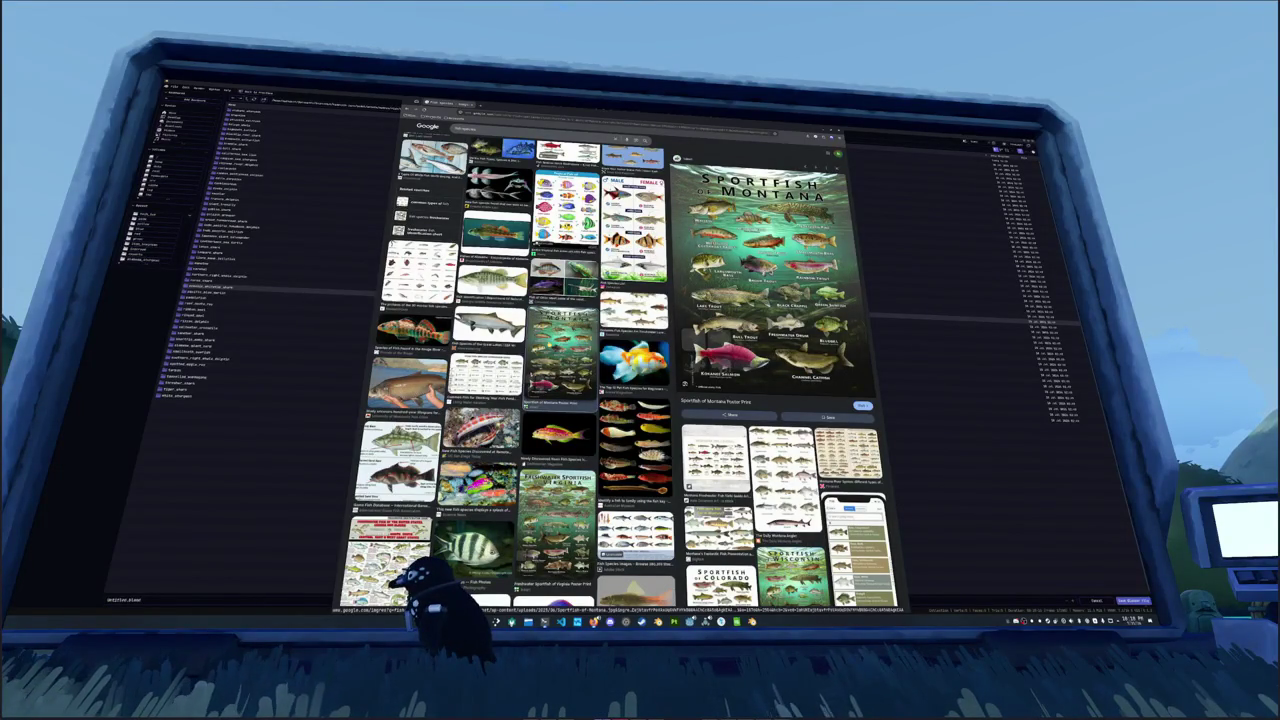
pyautogui.scroll(-2, 510, 370)
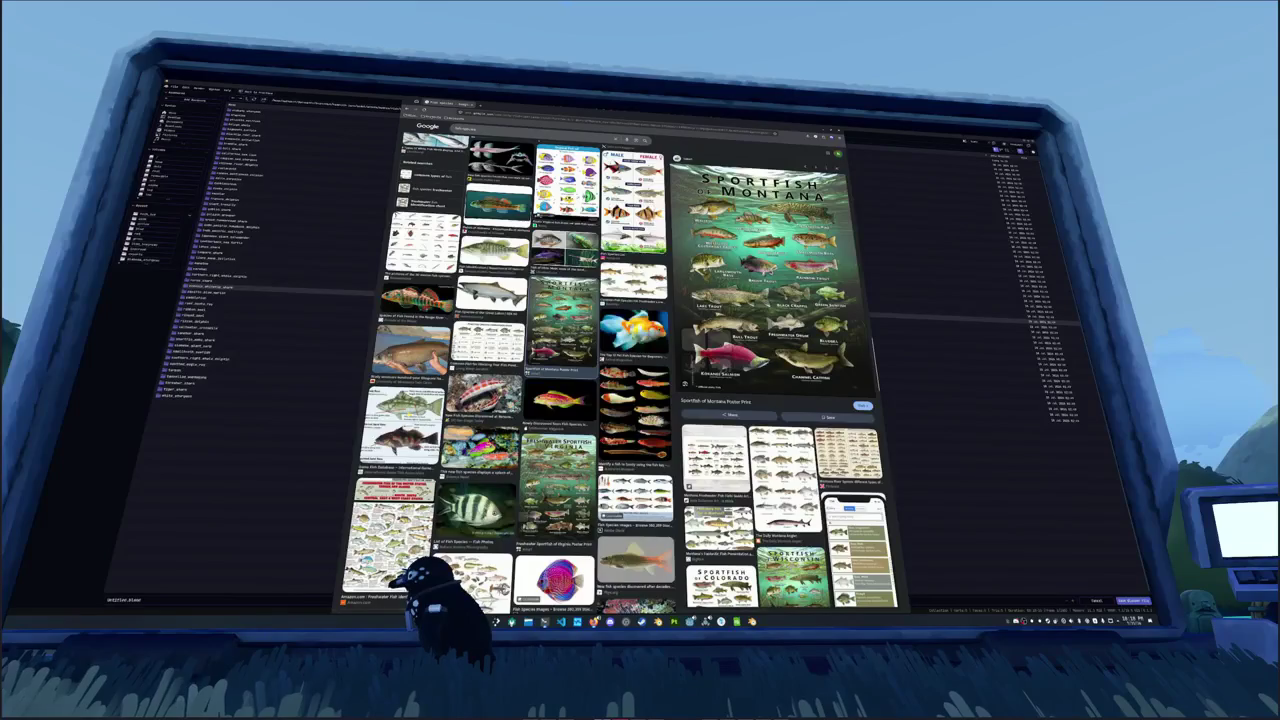
pyautogui.click(402, 425)
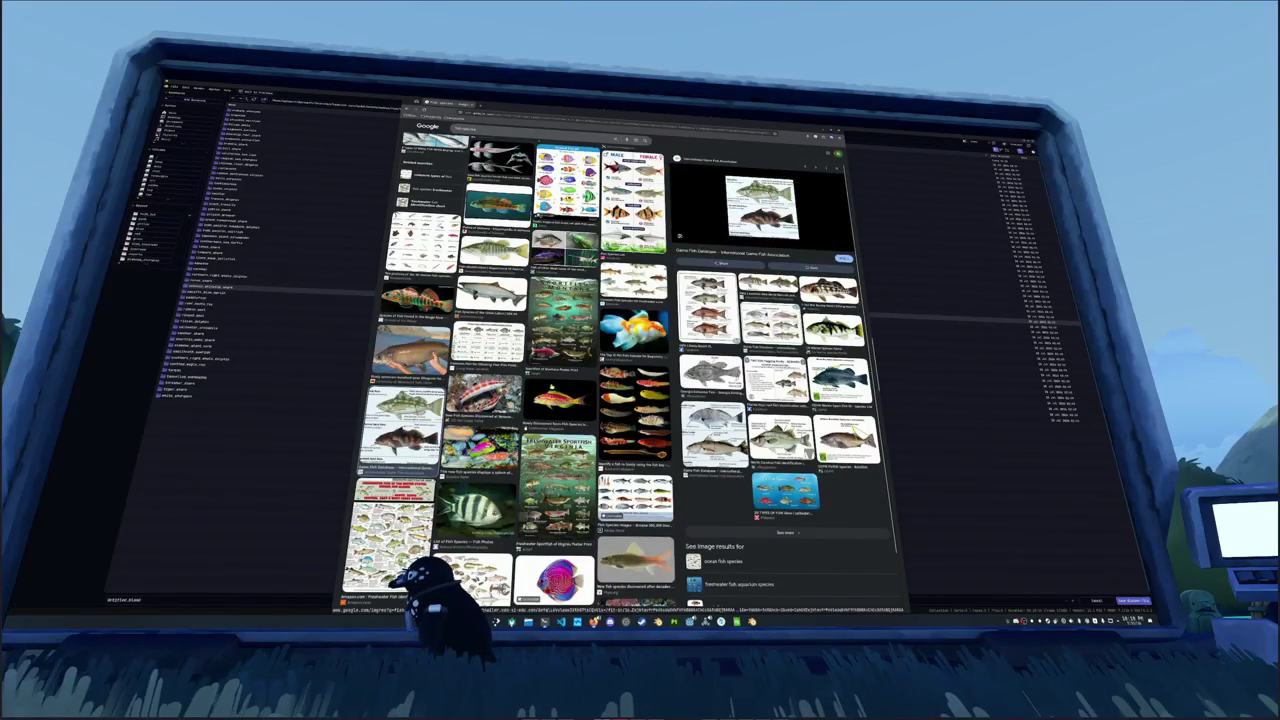
pyautogui.click(829, 327)
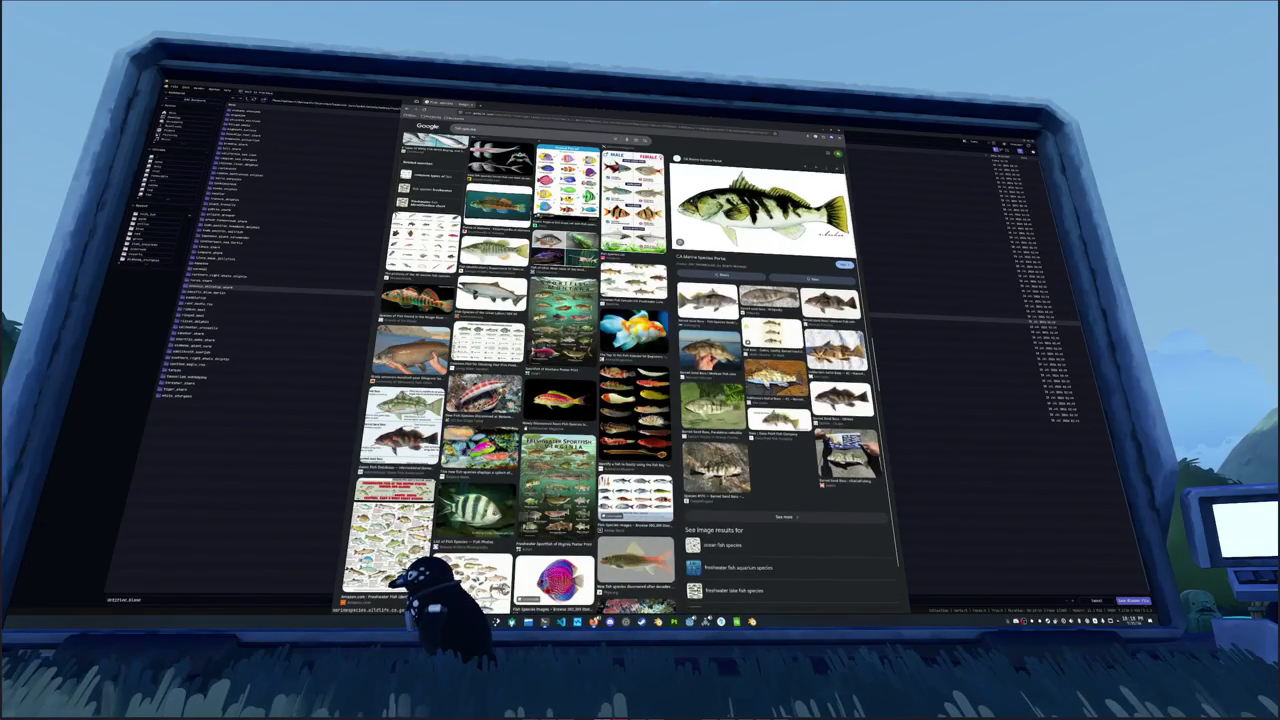
pyautogui.scroll(-1, 770, 380)
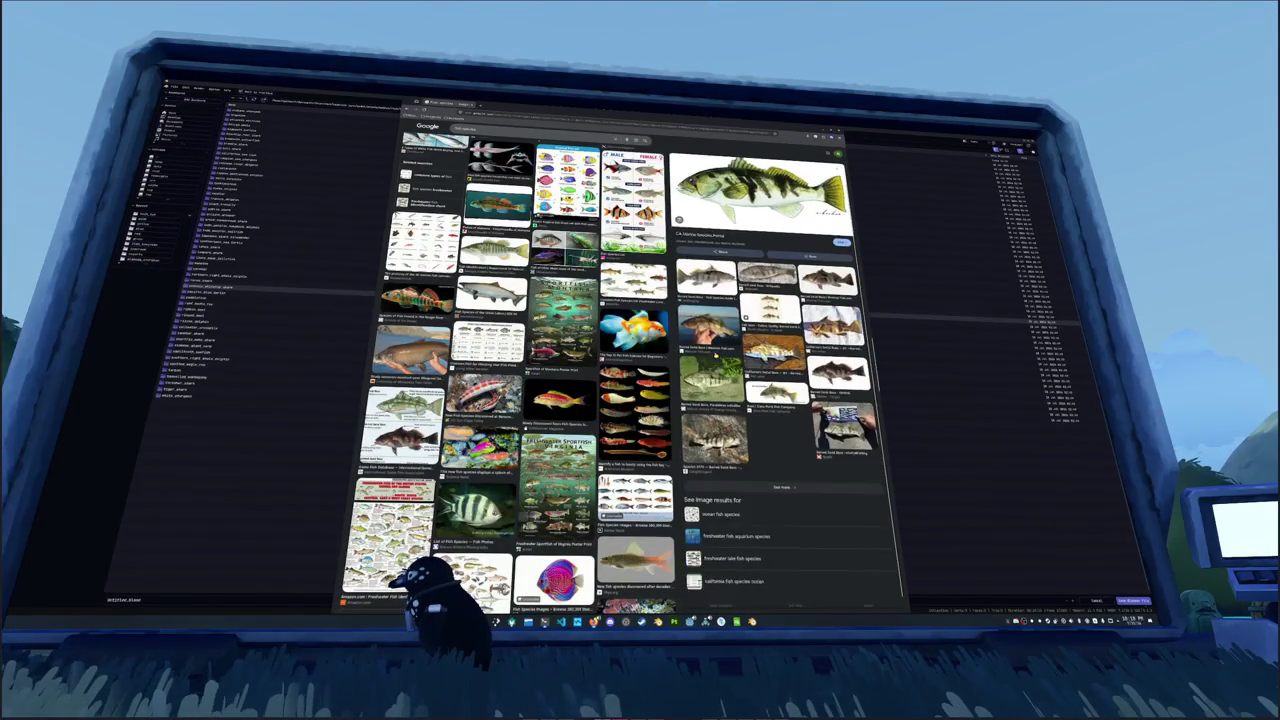
pyautogui.scroll(-5, 515, 375)
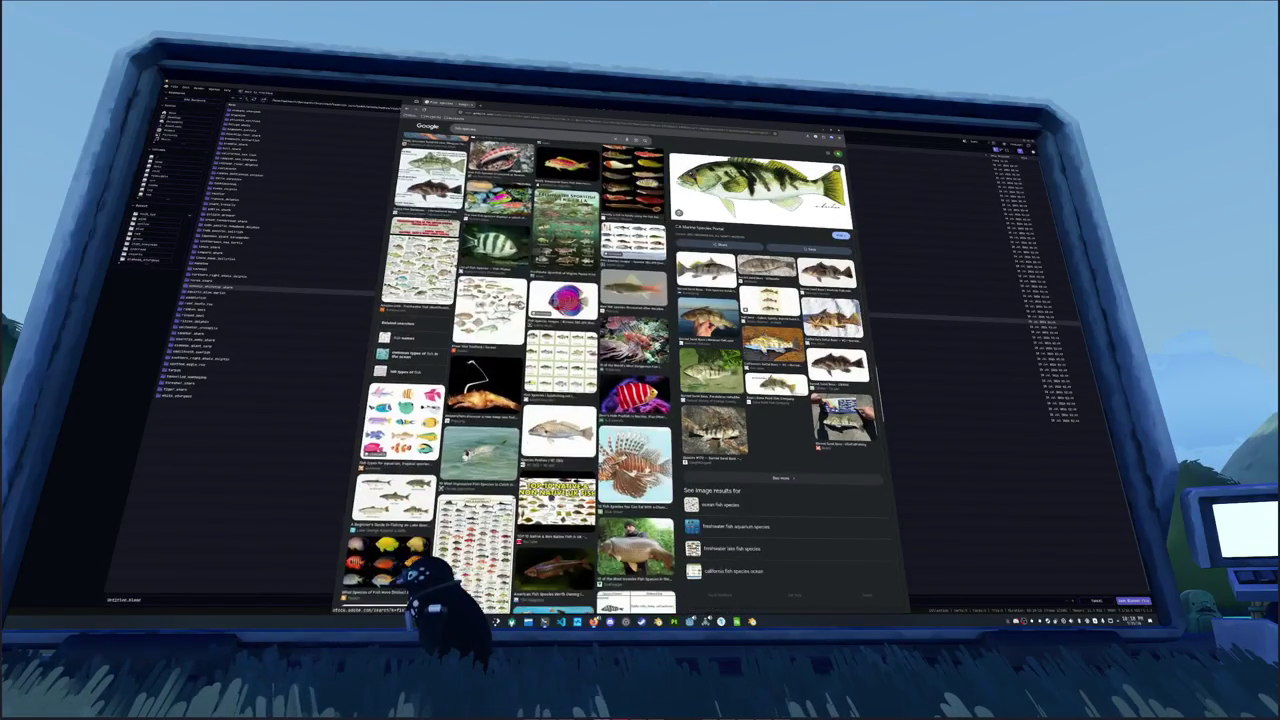
pyautogui.scroll(-3, 515, 375)
pyautogui.scroll(-1, 515, 375)
pyautogui.scroll(-2, 515, 375)
pyautogui.scroll(-3, 515, 375)
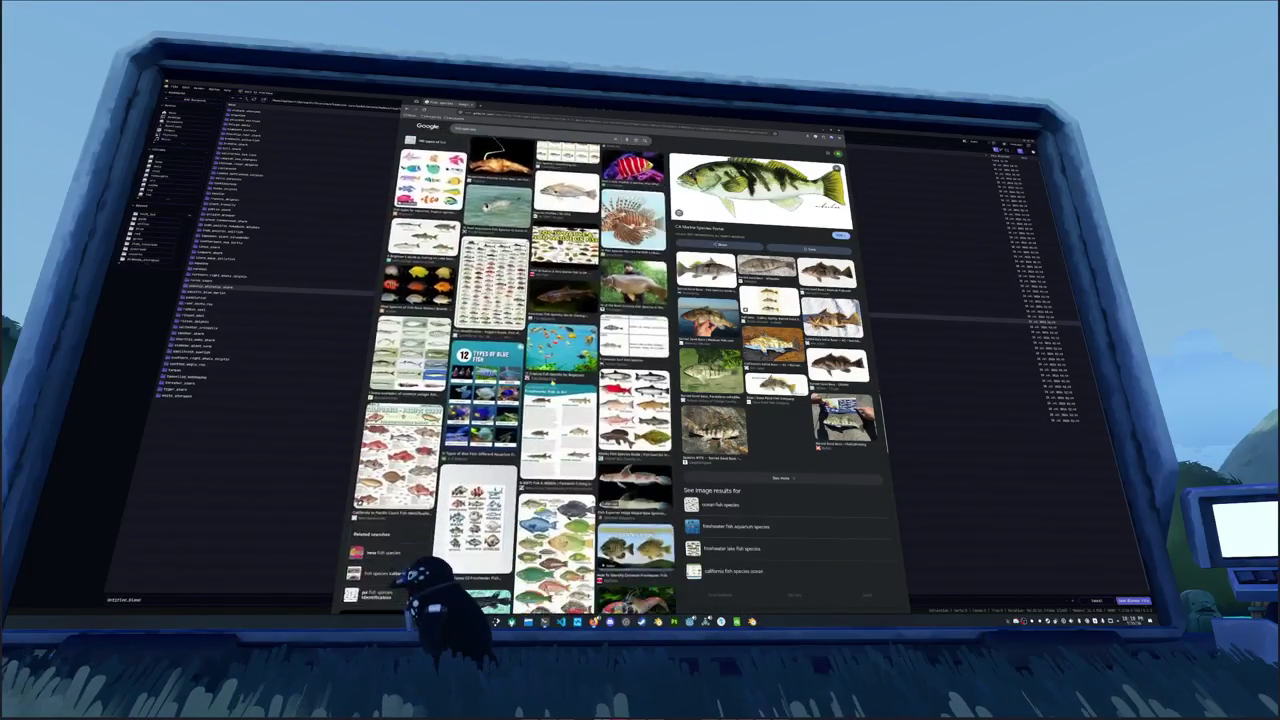
pyautogui.click(633, 340)
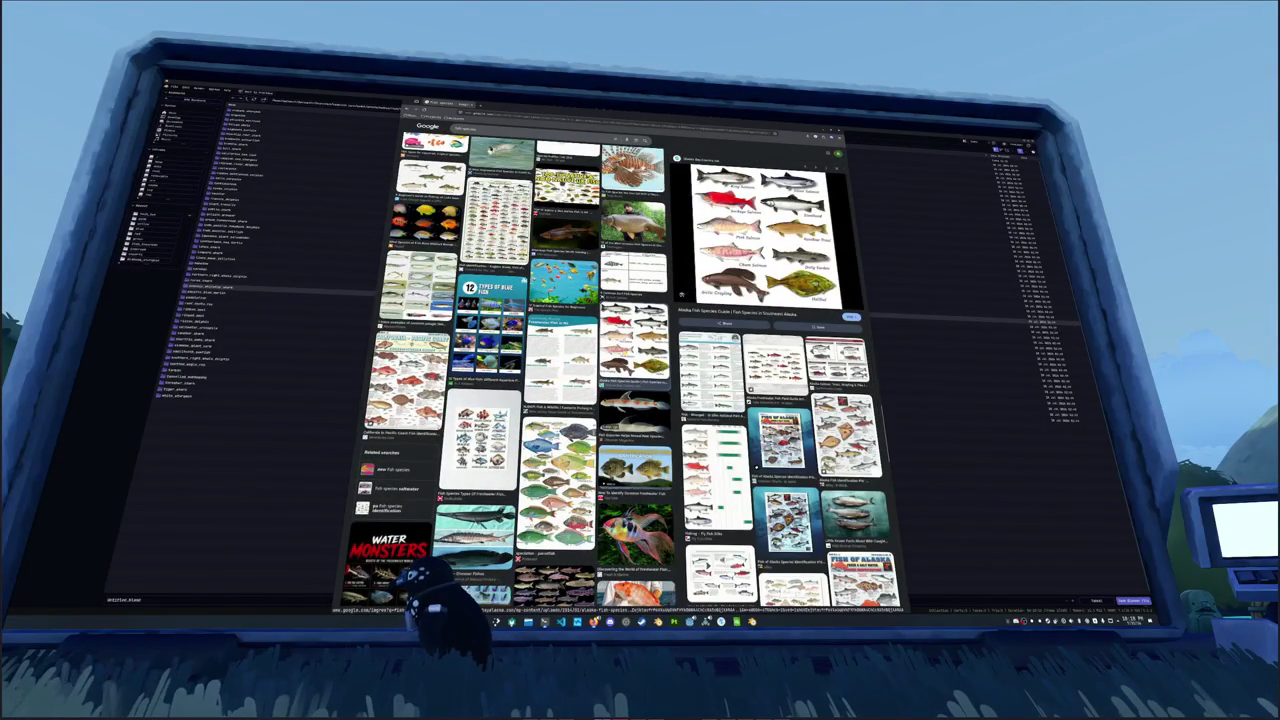
# Step: Scroll further down and preview the Rainbow Trout and Utah rainbow trout images
pyautogui.scroll(-5, 513, 370)
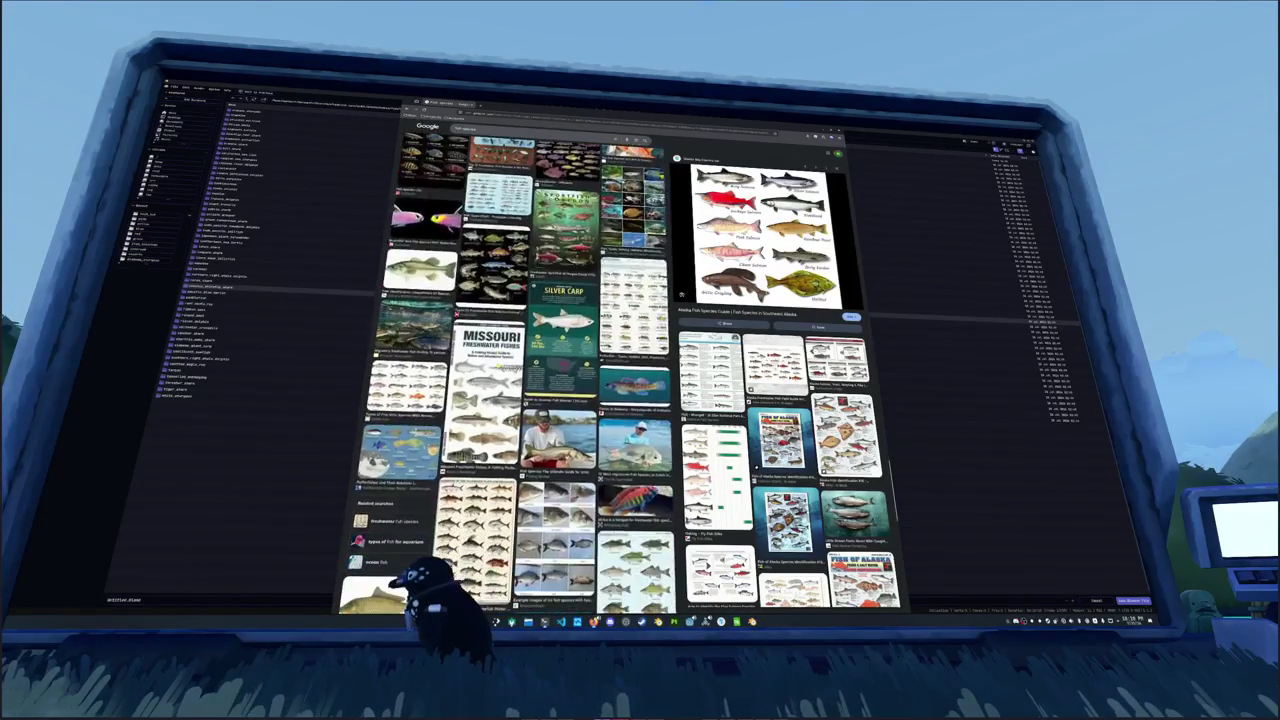
pyautogui.scroll(-2, 513, 370)
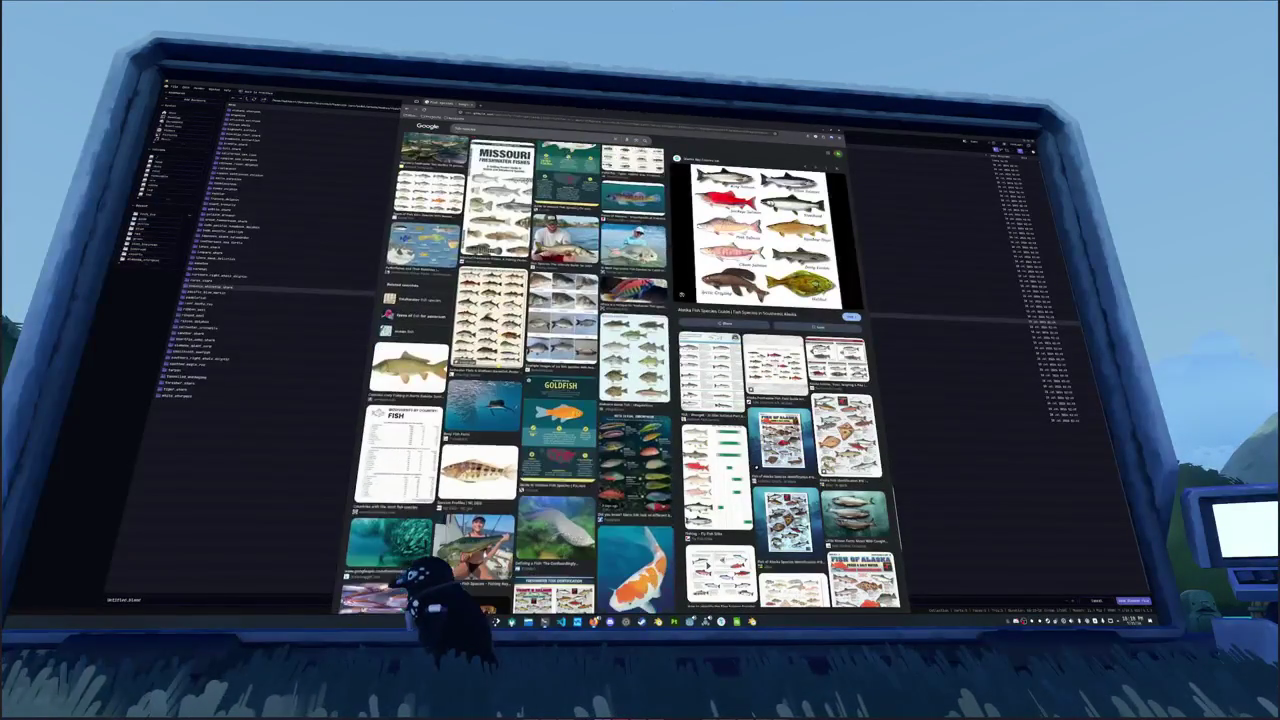
pyautogui.scroll(-4, 513, 370)
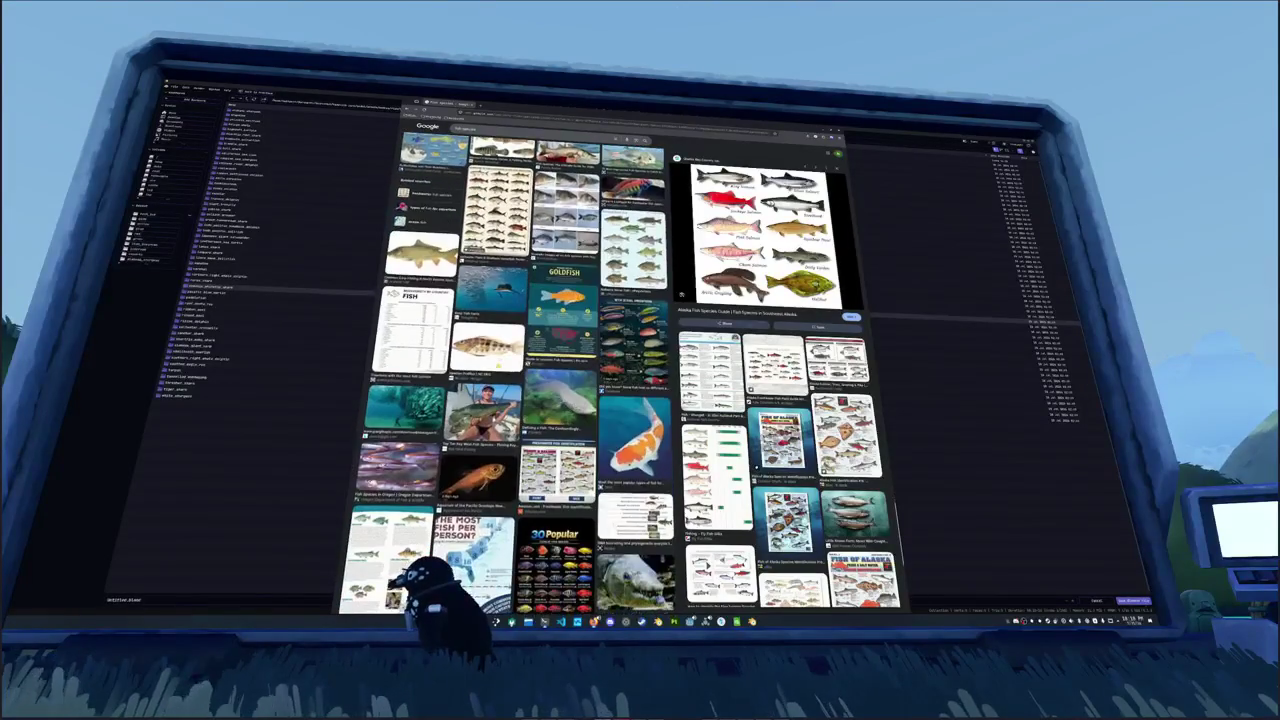
pyautogui.scroll(-2, 513, 370)
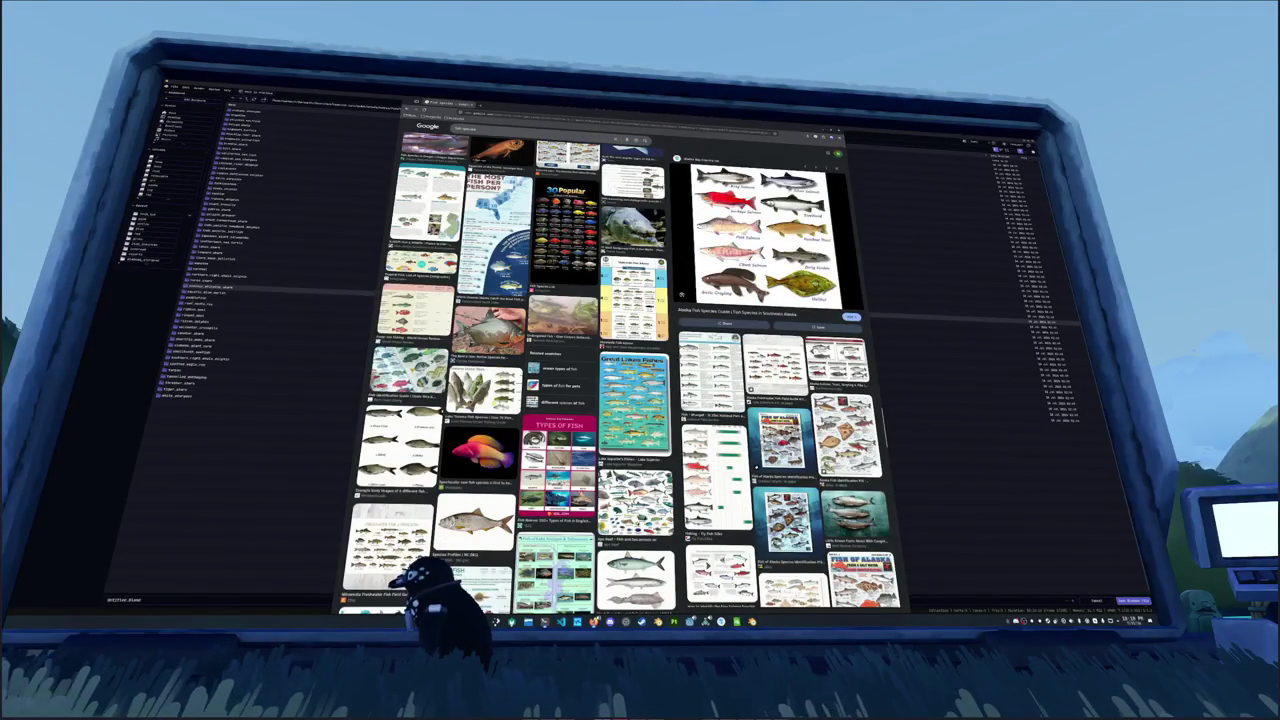
pyautogui.scroll(-3, 513, 370)
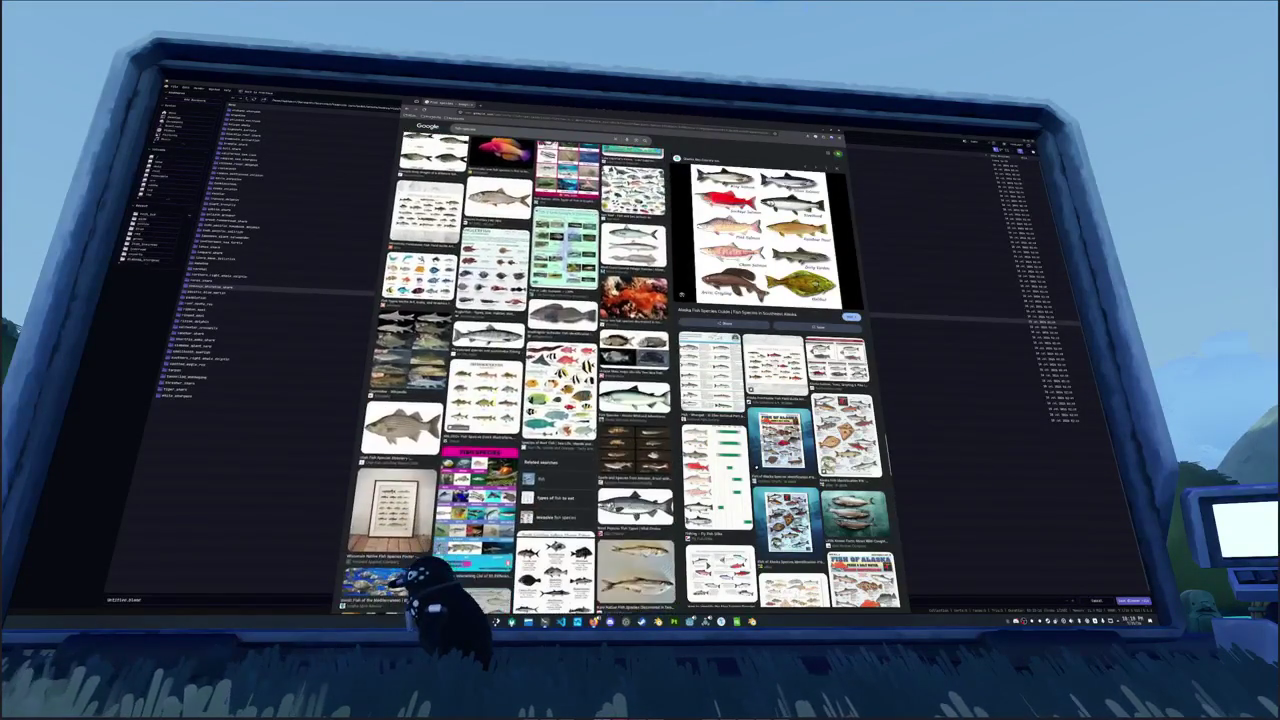
pyautogui.scroll(-10, 513, 370)
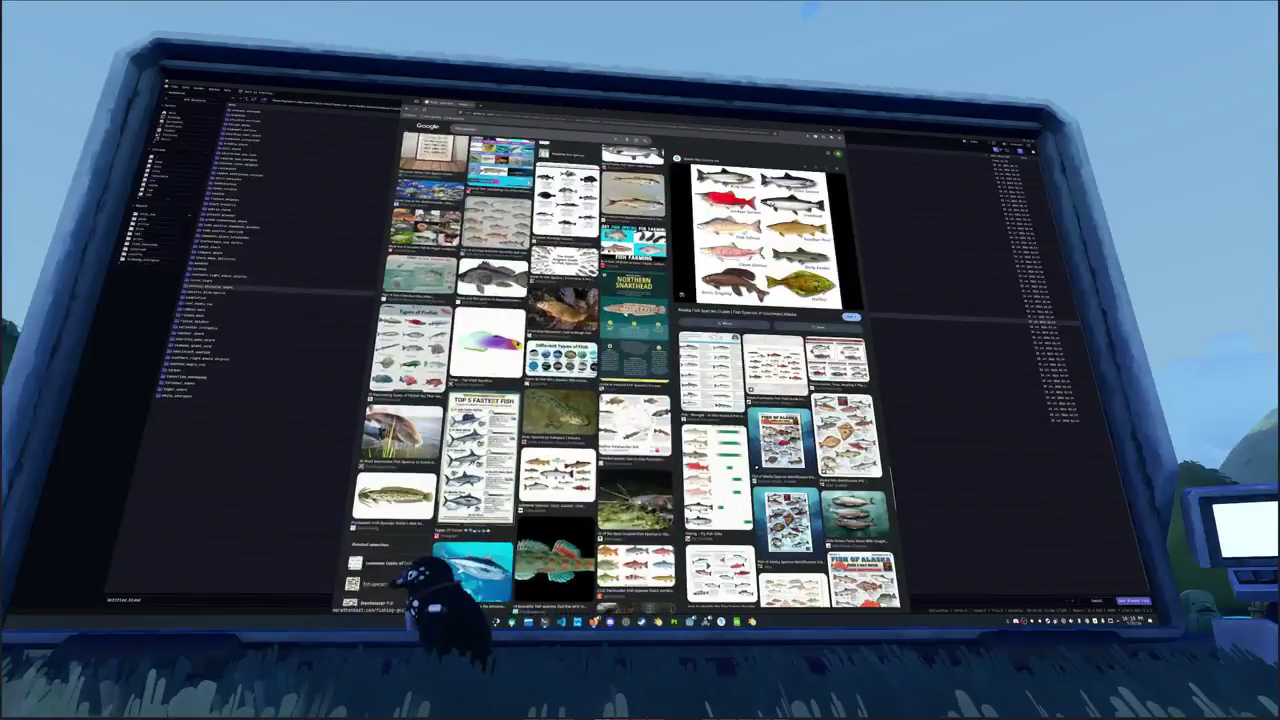
pyautogui.scroll(-2, 513, 380)
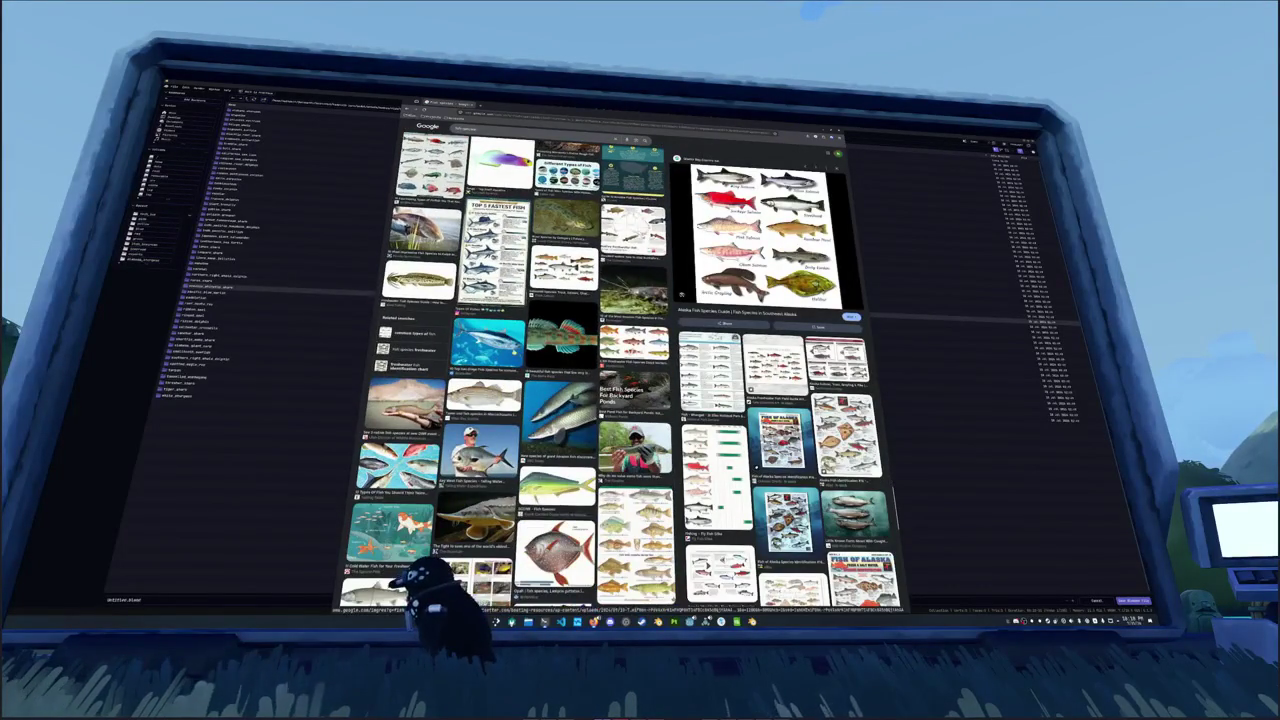
pyautogui.scroll(-3, 513, 370)
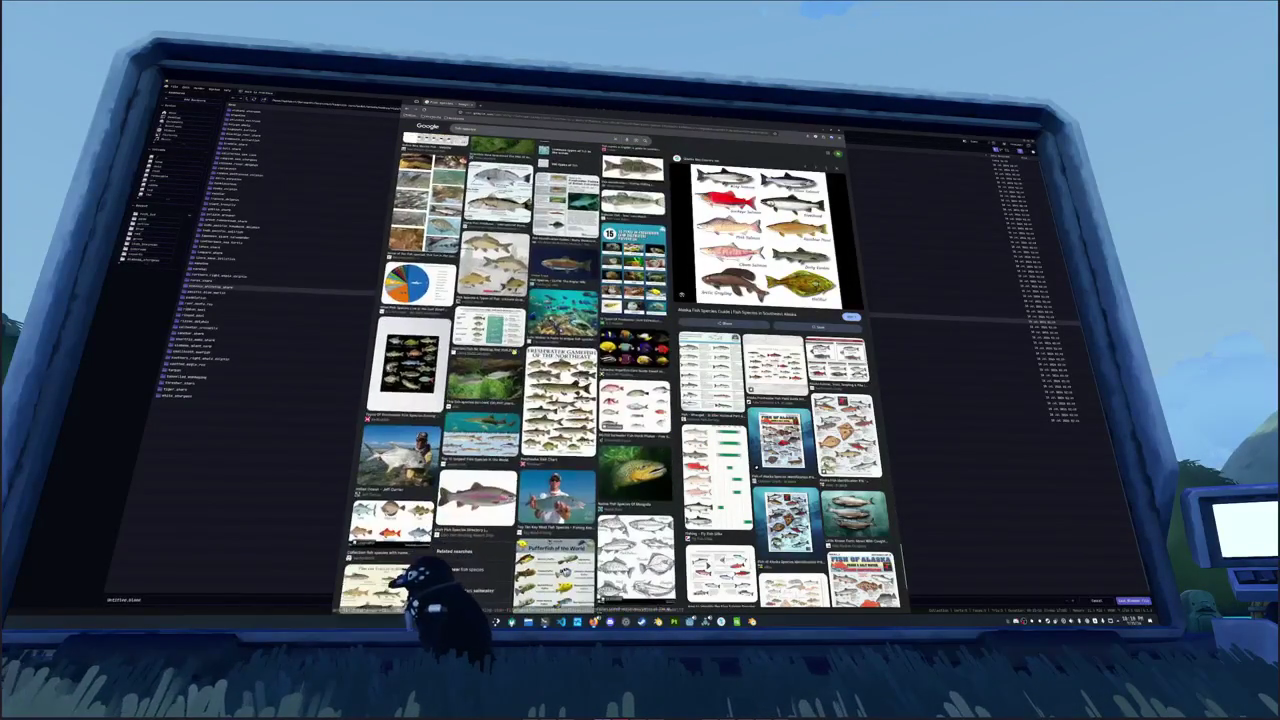
pyautogui.click(563, 264)
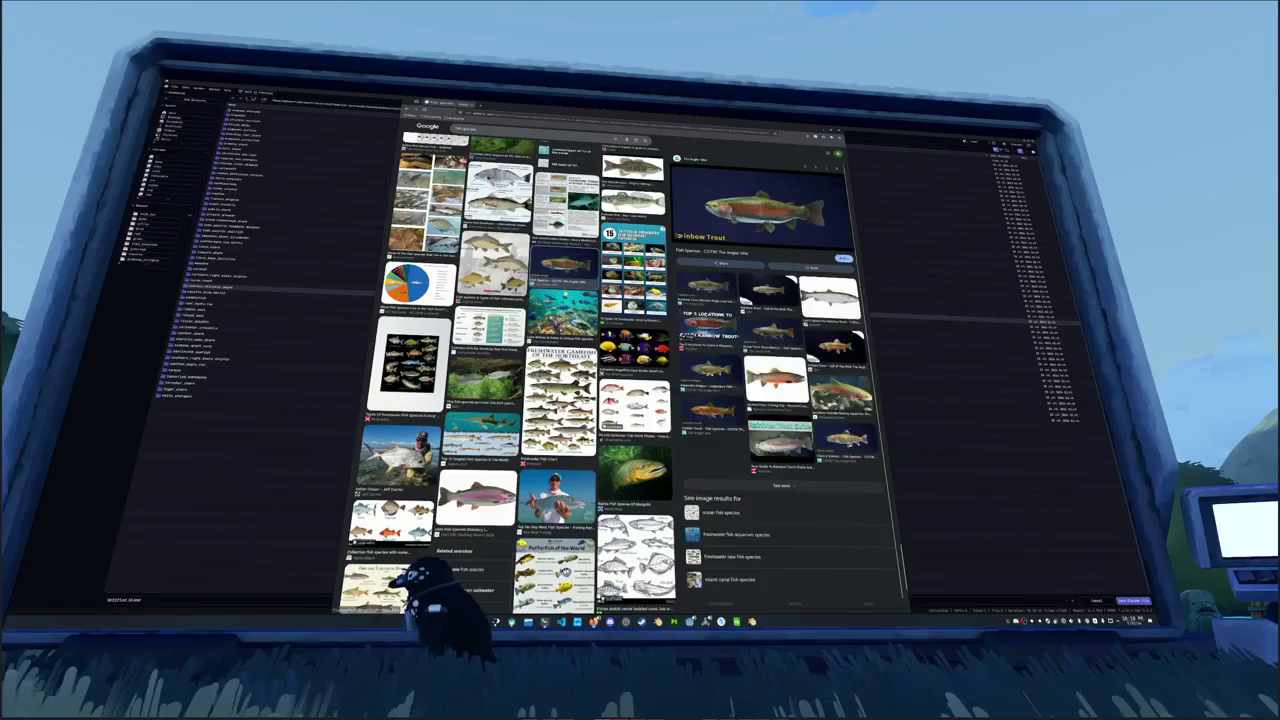
pyautogui.scroll(-3, 508, 370)
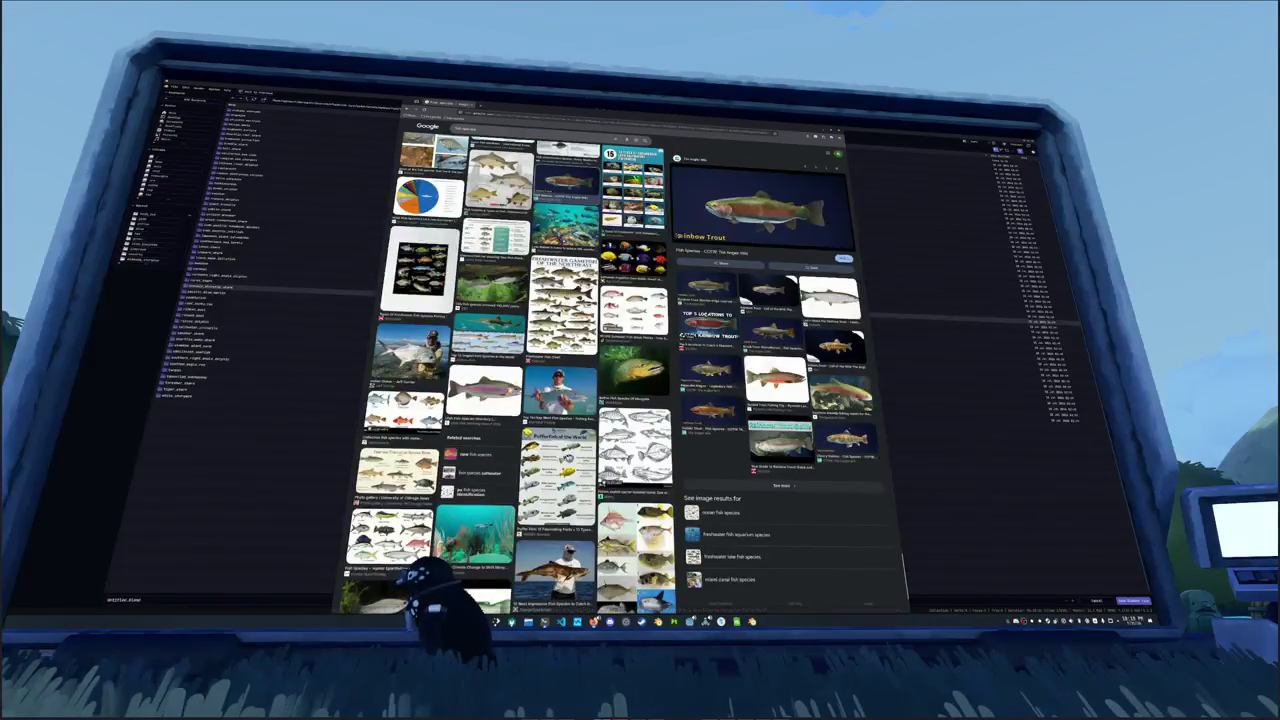
pyautogui.click(485, 386)
pyautogui.scroll(-5, 515, 578)
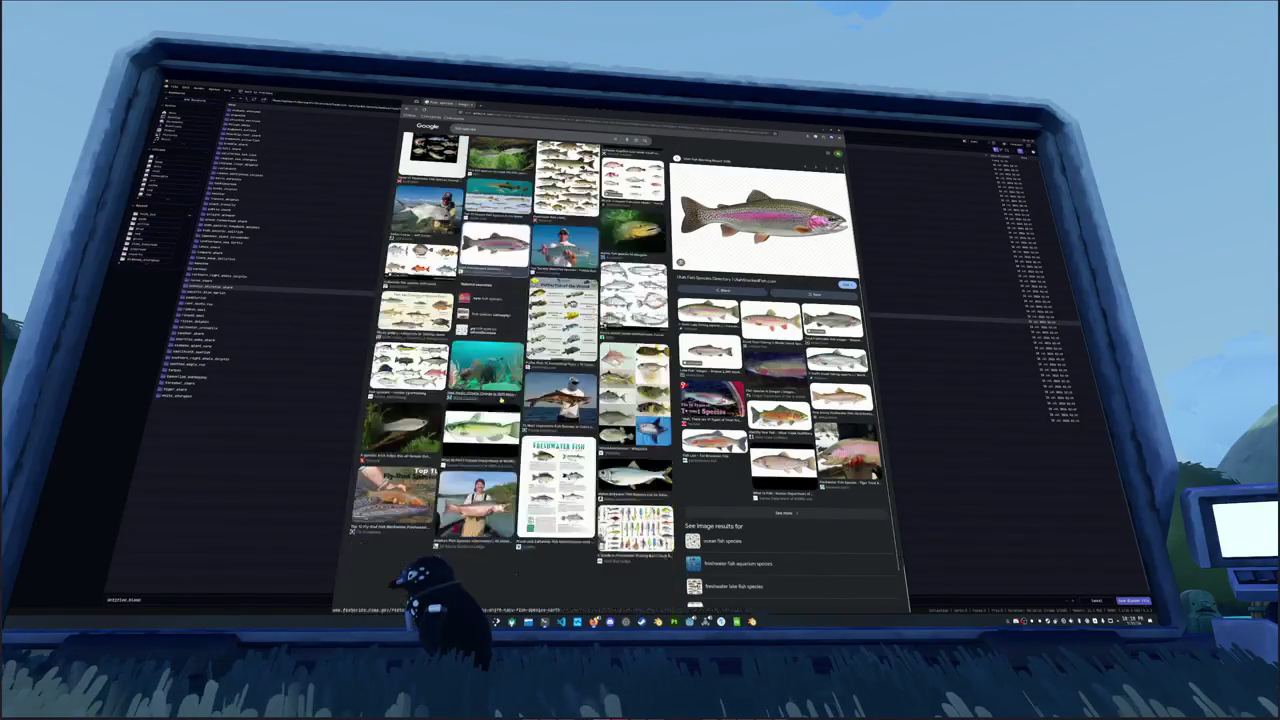
pyautogui.scroll(-8, 515, 578)
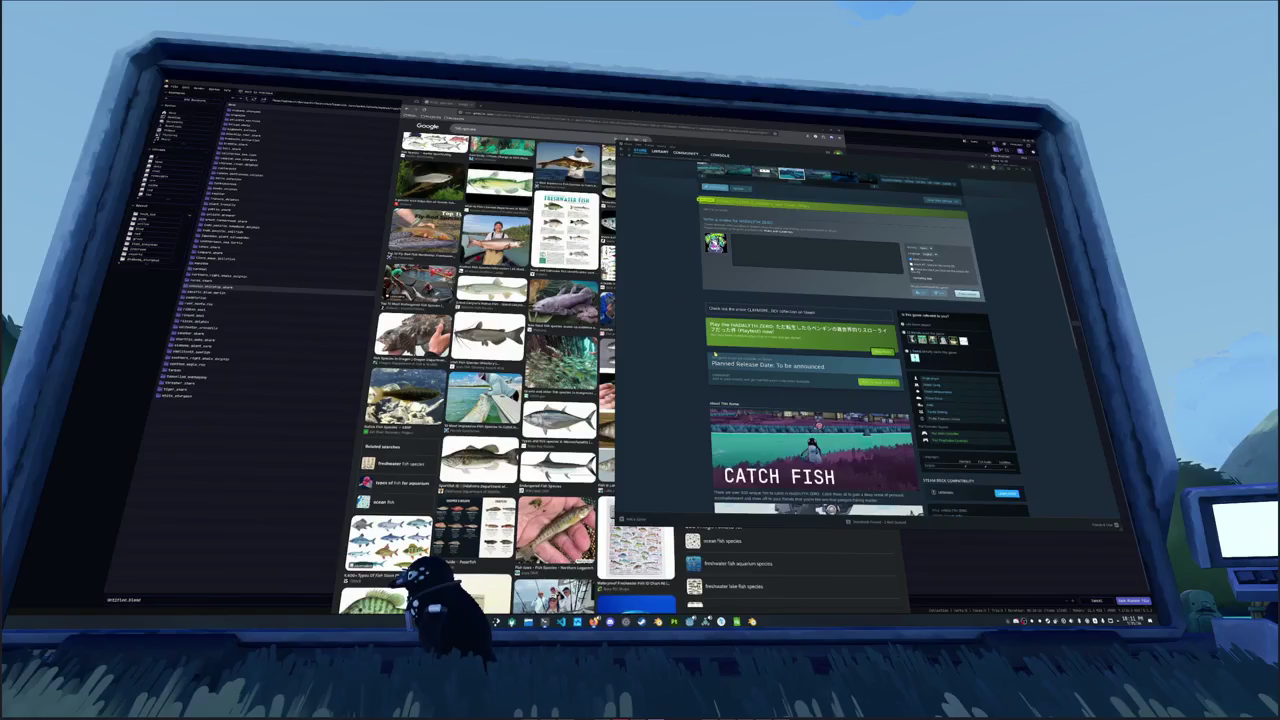
# Step: Switch Steam to the Store front page and advance the featured games carousel twice
pyautogui.click(645, 153)
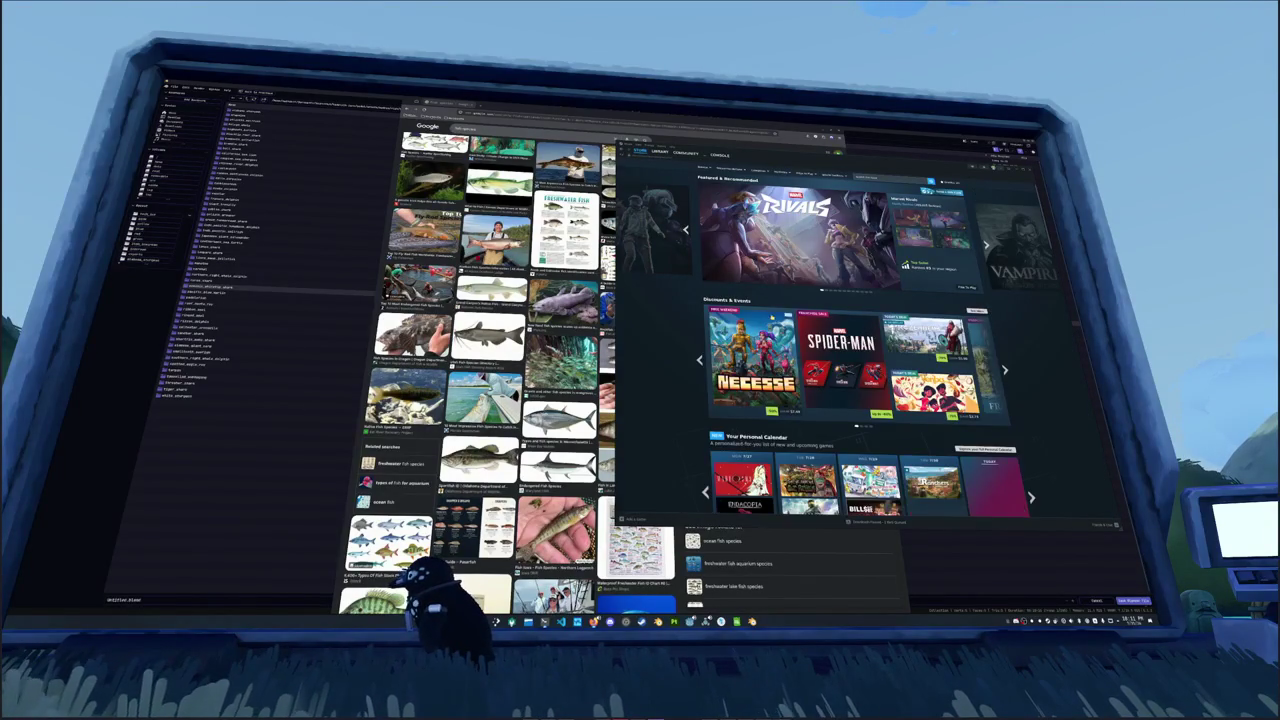
pyautogui.click(986, 243)
pyautogui.click(986, 243)
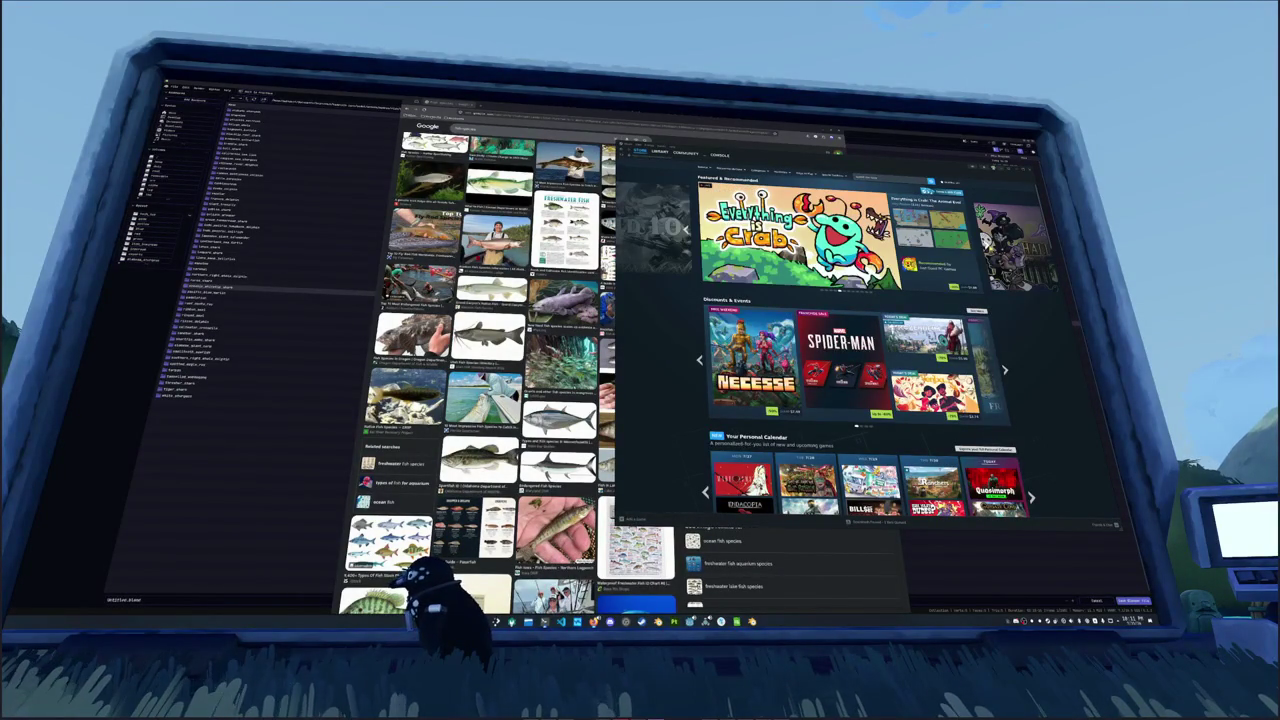
# Step: Page the Featured & Recommended carousel forward eight more games to Marvel Rivals
pyautogui.moveTo(960, 235)
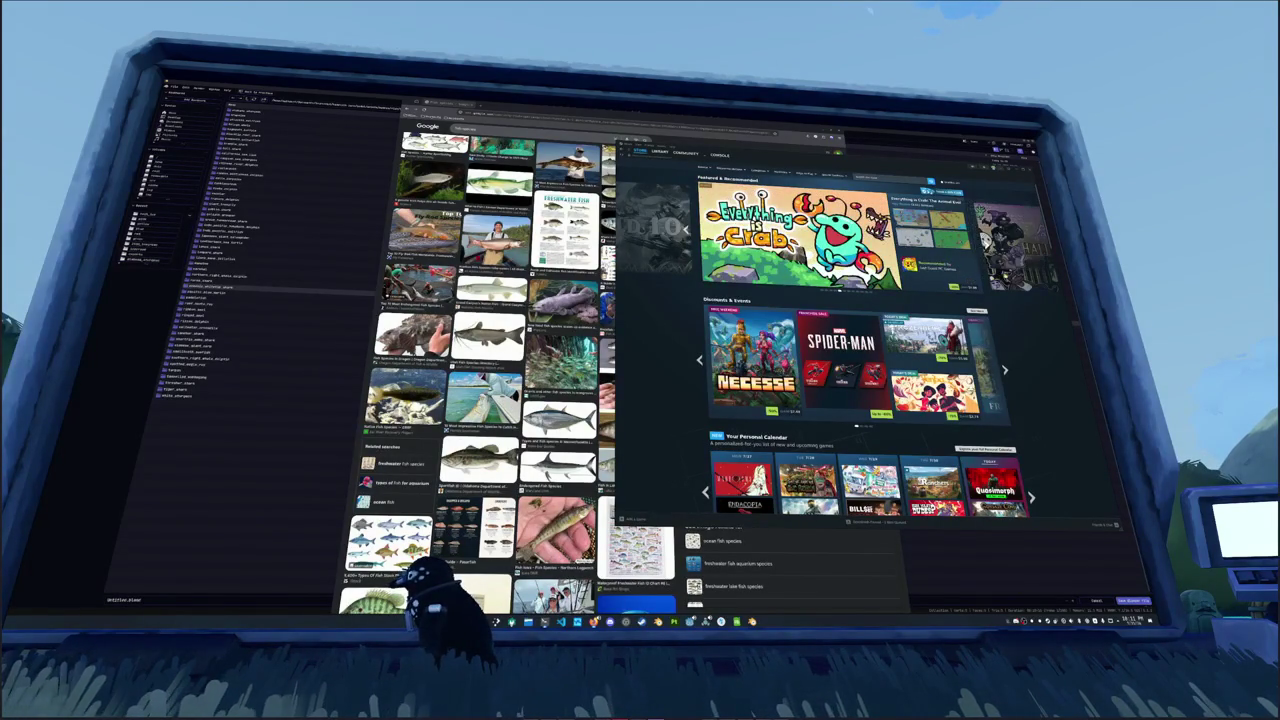
pyautogui.click(987, 245)
pyautogui.click(987, 245)
pyautogui.click(987, 245)
pyautogui.click(987, 245)
pyautogui.click(987, 245)
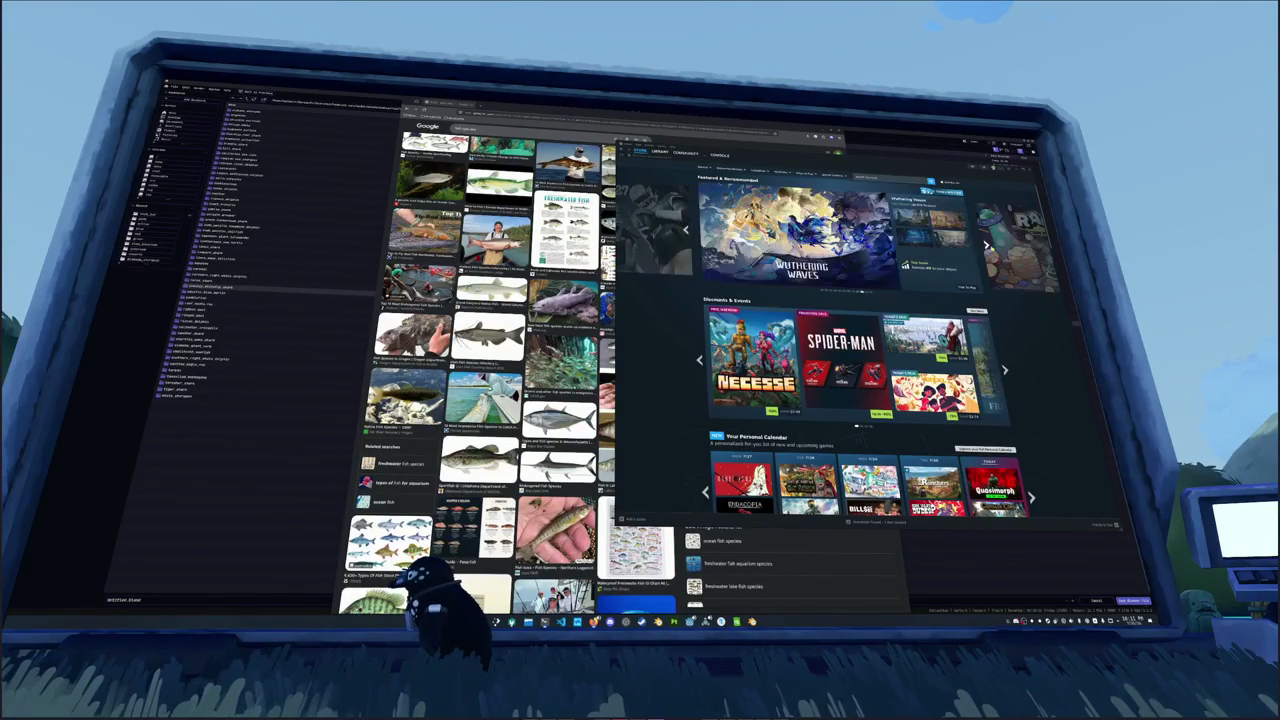
pyautogui.click(987, 245)
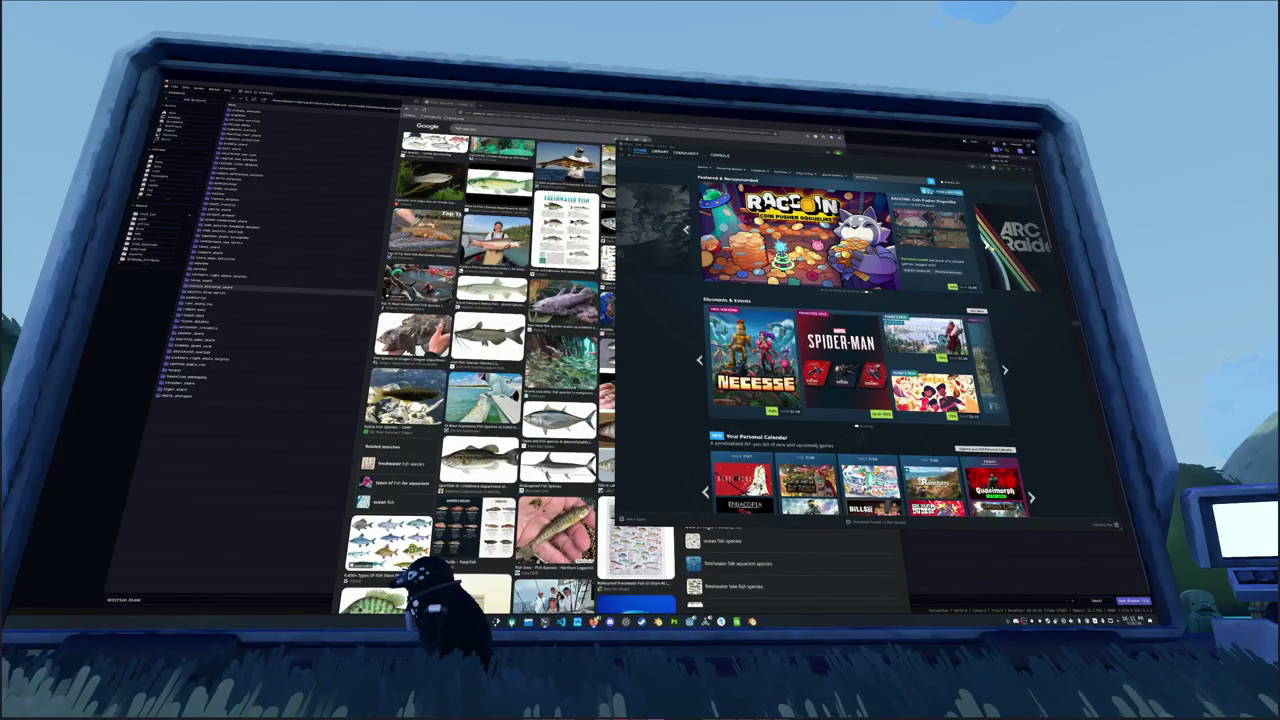
pyautogui.click(987, 245)
pyautogui.click(987, 245)
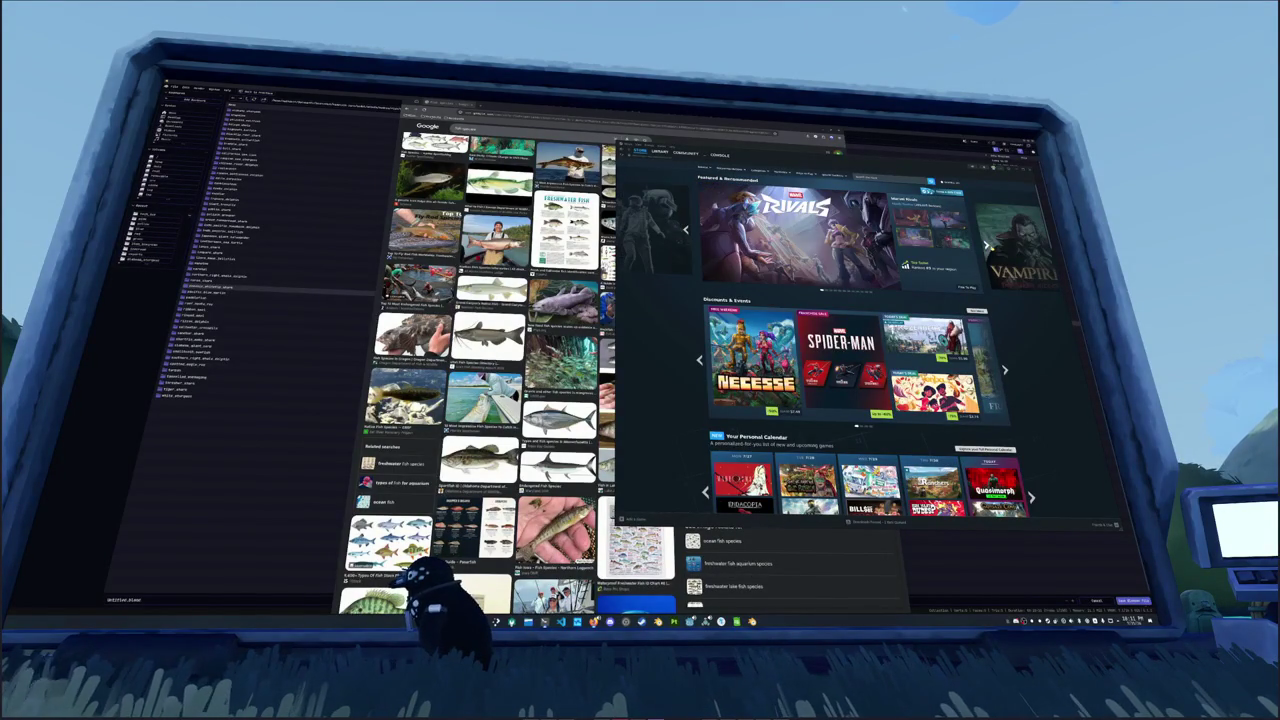
# Step: Step the featured carousel back two games to RACCOIN
pyautogui.click(686, 229)
pyautogui.click(686, 229)
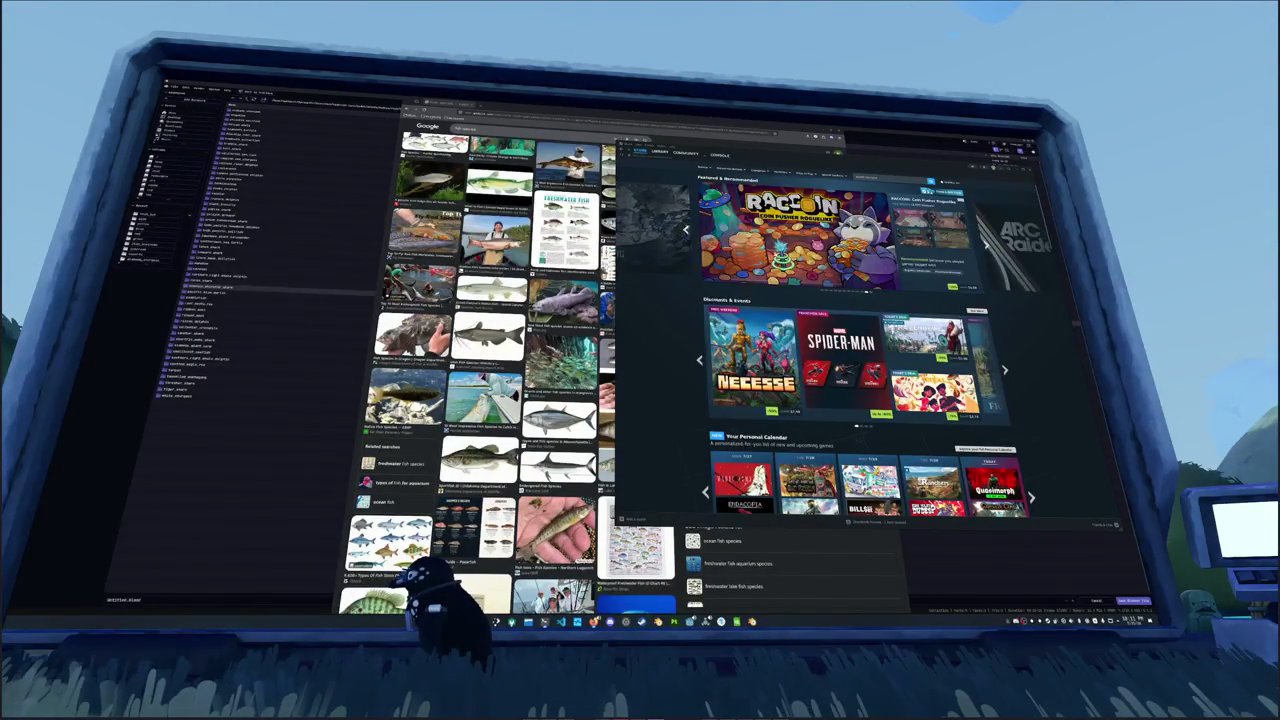
pyautogui.moveTo(790, 235)
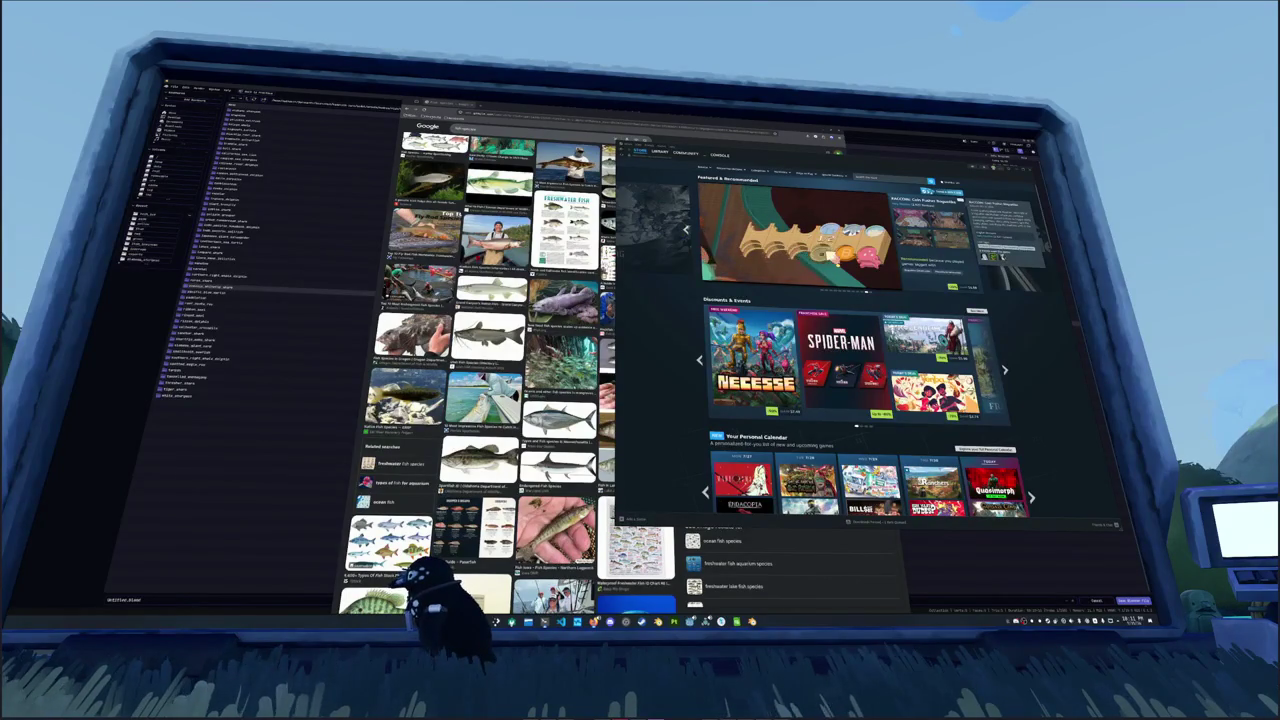
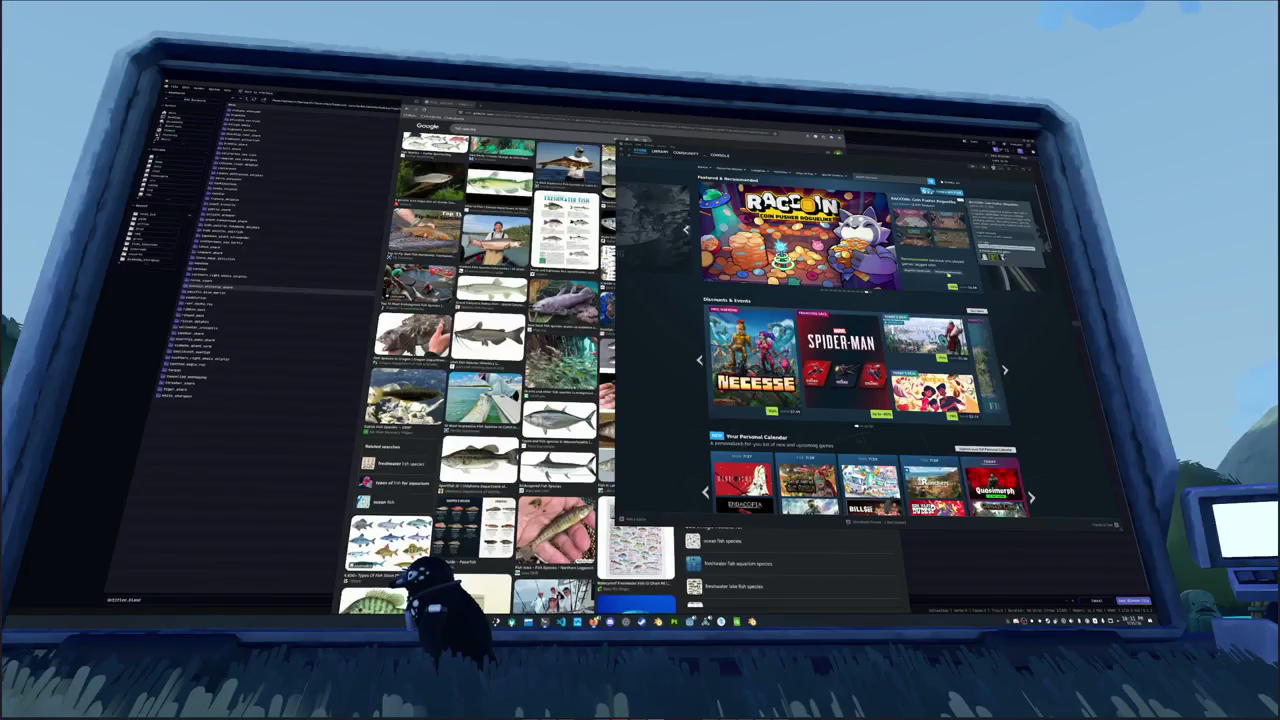
# Step: Advance the Discounts & Events carousel three pages to the Franchise Sale, Schedule and Quasimorph offers
pyautogui.scroll(-5, 870, 340)
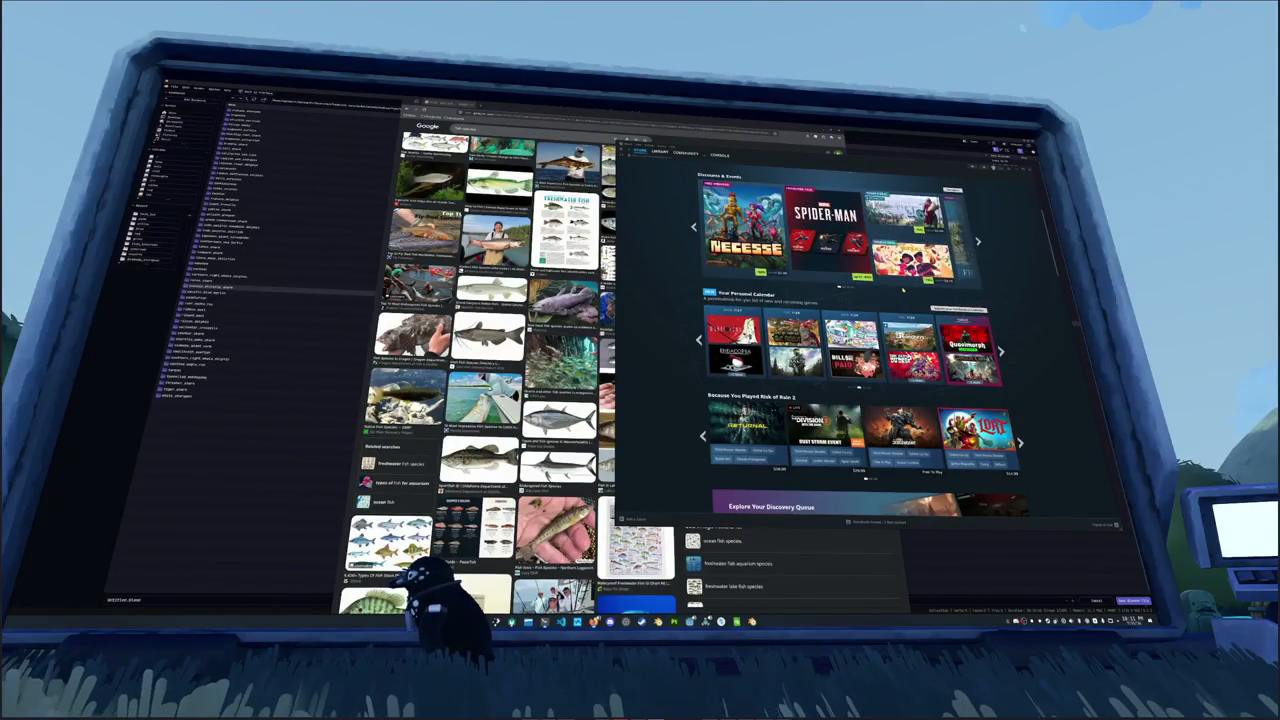
pyautogui.click(983, 265)
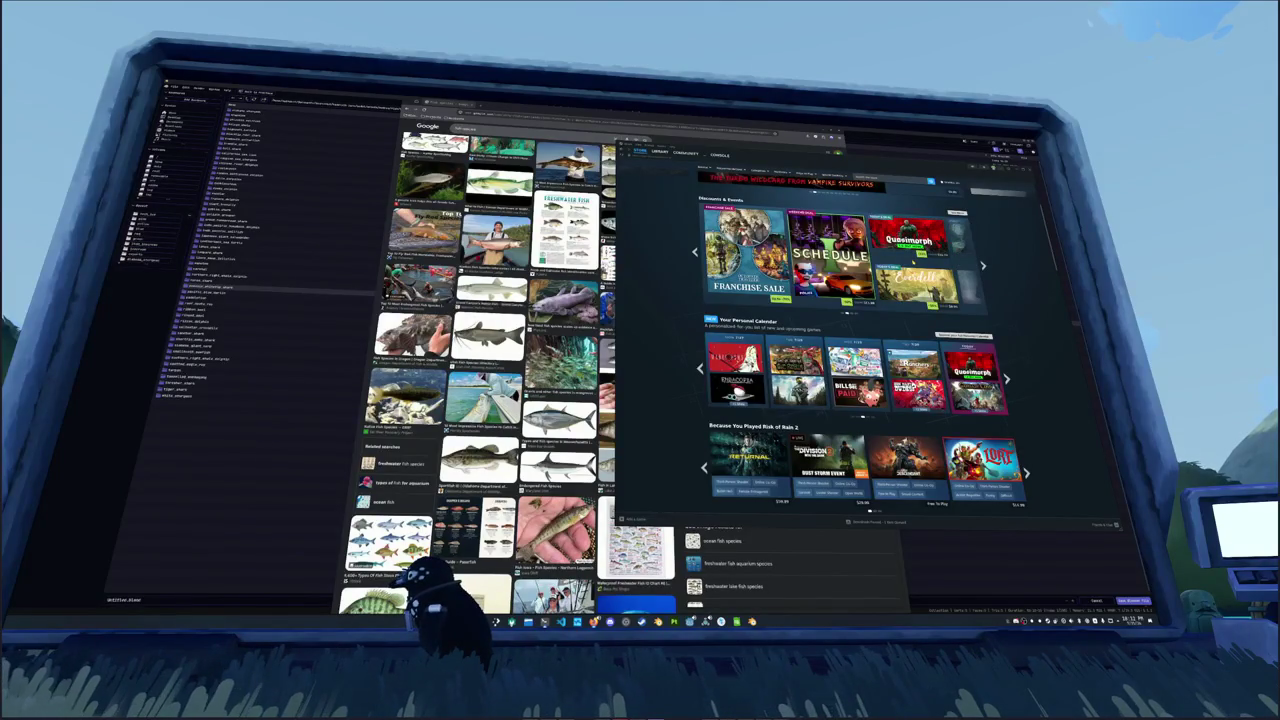
pyautogui.moveTo(912, 258)
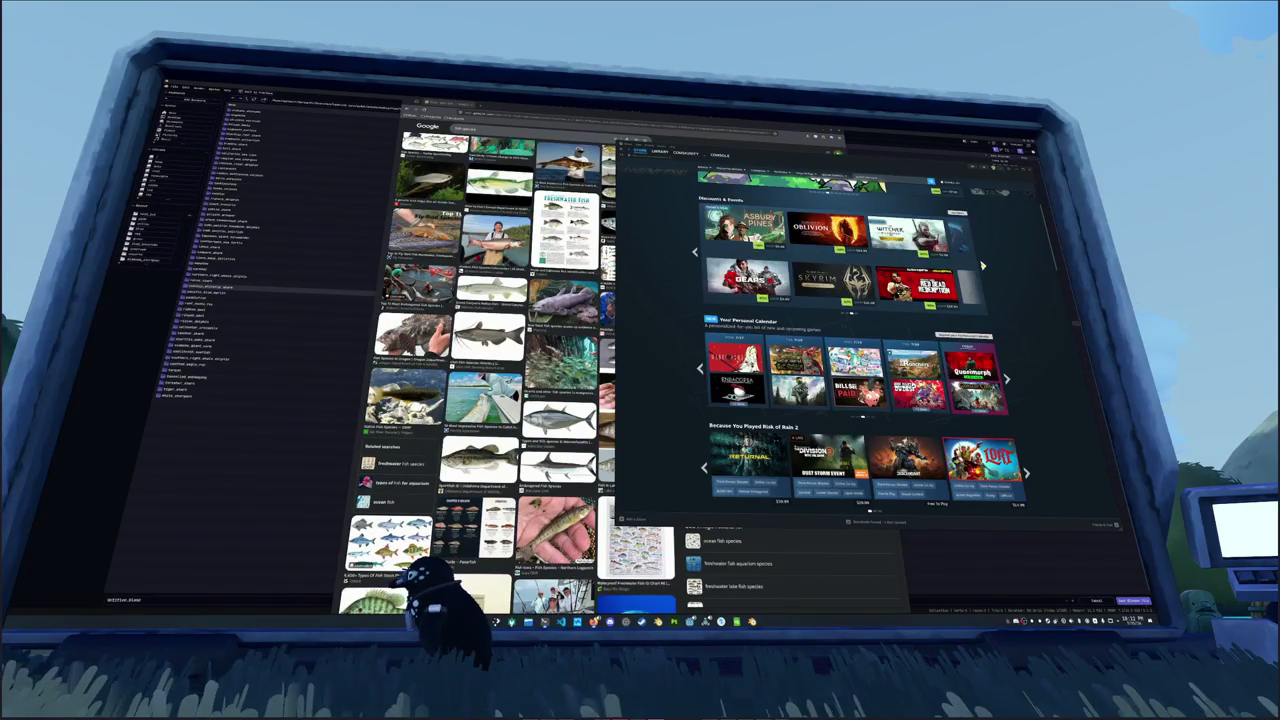
pyautogui.click(983, 265)
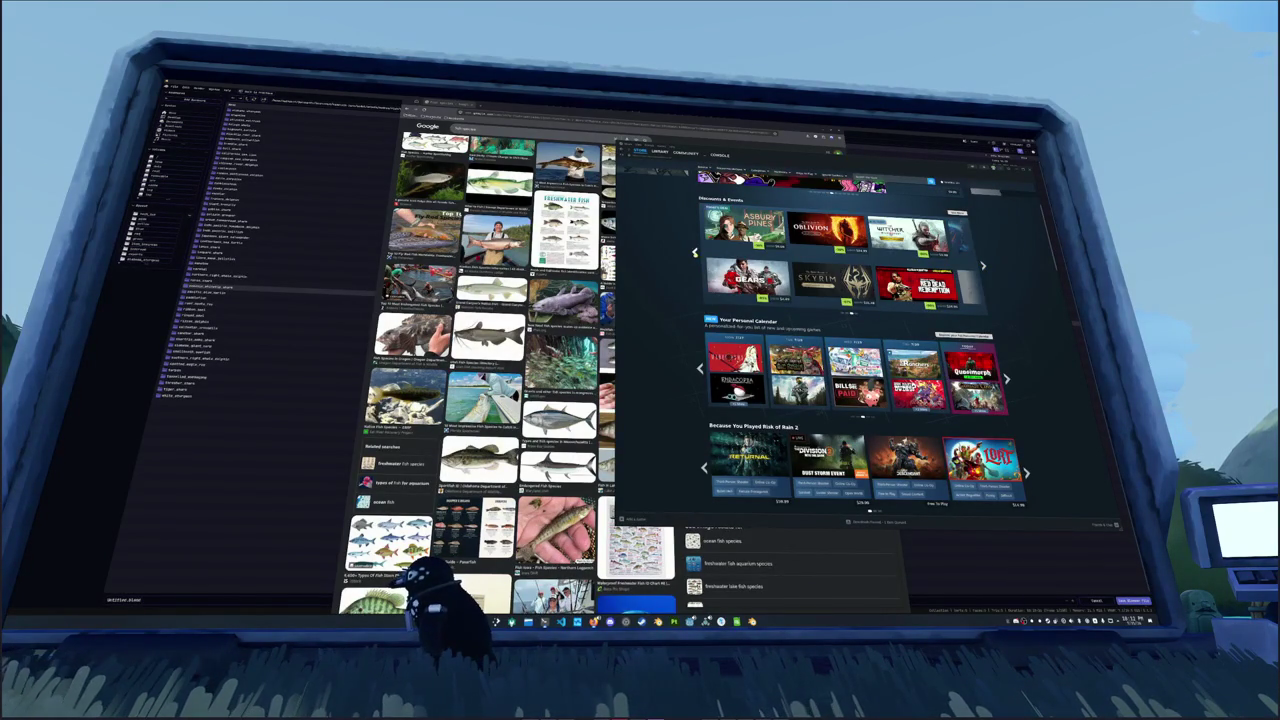
pyautogui.click(983, 265)
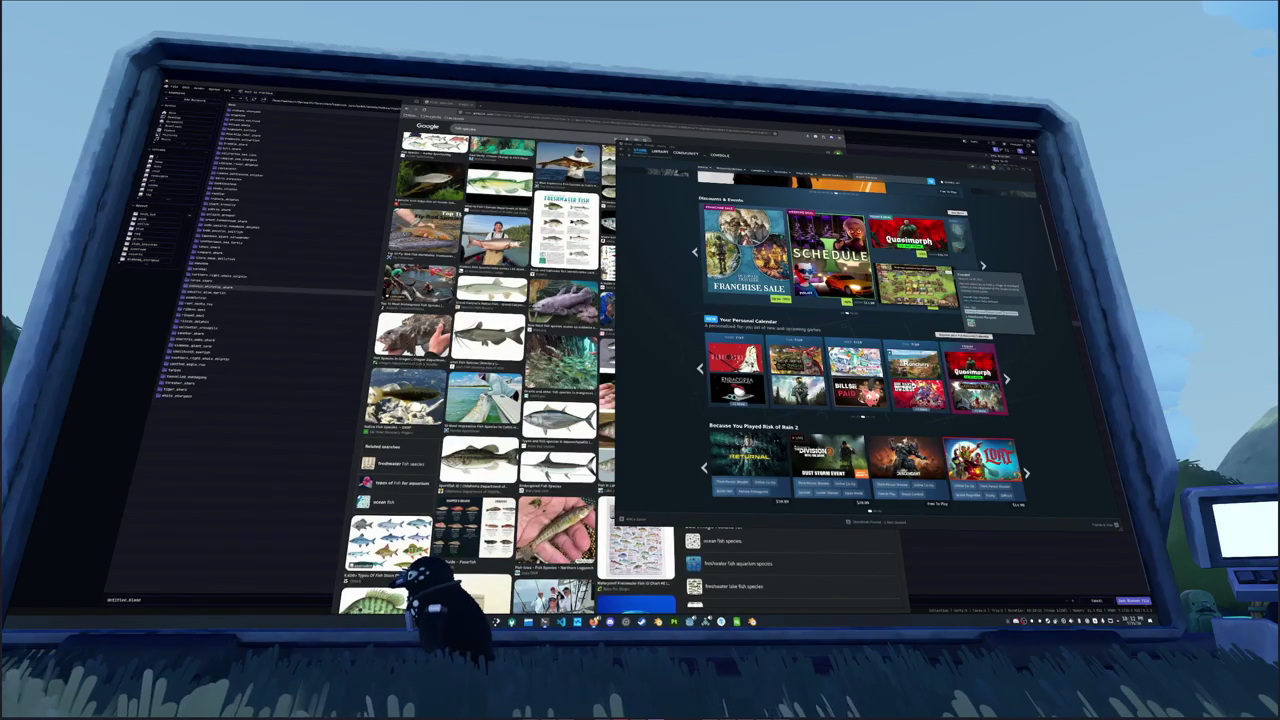
# Step: Page the Personal Calendar carousel forward to more upcoming games
pyautogui.scroll(-5, 692, 302)
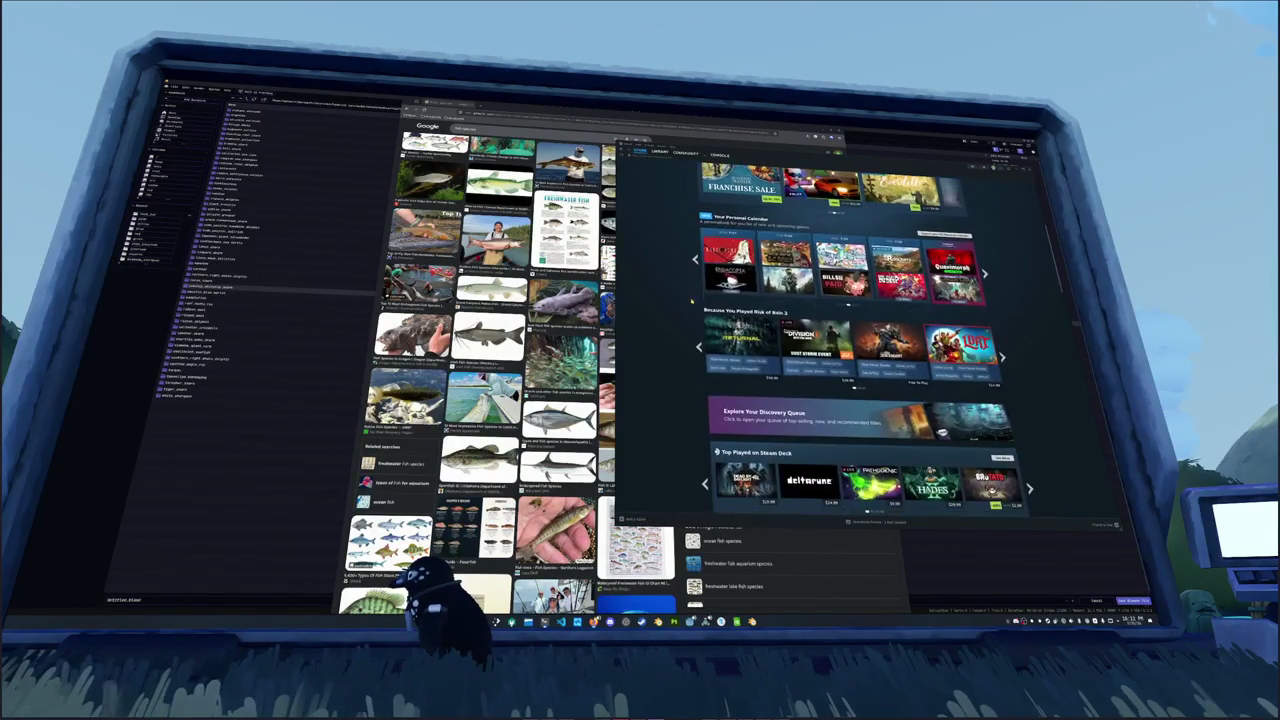
pyautogui.moveTo(965, 345)
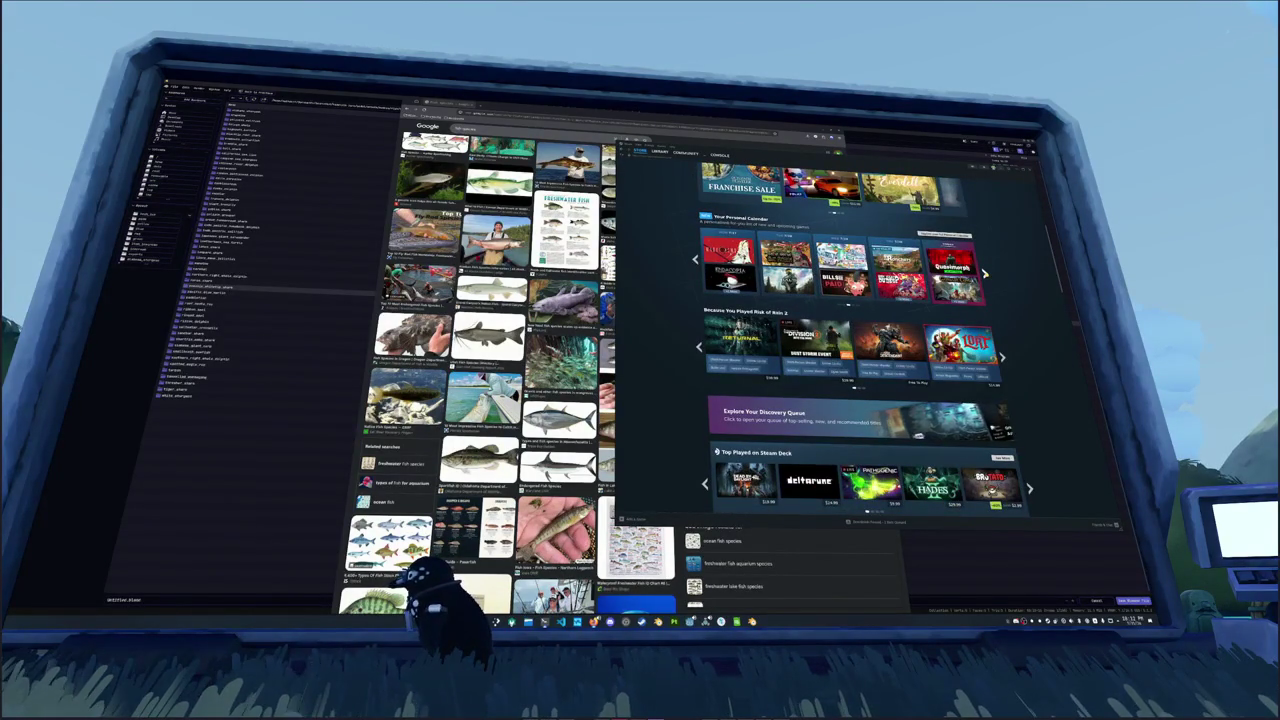
pyautogui.click(985, 272)
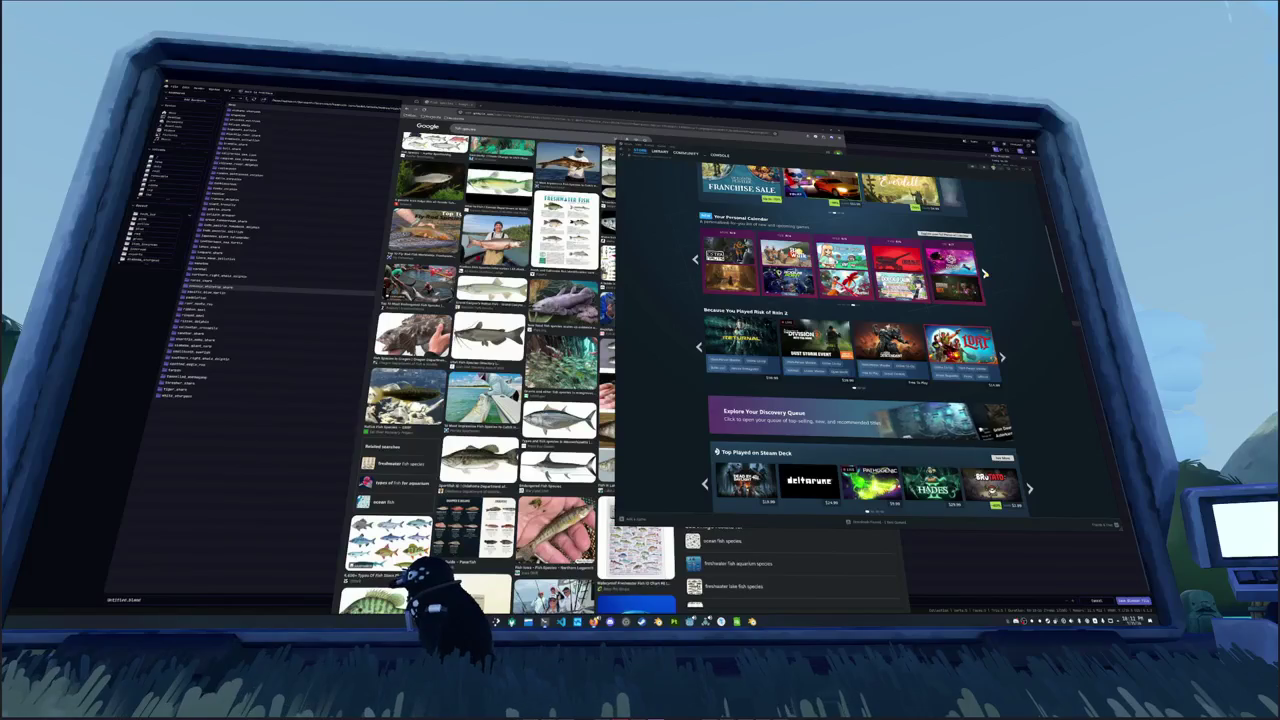
# Step: Scroll down the store front until the Your Wishlist row is in view
pyautogui.scroll(-3, 985, 275)
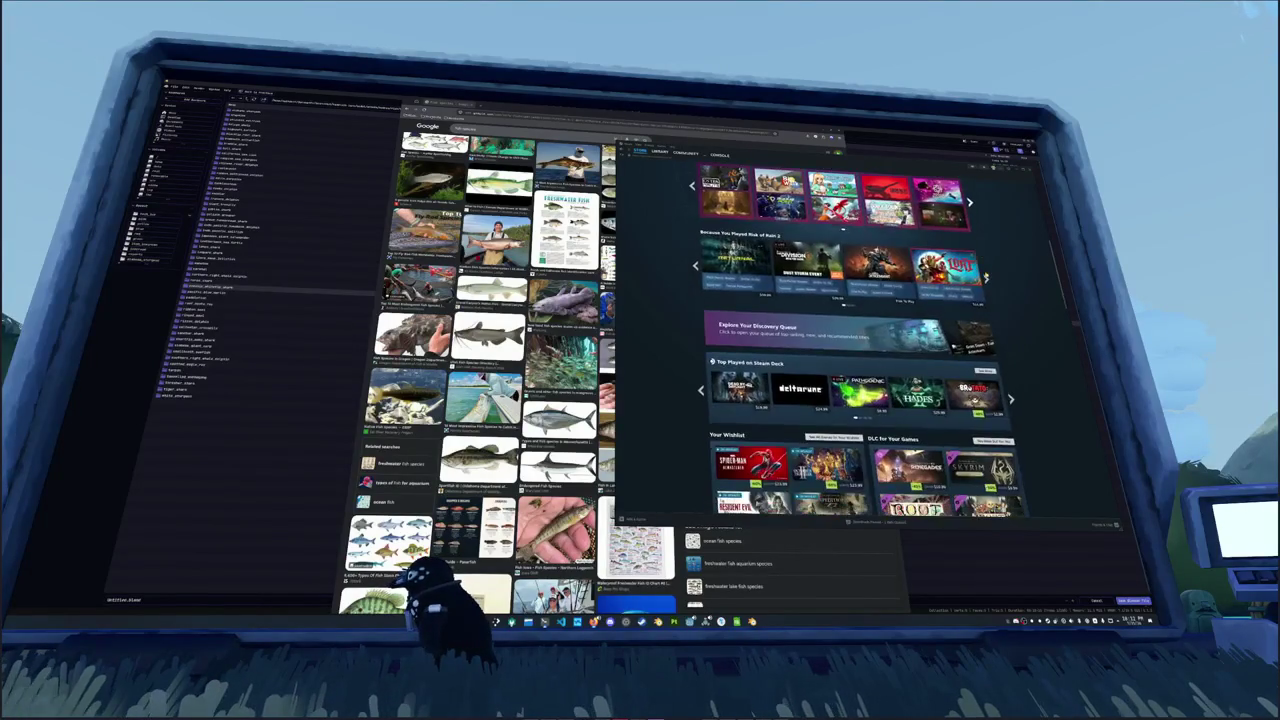
pyautogui.scroll(-5, 985, 274)
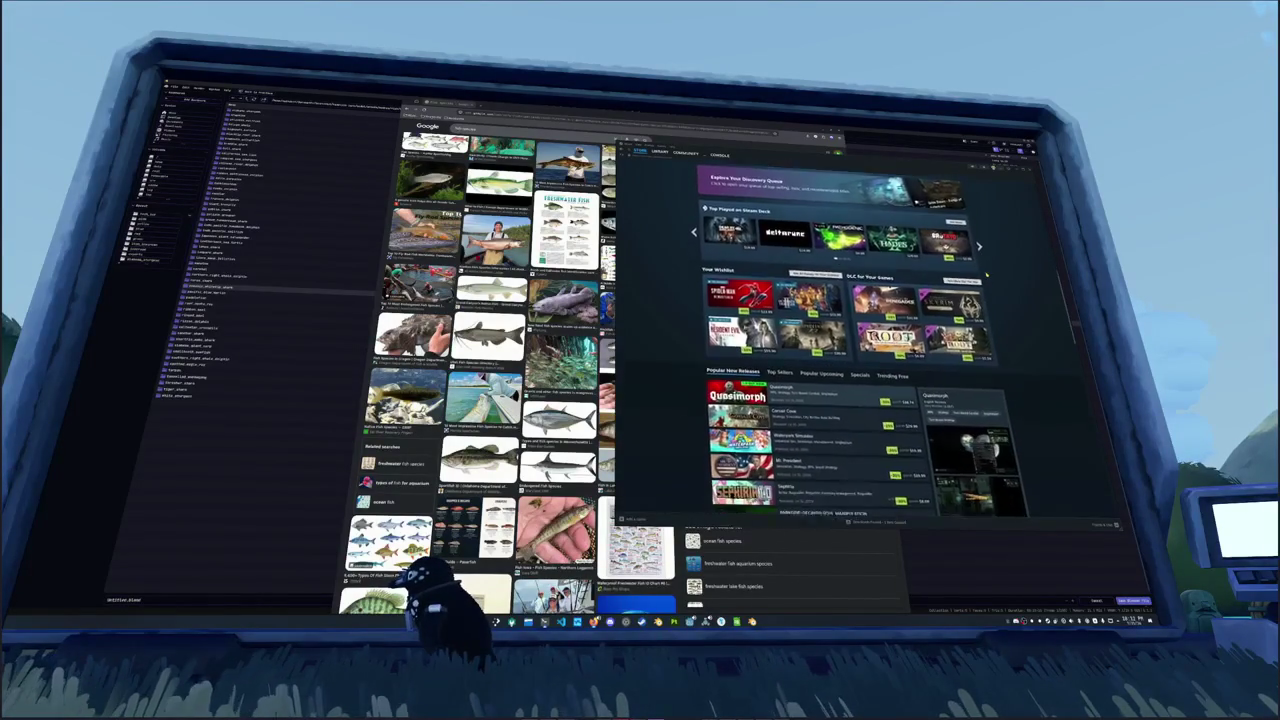
pyautogui.scroll(-2, 989, 275)
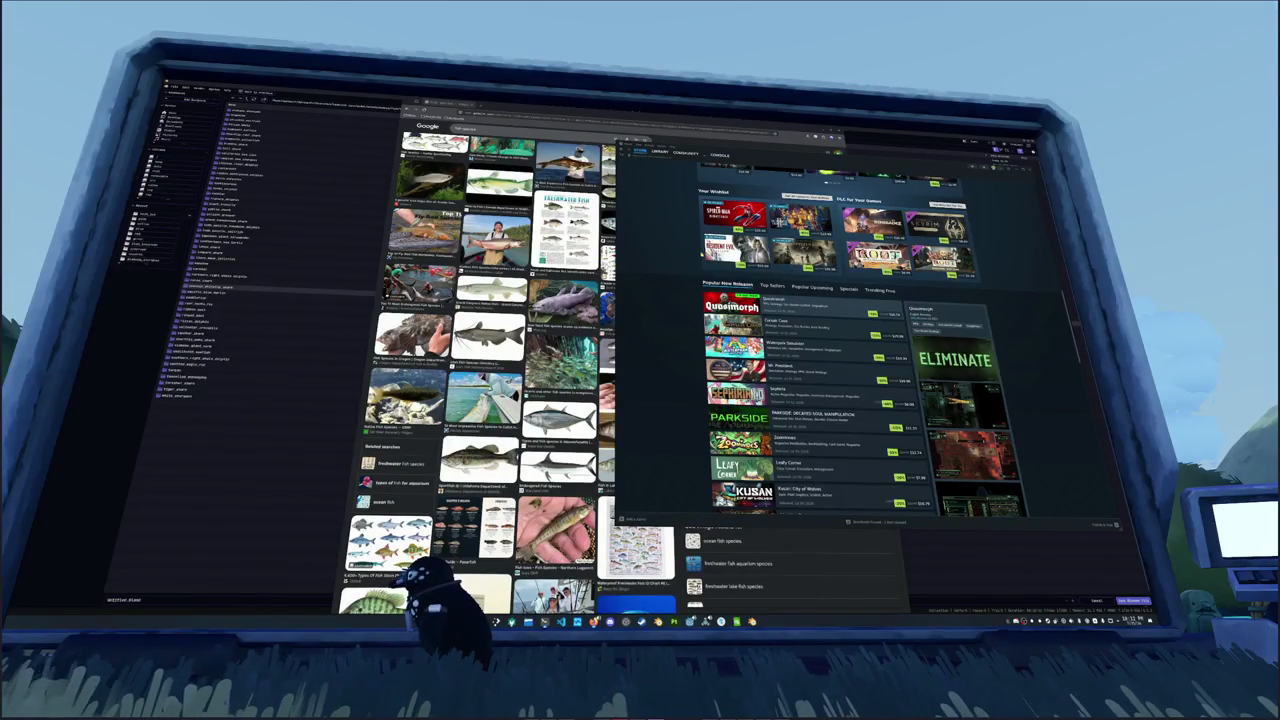
pyautogui.moveTo(745, 255)
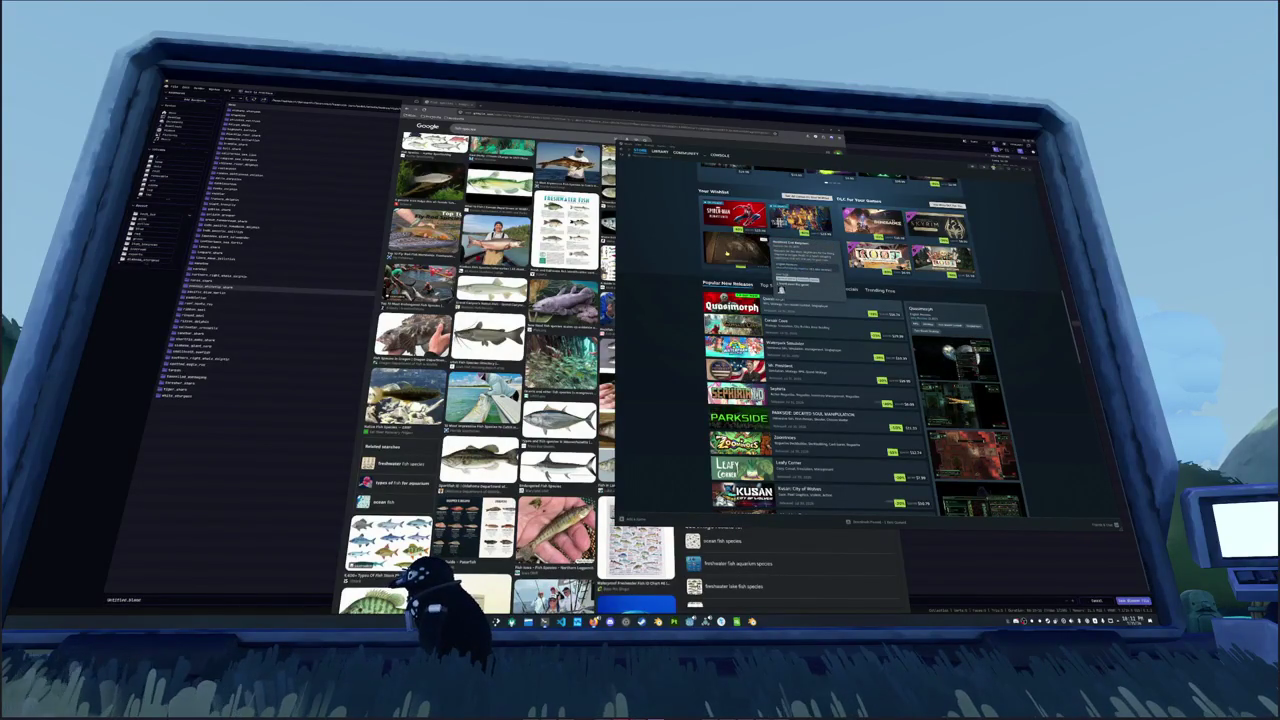
pyautogui.scroll(2, 683, 265)
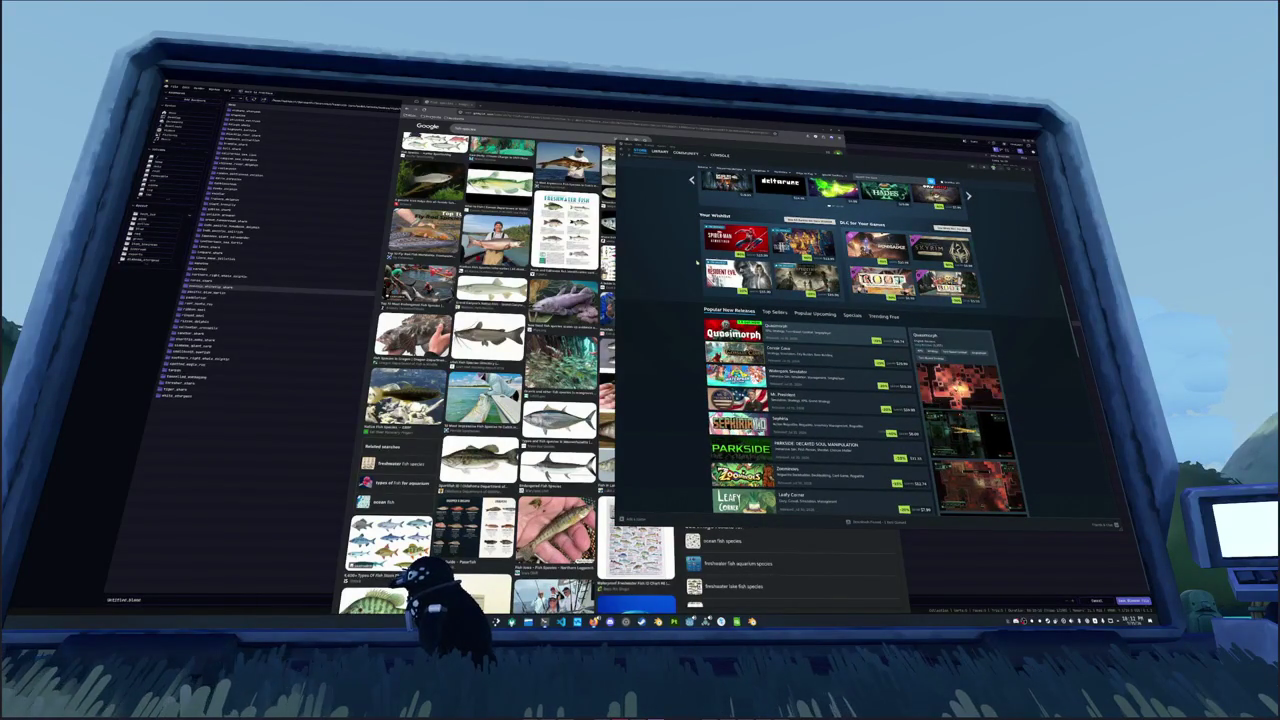
pyautogui.moveTo(765, 278)
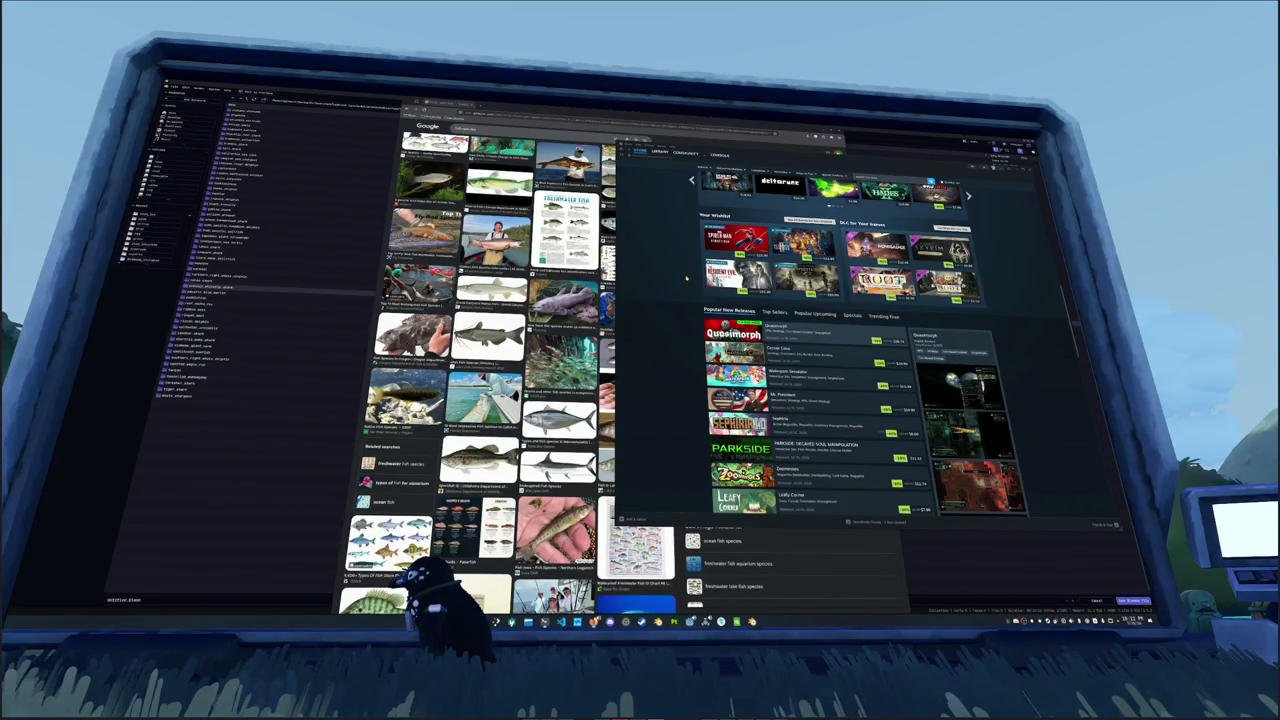
# Step: Open the full wishlist page from the Your Wishlist header
pyautogui.click(714, 215)
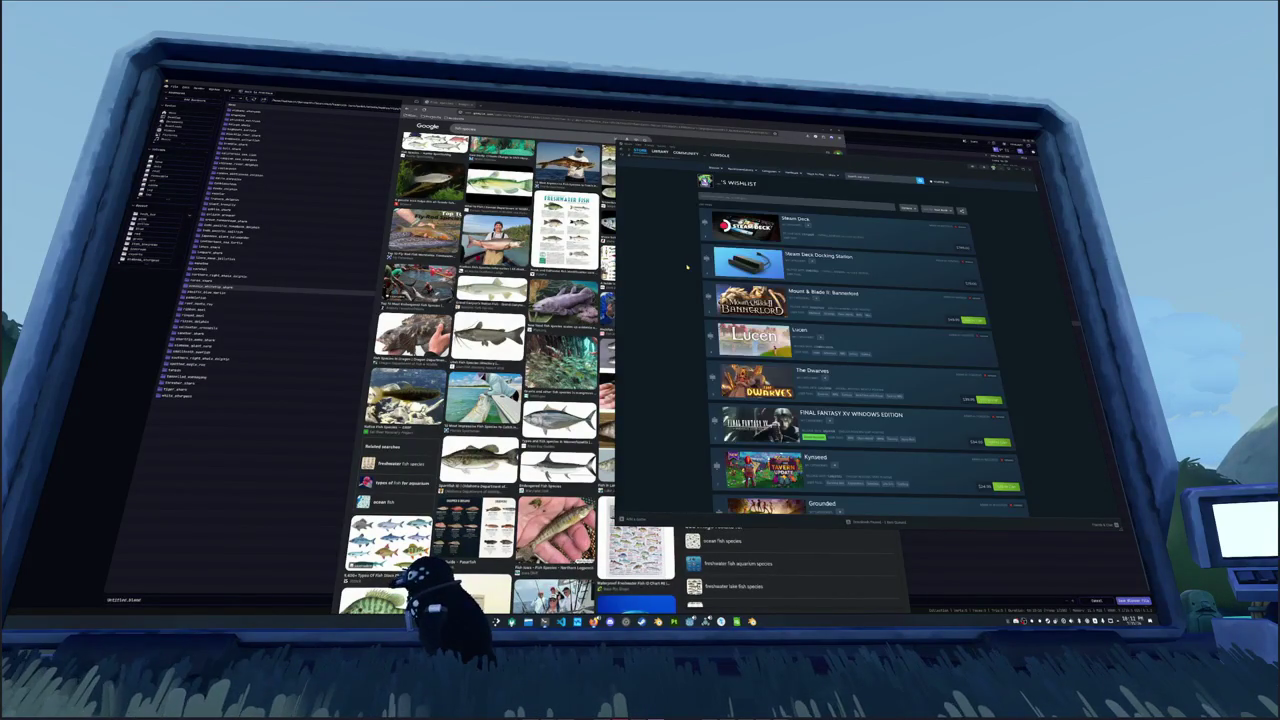
pyautogui.scroll(-3, 686, 270)
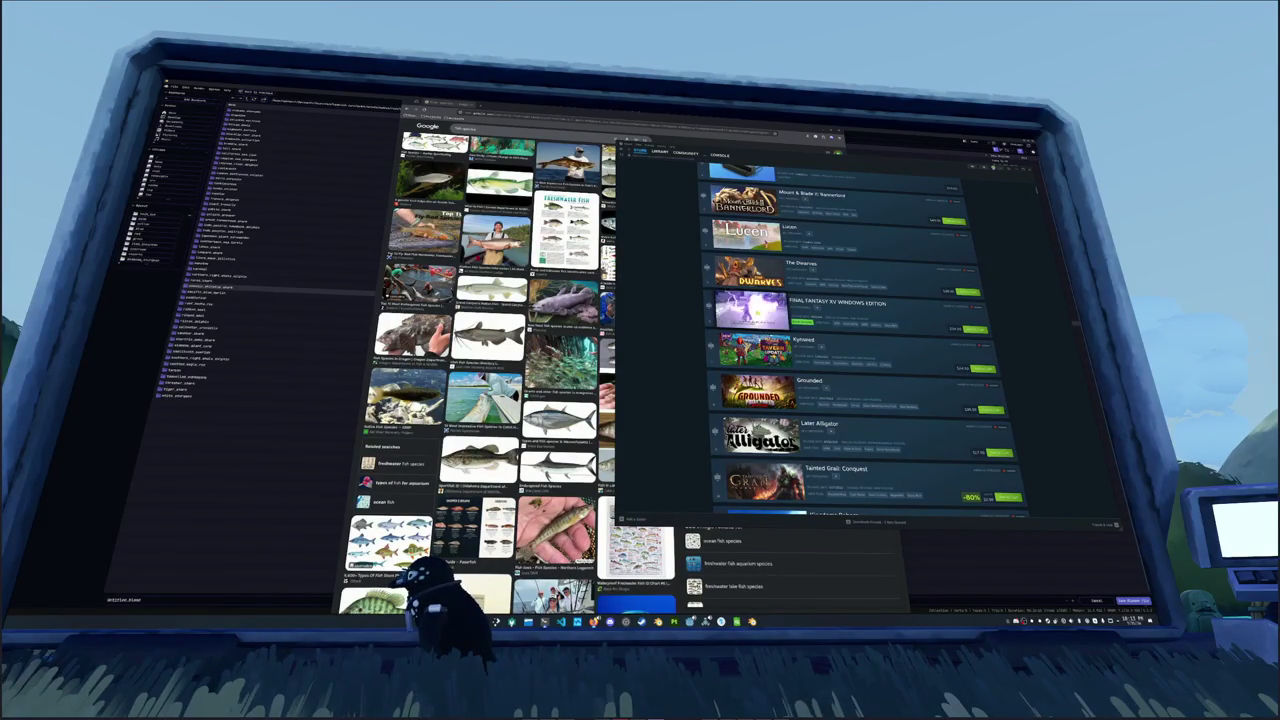
pyautogui.scroll(-10, 698, 311)
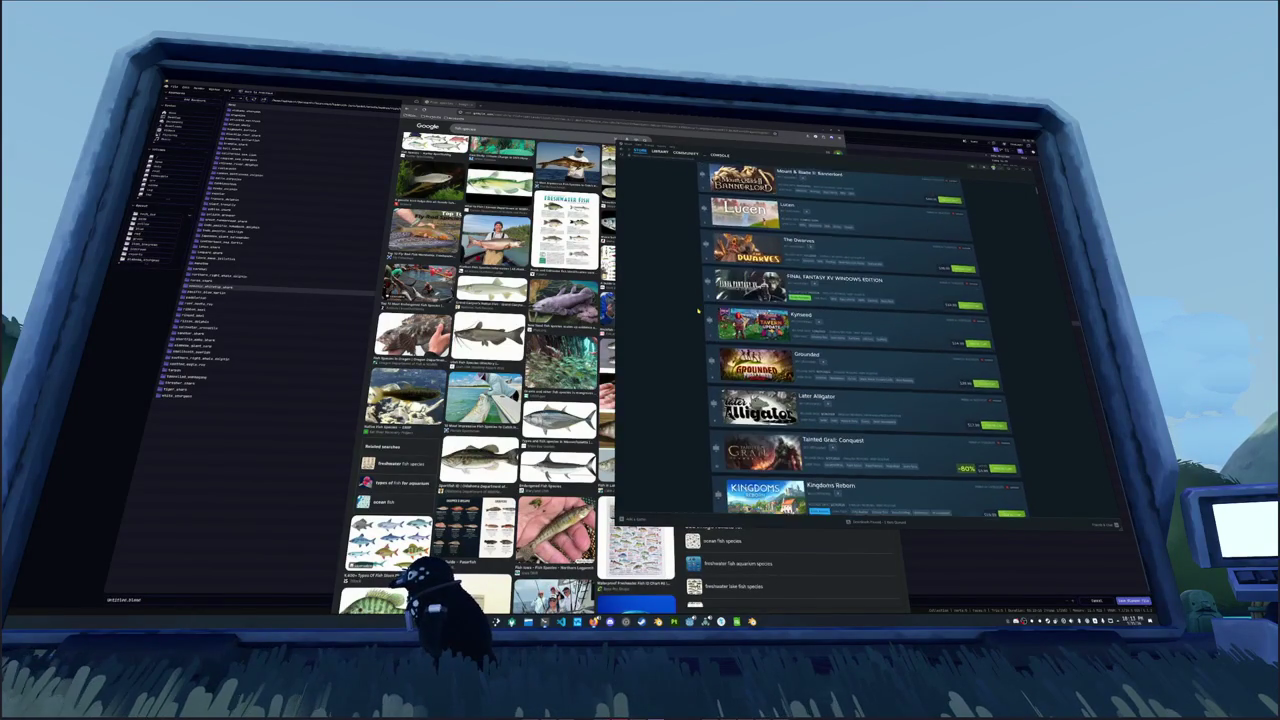
pyautogui.scroll(15, 698, 311)
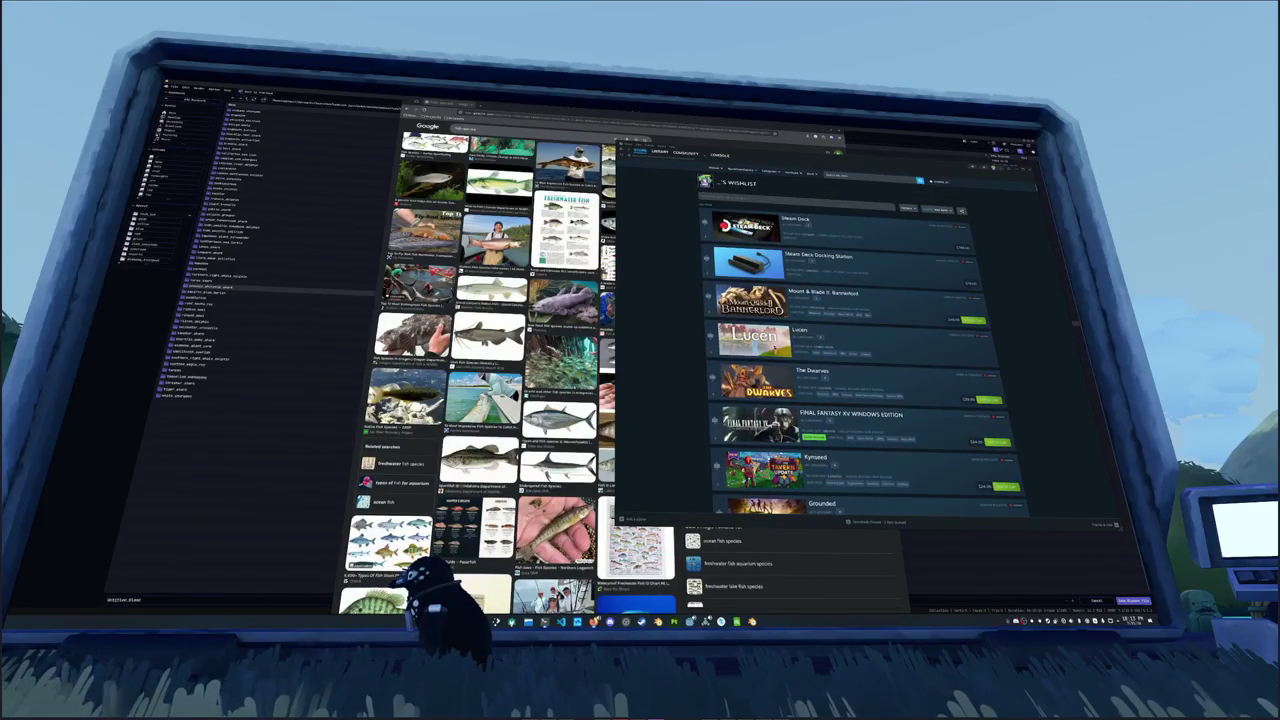
# Step: Sort the wishlist by Discount so Going Under, Dolmen and Jedi: Survivor lead
pyautogui.click(938, 209)
pyautogui.click(940, 235)
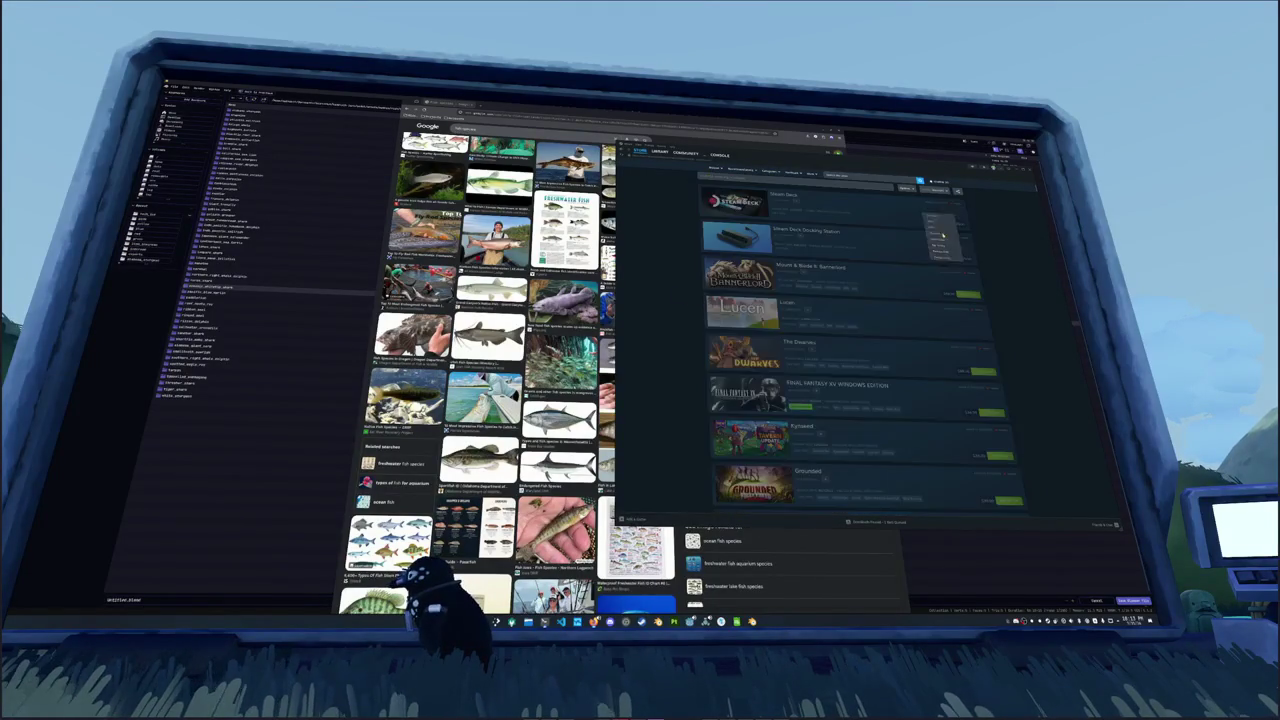
pyautogui.scroll(2, 679, 266)
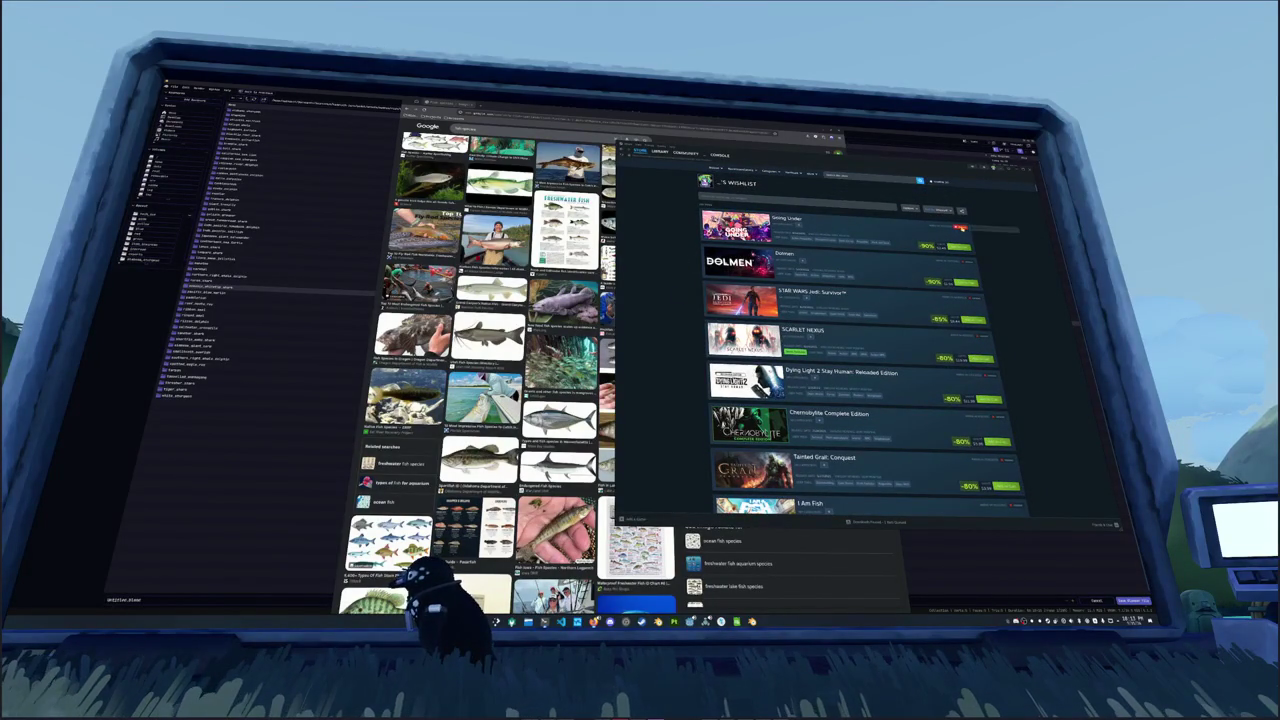
pyautogui.scroll(-3, 860, 360)
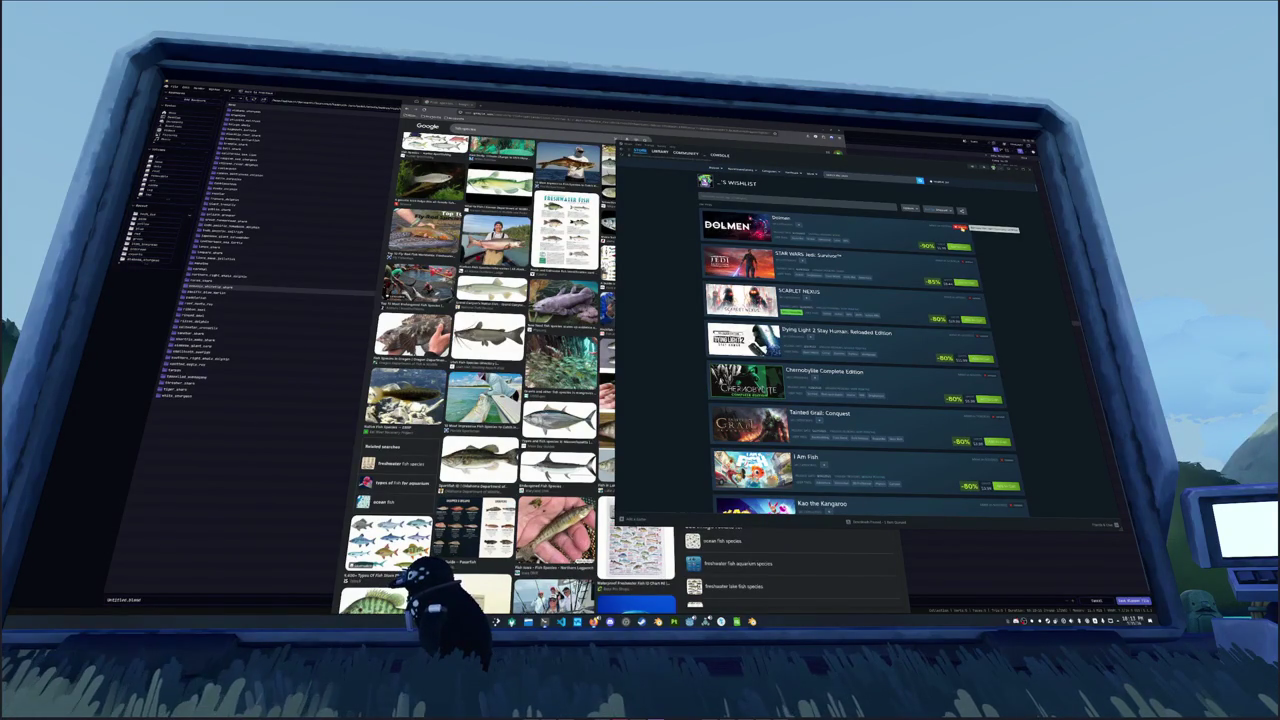
# Step: Remove Scarlet Nexus, Chernobylite, I Am Fish, Ghostwire: Tokyo and Settlement Survival from the wishlist
pyautogui.scroll(-3, 860, 360)
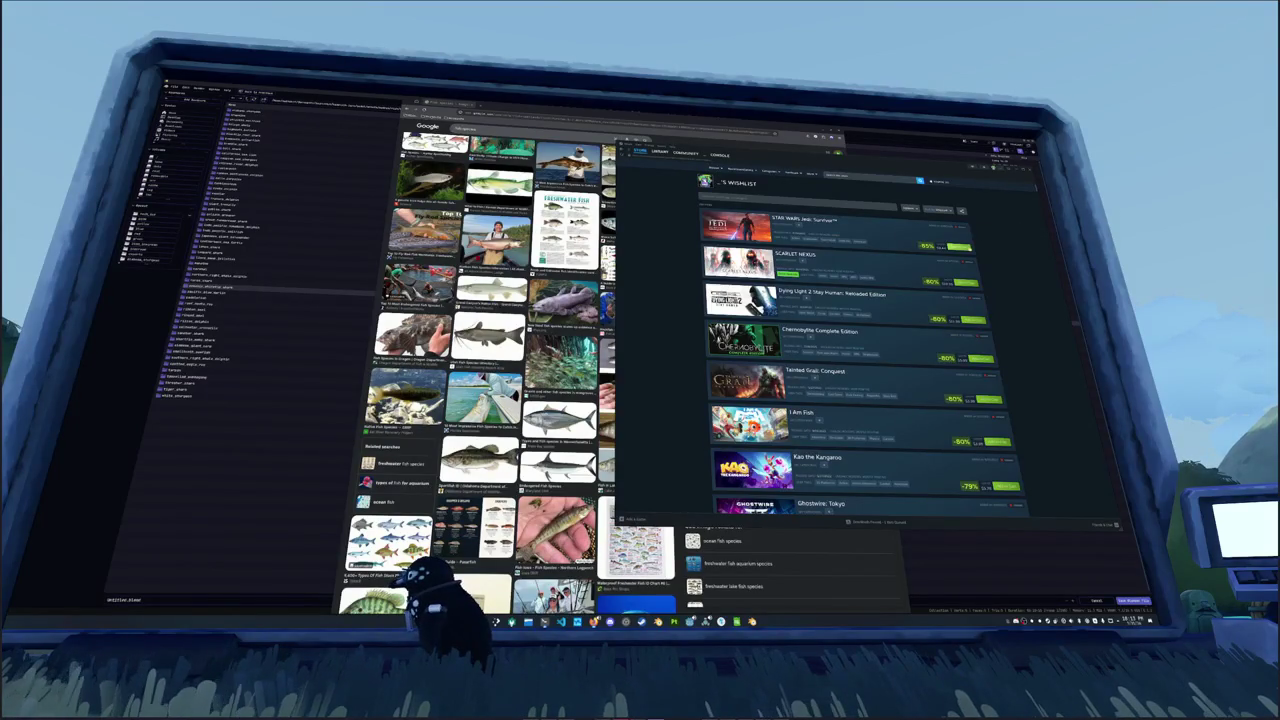
pyautogui.click(966, 262)
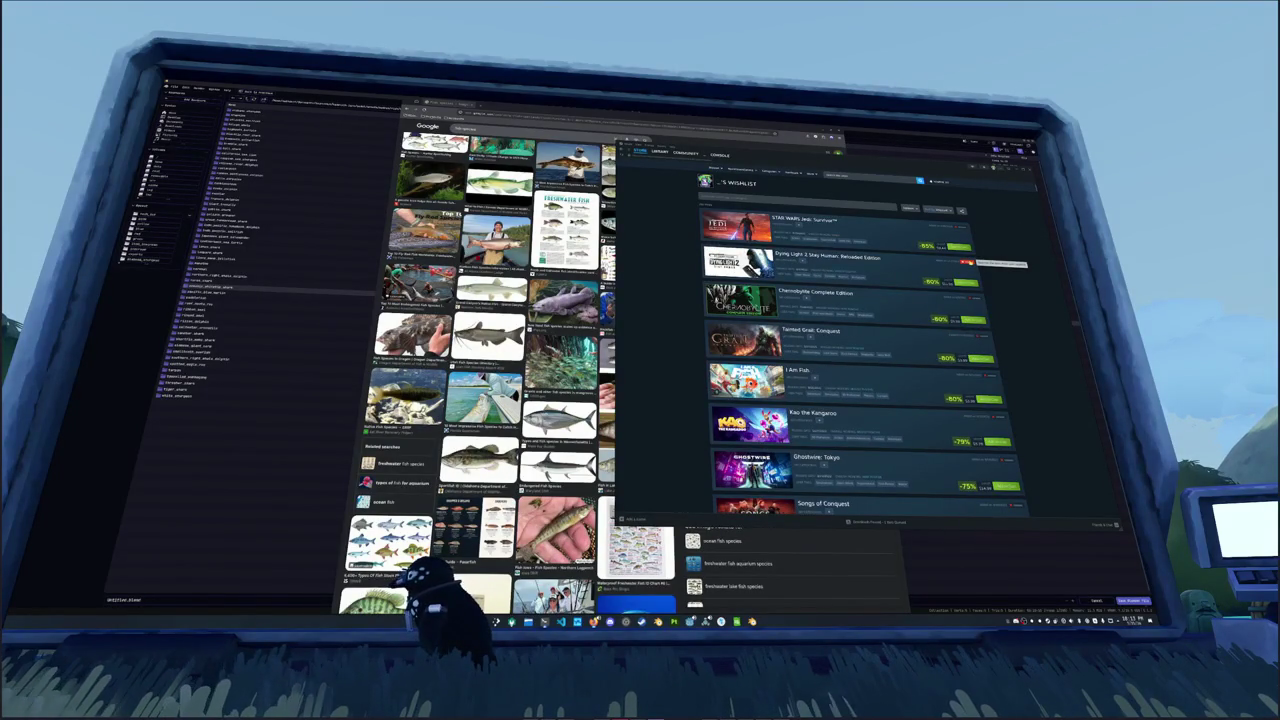
pyautogui.click(974, 299)
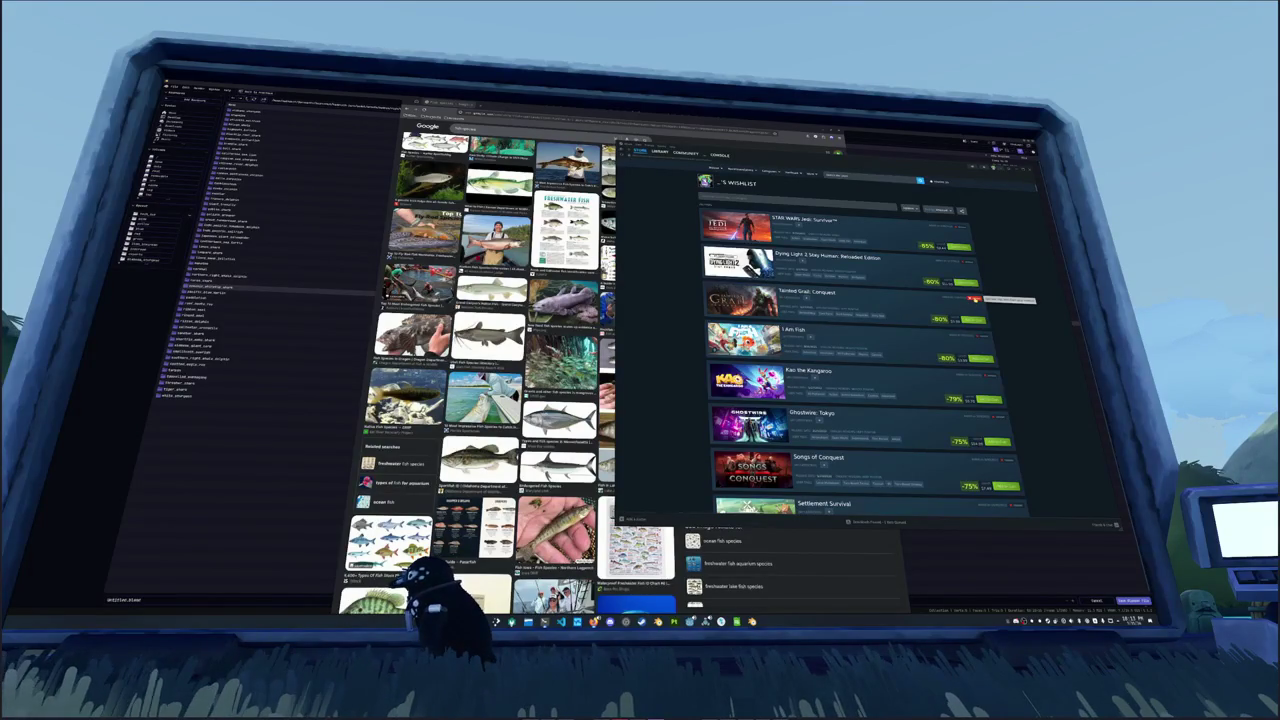
pyautogui.scroll(-1, 974, 299)
pyautogui.click(970, 285)
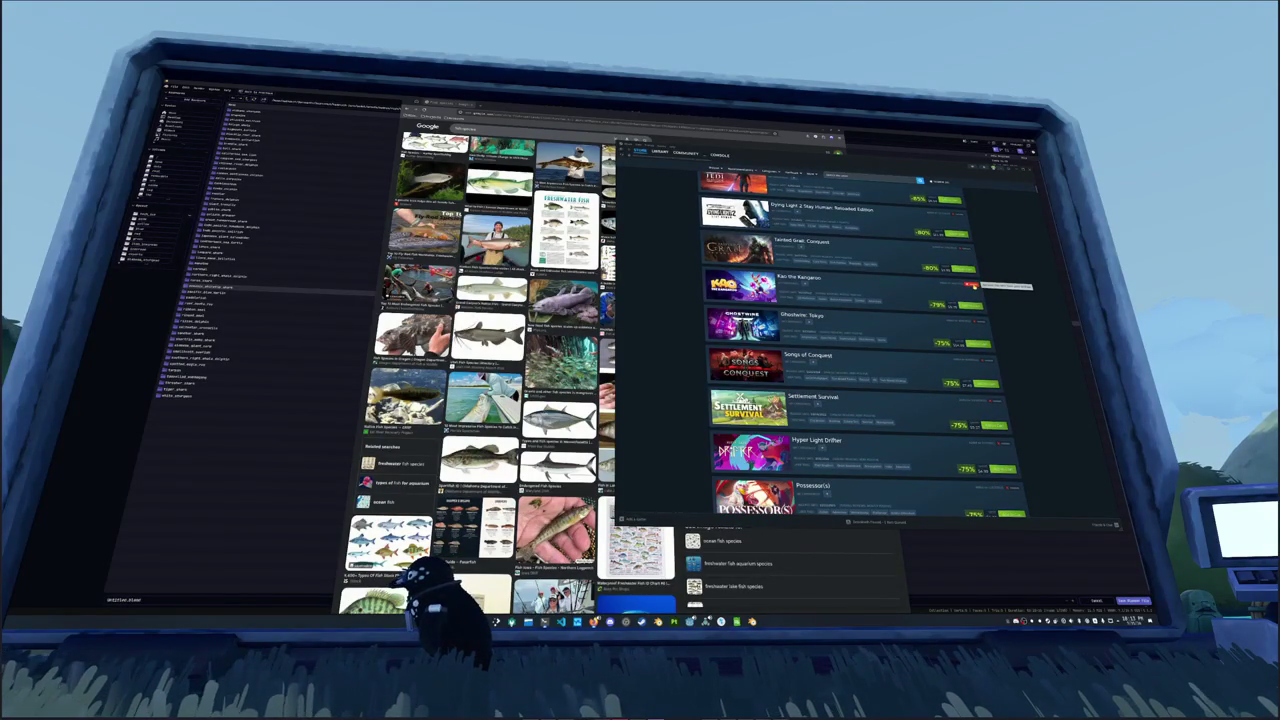
pyautogui.scroll(-1, 972, 288)
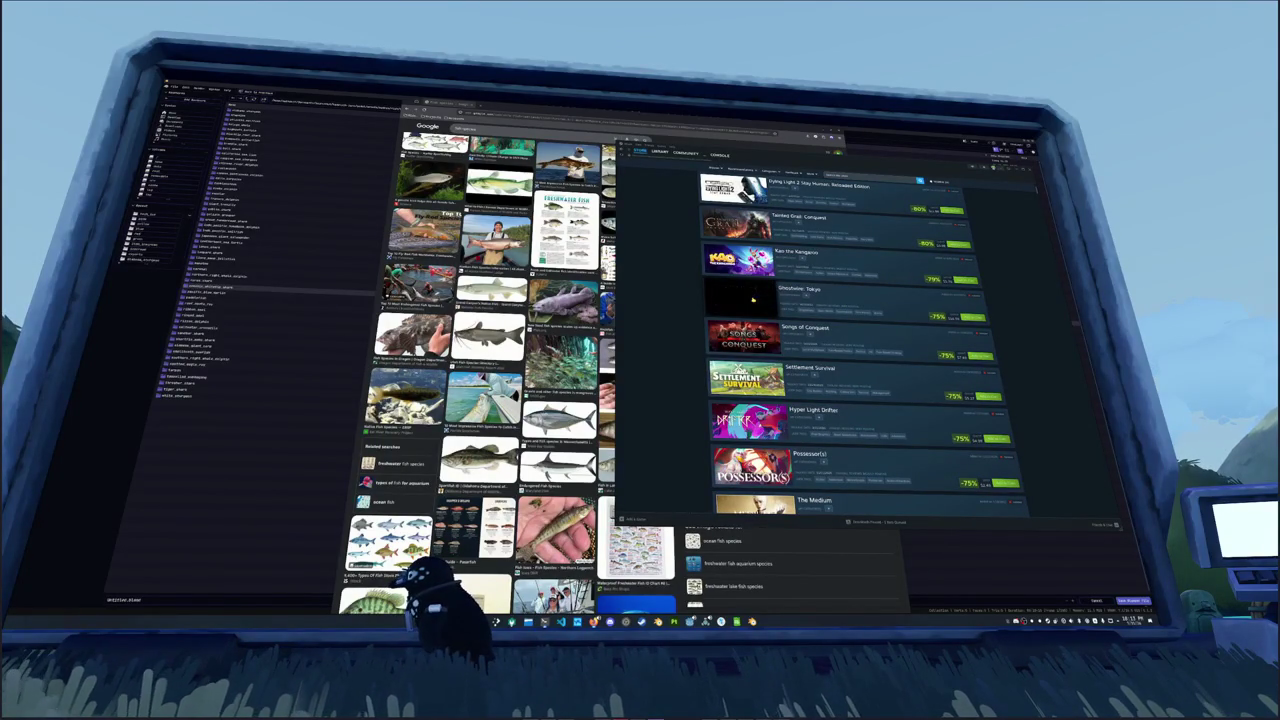
pyautogui.click(973, 296)
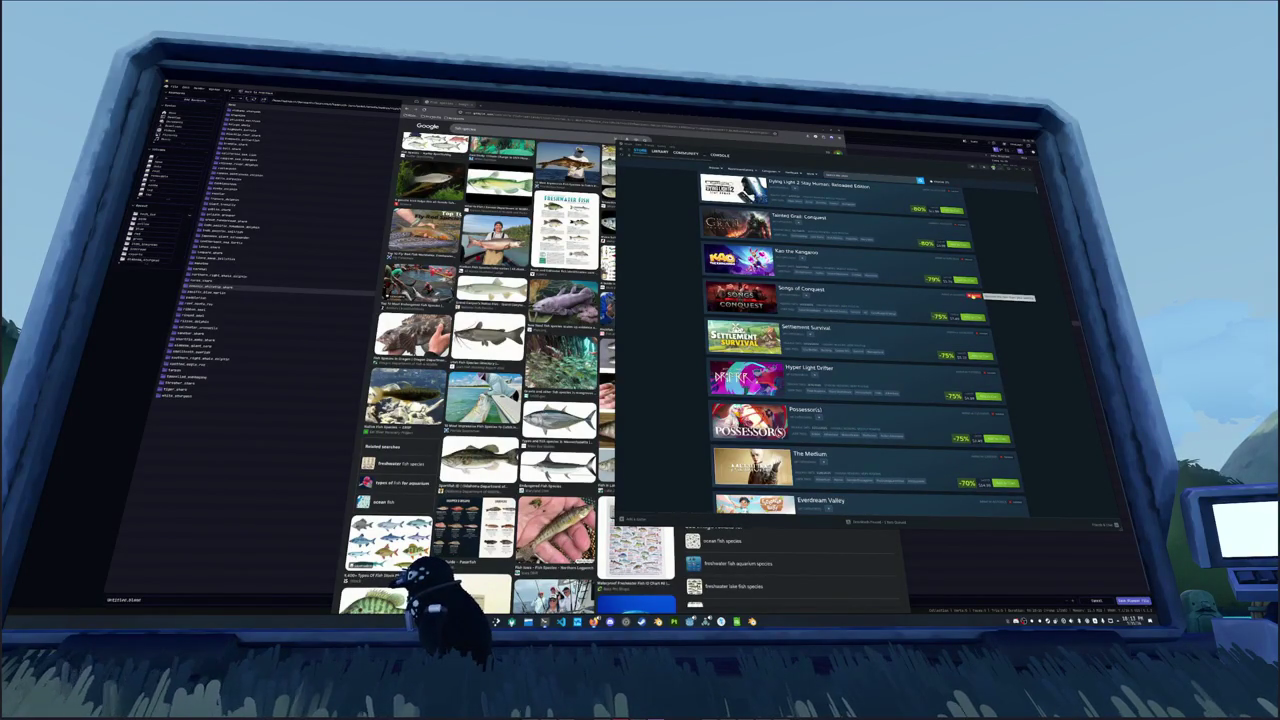
pyautogui.scroll(-1, 973, 296)
pyautogui.click(972, 292)
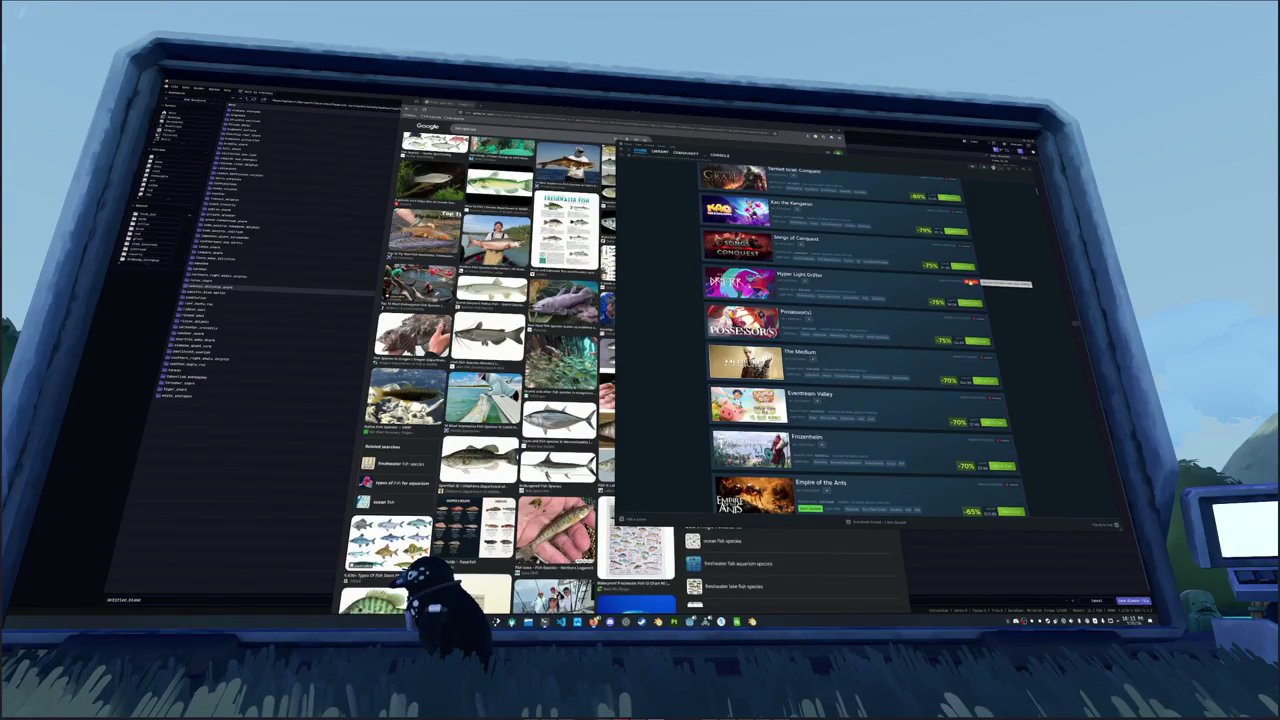
# Step: Remove Everdream Valley, another unwanted game and Empire of the Ants, then continue down the list
pyautogui.scroll(-1, 1007, 287)
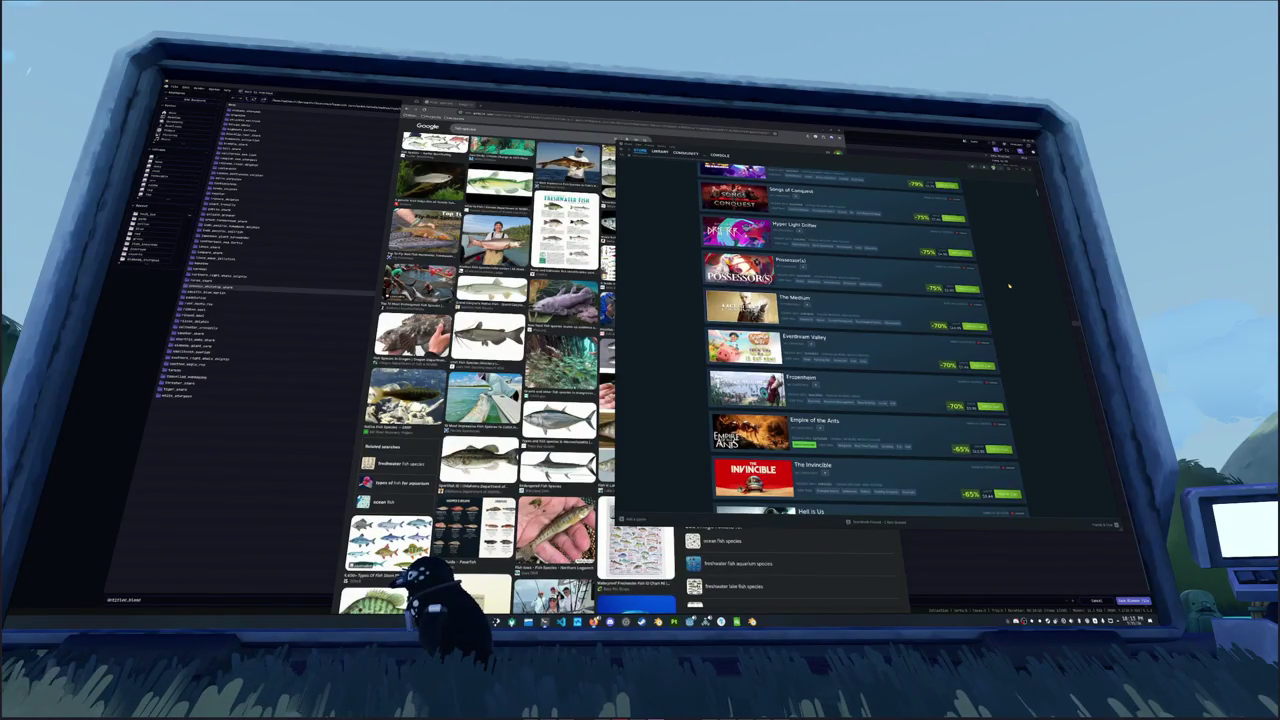
pyautogui.scroll(-1, 1009, 287)
pyautogui.scroll(-1, 1008, 287)
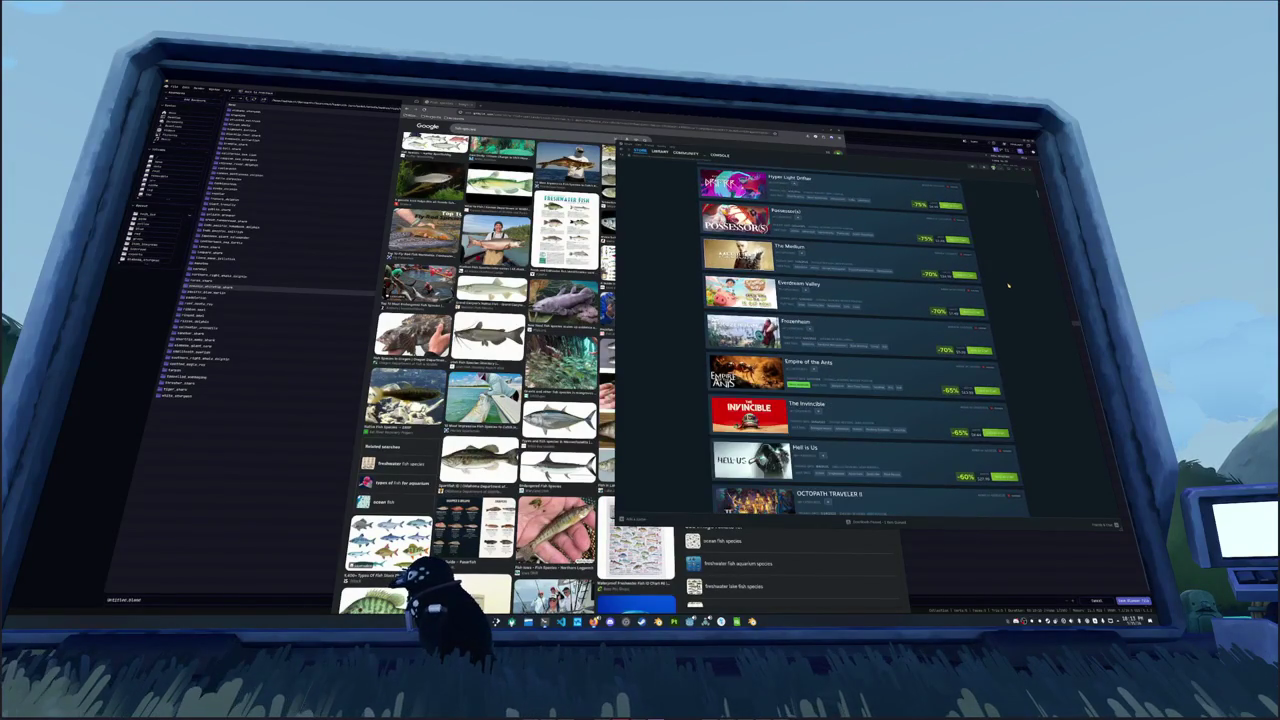
pyautogui.click(973, 288)
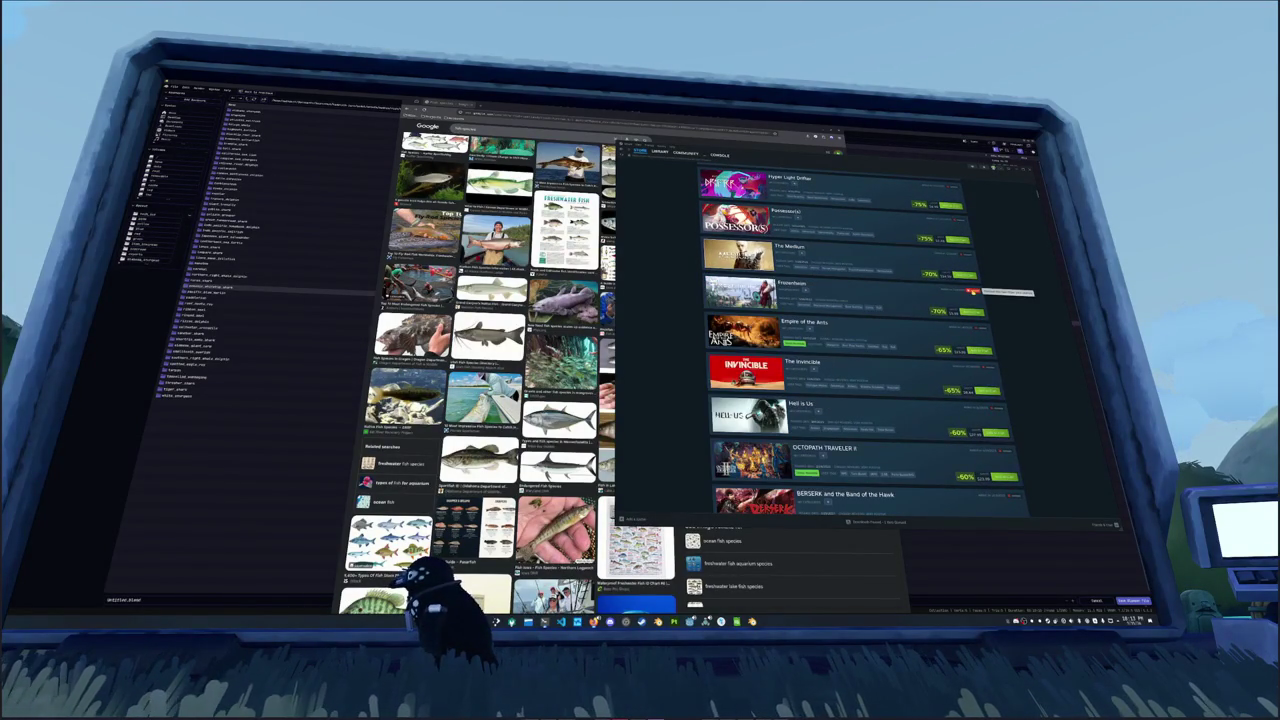
pyautogui.click(973, 290)
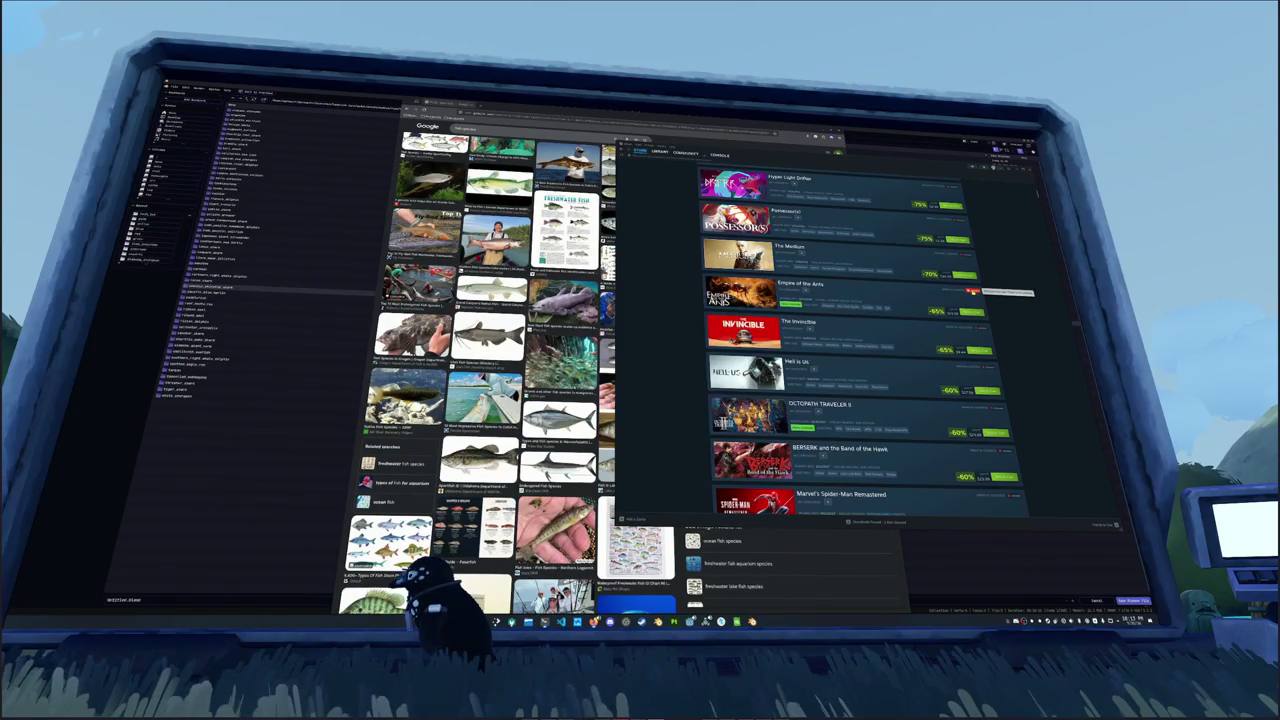
pyautogui.click(973, 290)
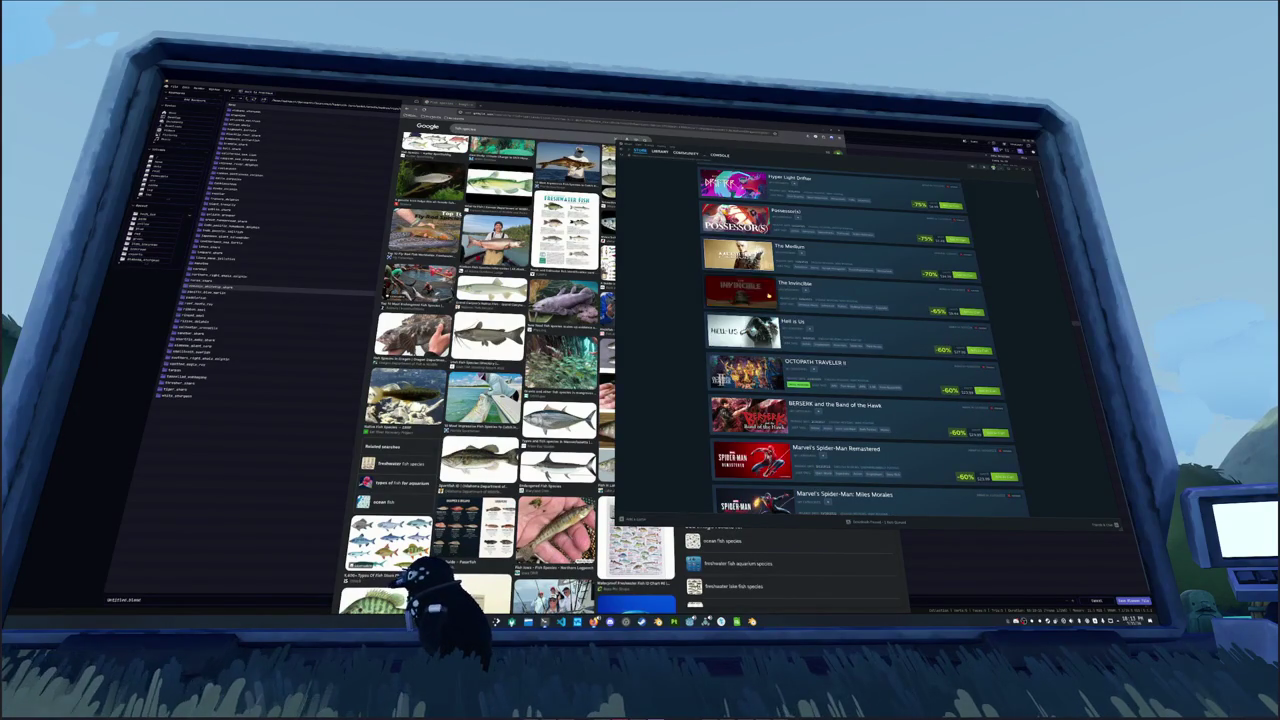
pyautogui.scroll(-1, 905, 309)
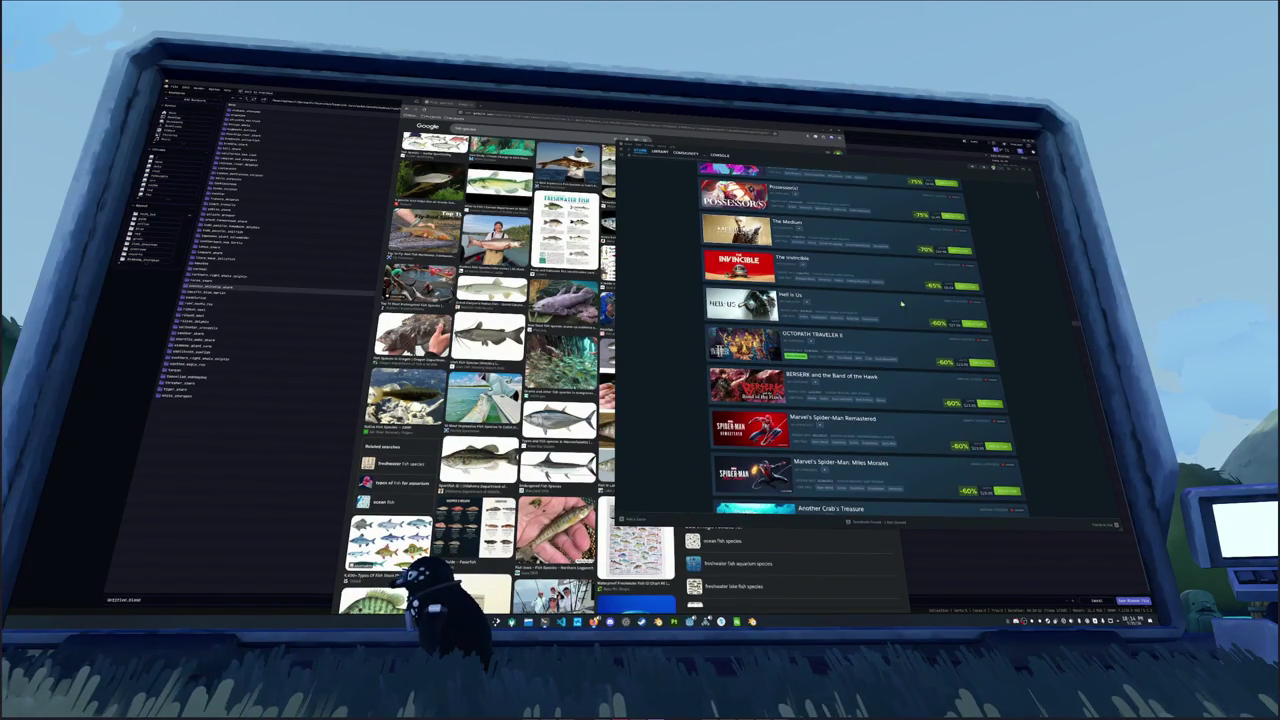
pyautogui.scroll(-2, 905, 309)
pyautogui.scroll(-2, 905, 309)
pyautogui.scroll(-2, 905, 309)
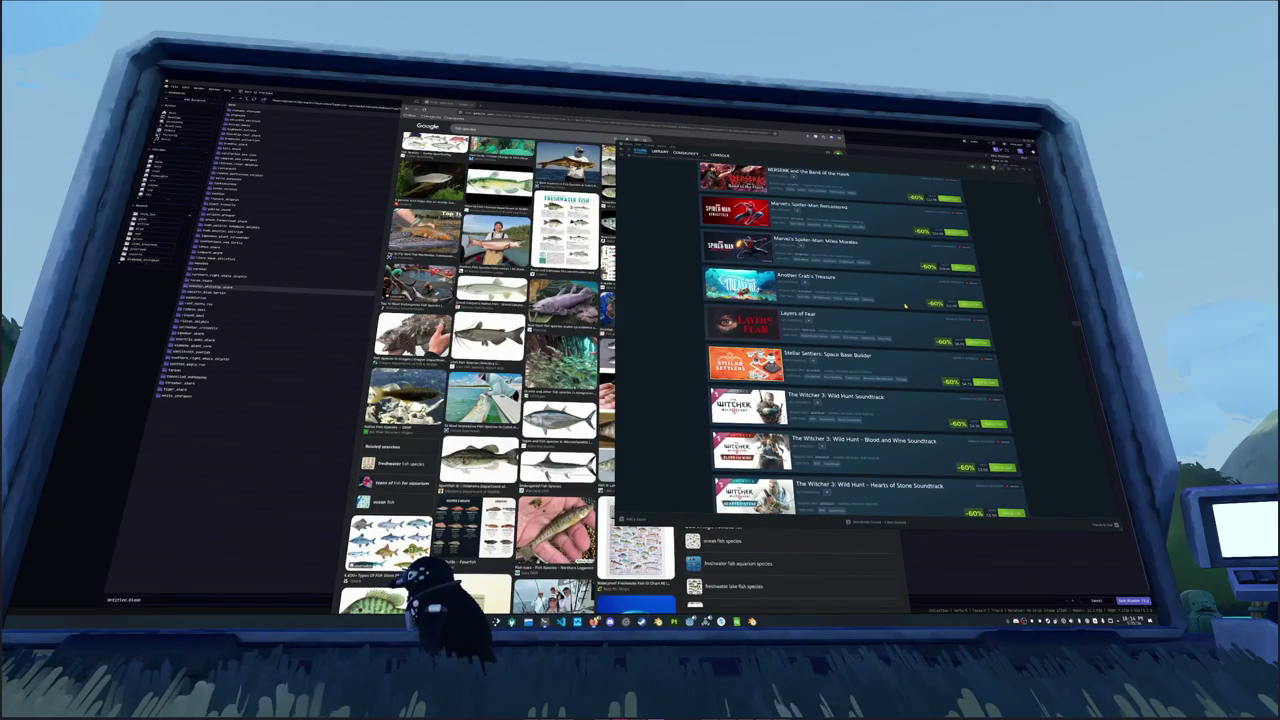
pyautogui.click(215, 275)
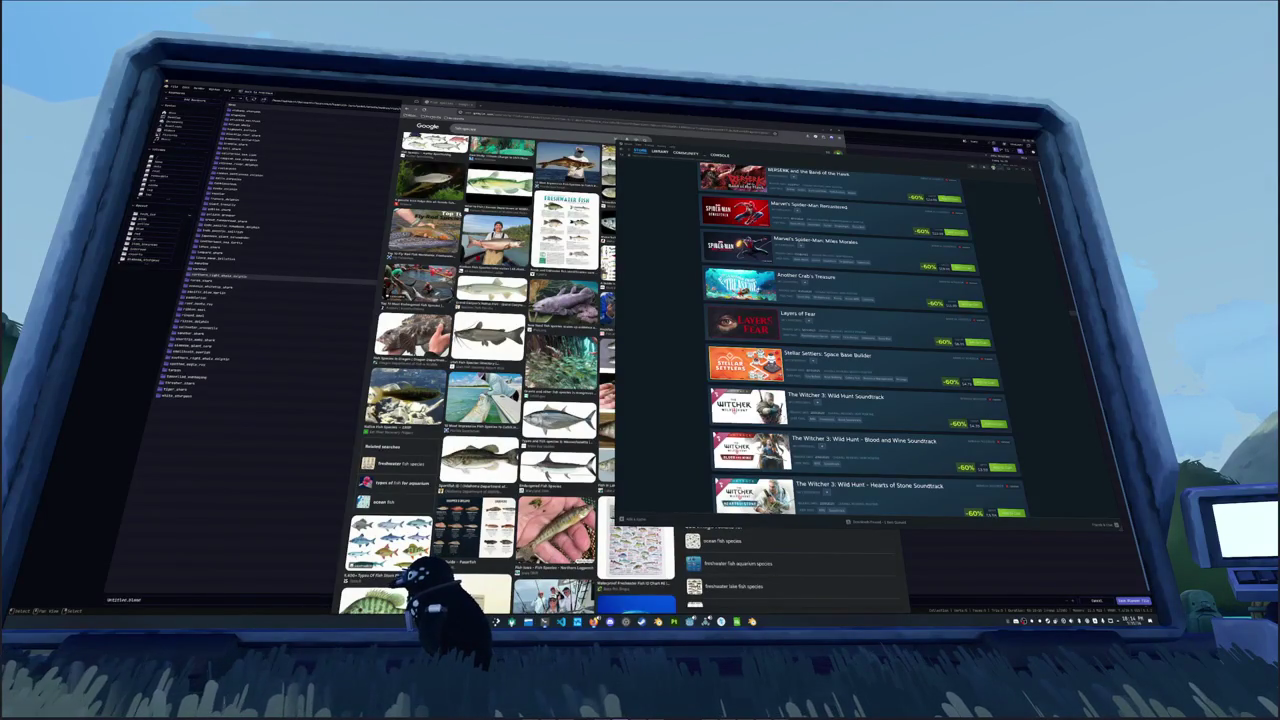
pyautogui.click(186, 378)
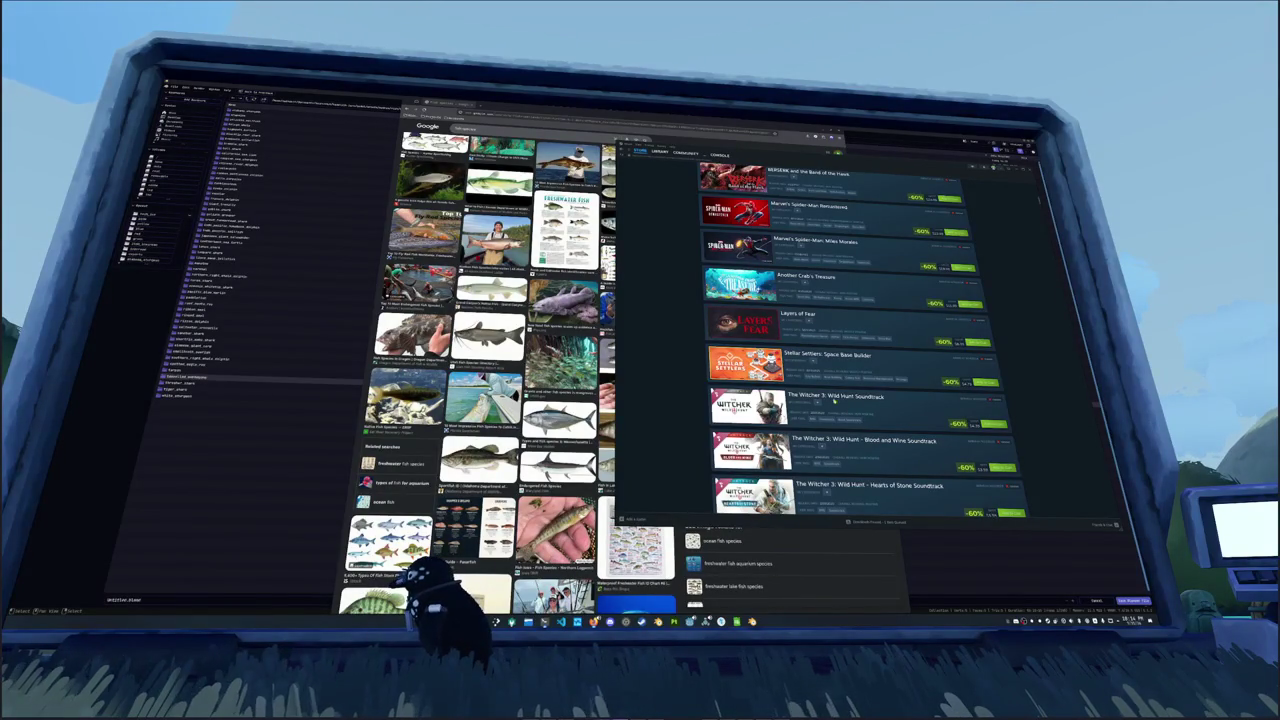
pyautogui.scroll(-2, 675, 369)
pyautogui.scroll(-2, 688, 370)
pyautogui.scroll(-3, 690, 370)
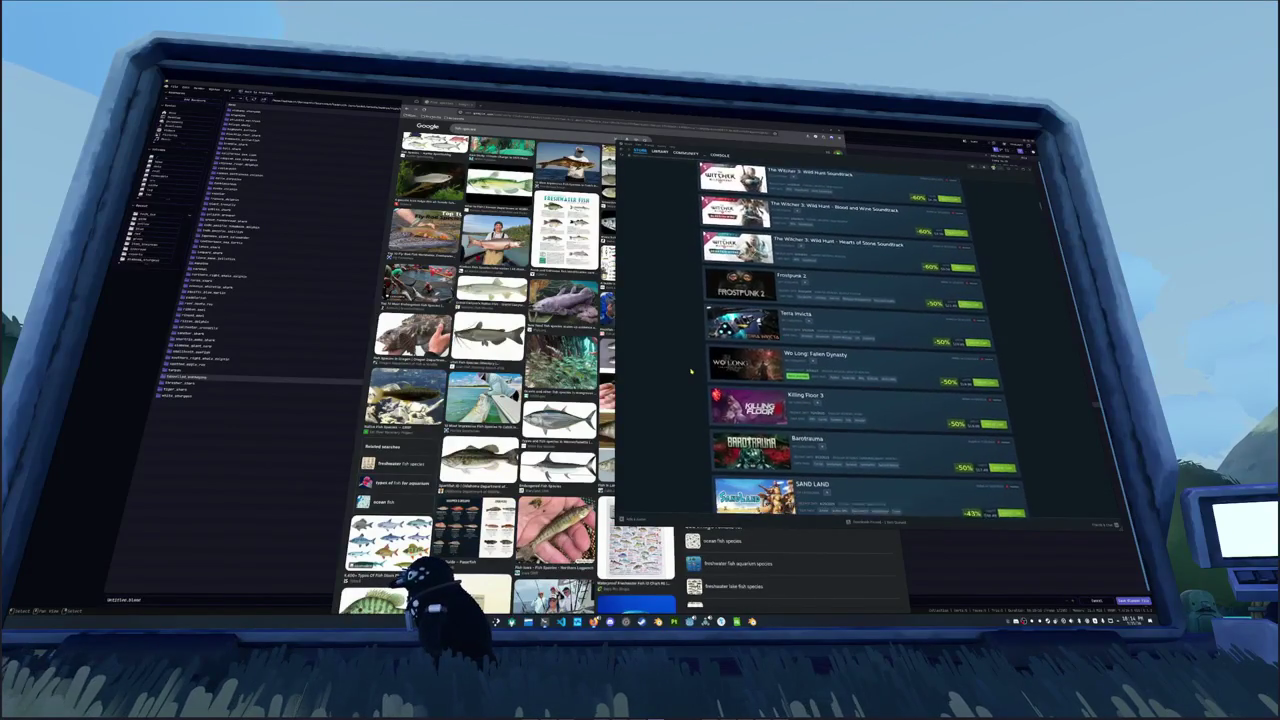
pyautogui.scroll(-2, 690, 371)
pyautogui.scroll(-3, 690, 371)
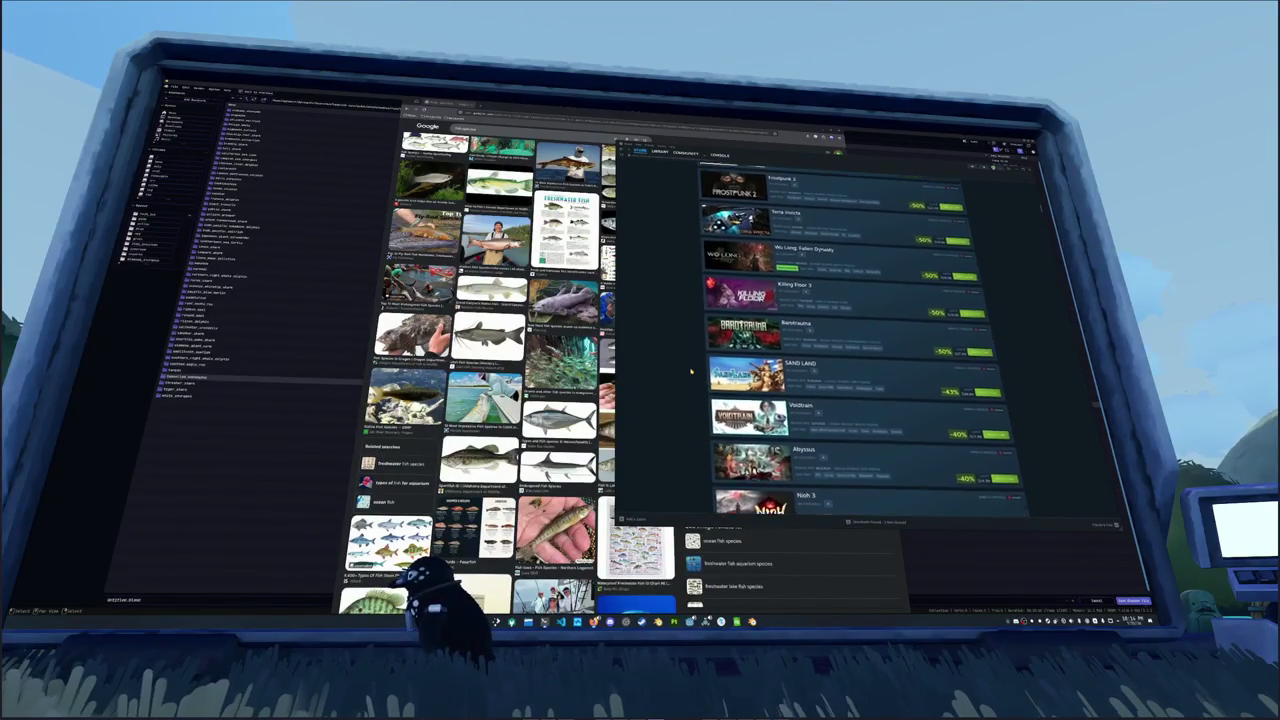
pyautogui.scroll(-1, 690, 371)
pyautogui.scroll(-4, 690, 371)
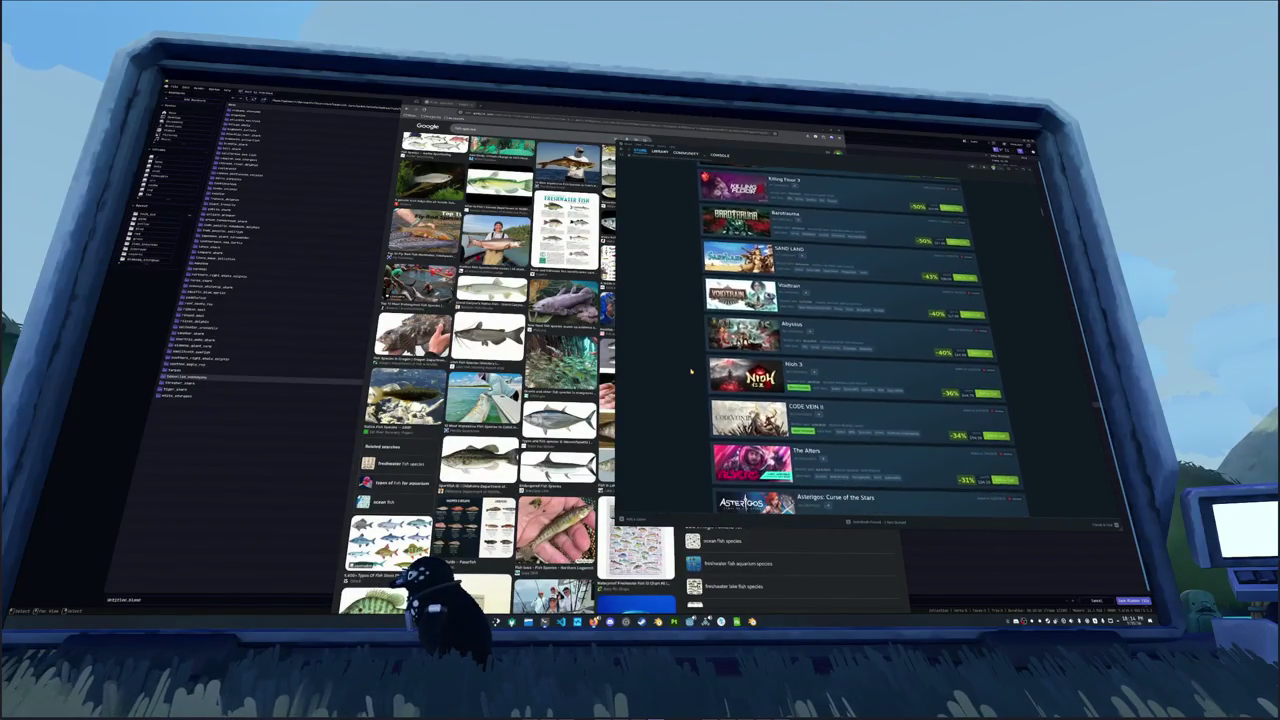
pyautogui.scroll(-4, 690, 371)
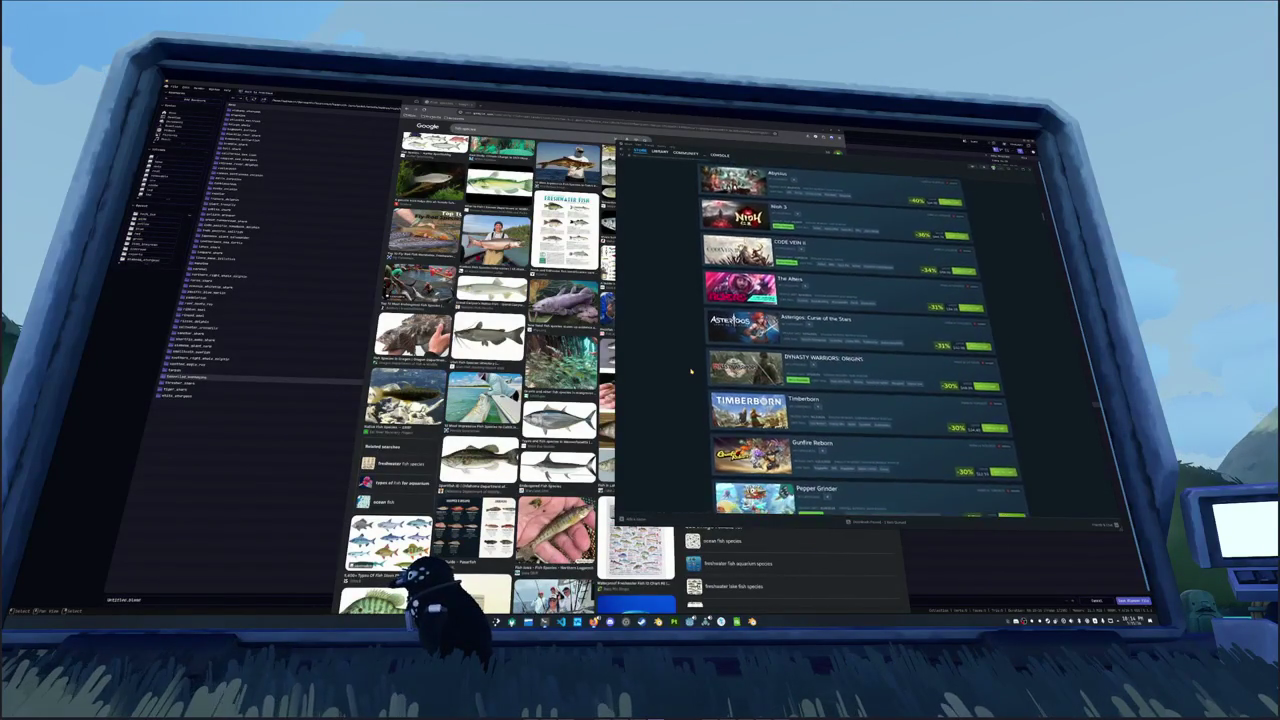
pyautogui.scroll(-1, 690, 371)
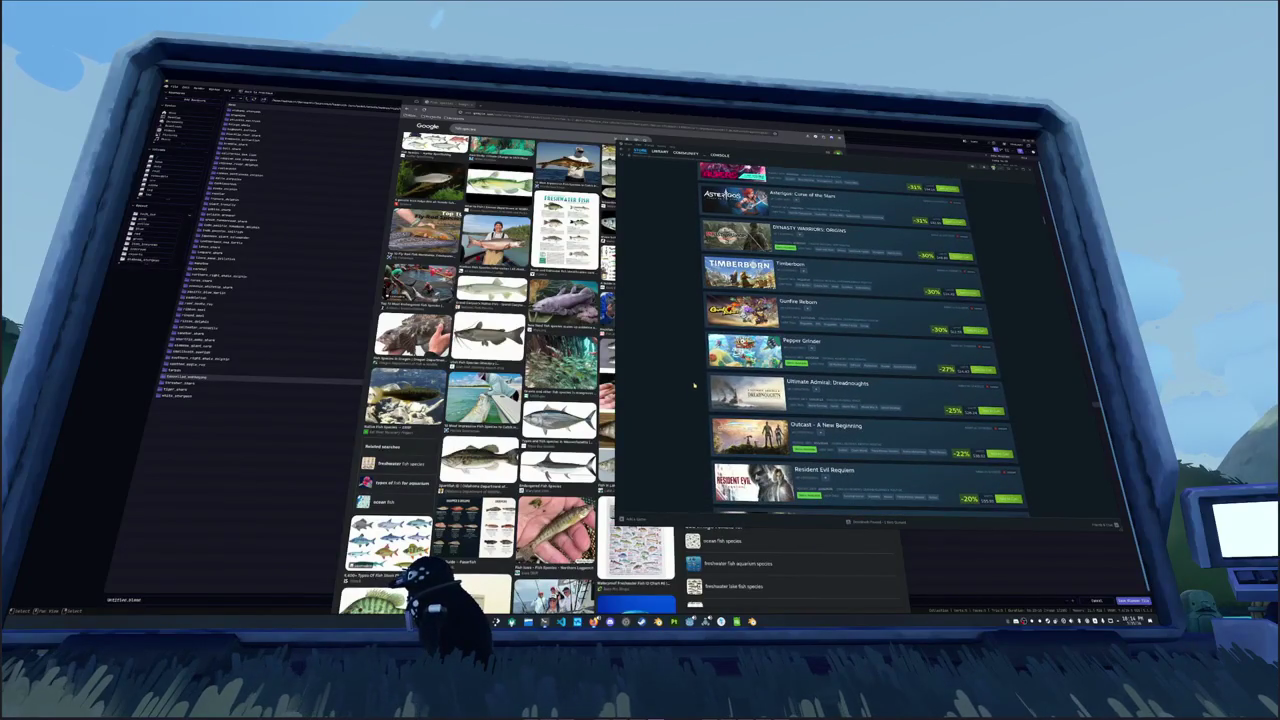
pyautogui.scroll(4, 688, 378)
pyautogui.scroll(-6, 687, 374)
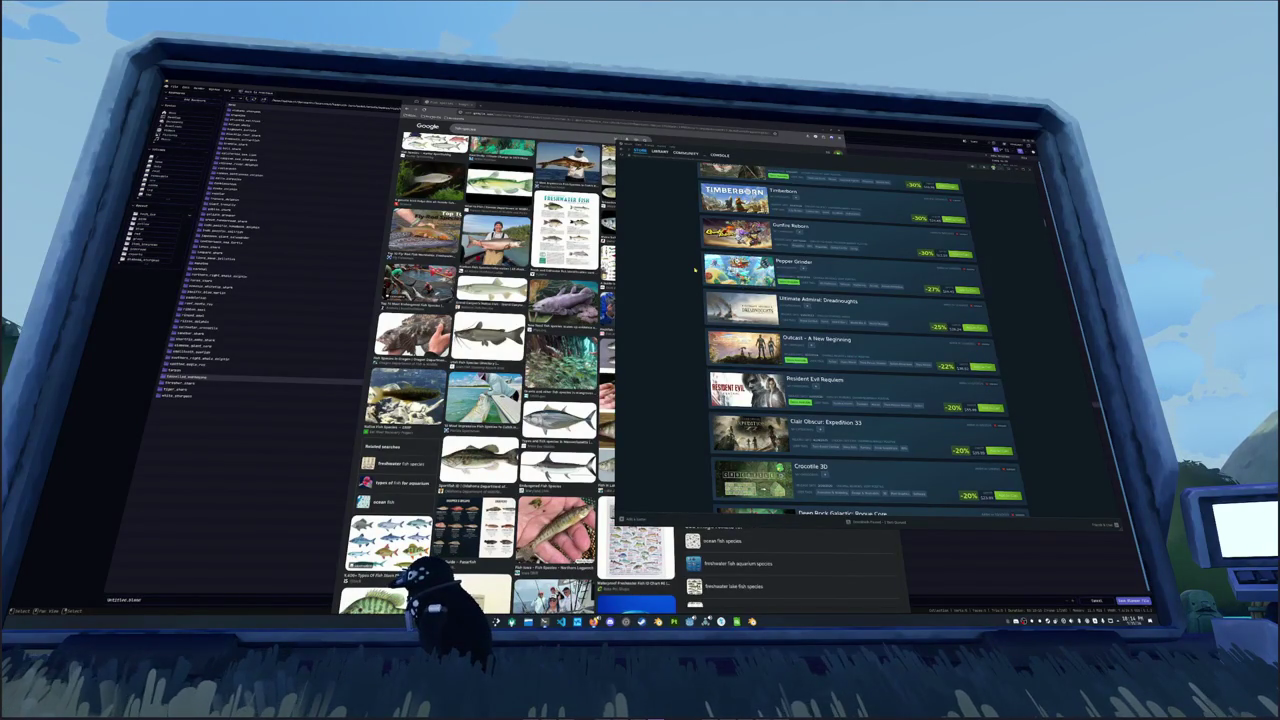
pyautogui.scroll(-2, 695, 269)
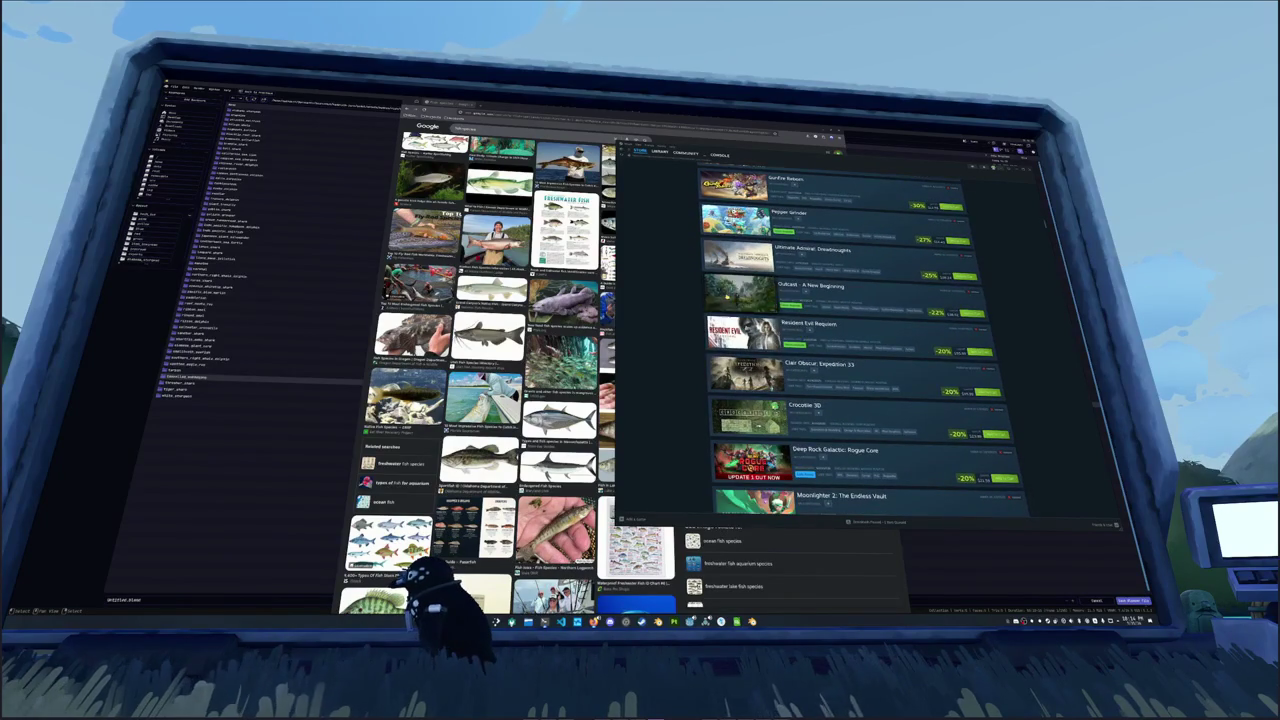
pyautogui.scroll(-2, 703, 298)
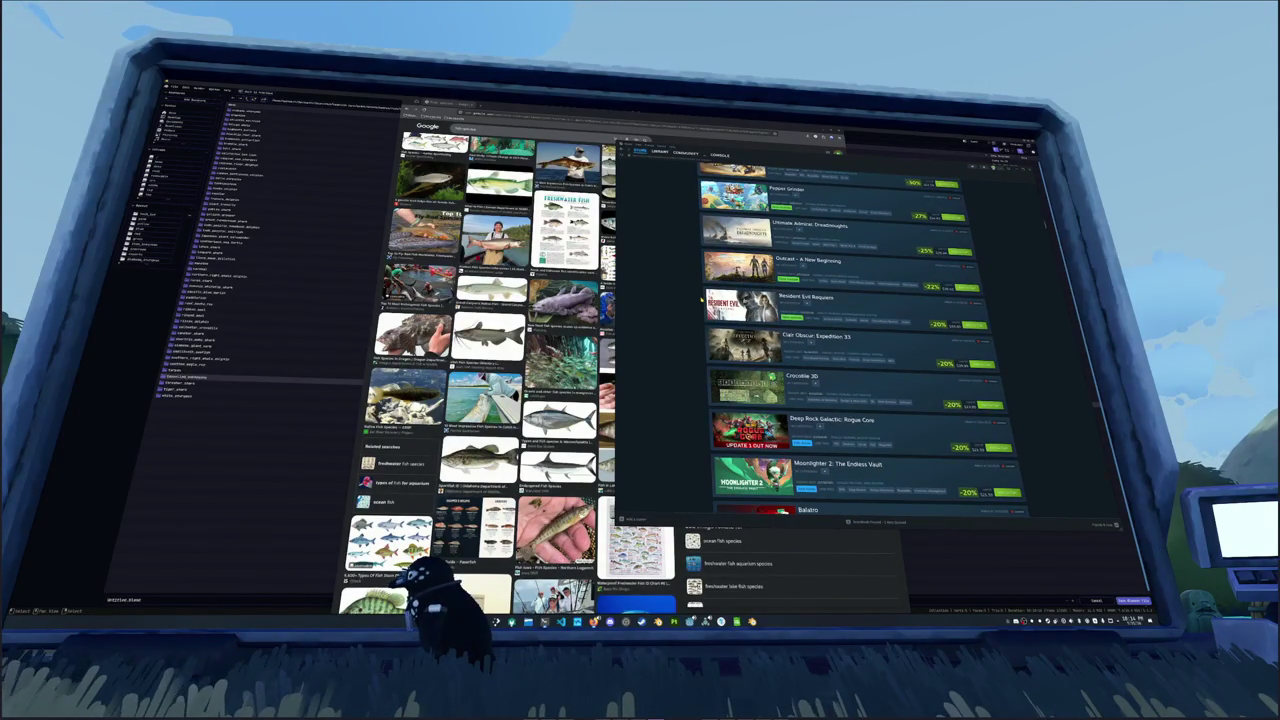
pyautogui.scroll(-2, 703, 298)
pyautogui.scroll(-4, 702, 299)
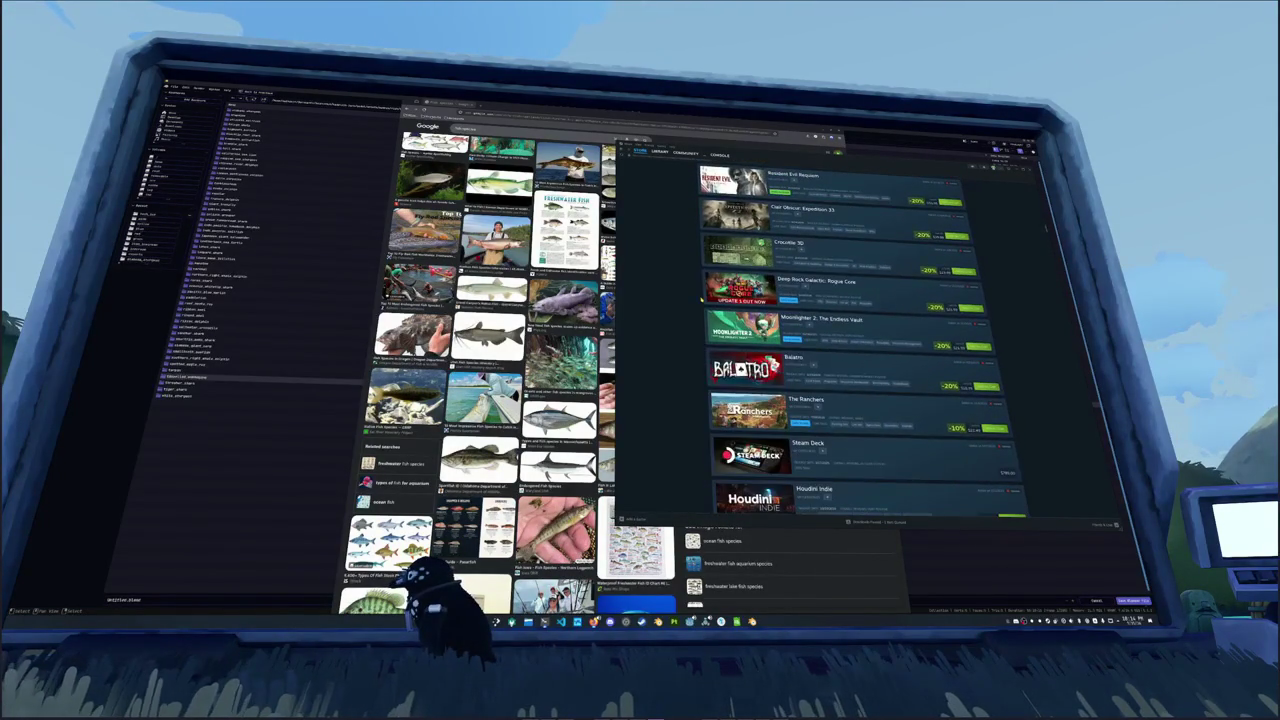
pyautogui.scroll(-2, 703, 298)
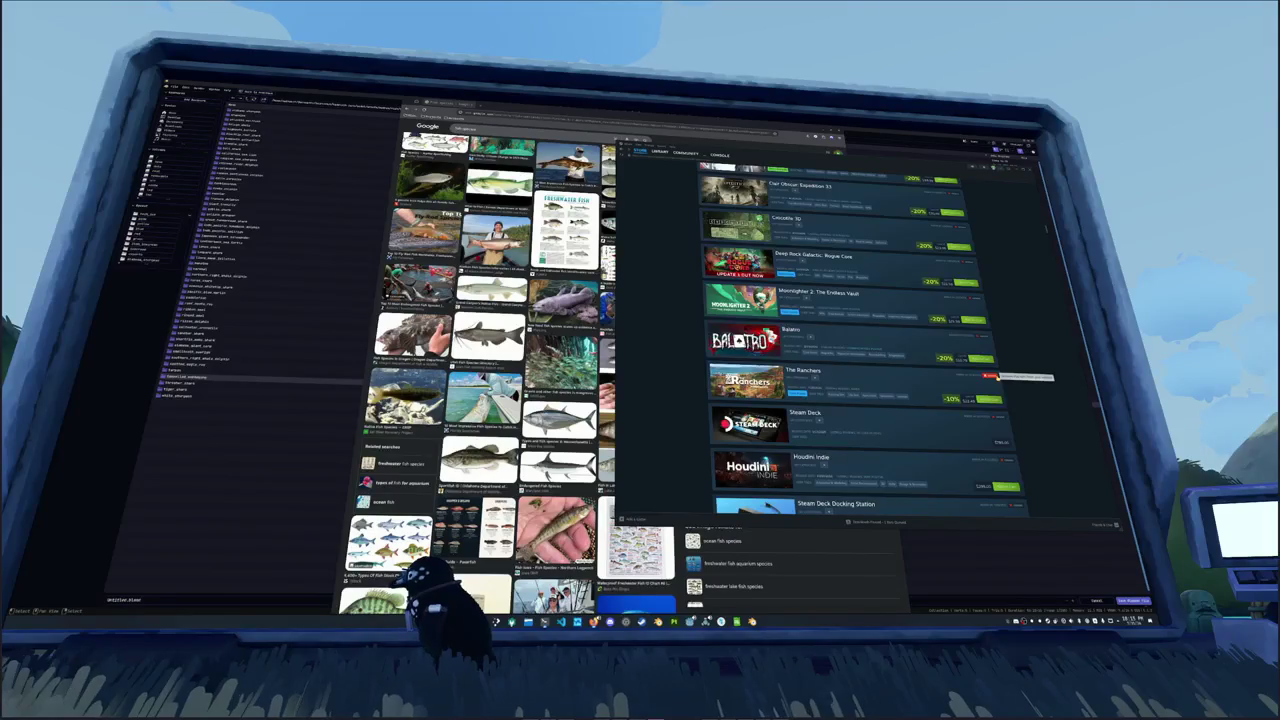
# Step: Delete The Ranchers, Steam Deck, Steam Deck Docking Station and Houdini Indie wishlist entries
pyautogui.click(997, 377)
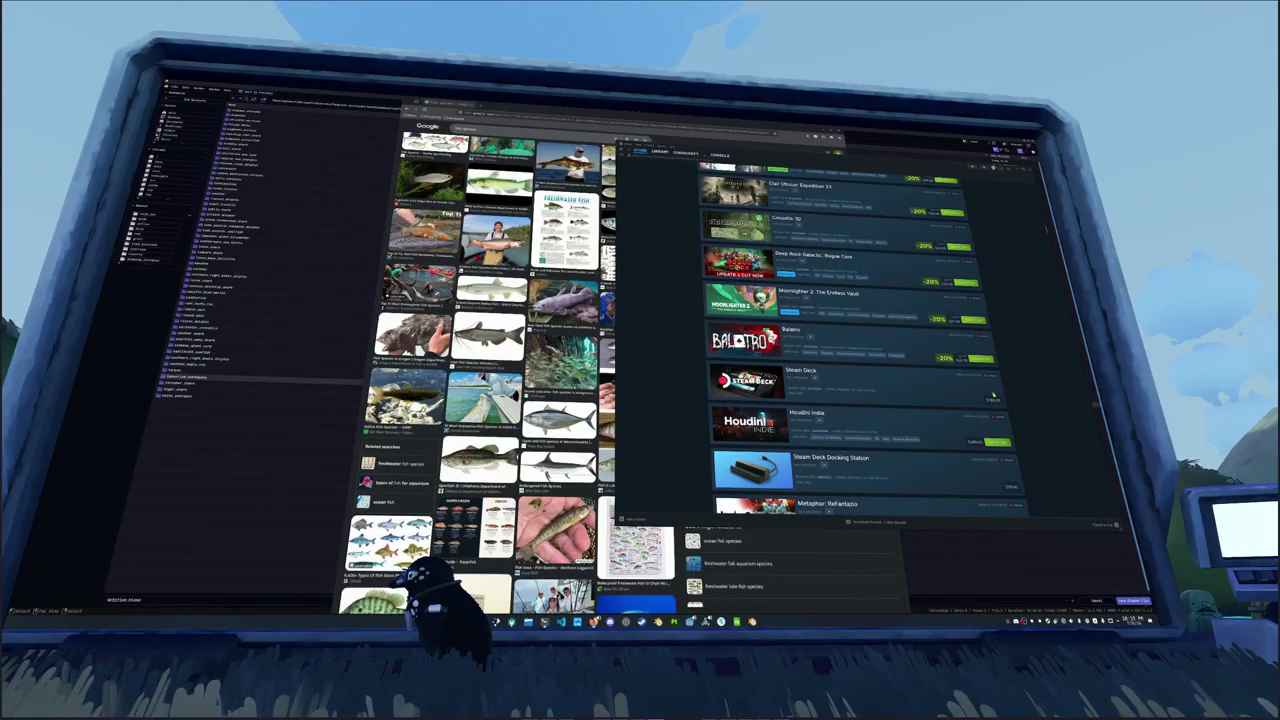
pyautogui.click(997, 377)
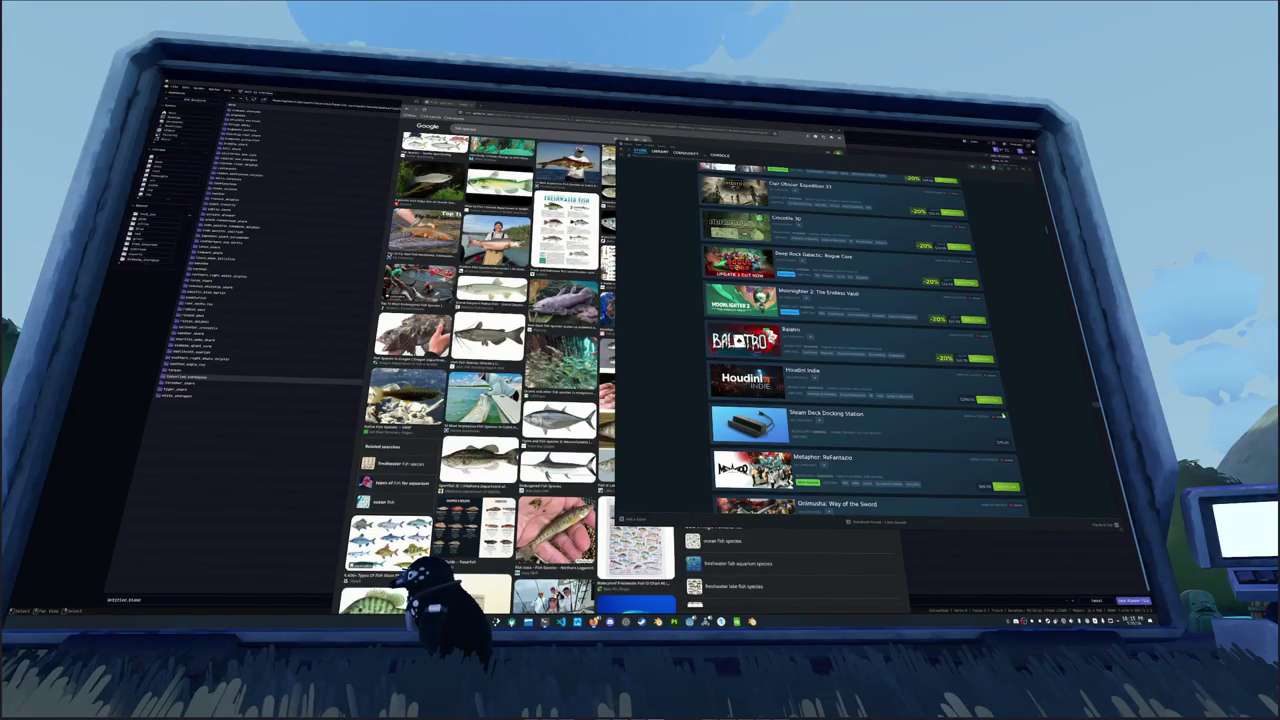
pyautogui.click(998, 416)
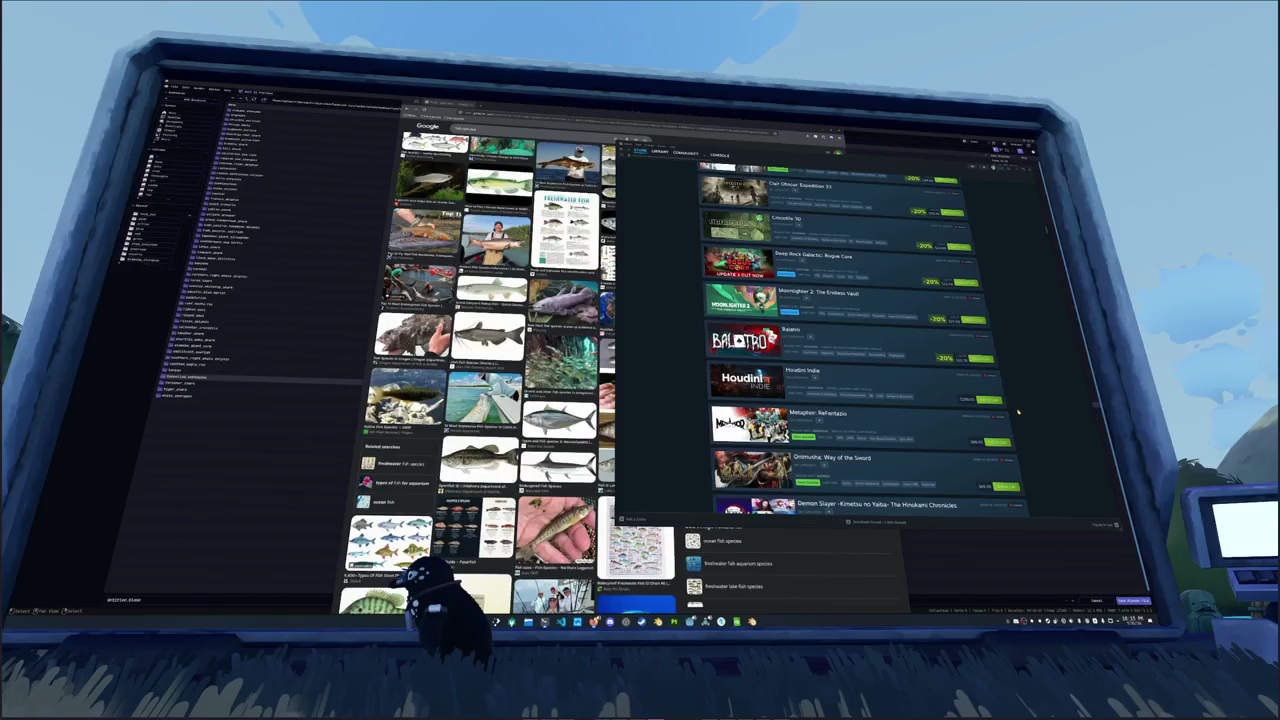
pyautogui.click(990, 377)
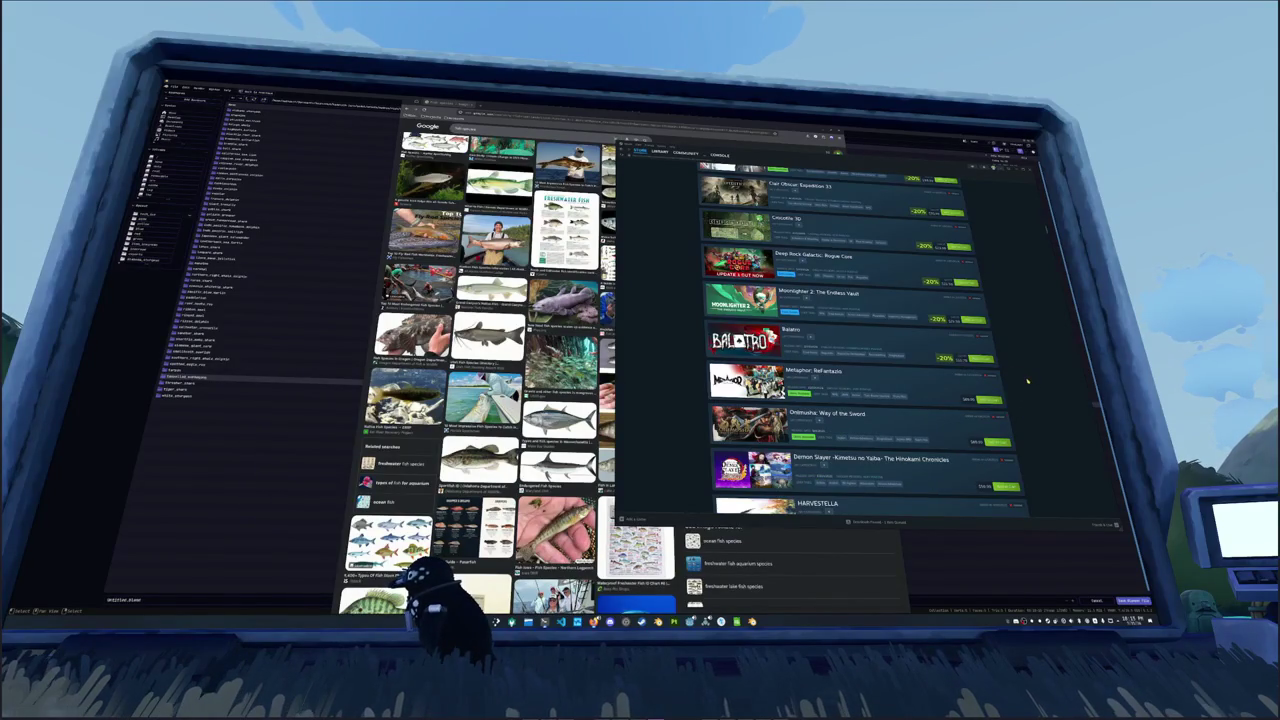
pyautogui.scroll(2, 1026, 379)
pyautogui.scroll(-10, 1026, 379)
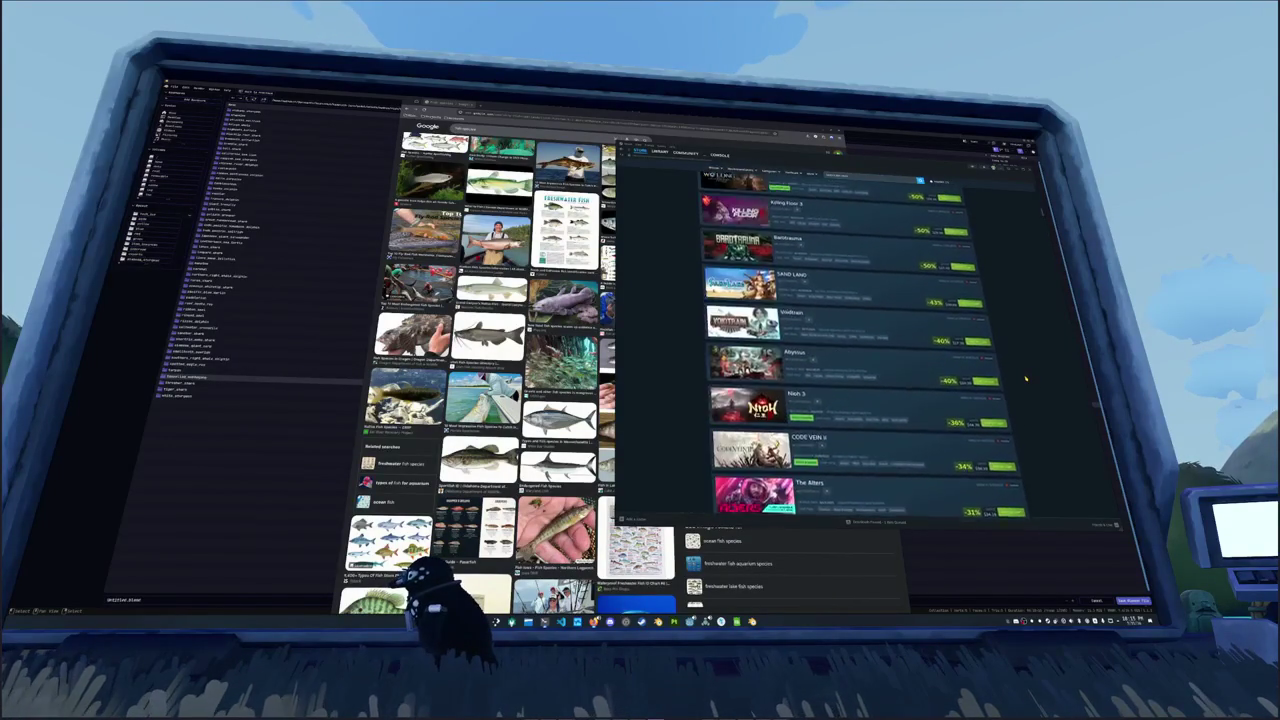
# Step: Change the wishlist's Sort by order so Uncle Chop's Rocket Shop appears first
pyautogui.scroll(10, 1026, 379)
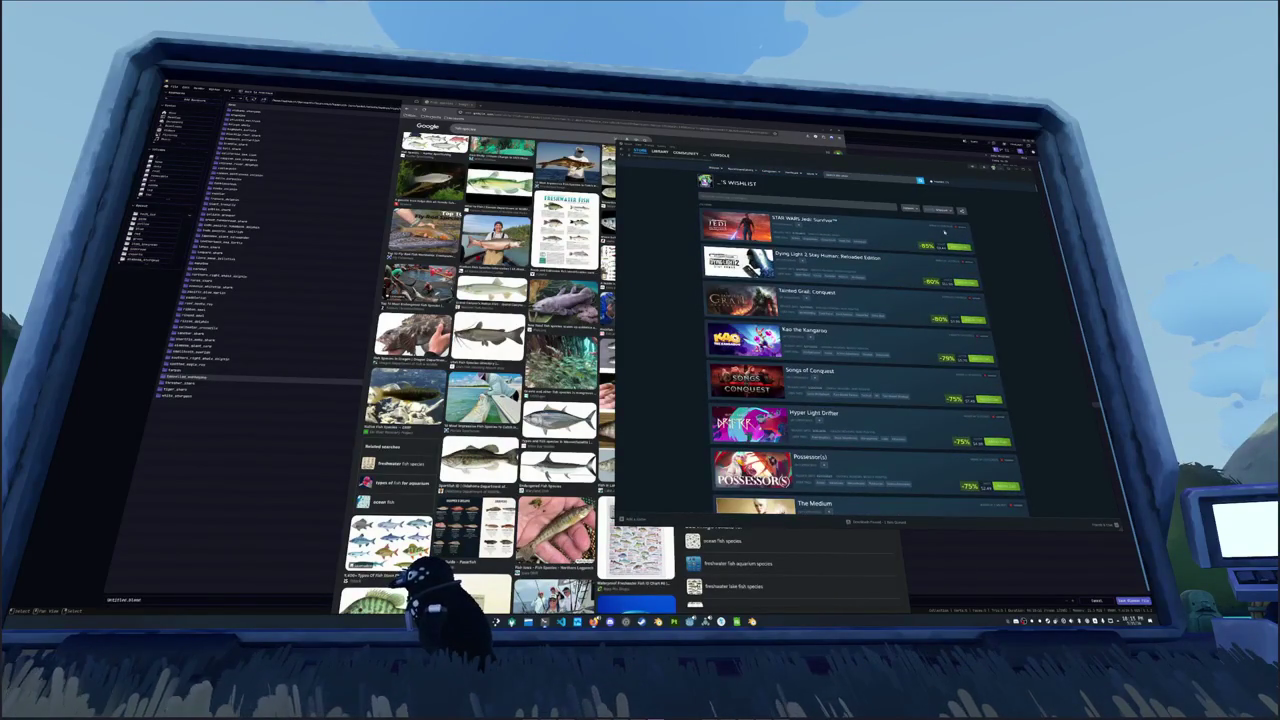
pyautogui.click(936, 209)
pyautogui.click(942, 244)
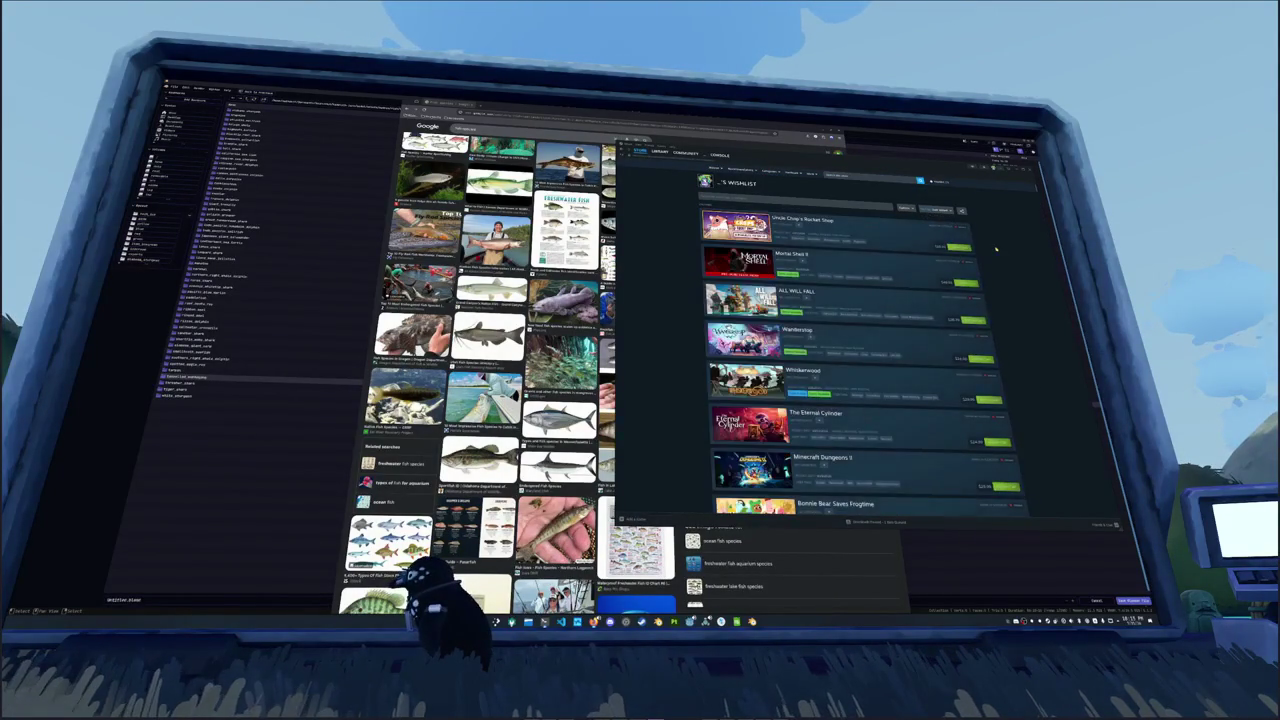
pyautogui.scroll(-5, 1028, 219)
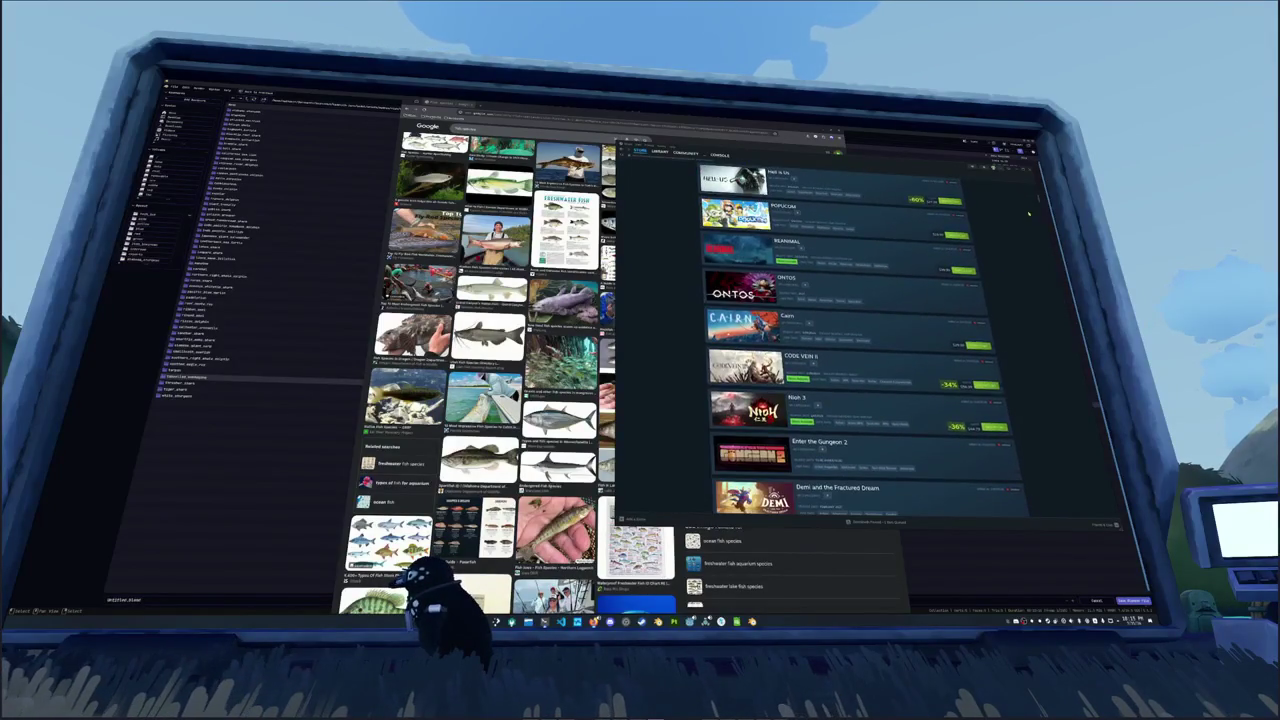
pyautogui.scroll(-10, 1039, 197)
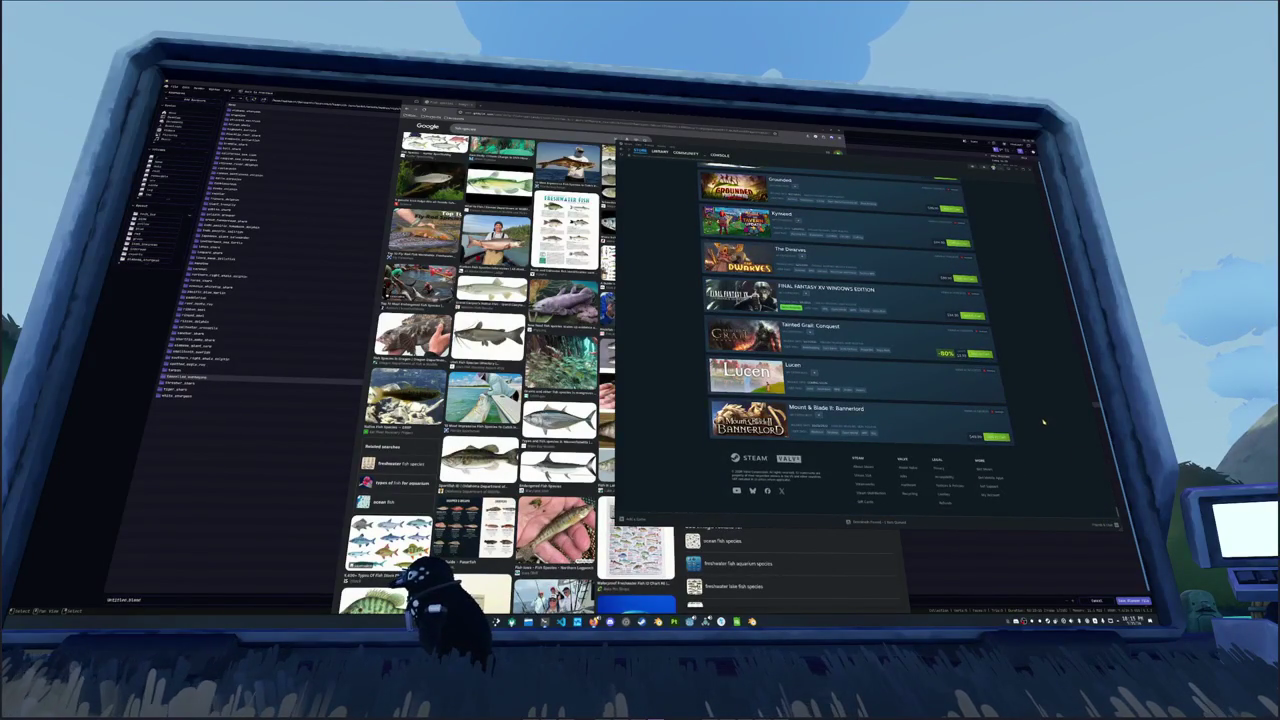
pyautogui.scroll(2, 1038, 416)
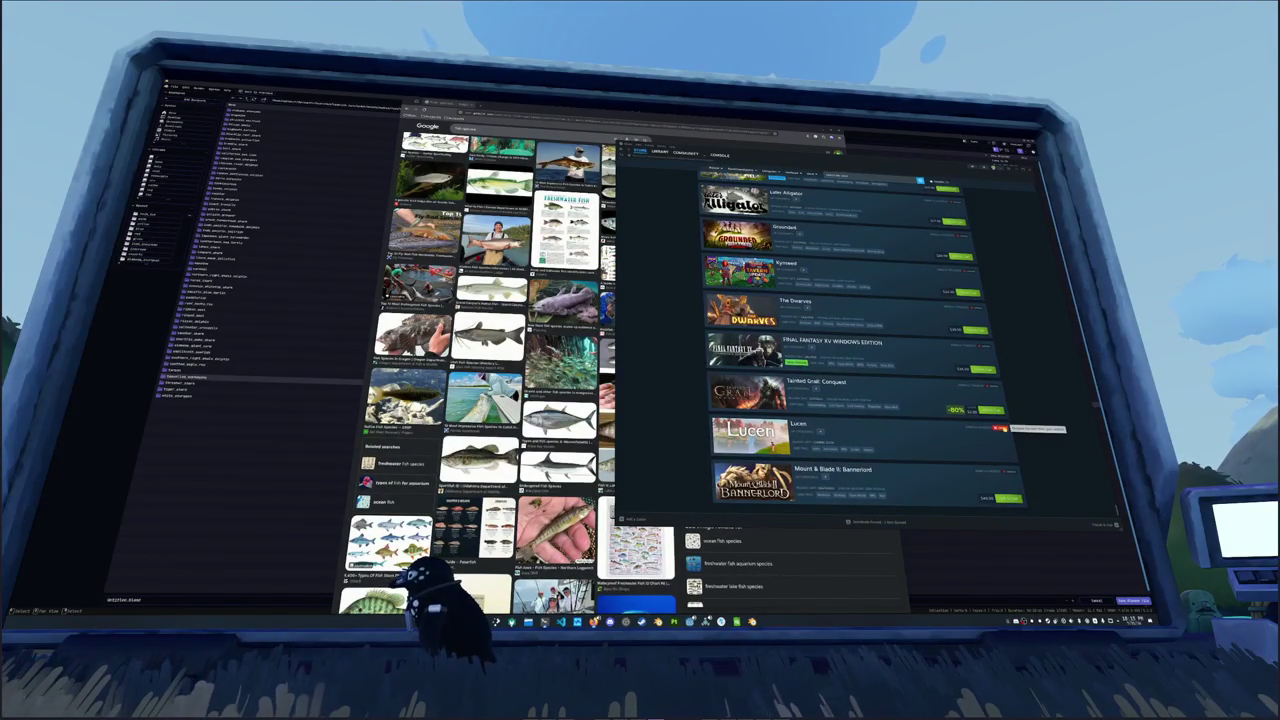
# Step: Remove Lucen, The Dwarves, Kynseed, Grounded, Lake Alligator, Kingdoms Reborn and Eco from the wishlist
pyautogui.click(998, 428)
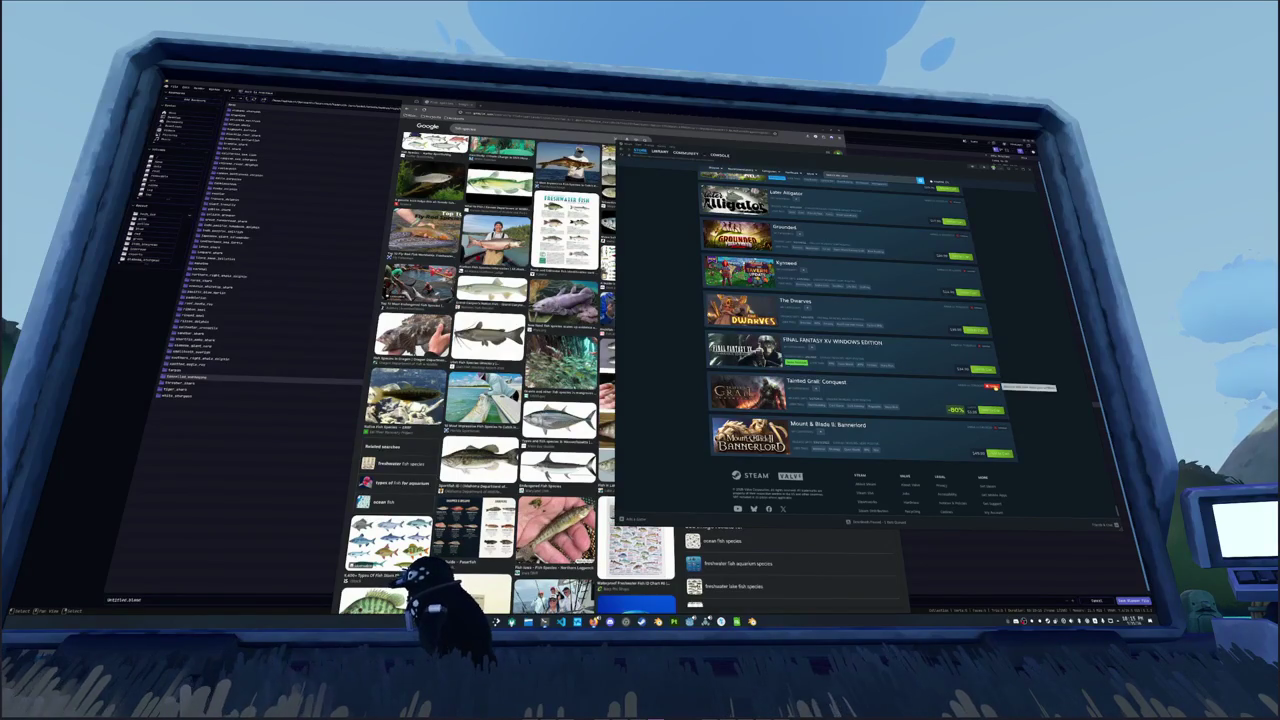
pyautogui.scroll(2, 993, 386)
pyautogui.scroll(1, 997, 385)
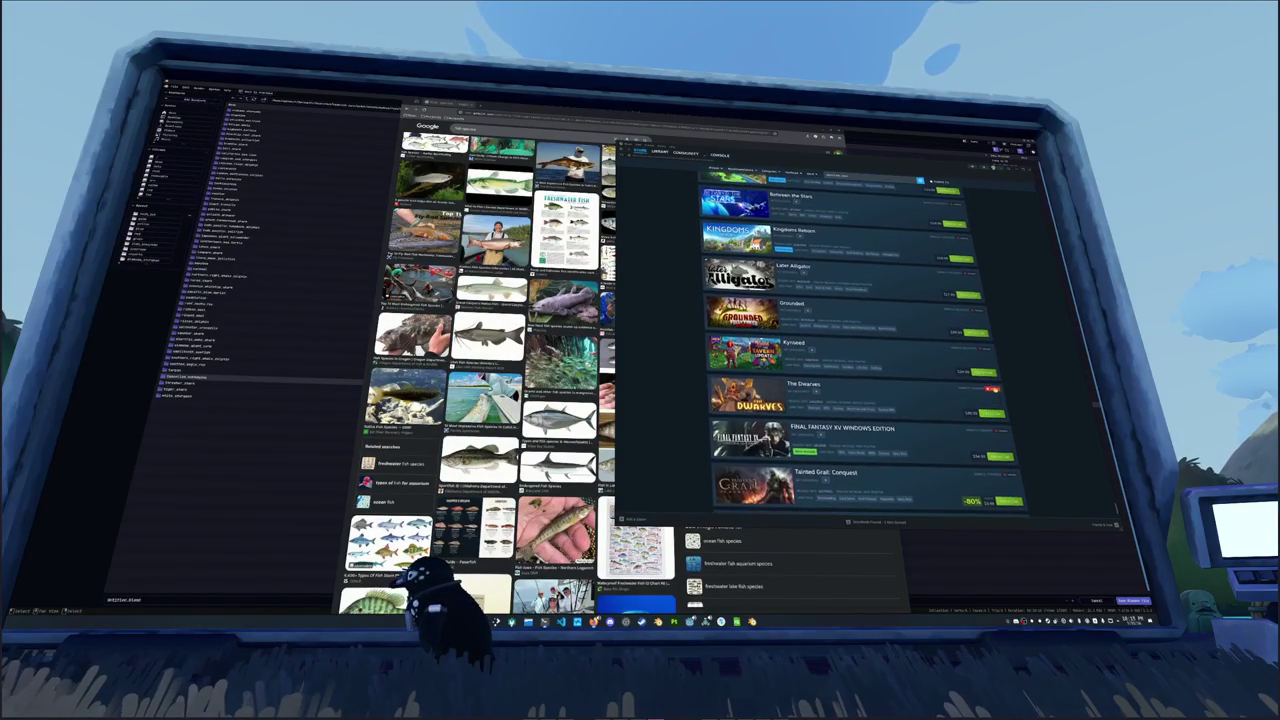
pyautogui.click(993, 387)
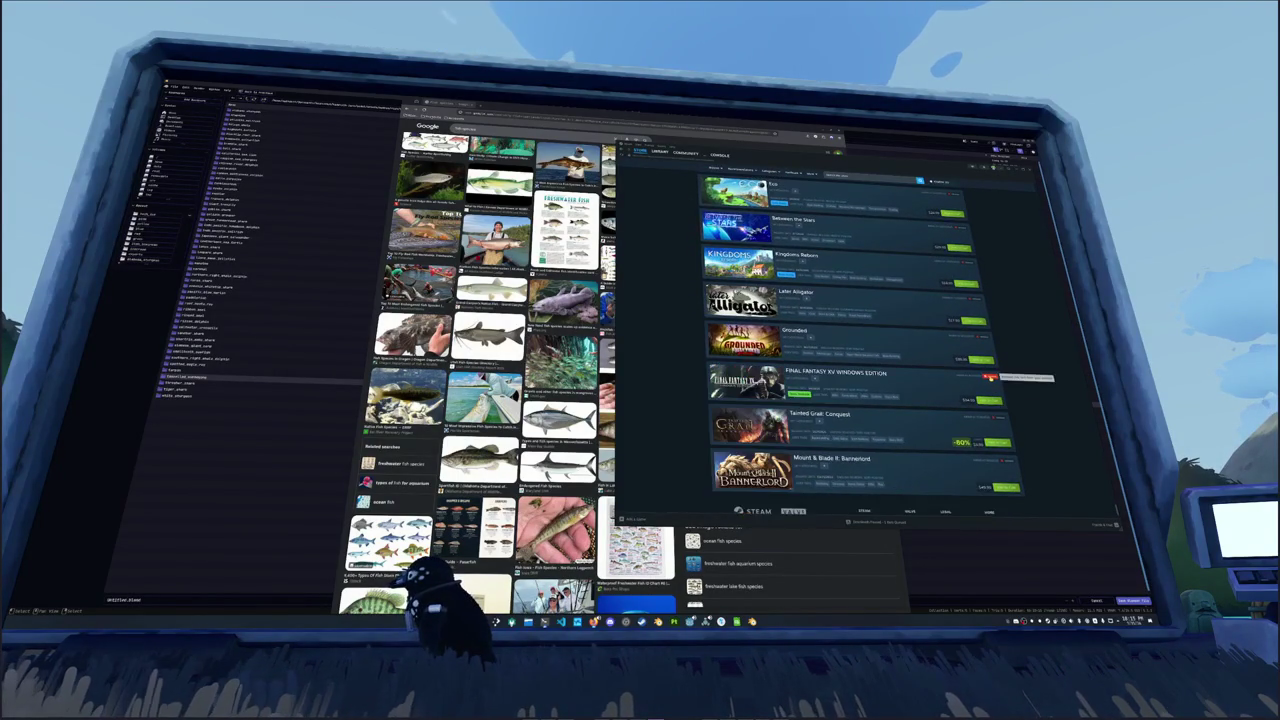
pyautogui.click(990, 378)
pyautogui.scroll(1, 991, 380)
pyautogui.click(988, 367)
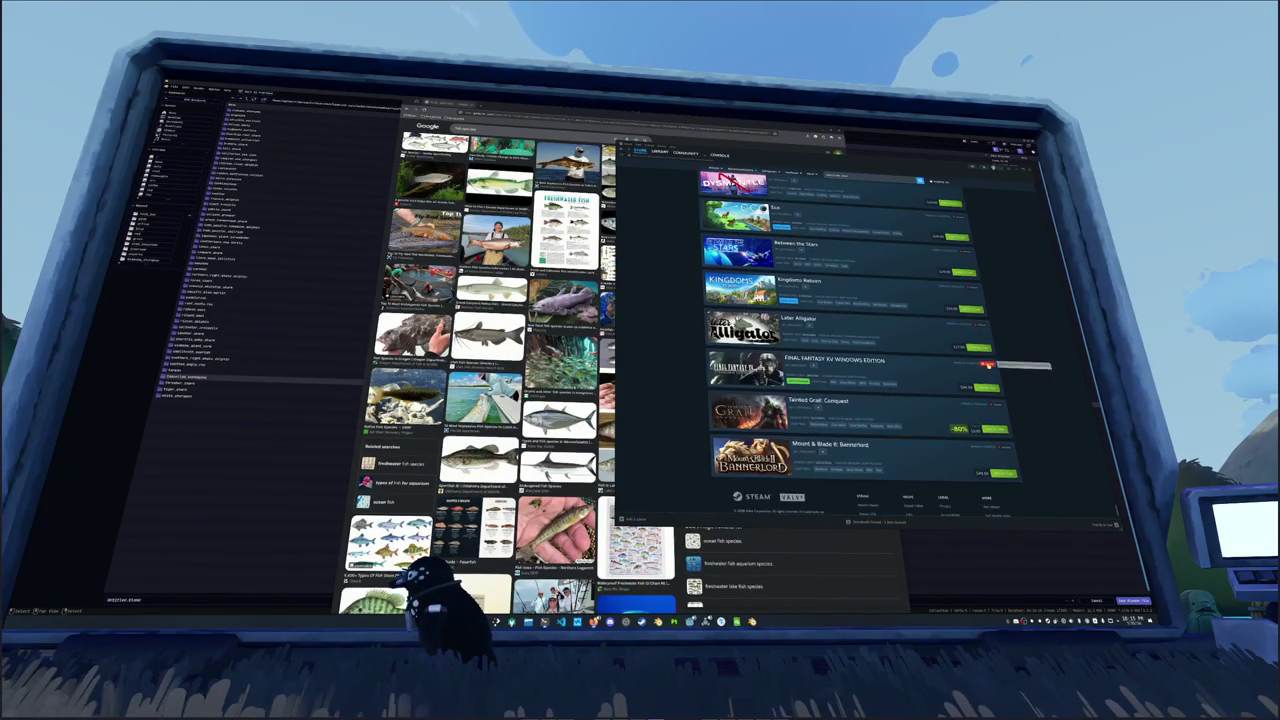
pyautogui.click(985, 352)
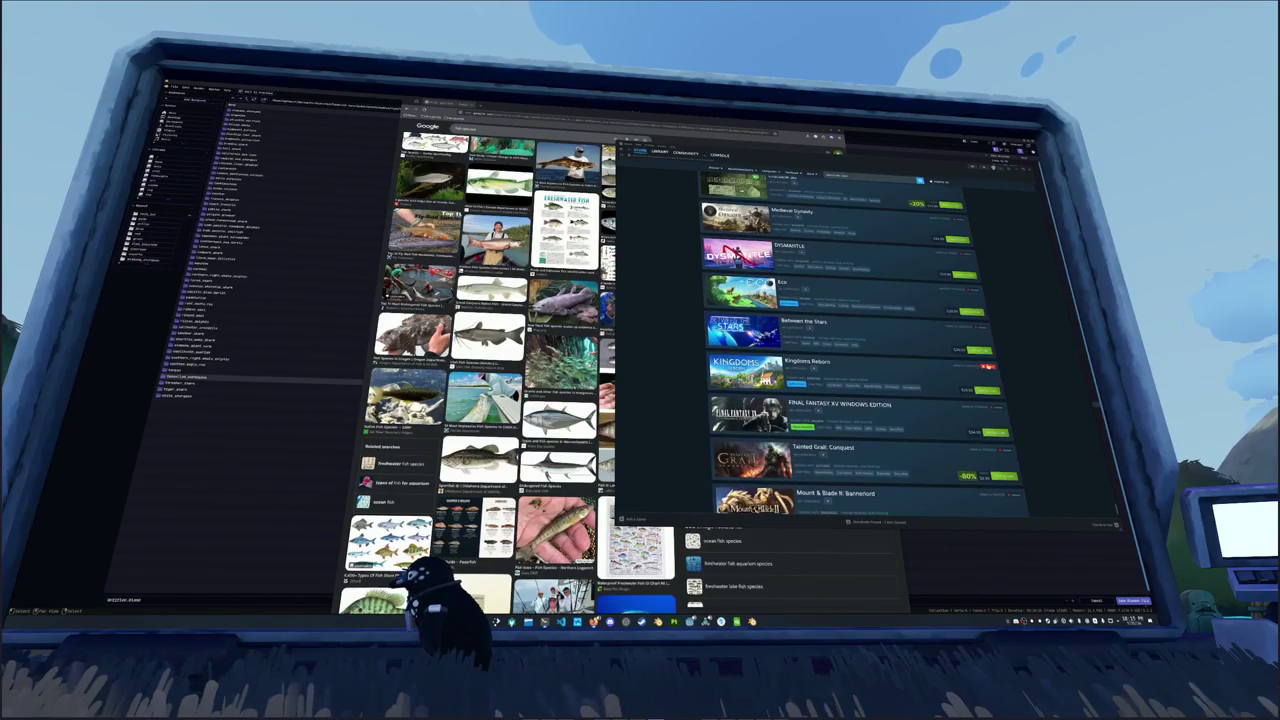
pyautogui.click(983, 345)
pyautogui.click(983, 343)
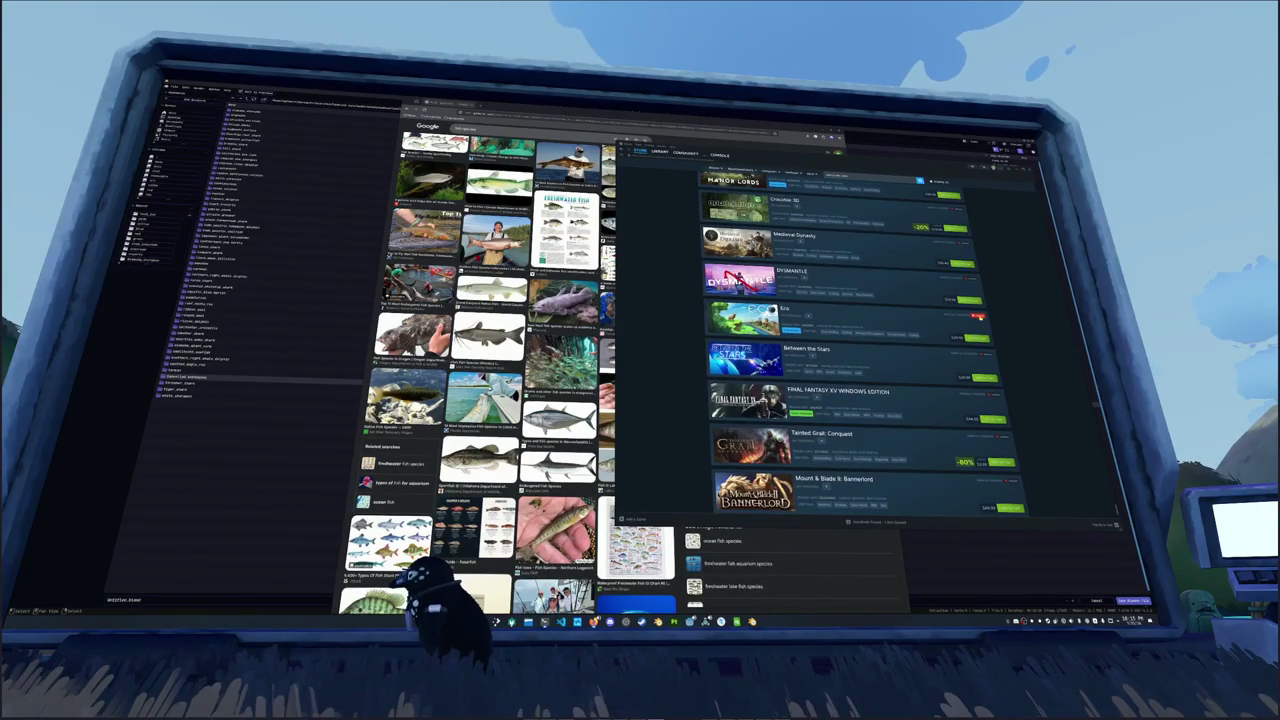
# Step: Remove Medieval Dynasty, Dysmantle, Journey To The Savage Planet, Empire of the Underground and The Stormwarden
pyautogui.scroll(1, 982, 330)
pyautogui.click(982, 330)
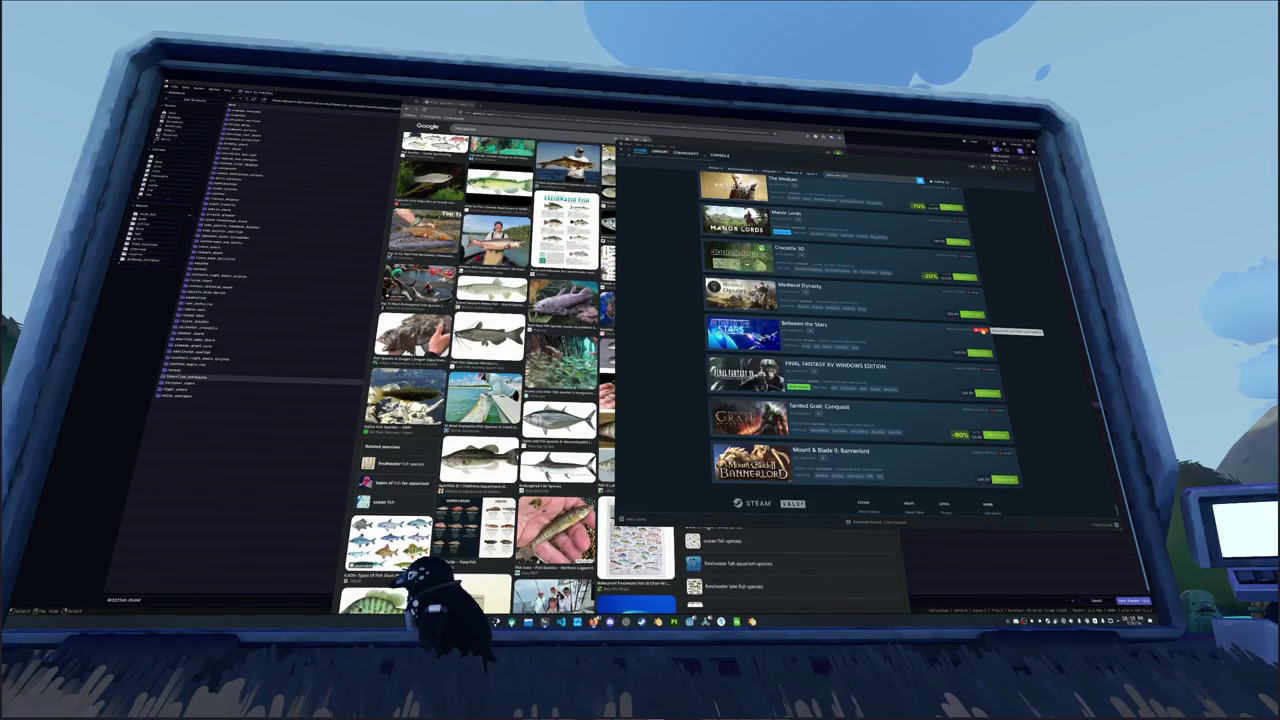
pyautogui.click(980, 321)
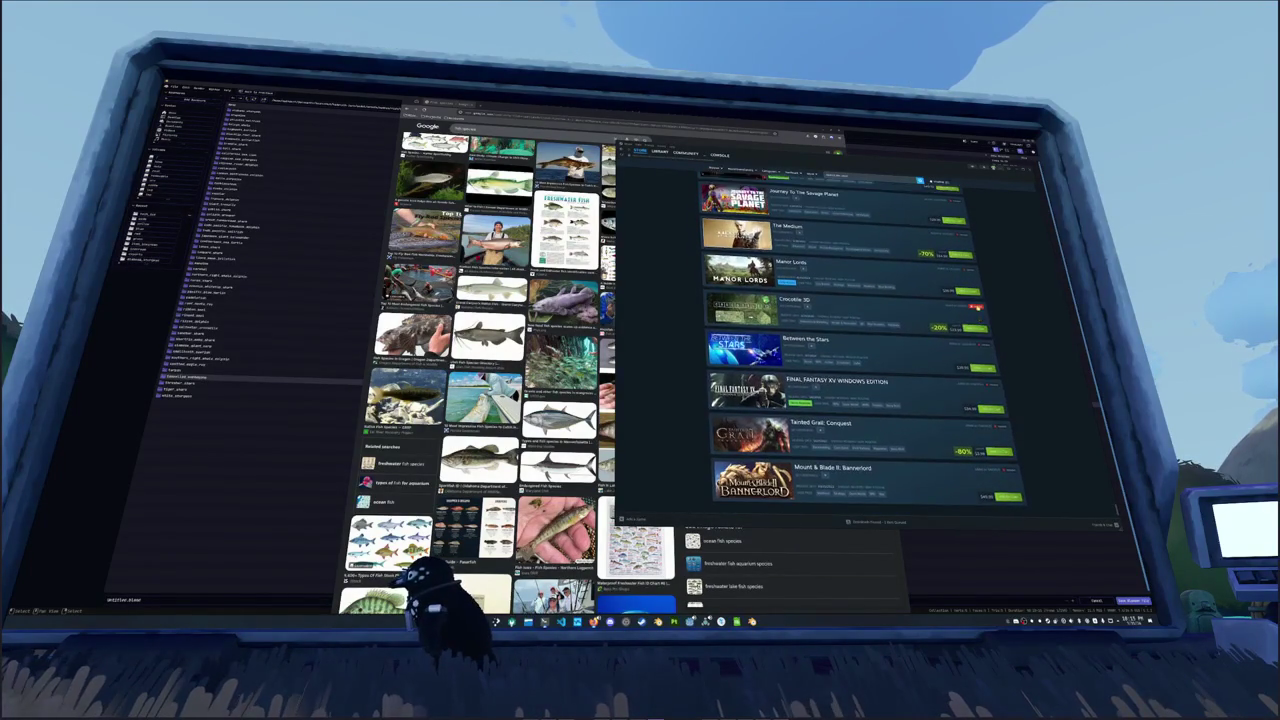
pyautogui.scroll(1, 977, 307)
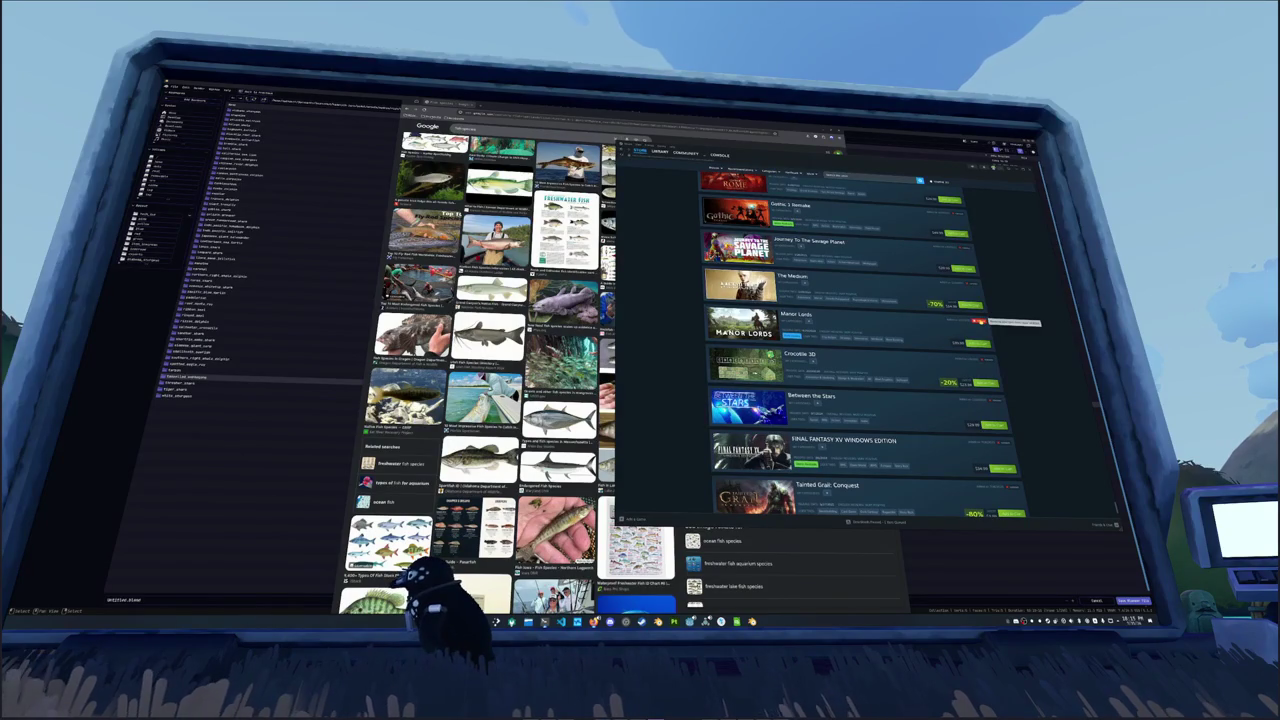
pyautogui.scroll(1, 978, 322)
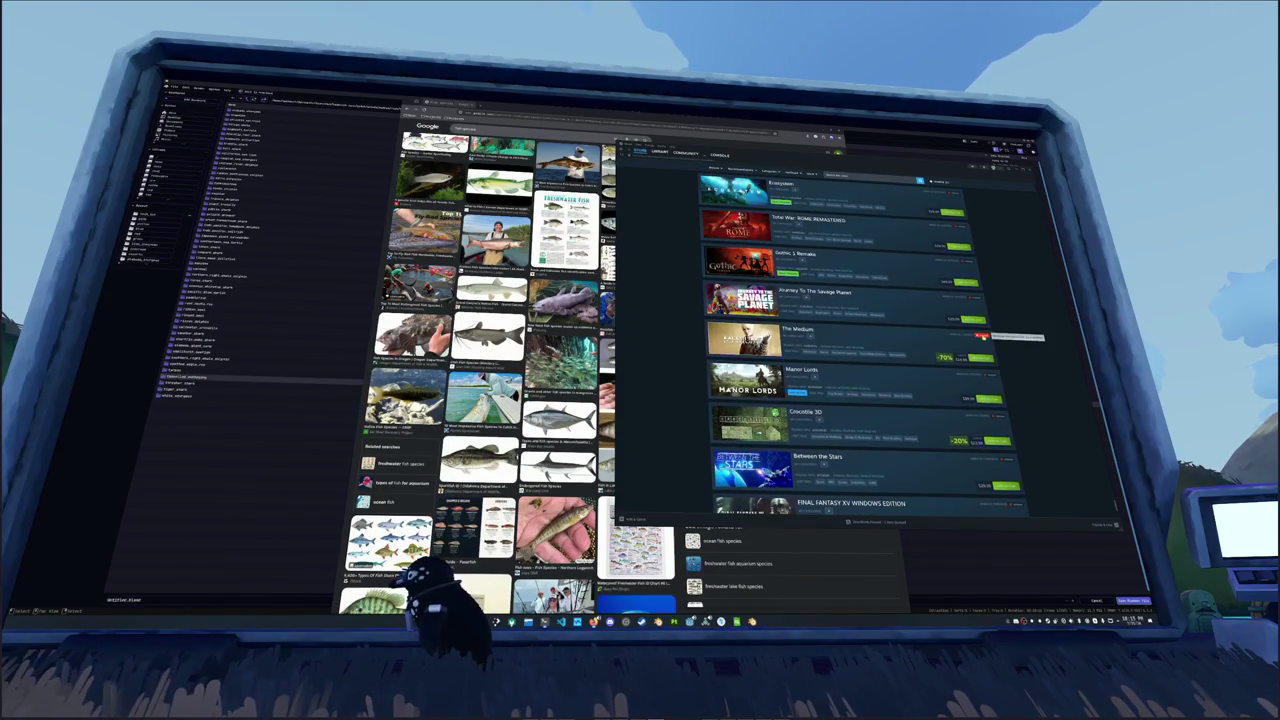
pyautogui.scroll(1, 986, 345)
pyautogui.click(985, 351)
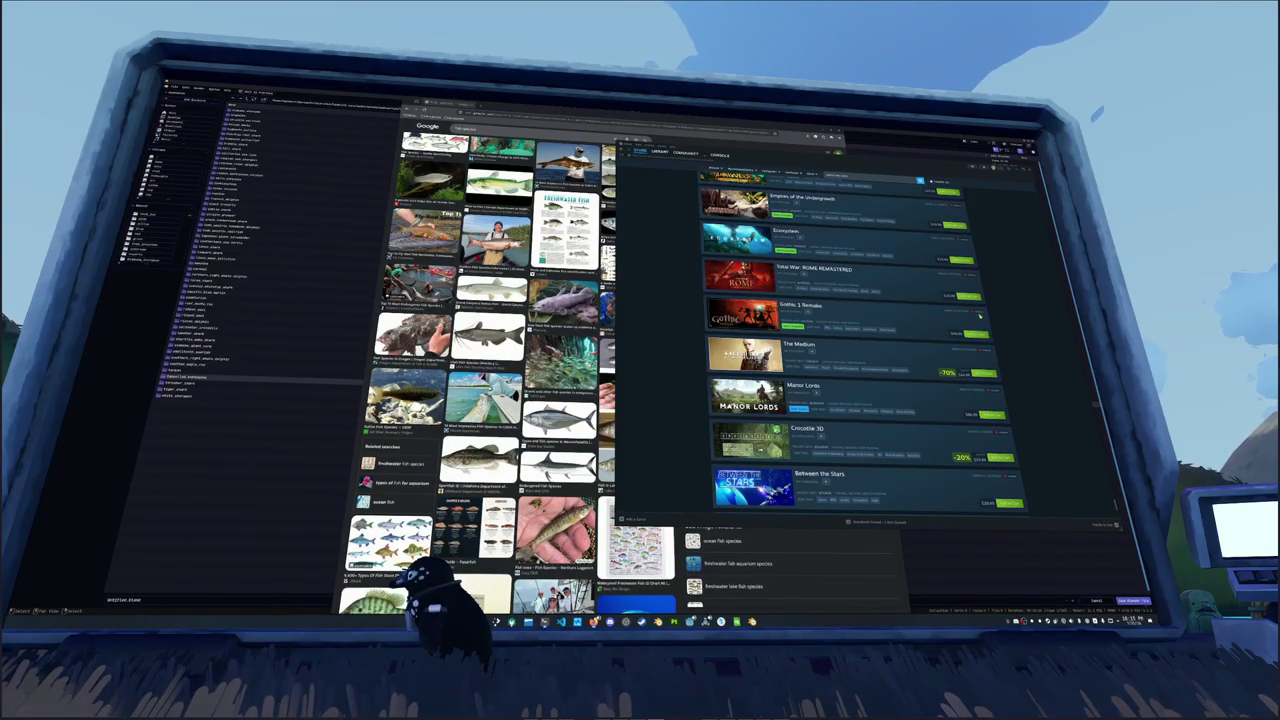
pyautogui.scroll(1, 980, 318)
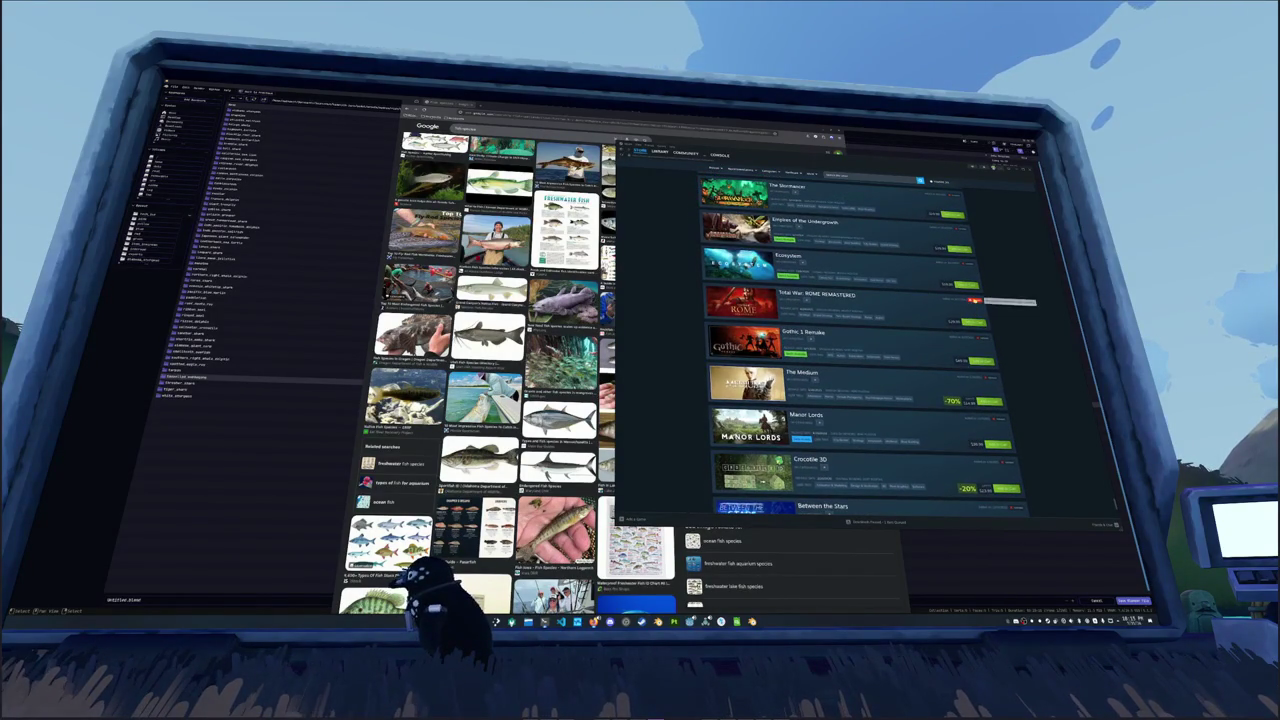
pyautogui.scroll(1, 978, 300)
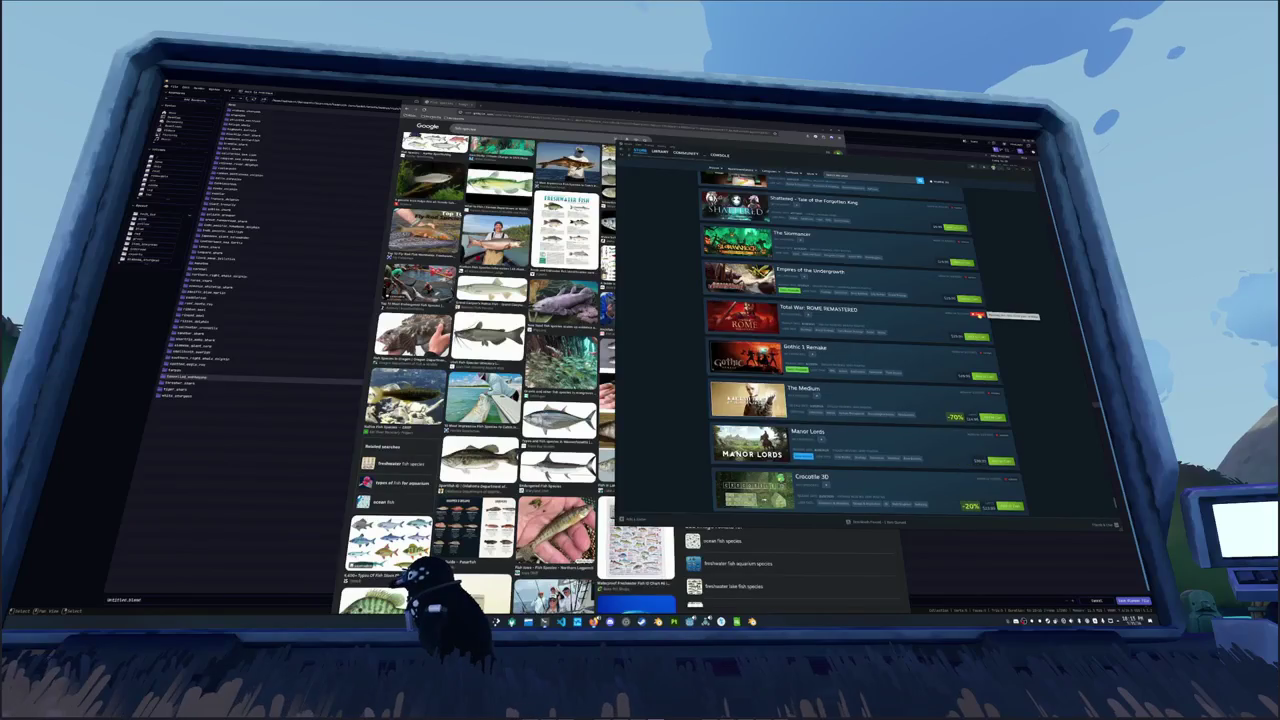
pyautogui.scroll(1, 978, 315)
pyautogui.click(975, 300)
pyautogui.click(970, 287)
# Step: Remove Shattered, Substance 3D Painter 2021, Len's Island, LEGO Builder's Journey and Breakwaters
pyautogui.scroll(2, 972, 295)
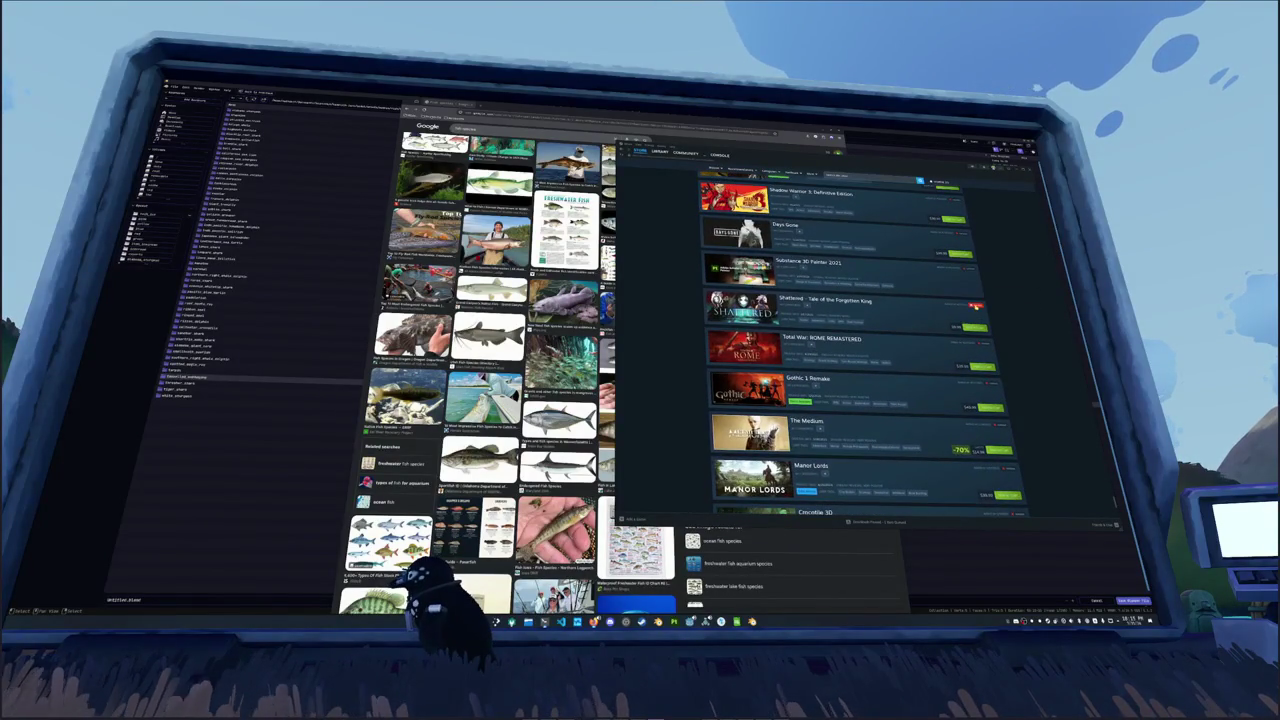
pyautogui.click(975, 306)
pyautogui.scroll(1, 973, 300)
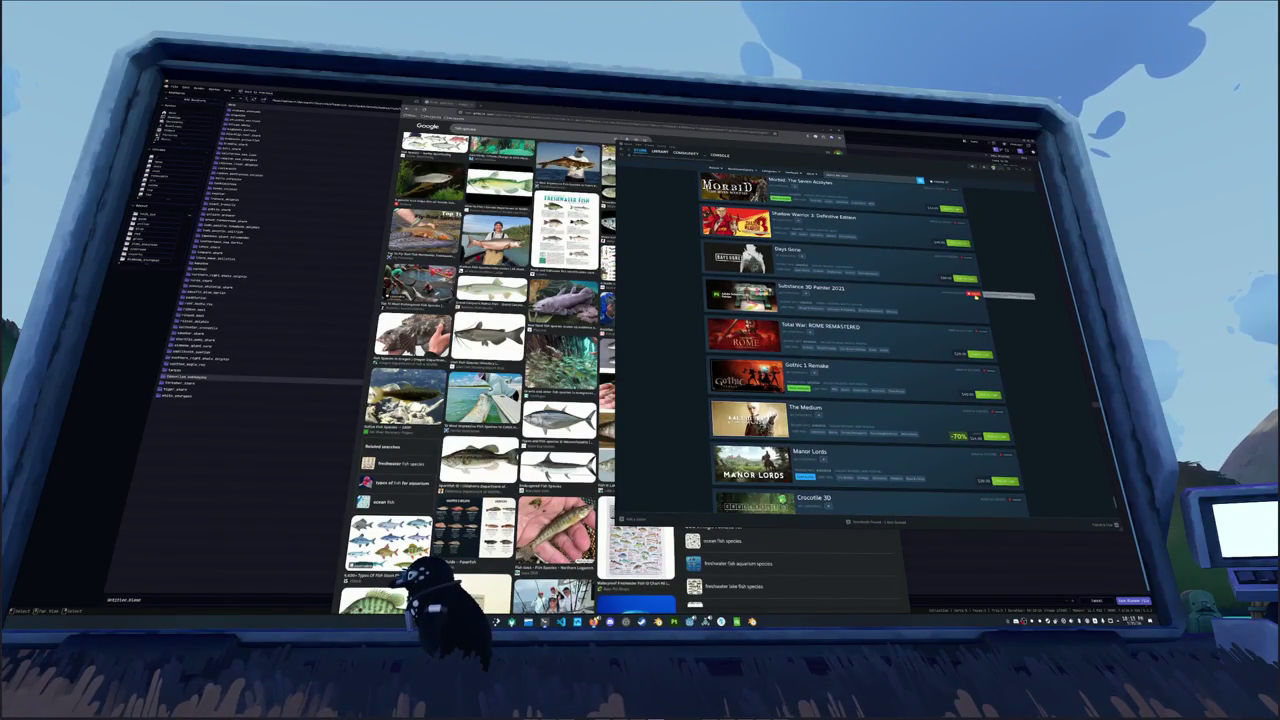
pyautogui.click(975, 294)
pyautogui.scroll(1, 962, 318)
pyautogui.scroll(3, 955, 318)
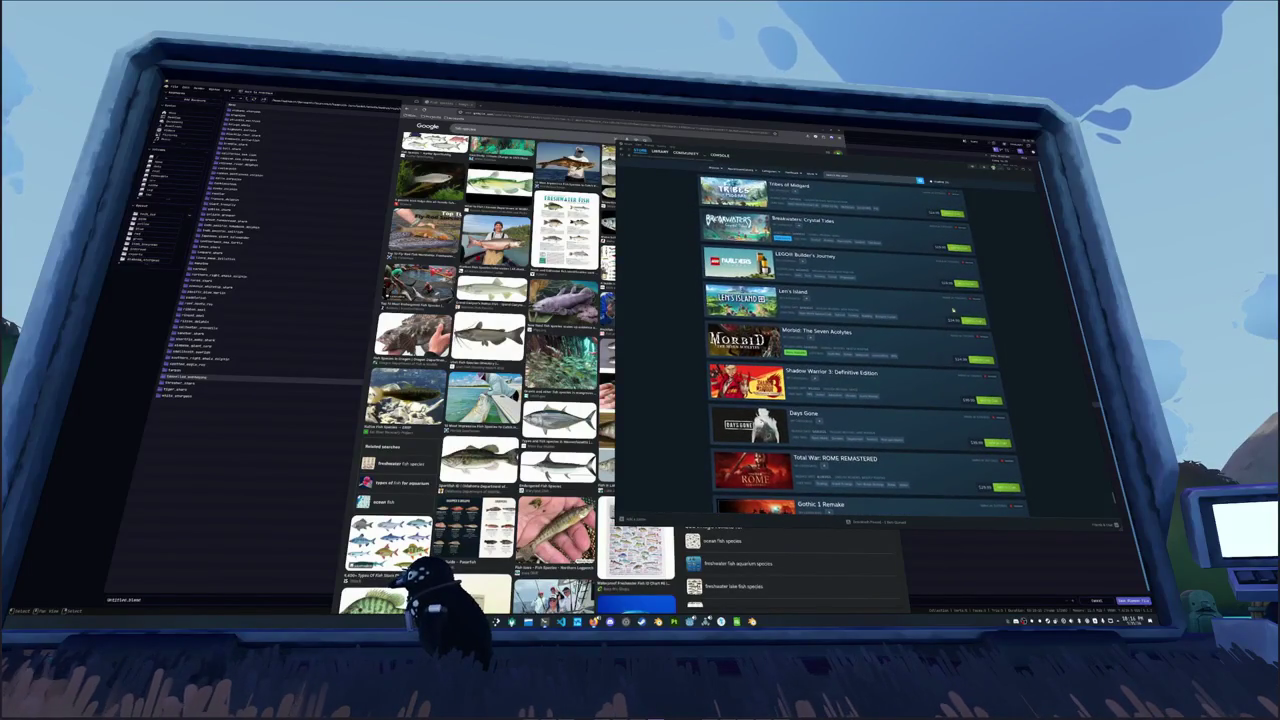
pyautogui.click(975, 300)
pyautogui.scroll(1, 972, 290)
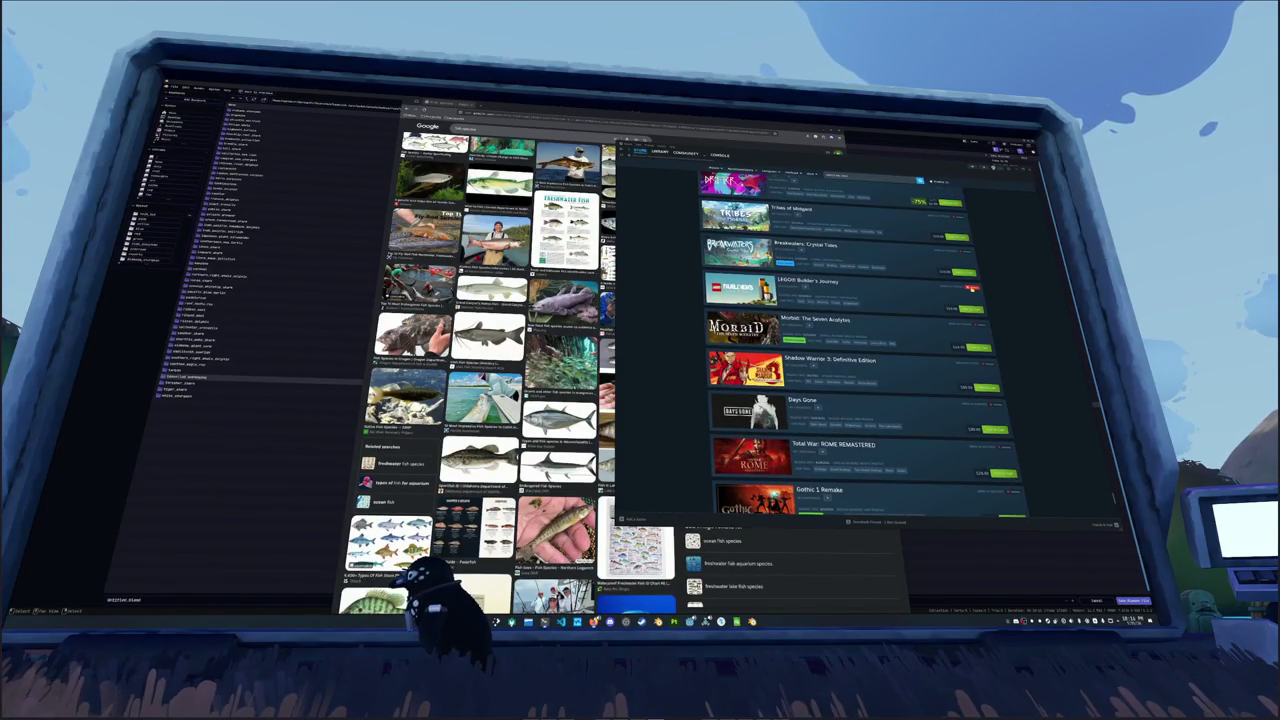
pyautogui.click(970, 288)
pyautogui.scroll(1, 970, 288)
pyautogui.click(970, 288)
pyautogui.scroll(1, 972, 300)
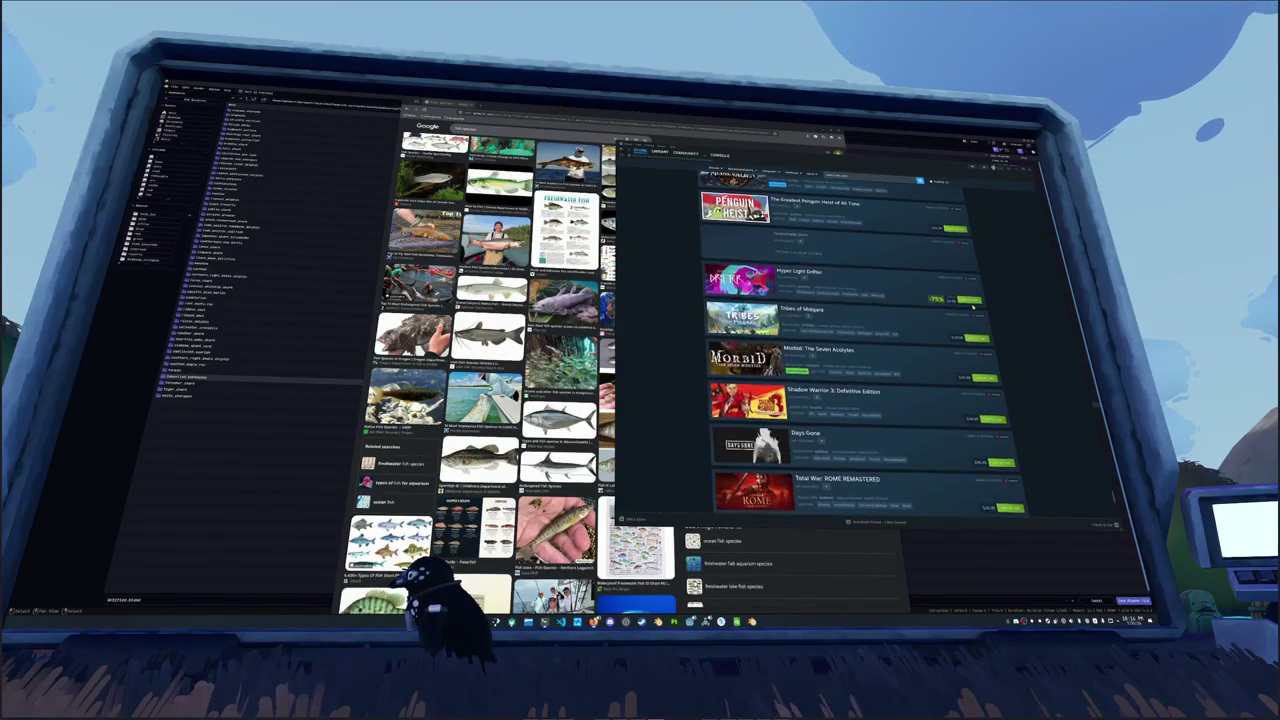
pyautogui.scroll(2, 973, 305)
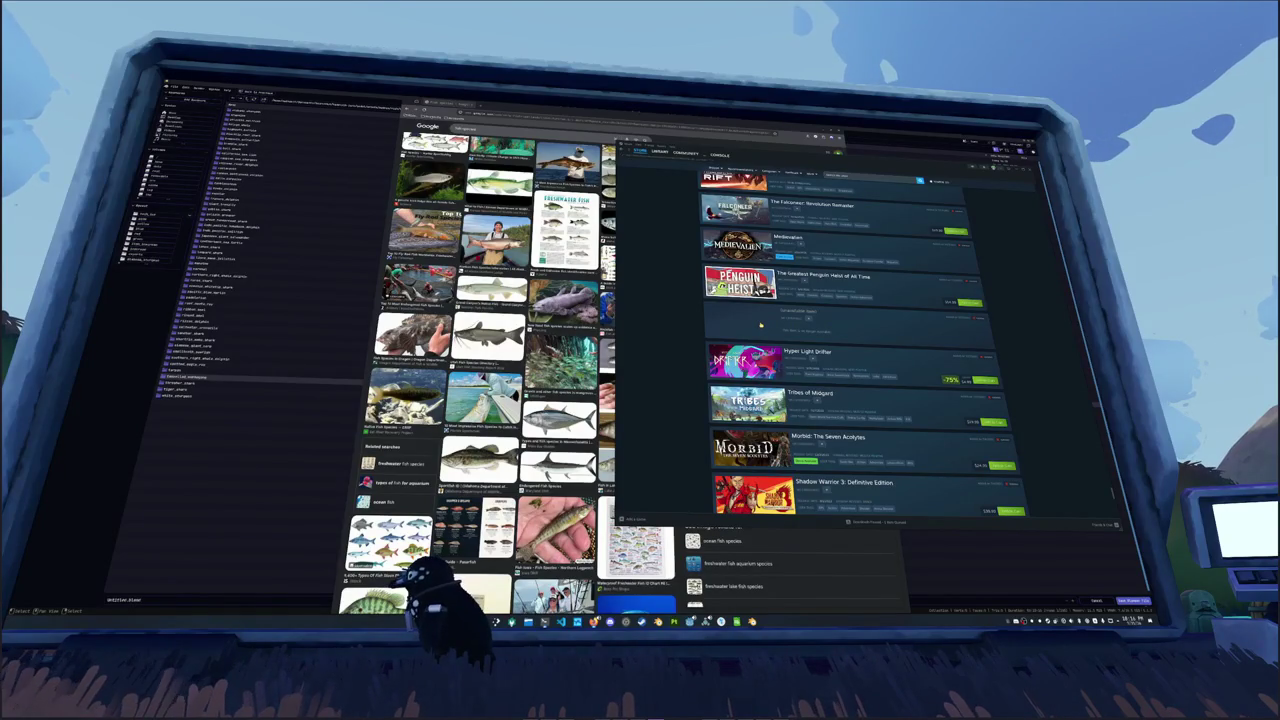
# Step: Return to the wishlist and remove Arcadian Rift, Natural Instincts and Orcs Must Die! 3
pyautogui.hotkey('alt', 'Left')
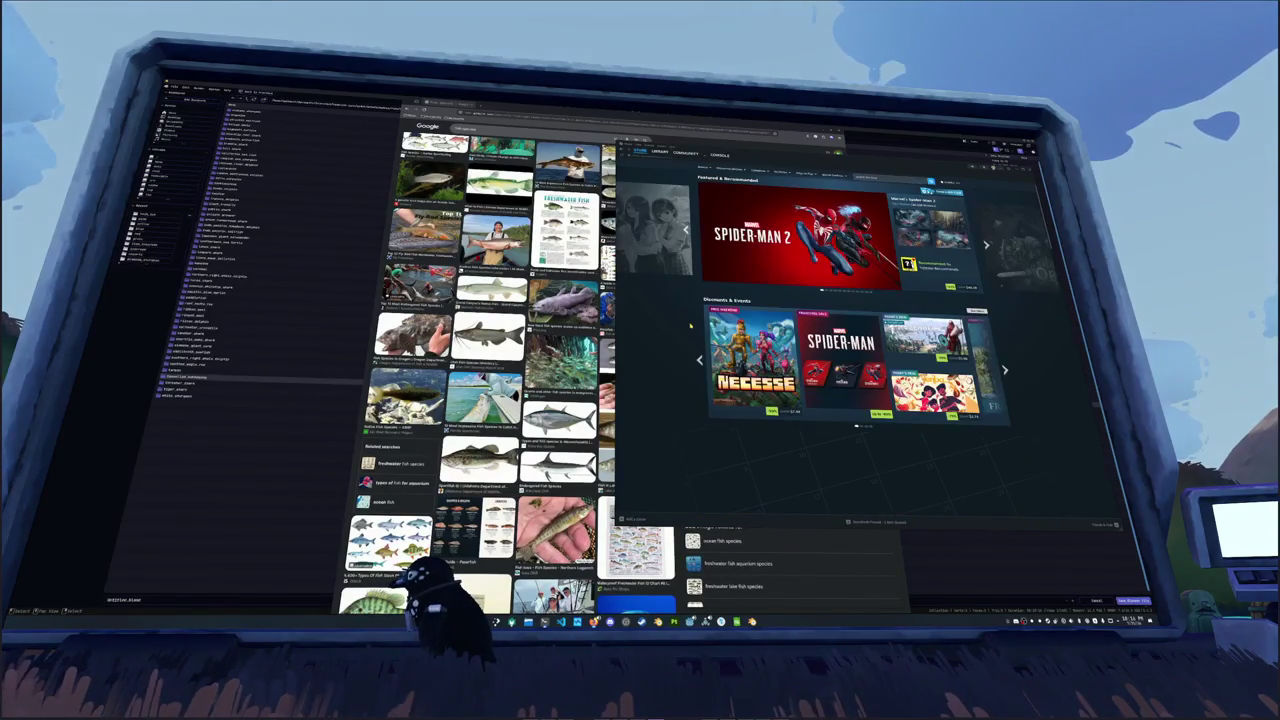
pyautogui.hotkey('alt', 'Right')
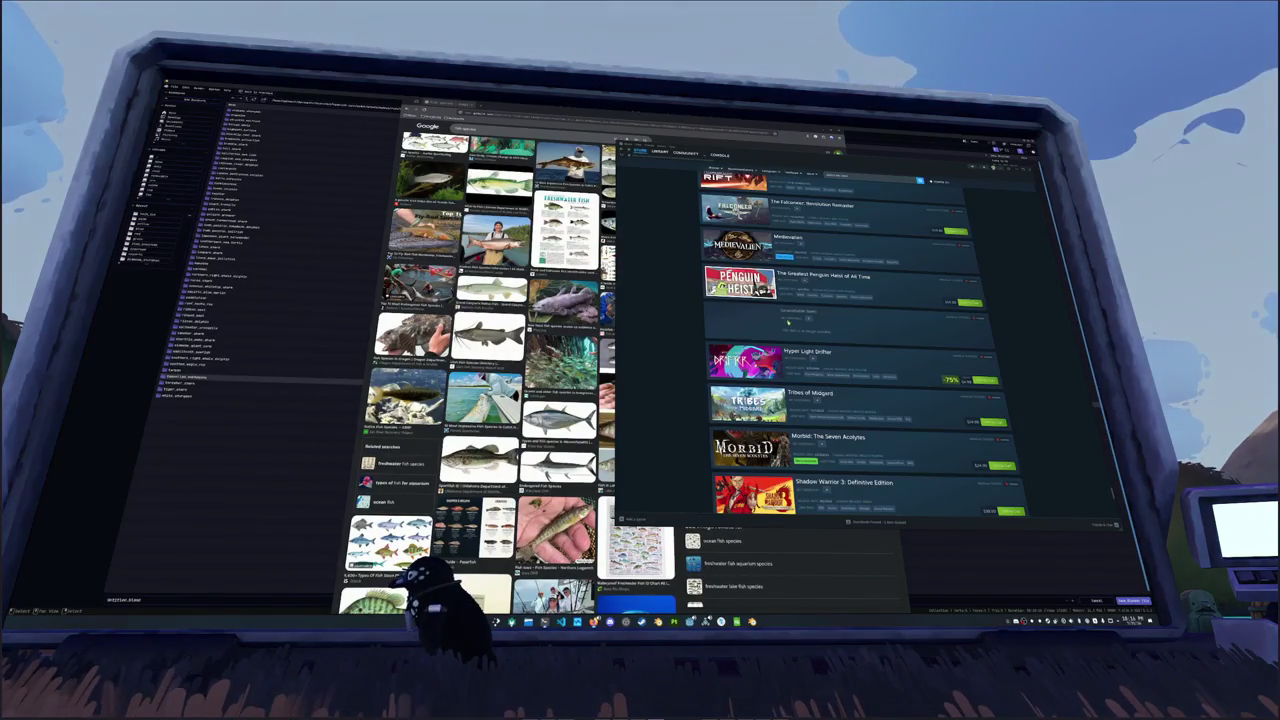
pyautogui.scroll(3, 1019, 321)
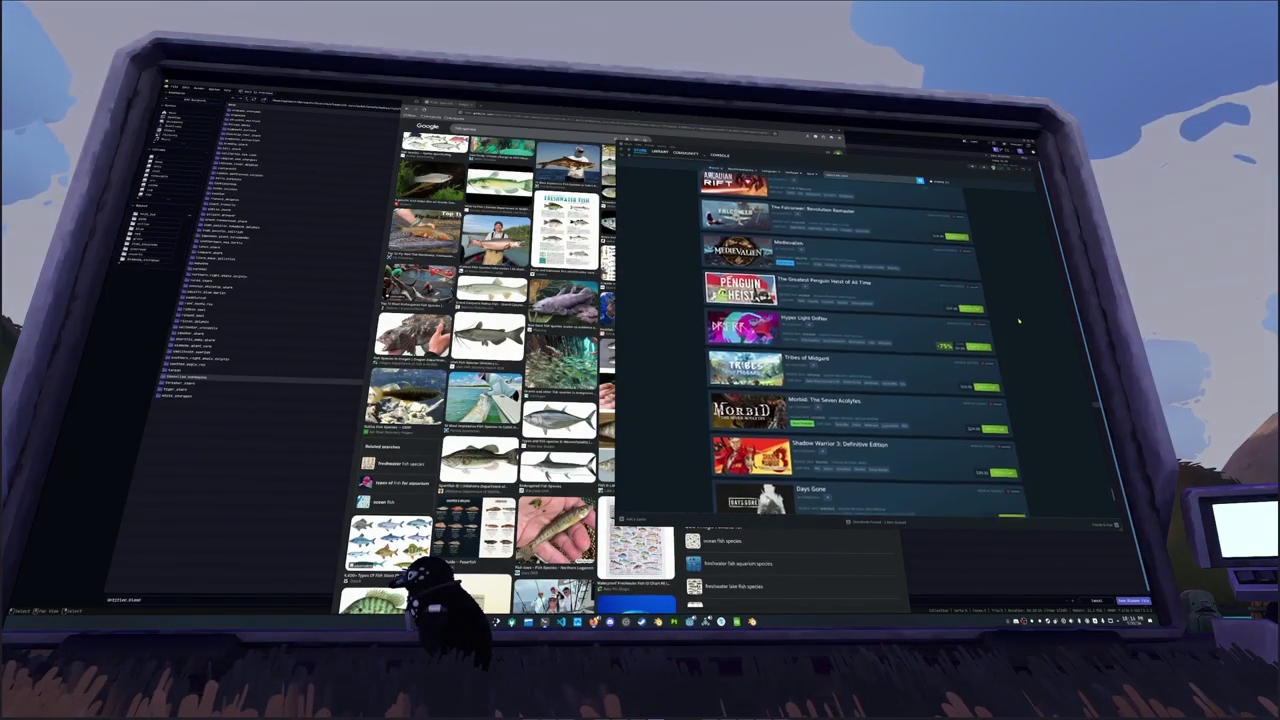
pyautogui.scroll(2, 1019, 321)
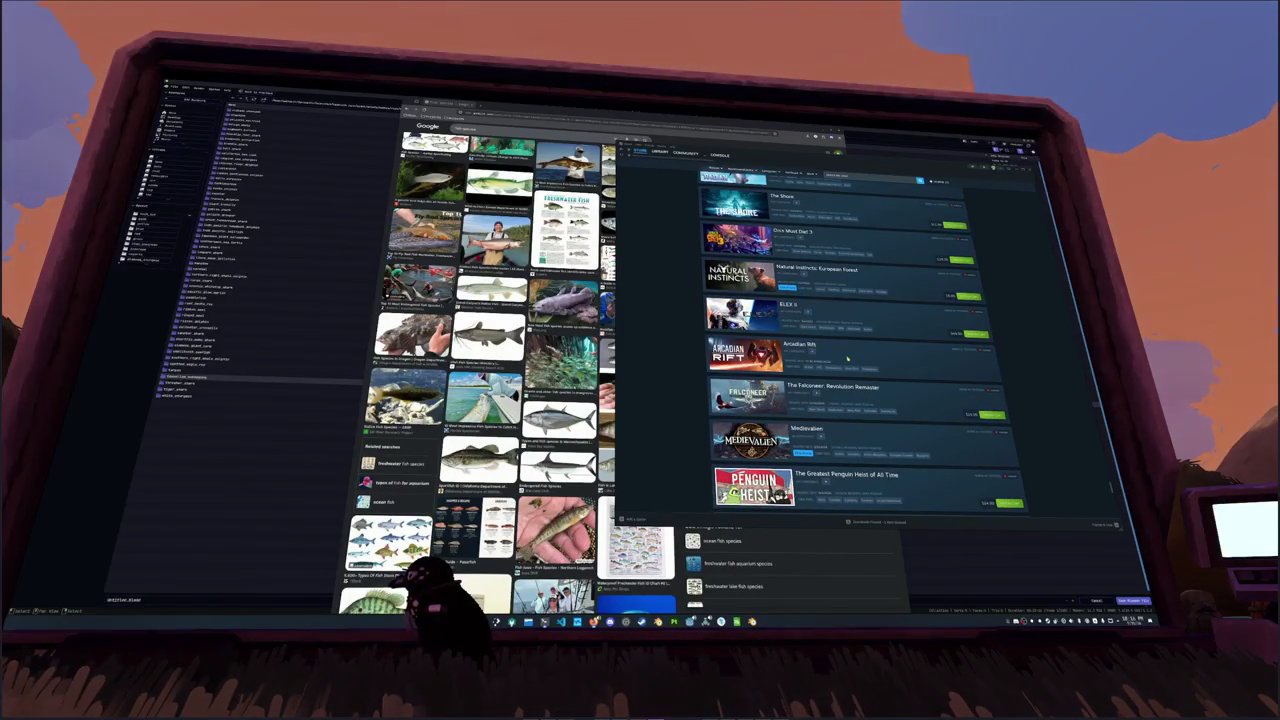
pyautogui.click(983, 350)
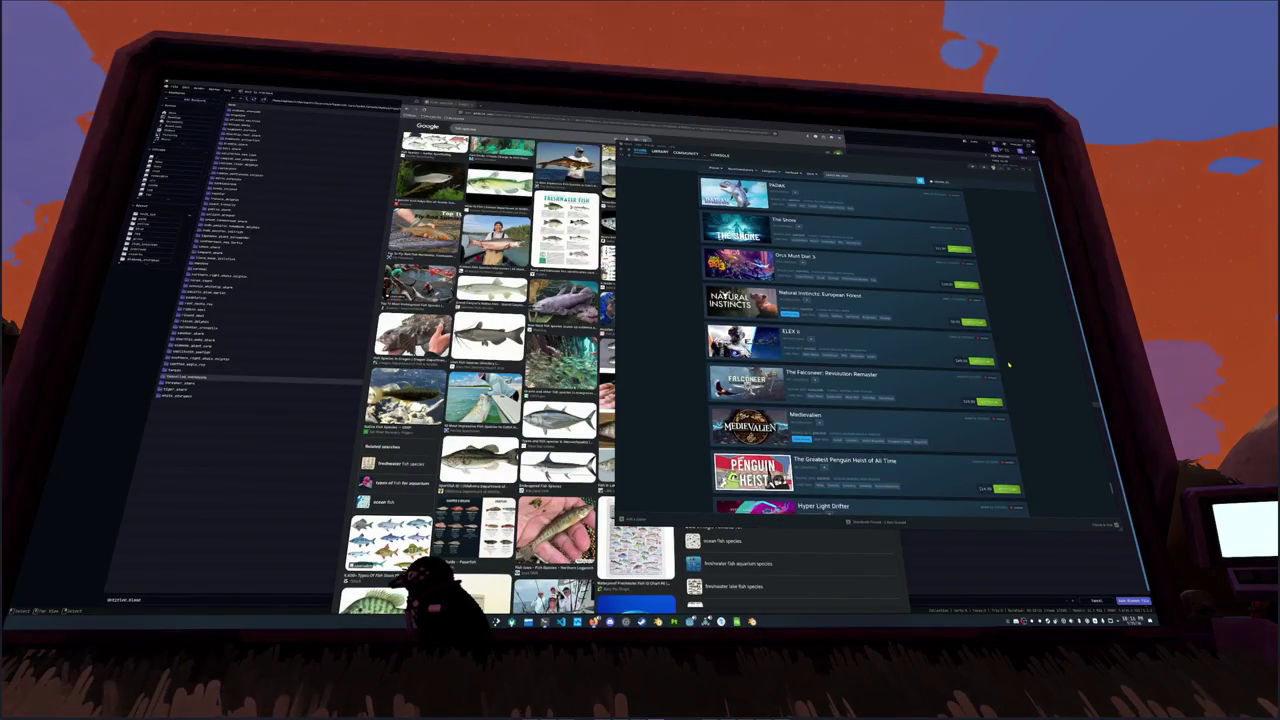
pyautogui.scroll(1, 1009, 365)
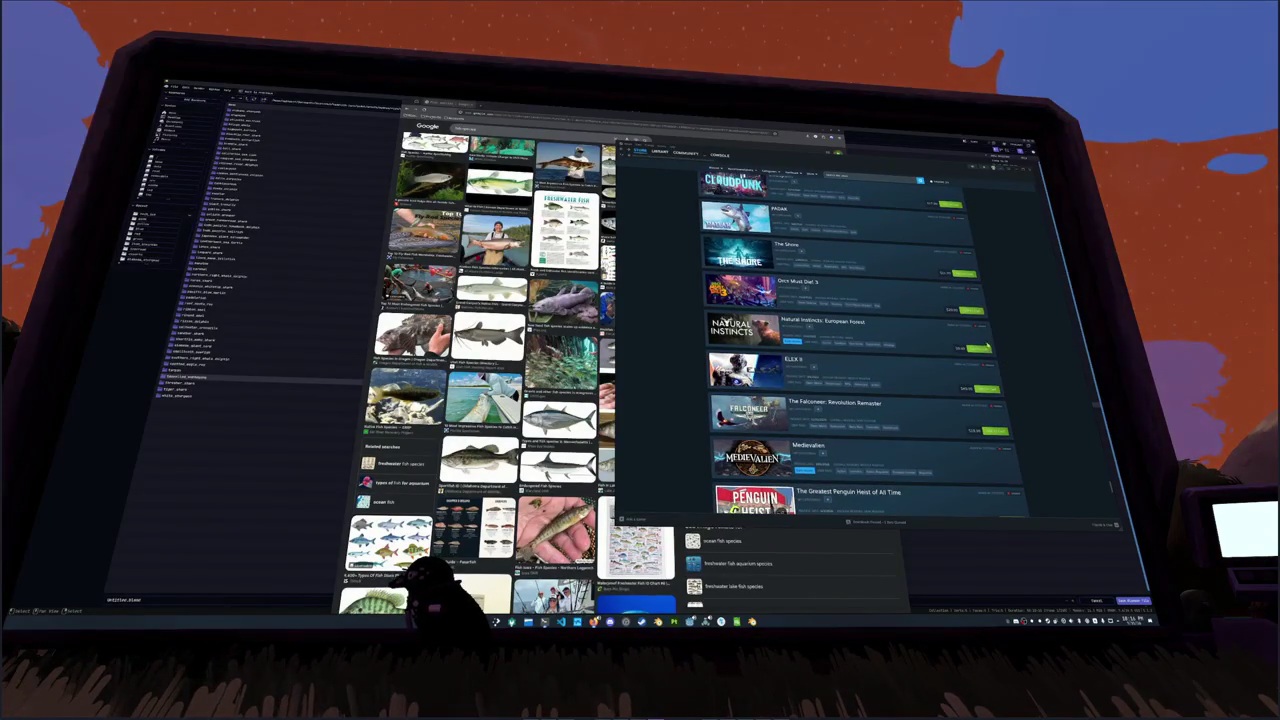
pyautogui.click(981, 332)
pyautogui.click(978, 316)
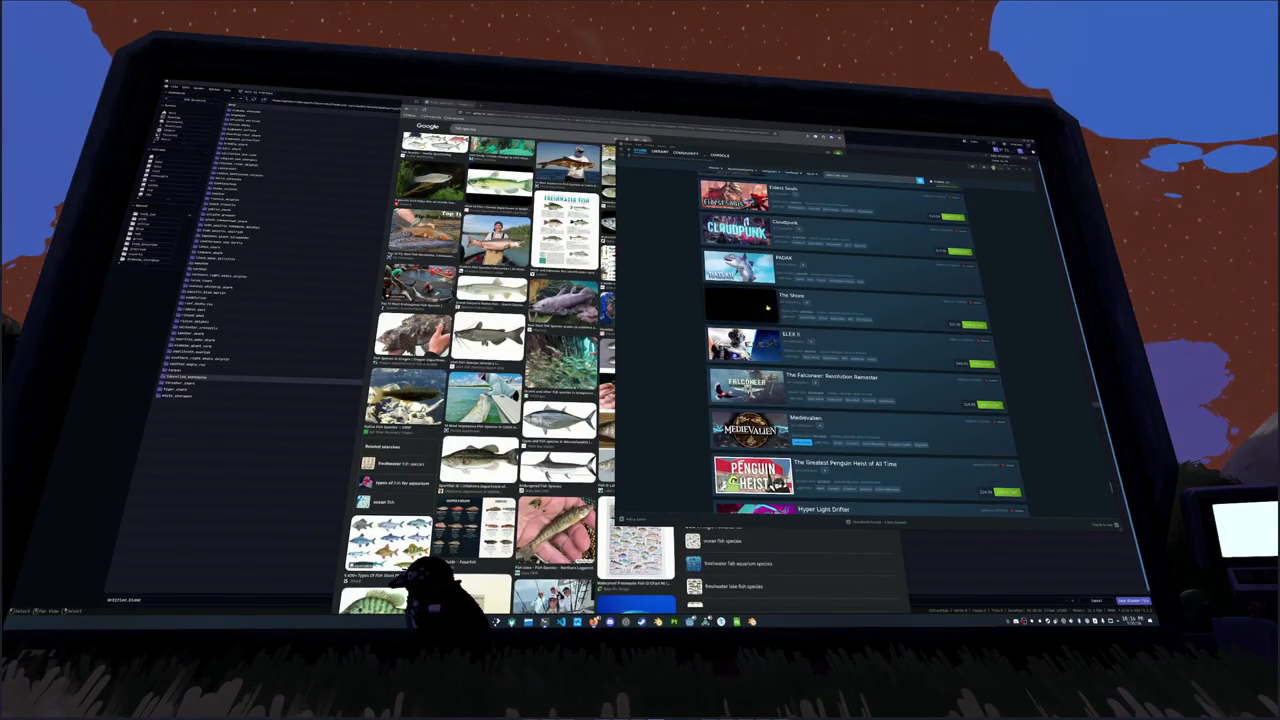
# Step: Remove PADAK, Cloudpunk, SYNTHETIK 2, Death Trash, Atrio: The Dark Wild and Carrier Command 2
pyautogui.scroll(1, 768, 307)
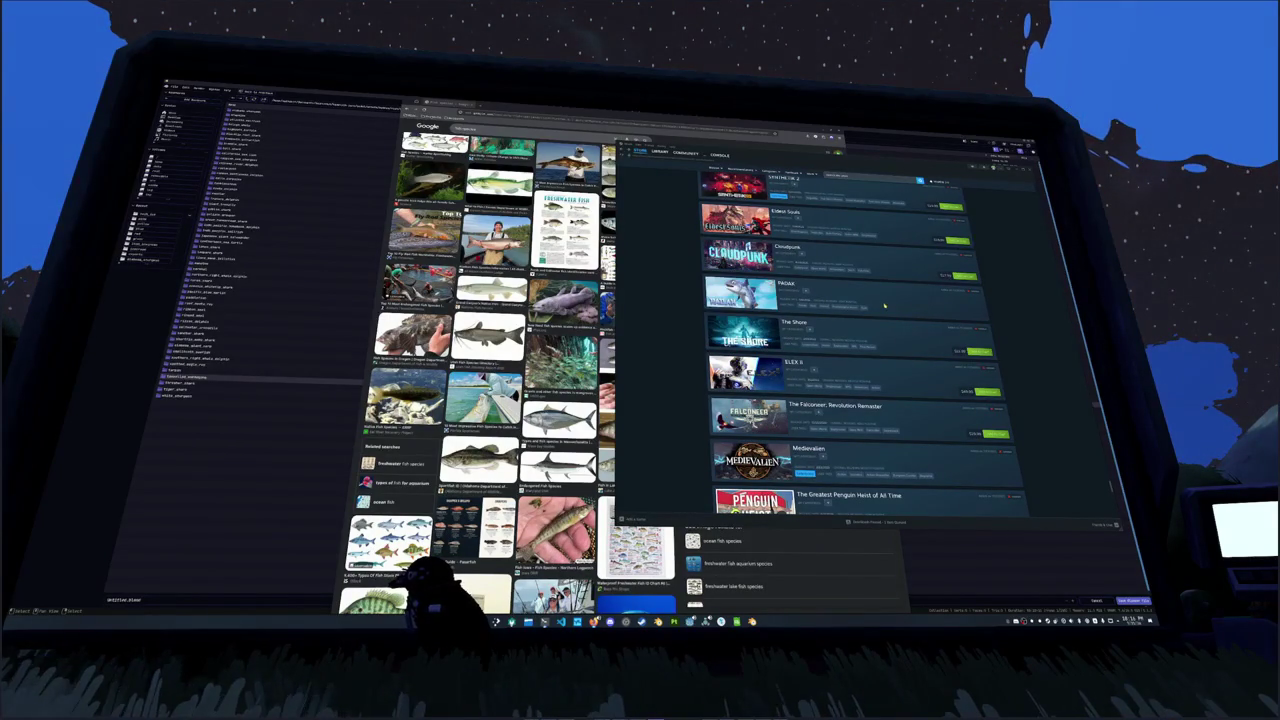
pyautogui.click(973, 291)
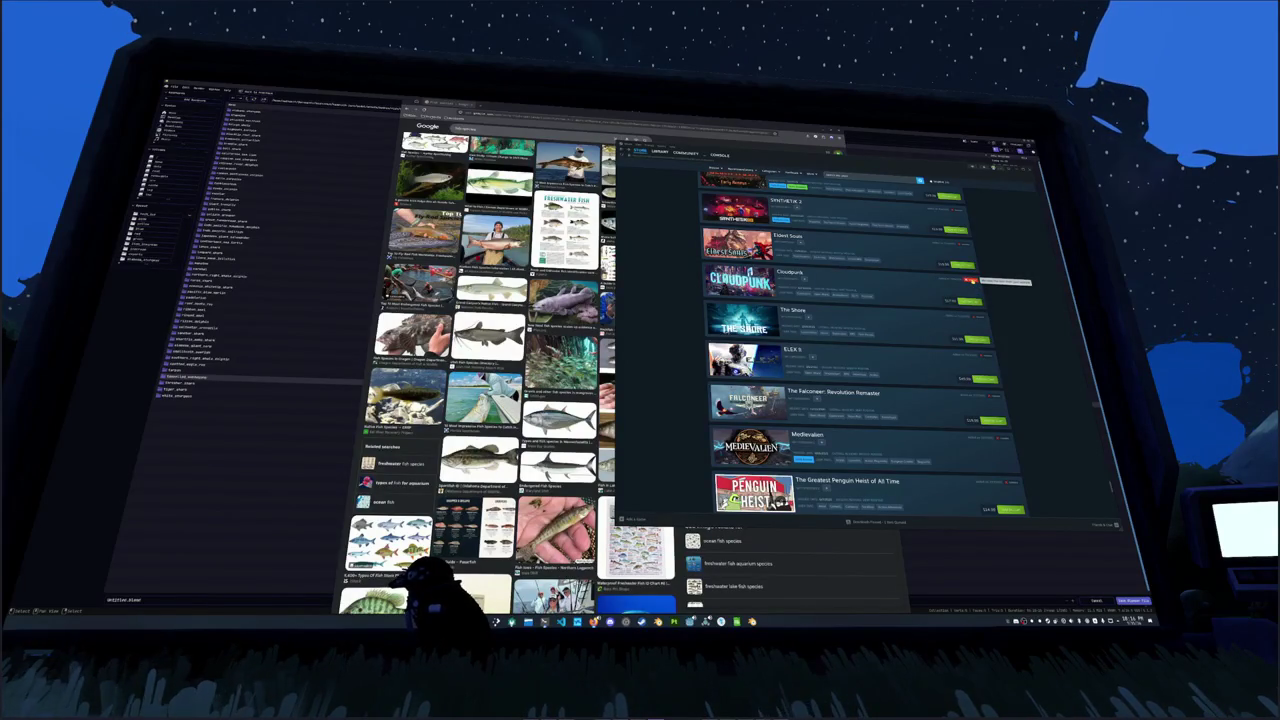
pyautogui.click(972, 280)
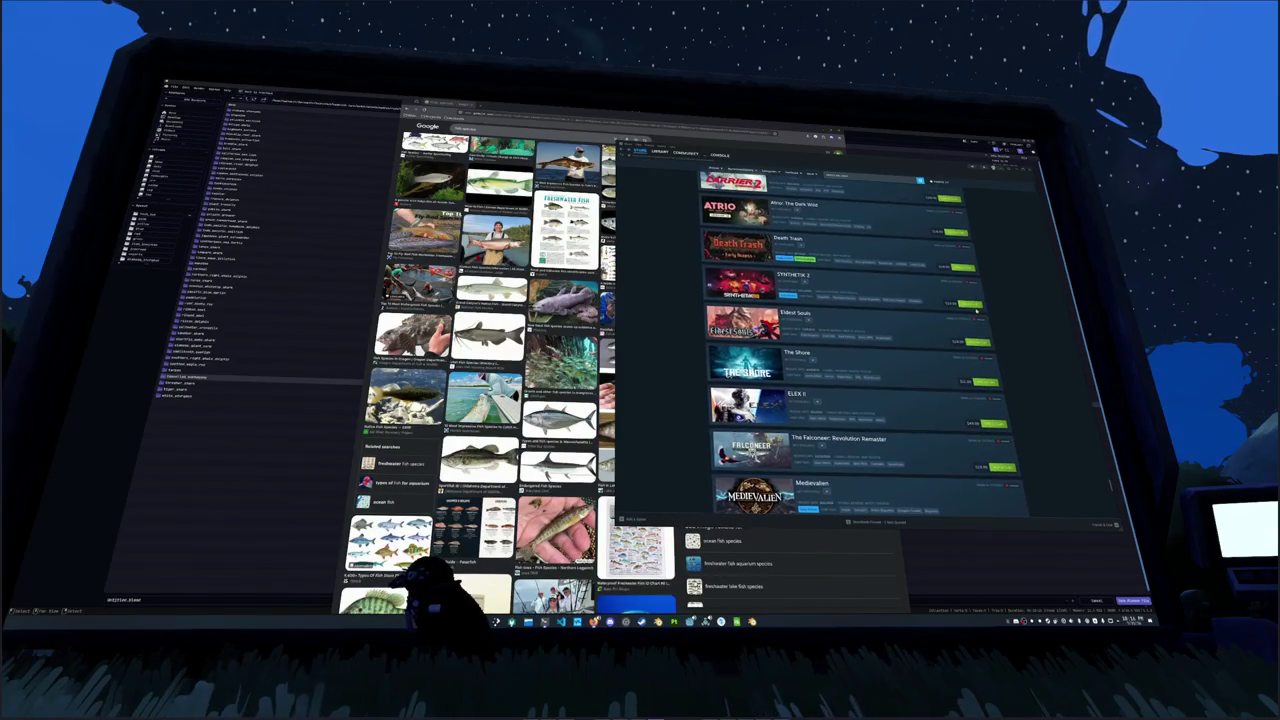
pyautogui.scroll(1, 975, 304)
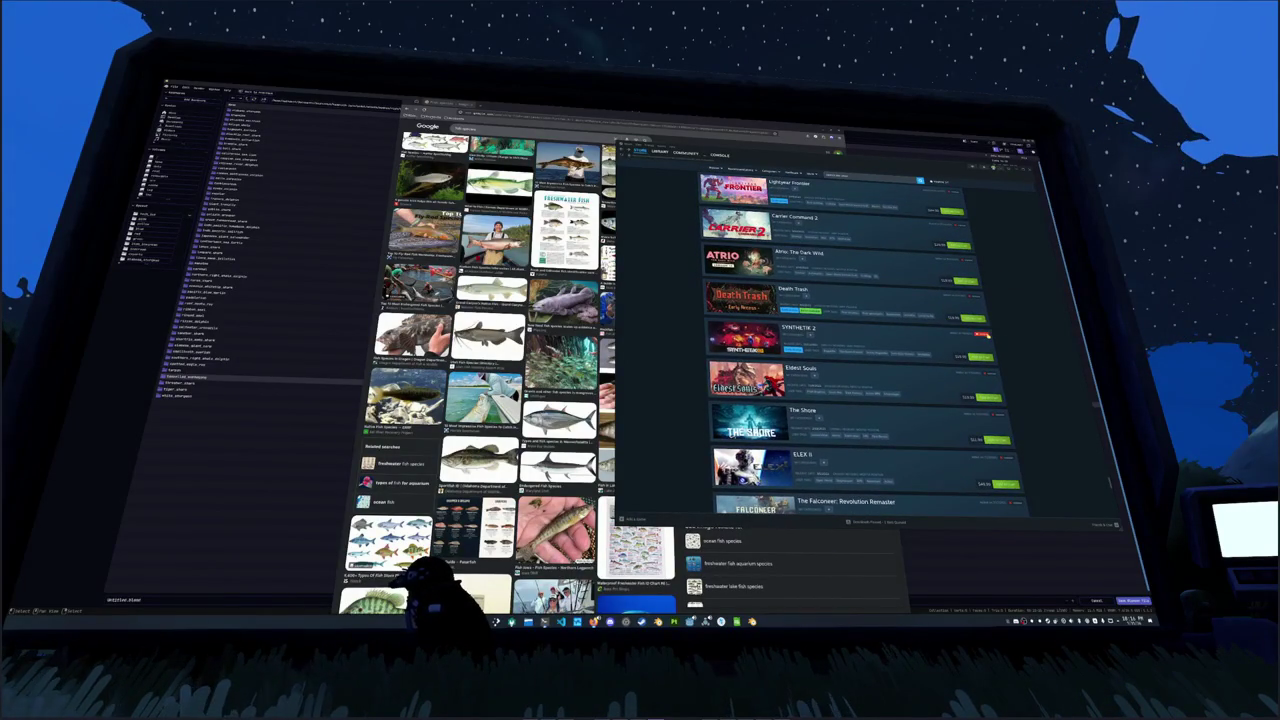
pyautogui.click(984, 336)
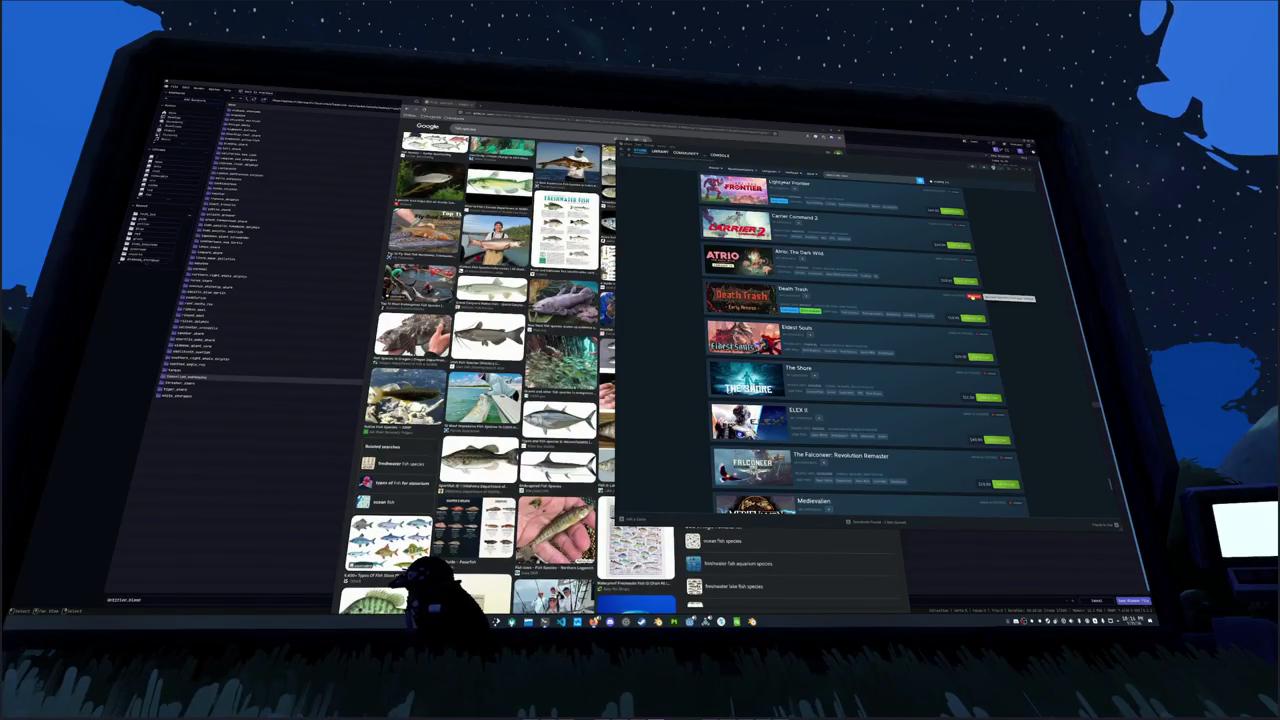
pyautogui.click(972, 296)
pyautogui.click(970, 285)
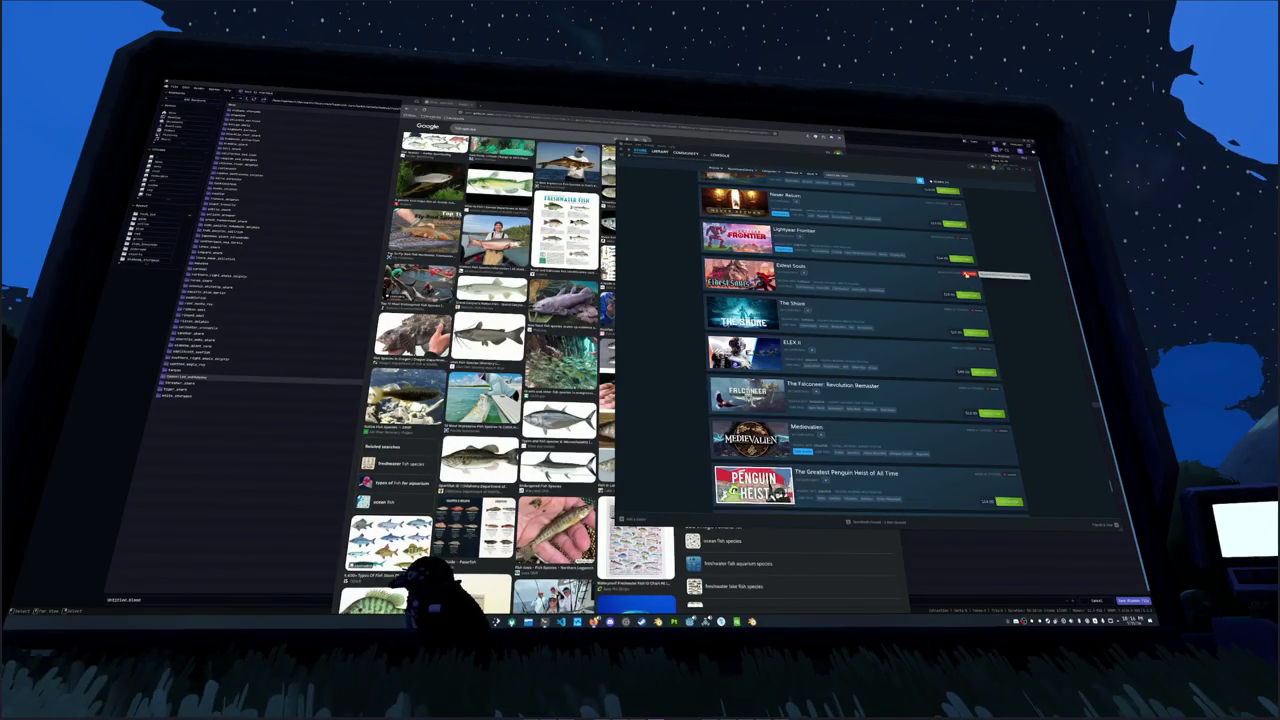
pyautogui.click(967, 272)
# Step: Remove Lightyear Frontier, Never Return, Garden Paws, Cloud Gardens, Rogue Spirit and The Long Dark
pyautogui.click(964, 275)
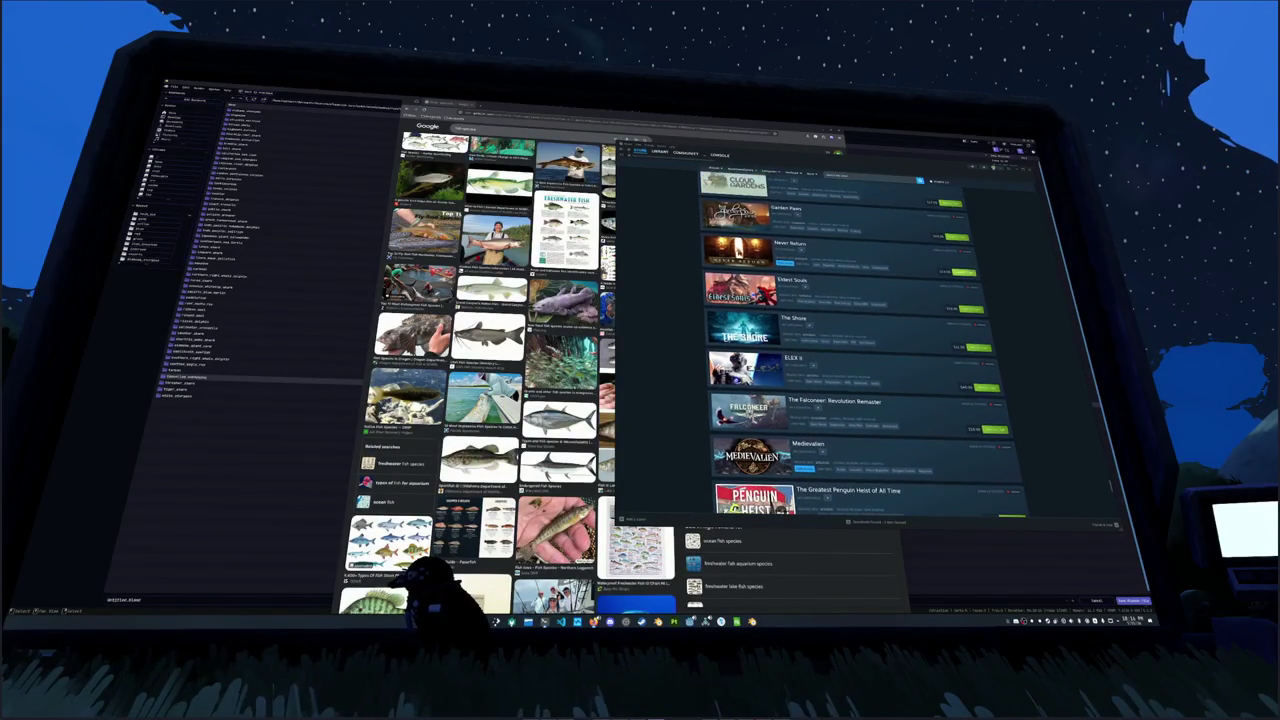
pyautogui.click(963, 268)
pyautogui.click(967, 266)
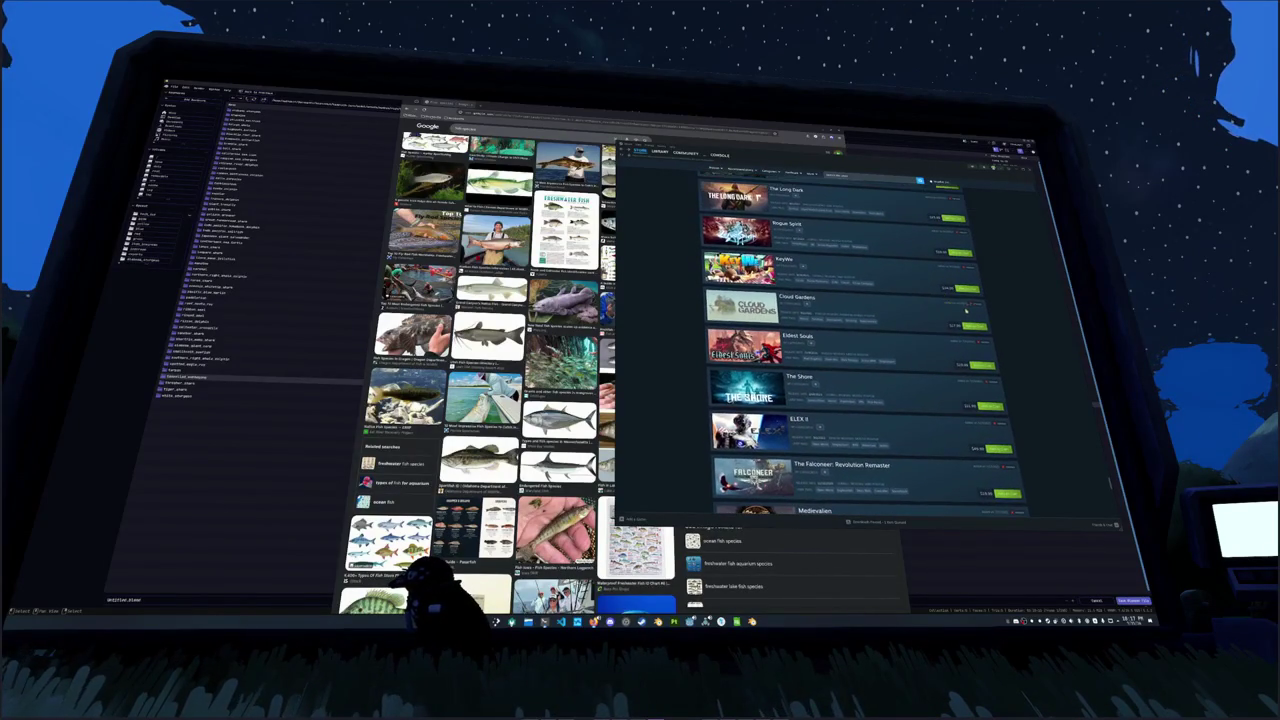
pyautogui.click(970, 296)
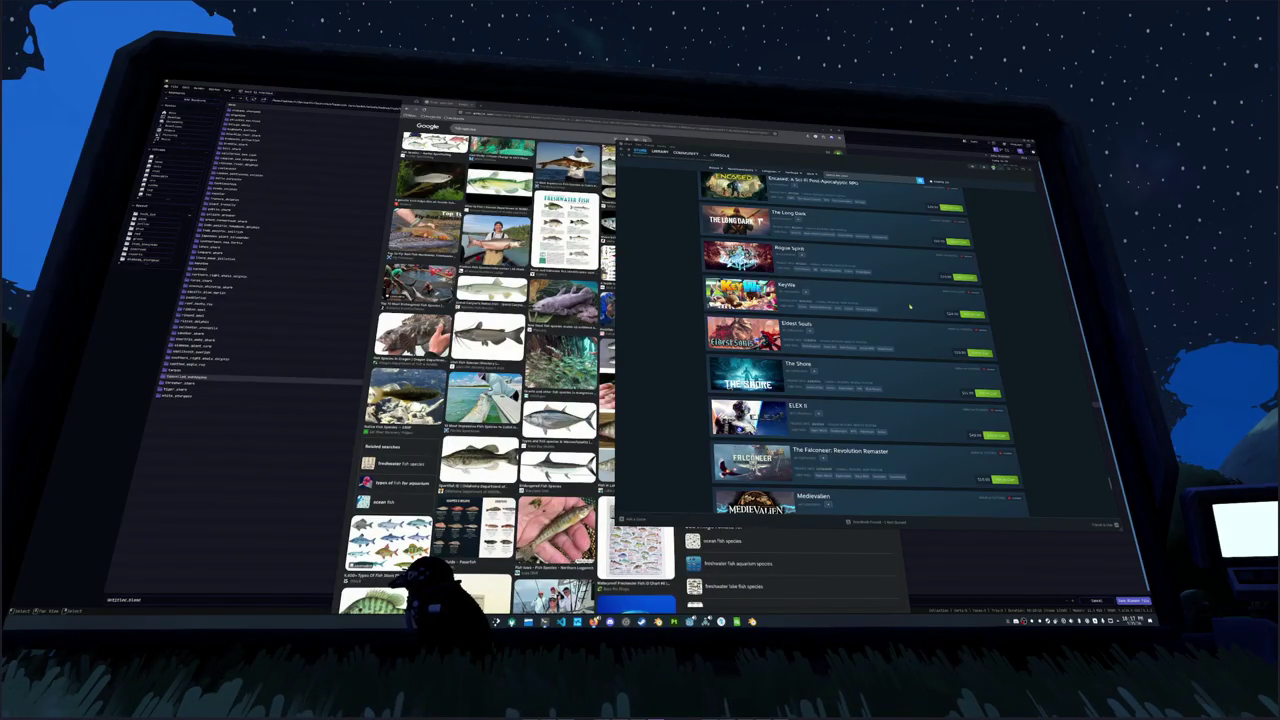
pyautogui.scroll(1, 930, 306)
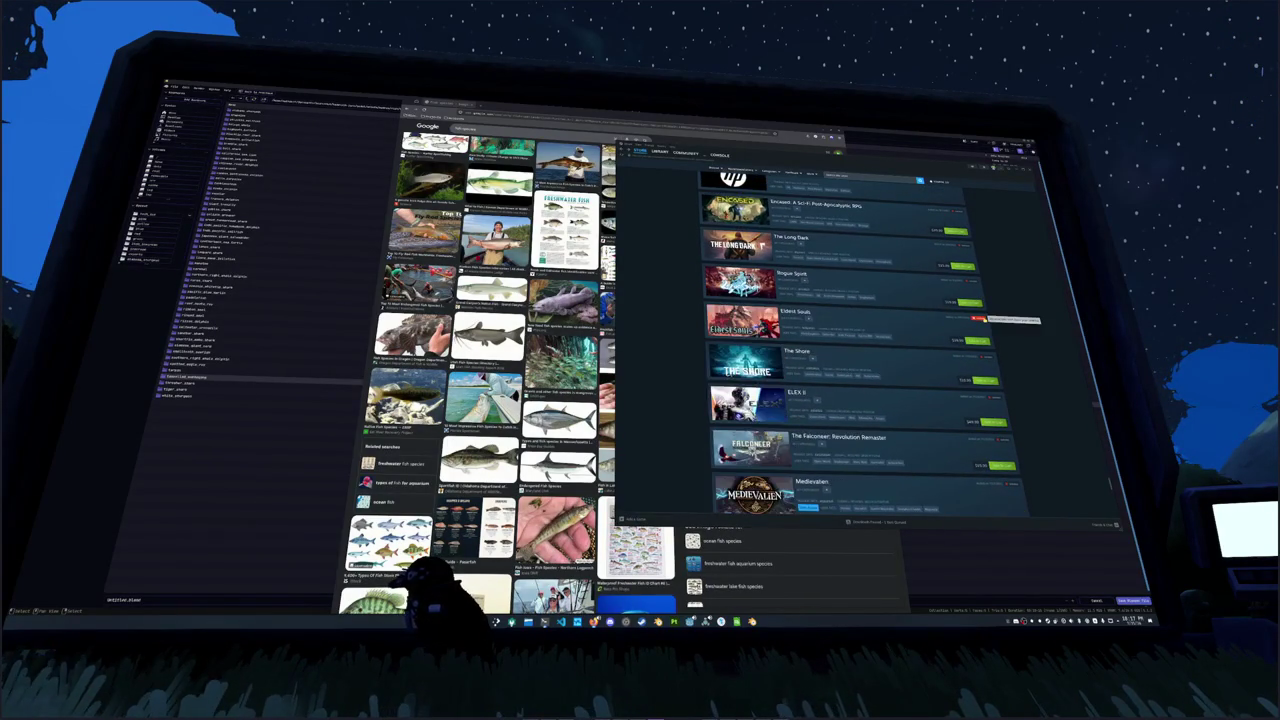
pyautogui.scroll(1, 976, 318)
pyautogui.click(981, 333)
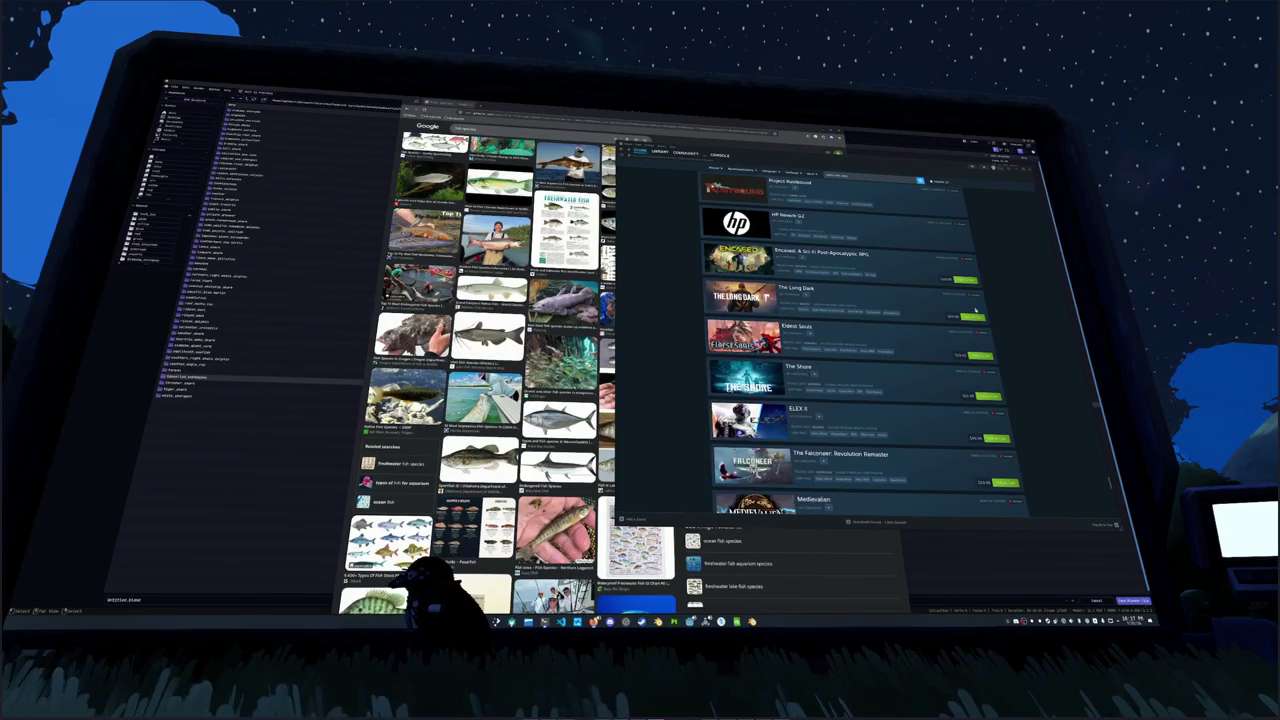
pyautogui.click(974, 294)
# Step: Remove Encased, HP Reverb G2, Project Rustbound, Grow: Song of the Evertree, Outcast and Babylon's Fall
pyautogui.scroll(1, 974, 294)
pyautogui.click(972, 292)
pyautogui.scroll(1, 970, 291)
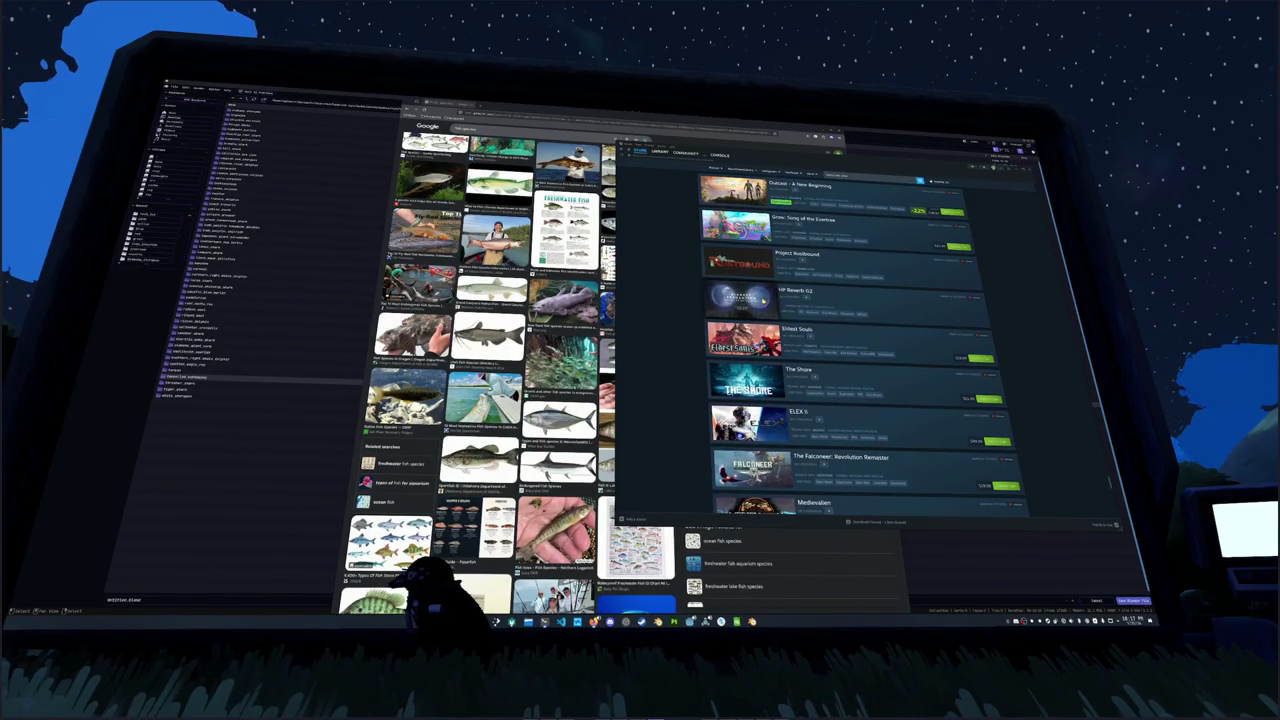
pyautogui.click(973, 299)
pyautogui.scroll(1, 960, 310)
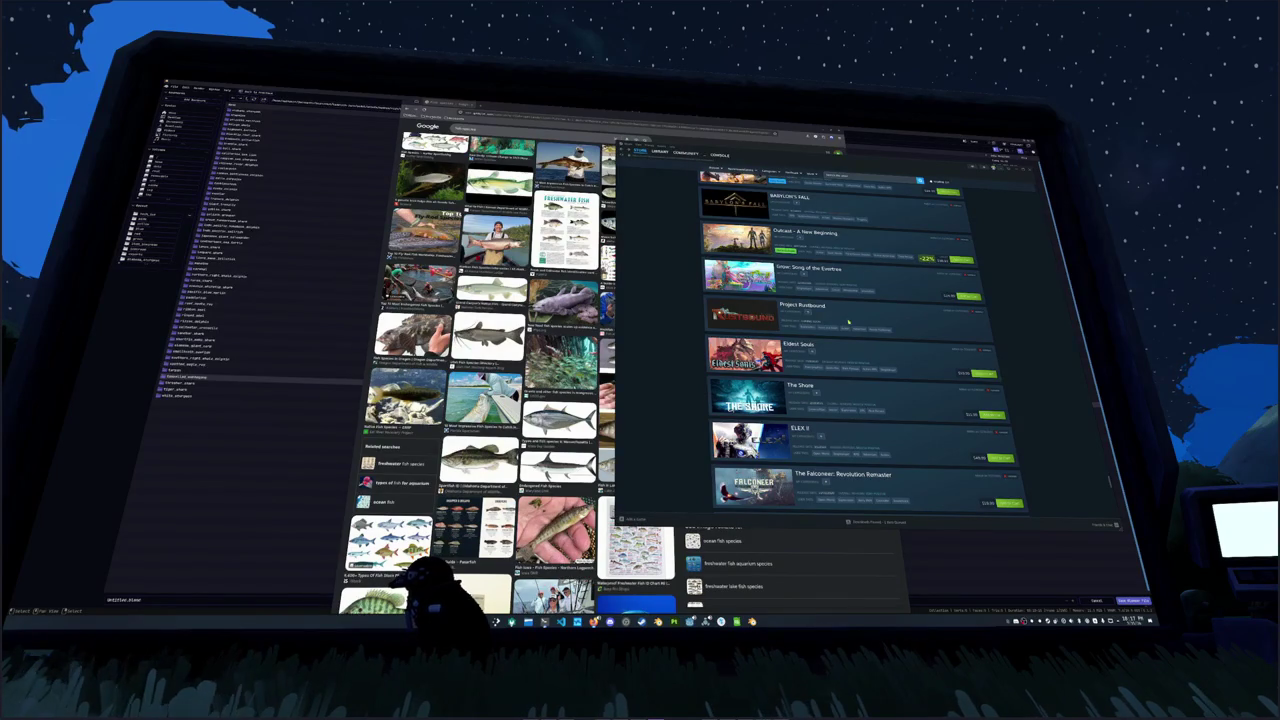
pyautogui.click(975, 312)
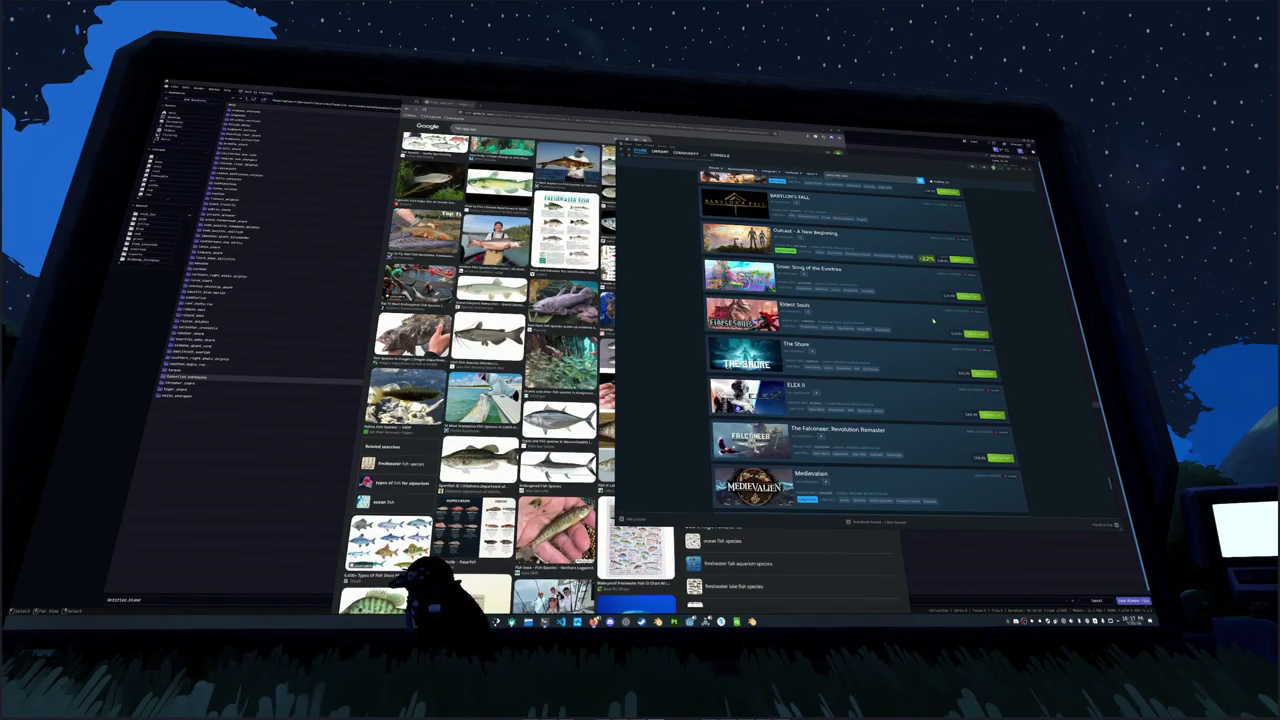
pyautogui.click(978, 304)
pyautogui.scroll(1, 980, 302)
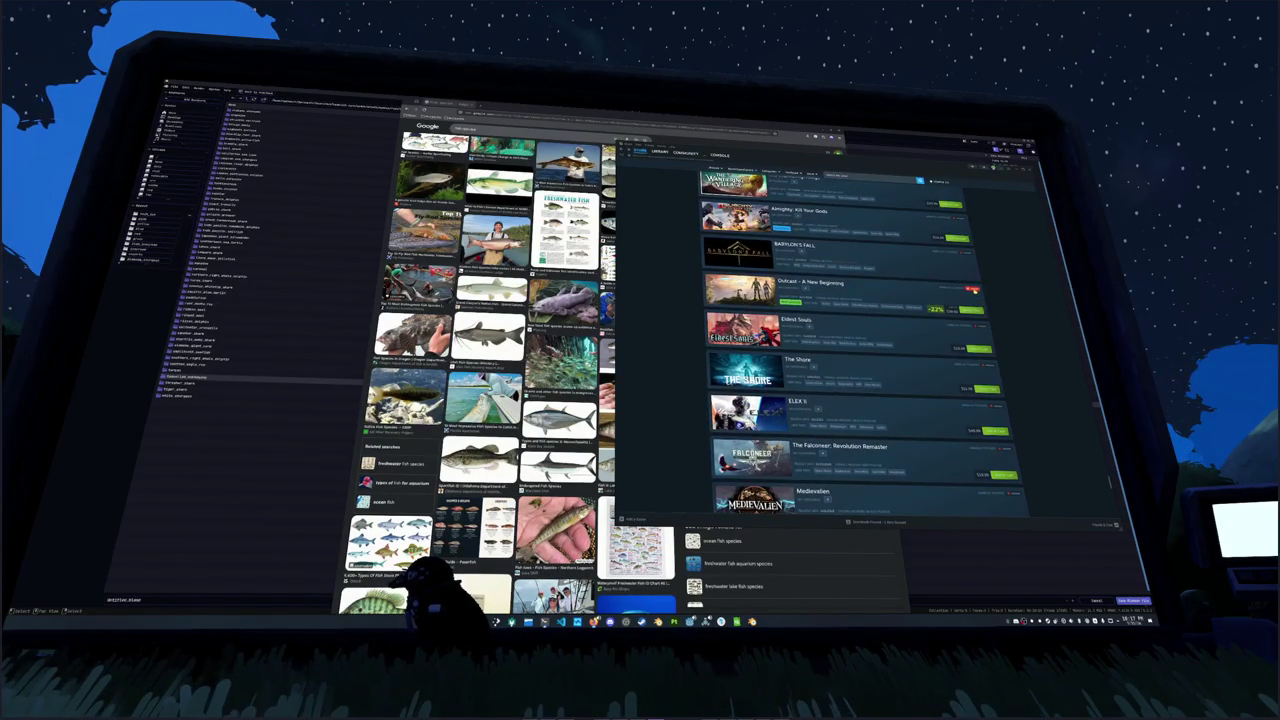
pyautogui.click(973, 289)
pyautogui.scroll(1, 969, 280)
pyautogui.click(968, 278)
# Step: Remove Almighty: Kill Your Gods, The Wandering Village, Noble Fates, Falling Frontier and Cloud Exiles
pyautogui.scroll(1, 970, 290)
pyautogui.click(972, 291)
pyautogui.scroll(1, 972, 295)
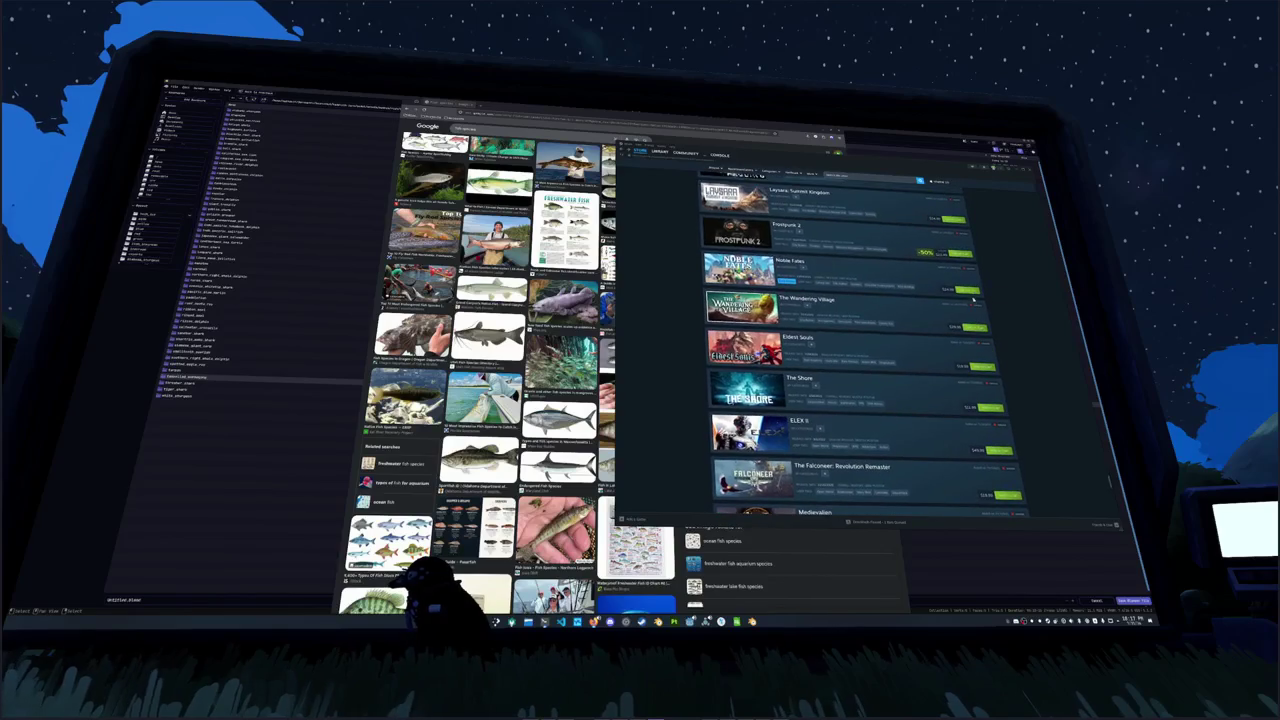
pyautogui.click(975, 305)
pyautogui.scroll(1, 975, 300)
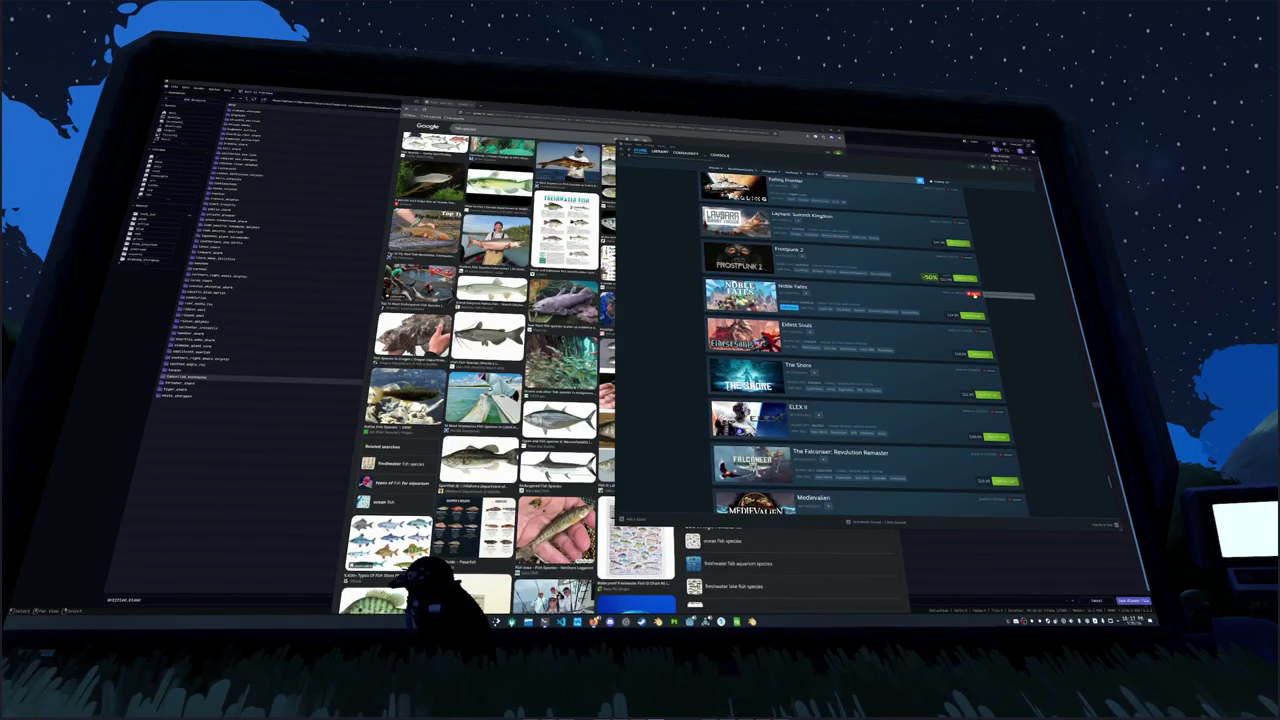
pyautogui.click(973, 293)
pyautogui.scroll(2, 971, 297)
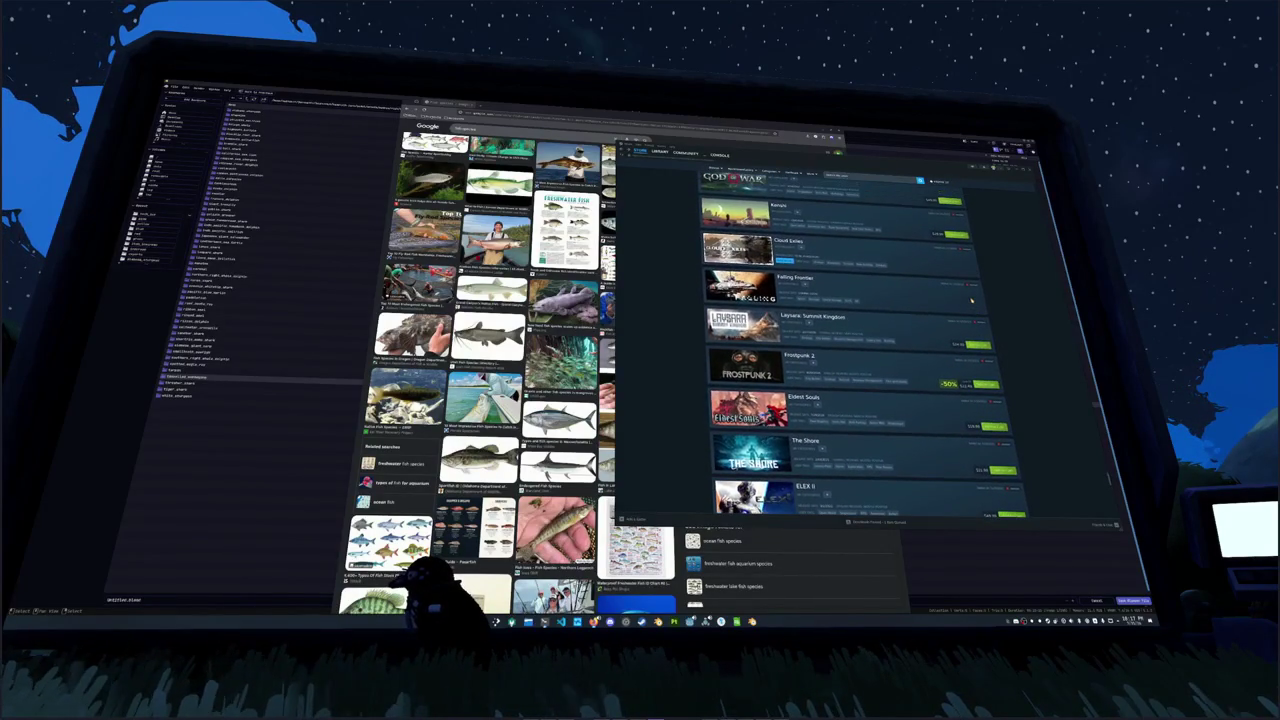
pyautogui.click(971, 287)
pyautogui.scroll(1, 970, 288)
pyautogui.click(970, 276)
pyautogui.scroll(2, 968, 282)
pyautogui.scroll(8, 922, 312)
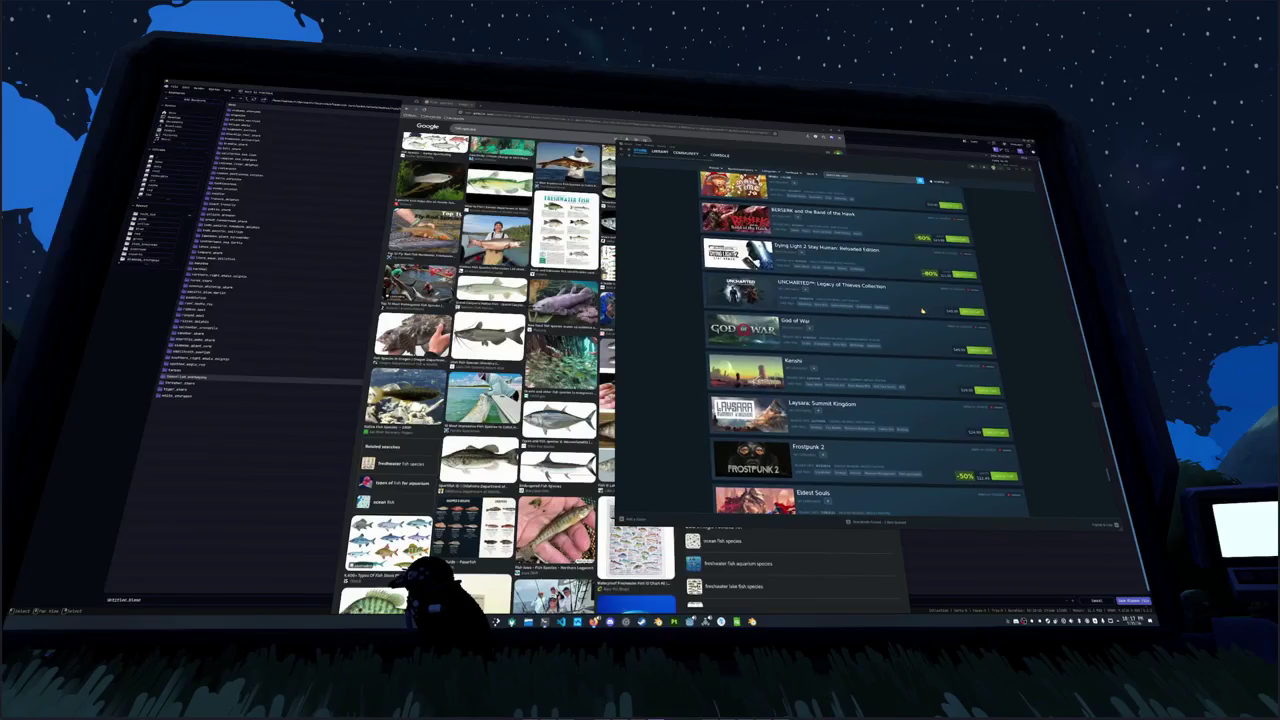
pyautogui.scroll(10, 922, 312)
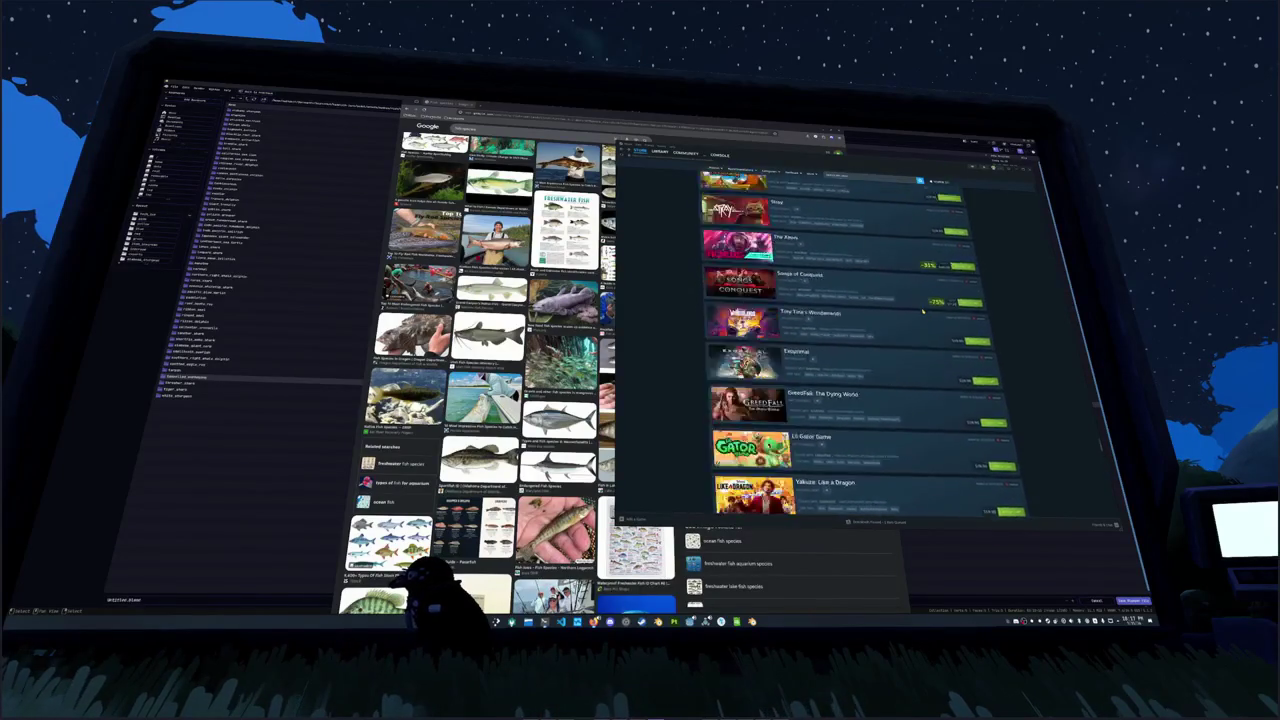
pyautogui.scroll(-5, 922, 312)
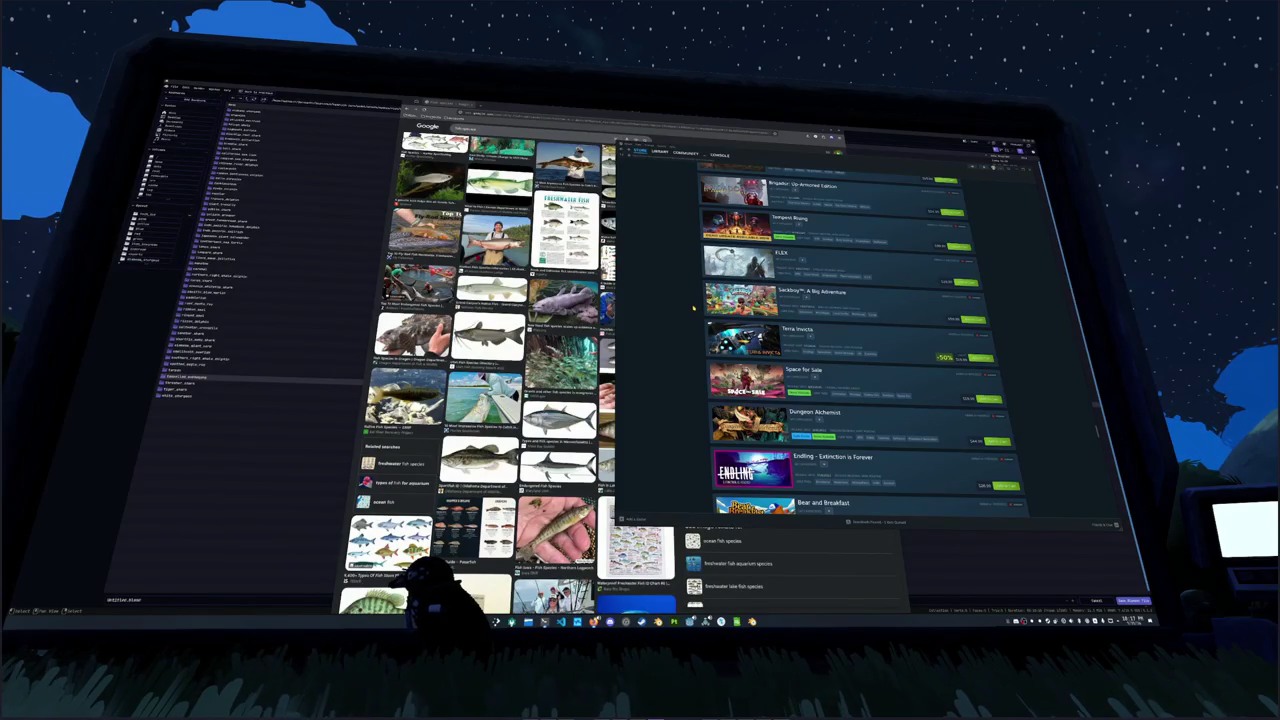
pyautogui.scroll(4, 693, 308)
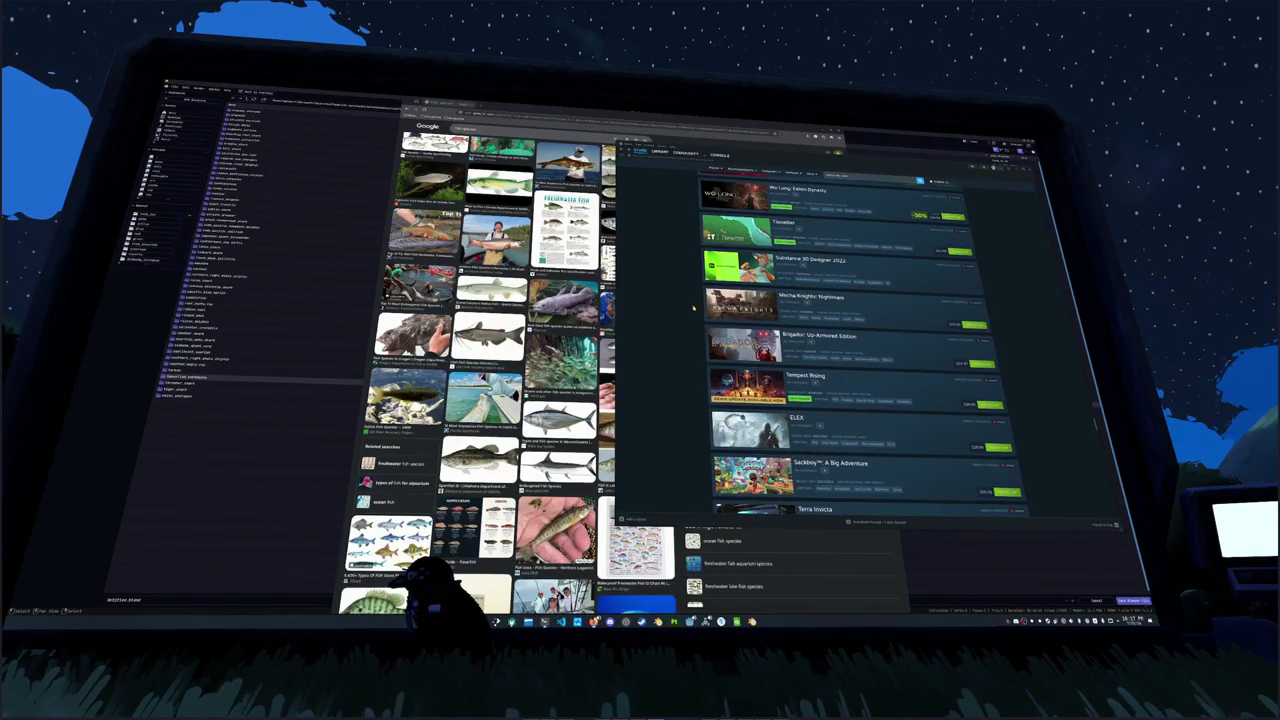
pyautogui.scroll(2, 693, 308)
pyautogui.scroll(5, 693, 308)
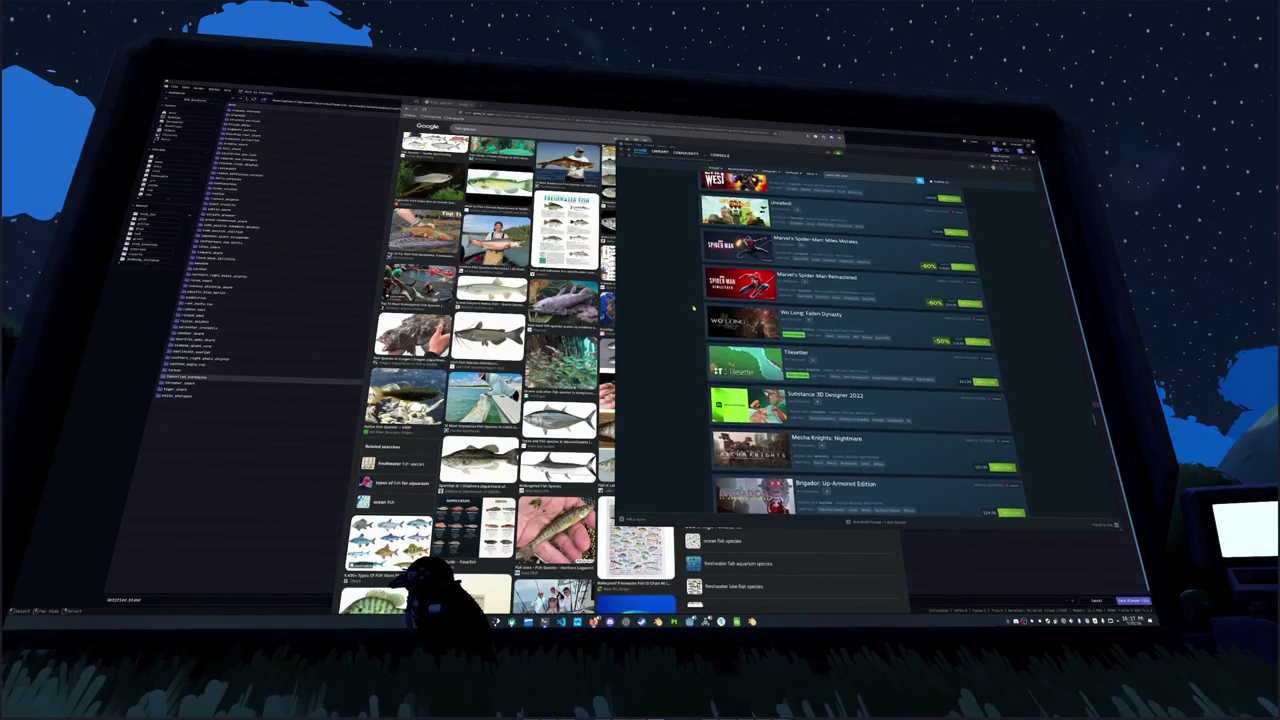
pyautogui.scroll(-1, 693, 308)
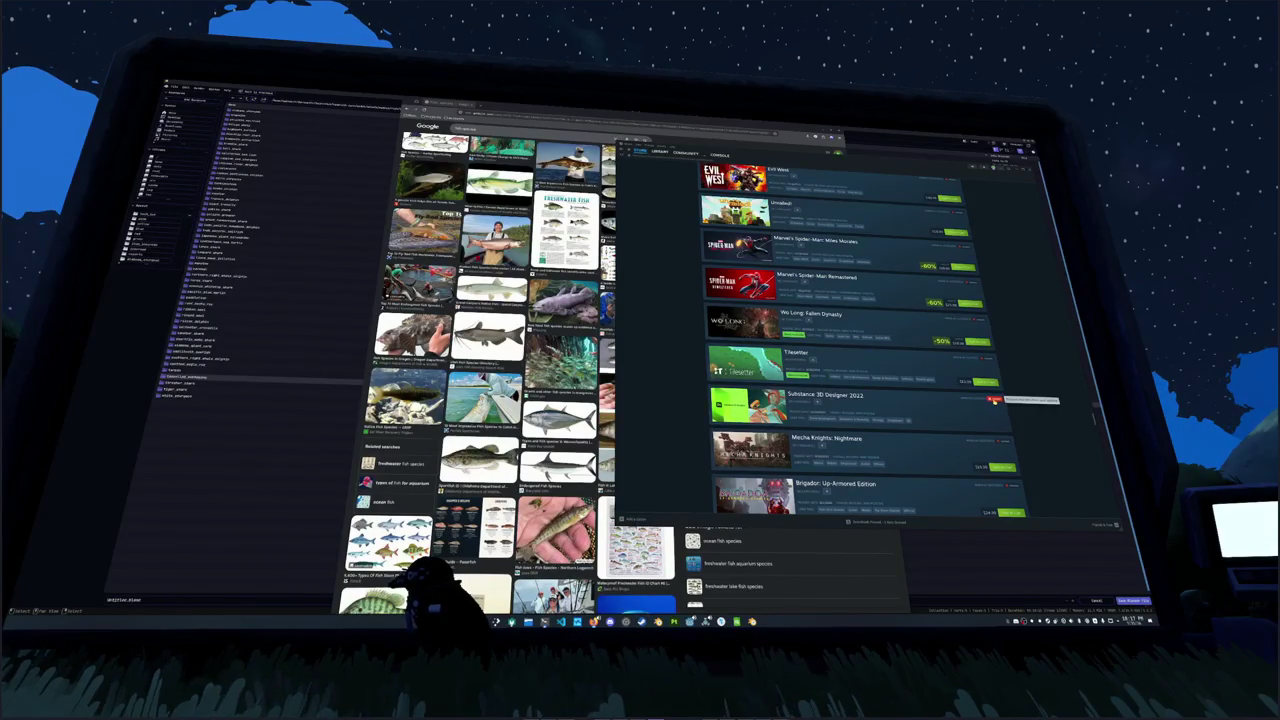
pyautogui.scroll(4, 690, 378)
pyautogui.scroll(10, 686, 378)
pyautogui.scroll(10, 686, 378)
pyautogui.scroll(3, 686, 378)
# Step: Remove the Substance 3D entries and the game listed just below them from the wishlist
pyautogui.click(985, 348)
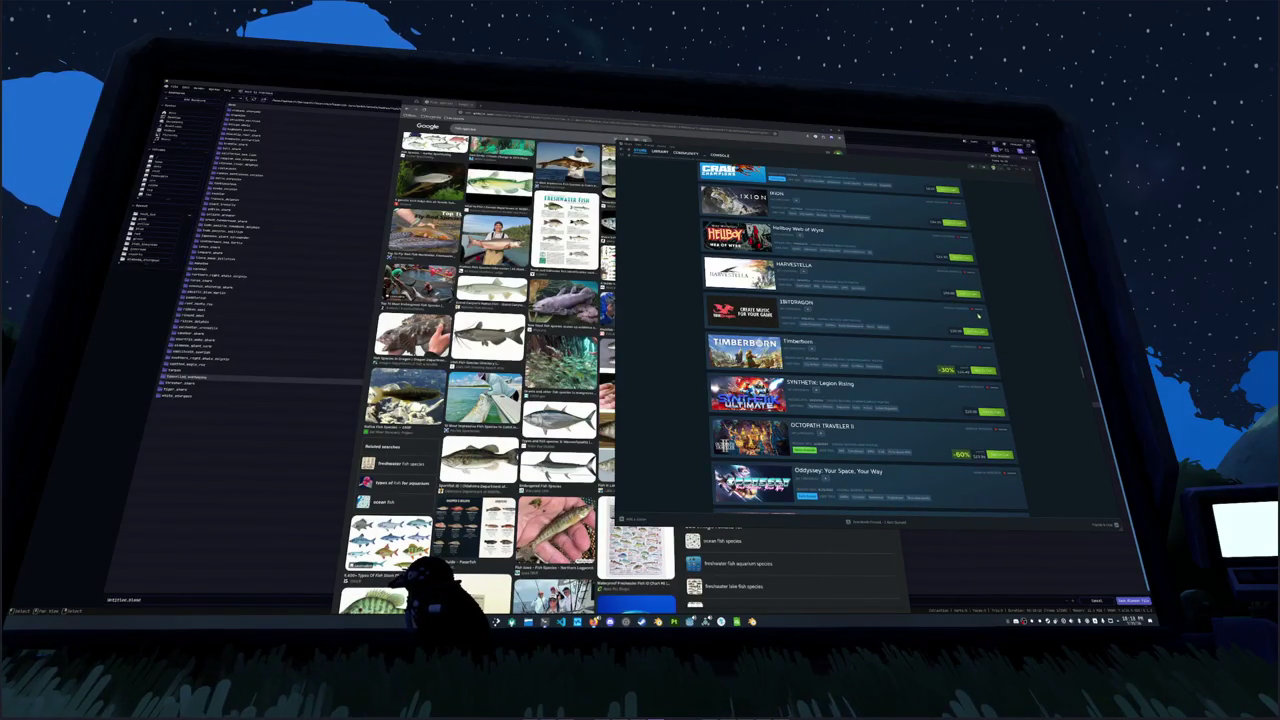
pyautogui.click(978, 310)
pyautogui.scroll(3, 687, 370)
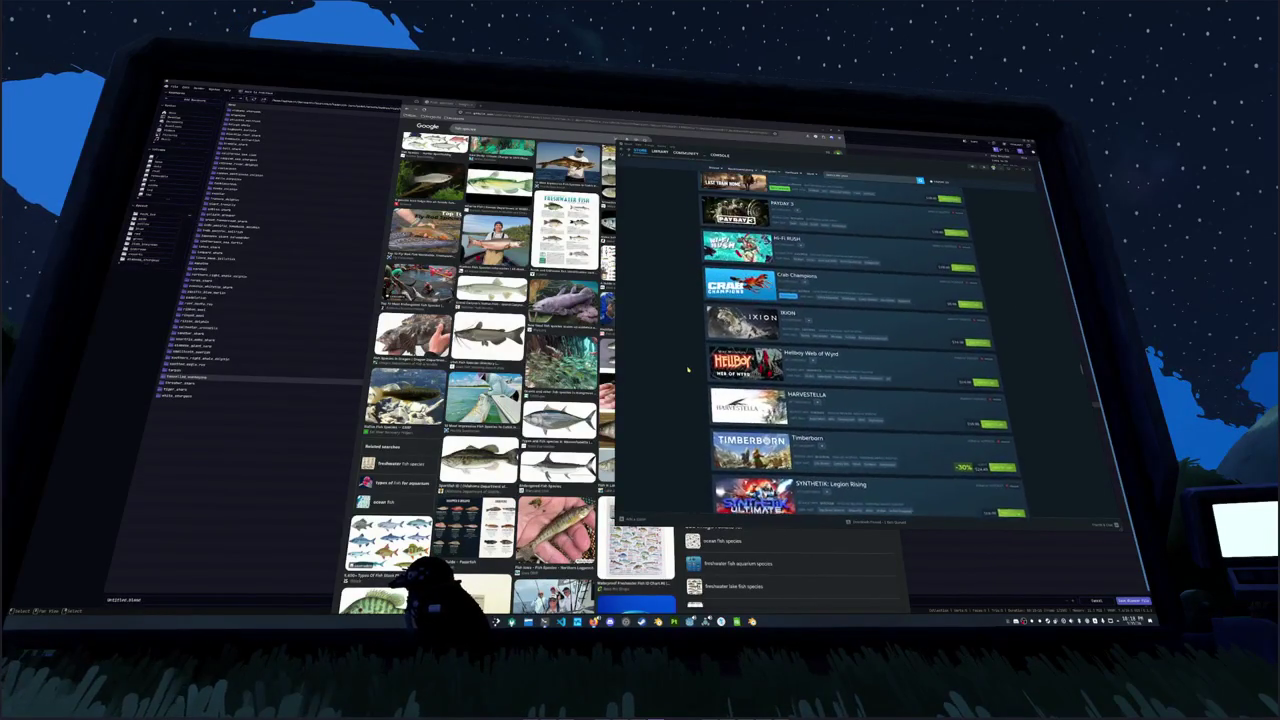
pyautogui.scroll(5, 688, 370)
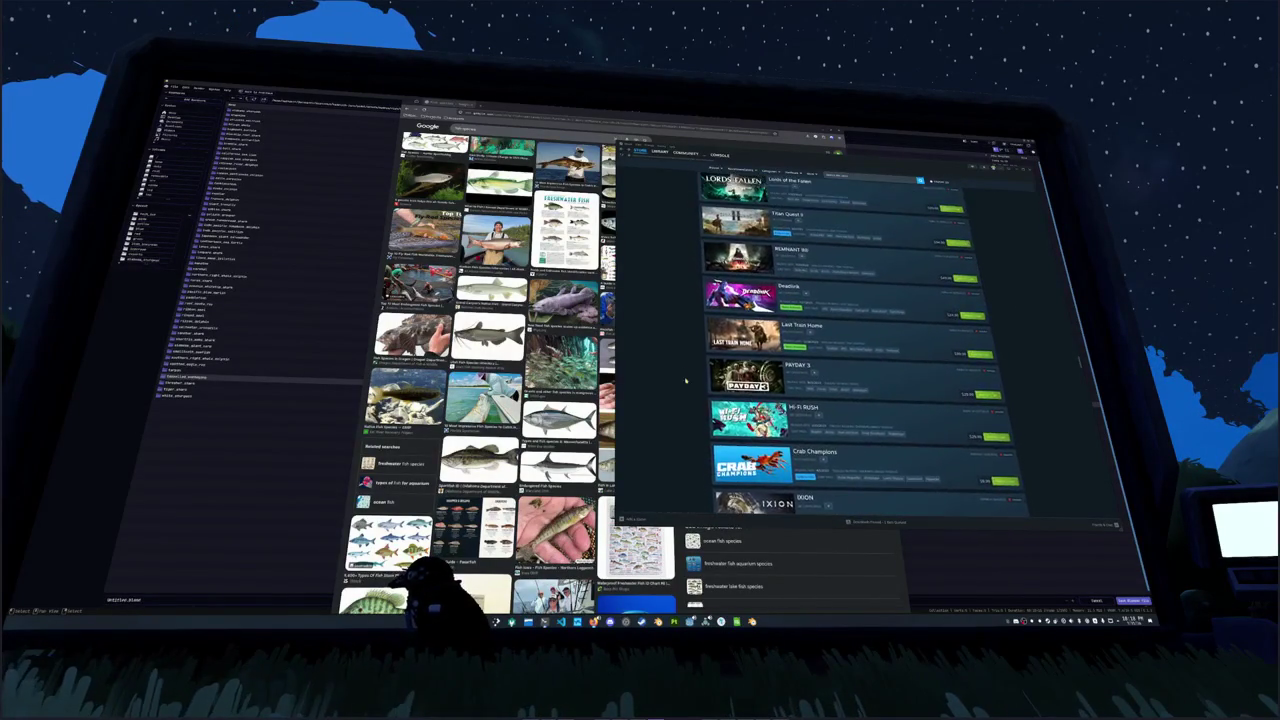
pyautogui.scroll(3, 687, 396)
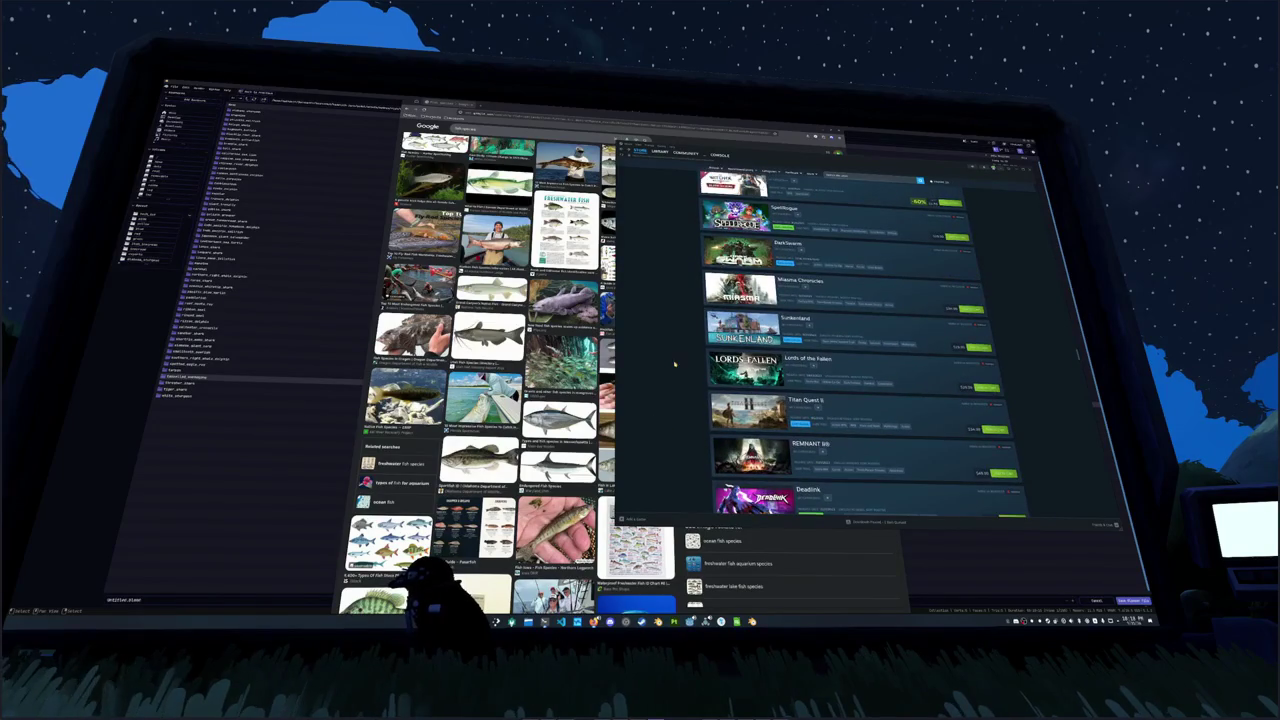
# Step: Scroll up the wishlist to System Shock (50% off), Pepper Grinder (27% off), Dead Space and Dead Rising
pyautogui.scroll(-1, 687, 353)
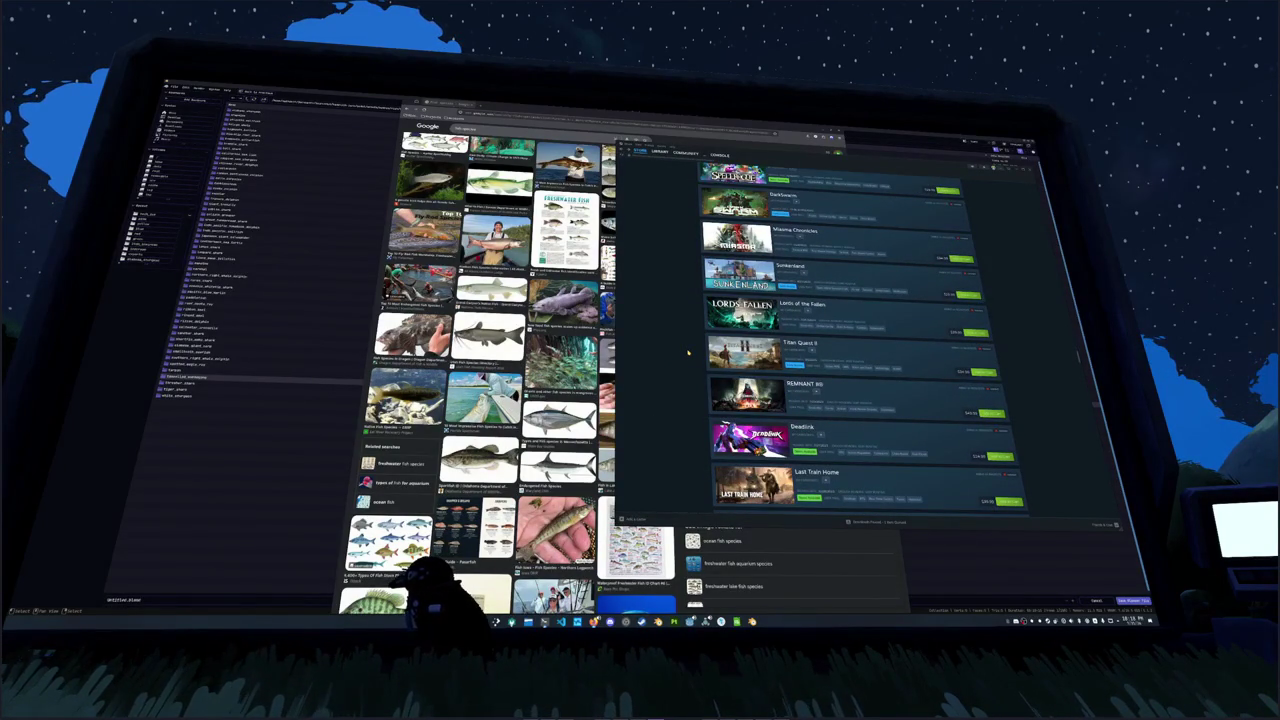
pyautogui.scroll(3, 687, 352)
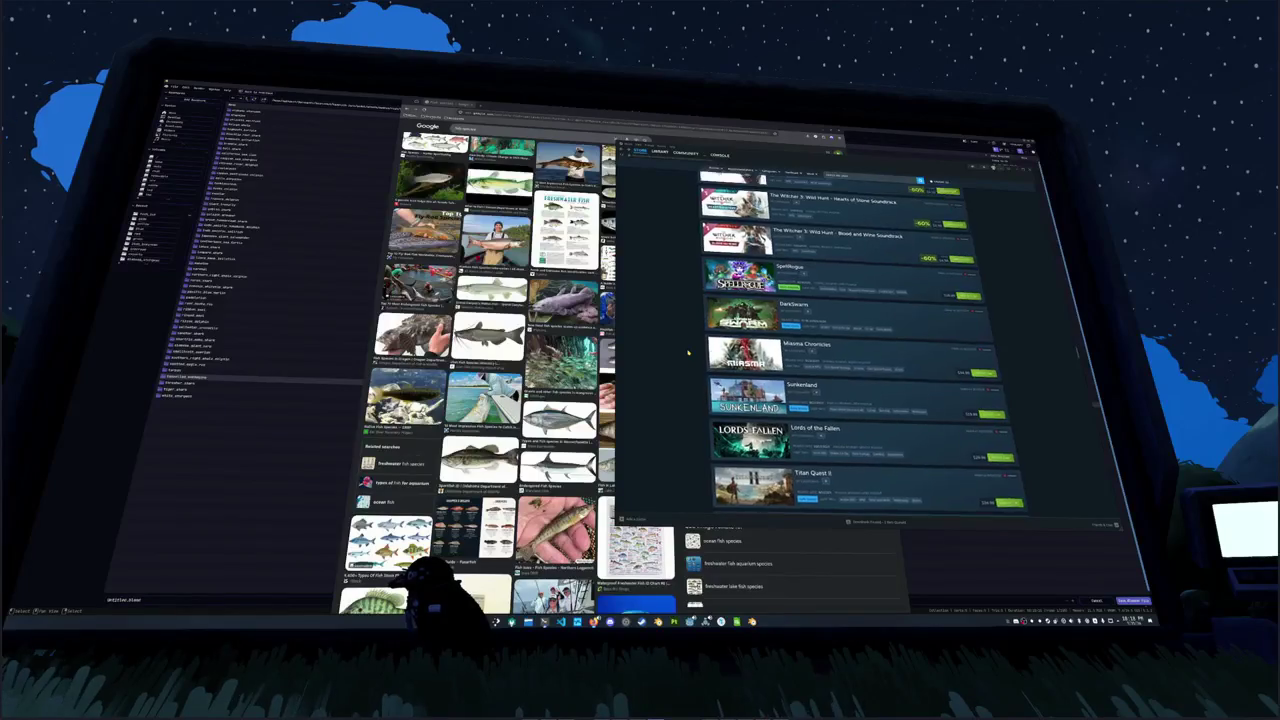
pyautogui.scroll(3, 687, 352)
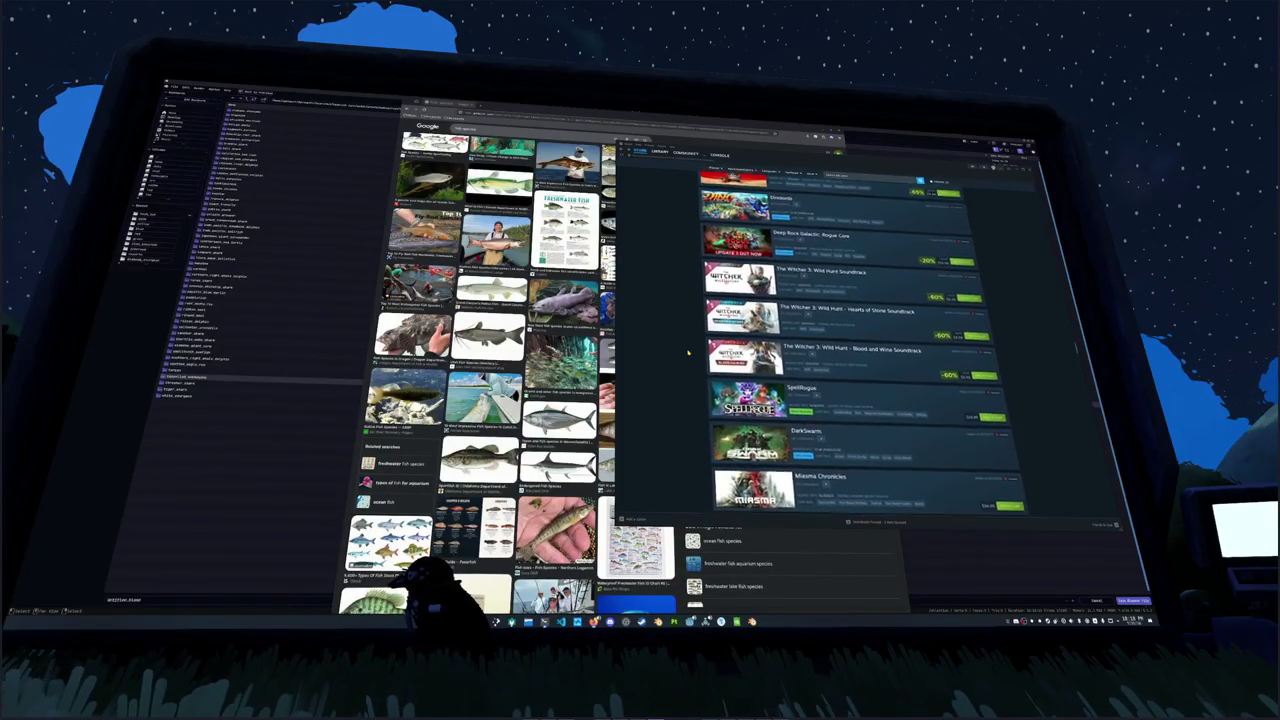
pyautogui.scroll(6, 687, 353)
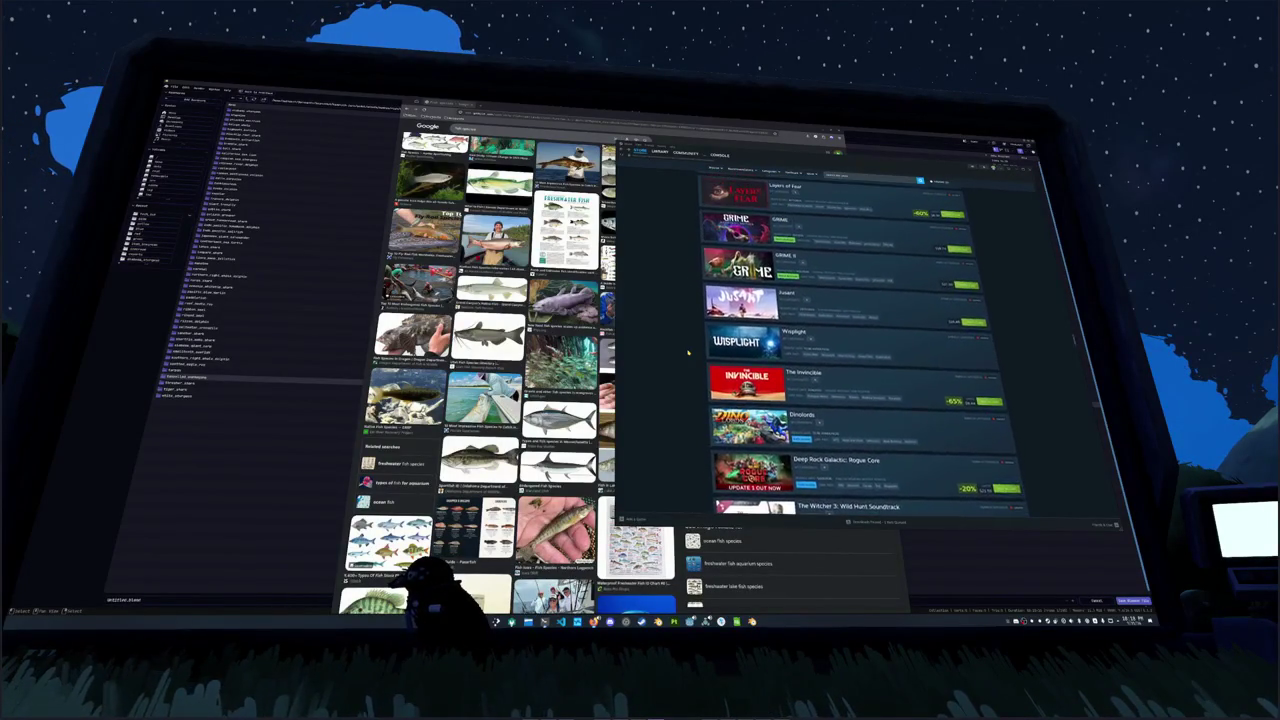
pyautogui.scroll(1, 687, 352)
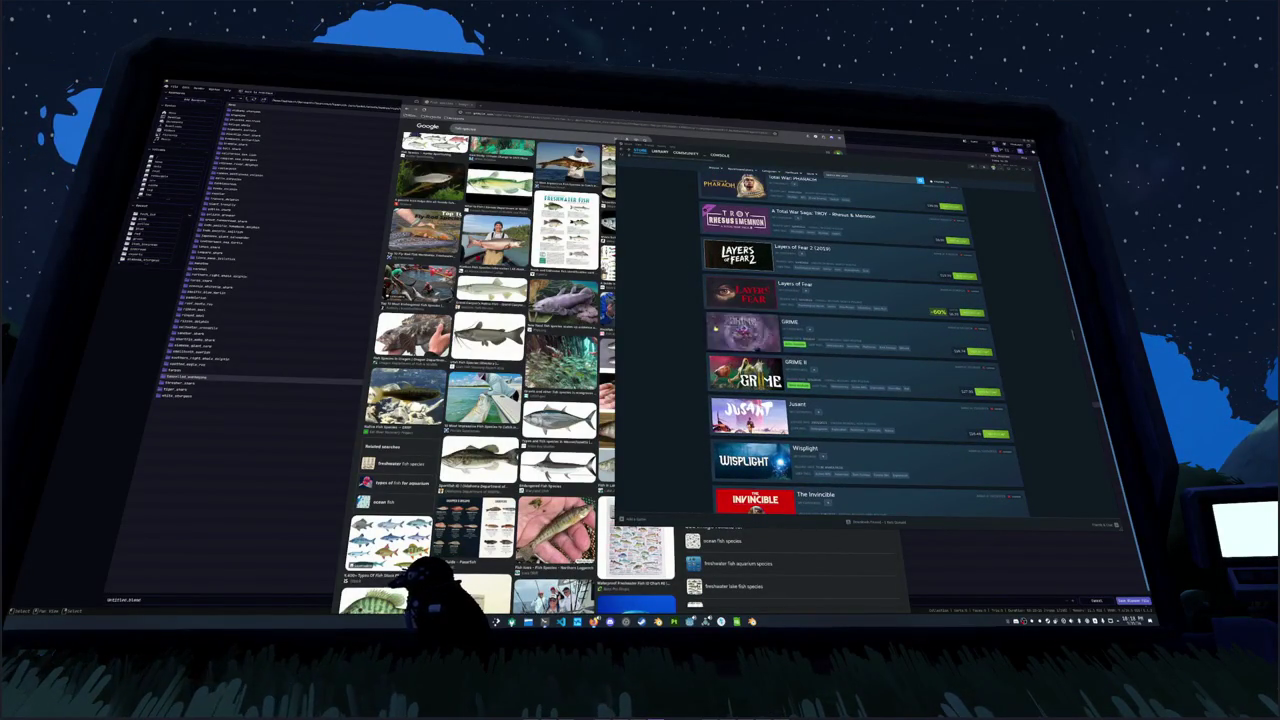
pyautogui.scroll(3, 687, 352)
pyautogui.scroll(2, 694, 336)
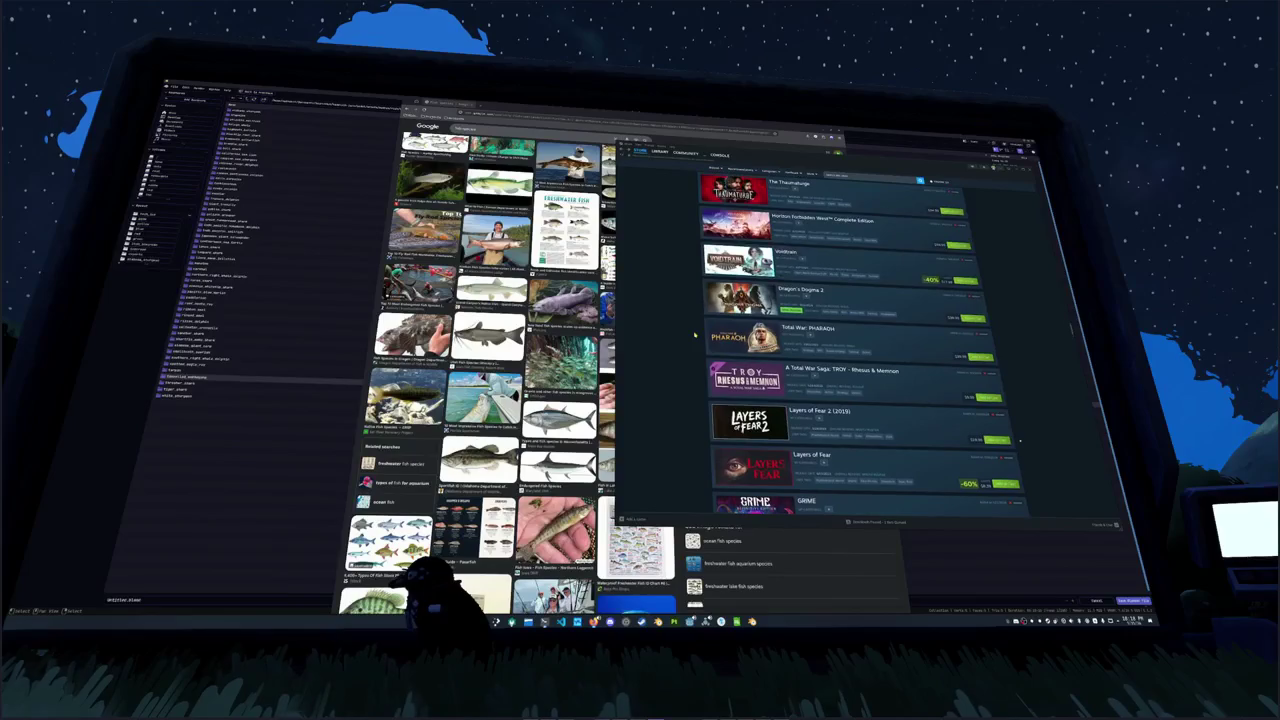
pyautogui.scroll(5, 694, 336)
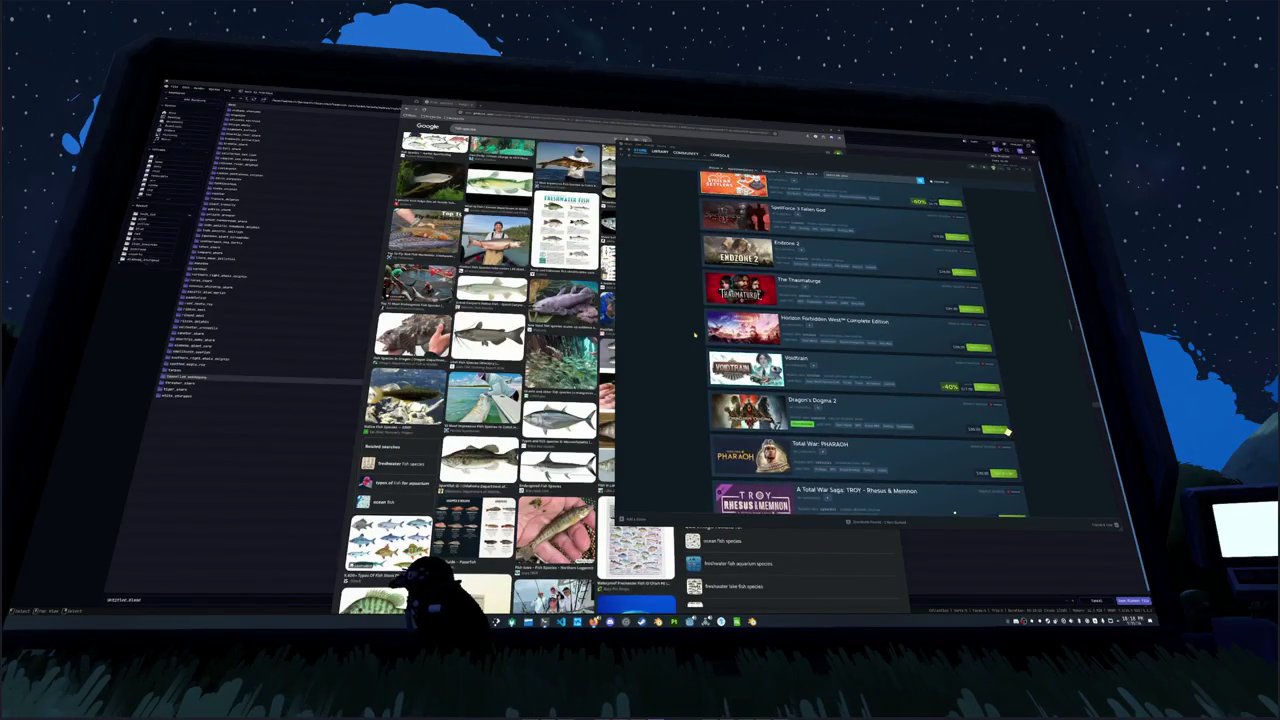
pyautogui.scroll(-1, 694, 336)
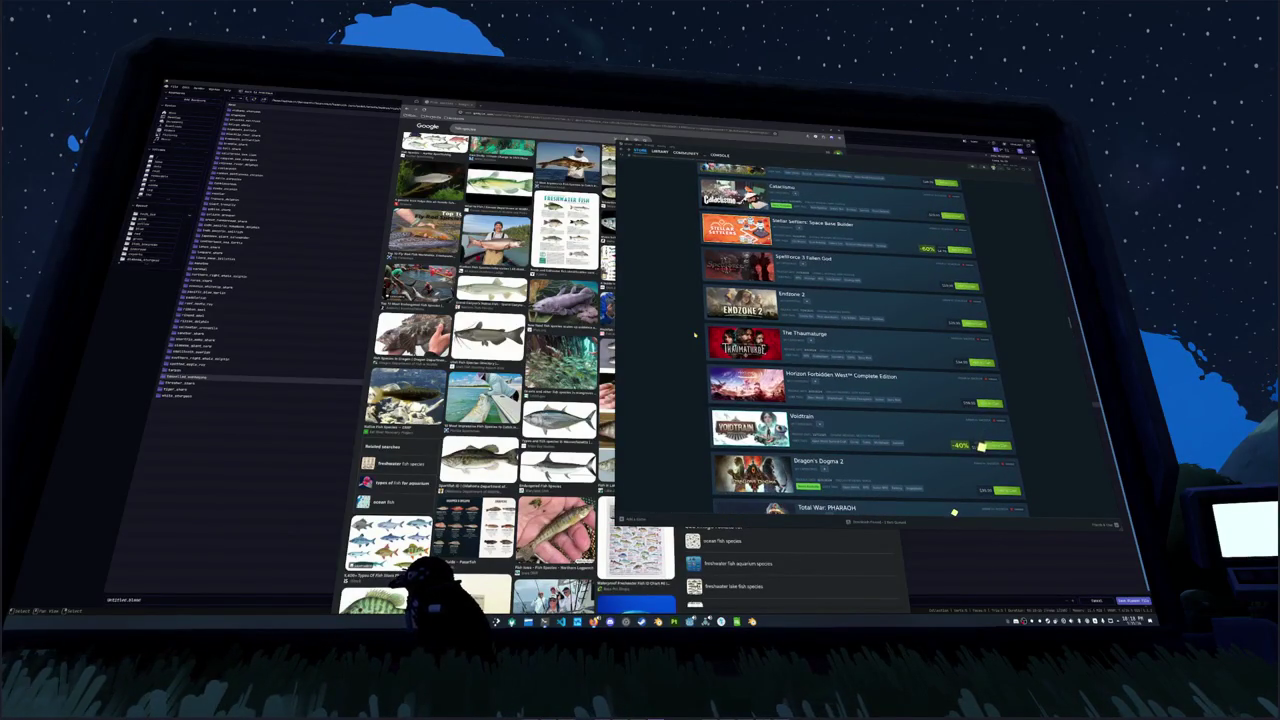
pyautogui.scroll(1, 694, 336)
pyautogui.scroll(2, 694, 336)
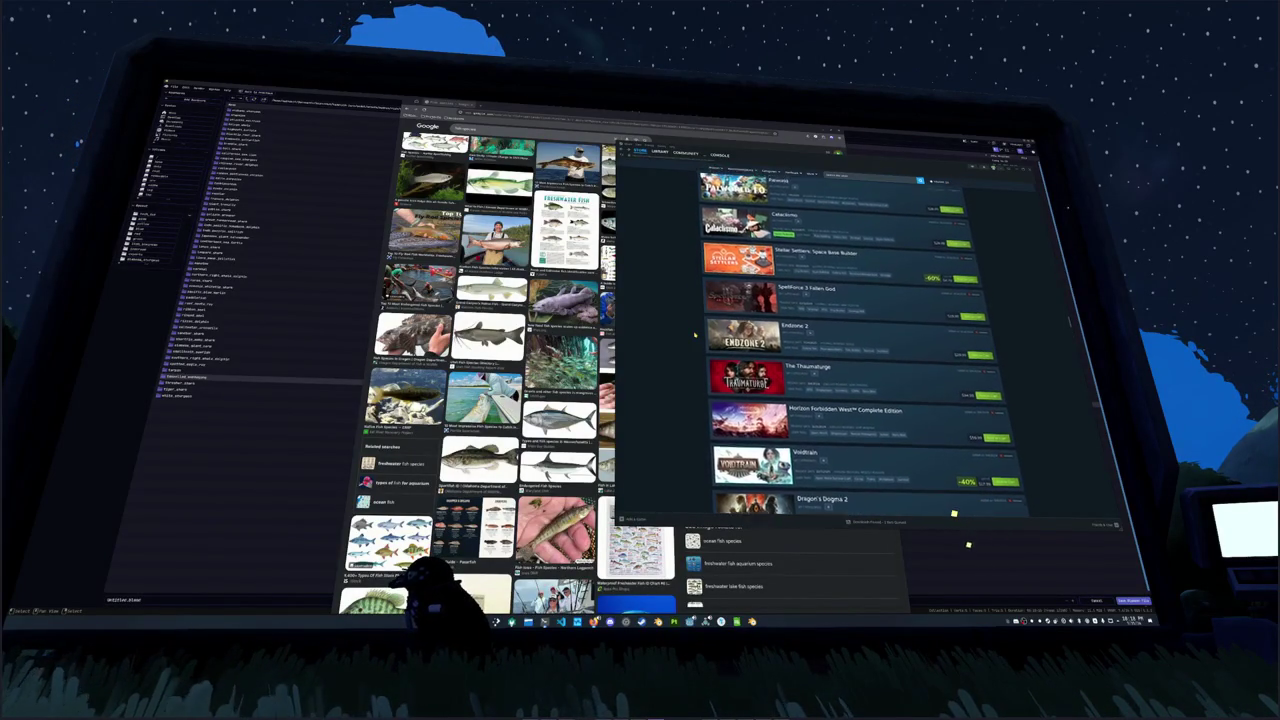
pyautogui.scroll(2, 694, 336)
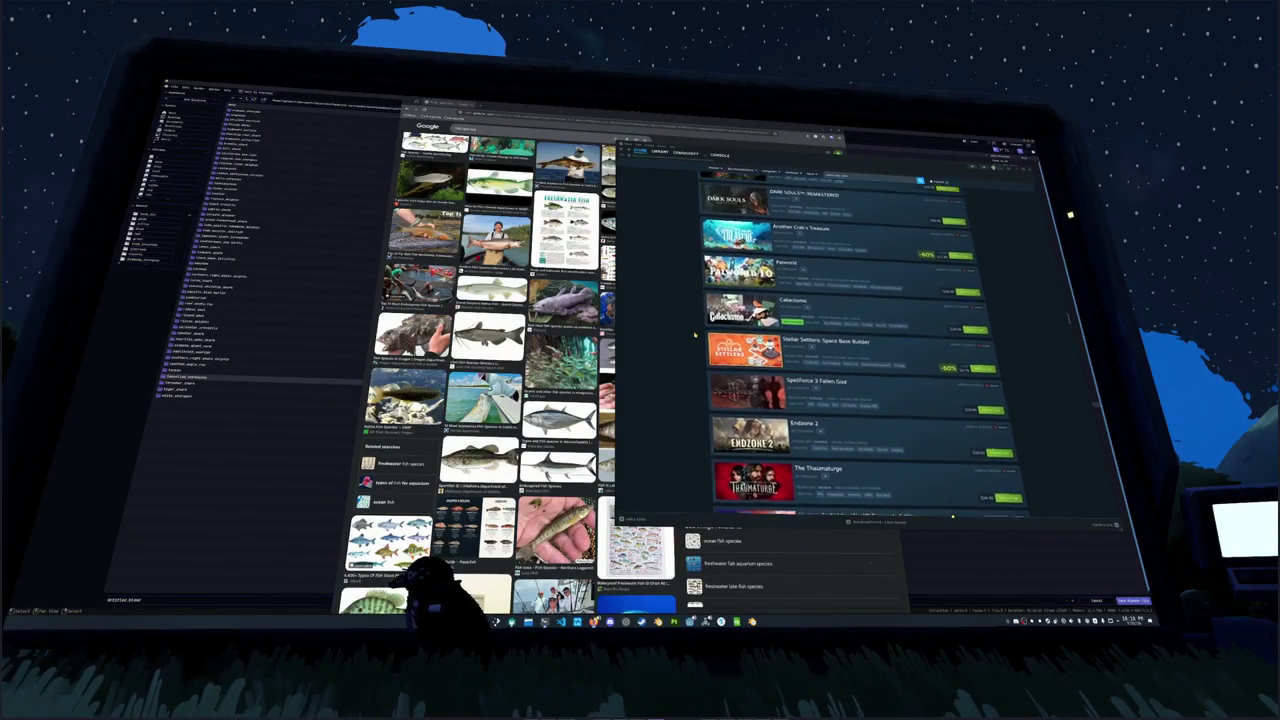
pyautogui.scroll(-1, 694, 336)
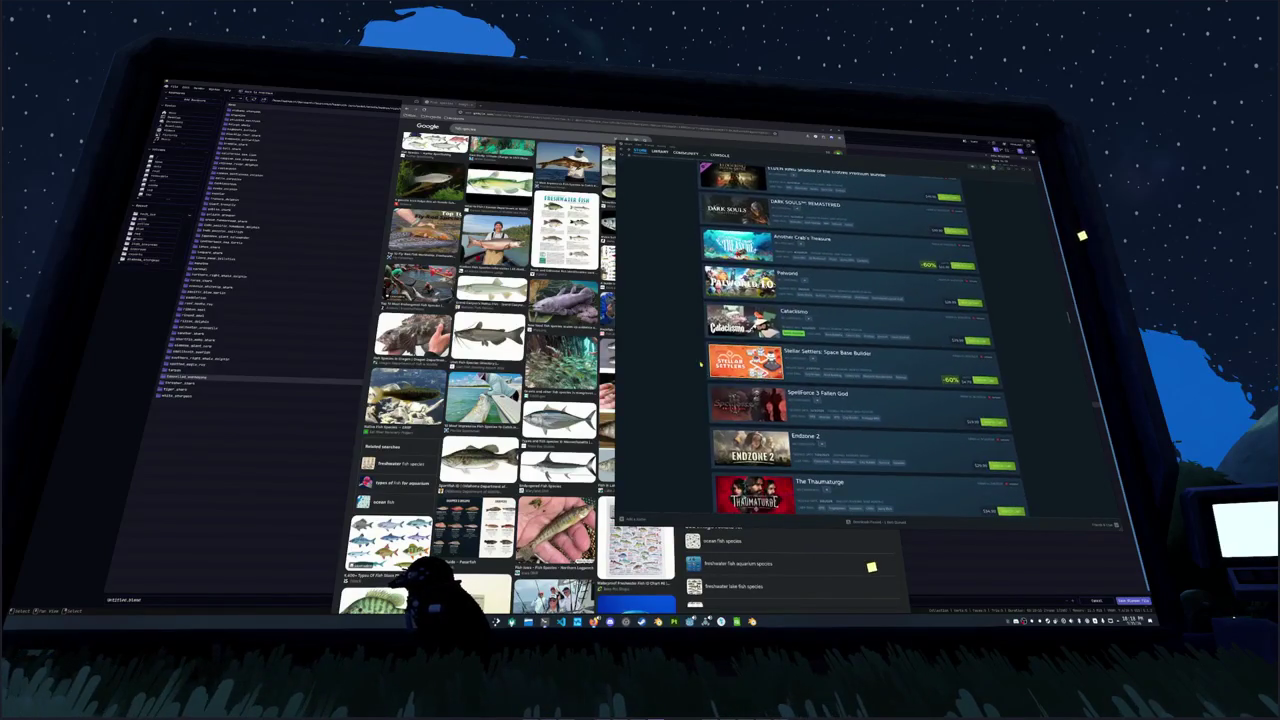
pyautogui.scroll(2, 681, 427)
pyautogui.scroll(1, 681, 427)
pyautogui.scroll(1, 681, 427)
pyautogui.scroll(1, 684, 423)
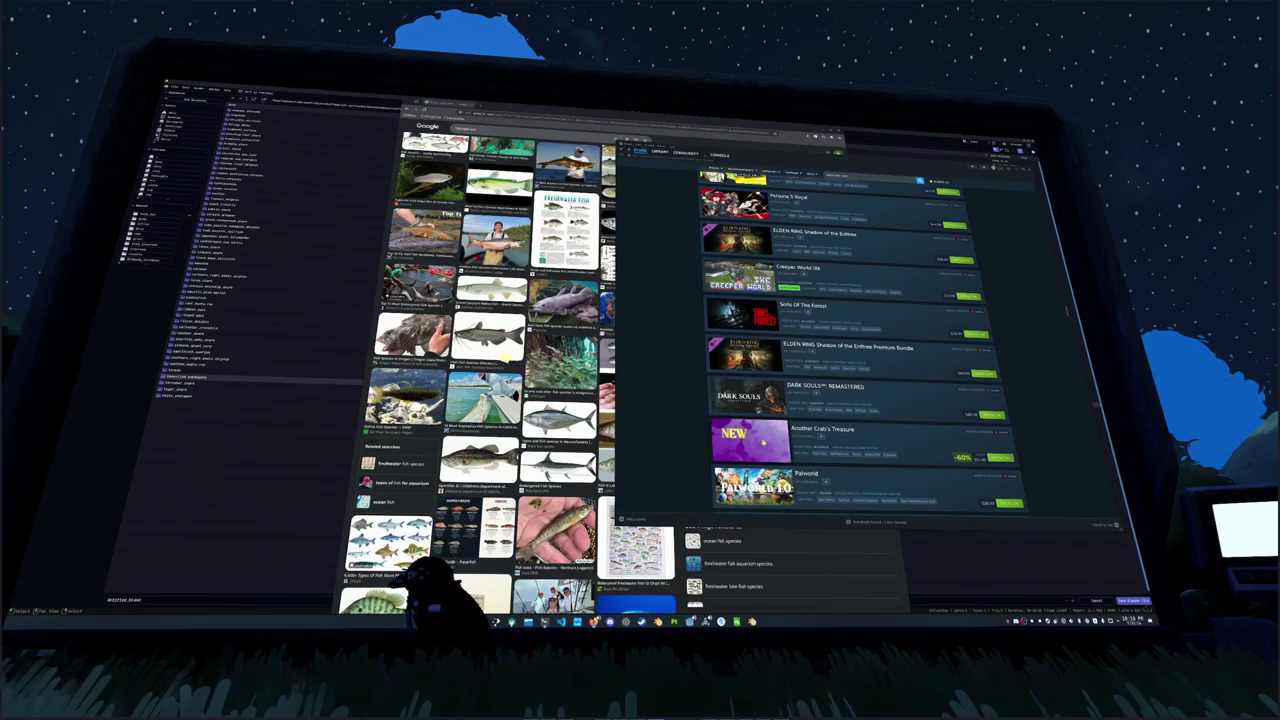
pyautogui.scroll(1, 703, 412)
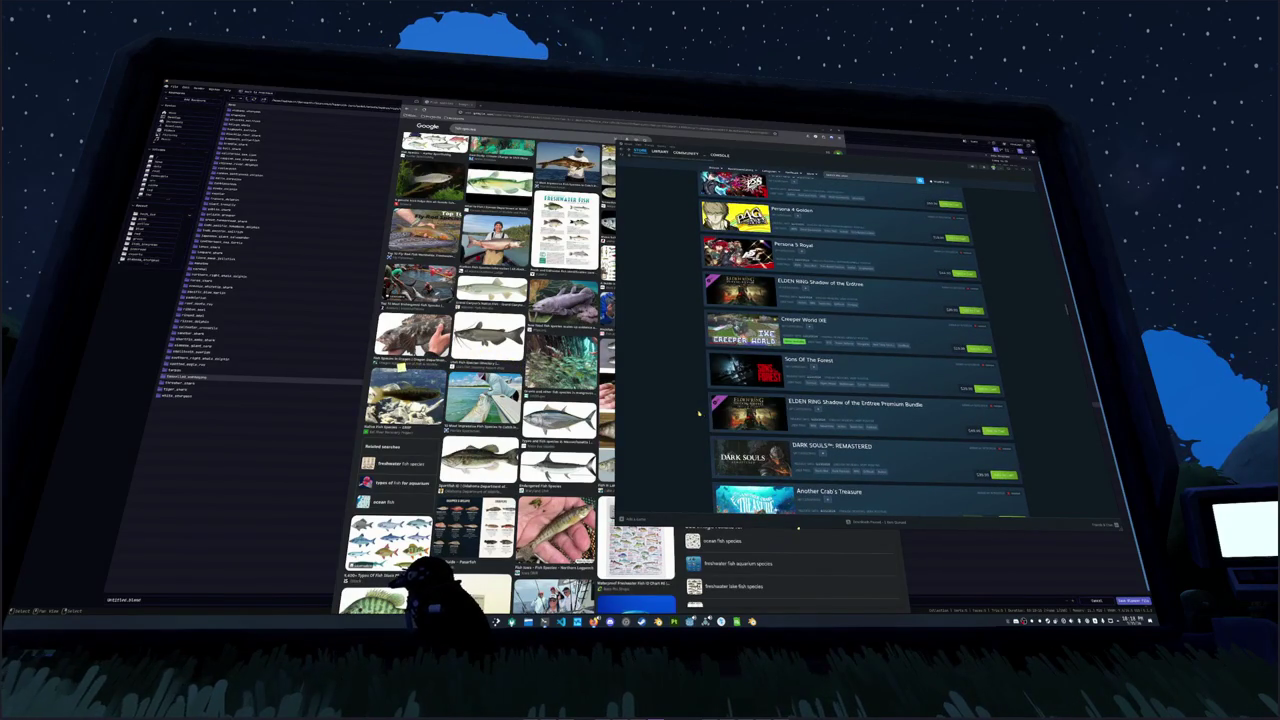
pyautogui.scroll(2, 690, 412)
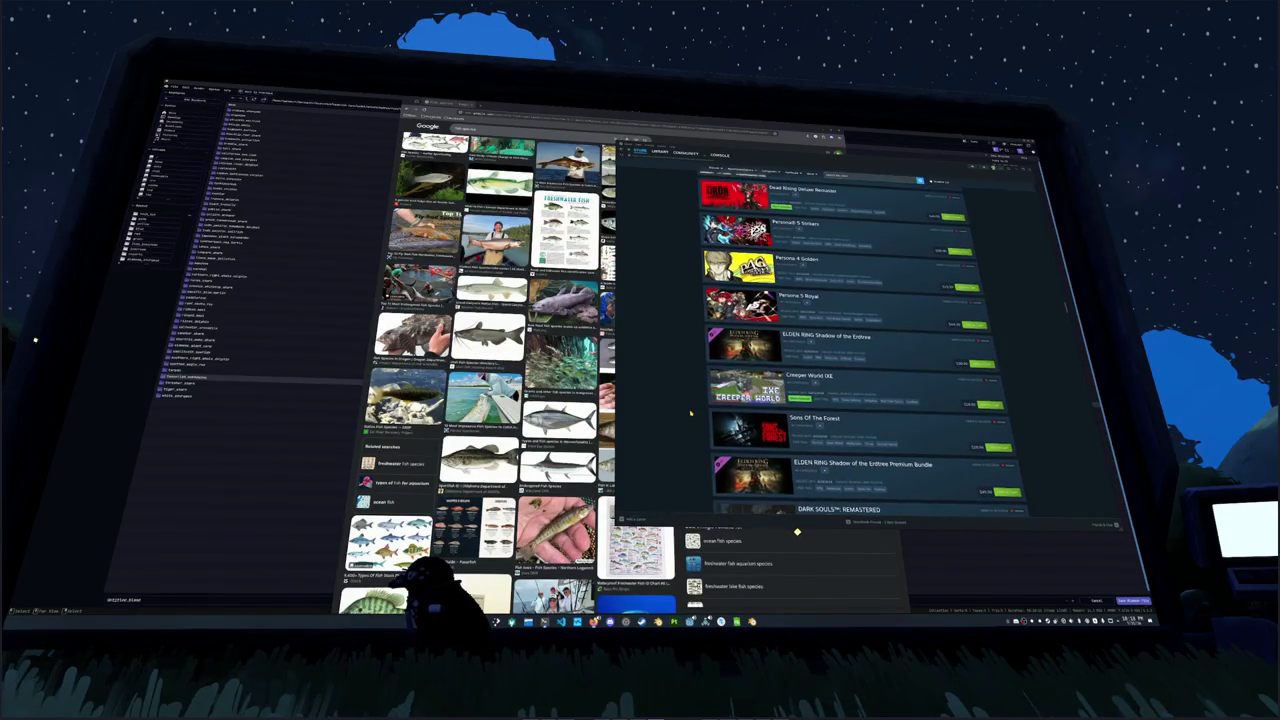
pyautogui.scroll(3, 700, 412)
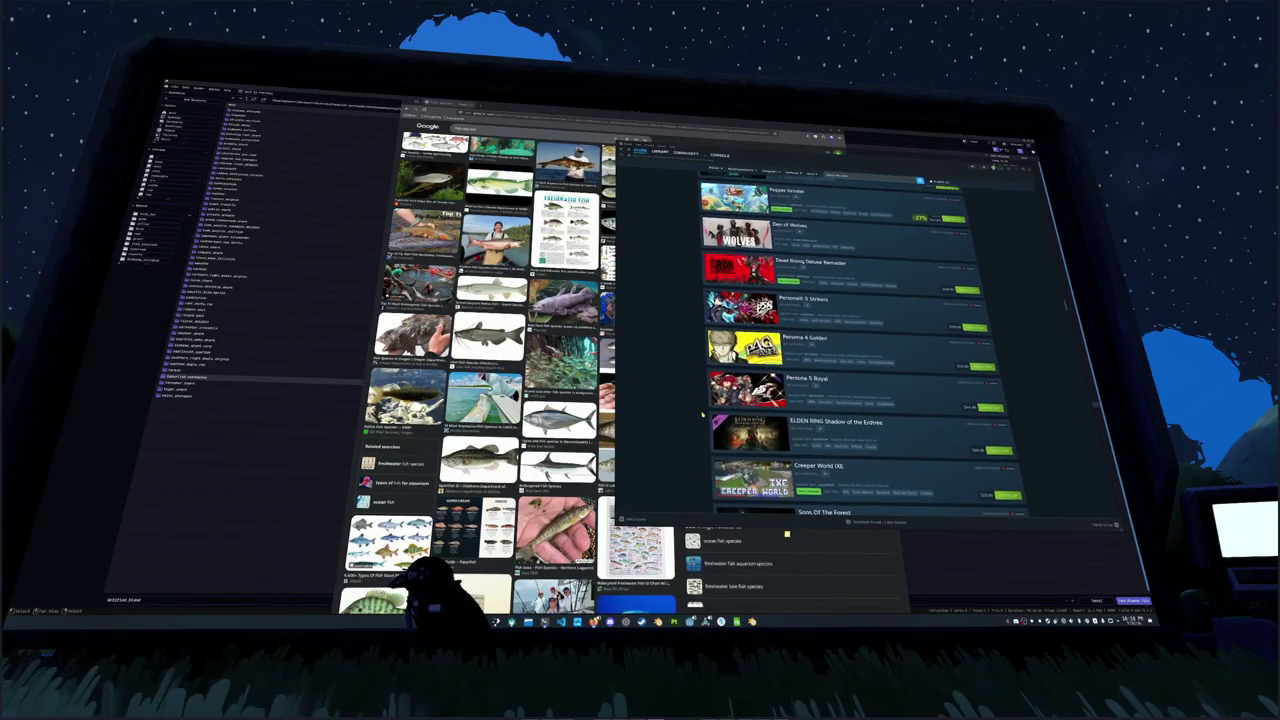
pyautogui.scroll(4, 703, 412)
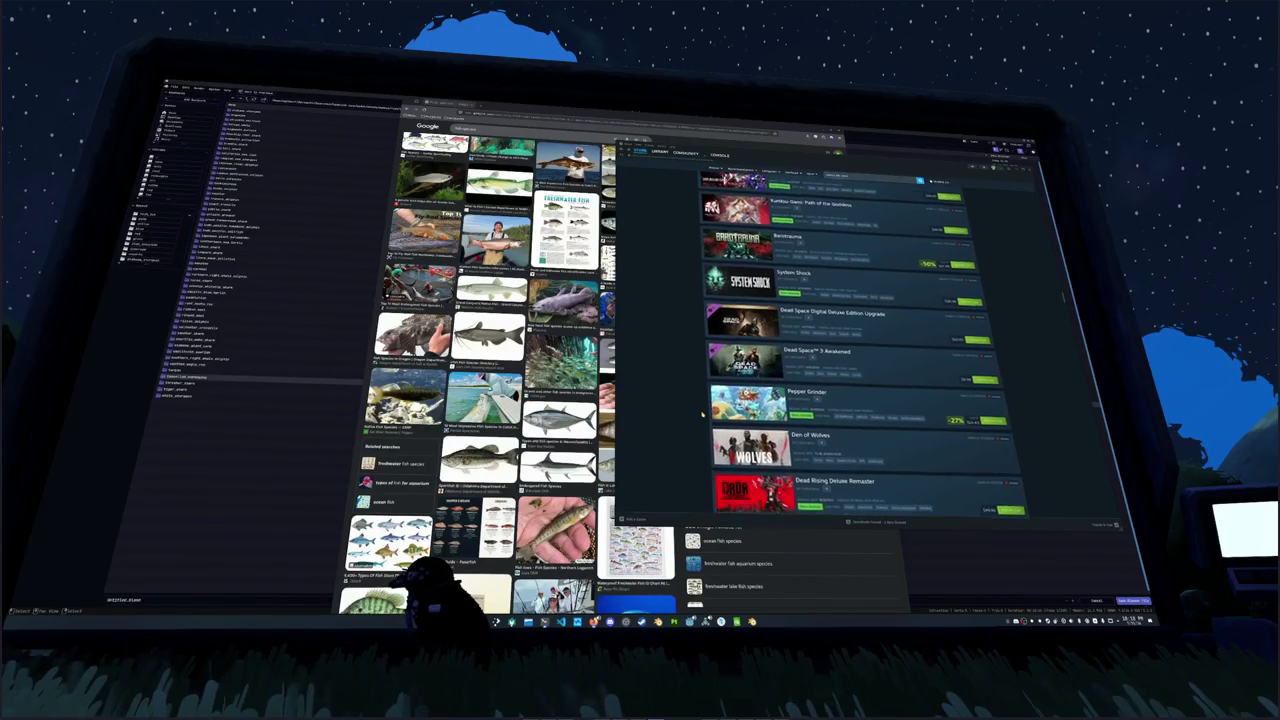